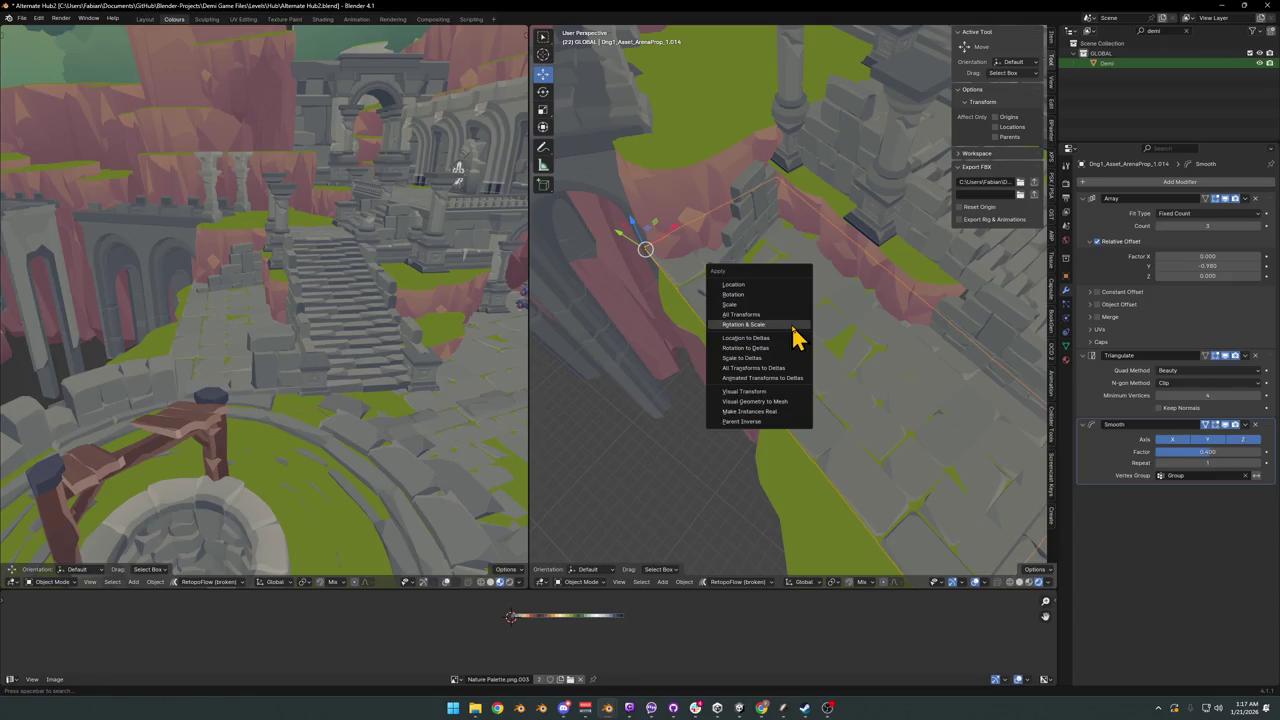
# - Save the level and apply rotation and scale to the floor tiles object
pyautogui.press('Escape')
pyautogui.hotkey('ctrl', 's')
pyautogui.hotkey('ctrl', 'a')
pyautogui.click(793, 326)
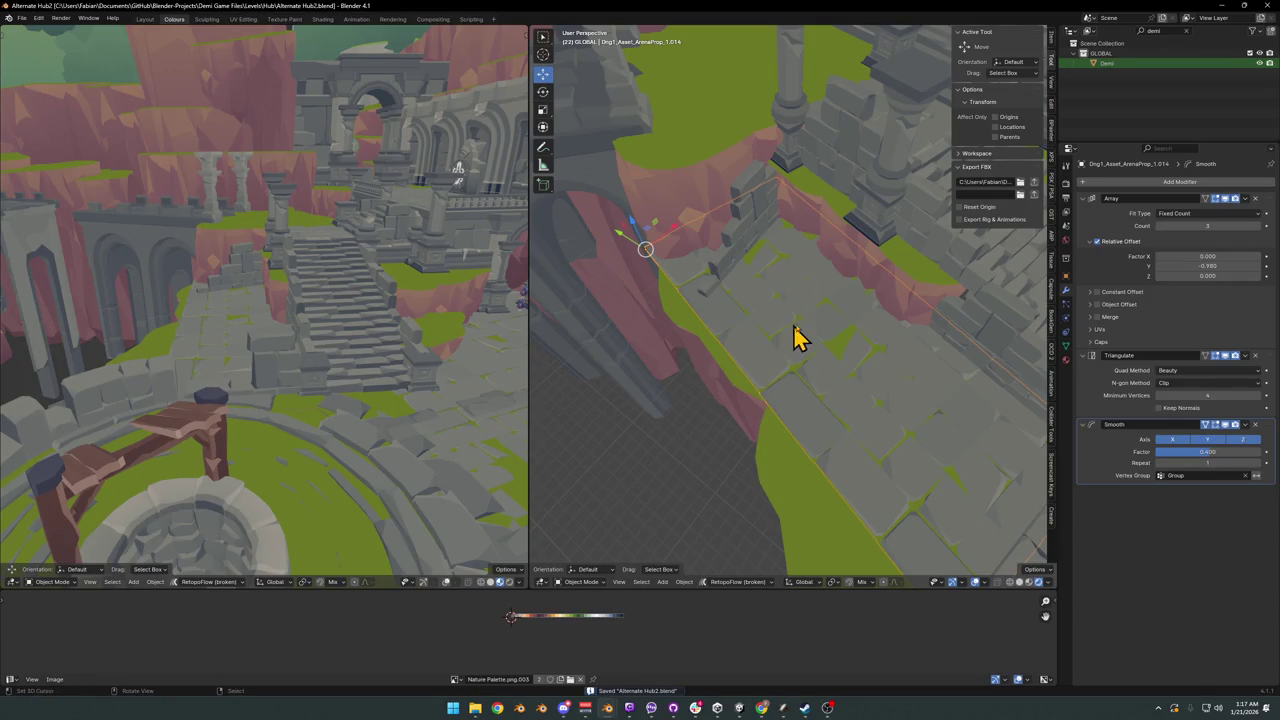
pyautogui.hotkey('ctrl', 'a')
# - In Edit Mode, select individual floor tiles with L and hide them to break up the floor
pyautogui.press('Tab')
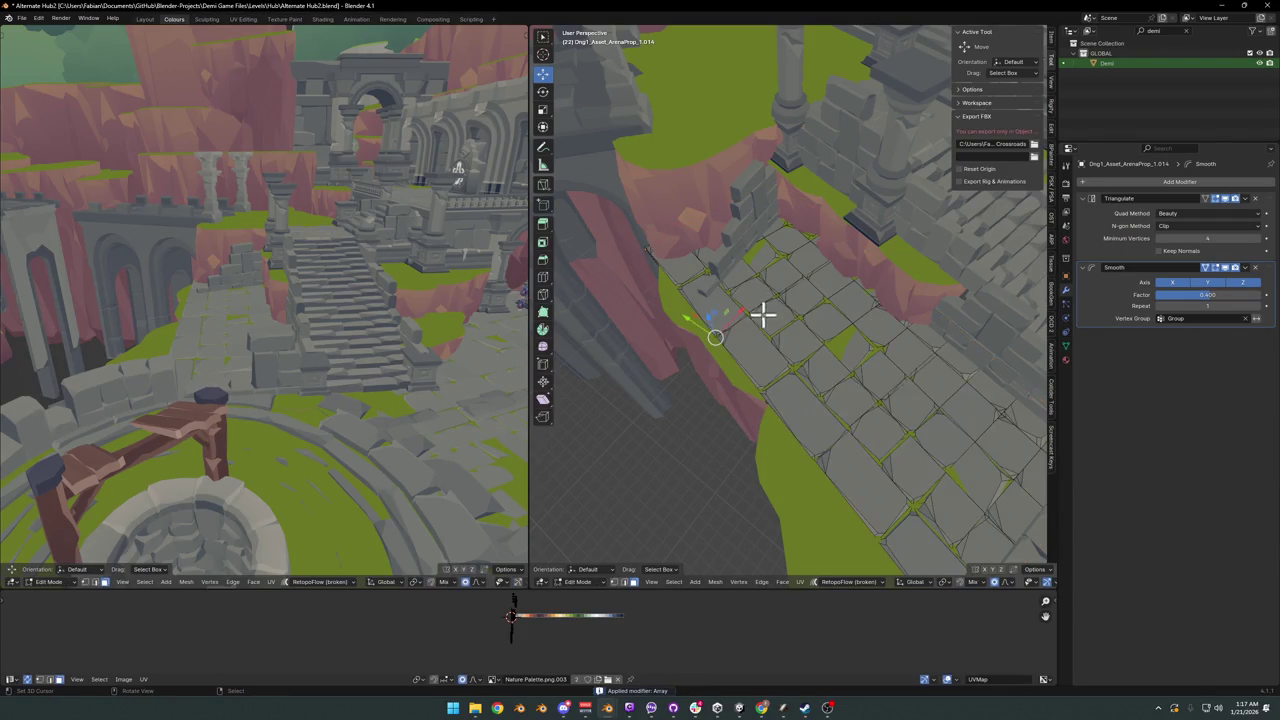
pyautogui.press('l')
pyautogui.moveTo(697, 289); pyautogui.dragTo(835, 397, button='middle')
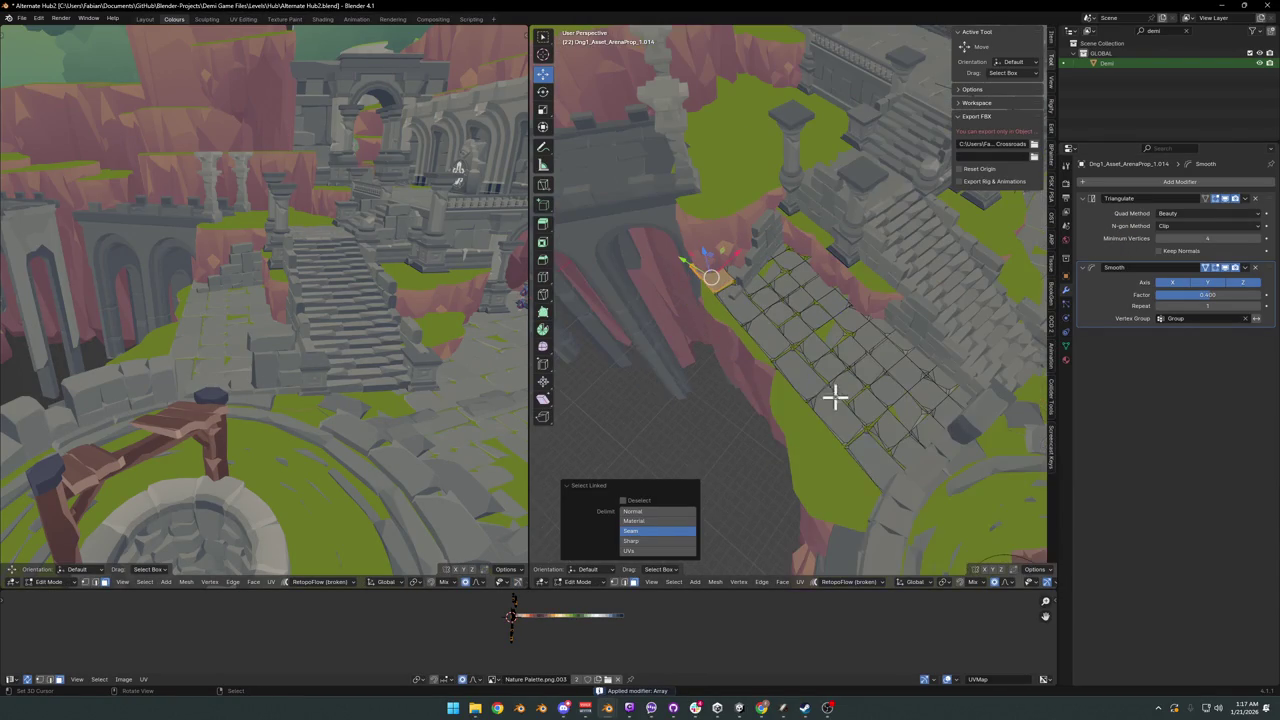
pyautogui.press('h')
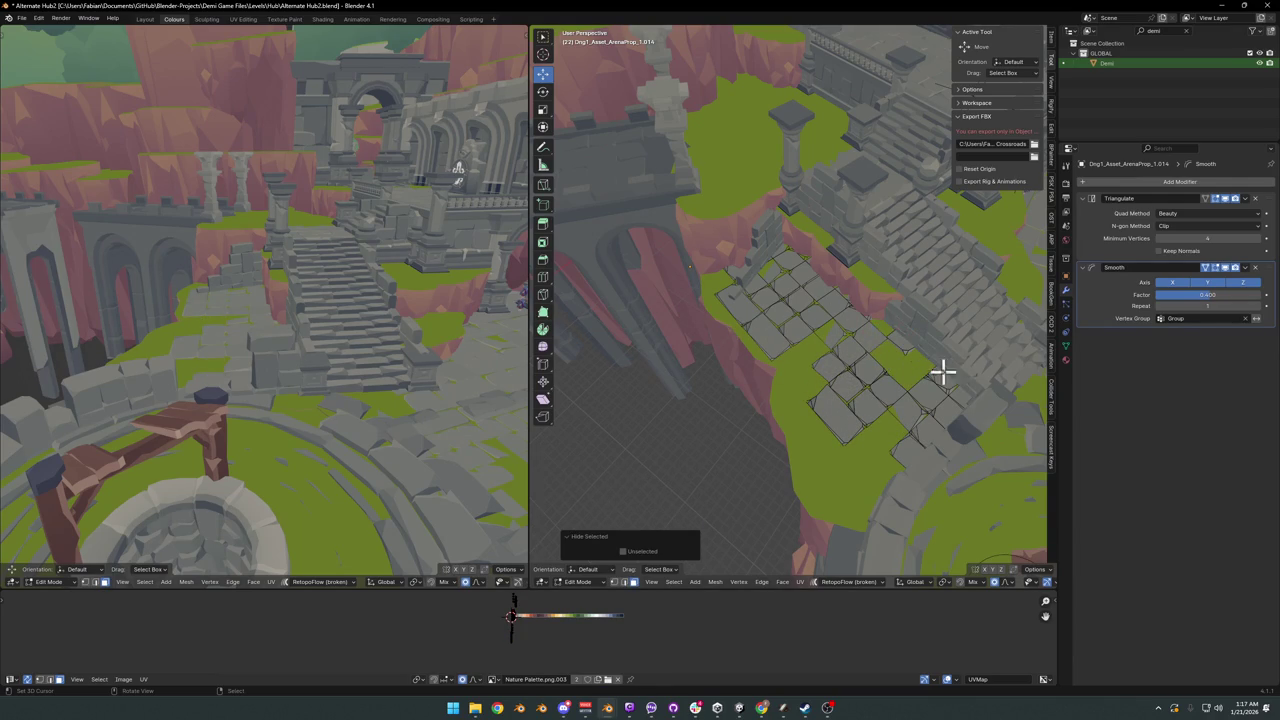
pyautogui.moveTo(897, 346)
pyautogui.mouseDown(button='middle')
pyautogui.moveTo(923, 343)
pyautogui.moveTo(754, 334)
pyautogui.moveTo(884, 350)
pyautogui.moveTo(886, 337)
pyautogui.moveTo(766, 351)
pyautogui.moveTo(780, 363)
pyautogui.moveTo(716, 270)
pyautogui.moveTo(794, 286)
pyautogui.moveTo(871, 354)
pyautogui.moveTo(890, 350)
pyautogui.moveTo(771, 343)
pyautogui.moveTo(840, 394)
pyautogui.moveTo(897, 368)
pyautogui.moveTo(860, 368)
pyautogui.moveTo(900, 380)
pyautogui.moveTo(758, 385)
pyautogui.moveTo(714, 371)
pyautogui.moveTo(794, 343)
pyautogui.moveTo(803, 371)
pyautogui.moveTo(786, 357)
pyautogui.moveTo(790, 367)
pyautogui.moveTo(940, 400)
pyautogui.moveTo(834, 389)
pyautogui.moveTo(797, 369)
pyautogui.moveTo(800, 391)
pyautogui.moveTo(797, 350)
pyautogui.mouseUp(button='middle')
pyautogui.hotkey('alt', 'h')
# - Switch the floor back to Object Mode and select the stone pillar
pyautogui.hotkey('ctrl', 'Tab')
pyautogui.click(820, 325)
pyautogui.scroll(3, 850, 384)
pyautogui.scroll(2, 860, 395)
pyautogui.moveTo(680, 268)
pyautogui.mouseDown(button='middle')
pyautogui.moveTo(777, 314)
pyautogui.moveTo(563, 320)
pyautogui.mouseUp(button='middle')
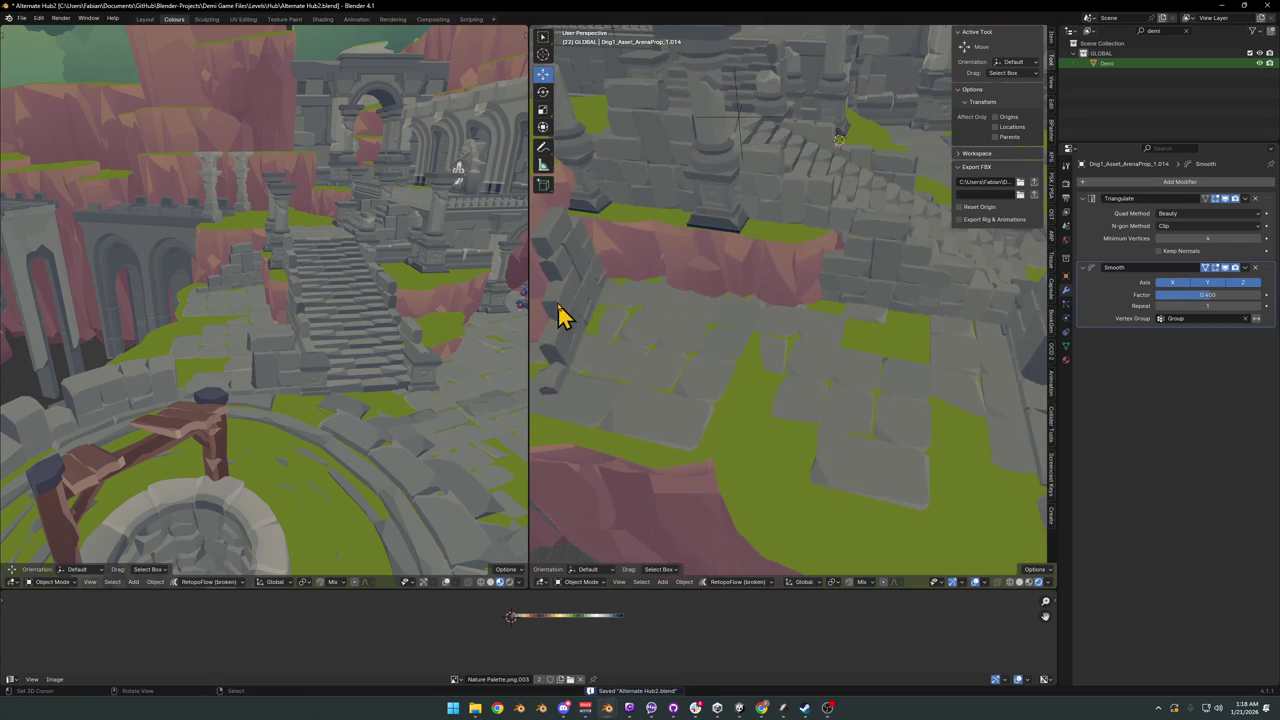
pyautogui.click(565, 318)
# - Widen the stone pillar by scaling it along Y
pyautogui.press('s')
pyautogui.press('y')
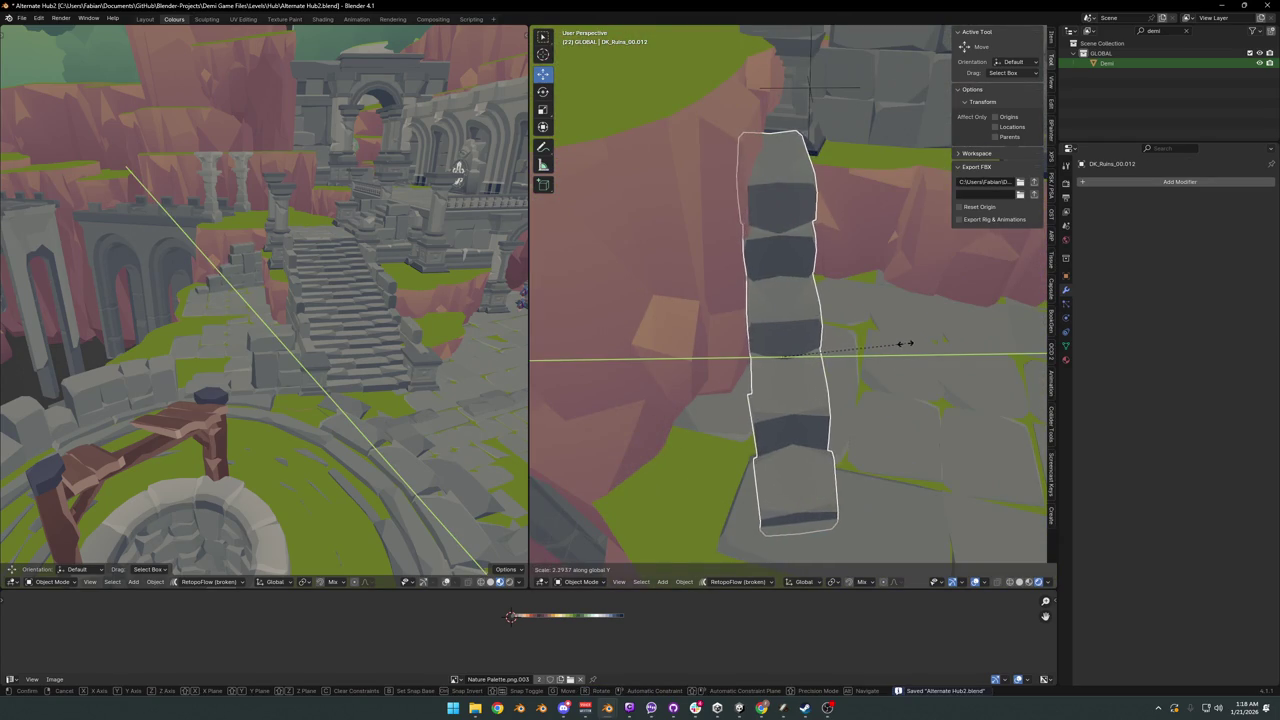
pyautogui.click(905, 343)
pyautogui.moveTo(880, 349)
pyautogui.mouseDown(button='middle')
pyautogui.moveTo(840, 363)
pyautogui.moveTo(735, 328)
pyautogui.moveTo(757, 337)
pyautogui.moveTo(795, 300)
pyautogui.mouseUp(button='middle')
# - Lower the stone wall along Z and shorten its height vertically
pyautogui.click(757, 337)
pyautogui.press('g')
pyautogui.press('z')
pyautogui.click(753, 317)
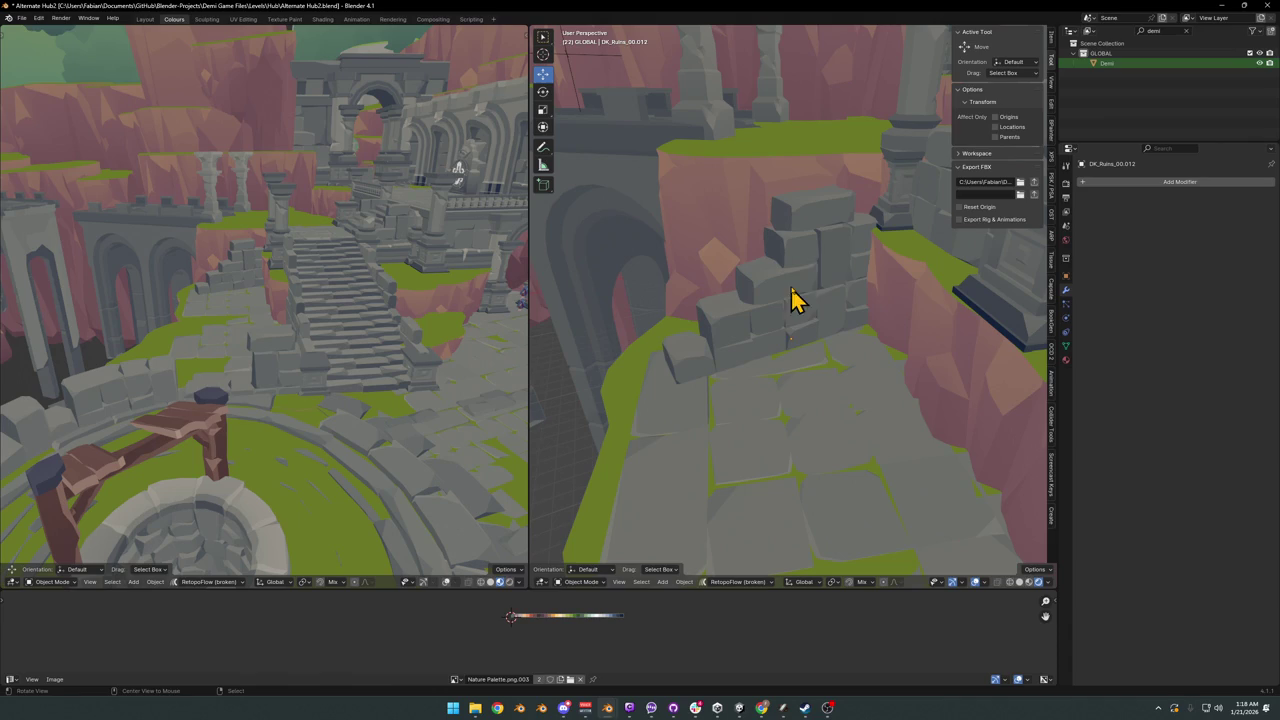
pyautogui.press('s')
pyautogui.press('z')
pyautogui.click(852, 230)
pyautogui.moveTo(852, 232)
pyautogui.mouseDown(button='middle')
pyautogui.moveTo(795, 320)
pyautogui.moveTo(823, 320)
pyautogui.moveTo(814, 337)
pyautogui.moveTo(774, 366)
pyautogui.mouseUp(button='middle')
# - Lower the wall further along Z and save the level file
pyautogui.press('g')
pyautogui.press('z')
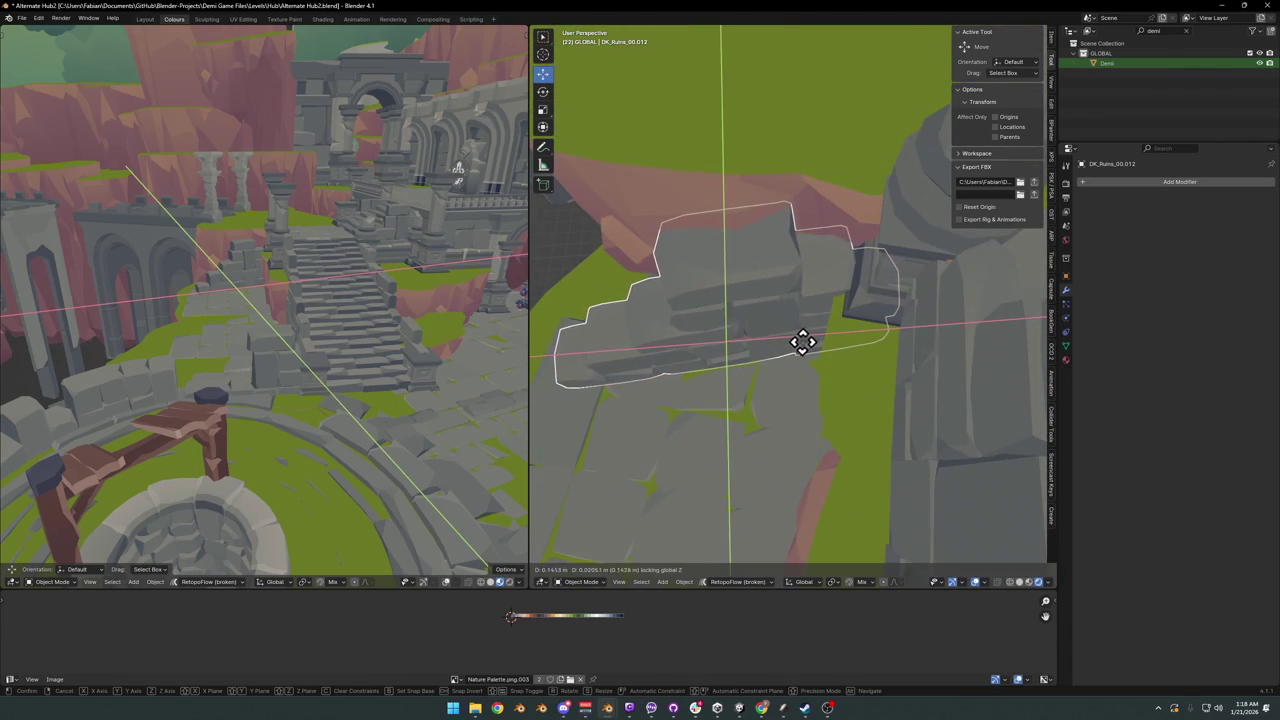
pyautogui.click(836, 338)
pyautogui.moveTo(836, 338)
pyautogui.mouseDown(button='middle')
pyautogui.moveTo(829, 346)
pyautogui.moveTo(808, 323)
pyautogui.moveTo(808, 288)
pyautogui.moveTo(785, 340)
pyautogui.moveTo(800, 329)
pyautogui.moveTo(803, 349)
pyautogui.moveTo(790, 350)
pyautogui.moveTo(808, 360)
pyautogui.moveTo(811, 343)
pyautogui.moveTo(846, 337)
pyautogui.moveTo(830, 350)
pyautogui.moveTo(826, 337)
pyautogui.moveTo(800, 337)
pyautogui.moveTo(909, 351)
pyautogui.moveTo(726, 331)
pyautogui.moveTo(809, 337)
pyautogui.moveTo(790, 342)
pyautogui.mouseUp(button='middle')
pyautogui.hotkey('ctrl', 's')
# - Duplicate the selected ruin piece, then undo the unwanted copy
pyautogui.scroll(-3, 785, 340)
pyautogui.scroll(-2, 800, 329)
pyautogui.scroll(-2, 791, 337)
pyautogui.scroll(3, 846, 337)
pyautogui.scroll(3, 909, 351)
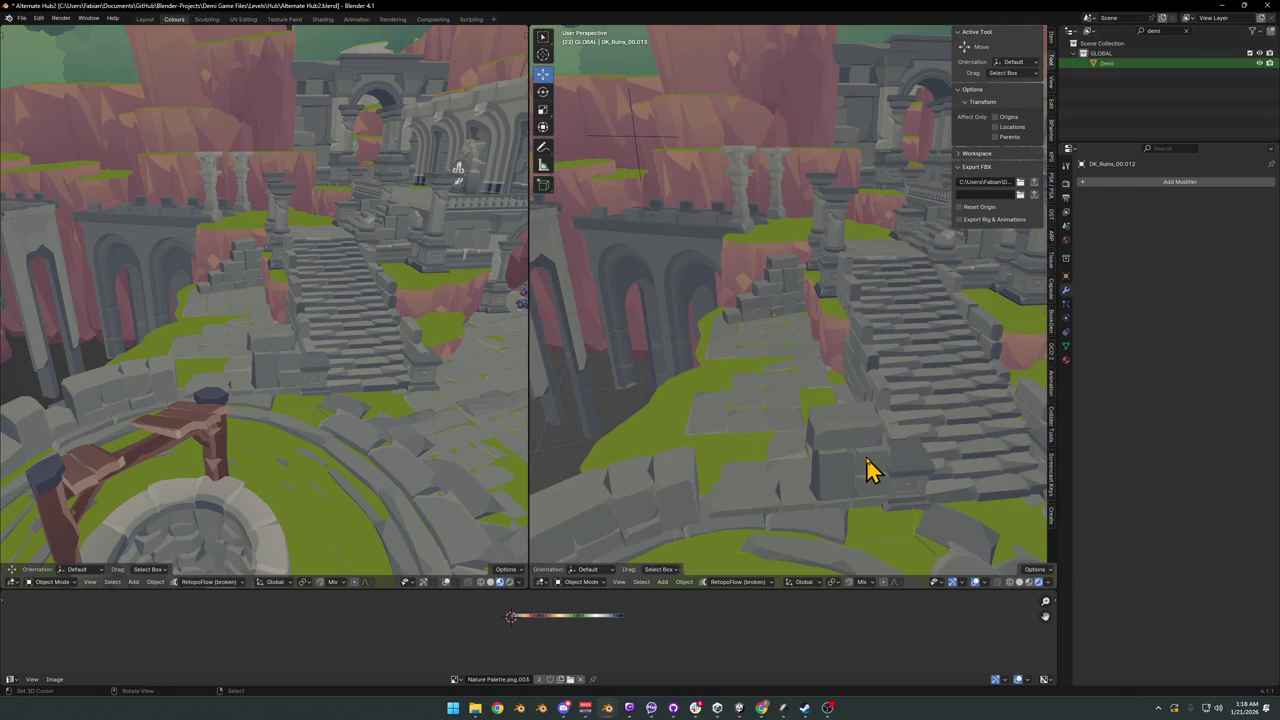
pyautogui.hotkey('shift', 'd')
pyautogui.press('z')
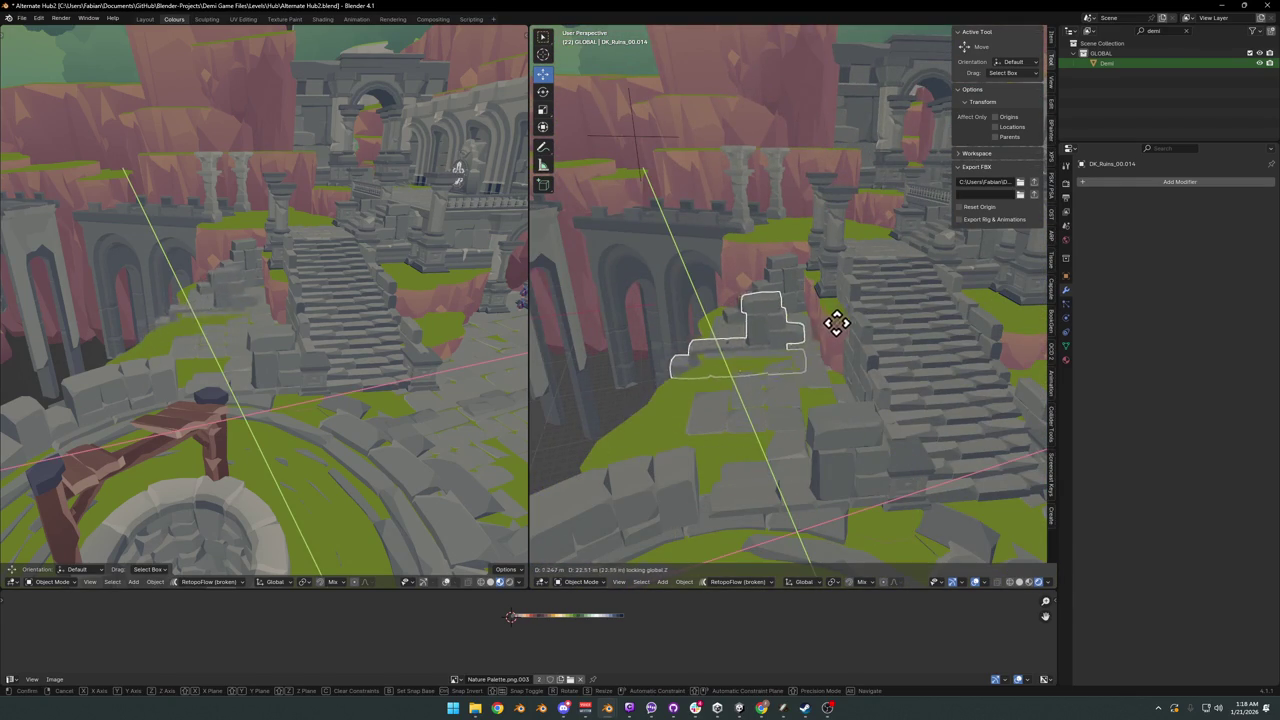
pyautogui.hotkey('ctrl', 'z')
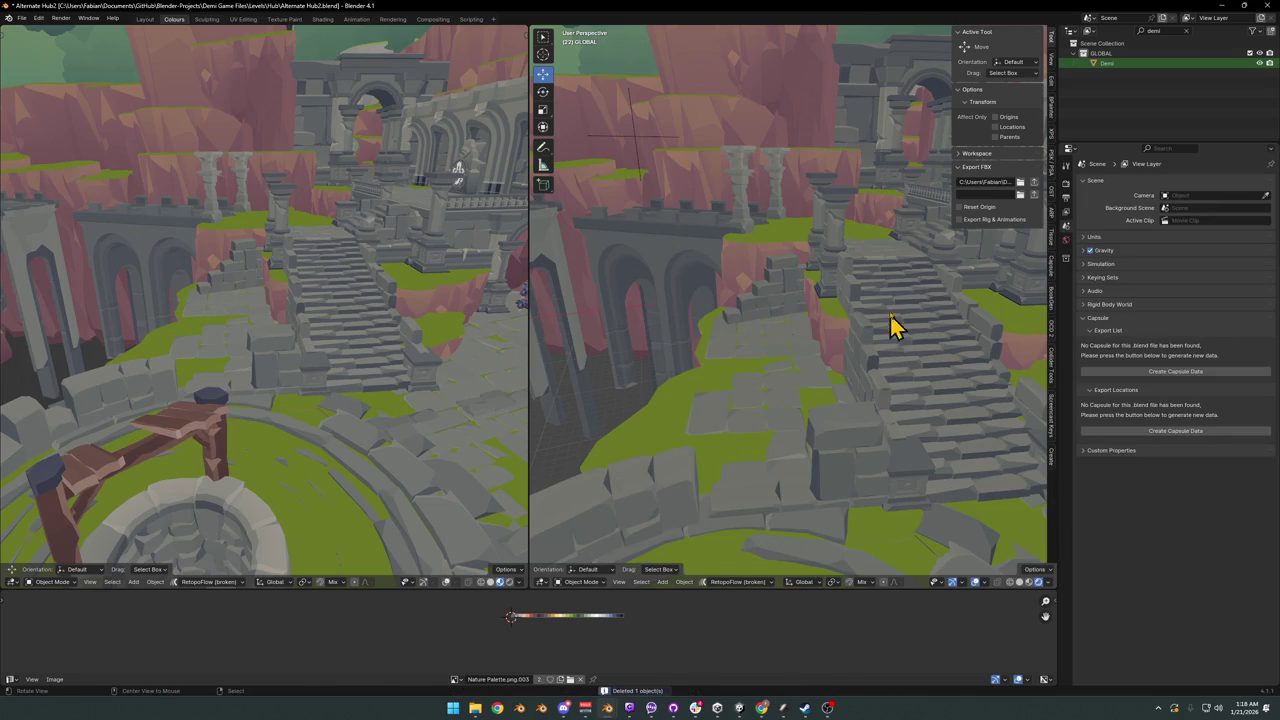
# - Select cliff ruin piece DK_Ruins_00.010, frame it, and leave a duplicate in place
pyautogui.moveTo(893, 325)
pyautogui.mouseDown(button='middle')
pyautogui.moveTo(843, 337)
pyautogui.moveTo(923, 337)
pyautogui.moveTo(815, 348)
pyautogui.mouseUp(button='middle')
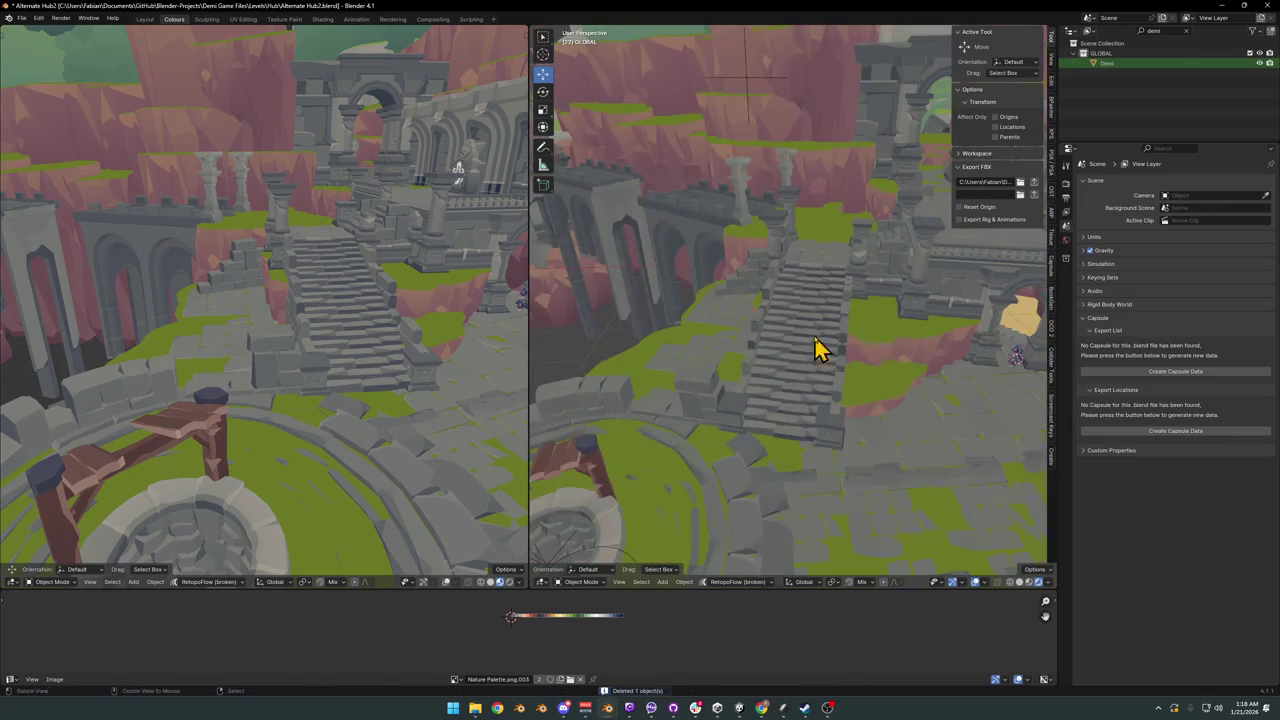
pyautogui.click(868, 360)
pyautogui.press('KP_Decimal')
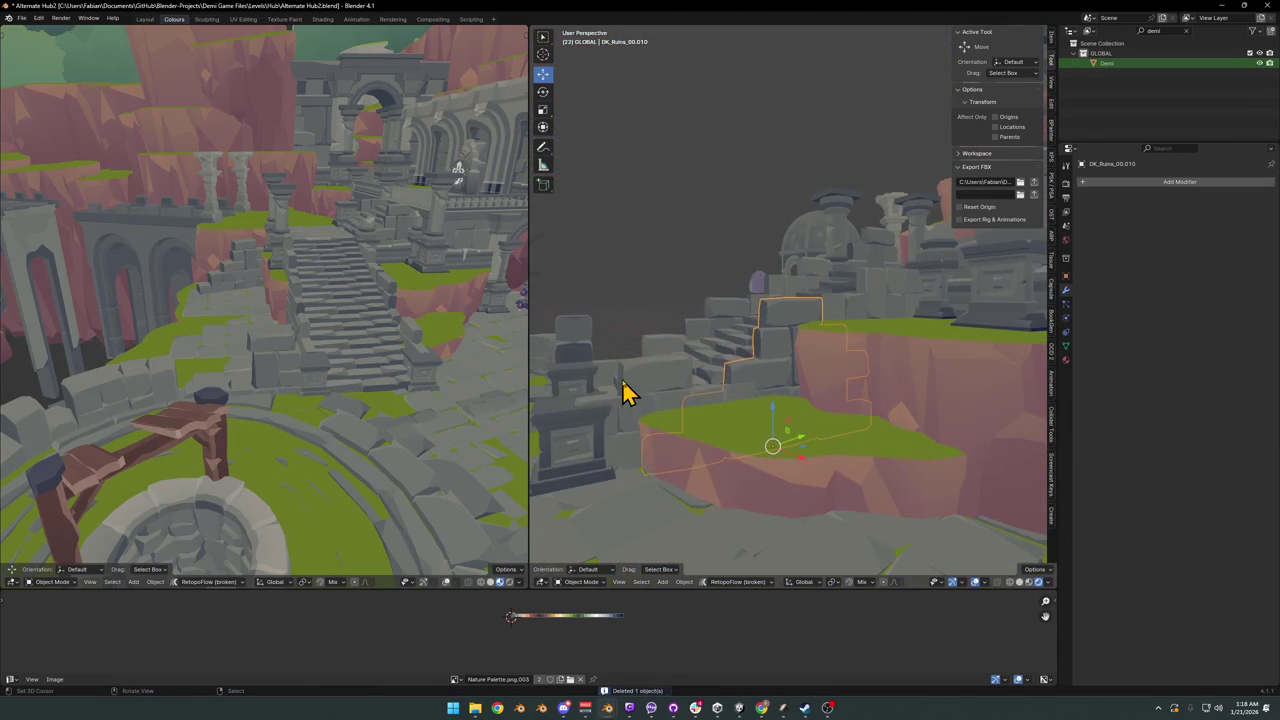
pyautogui.hotkey('shift', 'd')
pyautogui.rightClick(682, 320)
pyautogui.moveTo(683, 337); pyautogui.dragTo(706, 376, button='middle')
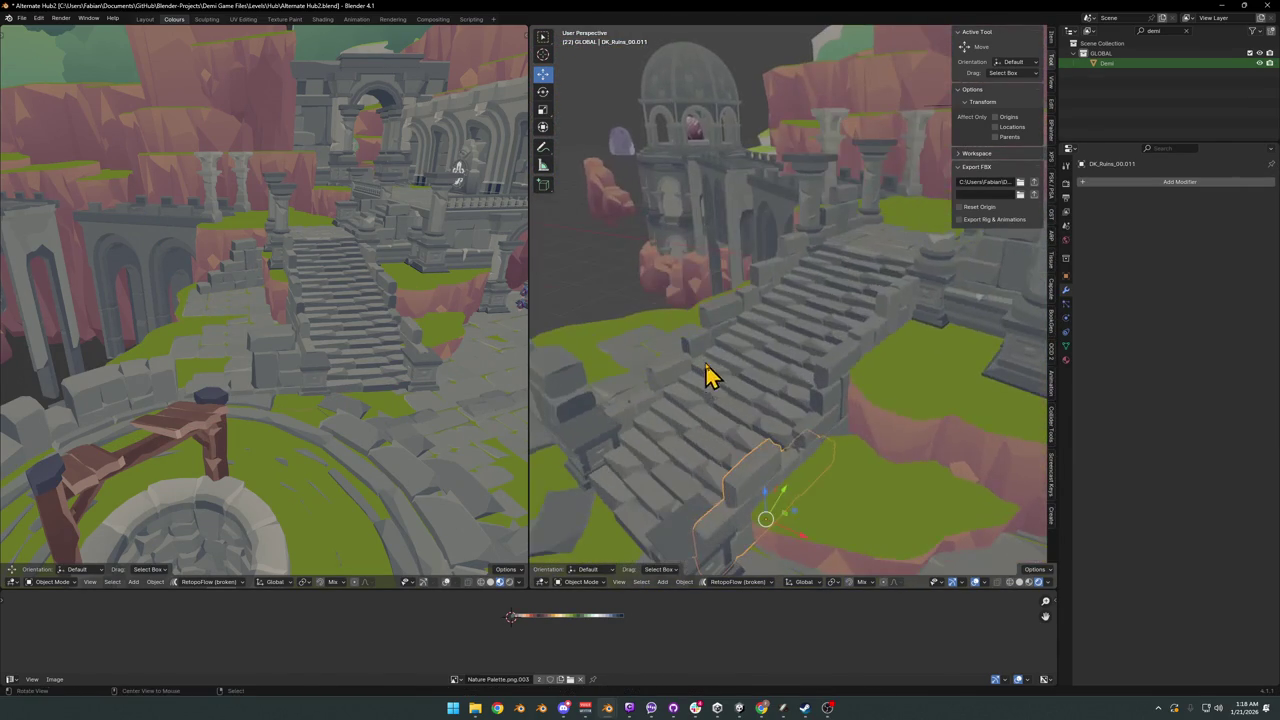
# - Duplicate a stair piece and lower the copy 6.81 m along Z
pyautogui.click(895, 320)
pyautogui.press('KP_Decimal')
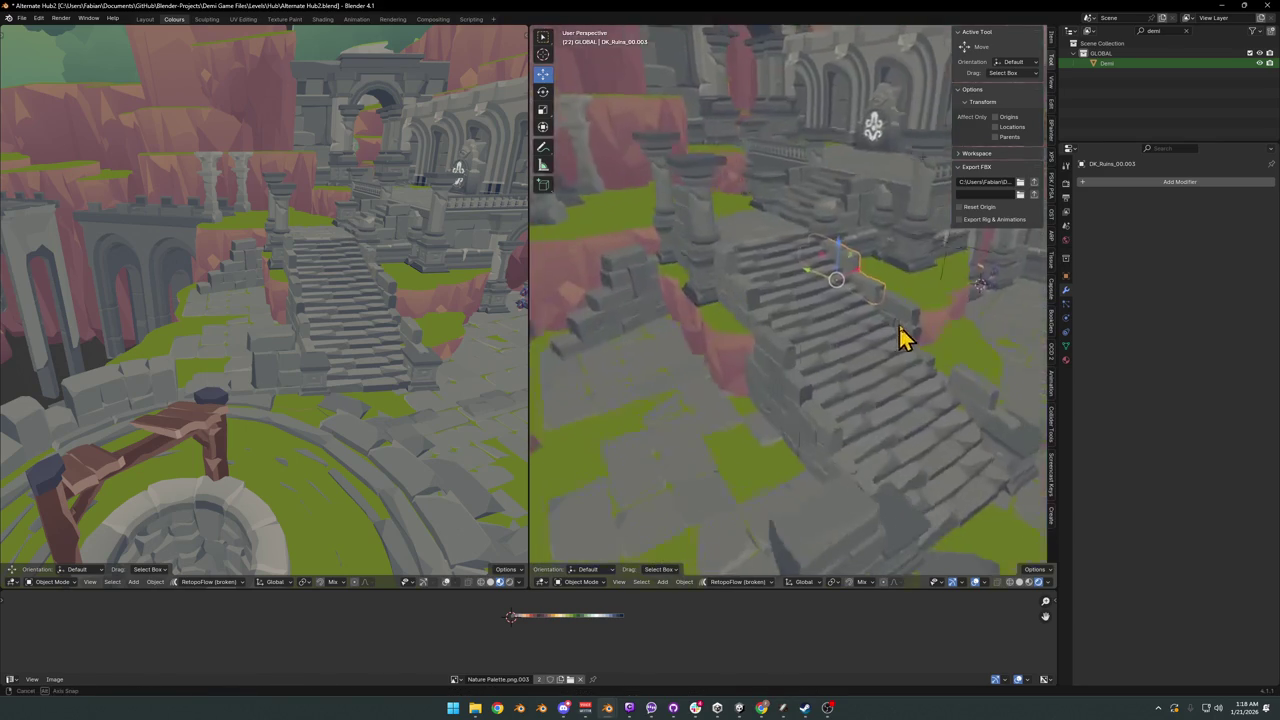
pyautogui.hotkey('shift', 'd')
pyautogui.click(730, 370)
pyautogui.hotkey('shift', 'd')
pyautogui.press('z')
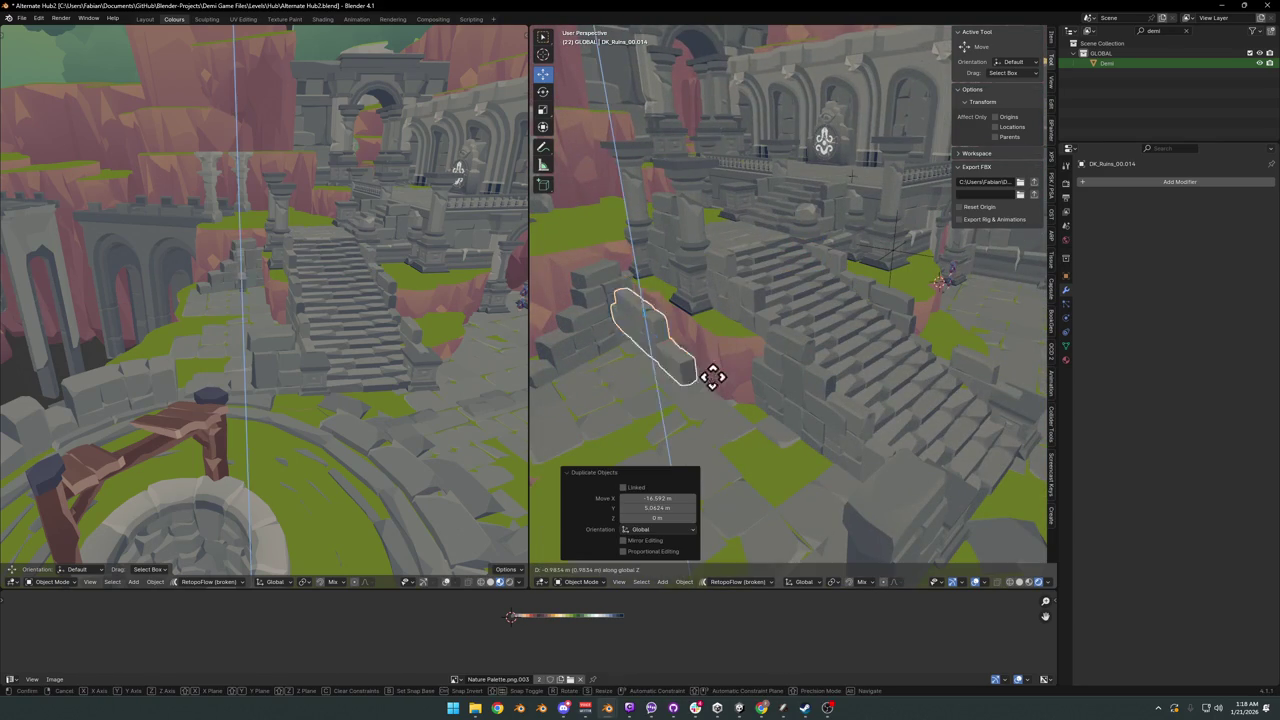
pyautogui.click(721, 441)
# - Slide the stair copy horizontally beside the wall and scale it to 1.618
pyautogui.press('g')
pyautogui.hotkey('shift', 'z')
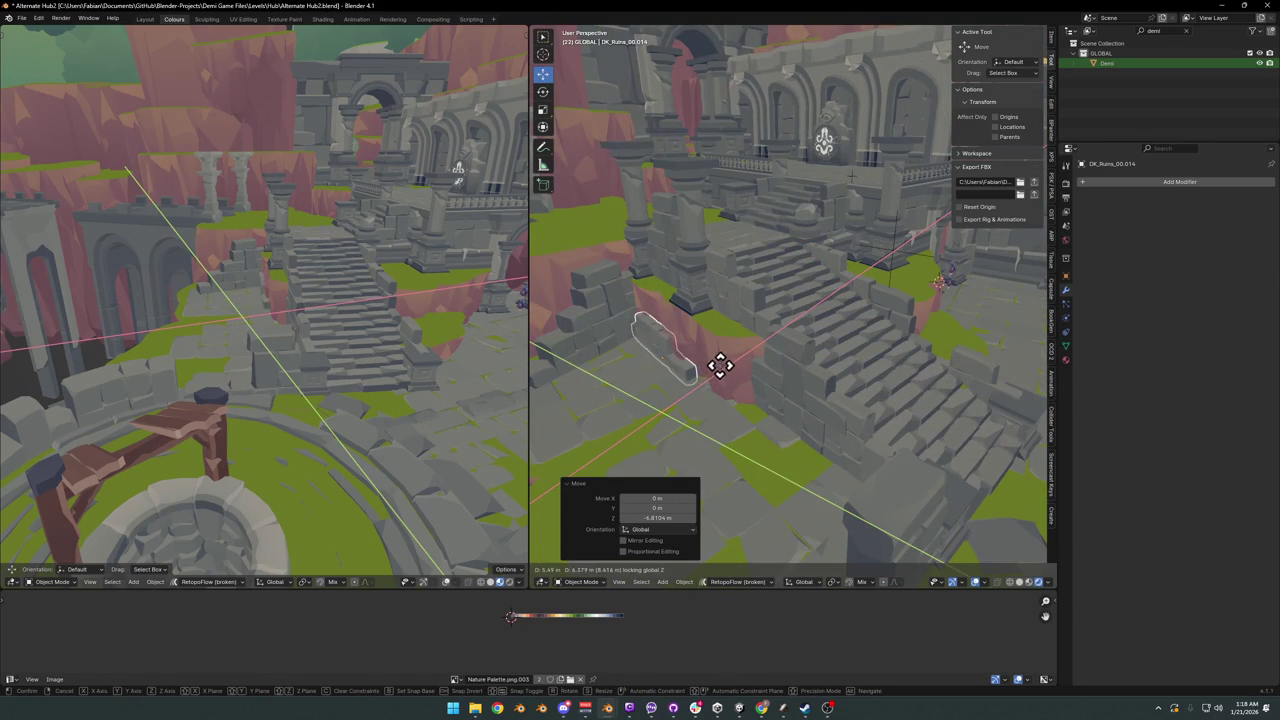
pyautogui.click(666, 357)
pyautogui.press('KP_Decimal')
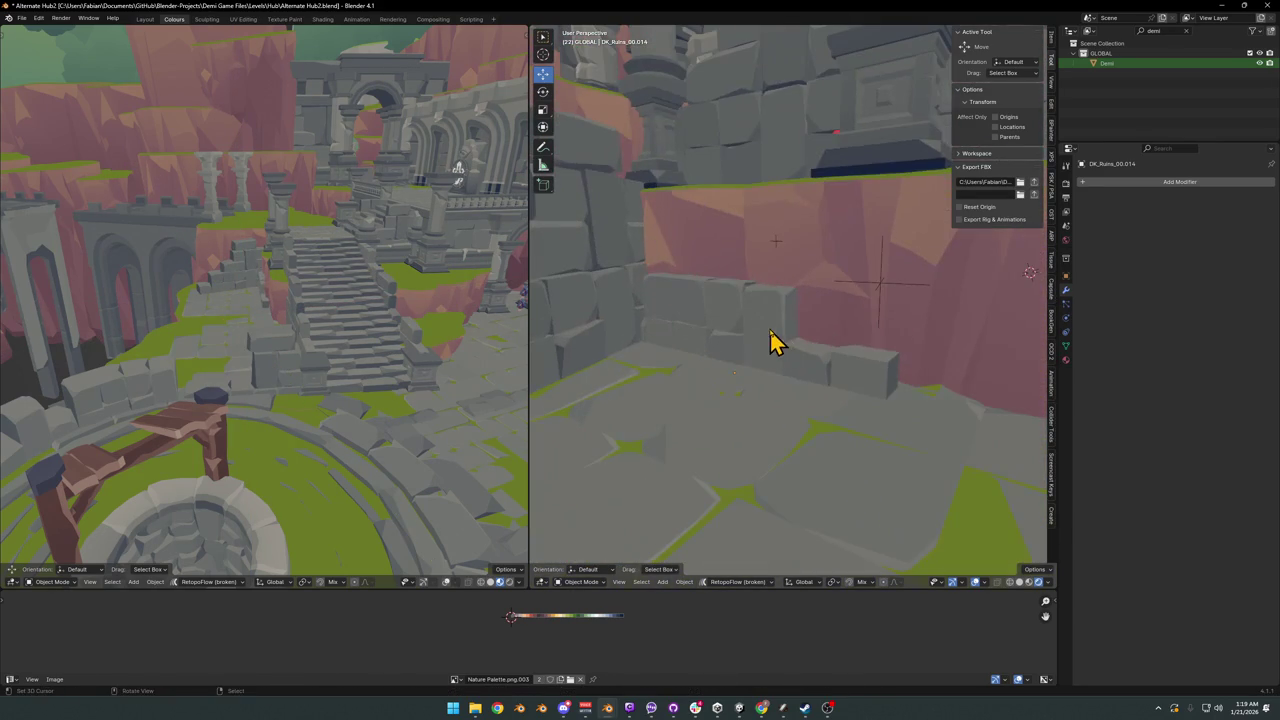
pyautogui.write('s1.618')
pyautogui.press('Return')
pyautogui.scroll(-3, 806, 329)
pyautogui.scroll(-2, 791, 357)
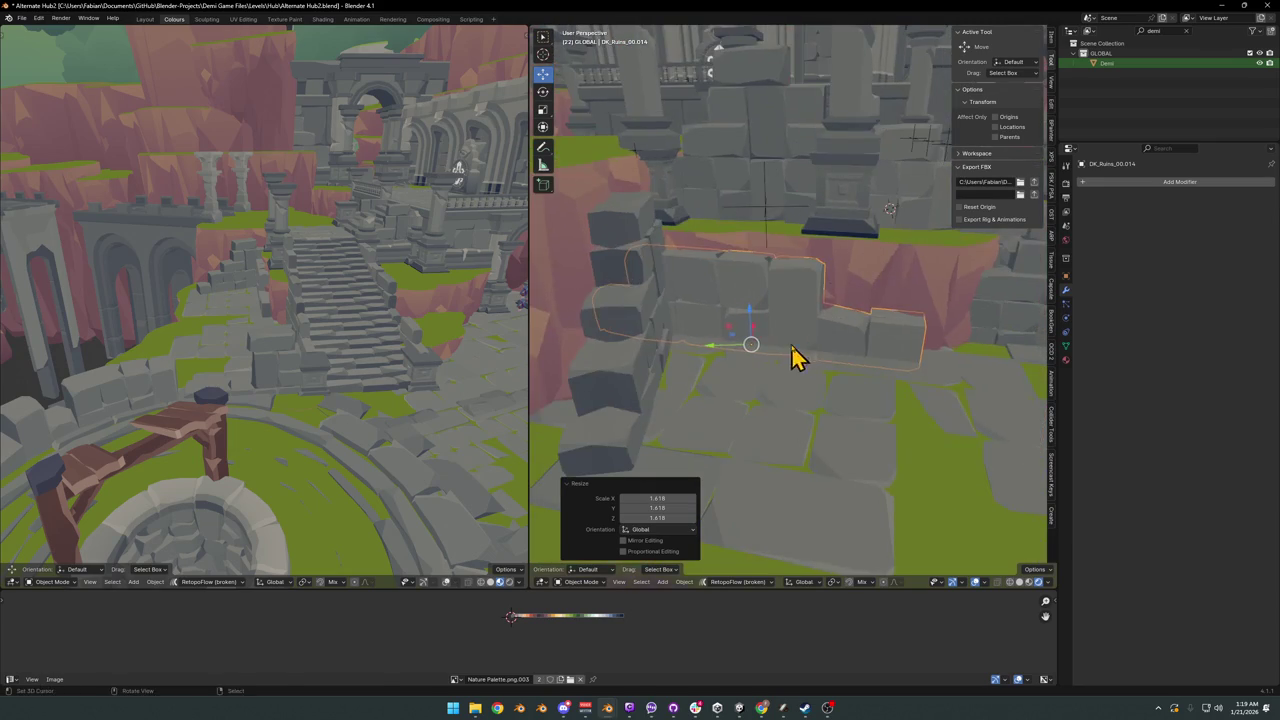
# - Seat the enlarged copy against the wall by moving it along Y and Z
pyautogui.press('g')
pyautogui.press('y')
pyautogui.moveTo(823, 351)
pyautogui.mouseDown(button='middle')
pyautogui.moveTo(766, 323)
pyautogui.moveTo(809, 357)
pyautogui.mouseUp(button='middle')
pyautogui.press('z')
pyautogui.click(825, 320)
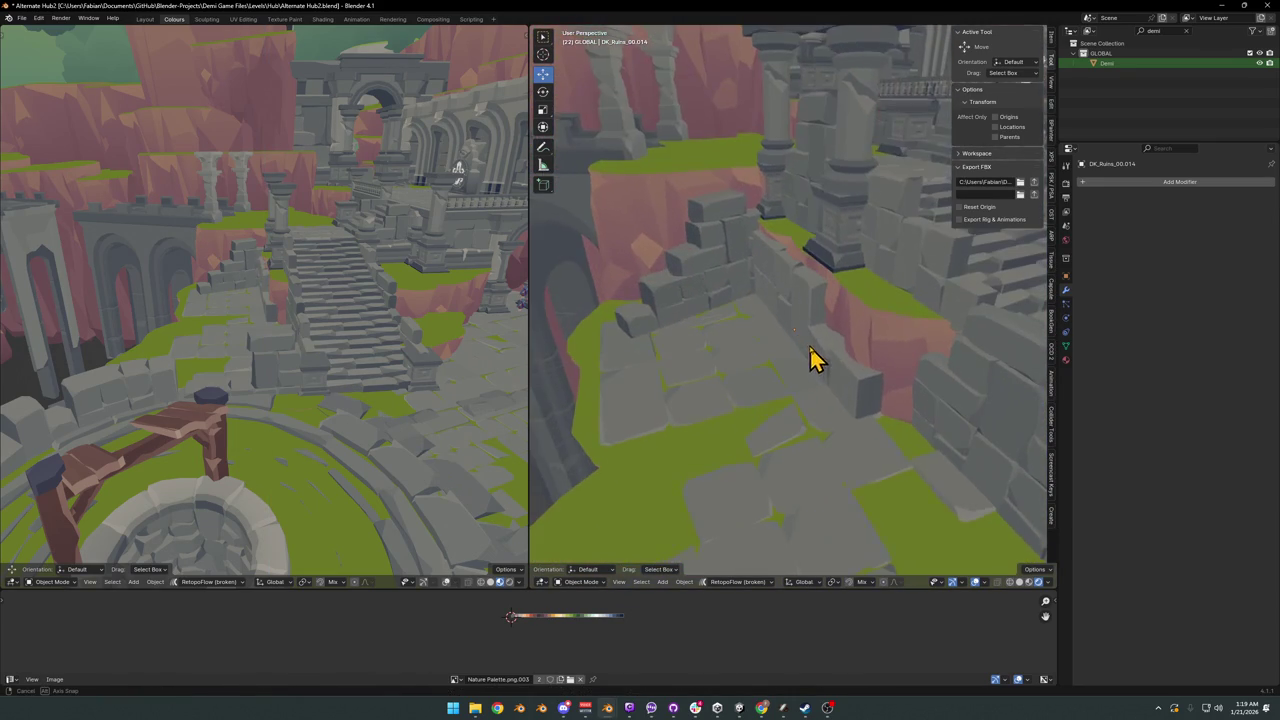
# - Rotate stone wall DK_Ruins_00.012 -17.3° around Z and reposition it horizontally
pyautogui.click(714, 317)
pyautogui.press('r')
pyautogui.press('z')
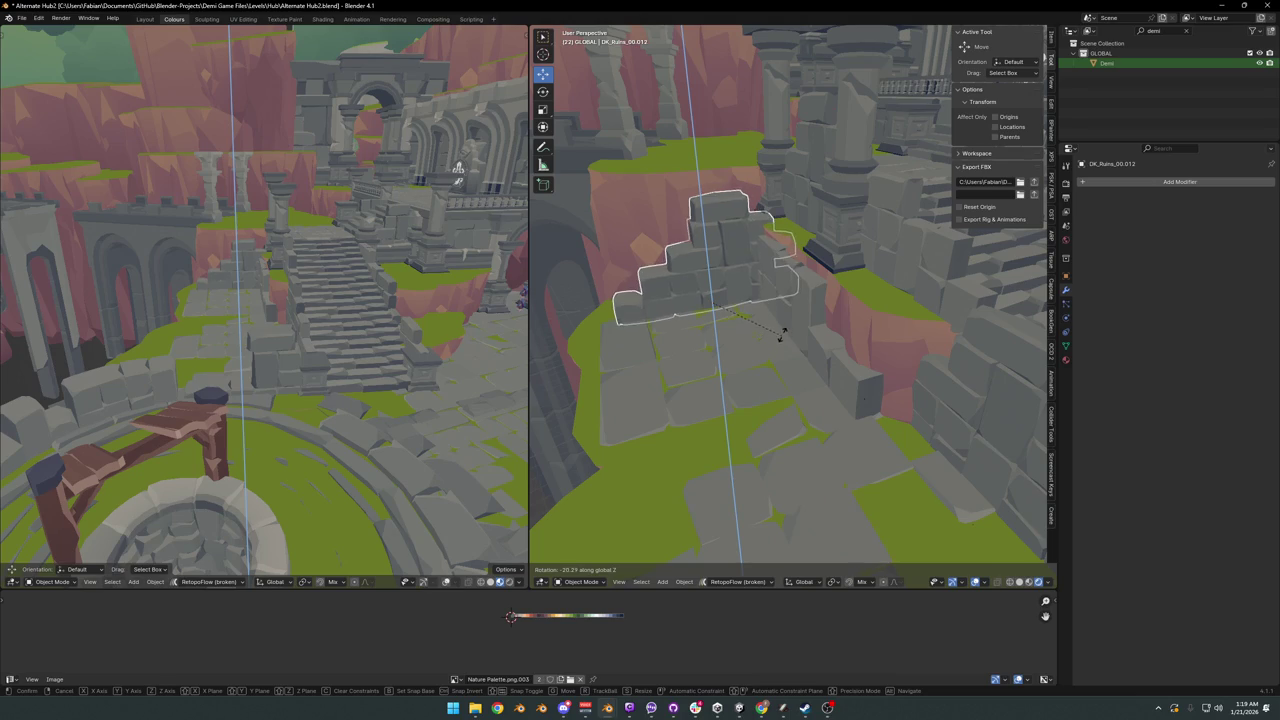
pyautogui.click(783, 337)
pyautogui.press('g')
pyautogui.hotkey('shift', 'z')
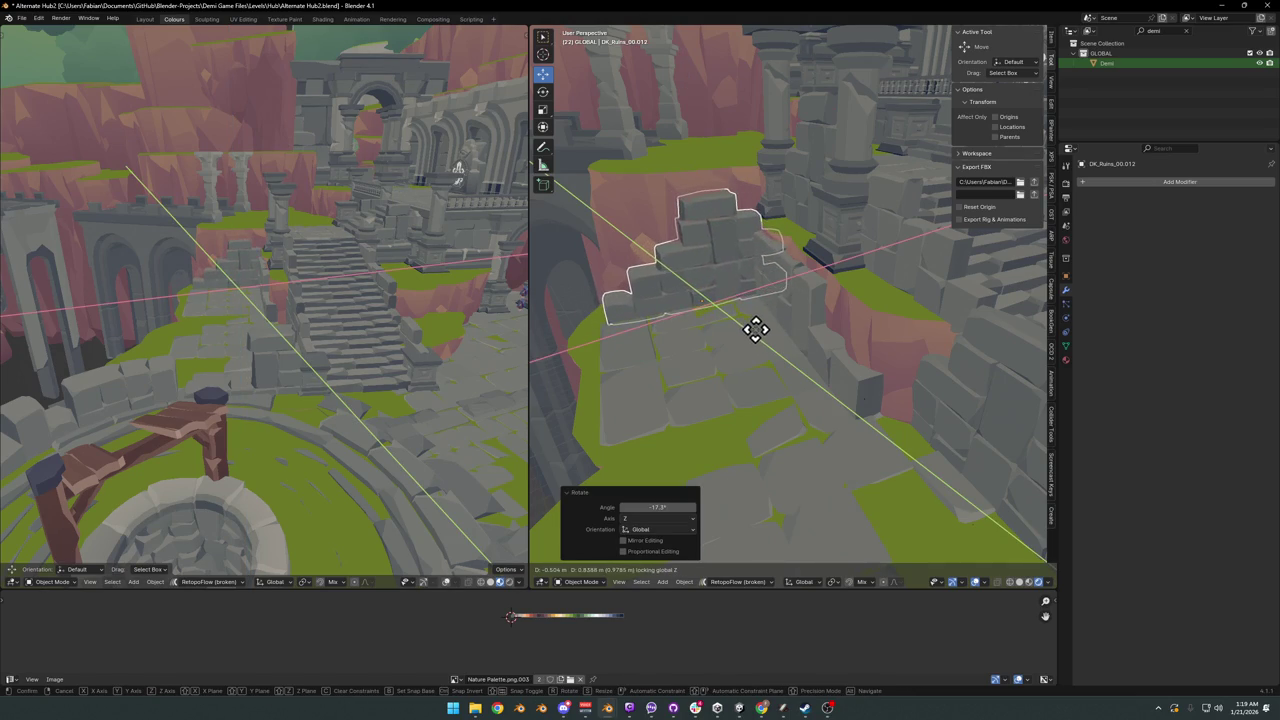
pyautogui.click(753, 331)
pyautogui.moveTo(755, 334)
pyautogui.mouseDown(button='middle')
pyautogui.moveTo(823, 337)
pyautogui.moveTo(808, 355)
pyautogui.moveTo(908, 340)
pyautogui.moveTo(874, 360)
pyautogui.moveTo(834, 357)
pyautogui.moveTo(928, 350)
pyautogui.moveTo(903, 378)
pyautogui.mouseUp(button='middle')
# - Reposition cliff terrain DK_Terrain_03.003 along Z in two moves
pyautogui.click(663, 378)
pyautogui.press('g')
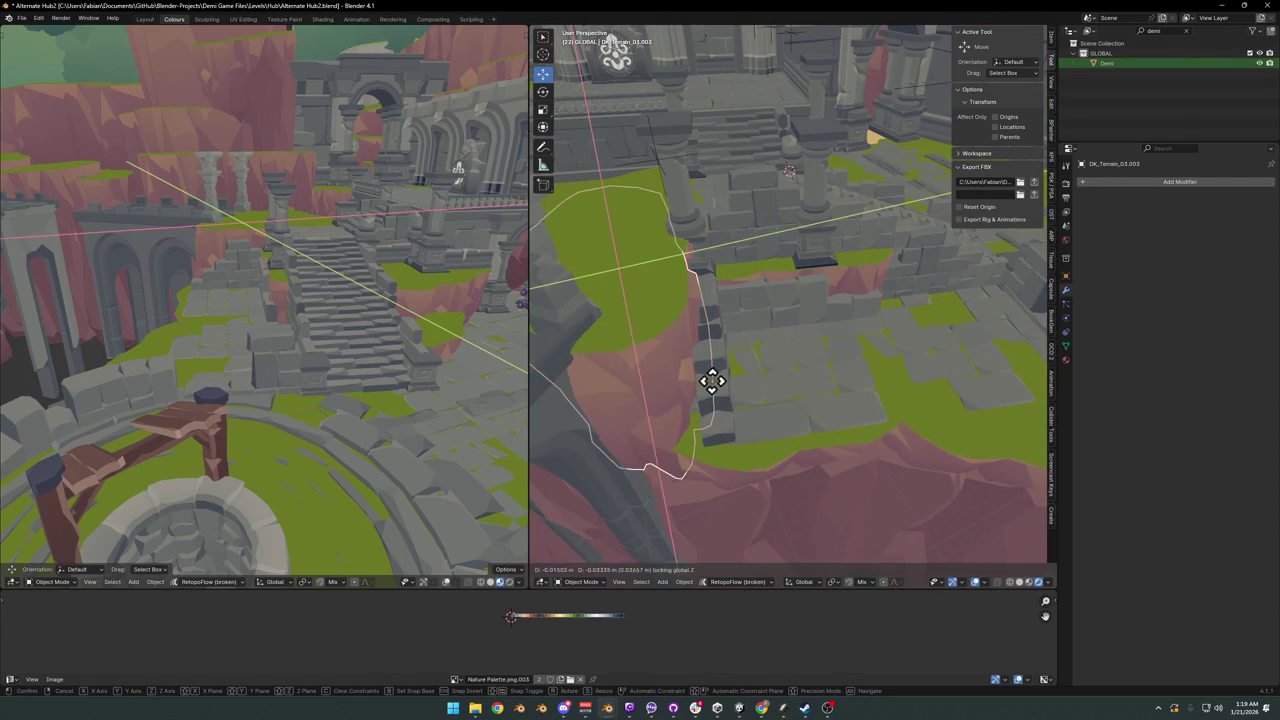
pyautogui.press('z')
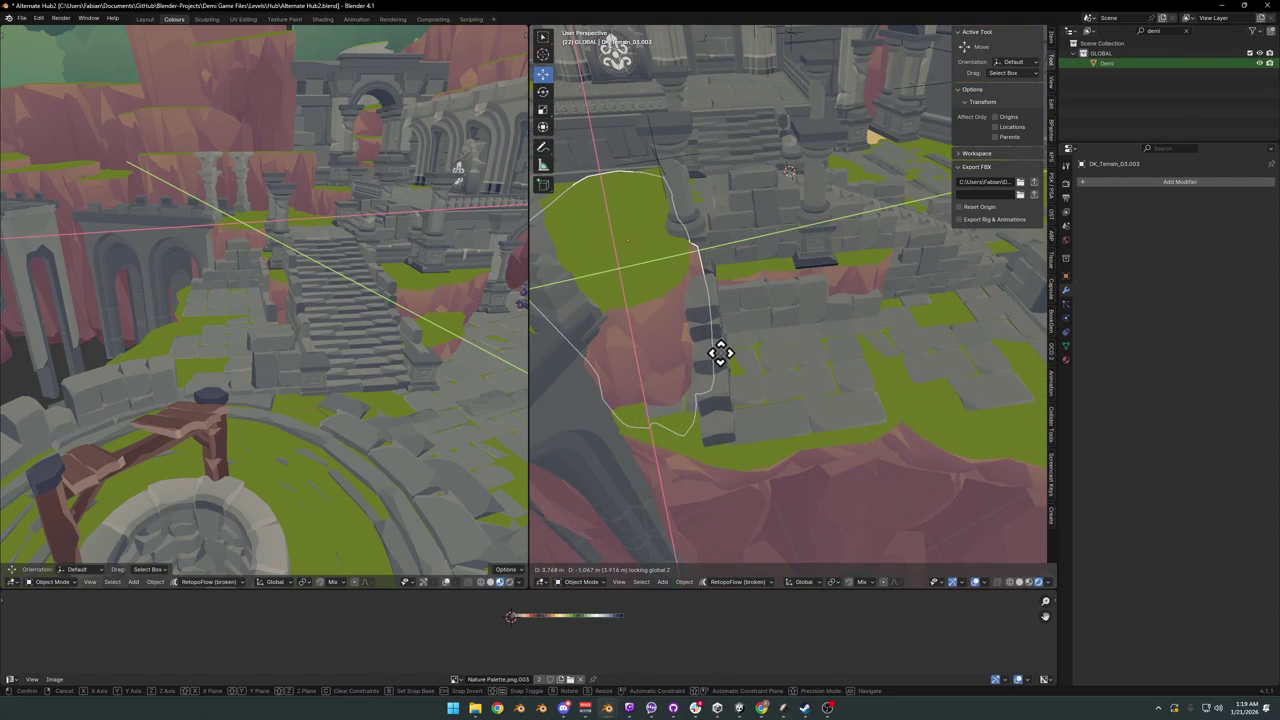
pyautogui.click(723, 360)
pyautogui.moveTo(723, 360)
pyautogui.mouseDown(button='middle')
pyautogui.moveTo(677, 371)
pyautogui.moveTo(623, 354)
pyautogui.moveTo(729, 355)
pyautogui.moveTo(734, 377)
pyautogui.moveTo(657, 380)
pyautogui.mouseUp(button='middle')
pyautogui.click(657, 380)
pyautogui.press('g')
pyautogui.press('z')
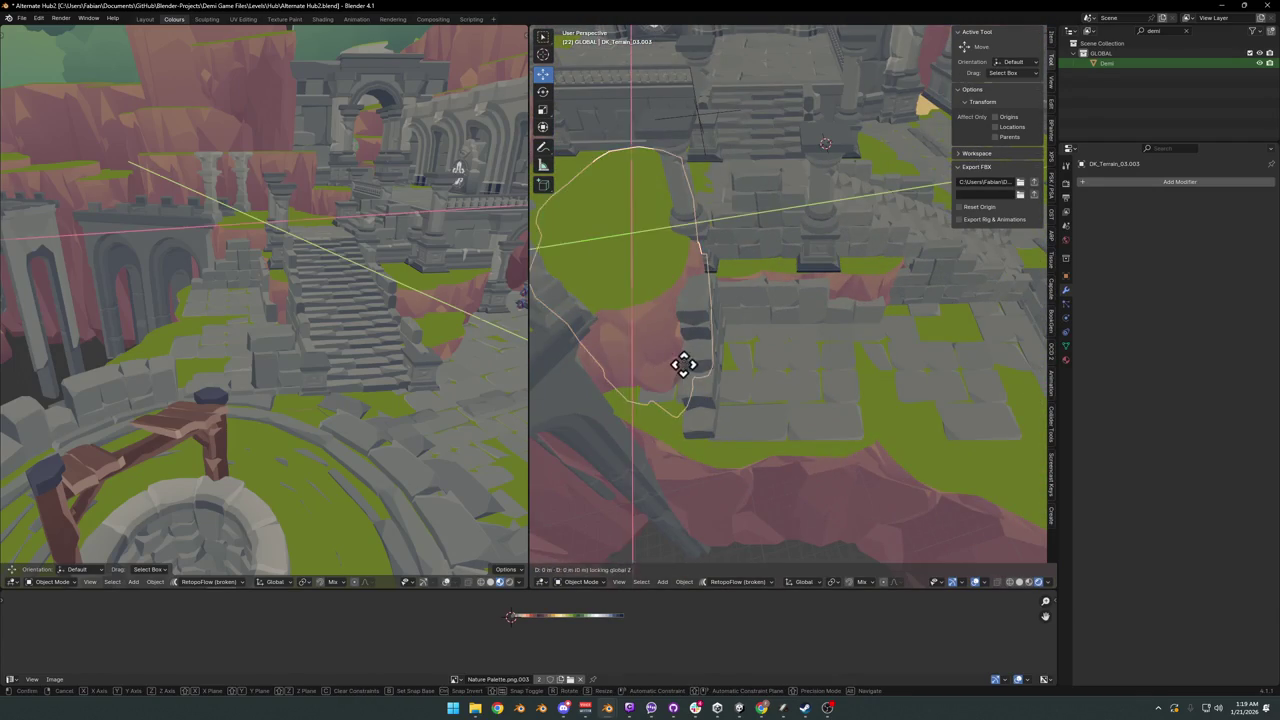
pyautogui.click(698, 348)
pyautogui.moveTo(685, 338)
pyautogui.mouseDown(button='middle')
pyautogui.moveTo(808, 349)
pyautogui.moveTo(814, 363)
pyautogui.moveTo(805, 343)
pyautogui.moveTo(831, 346)
pyautogui.mouseUp(button='middle')
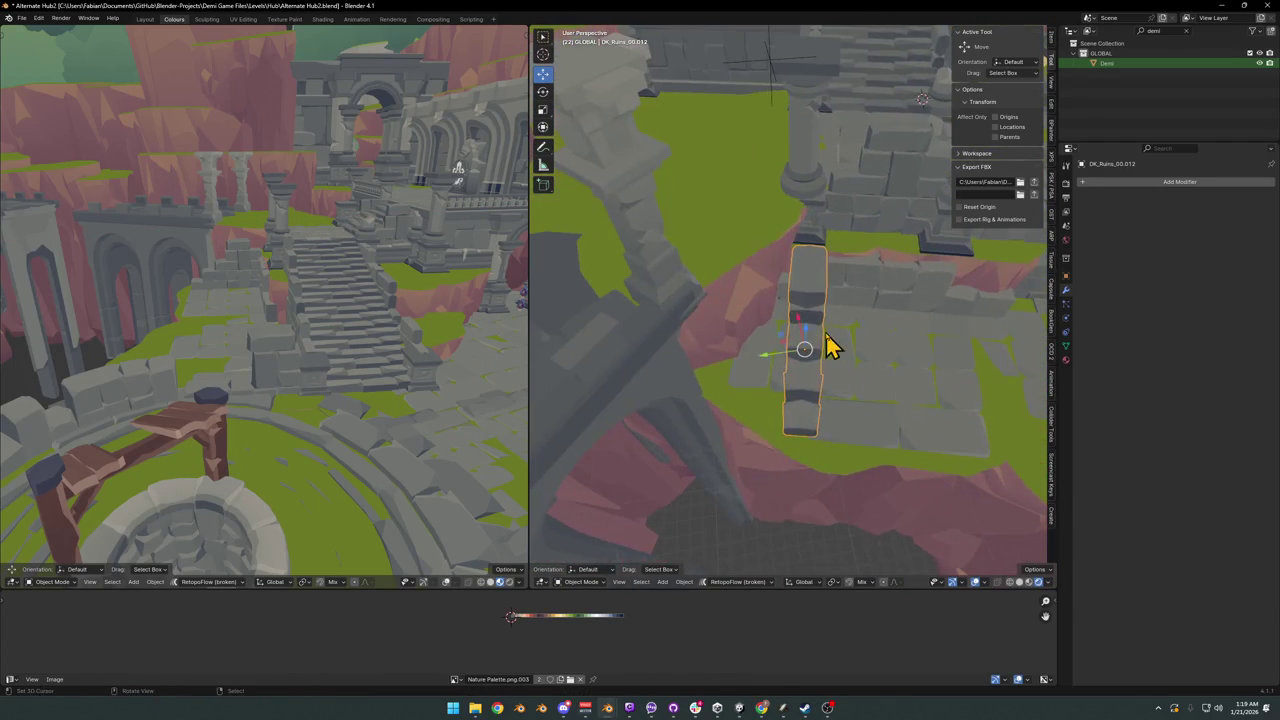
# - Nudge the pillar and wall piece DK_Ruins_00.014 into new positions along Z
pyautogui.press('g')
pyautogui.press('z')
pyautogui.click(812, 321)
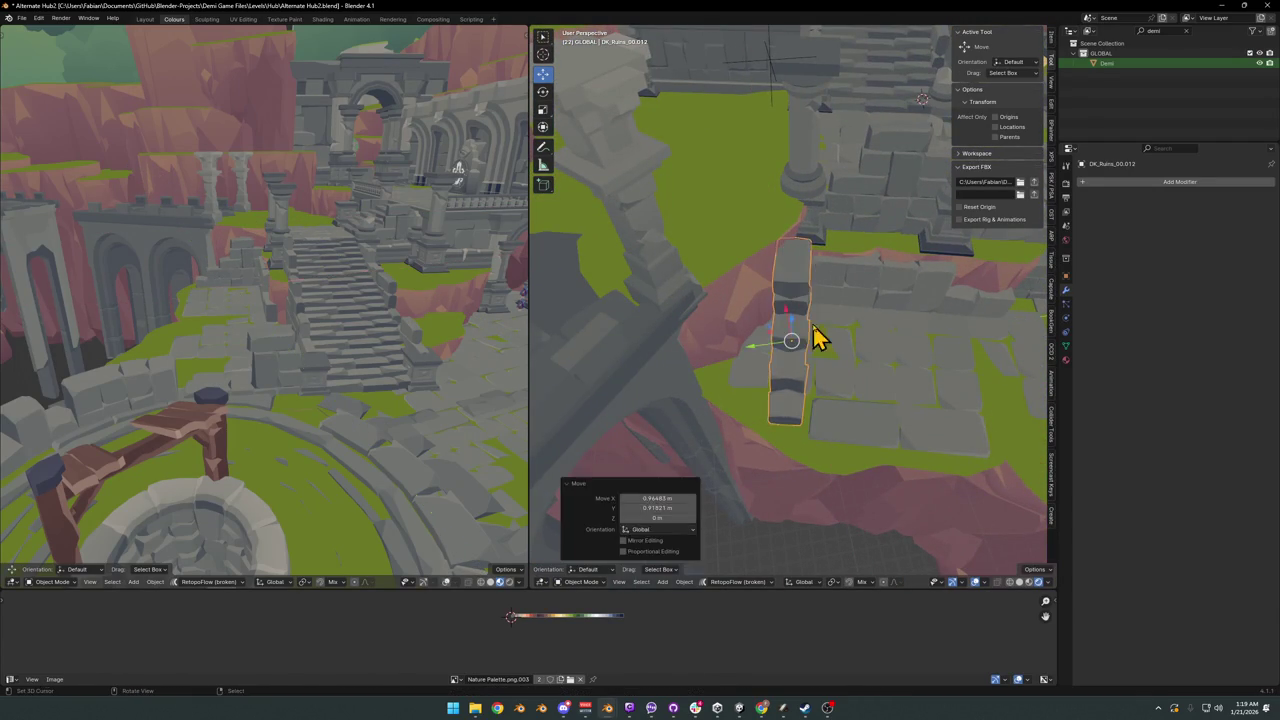
pyautogui.click(851, 300)
pyautogui.press('KP_Decimal')
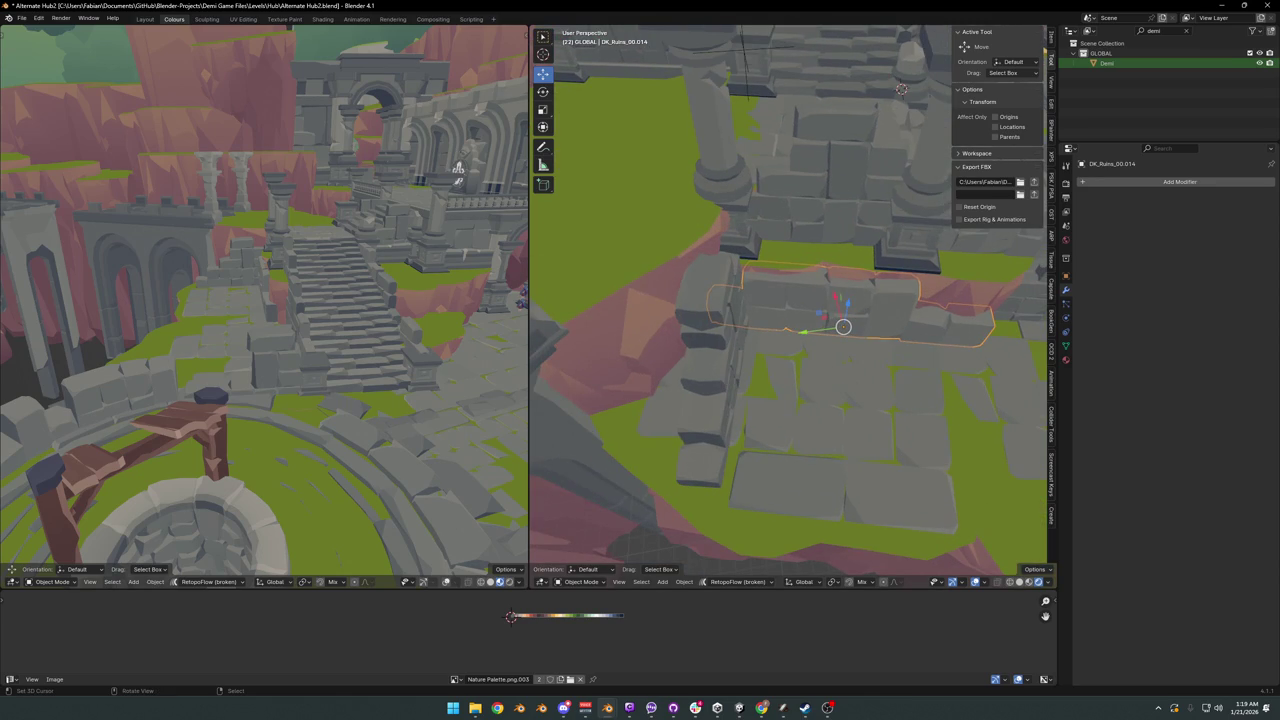
pyautogui.moveTo(822, 290)
pyautogui.mouseDown(button='middle')
pyautogui.moveTo(803, 334)
pyautogui.moveTo(877, 351)
pyautogui.mouseUp(button='middle')
pyautogui.press('g')
pyautogui.press('z')
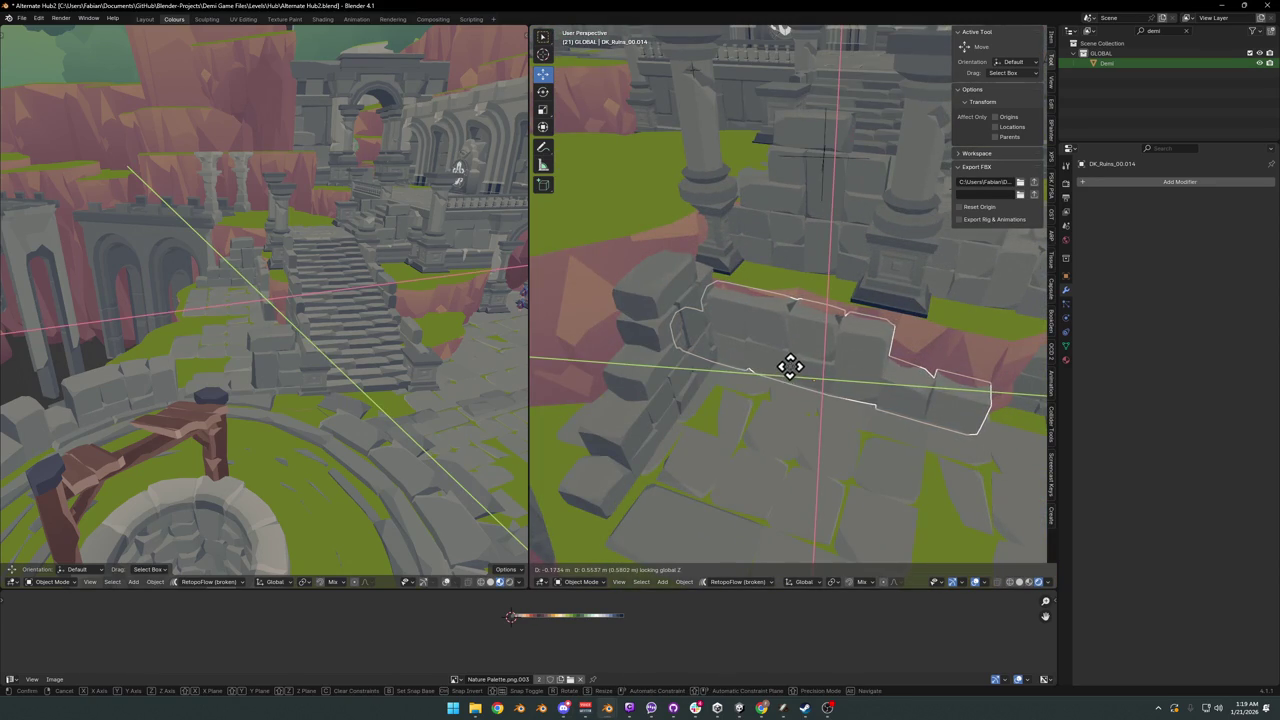
pyautogui.click(790, 367)
# - Deselect everything, save the file, and zoom in on the stairs and arches
pyautogui.hotkey('alt', 'a')
pyautogui.moveTo(823, 371); pyautogui.dragTo(777, 343, button='middle')
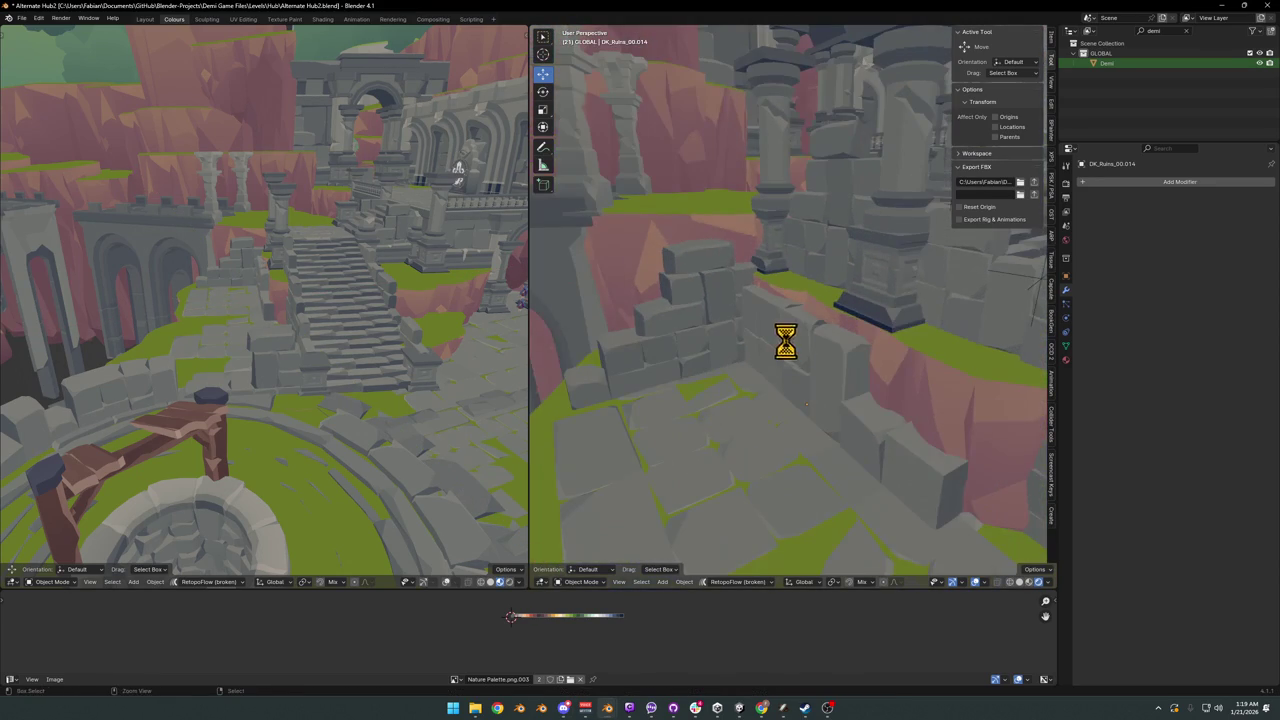
pyautogui.hotkey('ctrl', 's')
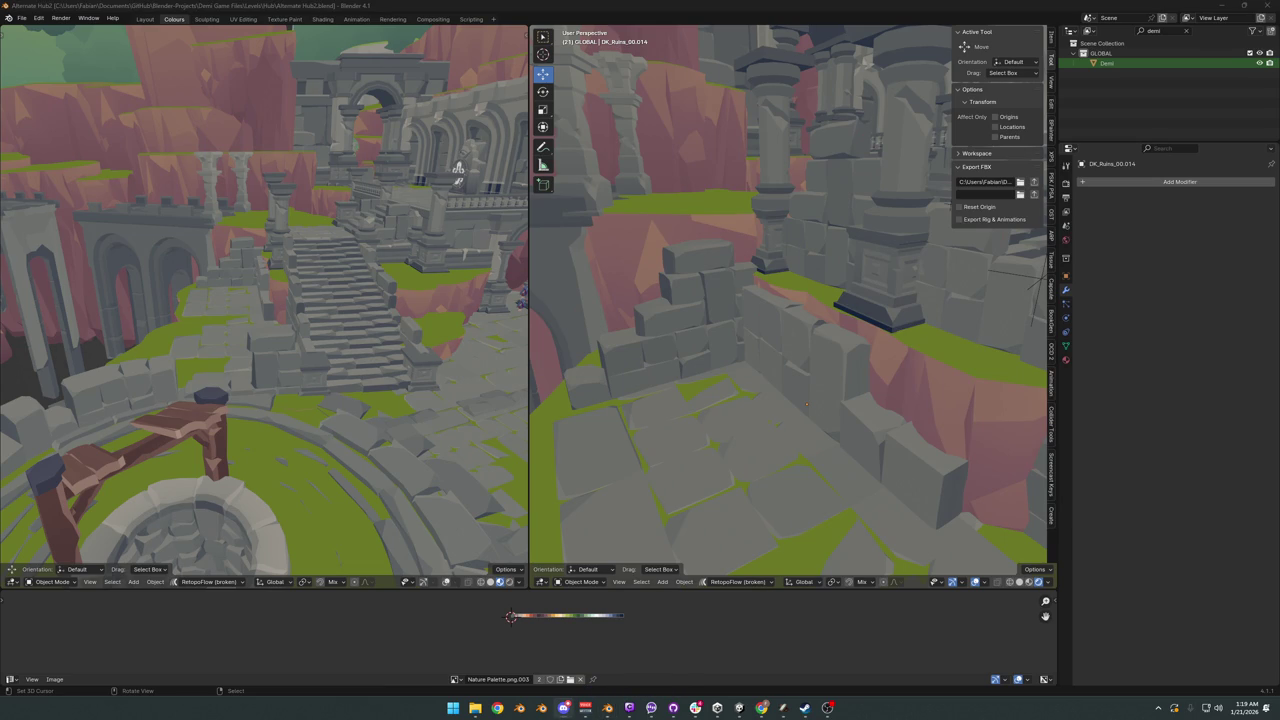
pyautogui.moveTo(424, 342)
pyautogui.mouseDown(button='middle')
pyautogui.moveTo(297, 360)
pyautogui.moveTo(307, 328)
pyautogui.mouseUp(button='middle')
pyautogui.moveTo(386, 293)
pyautogui.mouseDown(button='middle')
pyautogui.moveTo(309, 309)
pyautogui.moveTo(303, 331)
pyautogui.moveTo(320, 349)
pyautogui.moveTo(168, 338)
pyautogui.moveTo(349, 357)
pyautogui.moveTo(277, 349)
pyautogui.moveTo(294, 391)
pyautogui.moveTo(277, 380)
pyautogui.moveTo(289, 363)
pyautogui.moveTo(363, 360)
pyautogui.moveTo(300, 363)
pyautogui.mouseUp(button='middle')
pyautogui.scroll(2, 316, 360)
# - Scale the low broken wall to 0.873 and move it 0.146 m along Y
pyautogui.click(310, 365)
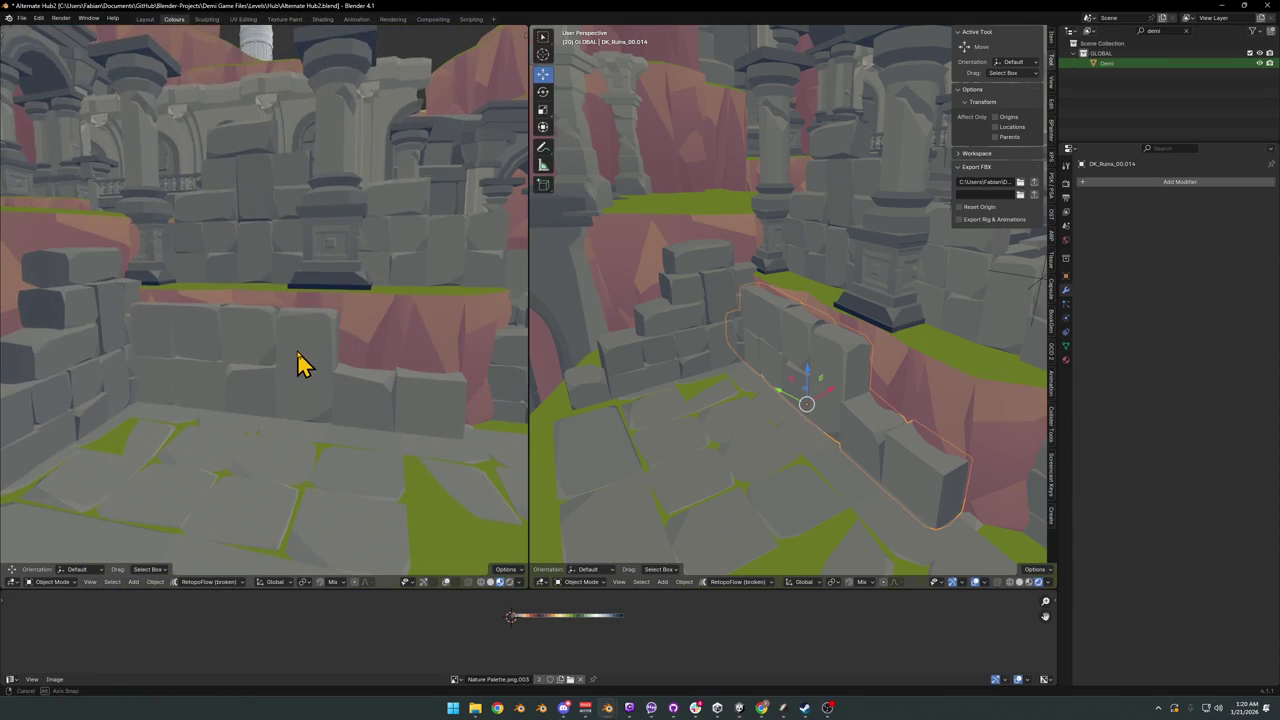
pyautogui.moveTo(695, 375); pyautogui.dragTo(843, 366, button='middle')
pyautogui.press('s')
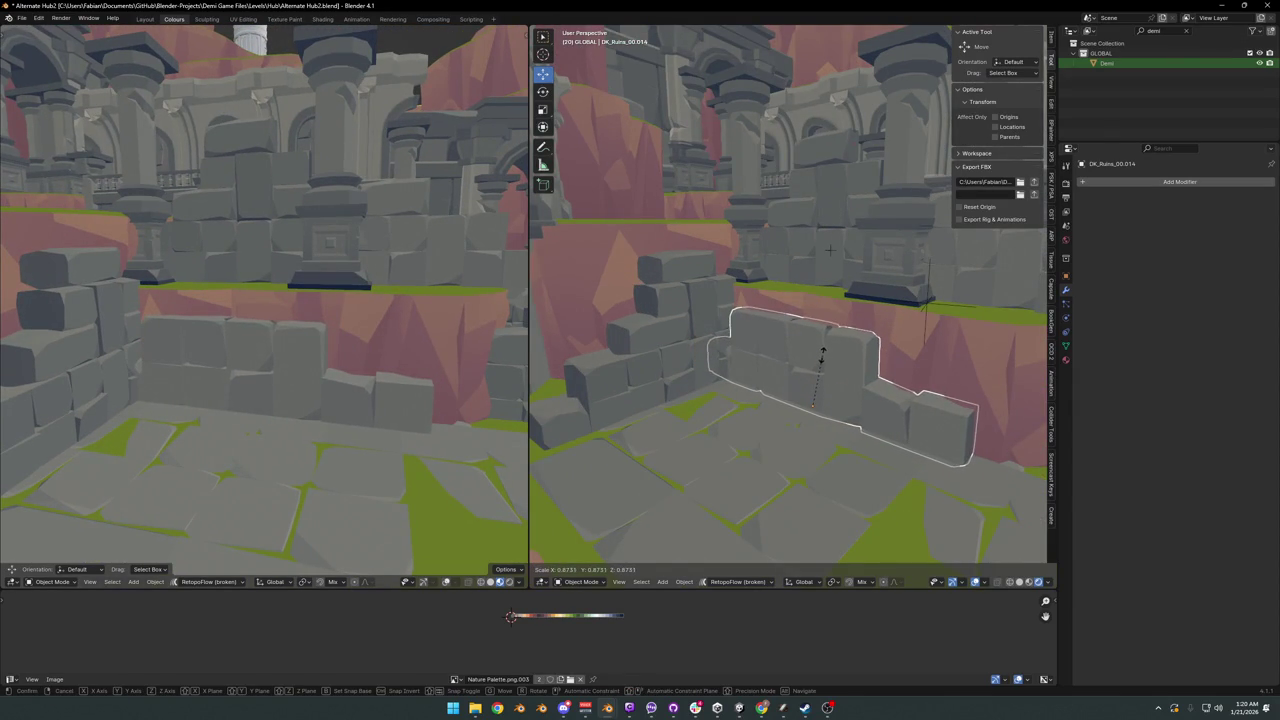
pyautogui.click(822, 357)
pyautogui.press('g')
pyautogui.press('x')
pyautogui.press('y')
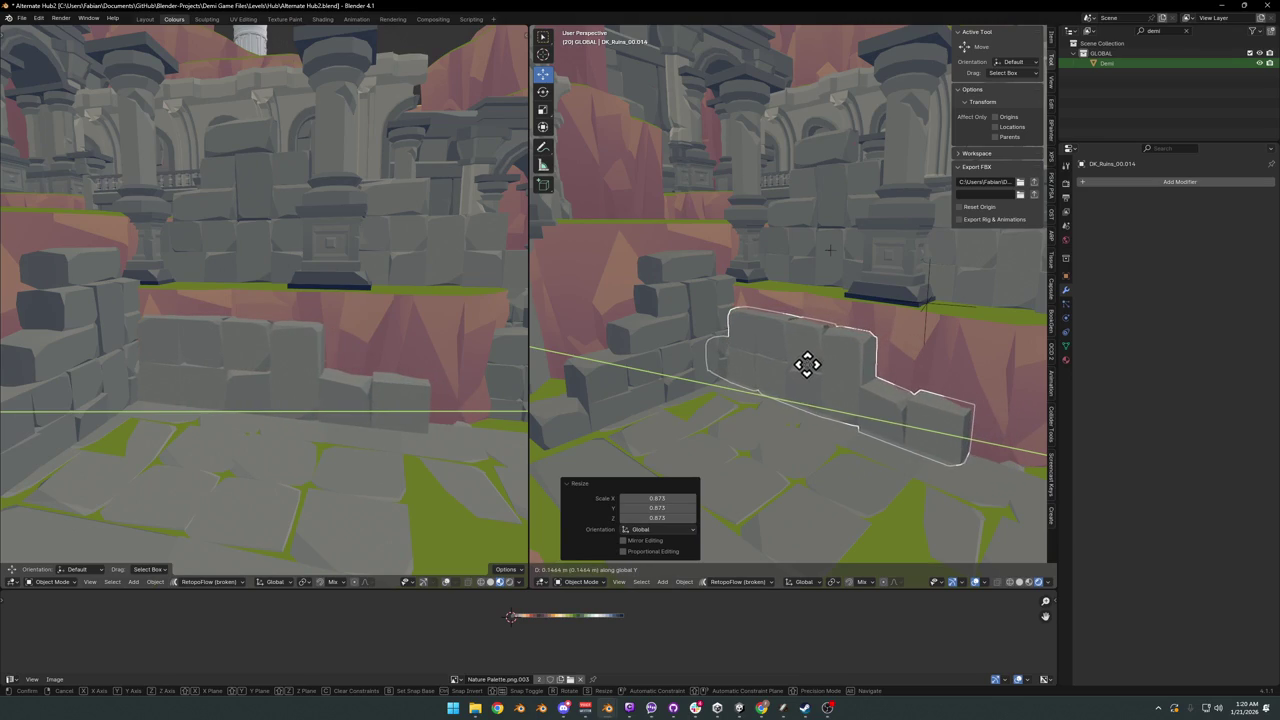
pyautogui.click(800, 368)
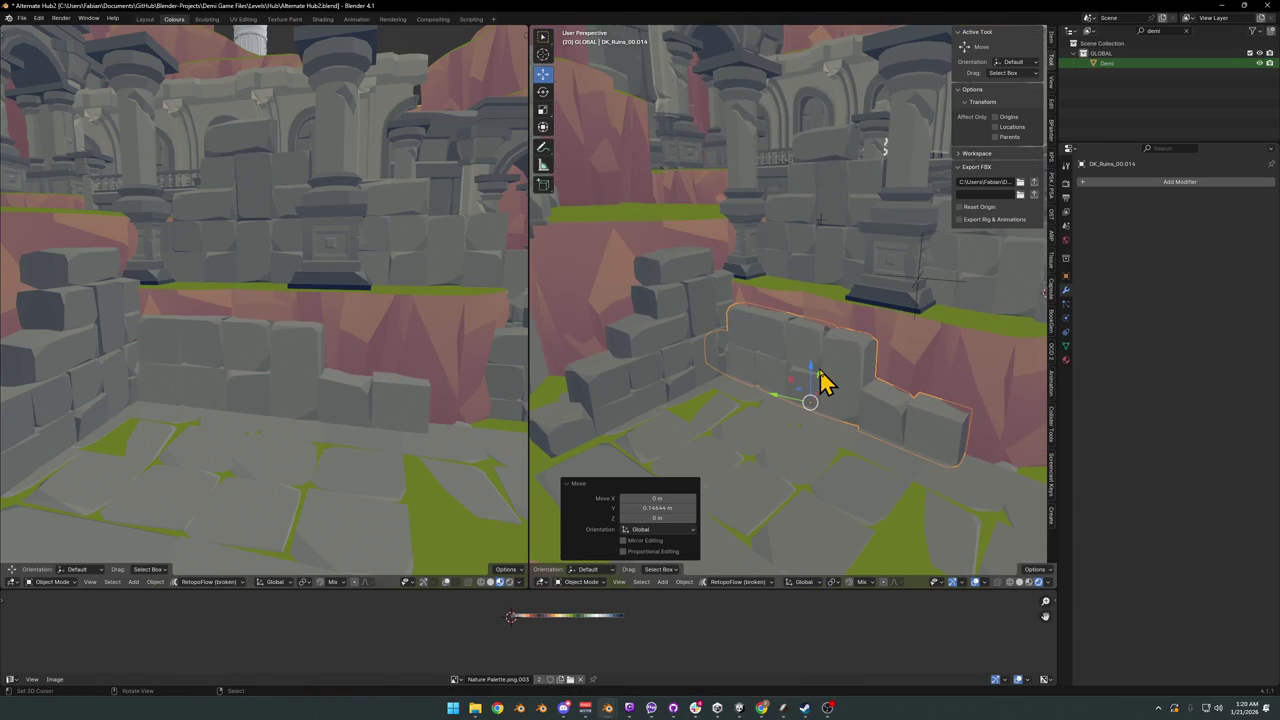
pyautogui.moveTo(755, 375); pyautogui.dragTo(771, 371, button='middle')
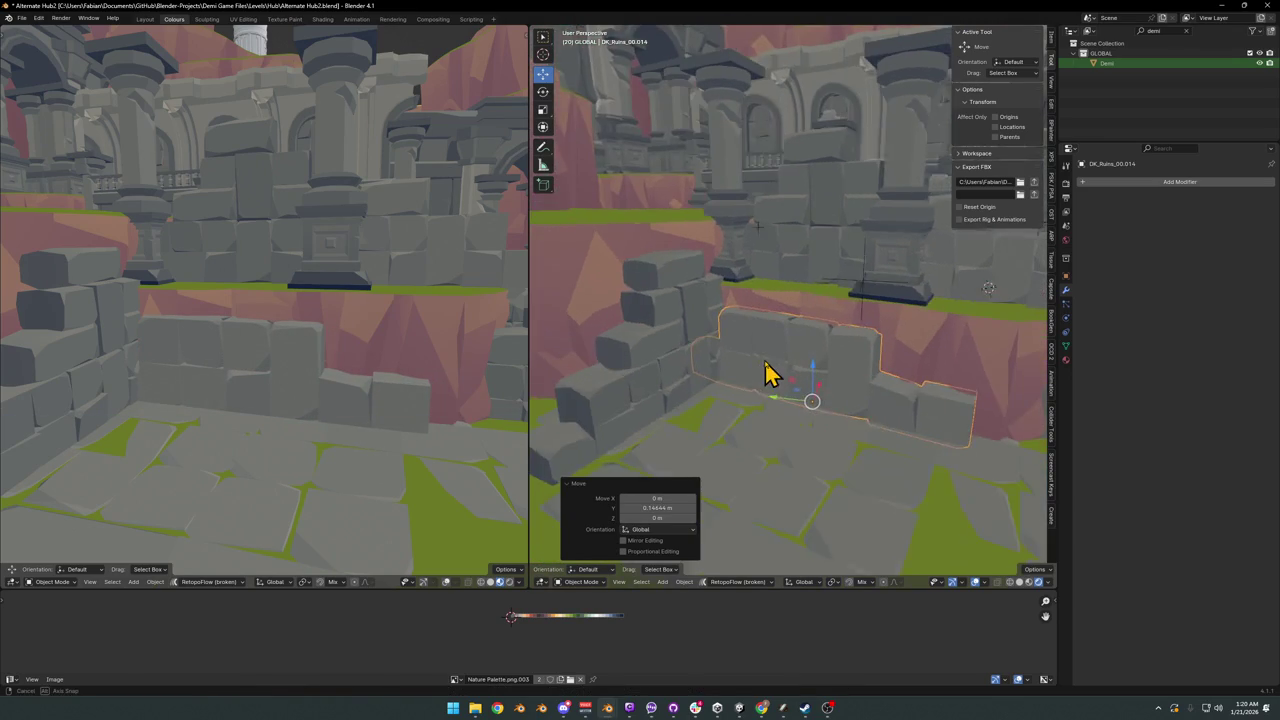
# - Select all the wall's geometry and shift its UVs along X on the Nature Palette
pyautogui.press('Tab')
pyautogui.hotkey('alt', 'a')
pyautogui.press('a')
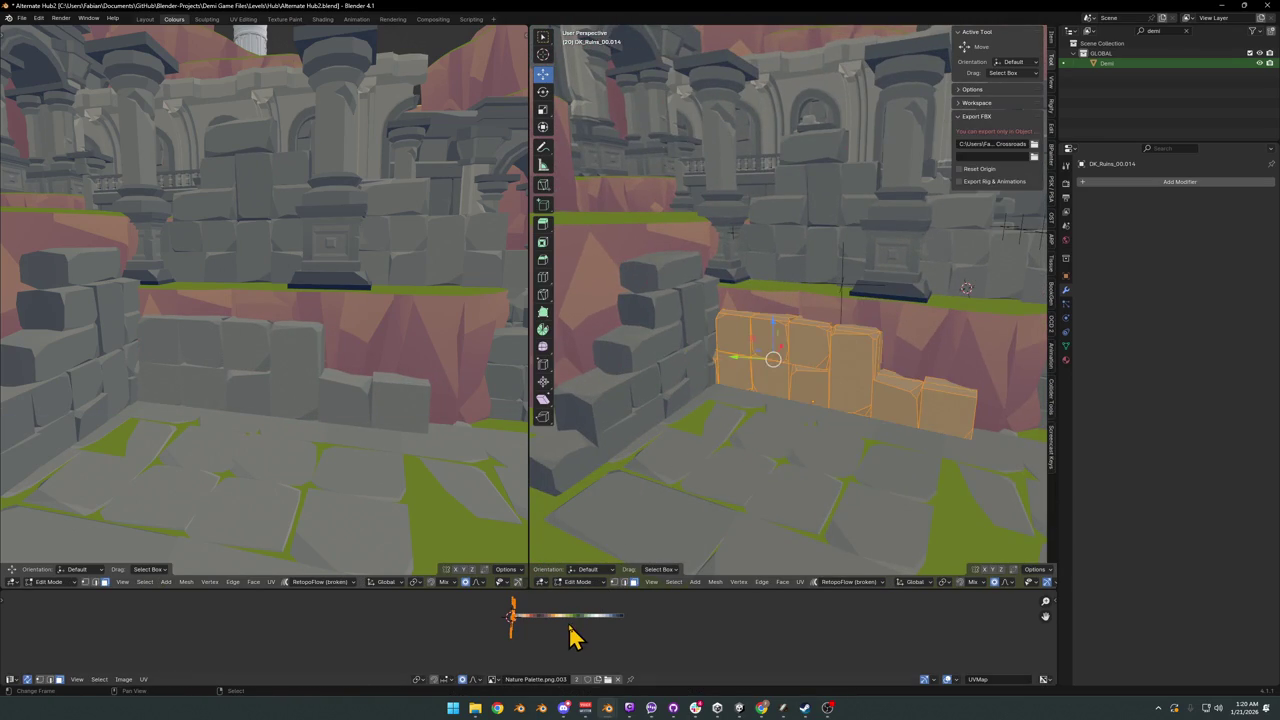
pyautogui.press('g')
pyautogui.press('x')
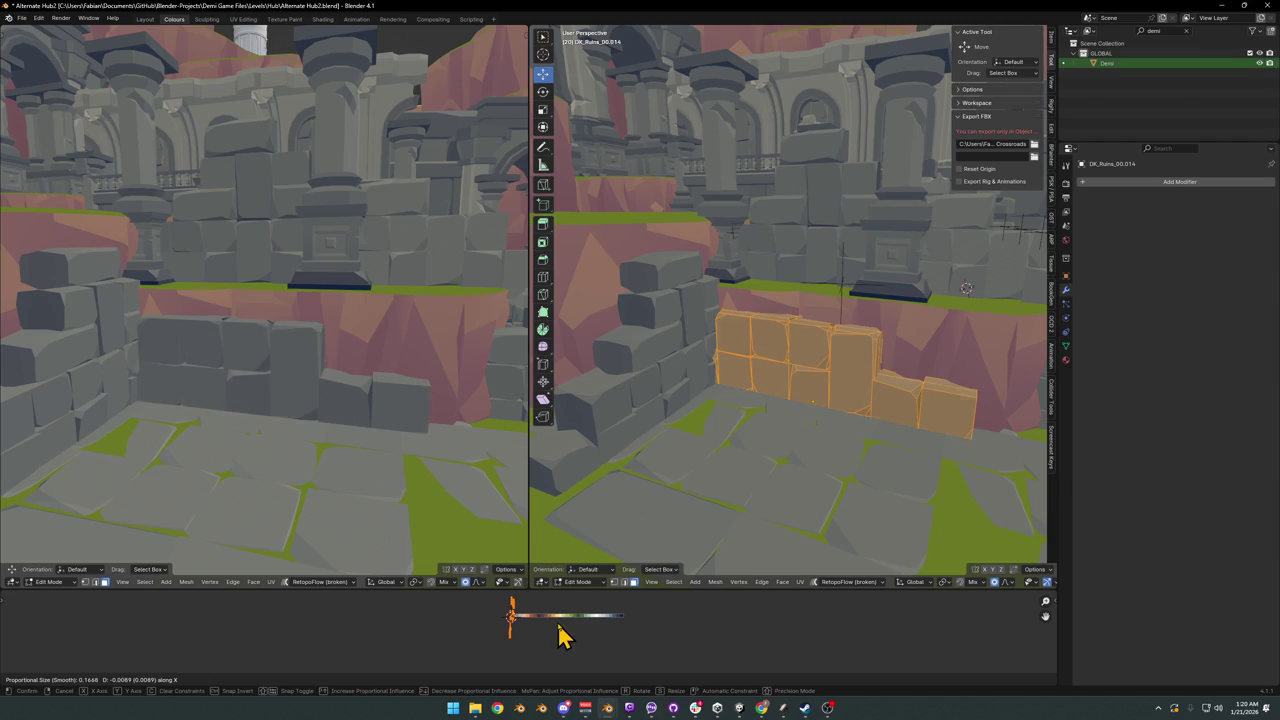
pyautogui.click(560, 635)
pyautogui.press('Tab')
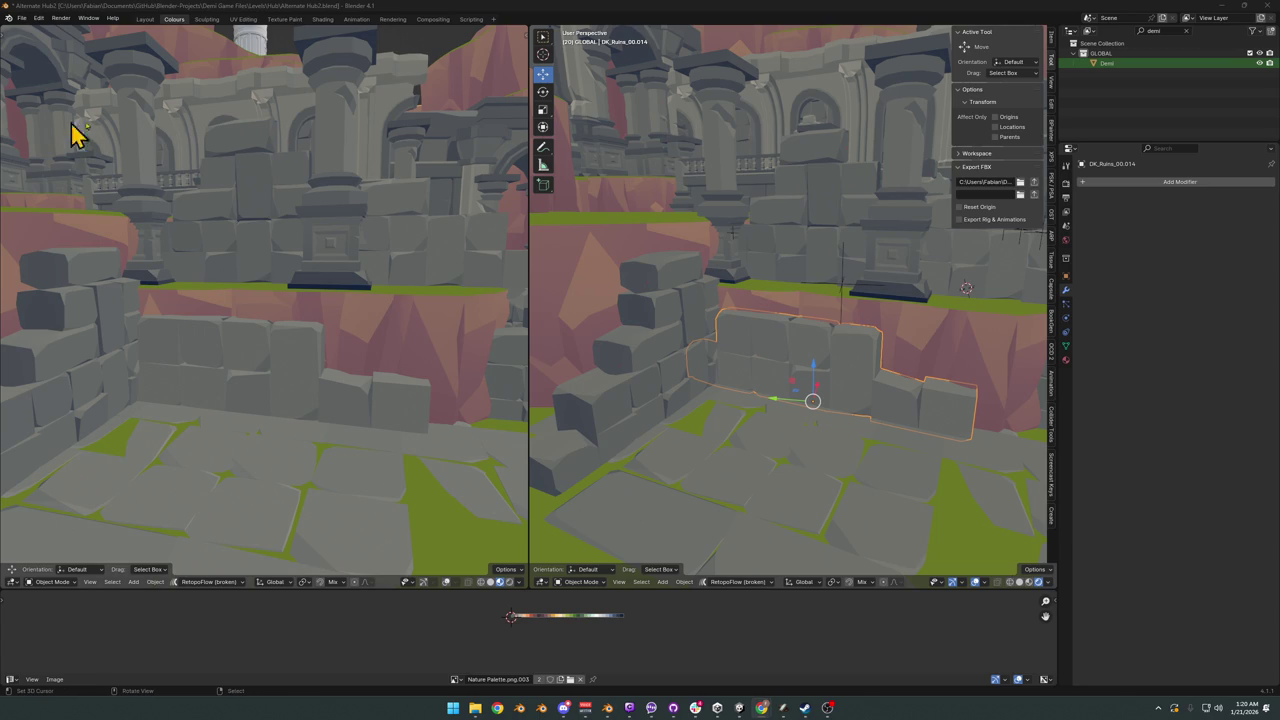
pyautogui.moveTo(274, 323); pyautogui.dragTo(330, 330, button='middle')
pyautogui.moveTo(694, 403); pyautogui.dragTo(760, 394, button='middle')
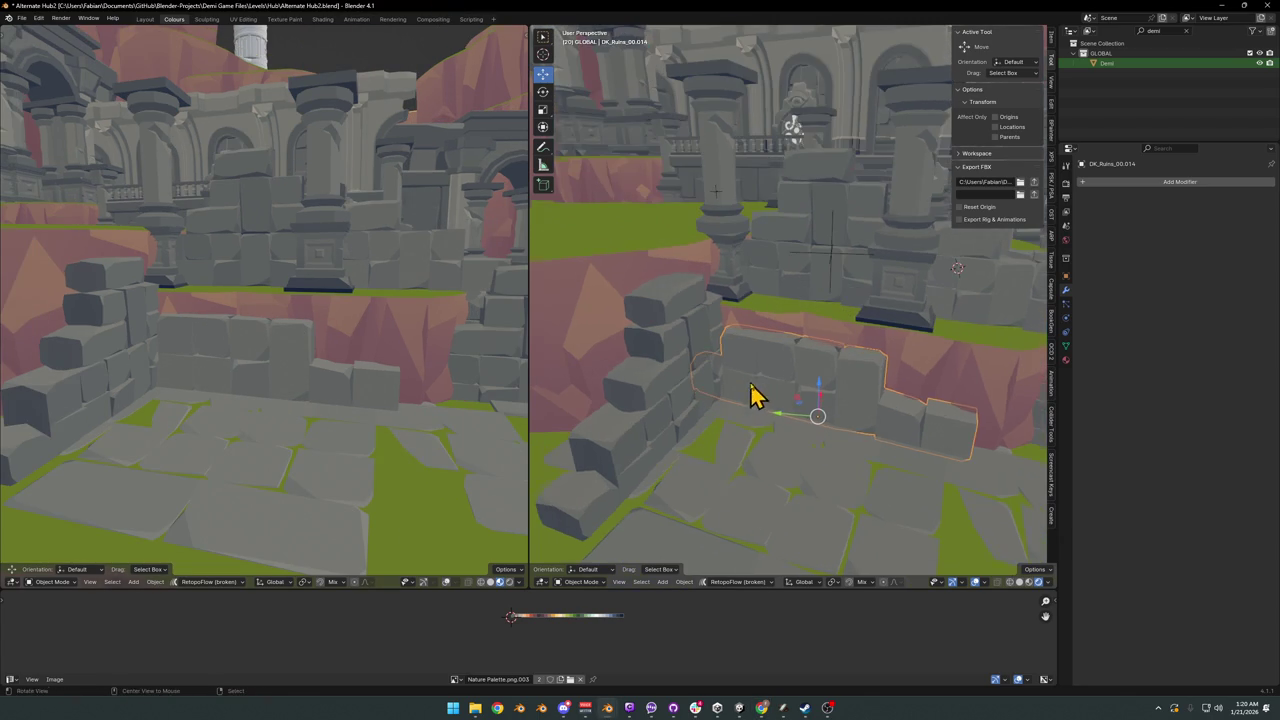
# - Shift the wall's UVs along X twice more to refine the stone colour
pyautogui.press('Tab')
pyautogui.press('g')
pyautogui.press('x')
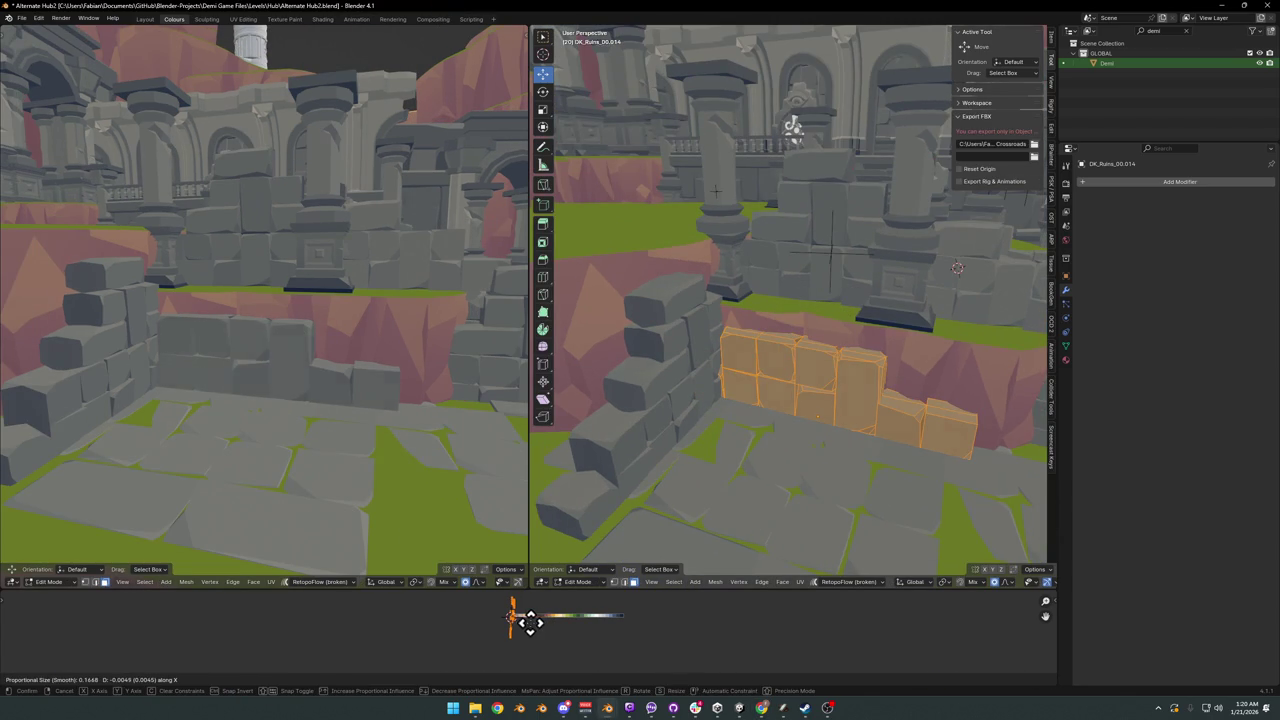
pyautogui.click(535, 623)
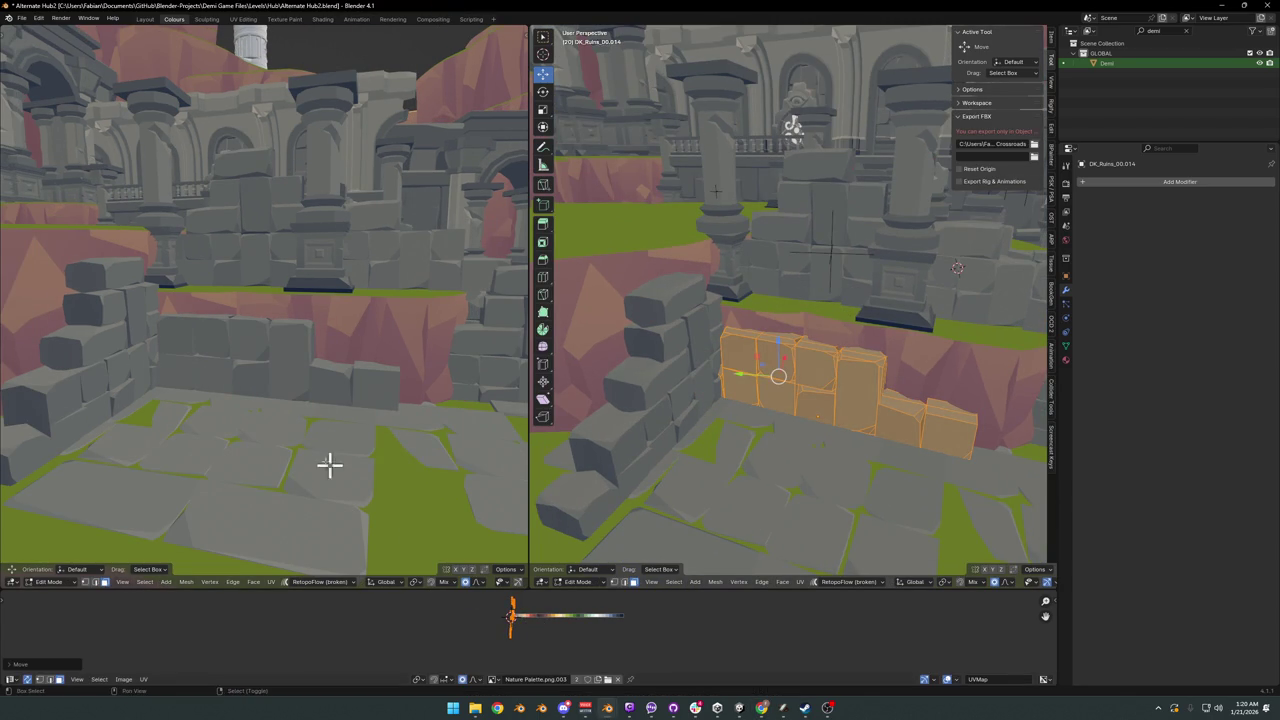
pyautogui.moveTo(329, 463); pyautogui.dragTo(333, 436, button='middle')
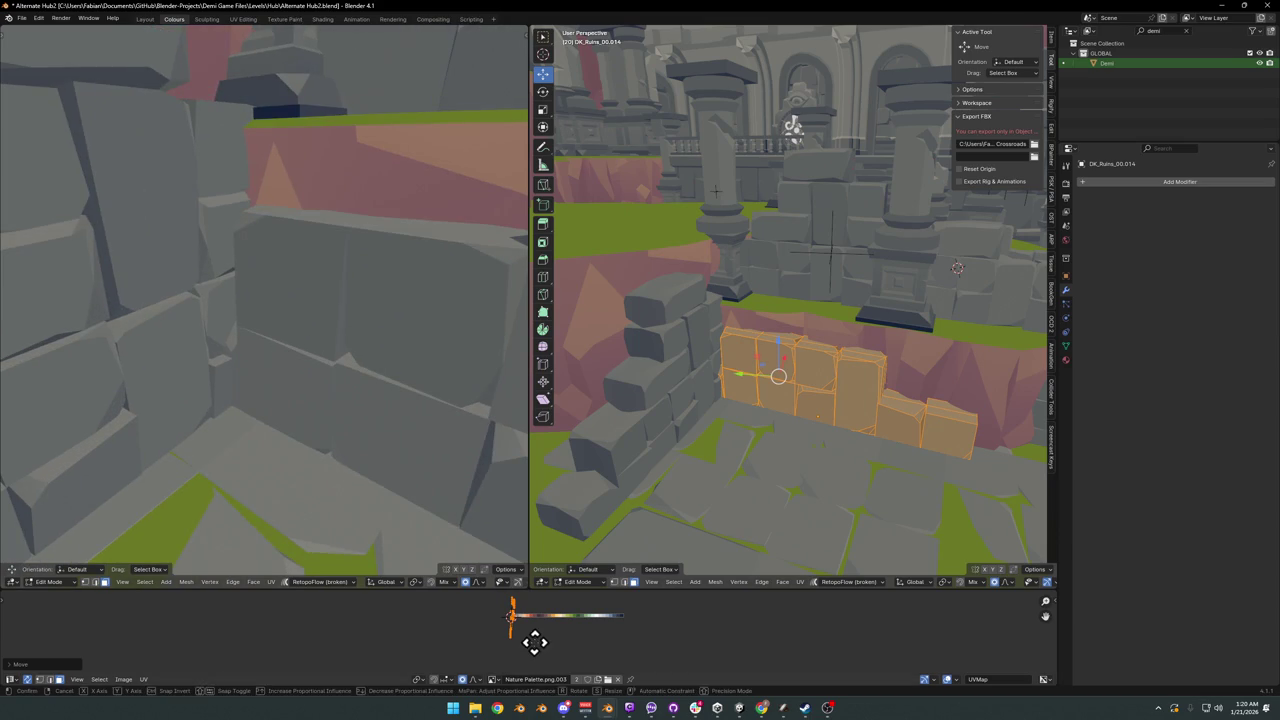
pyautogui.press('g')
pyautogui.press('x')
pyautogui.click(537, 641)
pyautogui.moveTo(351, 343); pyautogui.dragTo(338, 336, button='middle')
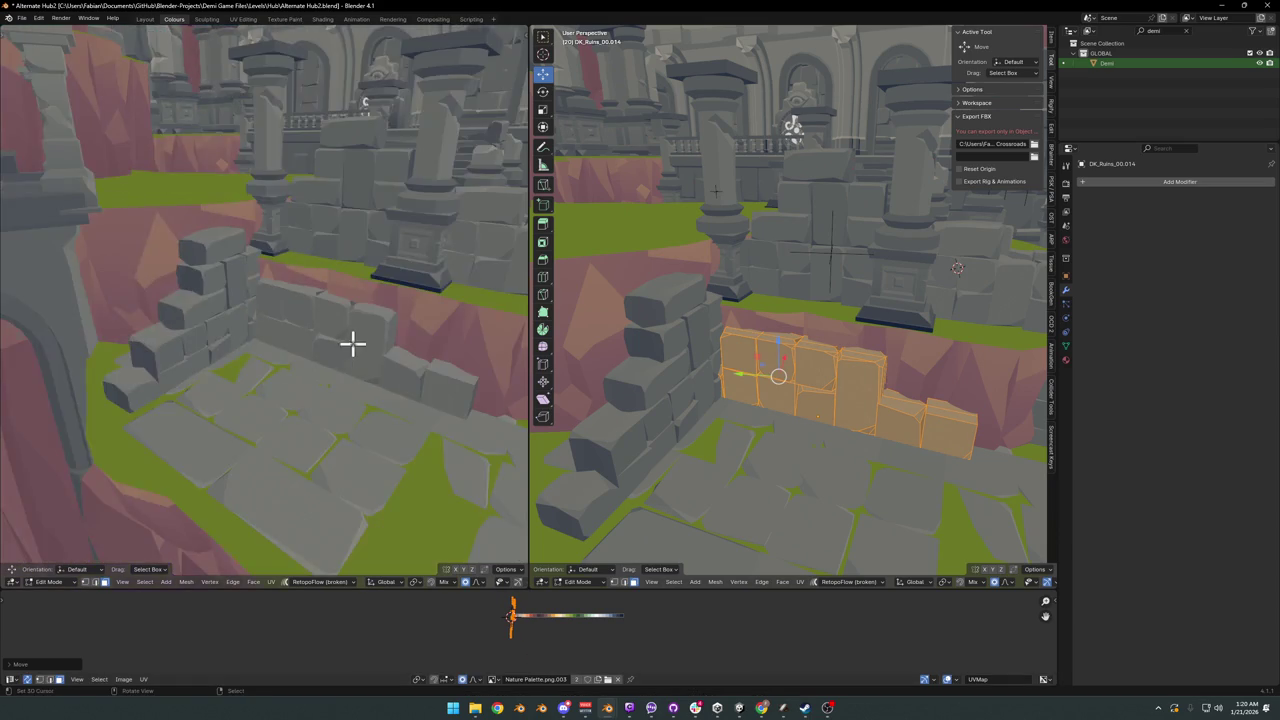
# - Scale the wall's UVs slightly larger, return to Object Mode, and save
pyautogui.press('s')
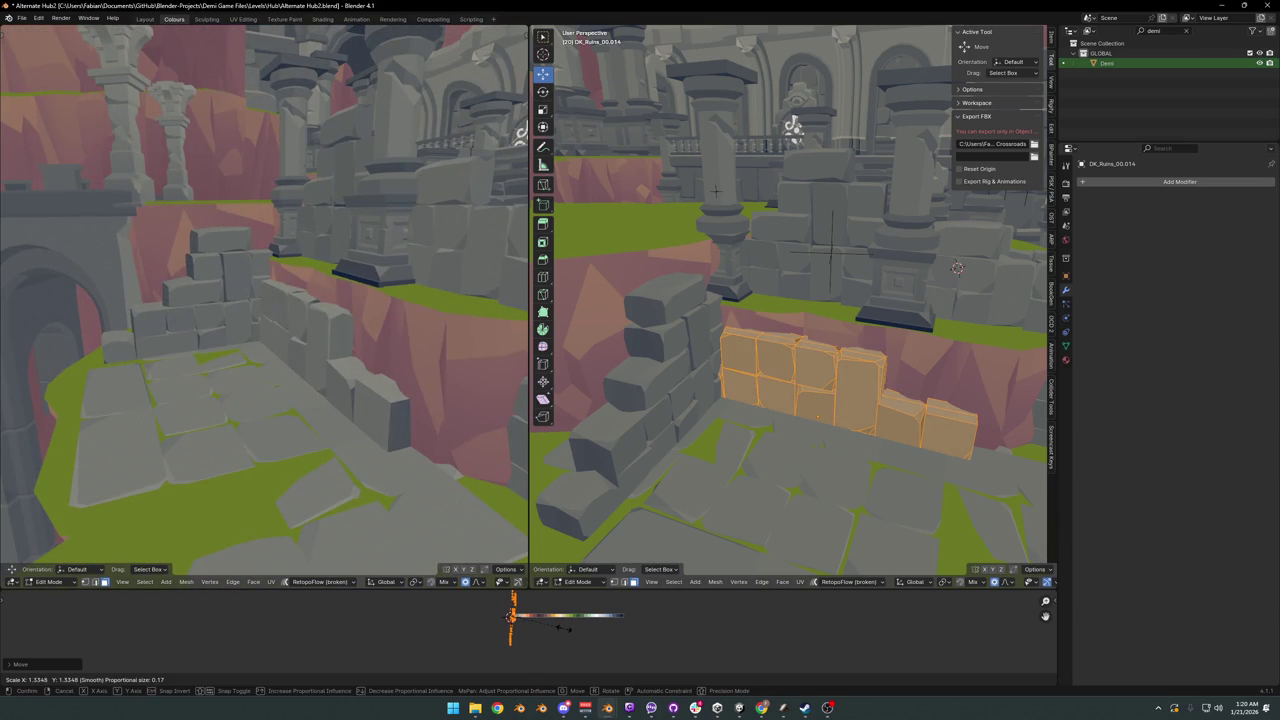
pyautogui.click(510, 615)
pyautogui.moveTo(360, 380)
pyautogui.mouseDown(button='middle')
pyautogui.moveTo(334, 349)
pyautogui.moveTo(394, 334)
pyautogui.moveTo(321, 335)
pyautogui.mouseUp(button='middle')
pyautogui.scroll(-3, 363, 334)
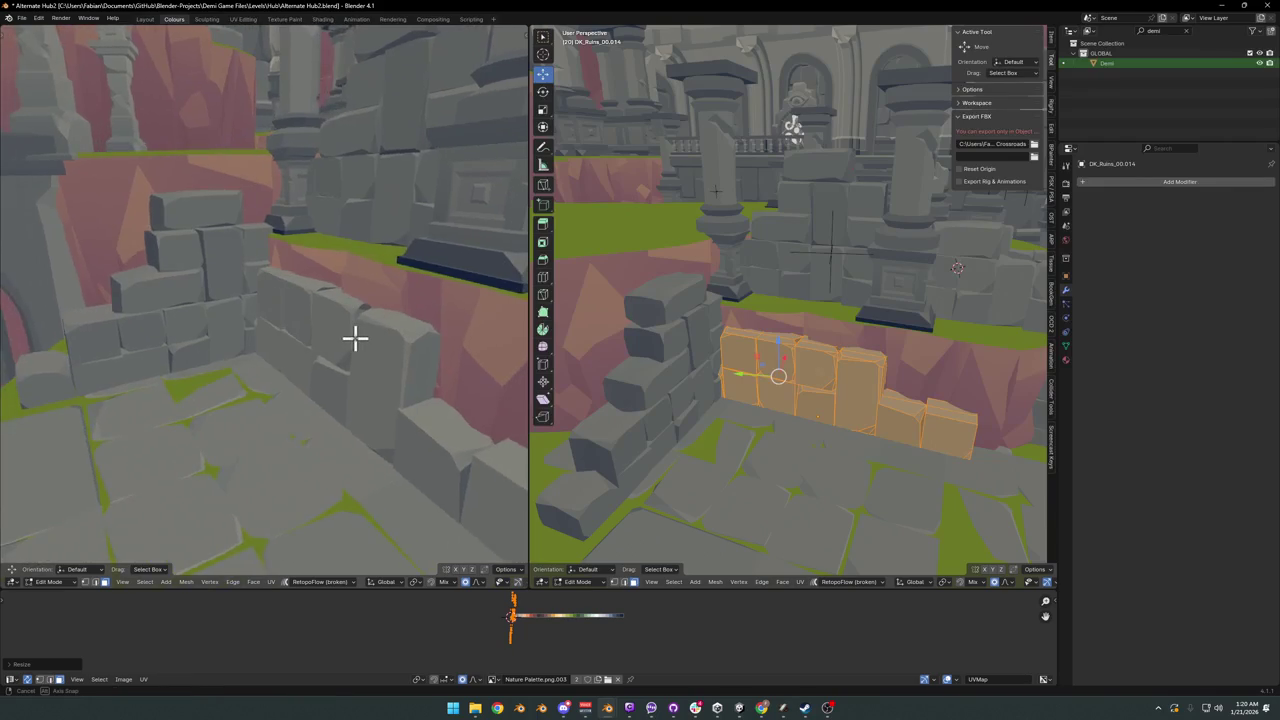
pyautogui.scroll(-3, 375, 336)
pyautogui.moveTo(379, 336)
pyautogui.mouseDown(button='middle')
pyautogui.moveTo(346, 329)
pyautogui.moveTo(360, 323)
pyautogui.mouseUp(button='middle')
pyautogui.moveTo(791, 320)
pyautogui.mouseDown(button='middle')
pyautogui.moveTo(834, 331)
pyautogui.moveTo(845, 370)
pyautogui.moveTo(590, 487)
pyautogui.mouseUp(button='middle')
pyautogui.hotkey('ctrl', 'Tab')
pyautogui.click(823, 366)
pyautogui.hotkey('ctrl', 's')
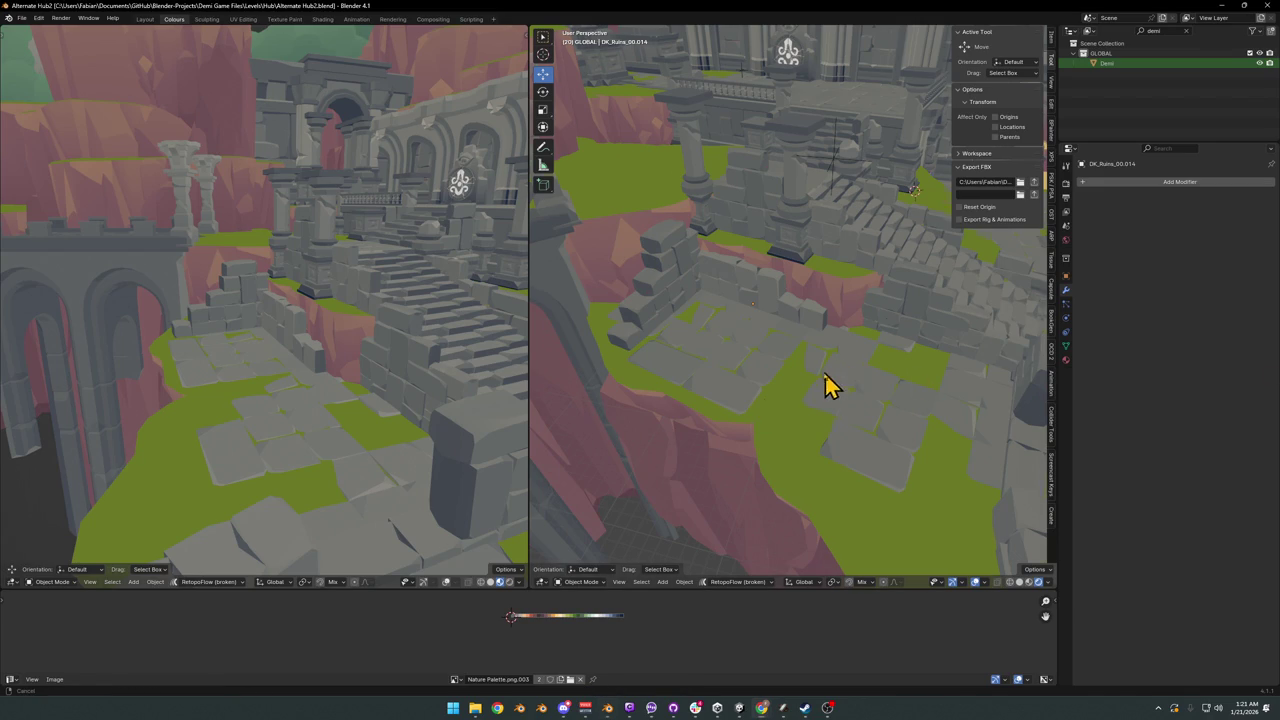
# - Orbit the right view to the well and arch, sketch a blue annotation line, and walk through at ground level
pyautogui.moveTo(829, 386)
pyautogui.mouseDown(button='middle')
pyautogui.moveTo(858, 358)
pyautogui.moveTo(791, 371)
pyautogui.moveTo(810, 318)
pyautogui.mouseUp(button='middle')
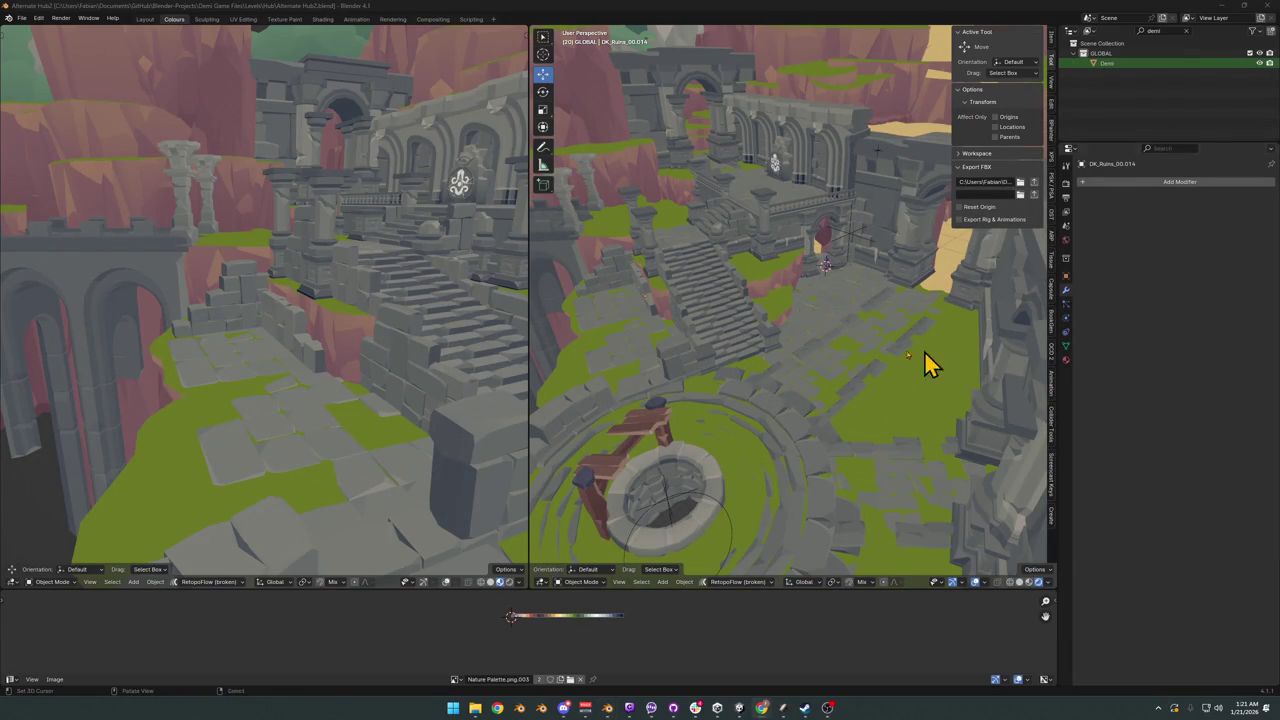
pyautogui.moveTo(925, 365)
pyautogui.mouseDown(button='middle')
pyautogui.moveTo(743, 409)
pyautogui.moveTo(760, 337)
pyautogui.moveTo(734, 363)
pyautogui.moveTo(774, 360)
pyautogui.moveTo(765, 350)
pyautogui.moveTo(763, 371)
pyautogui.moveTo(751, 357)
pyautogui.mouseUp(button='middle')
pyautogui.moveTo(674, 346); pyautogui.dragTo(655, 295, button='middle')
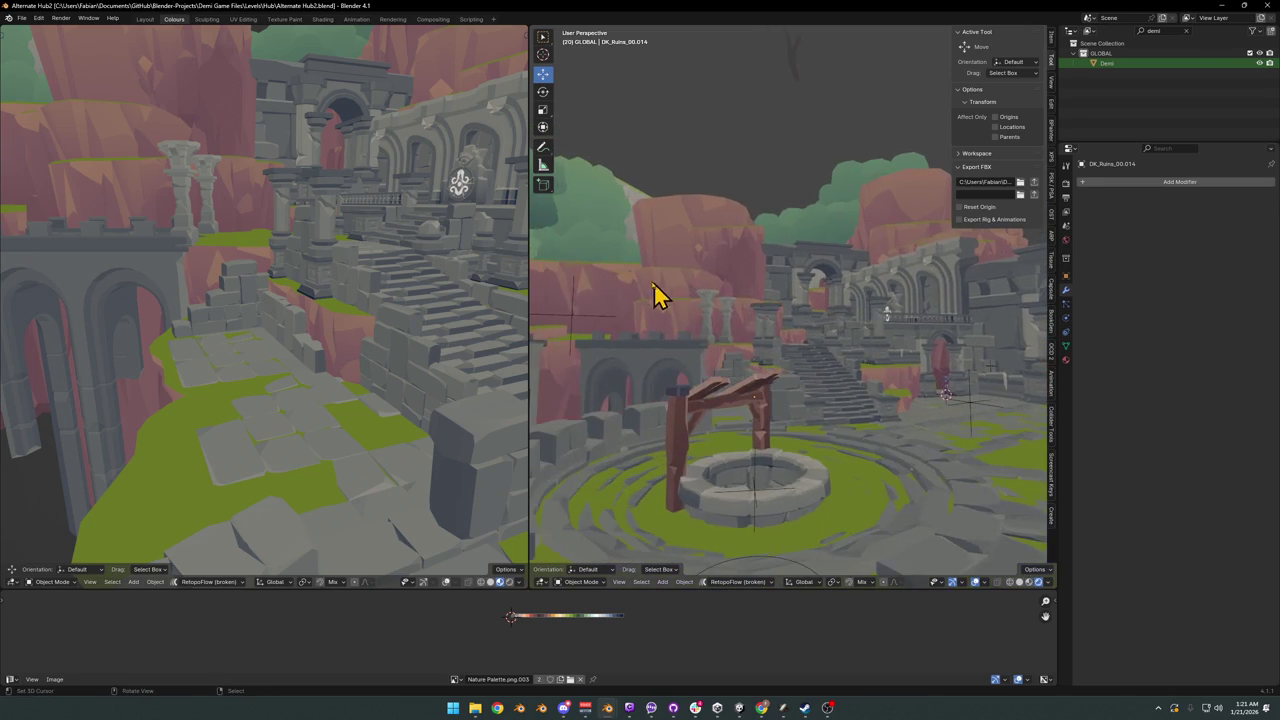
pyautogui.moveTo(562, 247); pyautogui.dragTo(770, 360)
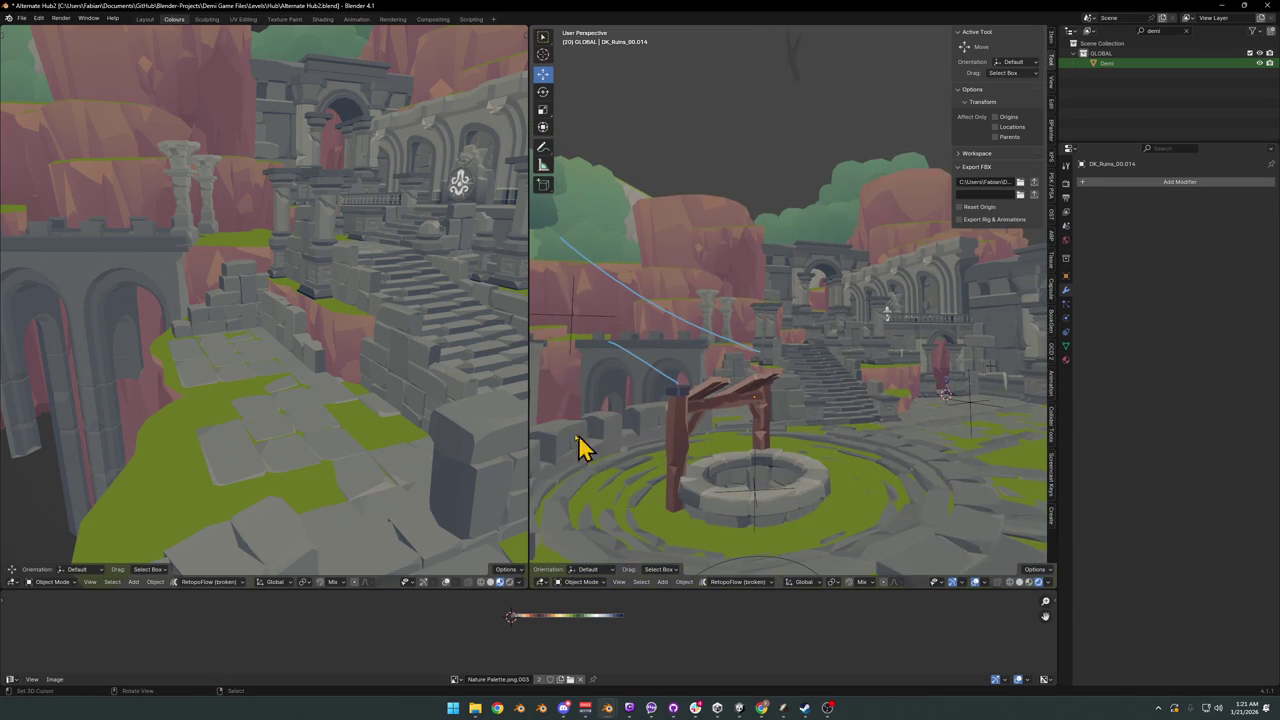
pyautogui.hotkey('shift', '`')
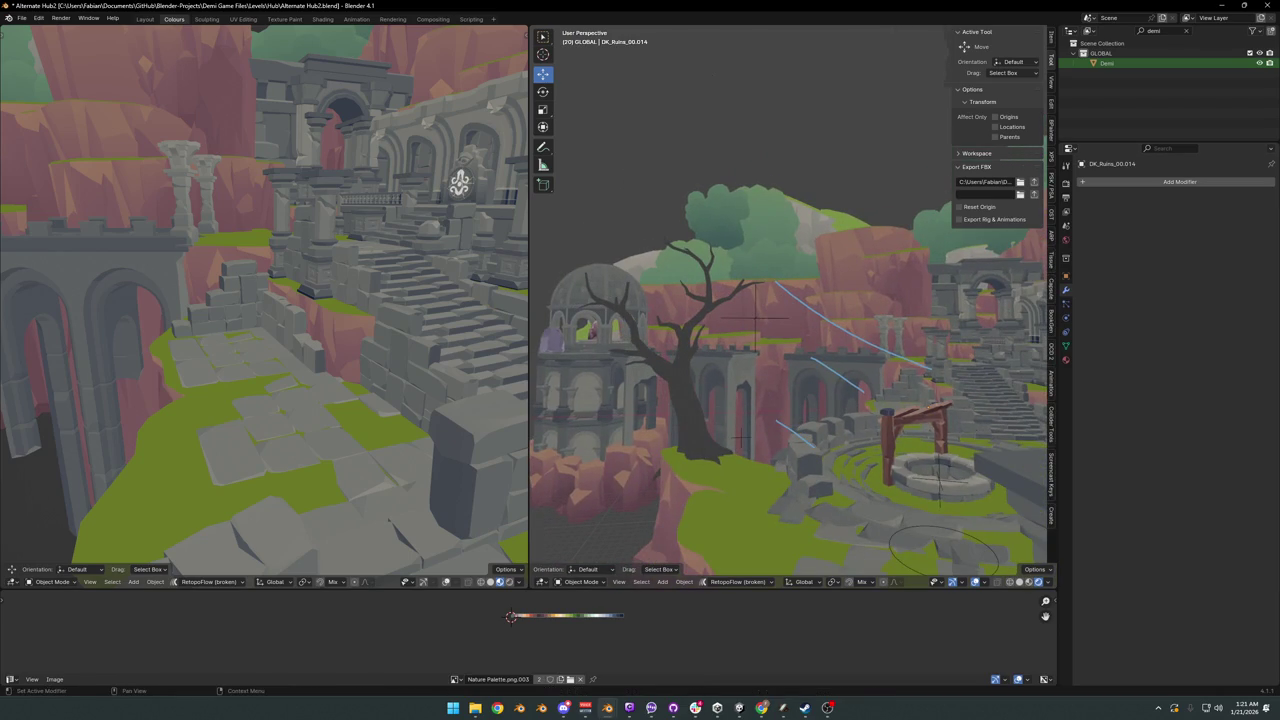
pyautogui.press('Return')
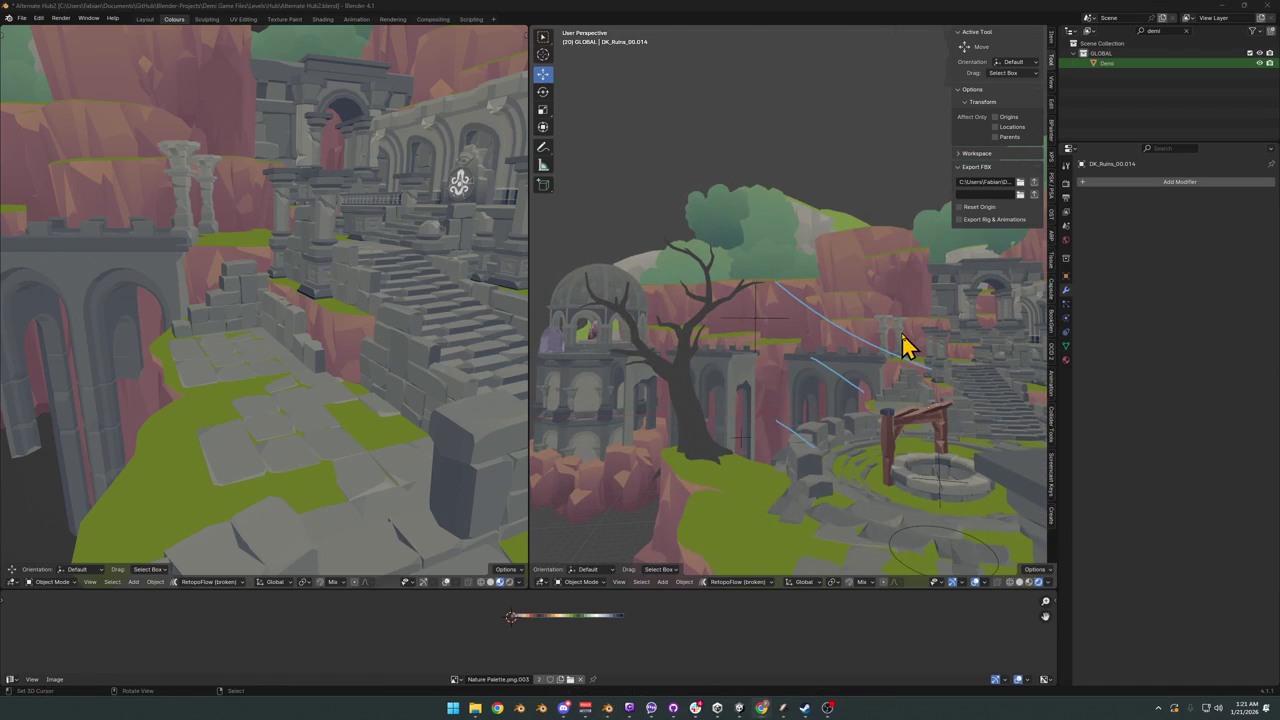
pyautogui.click(830, 370)
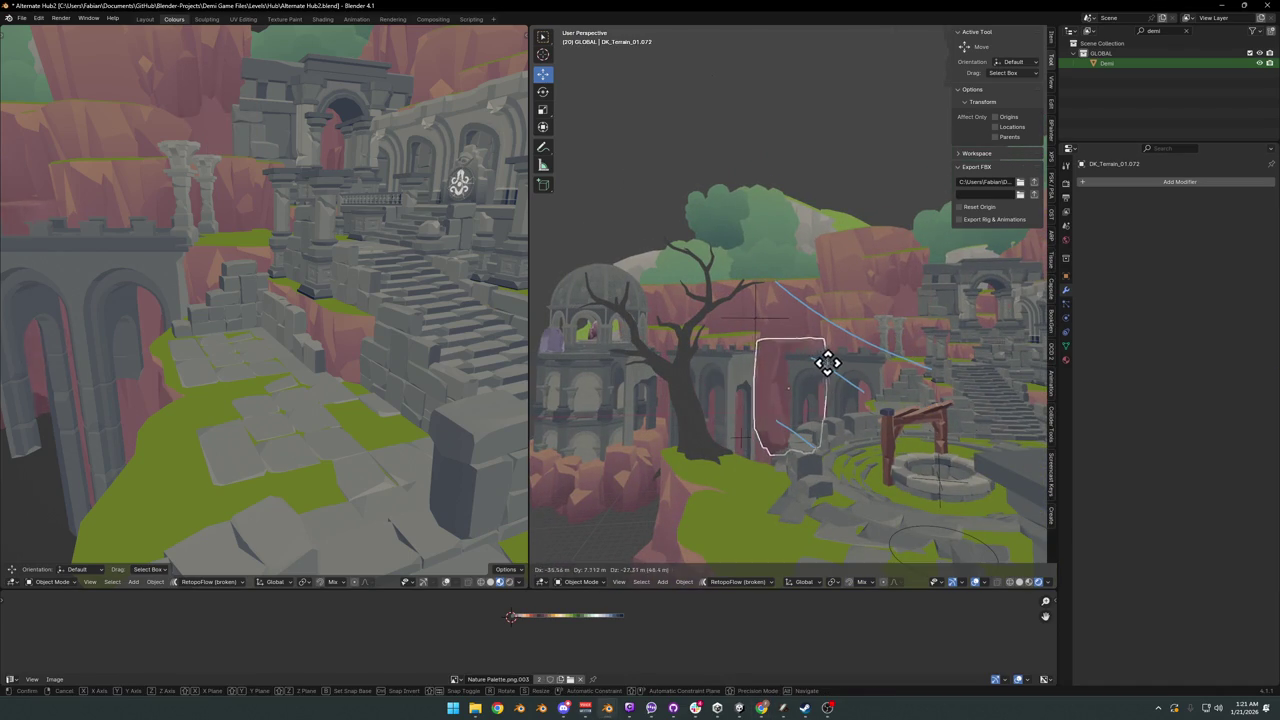
pyautogui.click(884, 377)
pyautogui.hotkey('alt', 'a')
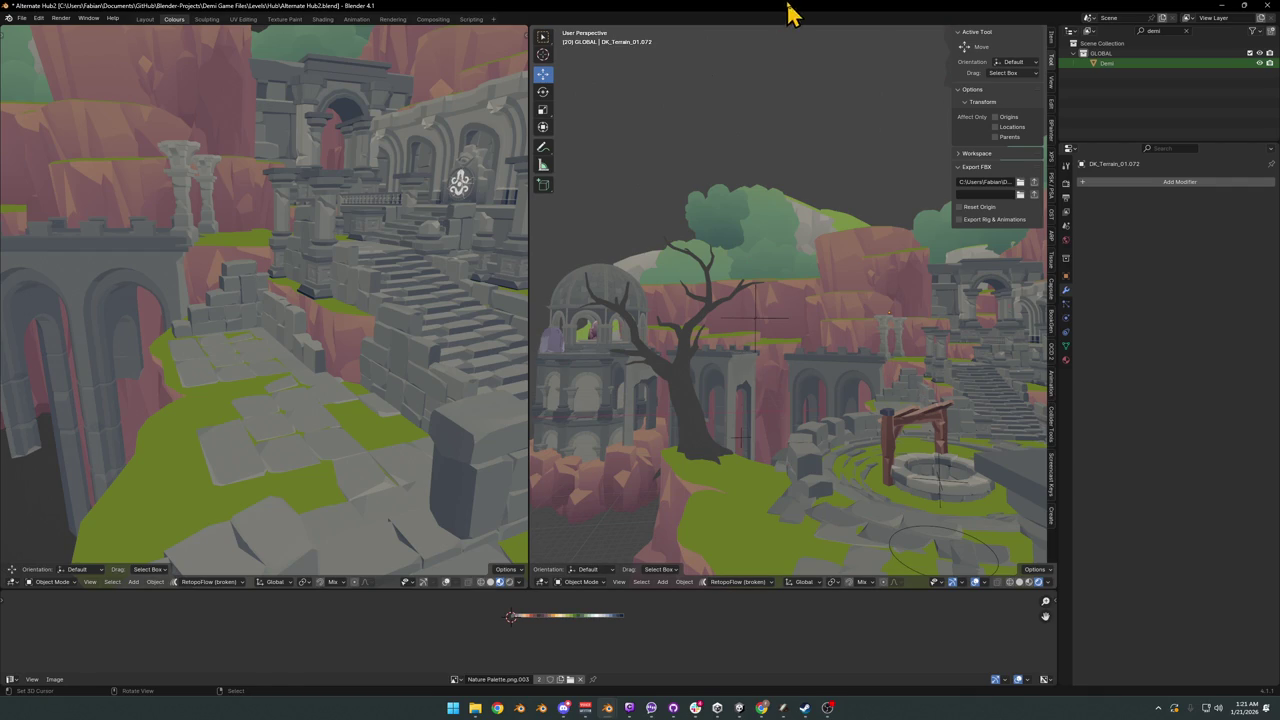
pyautogui.hotkey('shift', '`')
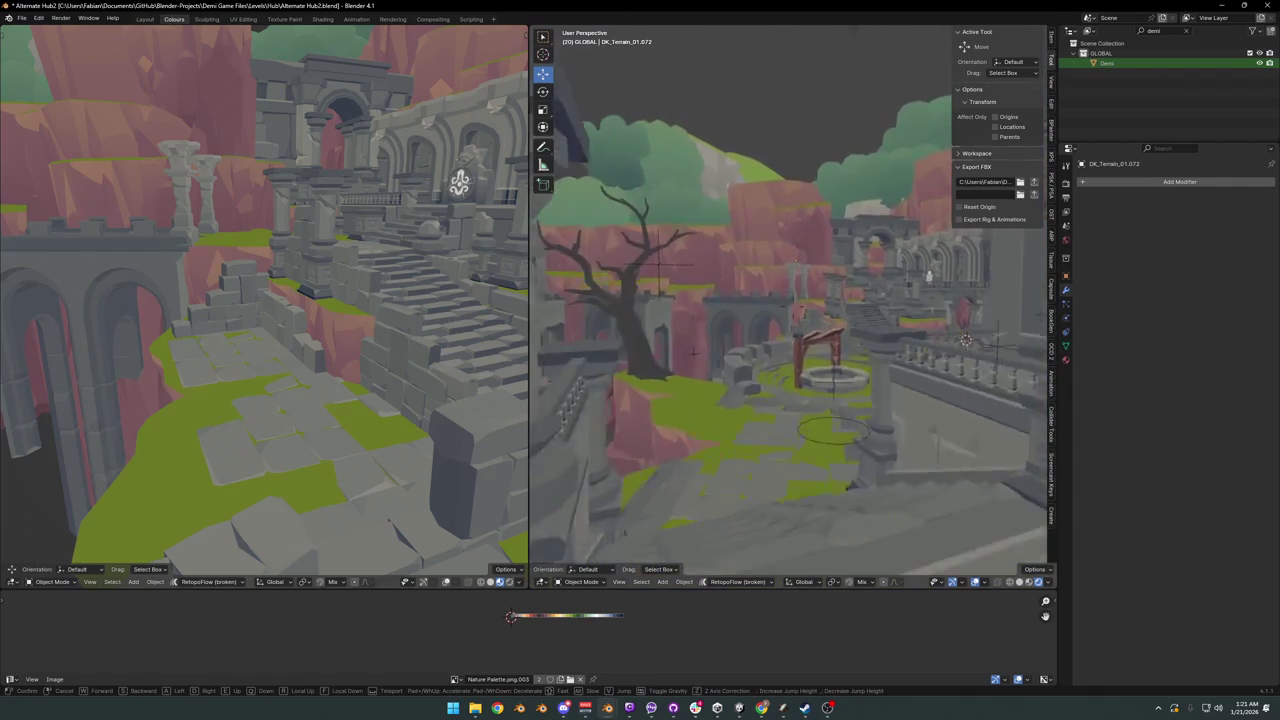
pyautogui.press('w')
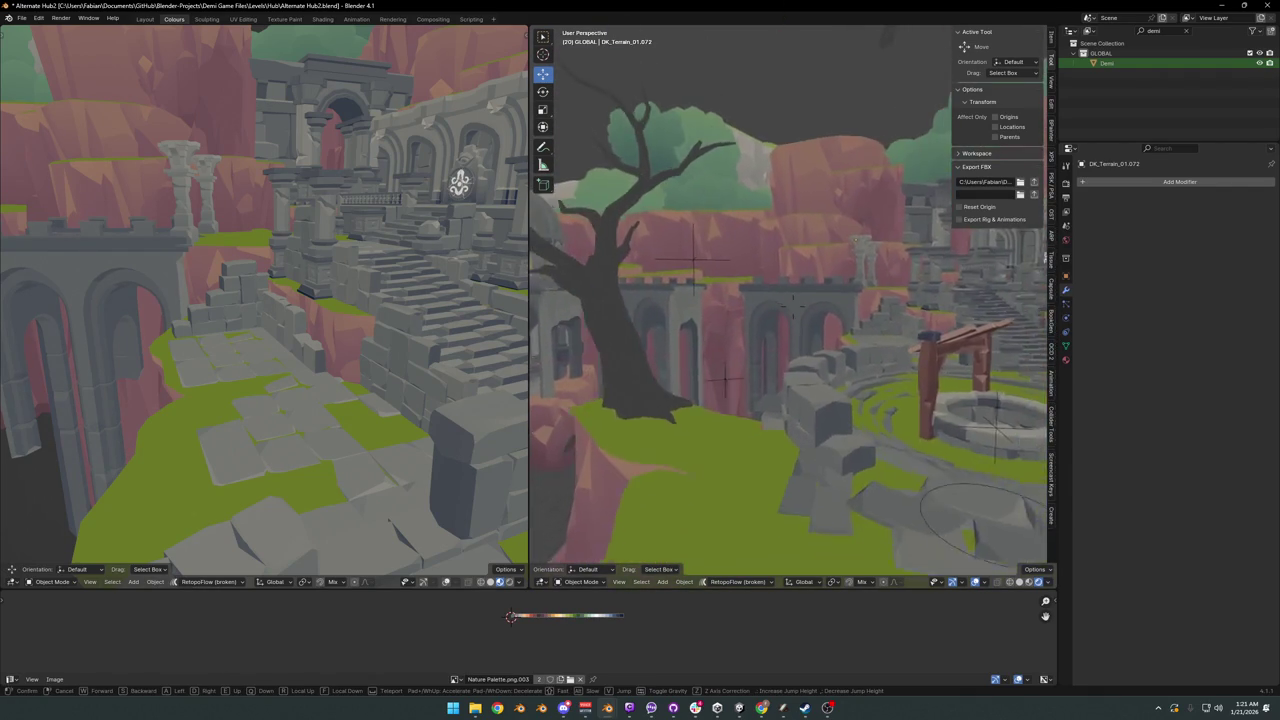
pyautogui.press('w')
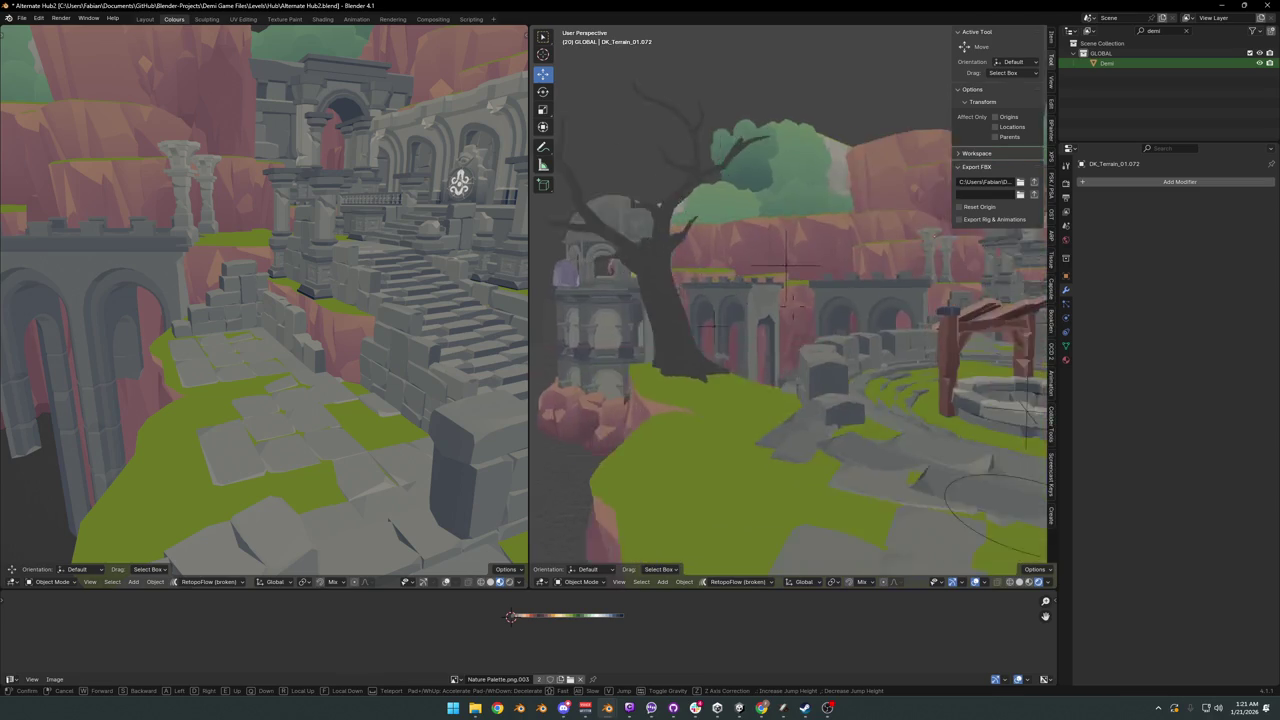
pyautogui.press('w')
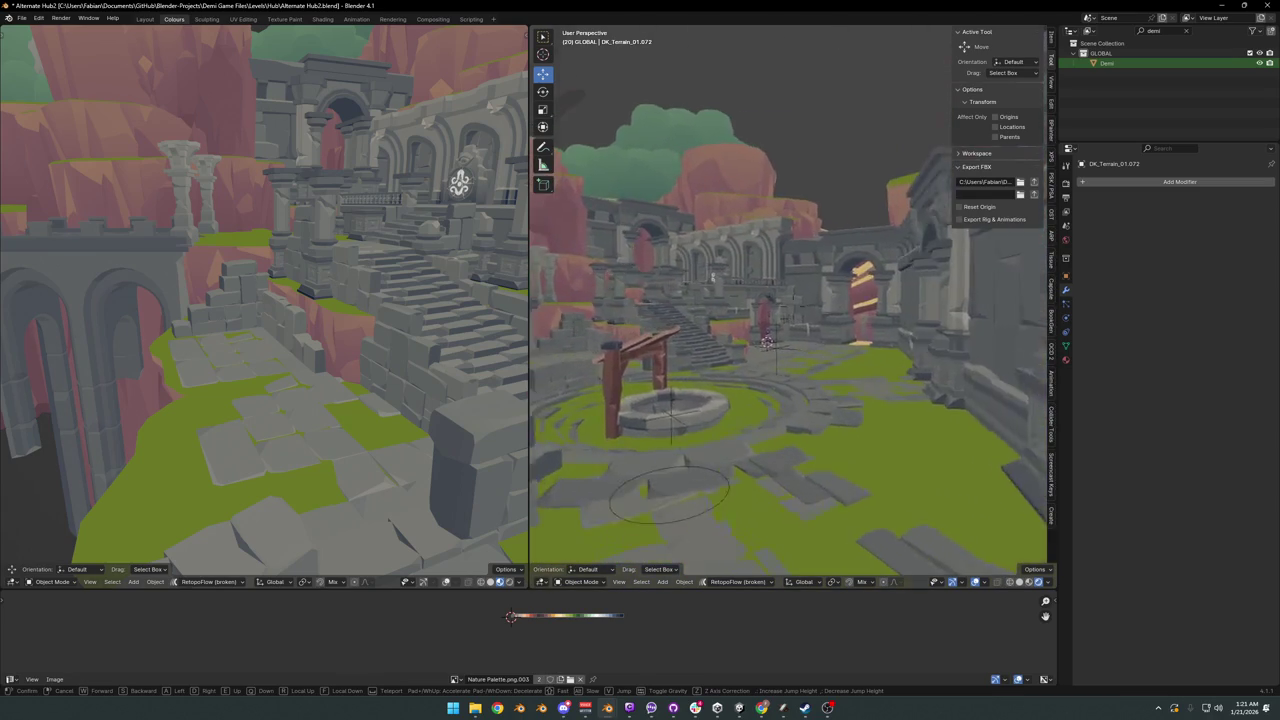
pyautogui.press('w')
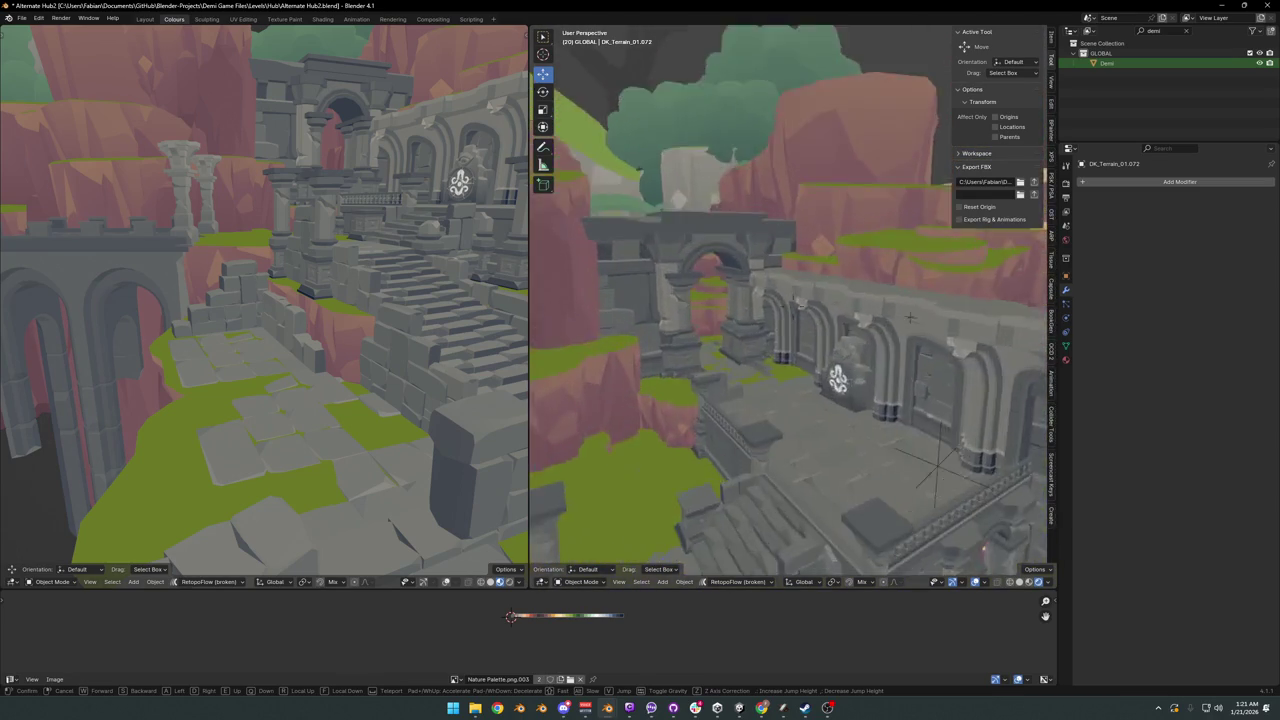
pyautogui.press('w')
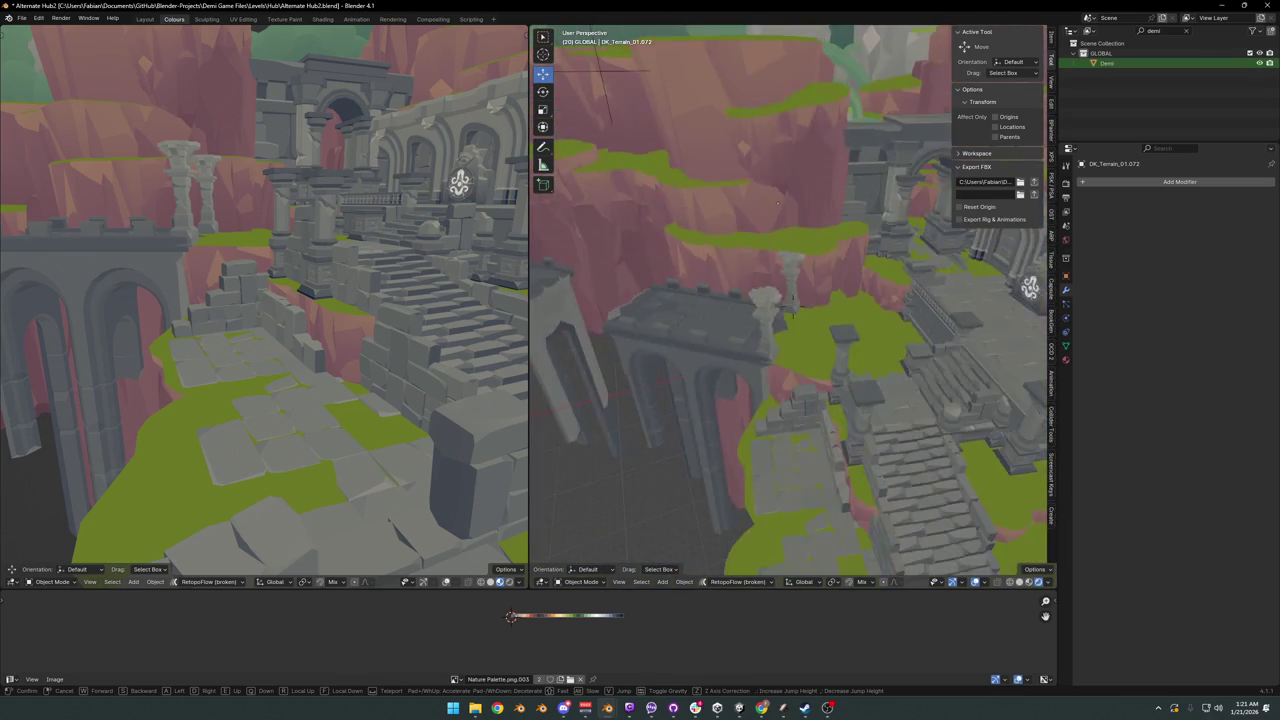
pyautogui.press('w')
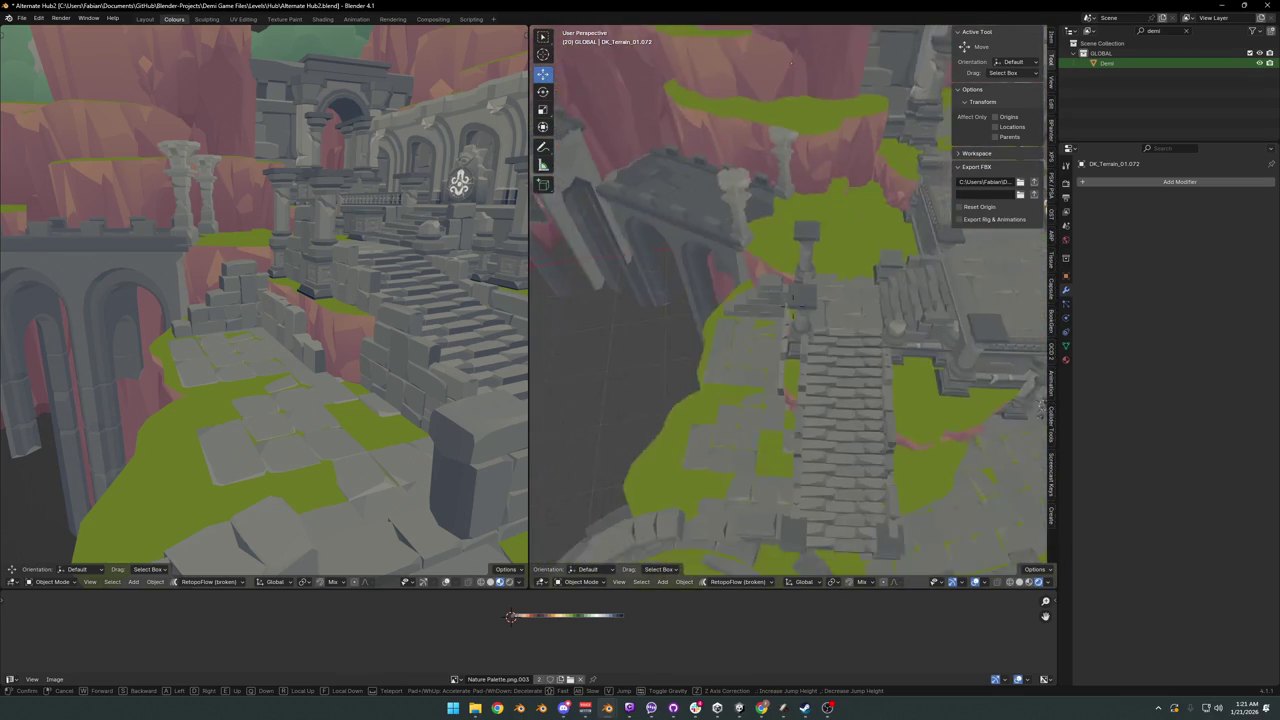
# - Select the square floor tile, discarding an accidental extra copy
pyautogui.click(750, 295)
pyautogui.click(812, 336)
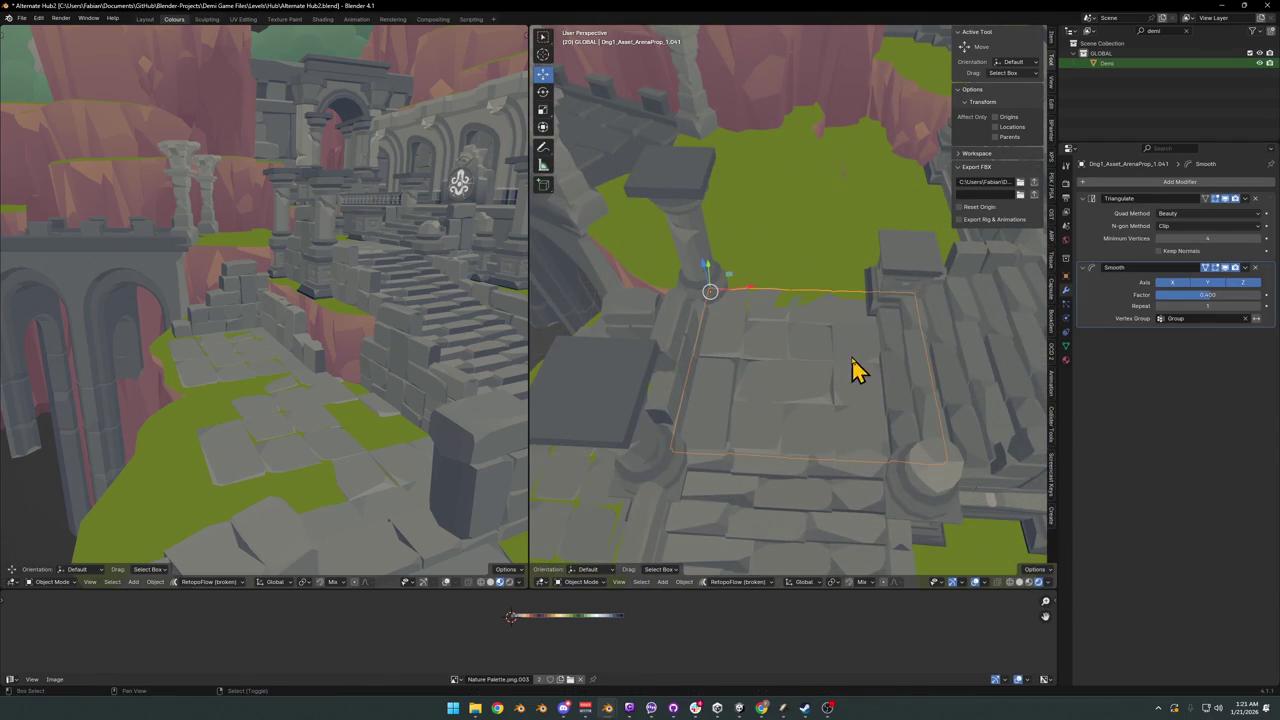
pyautogui.moveTo(851, 370); pyautogui.dragTo(851, 343)
pyautogui.hotkey('shift', 'z')
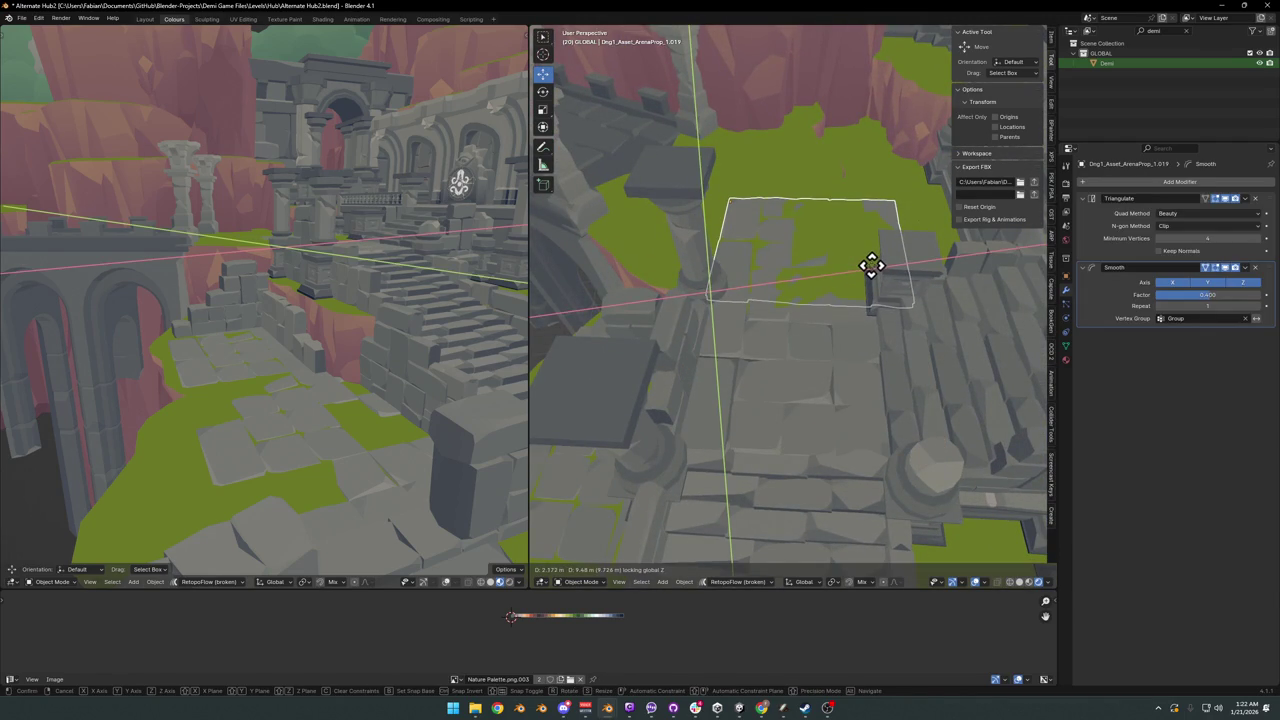
pyautogui.press('Escape')
pyautogui.press('Delete')
pyautogui.click(828, 338)
# - Duplicate the floor tile twice along Y, laying the copies side by side over the grass
pyautogui.hotkey('shift', 'd')
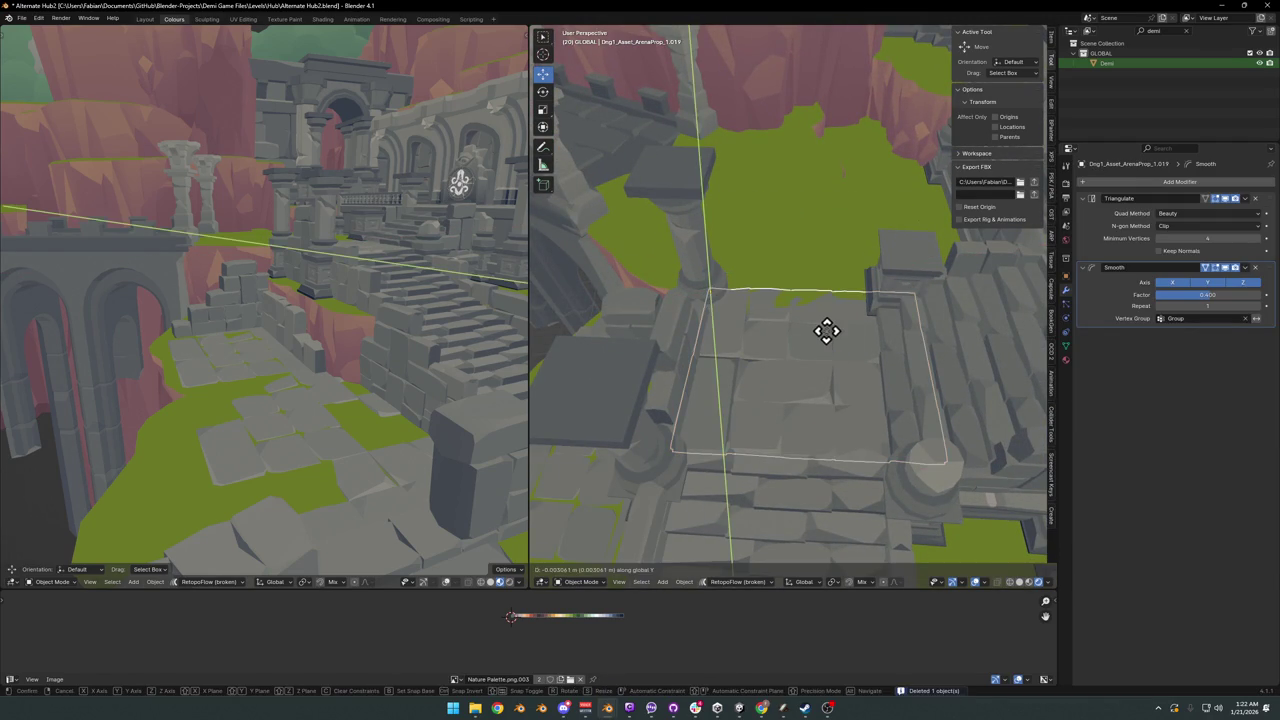
pyautogui.rightClick(832, 336)
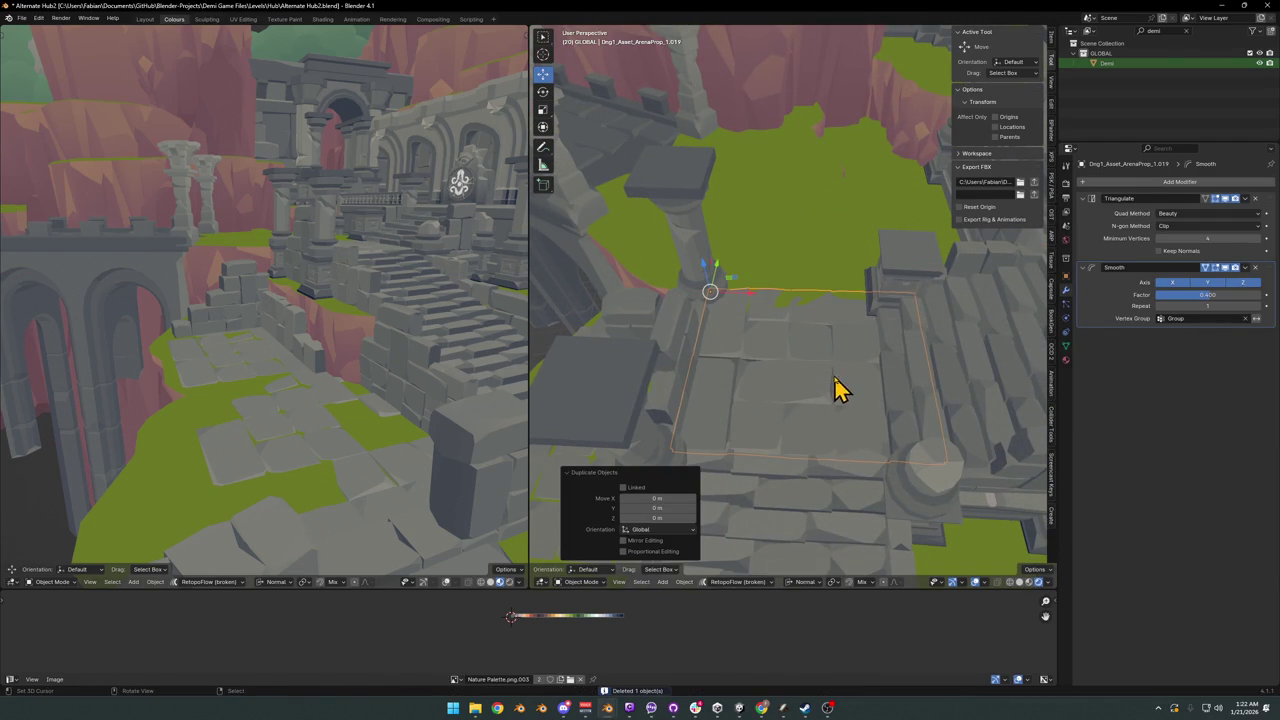
pyautogui.press('g')
pyautogui.press('y')
pyautogui.click(816, 271)
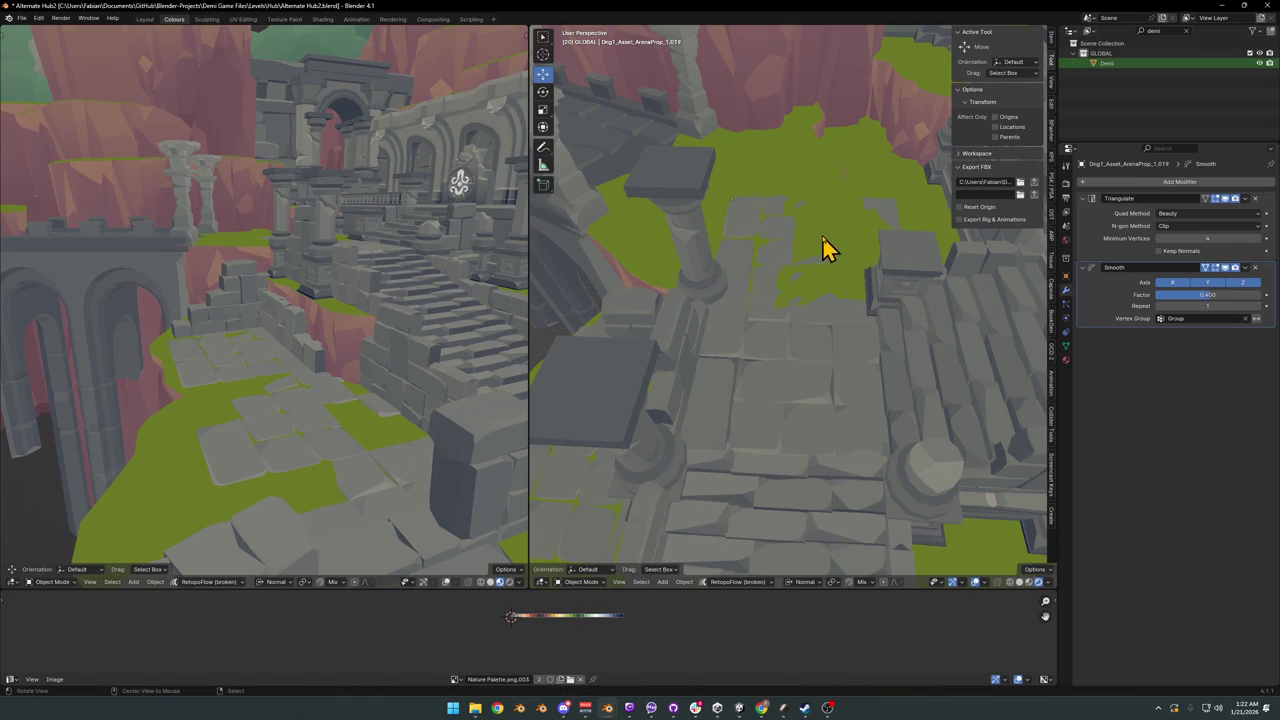
pyautogui.moveTo(823, 246)
pyautogui.mouseDown(button='middle')
pyautogui.moveTo(794, 280)
pyautogui.moveTo(840, 283)
pyautogui.moveTo(757, 320)
pyautogui.mouseUp(button='middle')
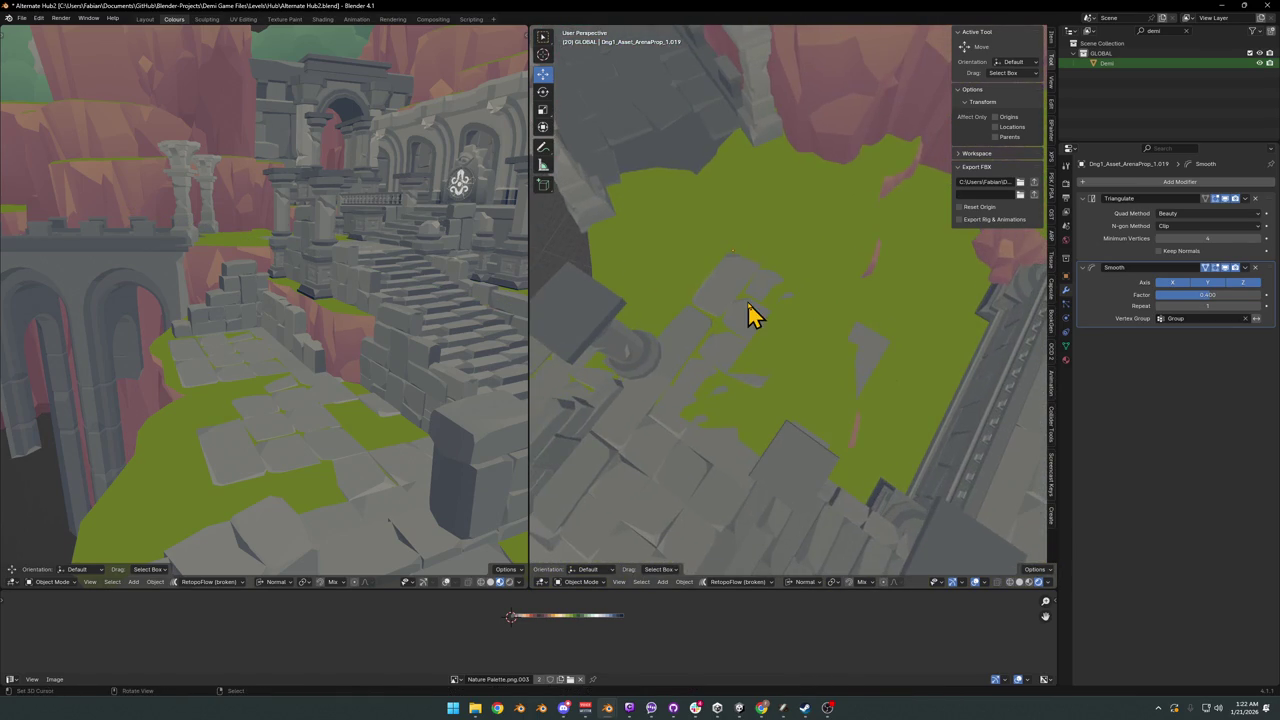
pyautogui.click(749, 329)
pyautogui.hotkey('shift', 'd')
pyautogui.press('y')
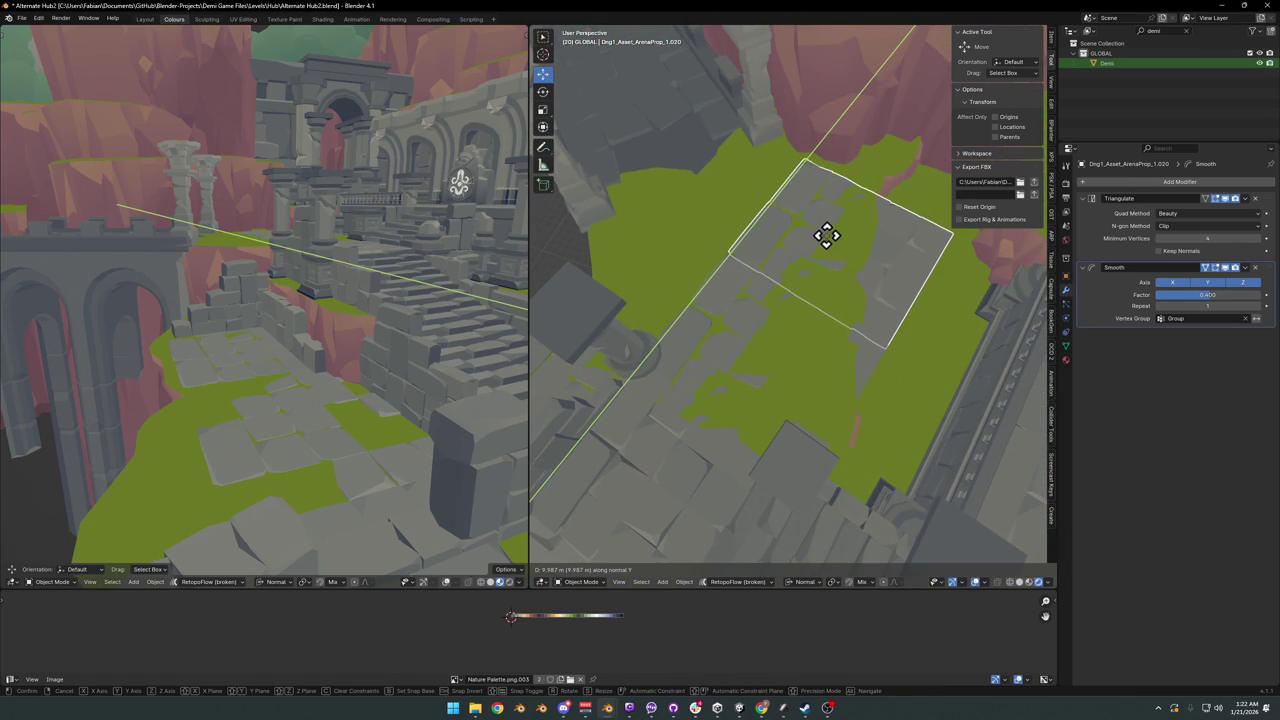
pyautogui.click(826, 237)
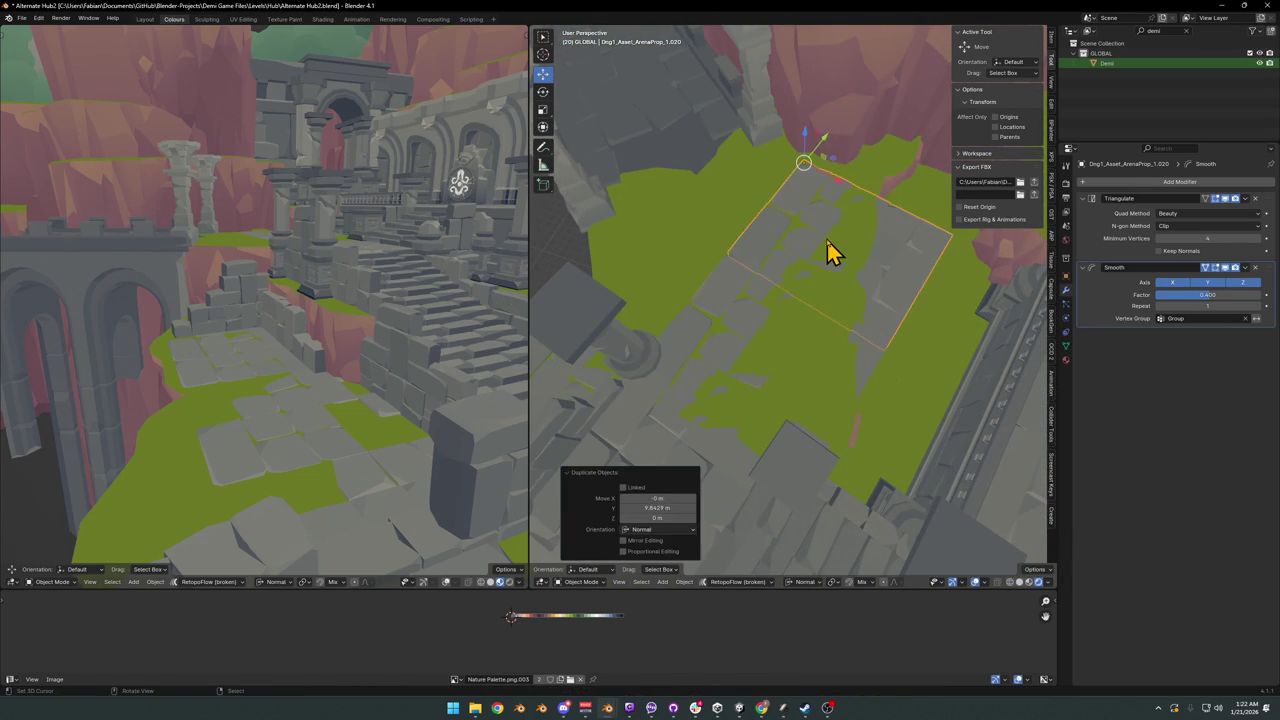
pyautogui.moveTo(829, 251)
pyautogui.mouseDown(button='middle')
pyautogui.moveTo(789, 274)
pyautogui.moveTo(809, 289)
pyautogui.mouseUp(button='middle')
pyautogui.moveTo(740, 270); pyautogui.dragTo(851, 306, button='middle')
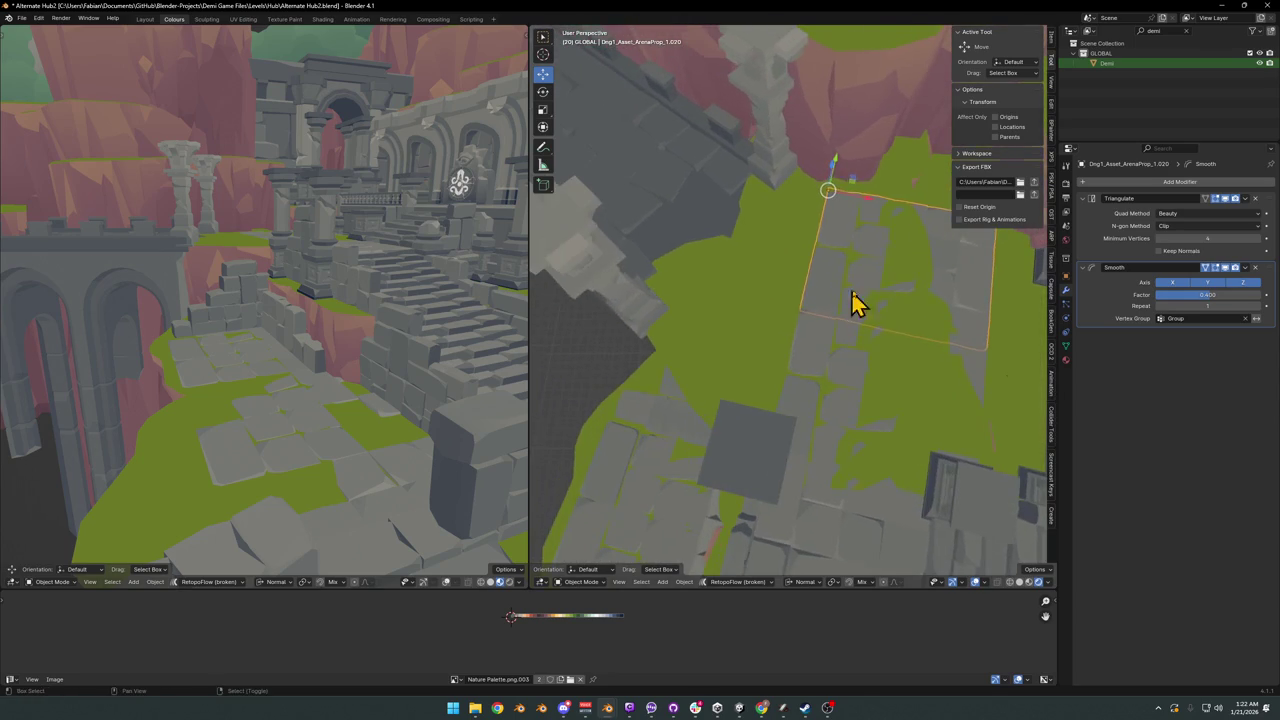
# - Add two more tile copies, one slid along X and one along Z, beside the others
pyautogui.hotkey('shift', 'd')
pyautogui.press('x')
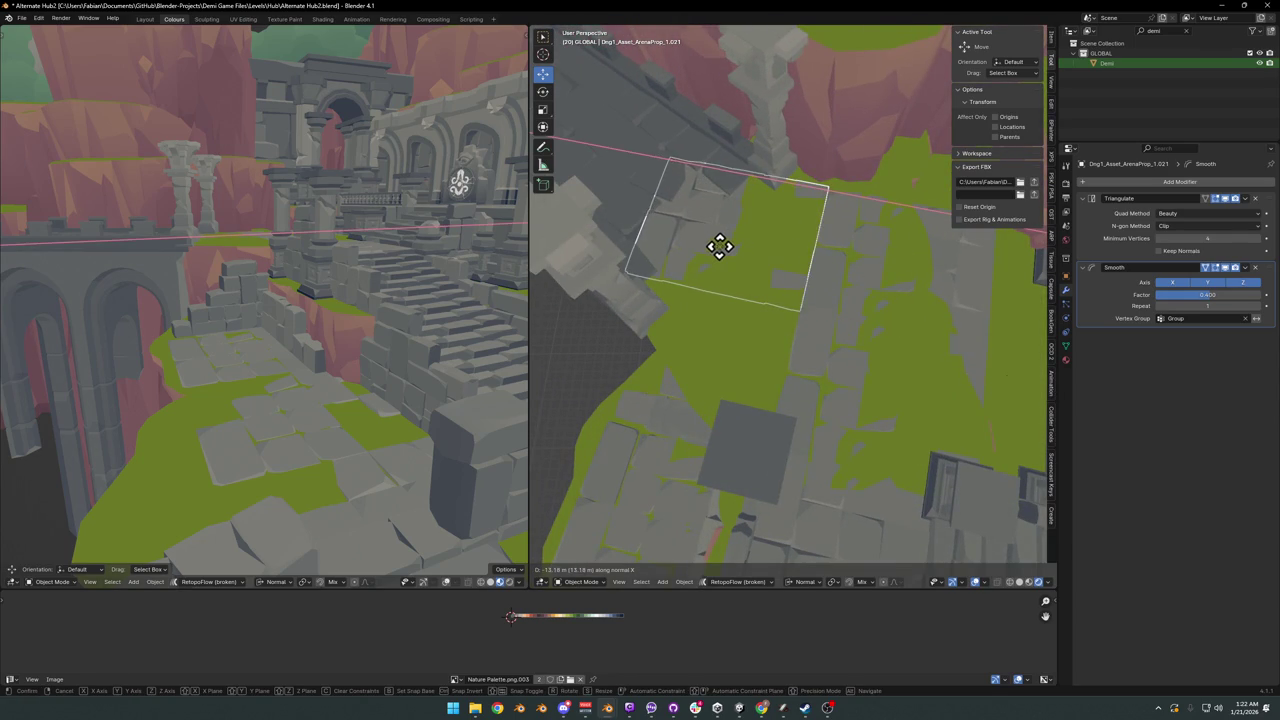
pyautogui.click(727, 262)
pyautogui.moveTo(743, 263)
pyautogui.mouseDown(button='middle')
pyautogui.moveTo(908, 230)
pyautogui.moveTo(837, 234)
pyautogui.moveTo(823, 263)
pyautogui.moveTo(866, 280)
pyautogui.moveTo(884, 313)
pyautogui.moveTo(868, 300)
pyautogui.moveTo(803, 300)
pyautogui.moveTo(874, 329)
pyautogui.moveTo(872, 343)
pyautogui.moveTo(860, 338)
pyautogui.mouseUp(button='middle')
pyautogui.scroll(3, 757, 306)
pyautogui.scroll(2, 726, 297)
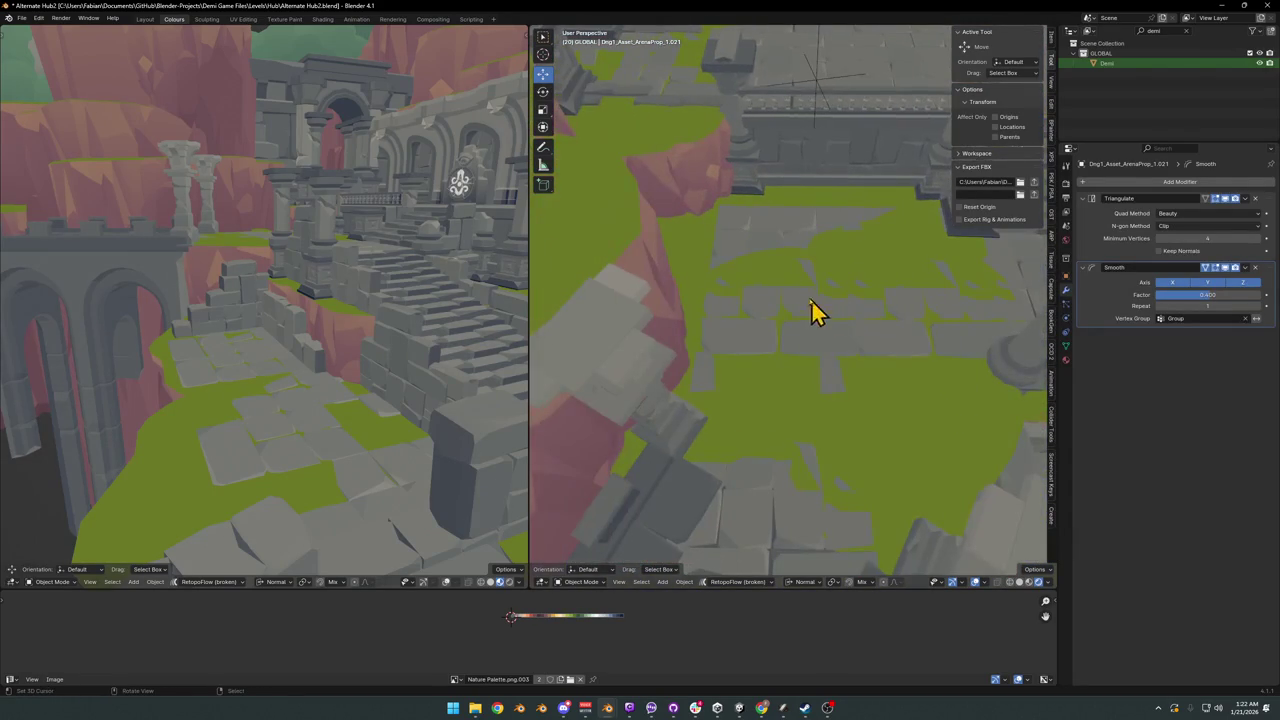
pyautogui.hotkey('shift', 'd')
pyautogui.click(865, 375)
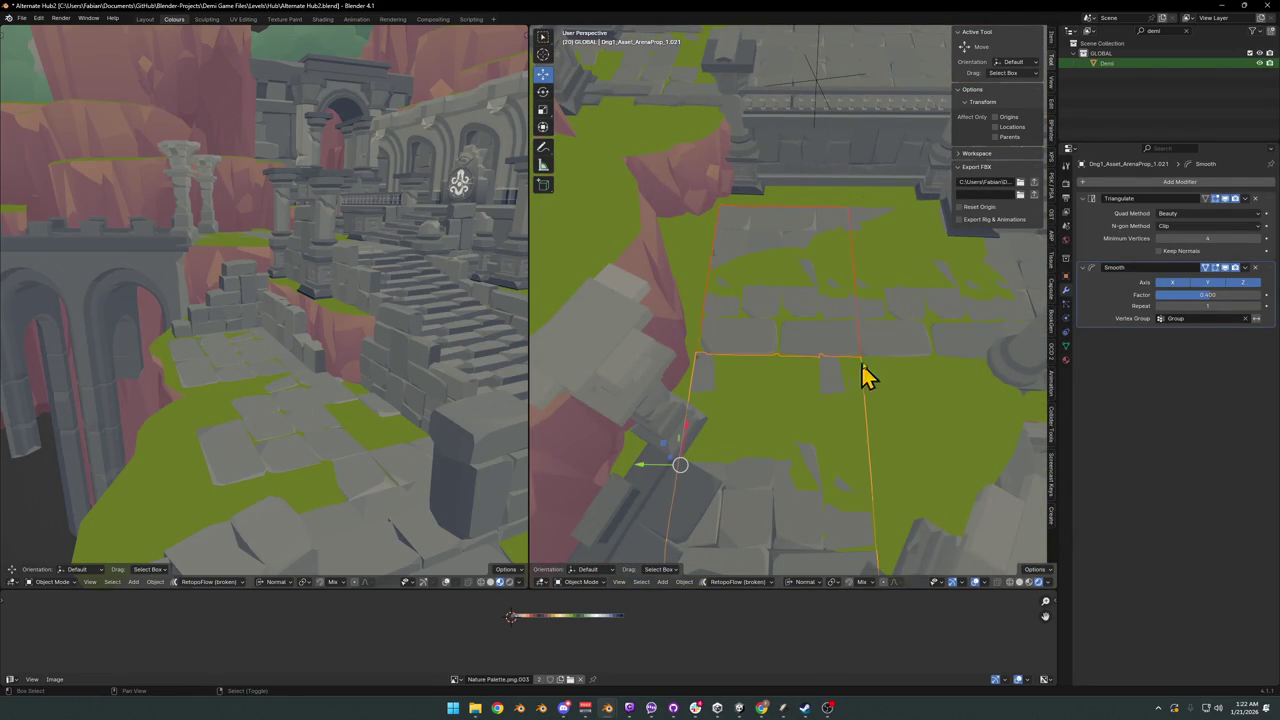
pyautogui.press('g')
pyautogui.press('z')
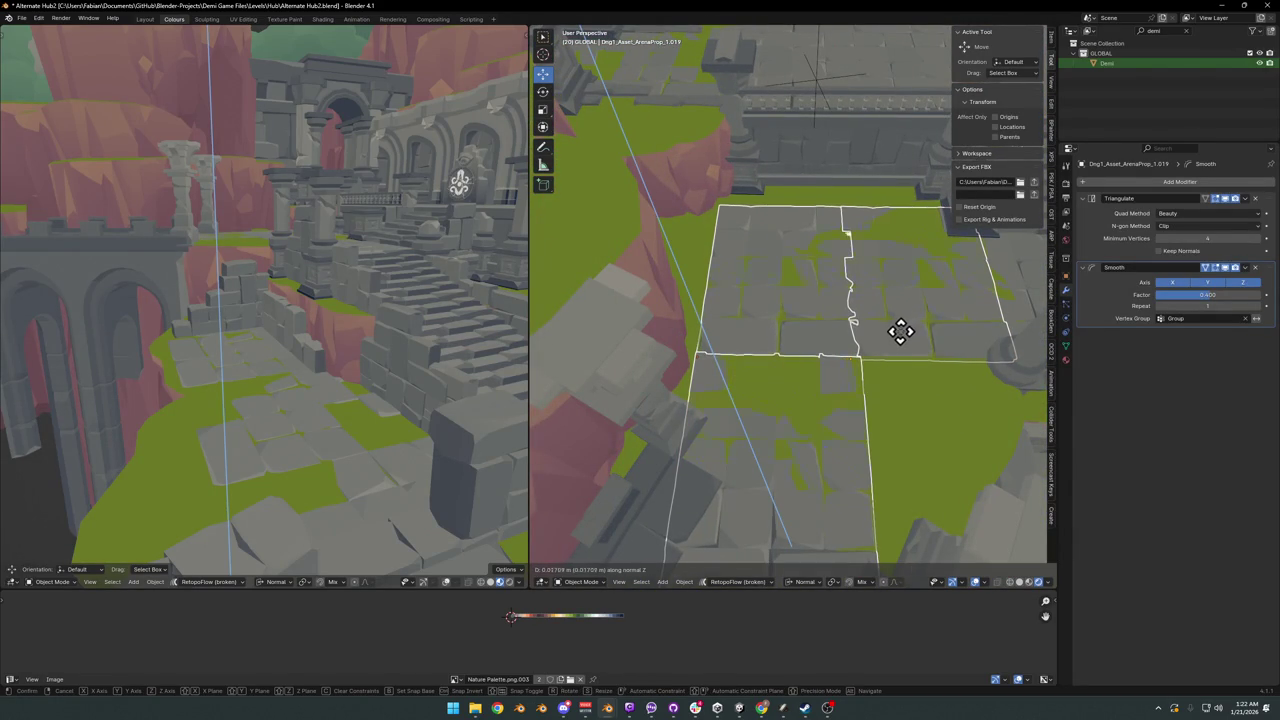
pyautogui.click(902, 329)
pyautogui.moveTo(906, 343); pyautogui.dragTo(868, 320, button='middle')
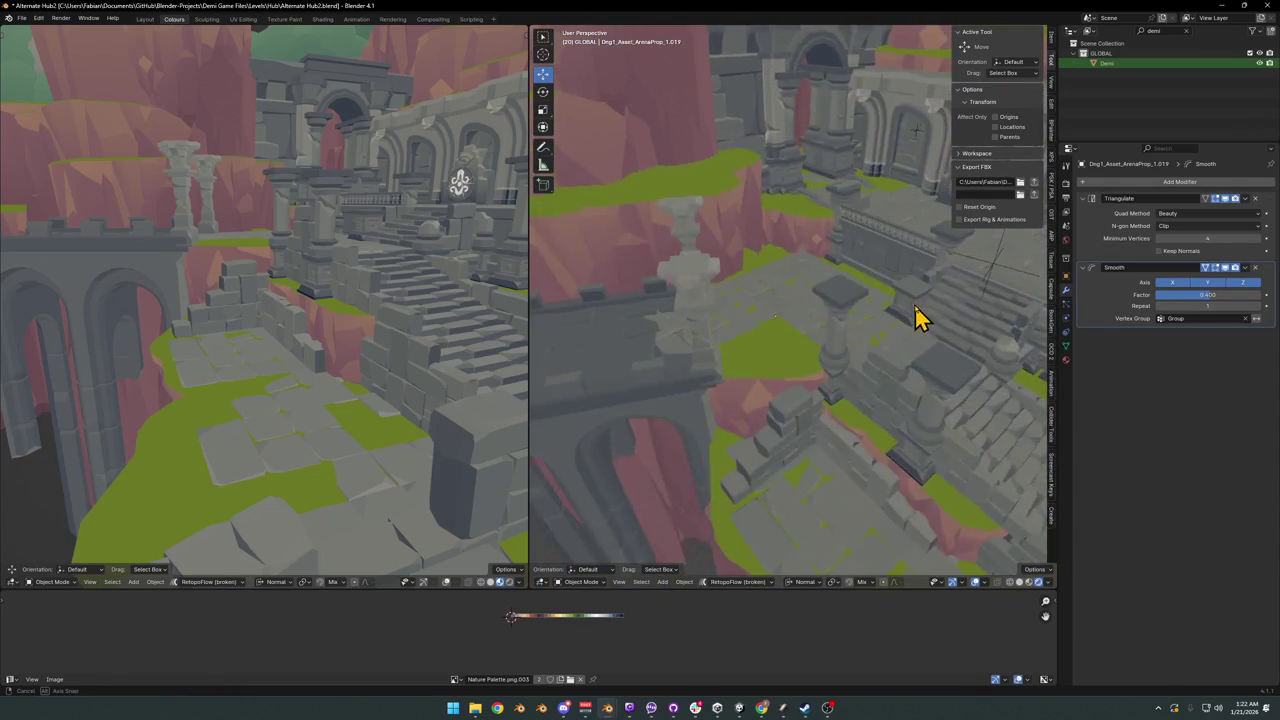
pyautogui.moveTo(868, 320); pyautogui.dragTo(700, 360, button='middle')
# - Place one more tile copy along Y and inspect the new stone floor up close
pyautogui.hotkey('shift', 'd')
pyautogui.press('y')
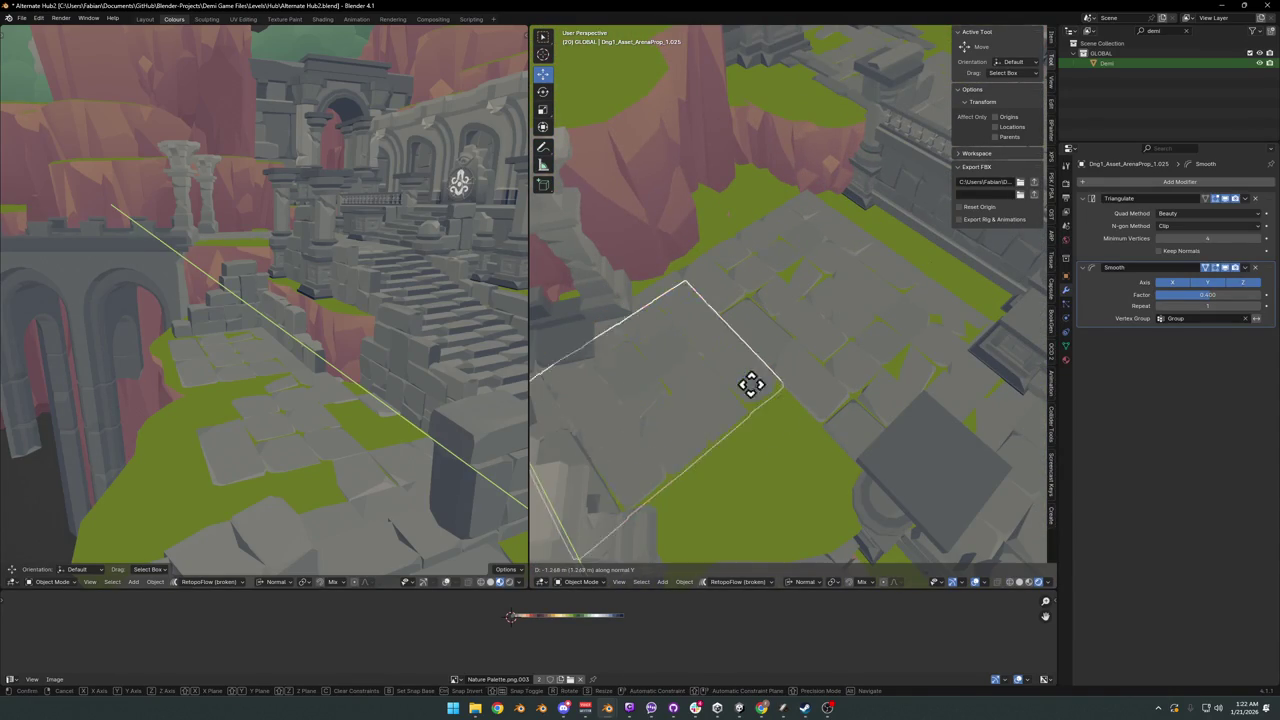
pyautogui.click(846, 400)
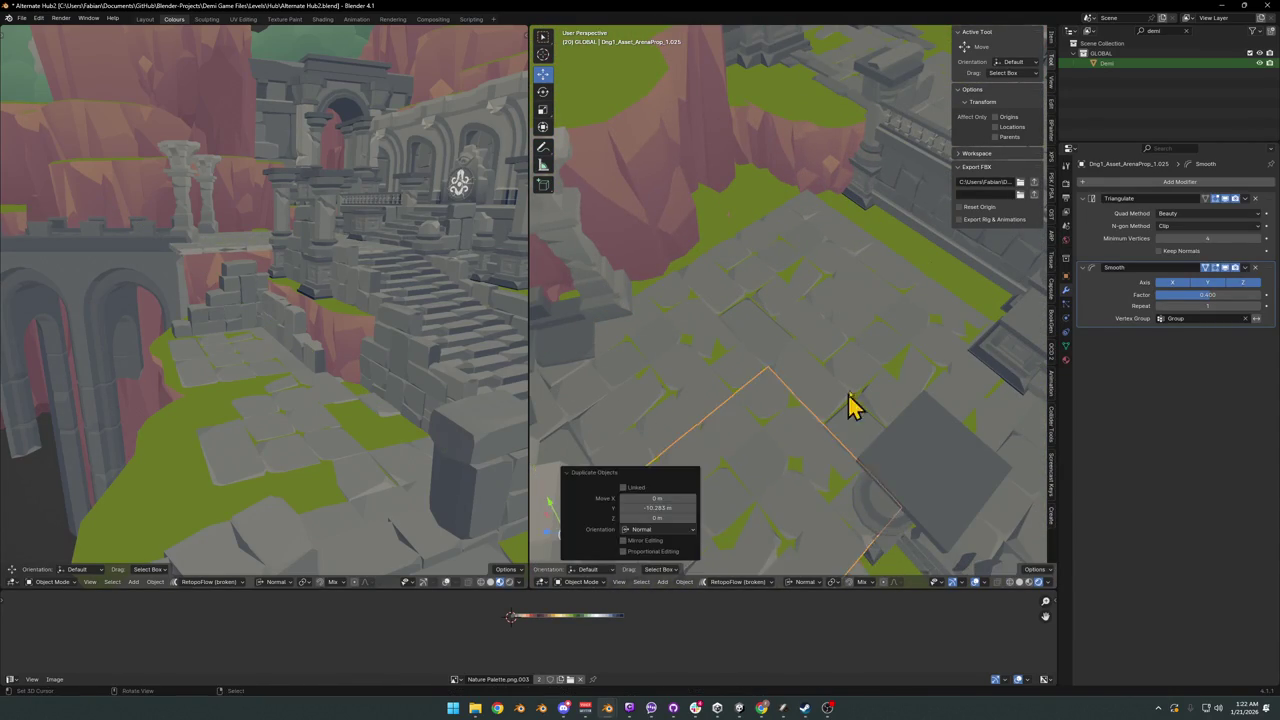
pyautogui.moveTo(846, 400)
pyautogui.mouseDown(button='middle')
pyautogui.moveTo(862, 340)
pyautogui.moveTo(874, 371)
pyautogui.moveTo(820, 443)
pyautogui.moveTo(820, 329)
pyautogui.moveTo(778, 340)
pyautogui.moveTo(783, 314)
pyautogui.moveTo(891, 320)
pyautogui.moveTo(770, 347)
pyautogui.mouseUp(button='middle')
pyautogui.scroll(4, 770, 347)
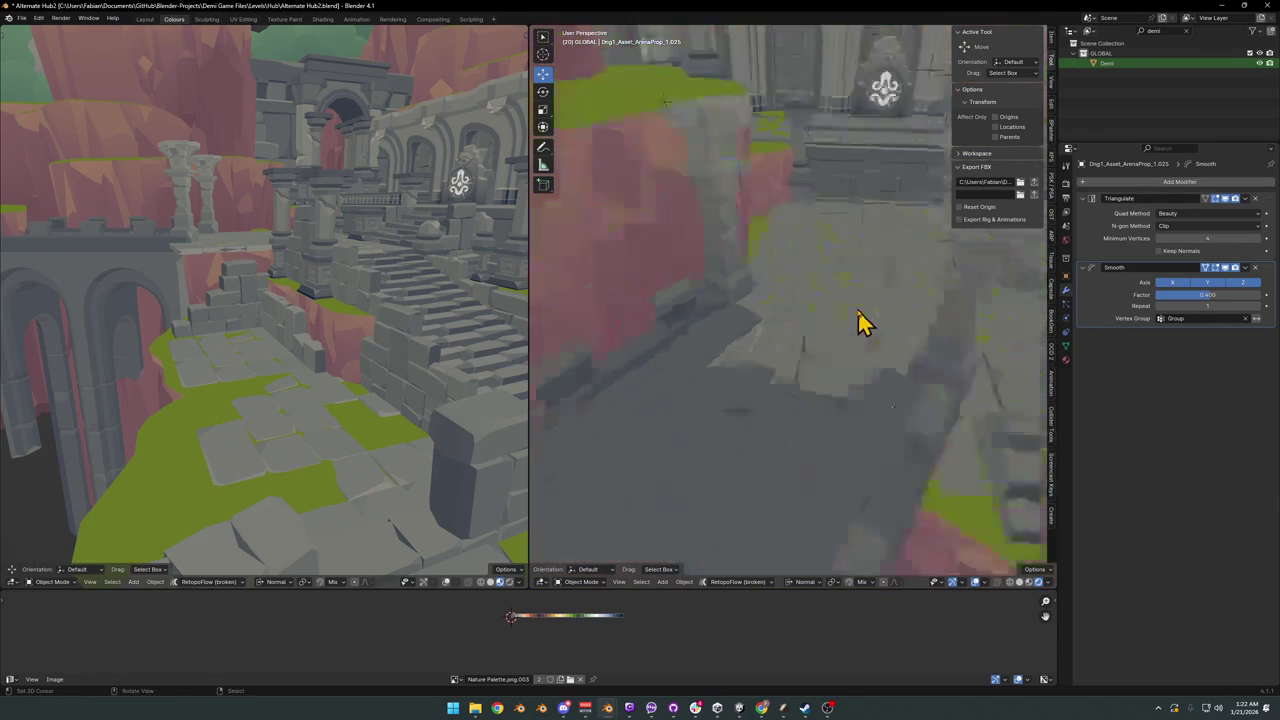
pyautogui.moveTo(863, 323)
pyautogui.mouseDown(button='middle')
pyautogui.moveTo(826, 354)
pyautogui.moveTo(840, 323)
pyautogui.moveTo(808, 317)
pyautogui.moveTo(774, 337)
pyautogui.moveTo(843, 333)
pyautogui.moveTo(743, 309)
pyautogui.moveTo(986, 366)
pyautogui.moveTo(790, 345)
pyautogui.mouseUp(button='middle')
pyautogui.scroll(-3, 840, 325)
# - Select the temple bridge and its left arch and enter Edit Mode
pyautogui.click(766, 300)
pyautogui.click(585, 308)
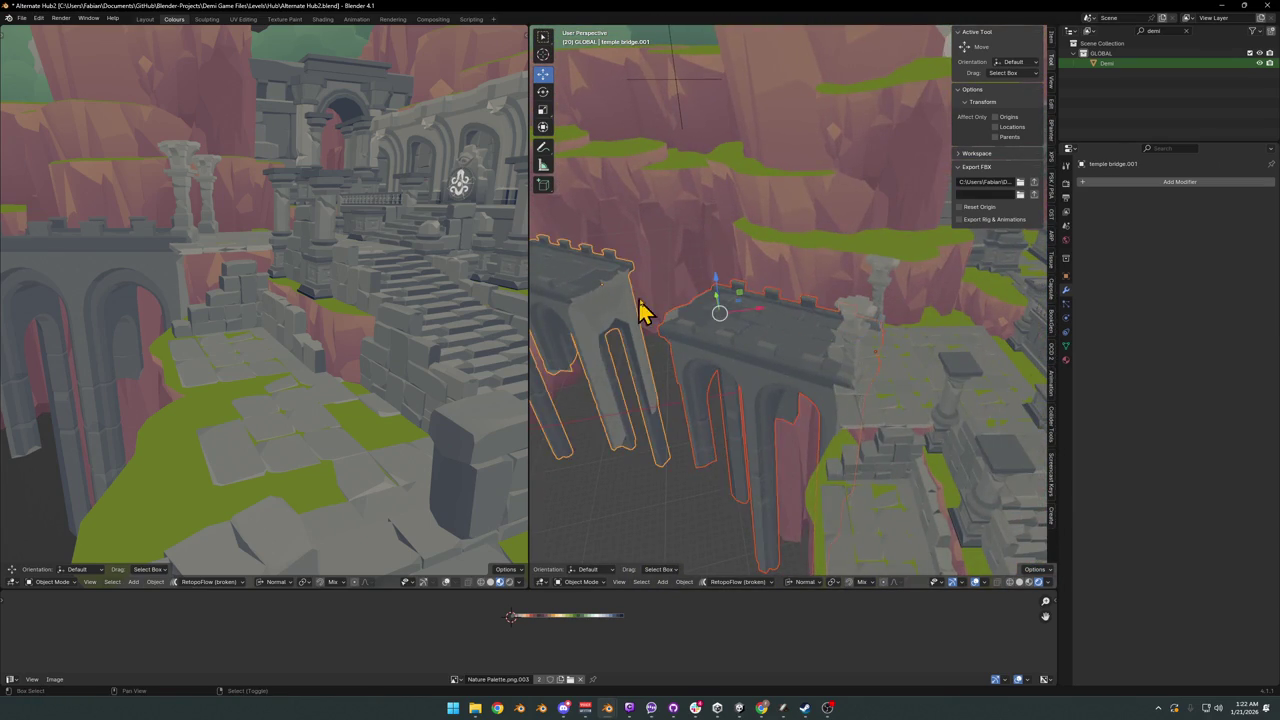
pyautogui.moveTo(640, 306); pyautogui.dragTo(729, 314, button='middle')
pyautogui.keyDown('shift'); pyautogui.click(609, 277); pyautogui.keyUp('shift')
pyautogui.moveTo(609, 277)
pyautogui.mouseDown(button='middle')
pyautogui.moveTo(889, 346)
pyautogui.moveTo(860, 354)
pyautogui.moveTo(870, 358)
pyautogui.mouseUp(button='middle')
pyautogui.press('Tab')
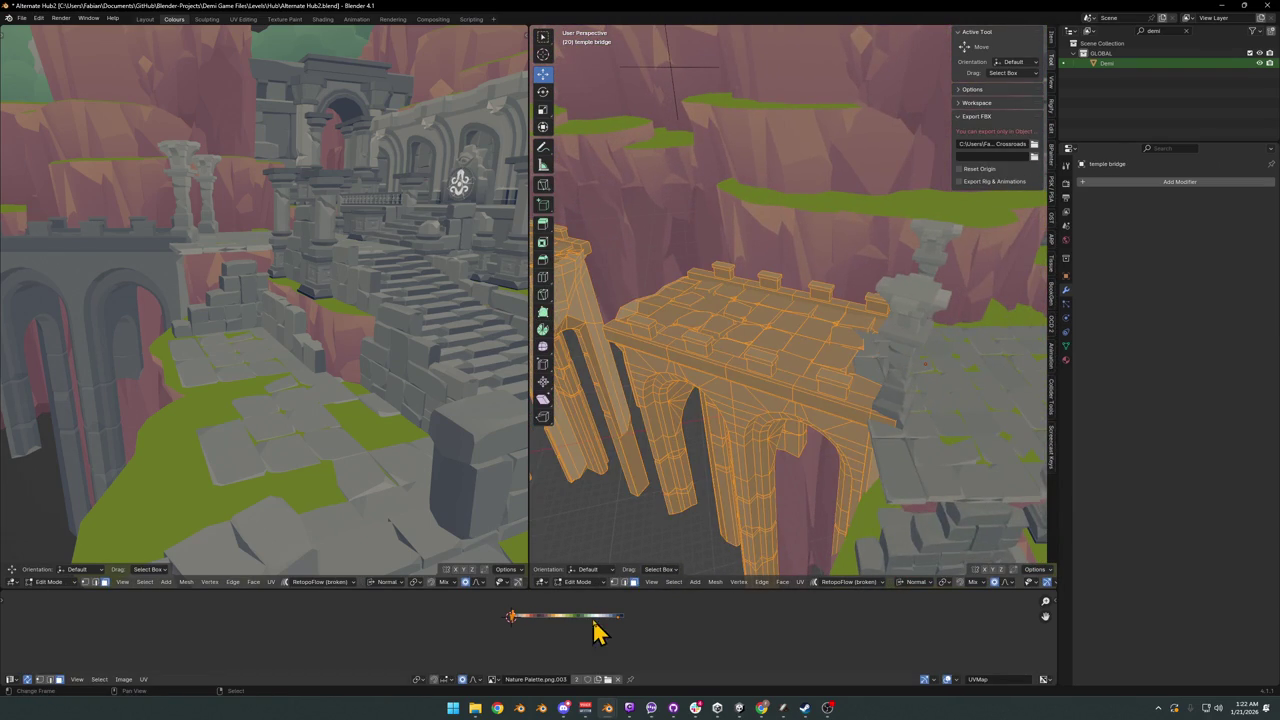
# - Slide the arch's UVs along X onto the grey palette swatch
pyautogui.moveTo(322, 412); pyautogui.dragTo(314, 363, button='middle')
pyautogui.press('g')
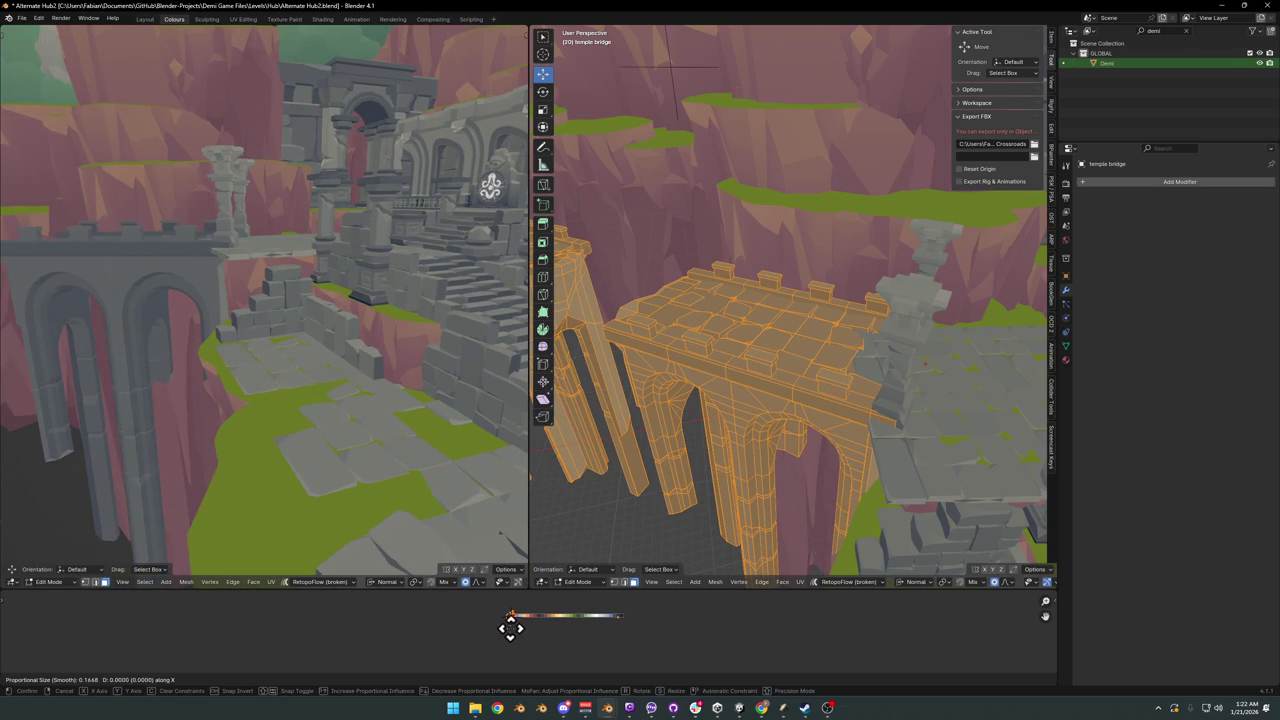
pyautogui.press('x')
pyautogui.moveTo(511, 627); pyautogui.dragTo(543, 620)
pyautogui.click(543, 620)
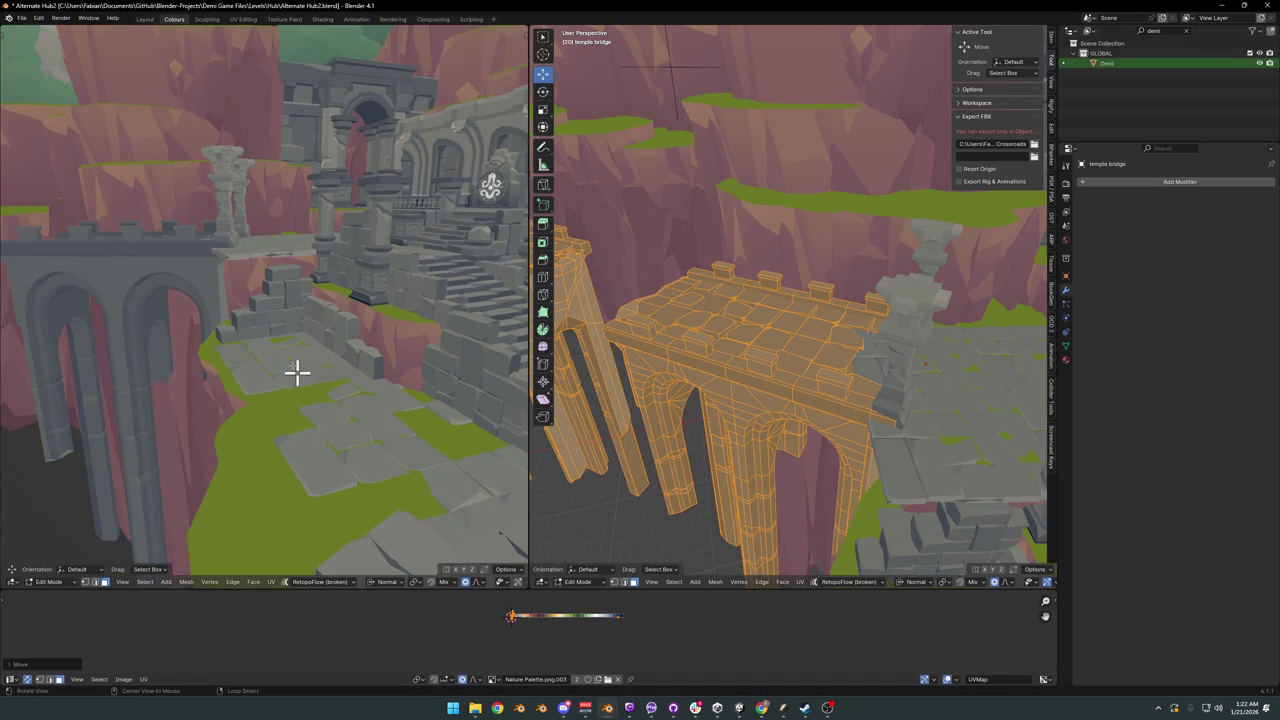
# - Try a second horizontal UV shift on the bridge, then cancel it
pyautogui.moveTo(238, 250); pyautogui.dragTo(294, 320, button='middle')
pyautogui.scroll(2, 240, 300)
pyautogui.scroll(4, 507, 476)
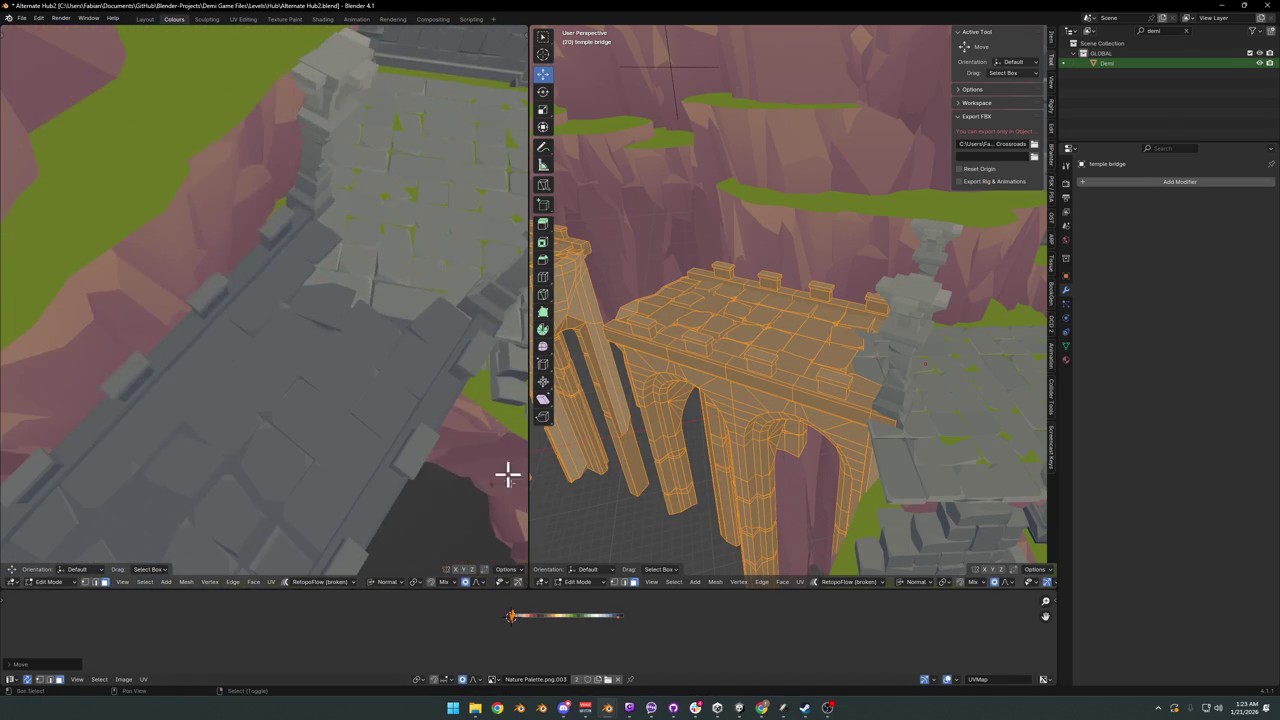
pyautogui.press('g')
pyautogui.press('x')
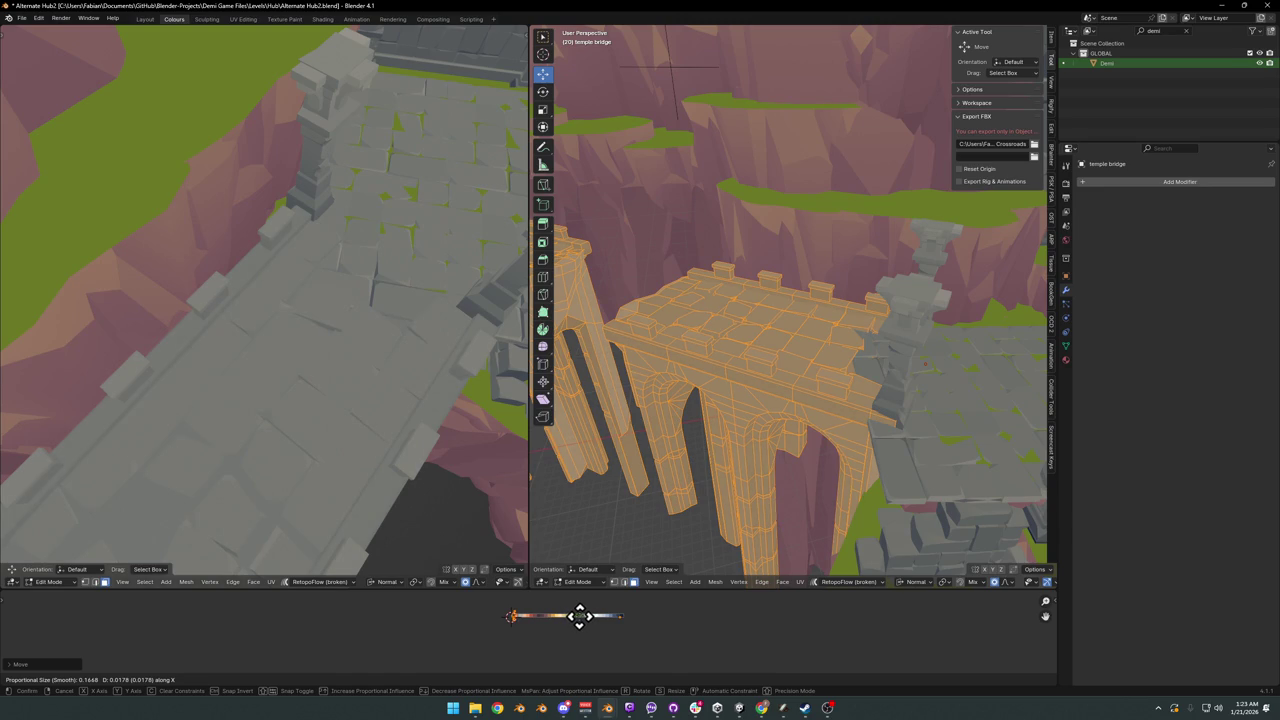
pyautogui.rightClick(579, 615)
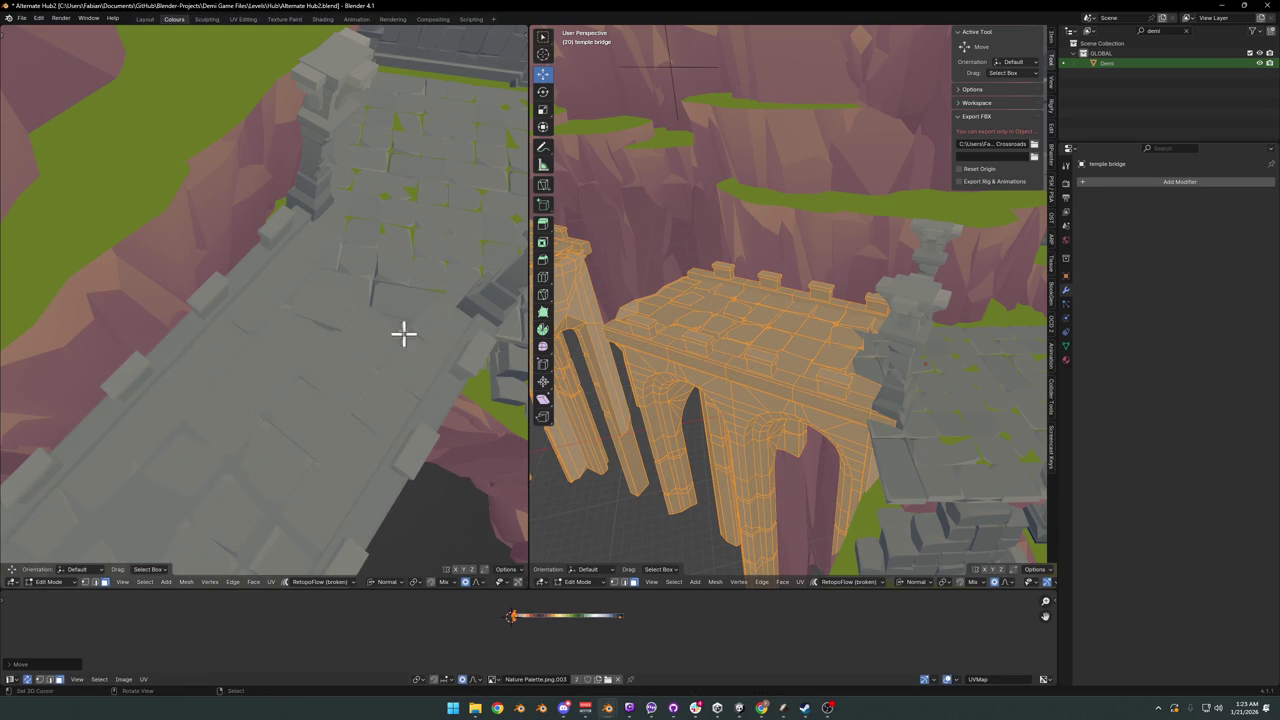
# - Walk through the temple corridor in the left view, then return to Object Mode
pyautogui.moveTo(403, 334); pyautogui.dragTo(343, 300, button='middle')
pyautogui.scroll(5, 345, 290)
pyautogui.hotkey('shift', '`')
pyautogui.press('w')
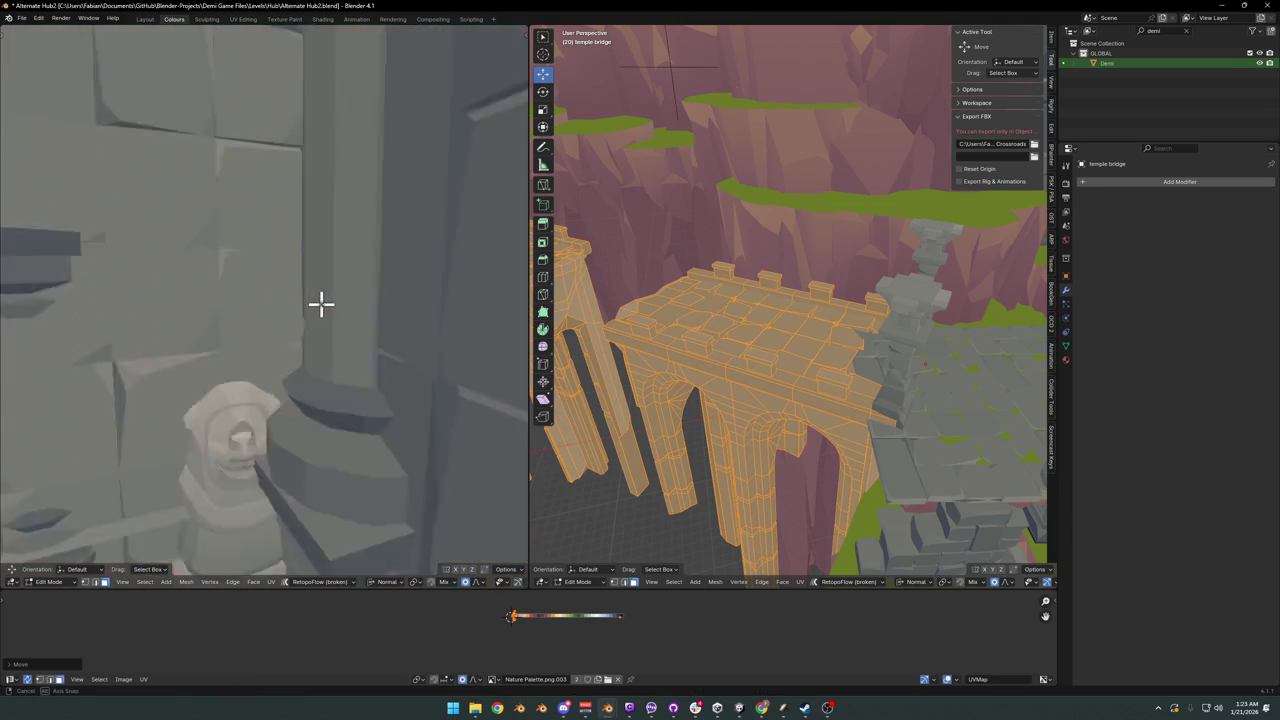
pyautogui.press('w')
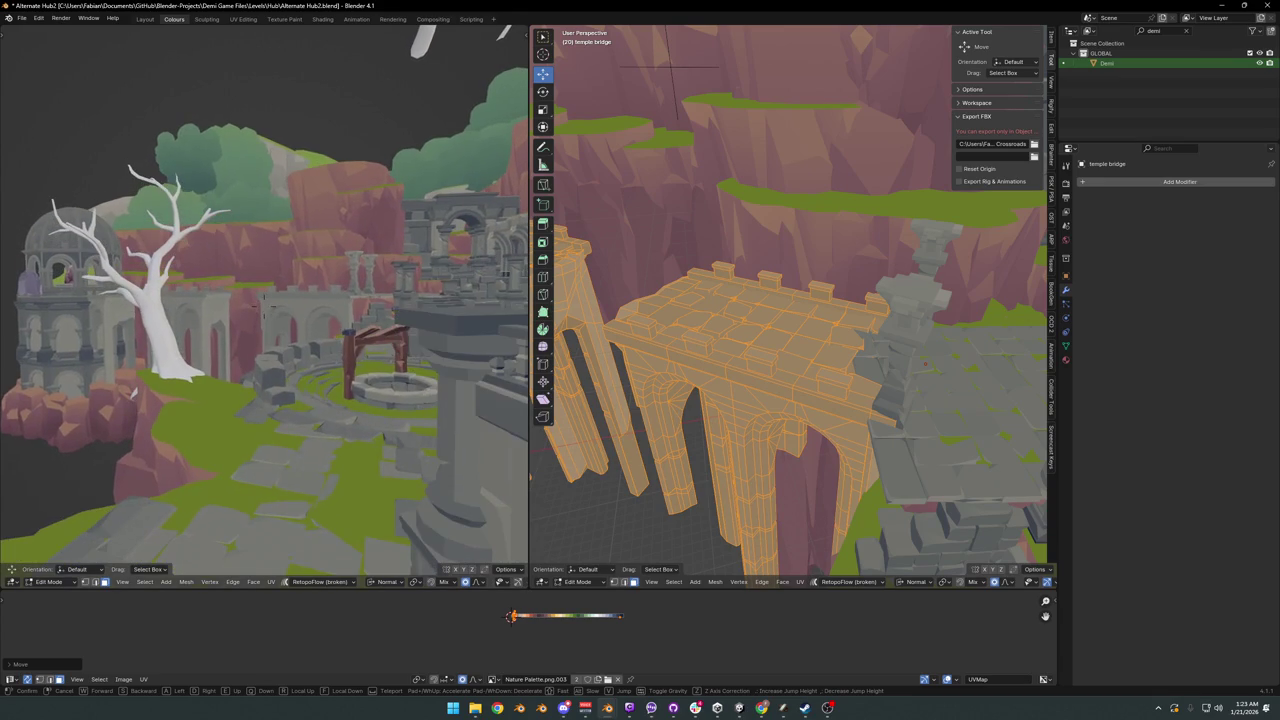
pyautogui.click(317, 302)
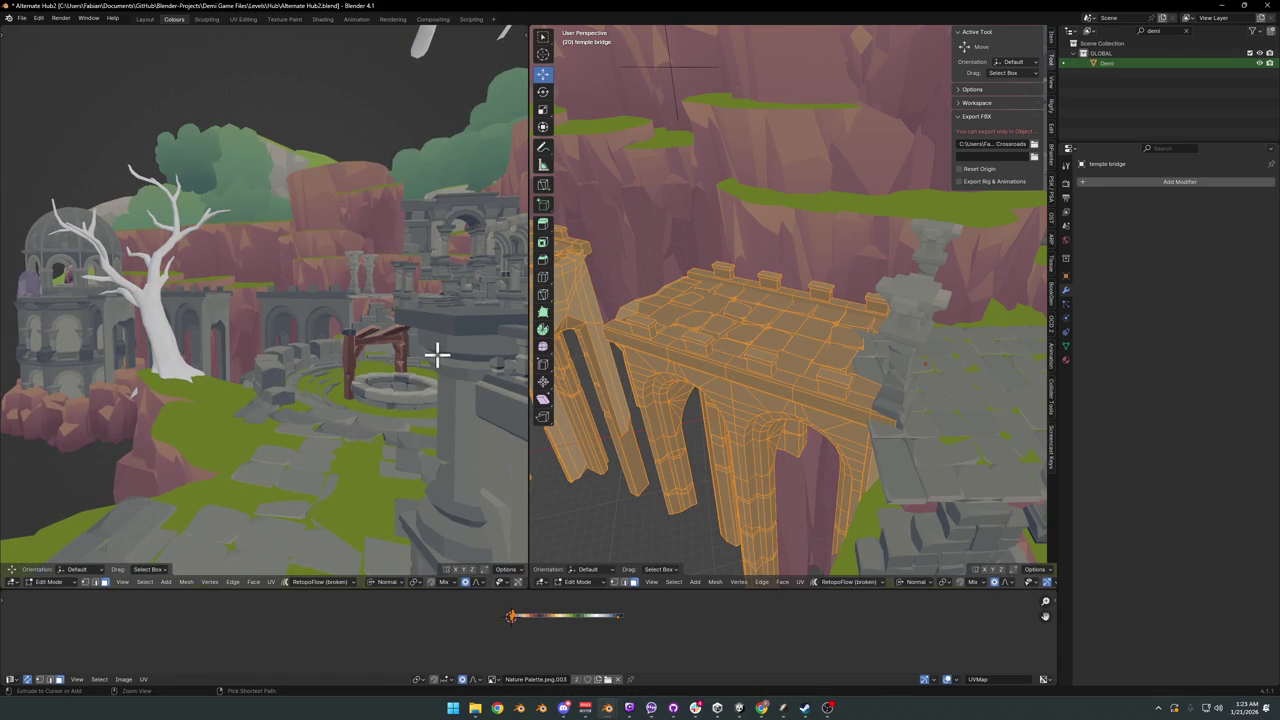
pyautogui.press('Tab')
# - Select the overlapping floor tile slab and hide it with H
pyautogui.moveTo(951, 446); pyautogui.dragTo(823, 380, button='middle')
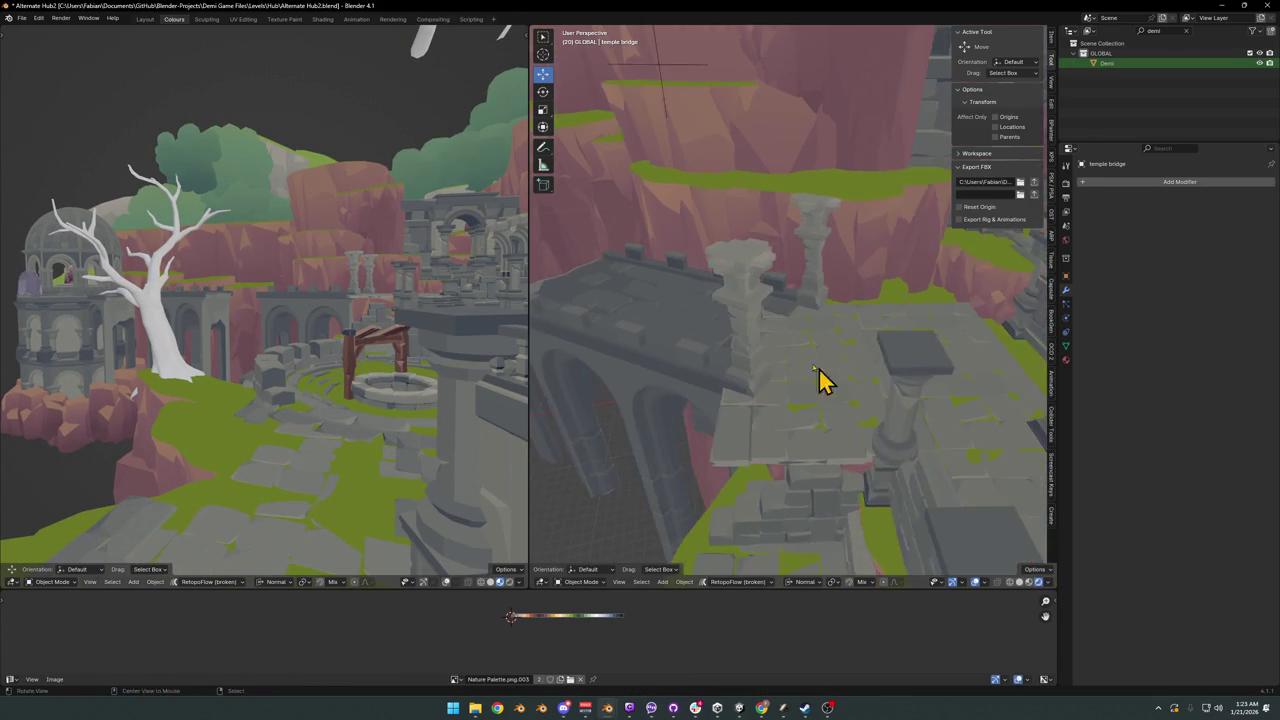
pyautogui.scroll(3, 838, 390)
pyautogui.click(785, 405)
pyautogui.press('h')
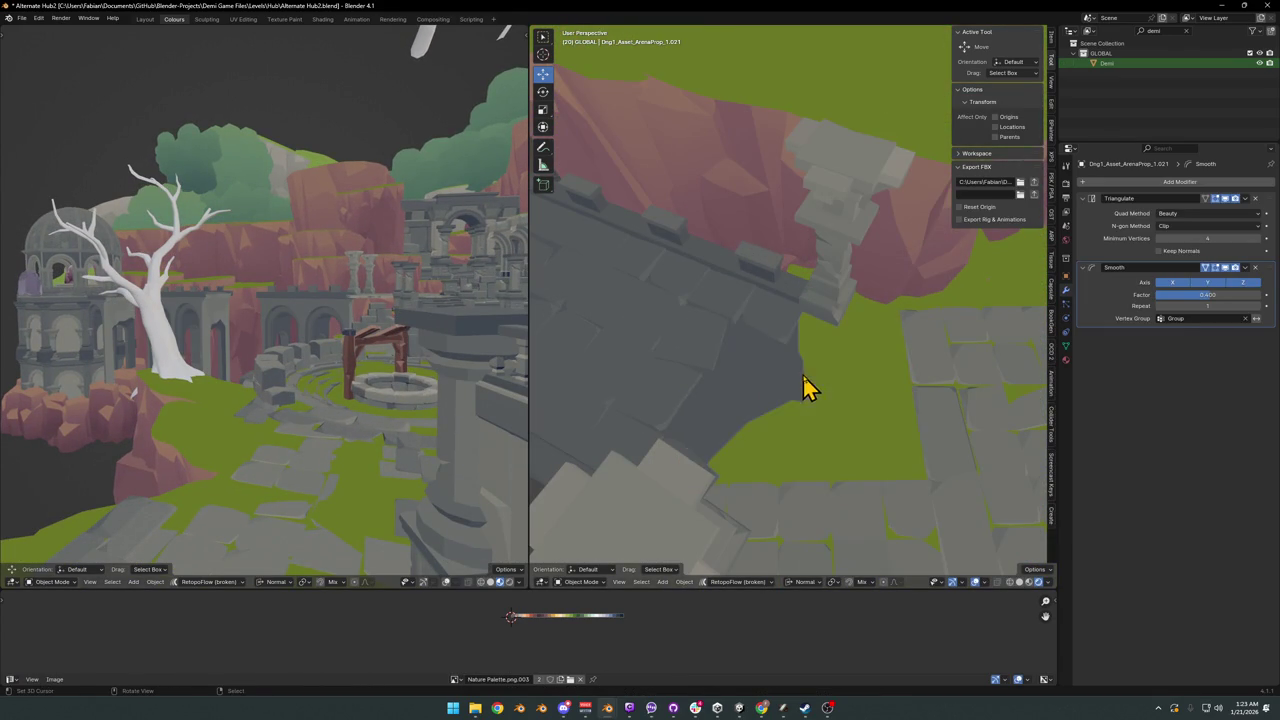
# - Select the ArenaProp_1.025 floor piece beside the wall
pyautogui.moveTo(840, 385); pyautogui.dragTo(828, 373, button='middle')
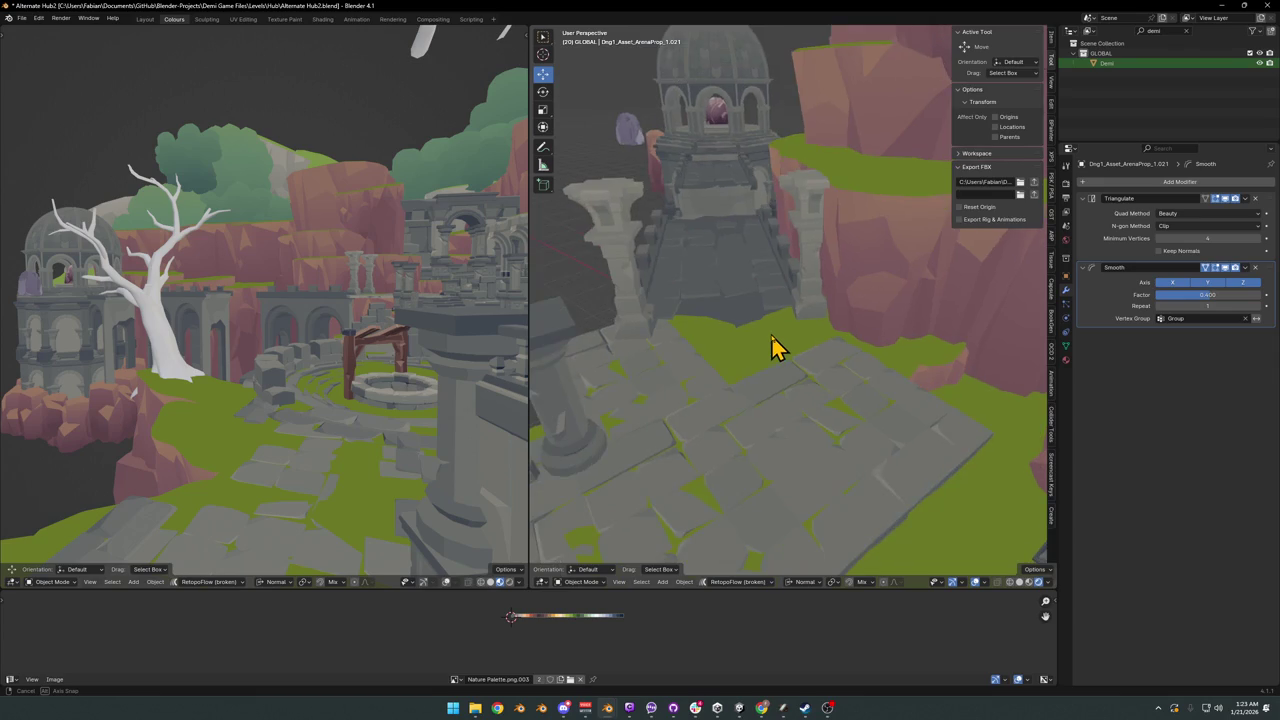
pyautogui.moveTo(828, 373); pyautogui.dragTo(874, 366, button='middle')
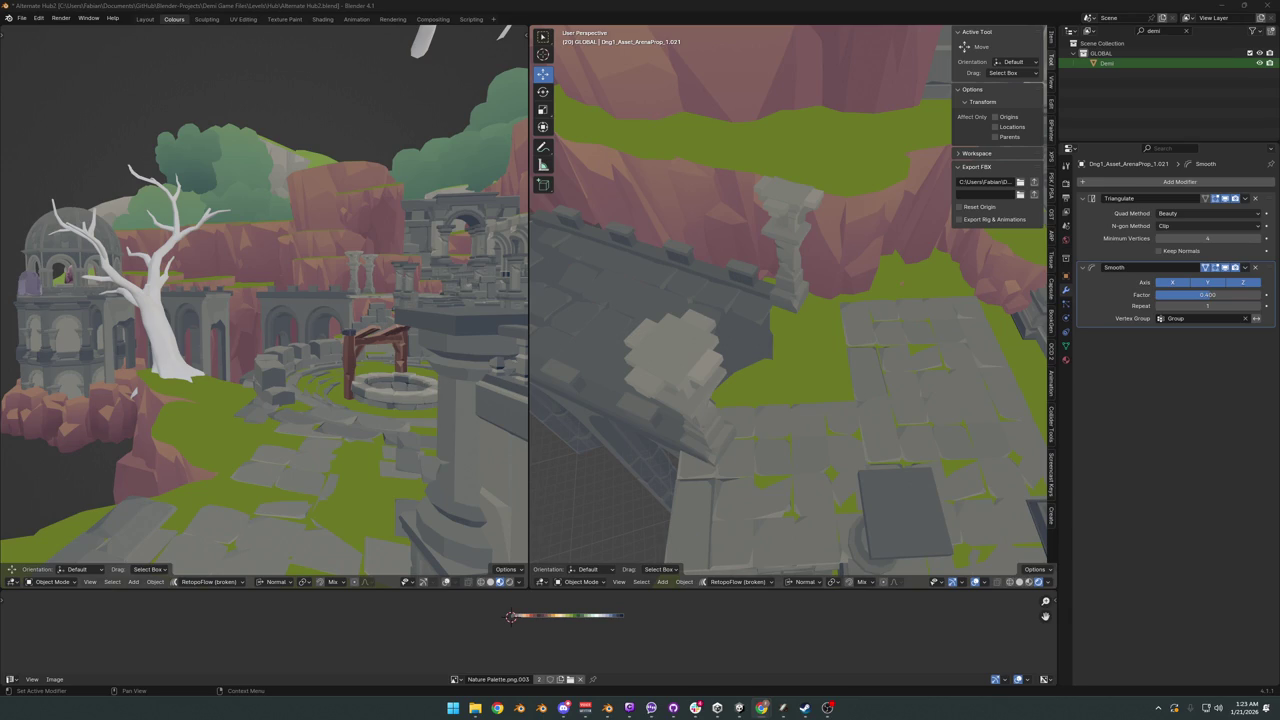
pyautogui.moveTo(838, 423)
pyautogui.mouseDown(button='middle')
pyautogui.moveTo(867, 317)
pyautogui.moveTo(818, 342)
pyautogui.mouseUp(button='middle')
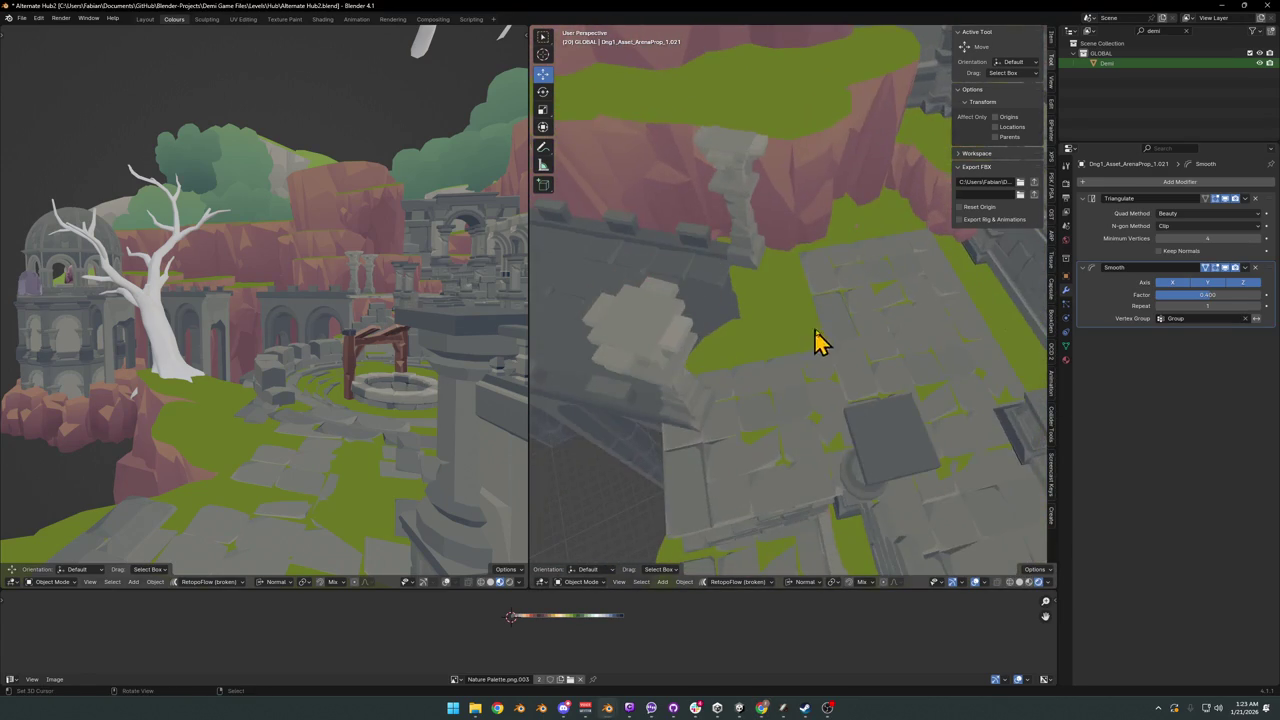
pyautogui.click(783, 421)
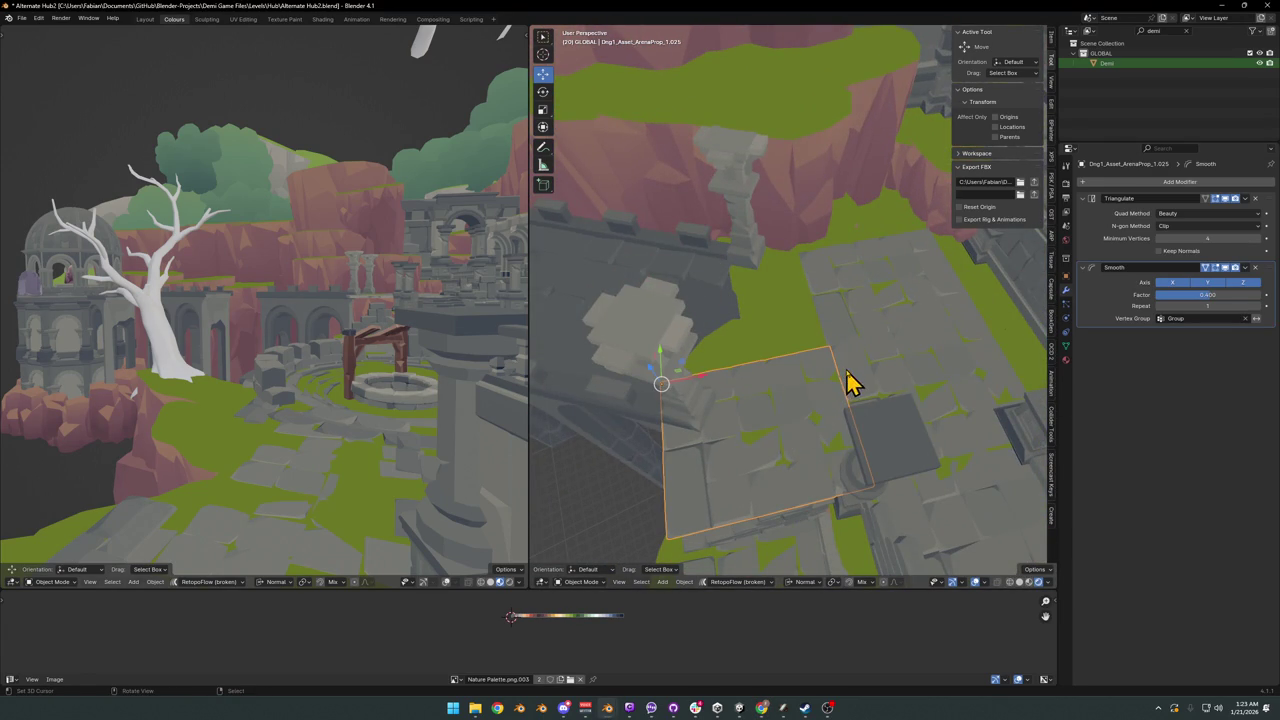
pyautogui.press('Tab')
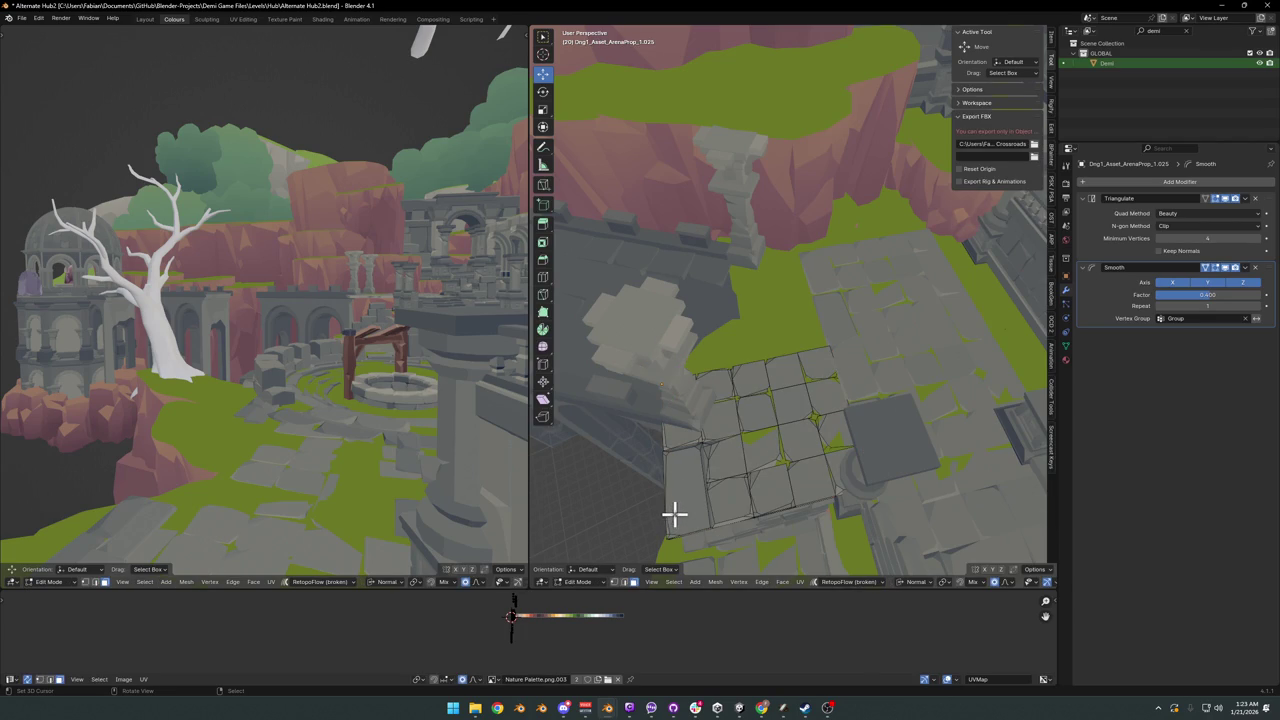
pyautogui.click(690, 512)
pyautogui.keyDown('shift'); pyautogui.click(737, 508); pyautogui.keyUp('shift')
pyautogui.press('h')
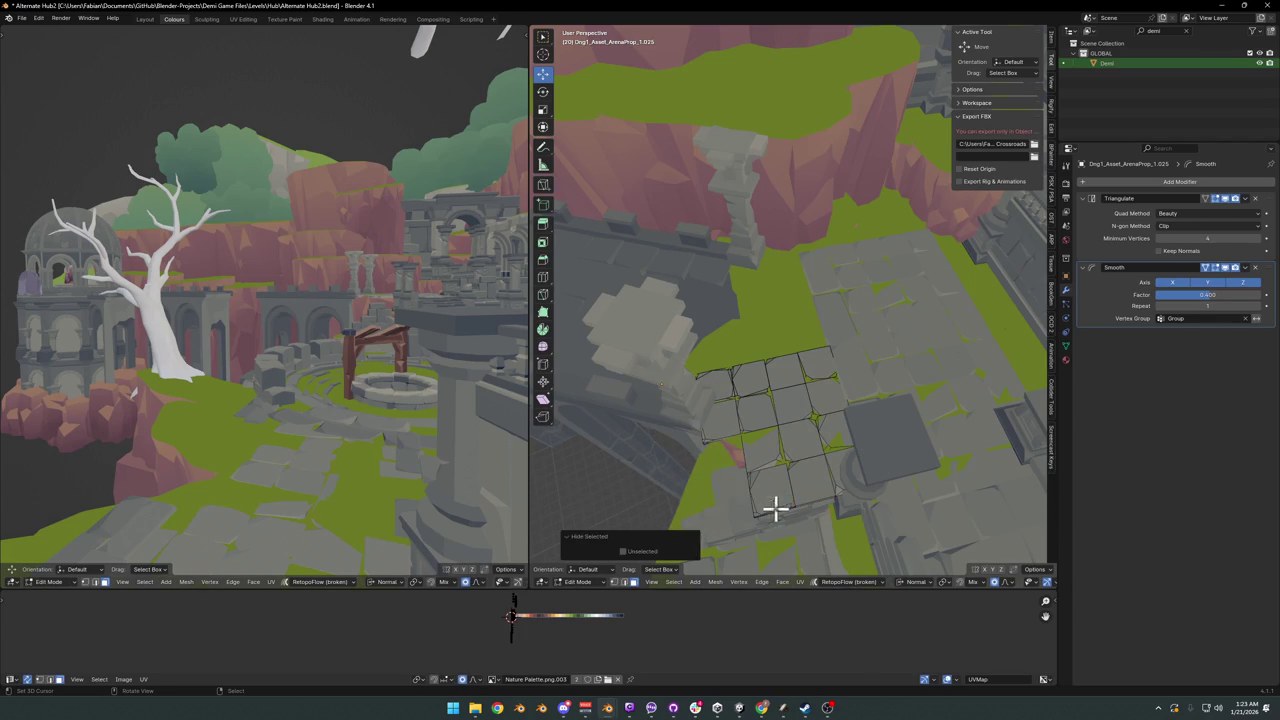
pyautogui.click(788, 478)
pyautogui.press('h')
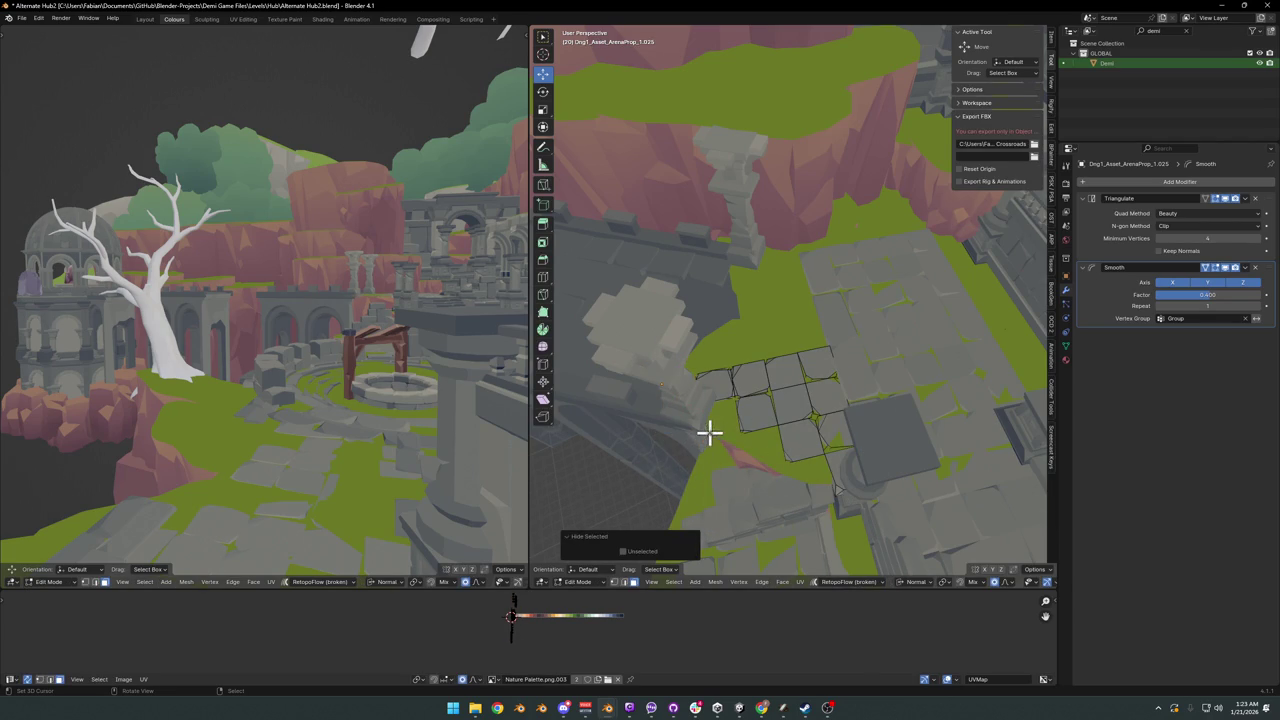
pyautogui.scroll(1, 810, 435)
pyautogui.scroll(1, 823, 414)
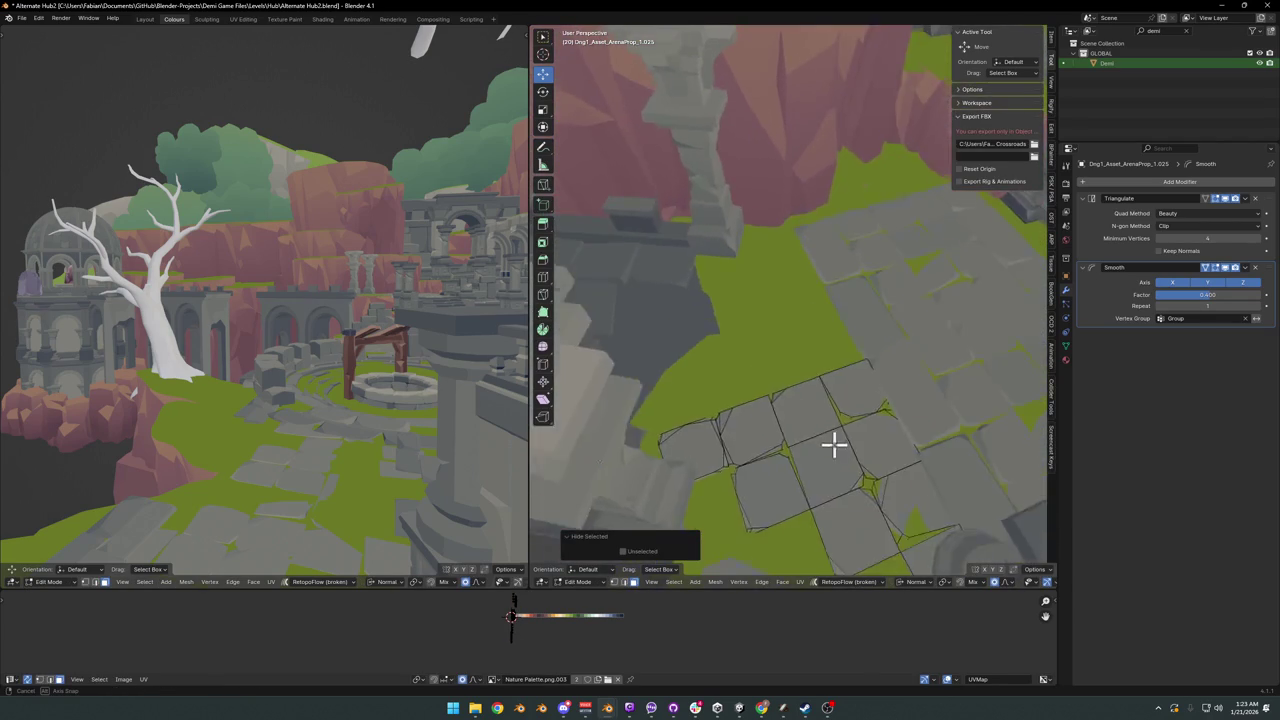
pyautogui.scroll(1, 834, 443)
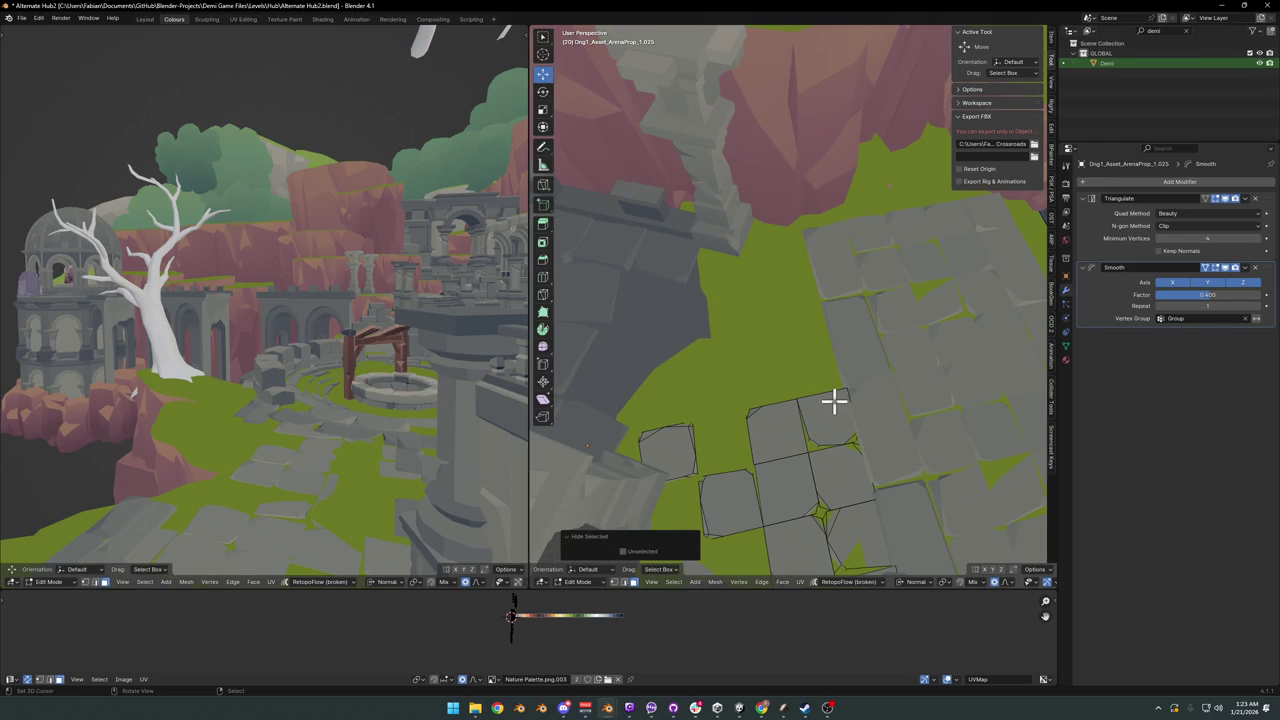
pyautogui.rightClick(877, 400)
pyautogui.click(875, 405)
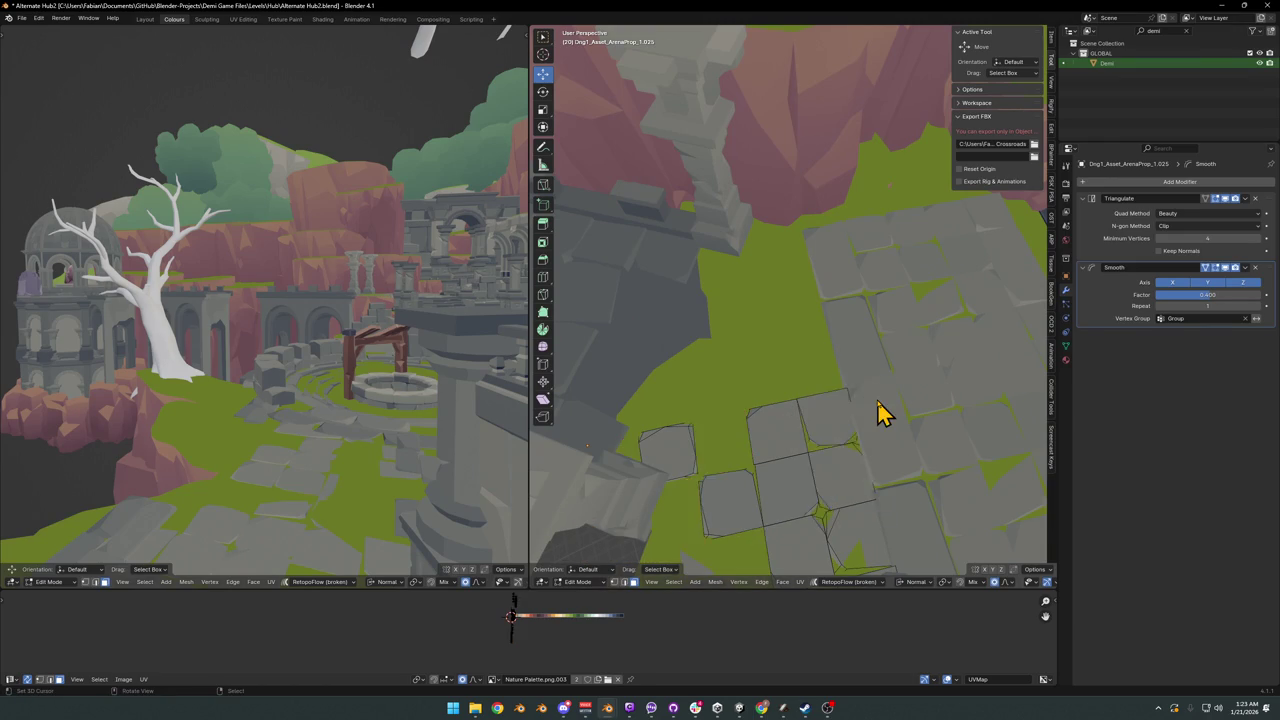
pyautogui.press('Tab')
pyautogui.scroll(1, 880, 405)
# - Save the level file Alternate Hub2.blend
pyautogui.scroll(2, 889, 400)
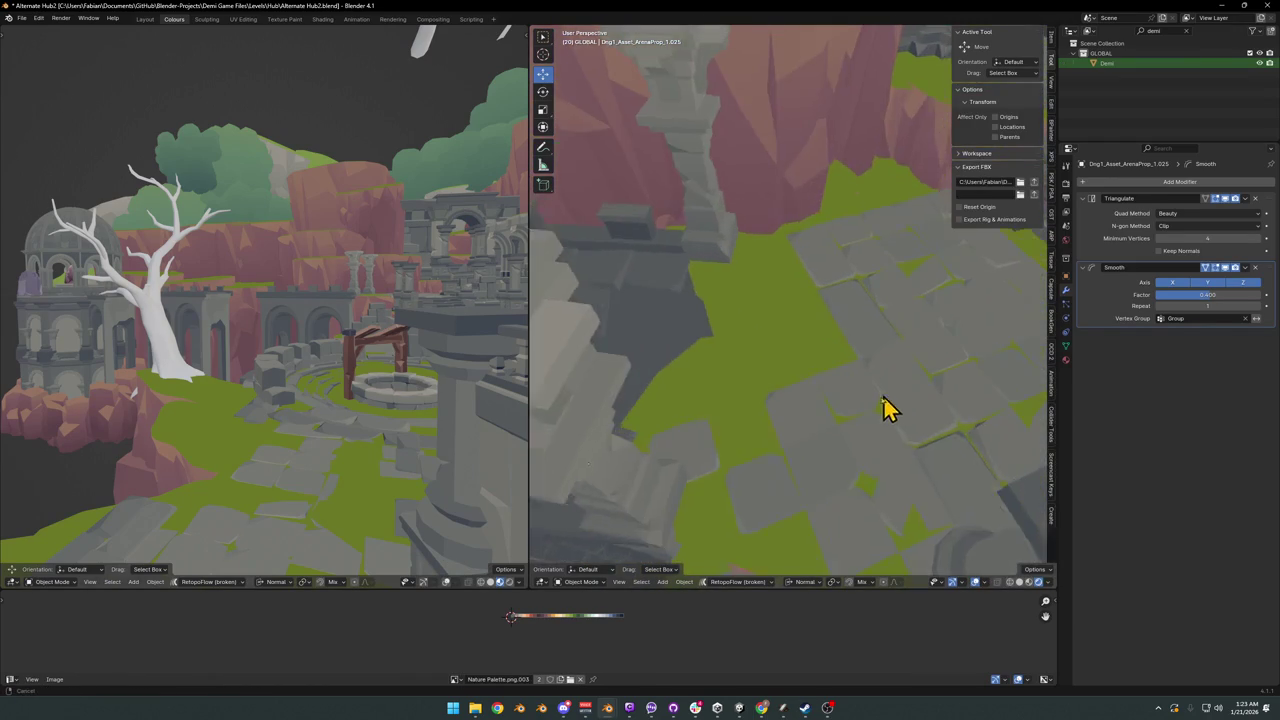
pyautogui.scroll(1, 880, 400)
pyautogui.hotkey('ctrl', 's')
# - Enter Edit Mode on floor piece ArenaProp_1.020 and hide faces to expose its edge tiles
pyautogui.click(875, 385)
pyautogui.moveTo(872, 383)
pyautogui.mouseDown(button='middle')
pyautogui.moveTo(849, 357)
pyautogui.moveTo(720, 349)
pyautogui.moveTo(740, 352)
pyautogui.mouseUp(button='middle')
pyautogui.press('Tab')
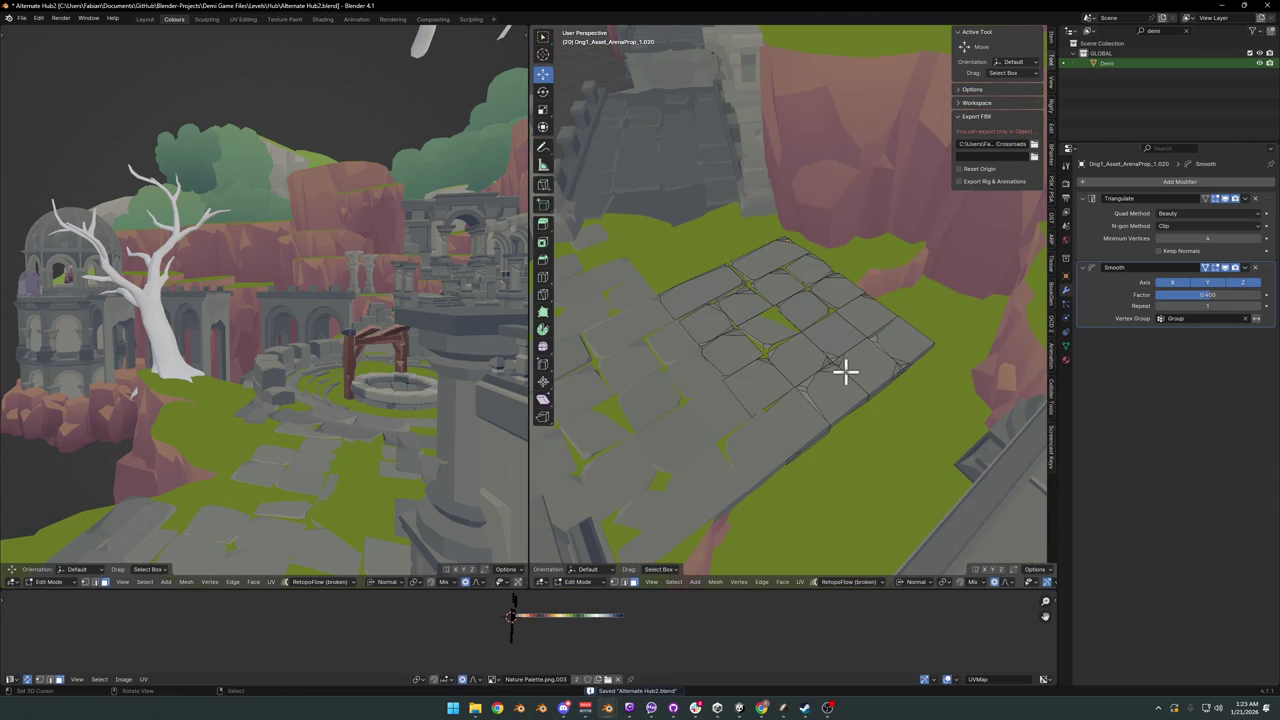
pyautogui.press('h')
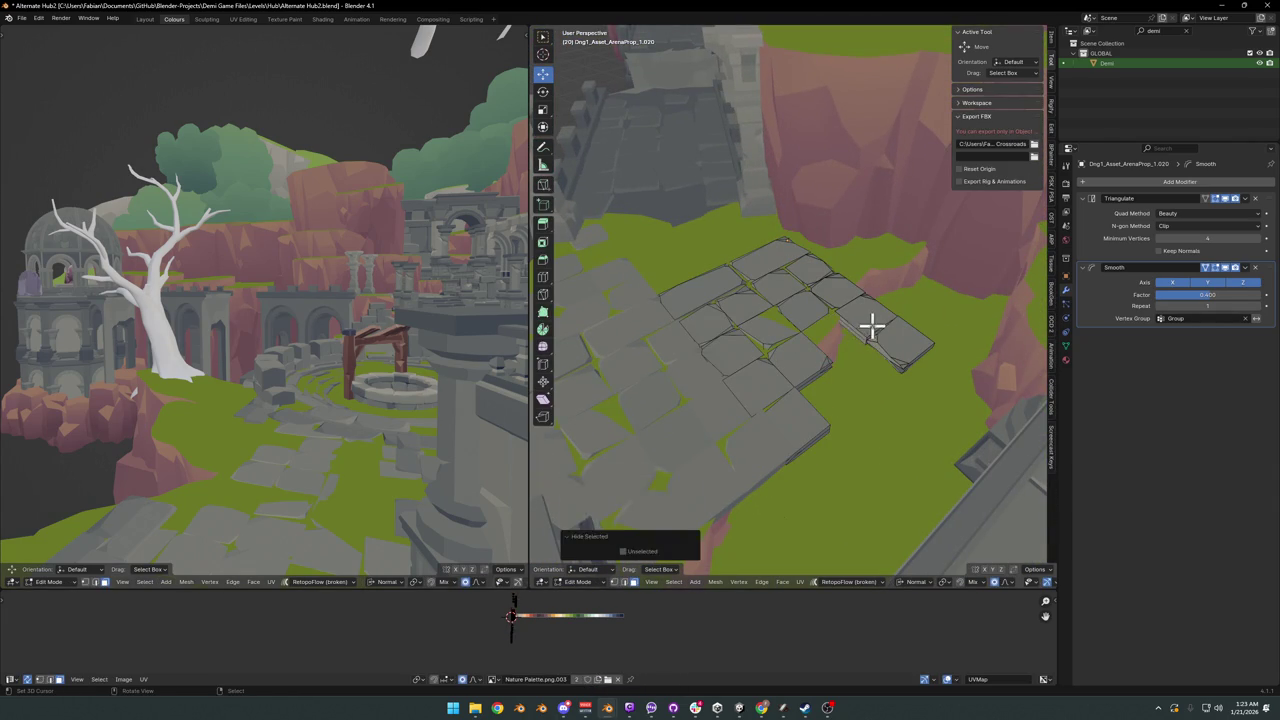
pyautogui.click(815, 355)
pyautogui.hotkey('ctrl', 'z')
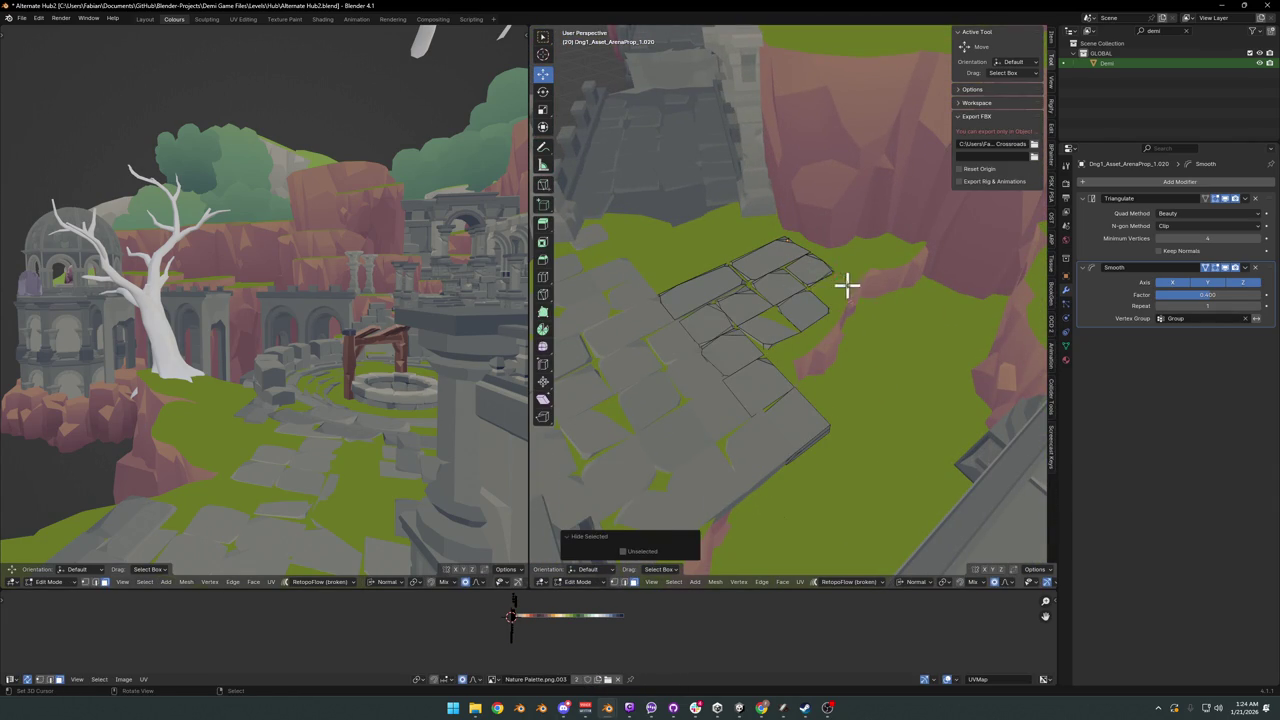
pyautogui.moveTo(846, 285)
pyautogui.mouseDown(button='middle')
pyautogui.moveTo(817, 289)
pyautogui.moveTo(870, 307)
pyautogui.moveTo(814, 429)
pyautogui.mouseUp(button='middle')
pyautogui.click(743, 374)
pyautogui.hotkey('ctrl', 'z')
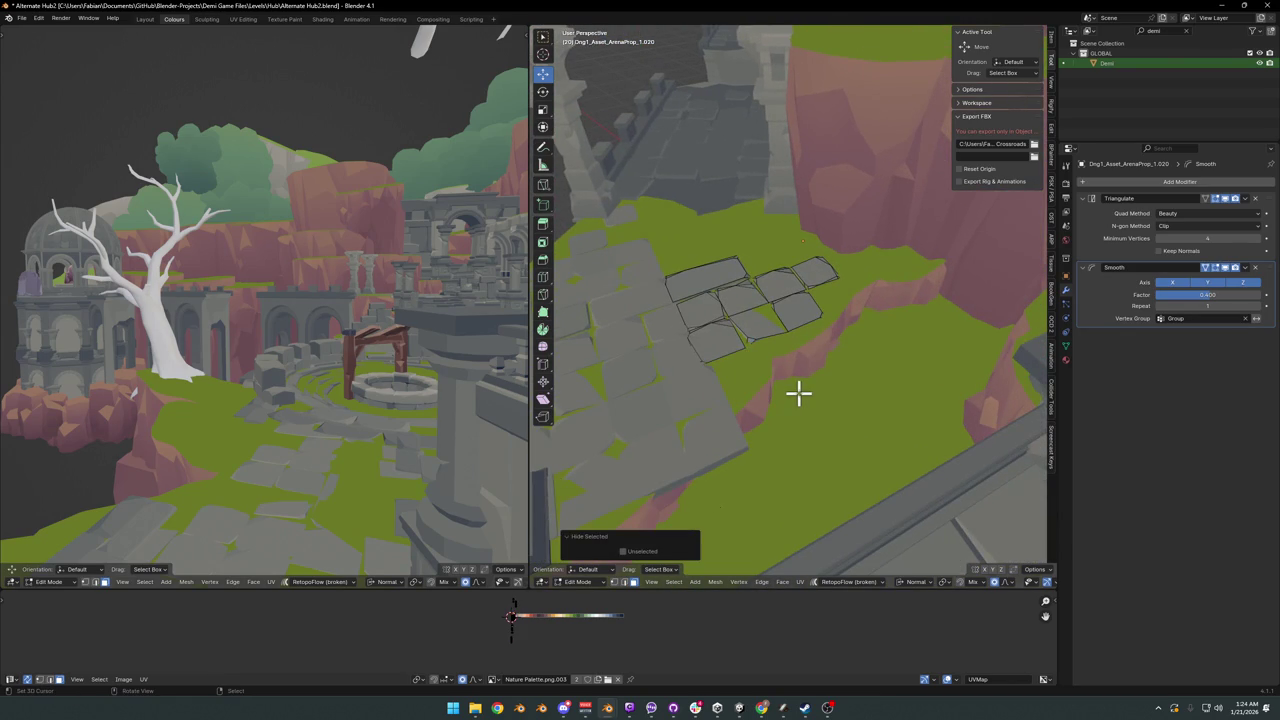
pyautogui.hotkey('ctrl', 'z')
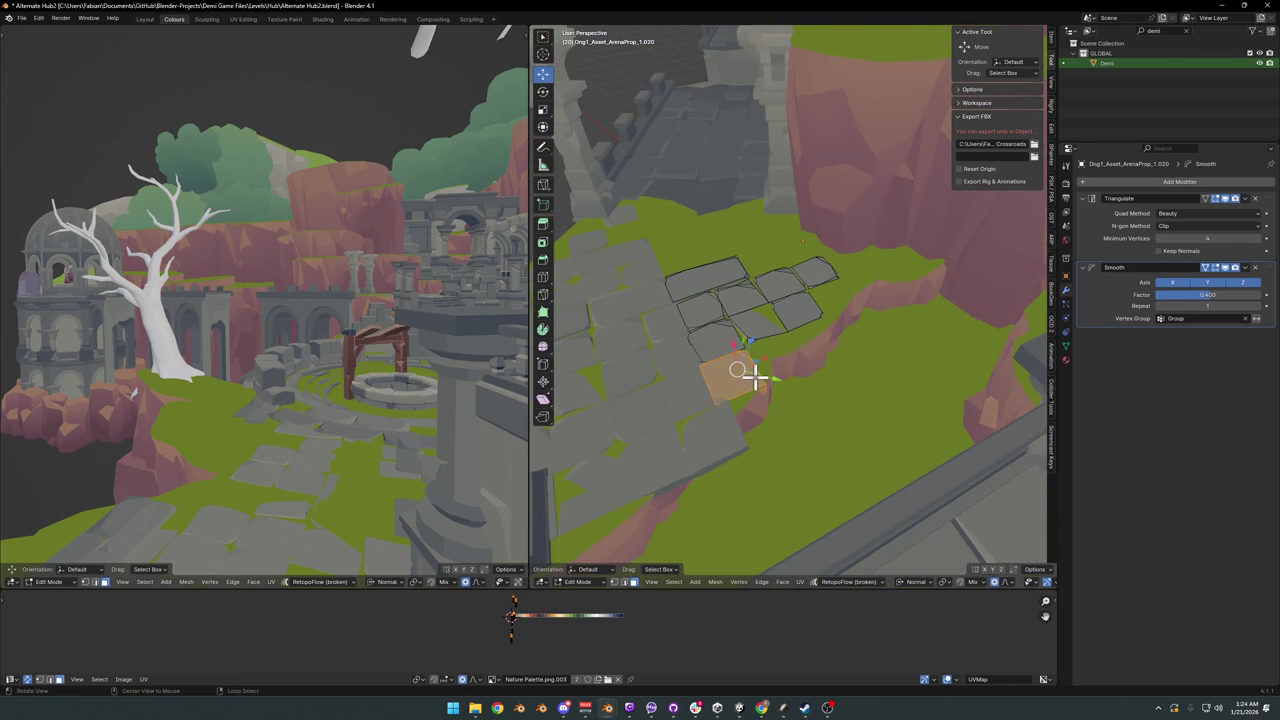
# - Slide an edge vertex horizontally, excluding Z, out to meet the cliff edge
pyautogui.scroll(3, 848, 363)
pyautogui.scroll(3, 853, 381)
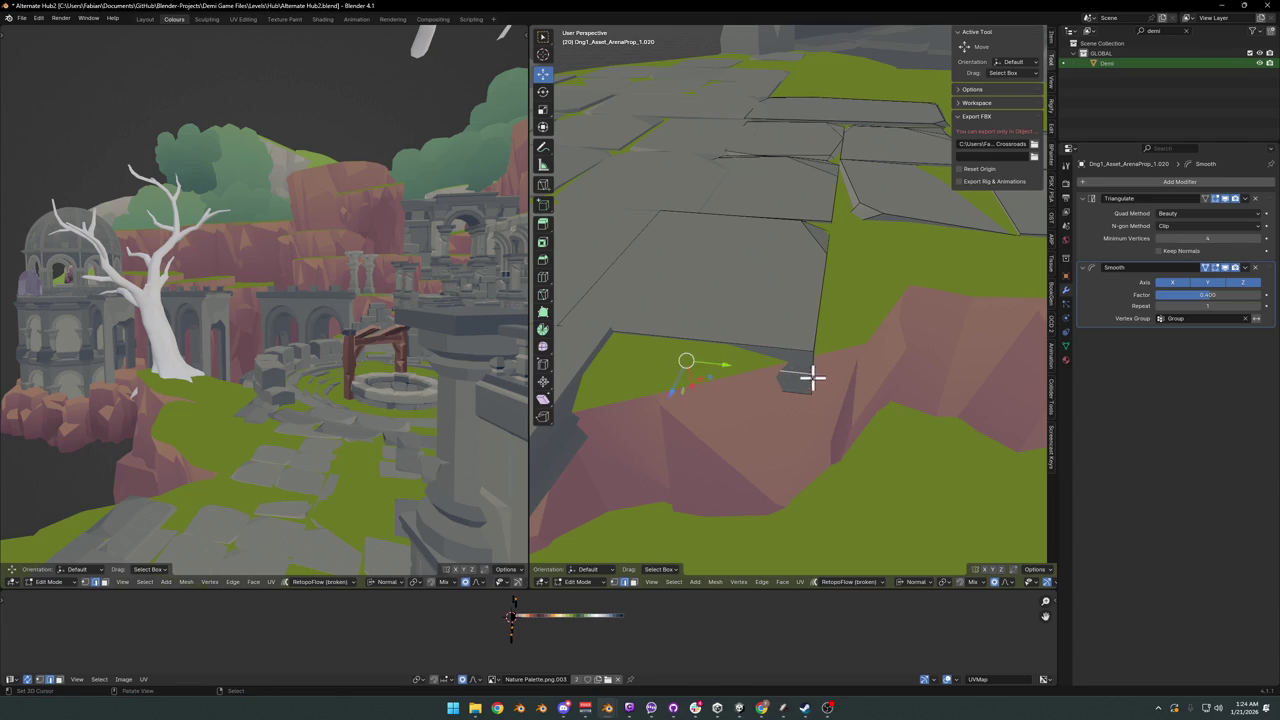
pyautogui.moveTo(809, 365)
pyautogui.mouseDown(button='middle')
pyautogui.moveTo(843, 403)
pyautogui.moveTo(822, 372)
pyautogui.mouseUp(button='middle')
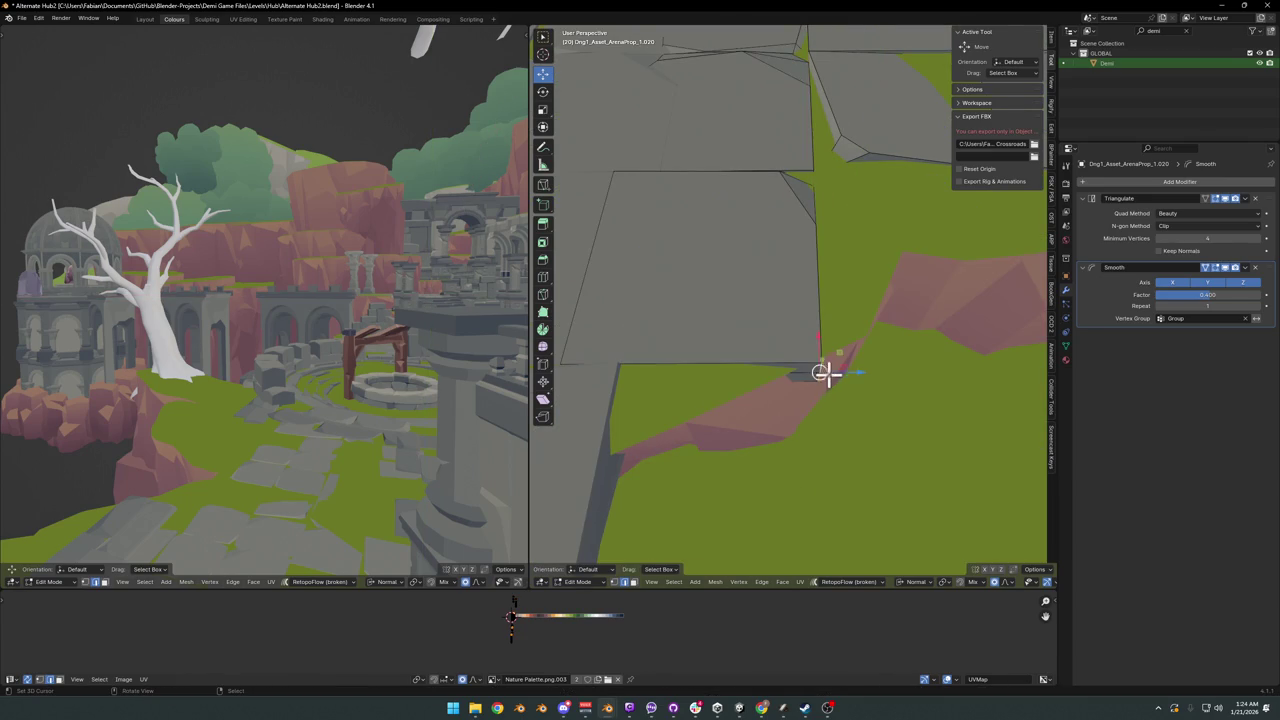
pyautogui.press('g')
pyautogui.hotkey('shift', 'z')
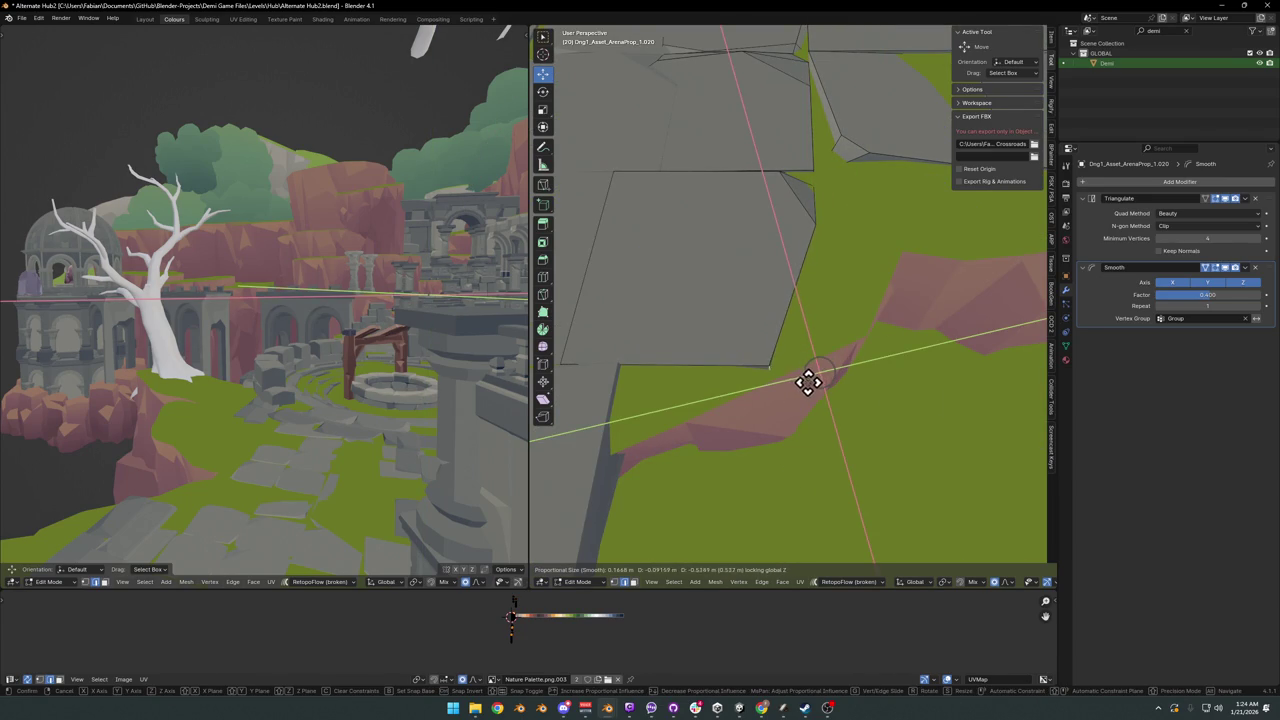
pyautogui.click(808, 381)
pyautogui.moveTo(808, 381)
pyautogui.mouseDown(button='middle')
pyautogui.moveTo(814, 357)
pyautogui.moveTo(846, 343)
pyautogui.moveTo(849, 357)
pyautogui.moveTo(843, 345)
pyautogui.mouseUp(button='middle')
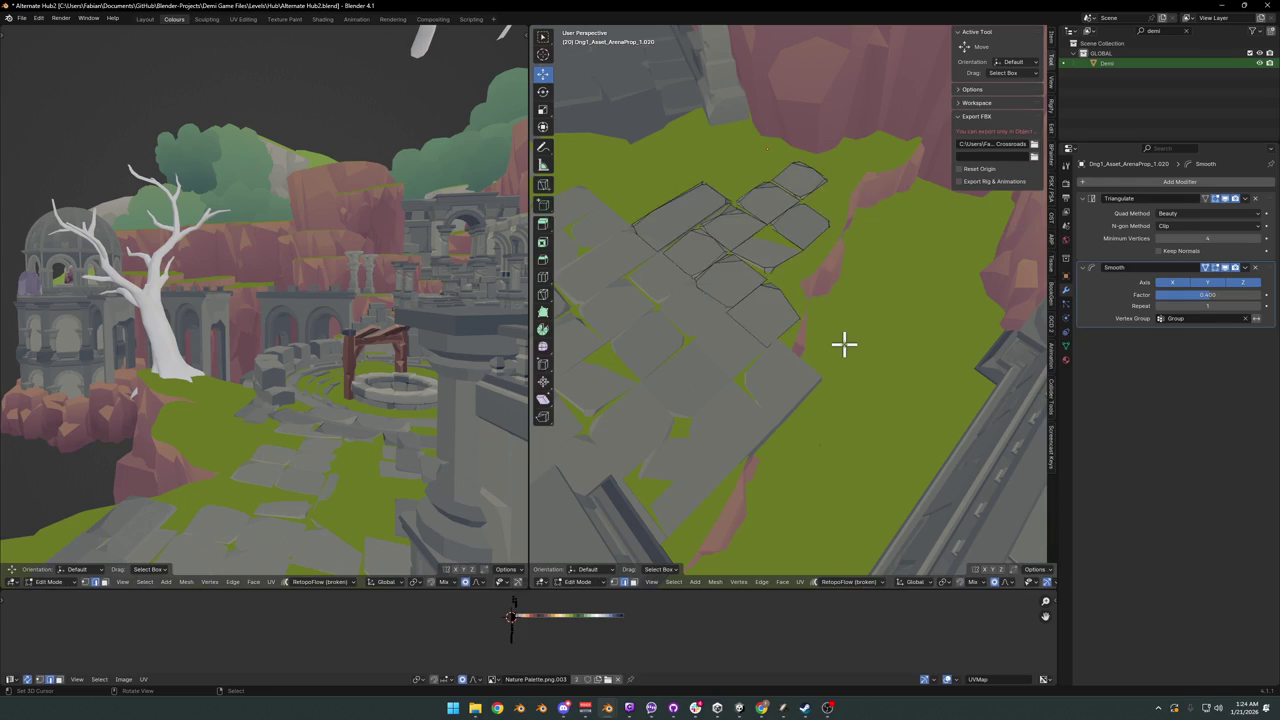
pyautogui.hotkey('ctrl', 'z')
pyautogui.hotkey('ctrl', 'z')
pyautogui.hotkey('ctrl', 'alt', 'z')
# - Leave ArenaProp_1.020 and enter Edit Mode on floor piece ArenaProp_1.019
pyautogui.click(844, 330)
pyautogui.press('Tab')
pyautogui.moveTo(778, 340)
pyautogui.mouseDown(button='middle')
pyautogui.moveTo(800, 409)
pyautogui.moveTo(808, 333)
pyautogui.moveTo(785, 400)
pyautogui.mouseUp(button='middle')
pyautogui.click(811, 397)
pyautogui.press('Tab')
# - Select the linked outer corner tile, hide it, and compare the grid with the stone floor
pyautogui.press('l')
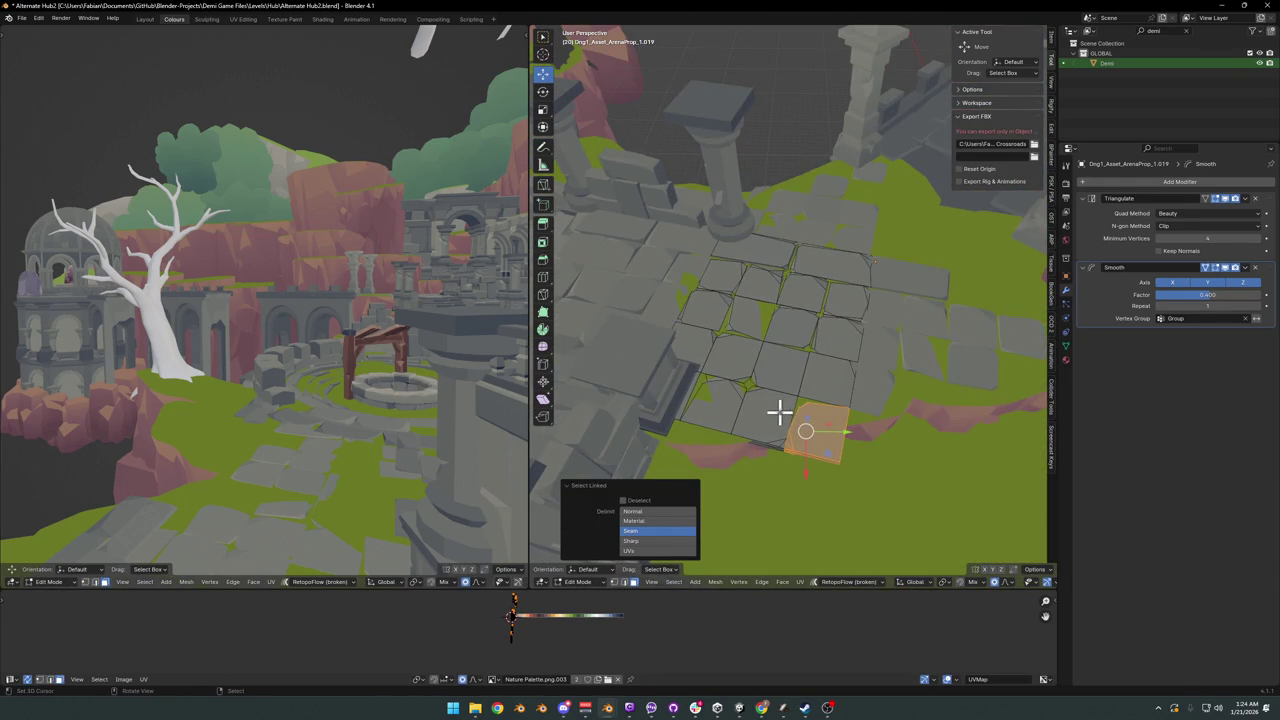
pyautogui.press('l')
pyautogui.press('h')
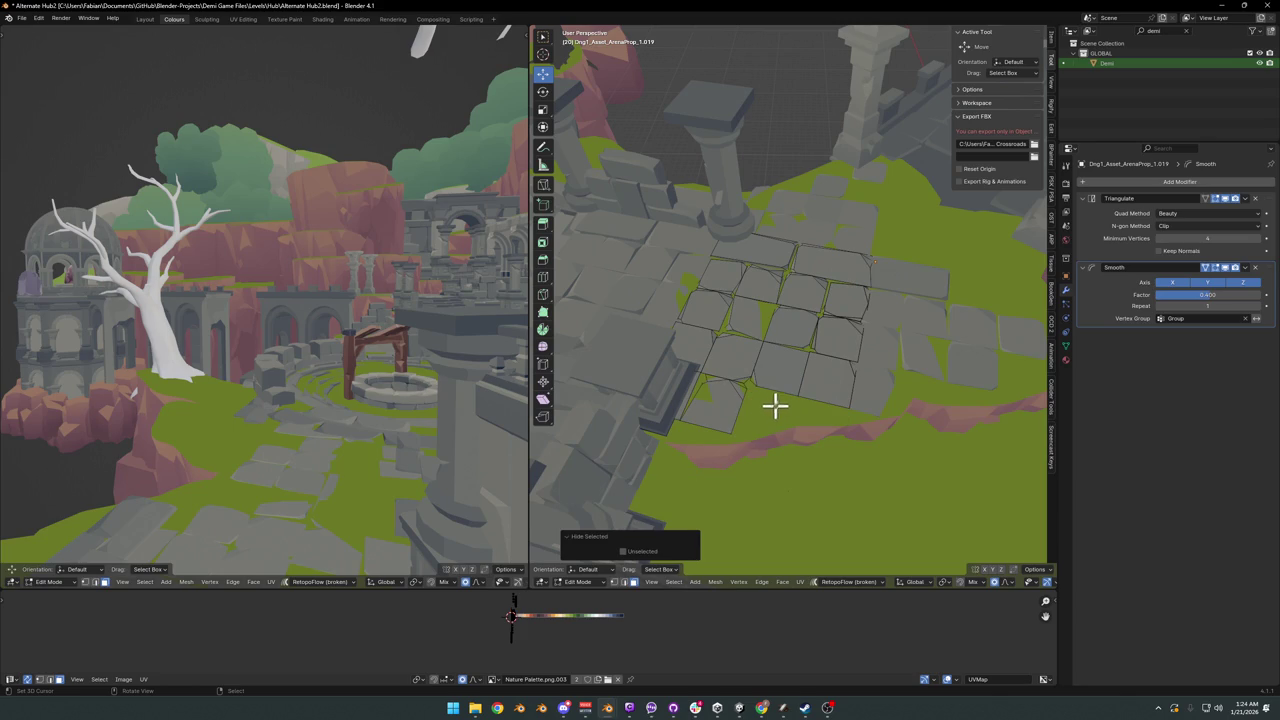
pyautogui.moveTo(853, 377)
pyautogui.mouseDown(button='middle')
pyautogui.moveTo(783, 380)
pyautogui.moveTo(857, 360)
pyautogui.moveTo(843, 383)
pyautogui.moveTo(759, 387)
pyautogui.mouseUp(button='middle')
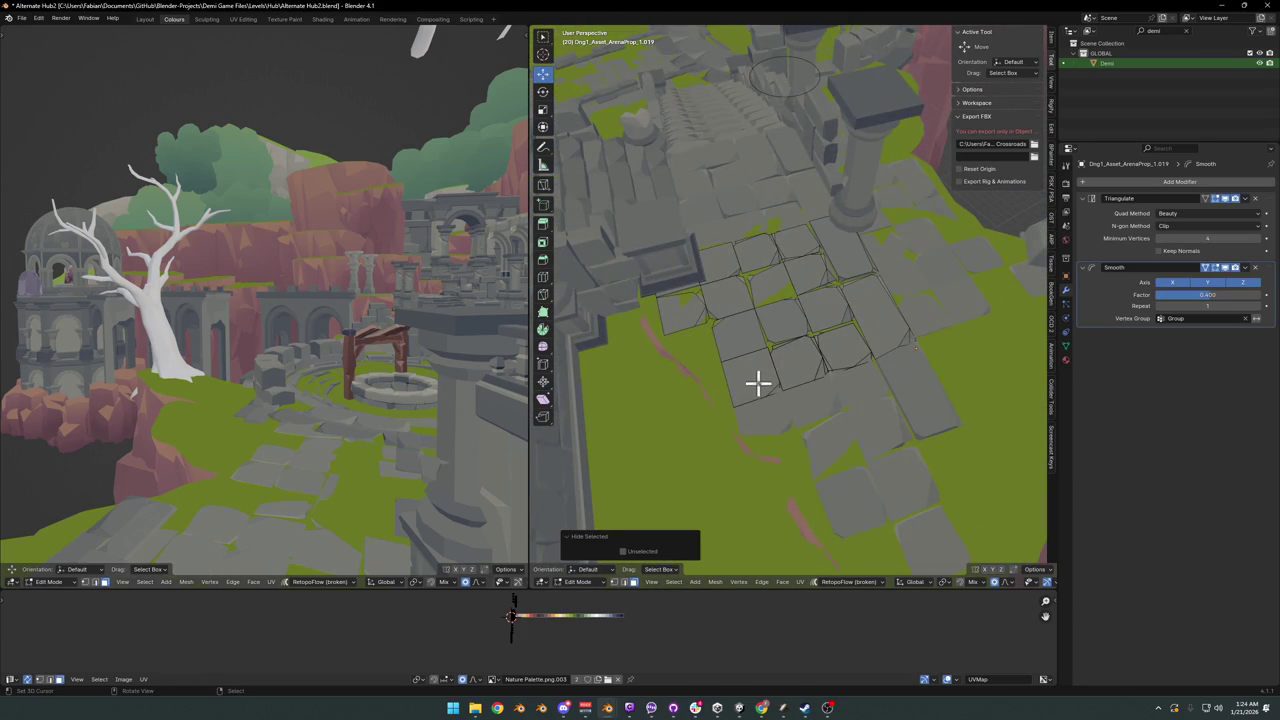
pyautogui.moveTo(837, 388)
pyautogui.mouseDown(button='middle')
pyautogui.moveTo(843, 371)
pyautogui.moveTo(891, 363)
pyautogui.moveTo(937, 380)
pyautogui.moveTo(789, 360)
pyautogui.moveTo(883, 371)
pyautogui.moveTo(903, 360)
pyautogui.moveTo(851, 340)
pyautogui.mouseUp(button='middle')
pyautogui.press('Tab')
pyautogui.press('Tab')
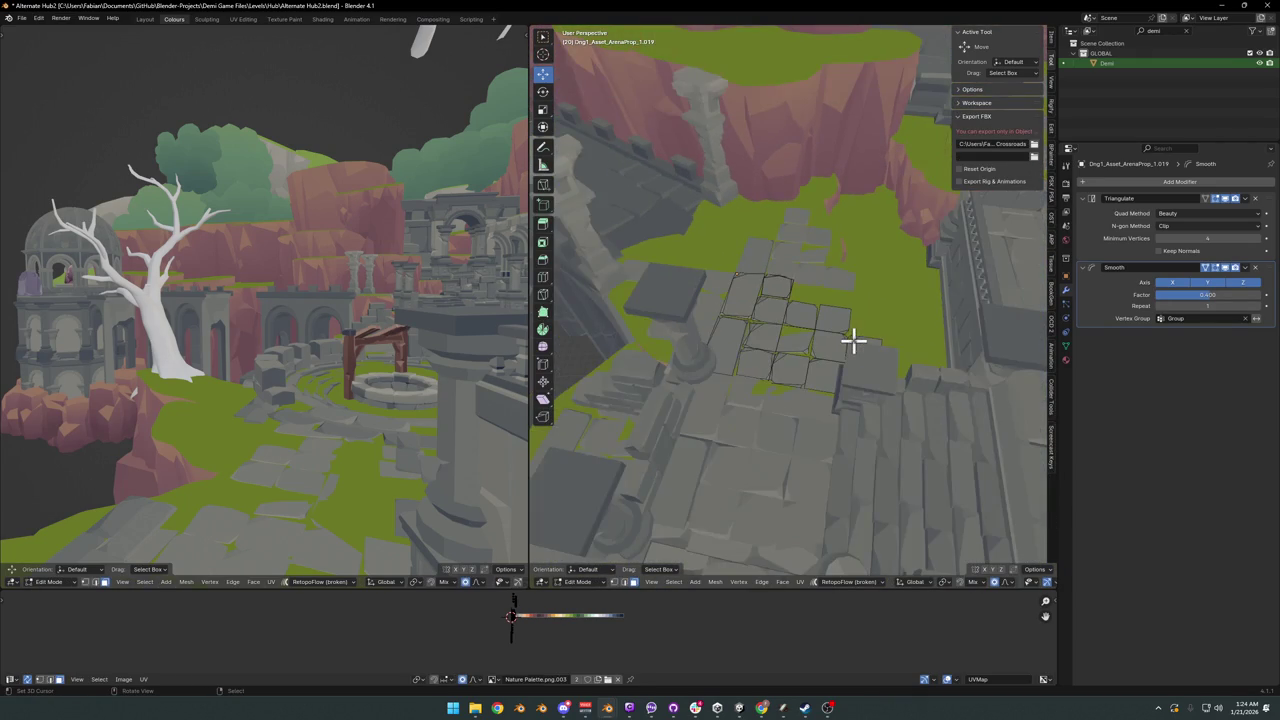
pyautogui.press('a')
pyautogui.moveTo(400, 310)
pyautogui.mouseDown(button='middle')
pyautogui.moveTo(423, 314)
pyautogui.moveTo(371, 366)
pyautogui.moveTo(350, 368)
pyautogui.moveTo(337, 397)
pyautogui.moveTo(271, 389)
pyautogui.moveTo(320, 394)
pyautogui.mouseUp(button='middle')
# - Delete the stray tile from ArenaProp_1.019, return to Object Mode, and save Alternate Hub2.blend
pyautogui.hotkey('ctrl', 'z')
pyautogui.hotkey('ctrl', 'z')
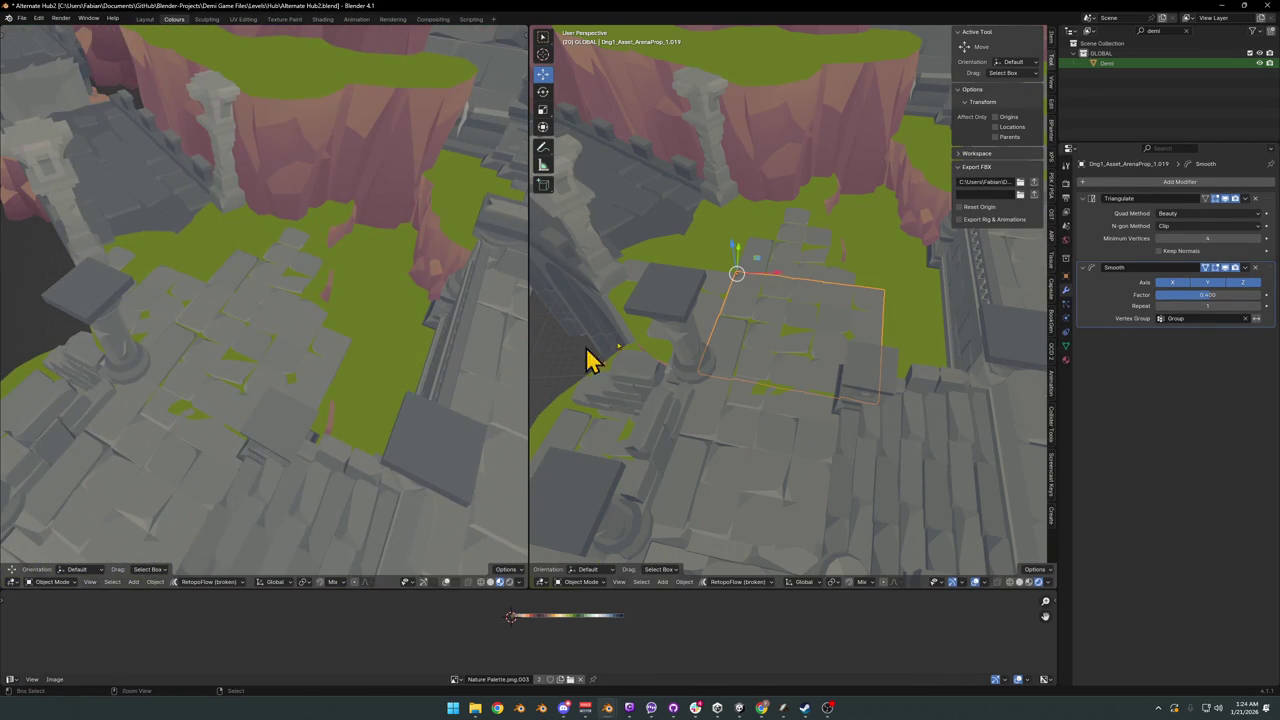
pyautogui.hotkey('ctrl', 'z')
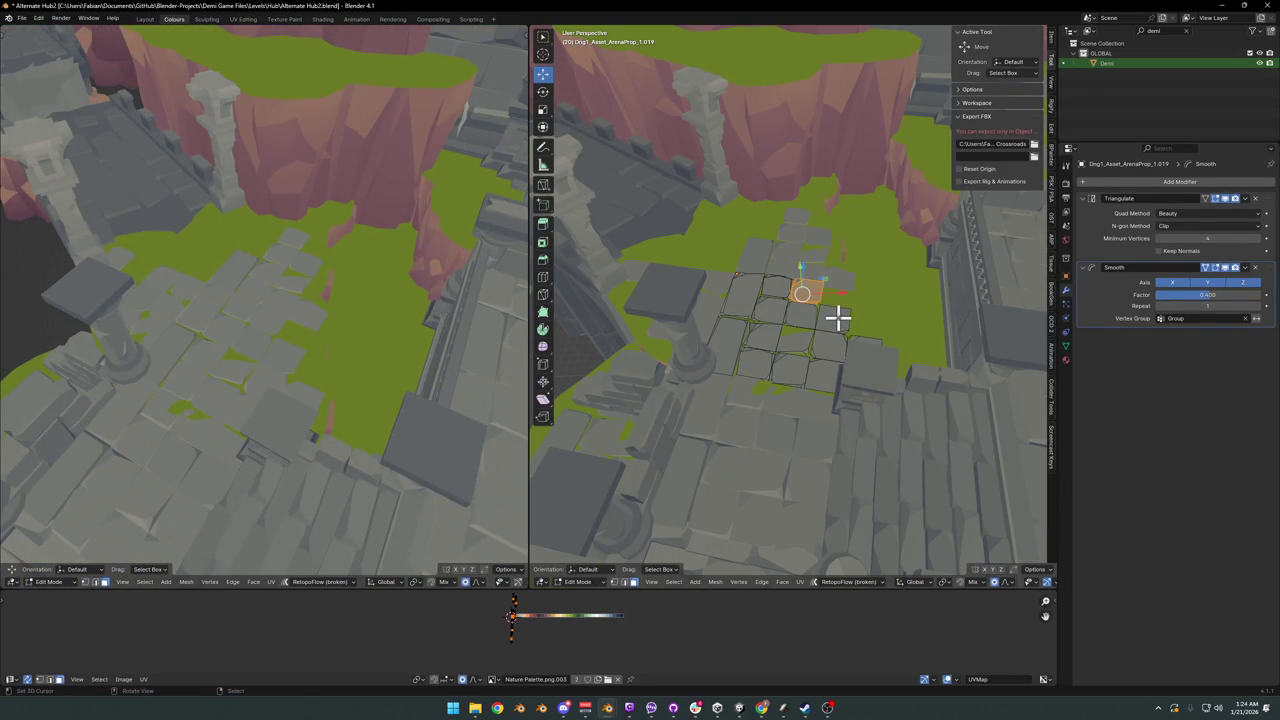
pyautogui.moveTo(317, 345)
pyautogui.mouseDown(button='middle')
pyautogui.moveTo(246, 366)
pyautogui.moveTo(283, 354)
pyautogui.moveTo(277, 337)
pyautogui.moveTo(286, 363)
pyautogui.mouseUp(button='middle')
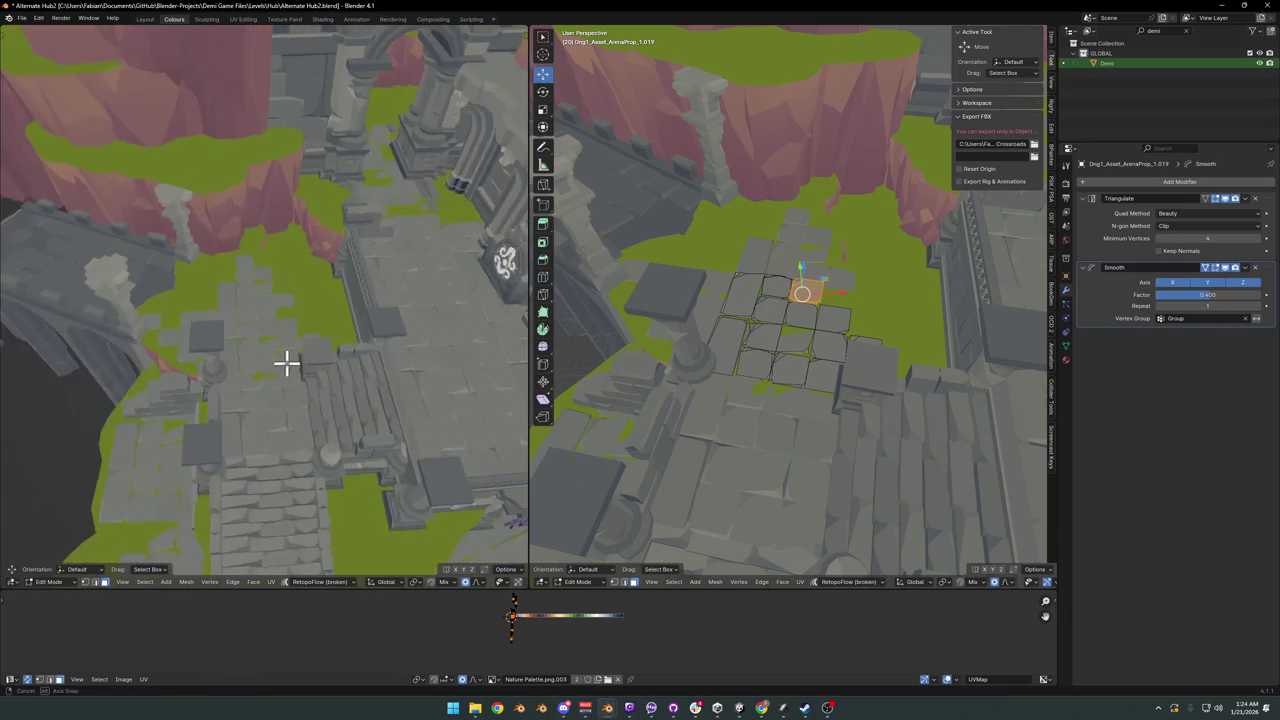
pyautogui.scroll(3, 317, 363)
pyautogui.rightClick(896, 320)
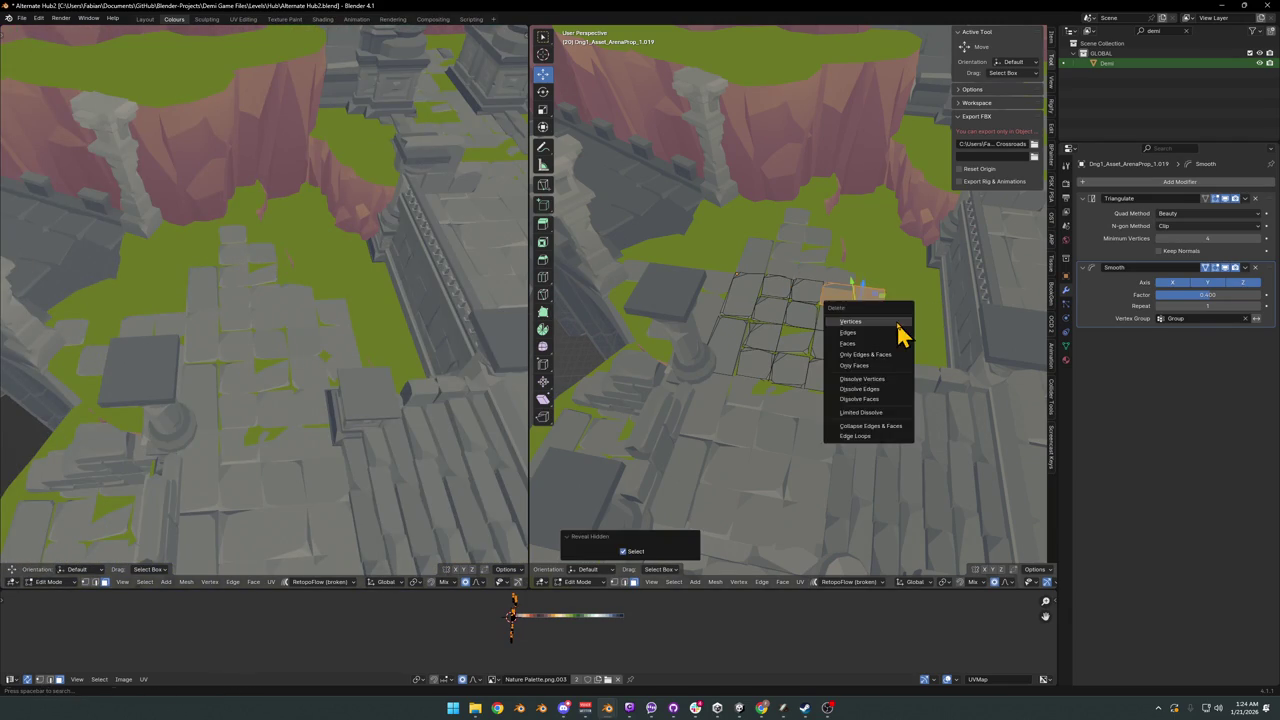
pyautogui.press('Escape')
pyautogui.press('Tab')
pyautogui.moveTo(266, 334)
pyautogui.mouseDown(button='middle')
pyautogui.moveTo(285, 367)
pyautogui.moveTo(326, 337)
pyautogui.moveTo(311, 369)
pyautogui.moveTo(443, 363)
pyautogui.moveTo(374, 349)
pyautogui.moveTo(366, 334)
pyautogui.moveTo(209, 331)
pyautogui.moveTo(325, 312)
pyautogui.moveTo(297, 326)
pyautogui.moveTo(287, 370)
pyautogui.moveTo(266, 374)
pyautogui.moveTo(314, 409)
pyautogui.moveTo(316, 392)
pyautogui.mouseUp(button='middle')
pyautogui.hotkey('ctrl', 's')
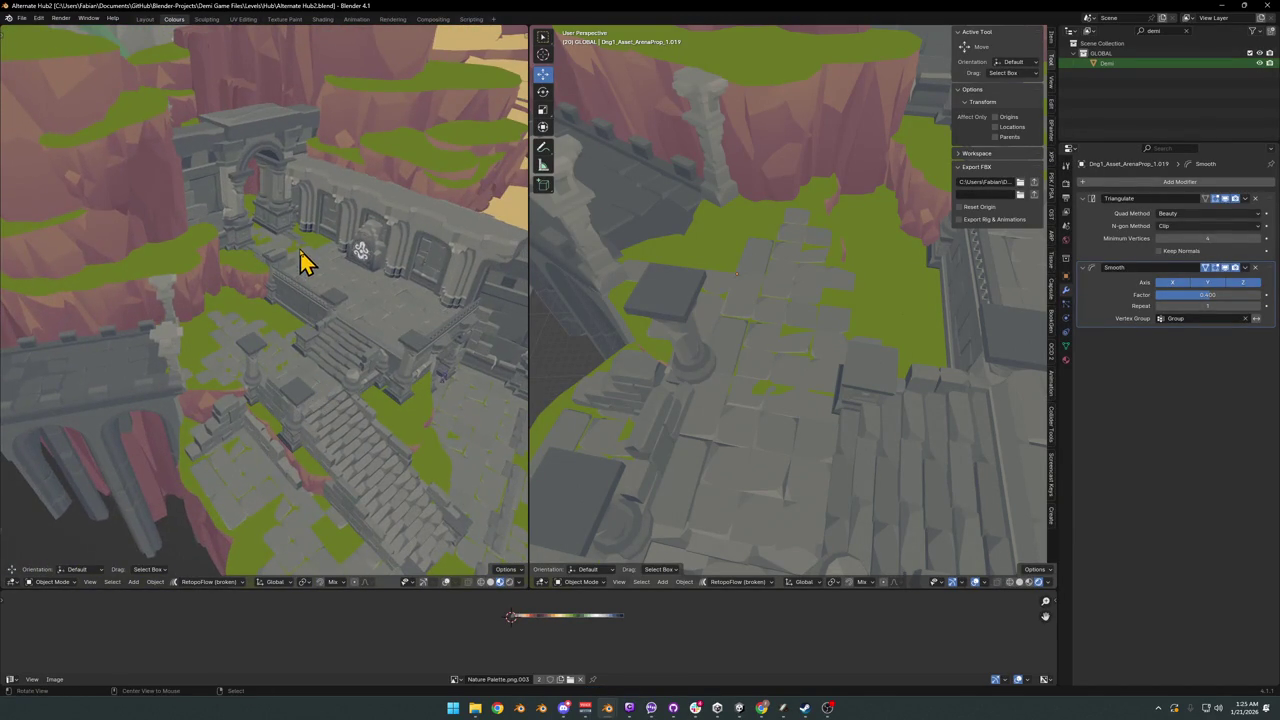
# - Fly through the level to inspect the floor and select the floor tile object
pyautogui.scroll(3, 305, 262)
pyautogui.scroll(3, 329, 289)
pyautogui.moveTo(329, 343)
pyautogui.mouseDown(button='middle')
pyautogui.moveTo(386, 340)
pyautogui.moveTo(341, 331)
pyautogui.mouseUp(button='middle')
pyautogui.scroll(2, 838, 296)
pyautogui.hotkey('shift', '`')
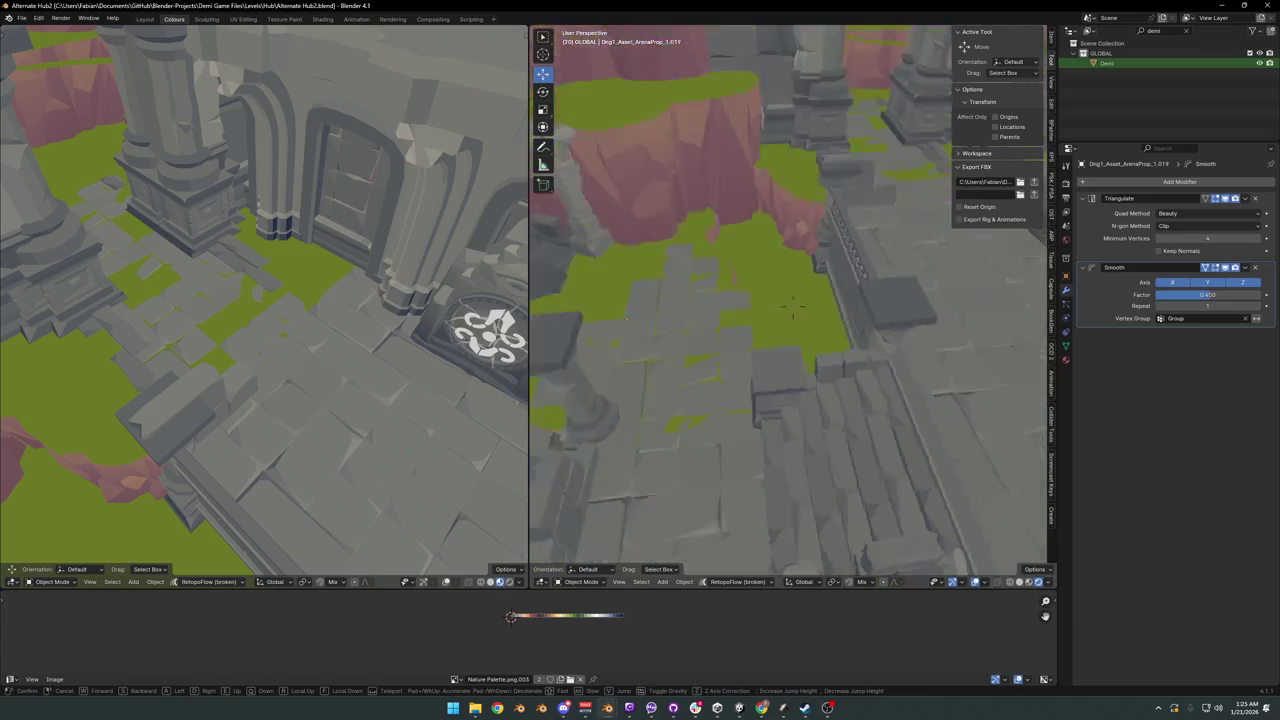
pyautogui.click(793, 308)
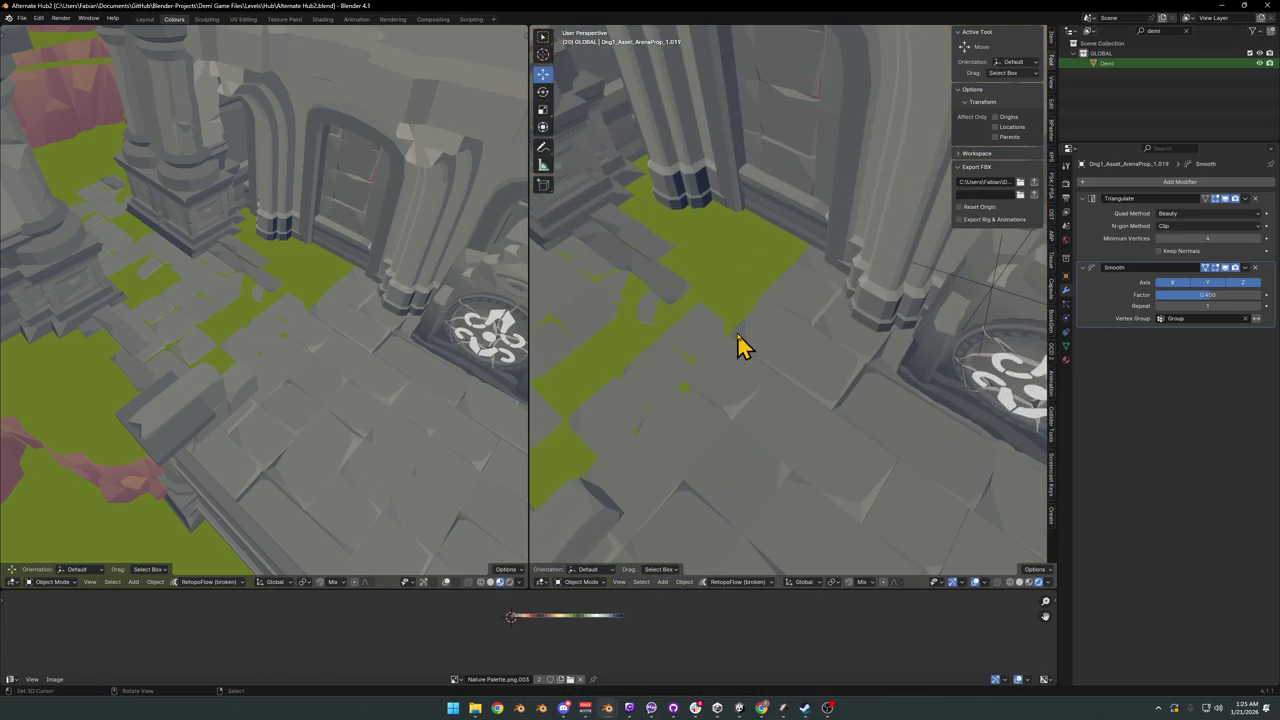
pyautogui.click(752, 341)
# - In Edit Mode, pick a single floor tile piece
pyautogui.press('Tab')
pyautogui.press('Tab')
pyautogui.scroll(-2, 777, 343)
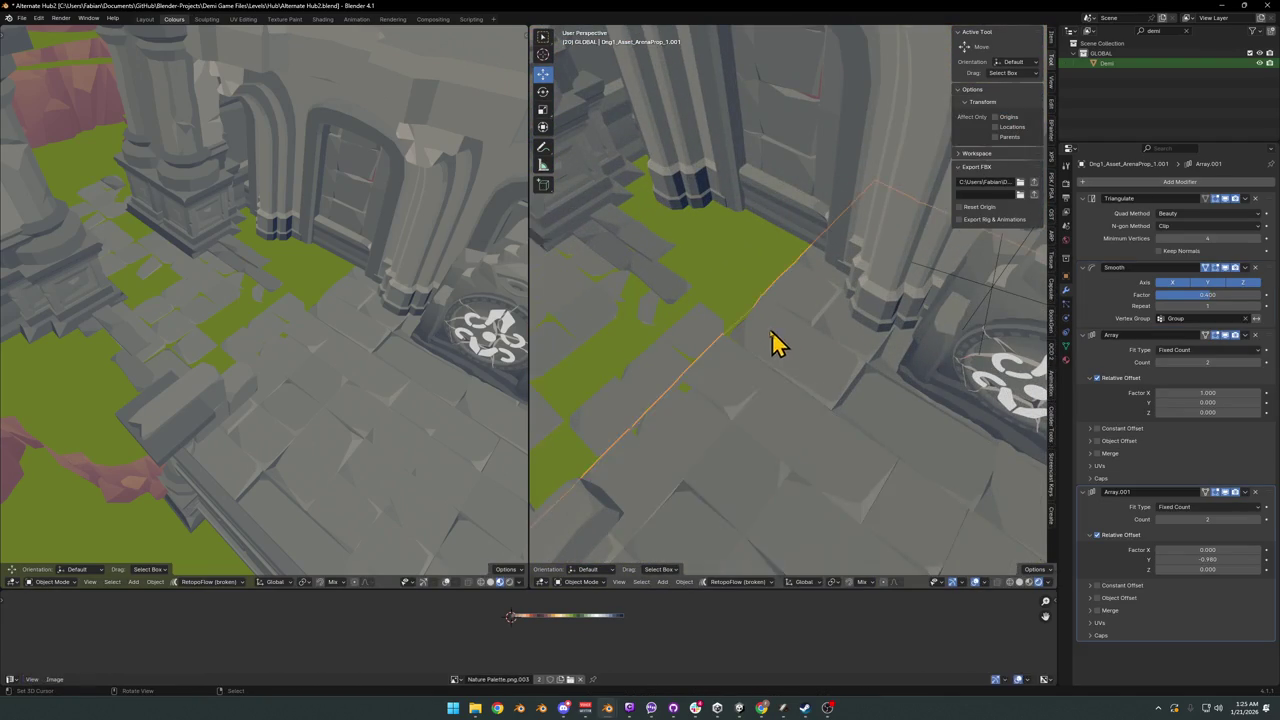
pyautogui.scroll(-3, 732, 374)
pyautogui.scroll(-3, 750, 370)
pyautogui.click(722, 333)
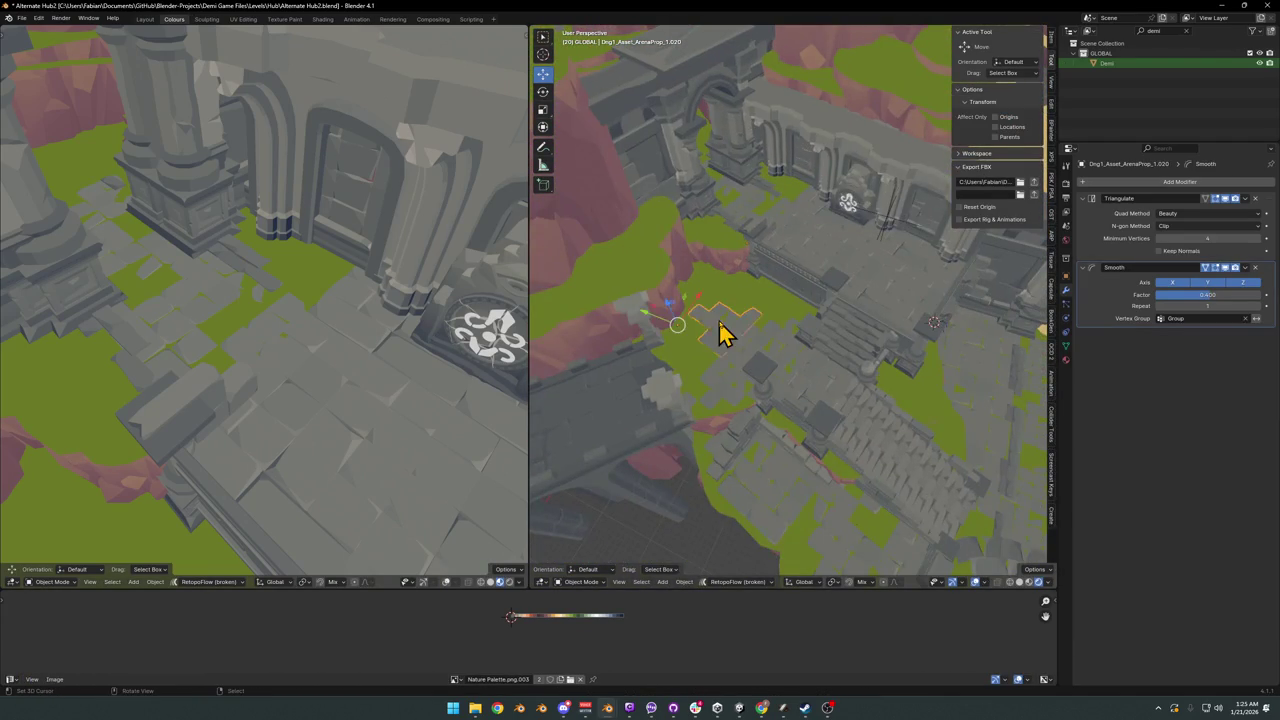
pyautogui.scroll(3, 734, 363)
pyautogui.moveTo(734, 363); pyautogui.dragTo(791, 429, button='middle')
# - Duplicate the tile piece and snap the copy to the 3D cursor at the wall base
pyautogui.hotkey('shift', 'd')
pyautogui.press('Escape')
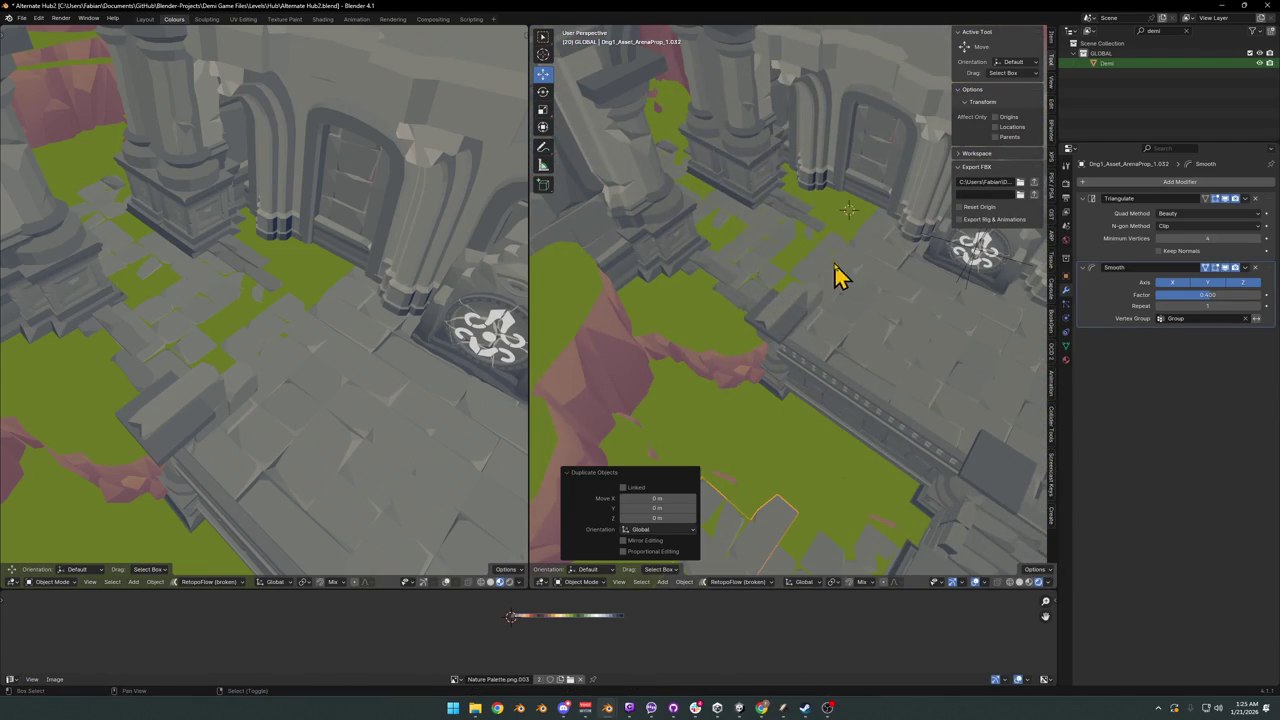
pyautogui.hotkey('shift', 's')
pyautogui.click(849, 221)
pyautogui.moveTo(849, 221); pyautogui.dragTo(903, 318, button='middle')
pyautogui.moveTo(930, 345); pyautogui.dragTo(780, 335)
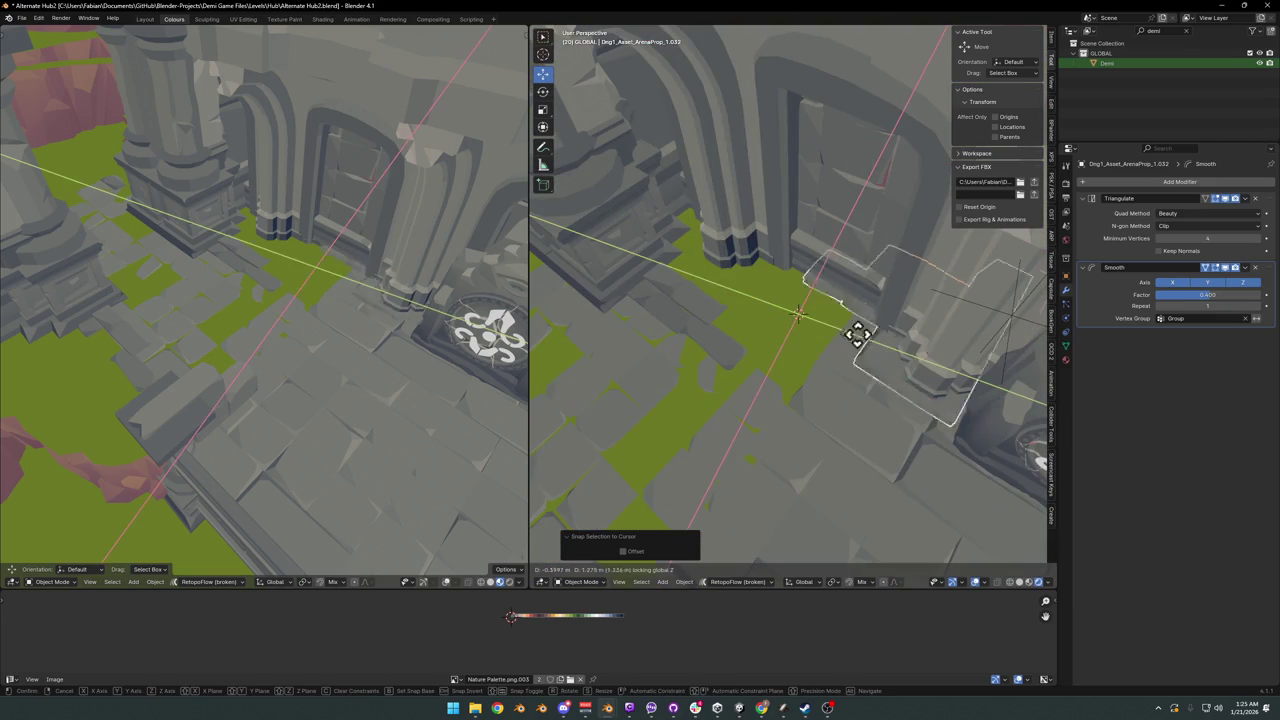
pyautogui.moveTo(780, 335); pyautogui.dragTo(810, 323, button='middle')
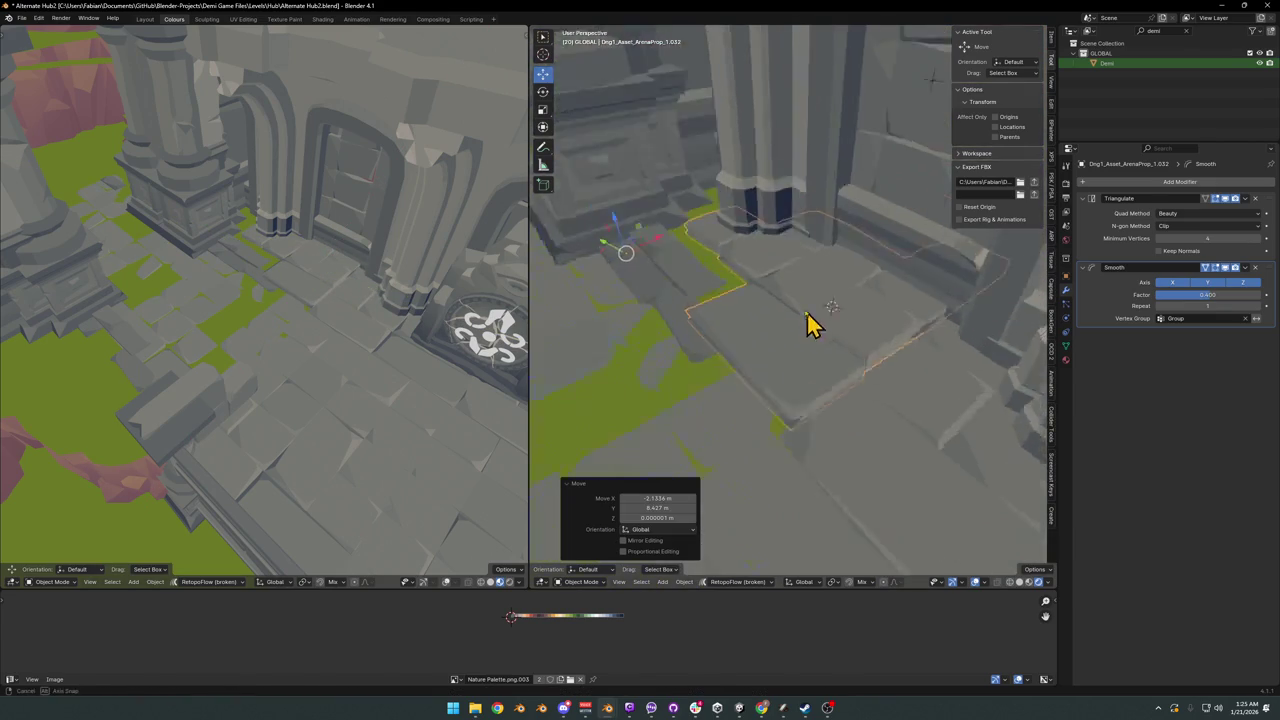
# - Sink the copy slightly into the ground, slide it along the floor, and save
pyautogui.press('g')
pyautogui.press('z')
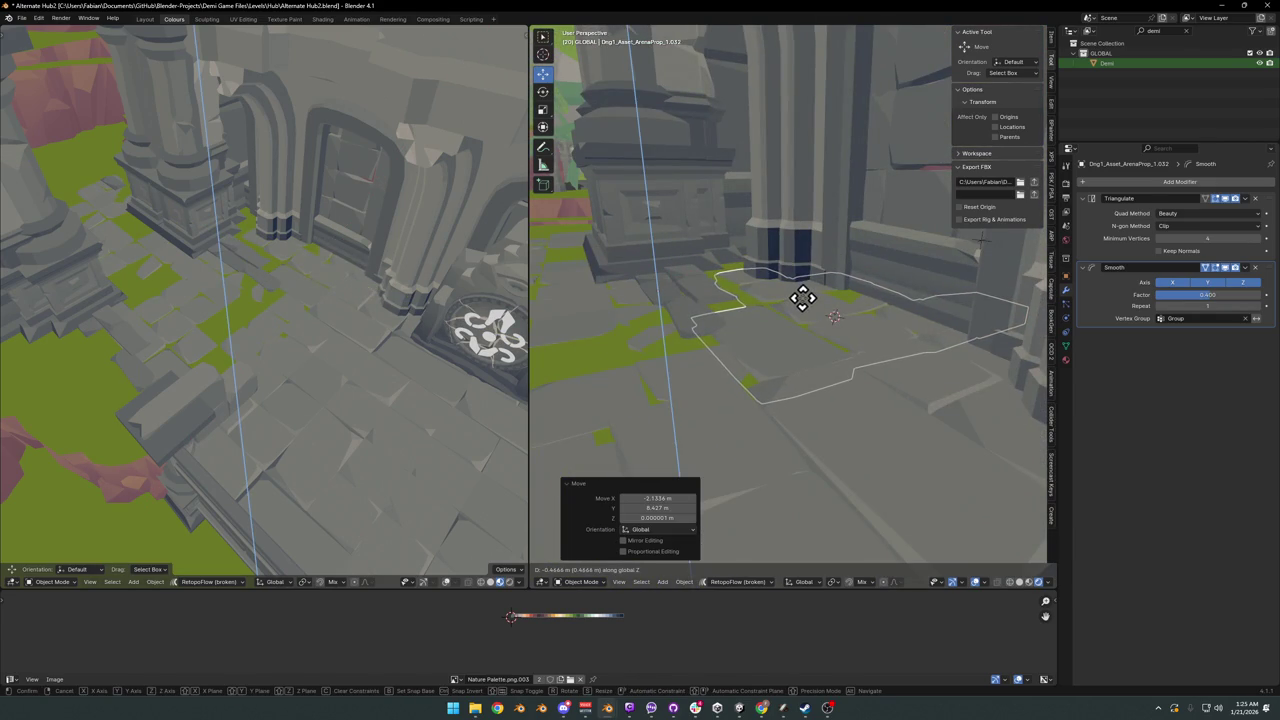
pyautogui.click(798, 301)
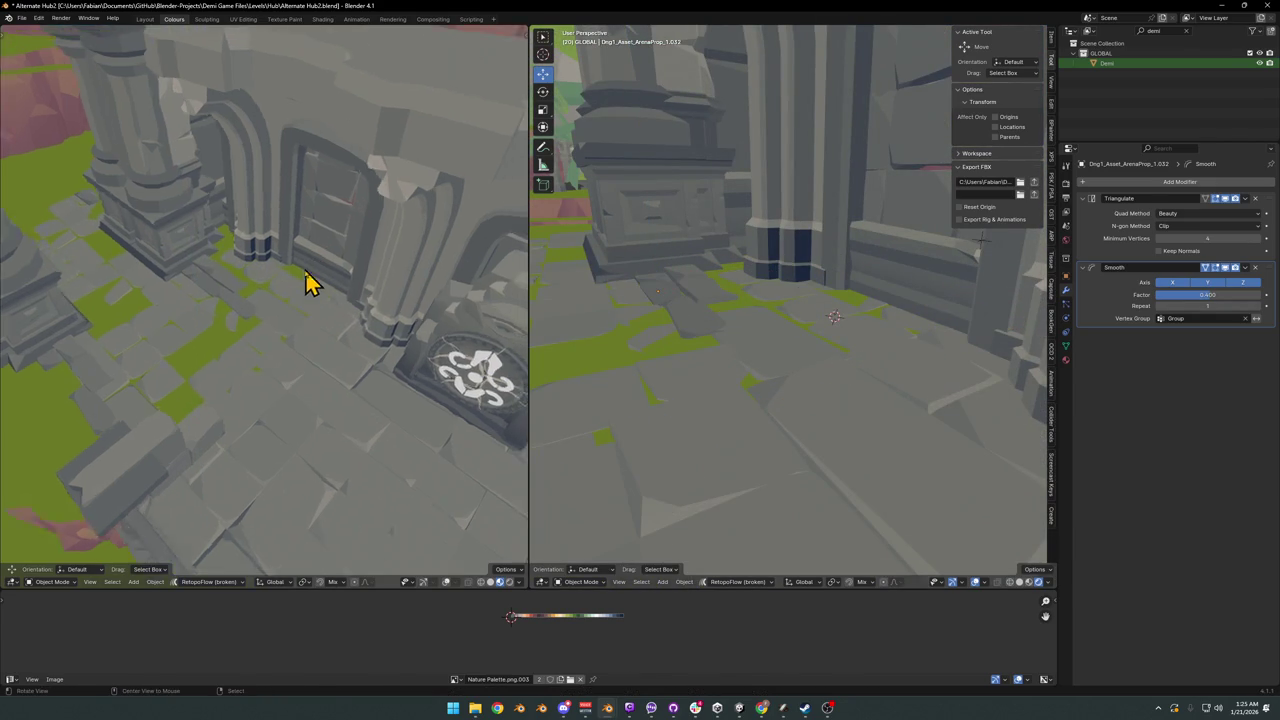
pyautogui.moveTo(305, 277)
pyautogui.mouseDown(button='middle')
pyautogui.moveTo(285, 325)
pyautogui.moveTo(306, 351)
pyautogui.mouseUp(button='middle')
pyautogui.press('g')
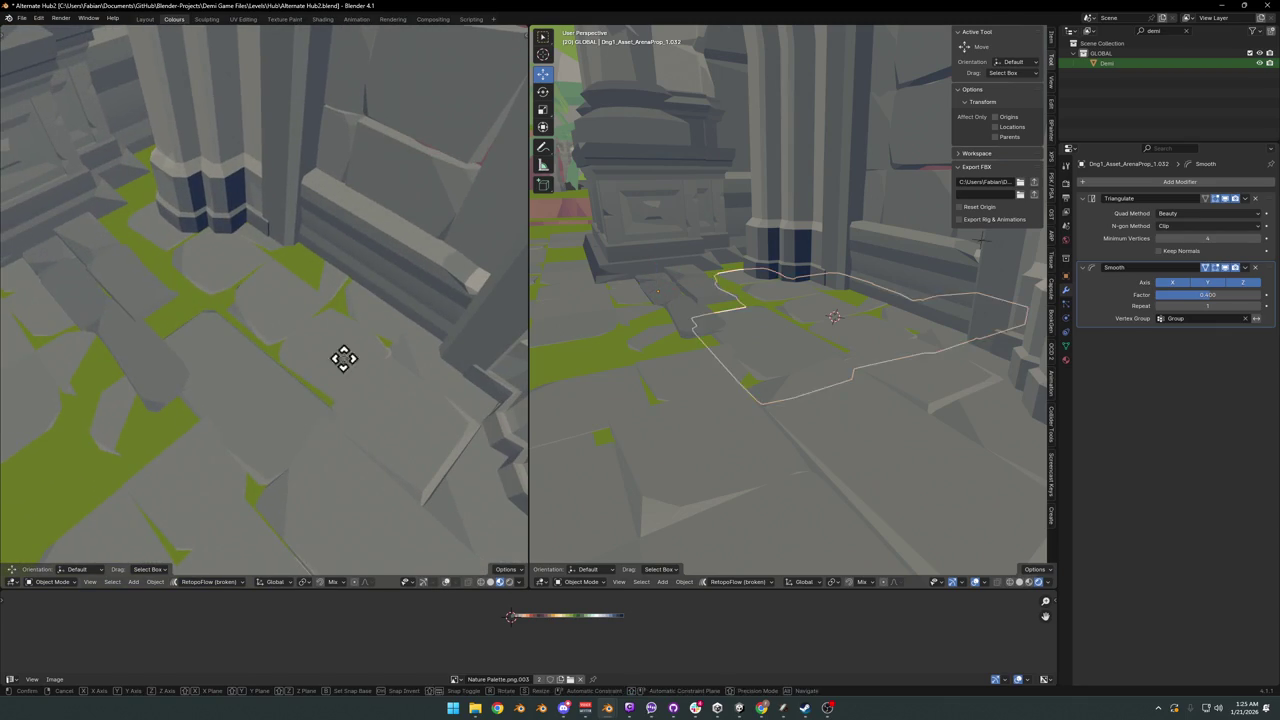
pyautogui.hotkey('shift', 'z')
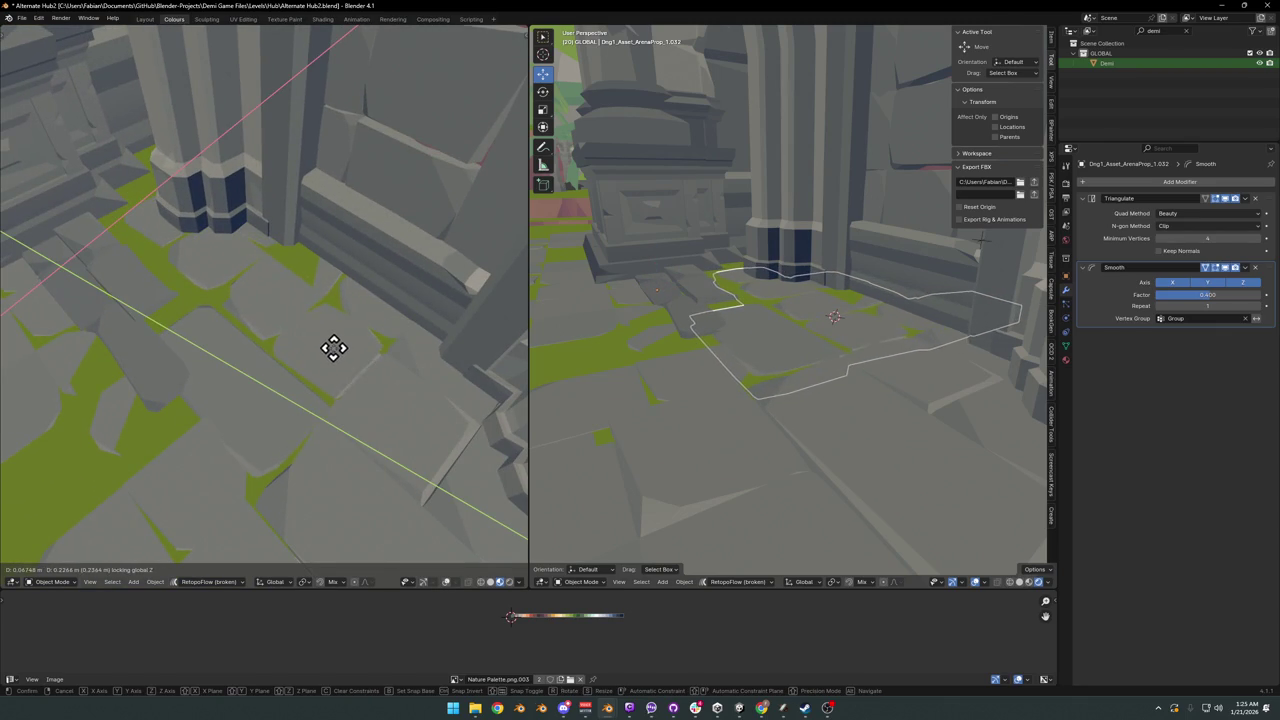
pyautogui.click(333, 348)
pyautogui.moveTo(323, 320); pyautogui.dragTo(305, 338, button='middle')
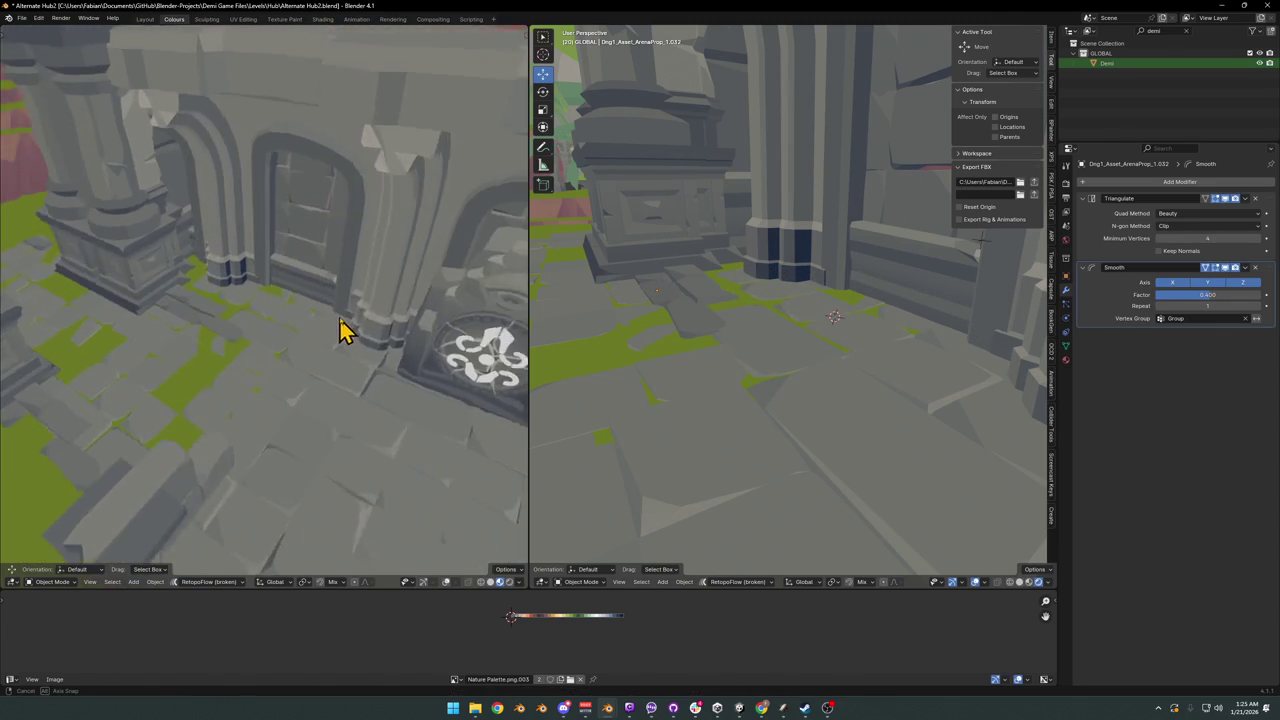
pyautogui.hotkey('ctrl', 's')
pyautogui.scroll(-3, 314, 343)
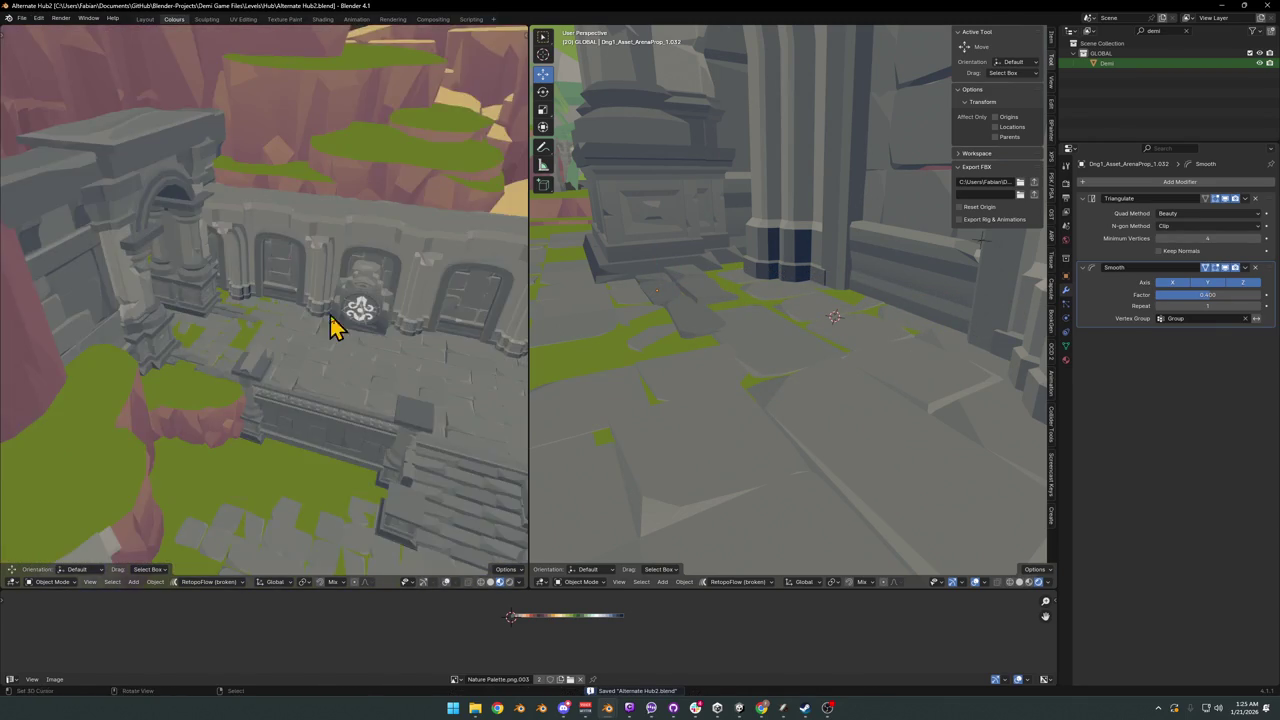
pyautogui.moveTo(357, 357)
pyautogui.mouseDown(button='middle')
pyautogui.moveTo(316, 358)
pyautogui.moveTo(355, 335)
pyautogui.moveTo(331, 334)
pyautogui.moveTo(363, 331)
pyautogui.moveTo(277, 343)
pyautogui.moveTo(320, 343)
pyautogui.moveTo(312, 323)
pyautogui.moveTo(326, 327)
pyautogui.mouseUp(button='middle')
pyautogui.scroll(2, 323, 357)
pyautogui.scroll(-2, 355, 335)
pyautogui.scroll(3, 298, 337)
pyautogui.hotkey('ctrl', 's')
pyautogui.scroll(-1, 312, 323)
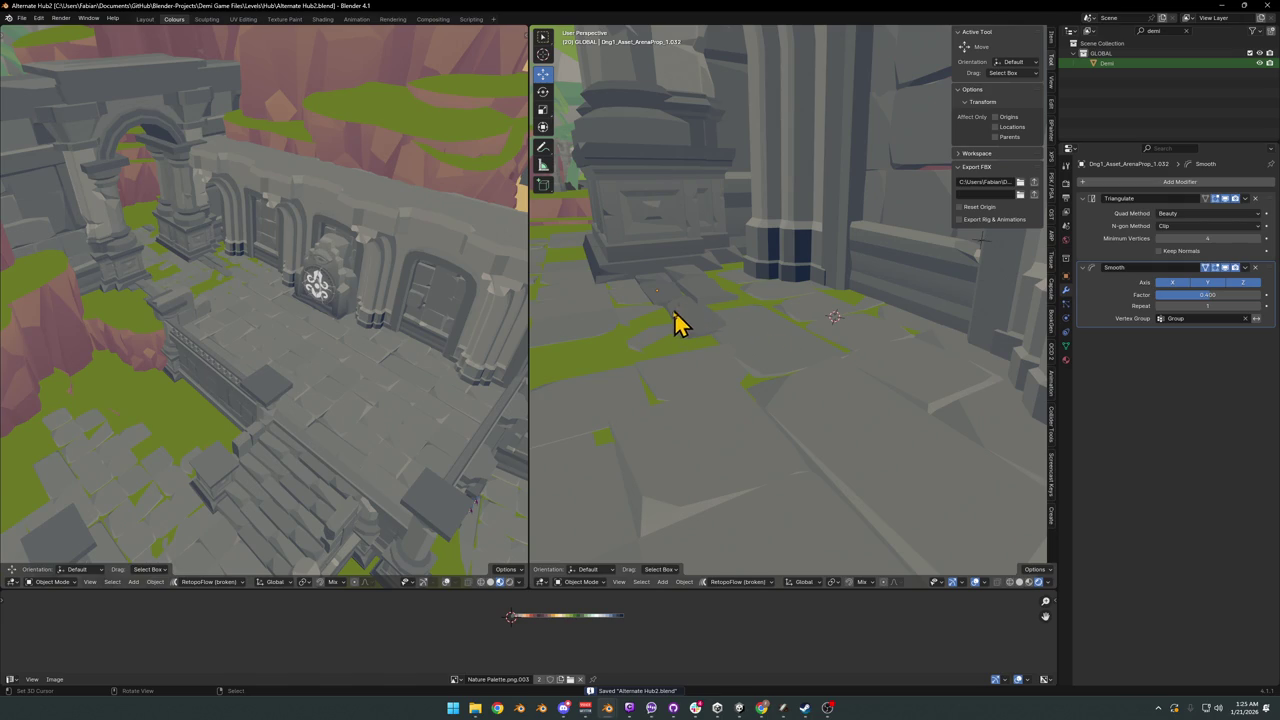
pyautogui.scroll(-2, 383, 325)
pyautogui.moveTo(383, 325)
pyautogui.mouseDown(button='middle')
pyautogui.moveTo(337, 377)
pyautogui.moveTo(320, 338)
pyautogui.moveTo(377, 370)
pyautogui.moveTo(360, 343)
pyautogui.moveTo(323, 360)
pyautogui.moveTo(378, 354)
pyautogui.moveTo(366, 354)
pyautogui.mouseUp(button='middle')
pyautogui.scroll(-2, 323, 311)
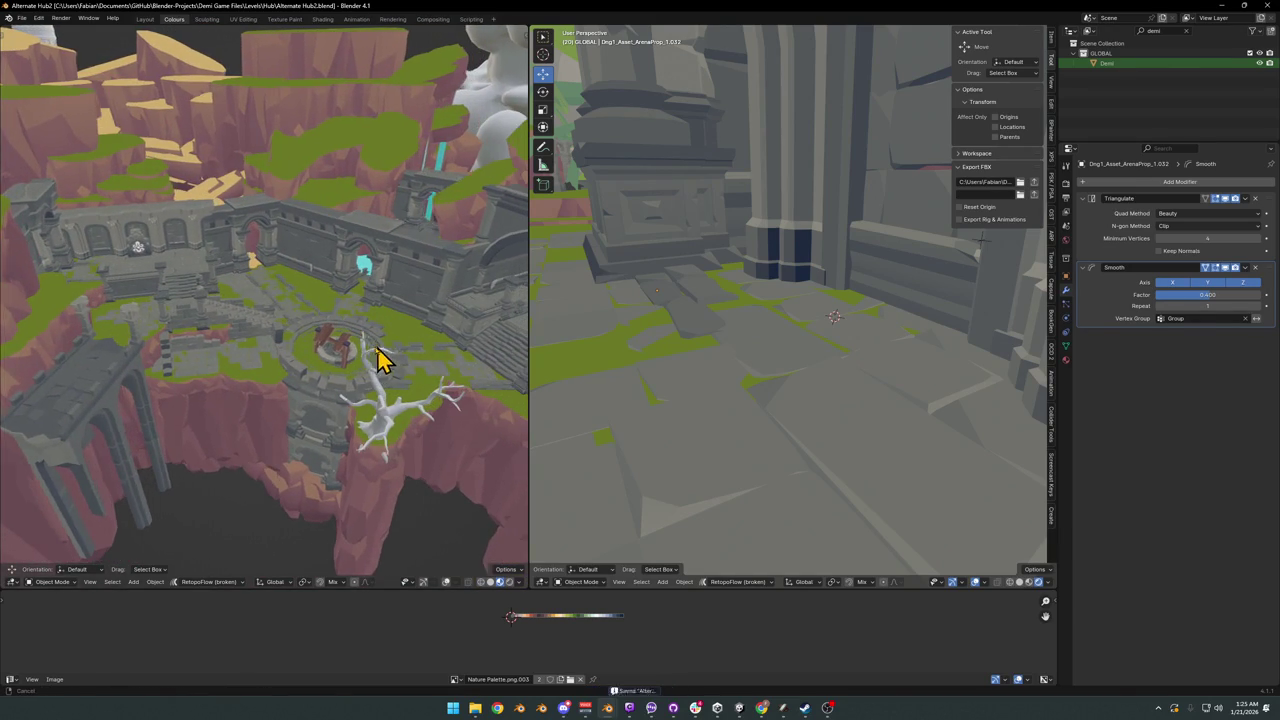
pyautogui.hotkey('ctrl', 'space')
pyautogui.moveTo(707, 450)
pyautogui.mouseDown(button='middle')
pyautogui.moveTo(560, 429)
pyautogui.moveTo(551, 400)
pyautogui.moveTo(486, 400)
pyautogui.moveTo(597, 428)
pyautogui.moveTo(580, 410)
pyautogui.mouseUp(button='middle')
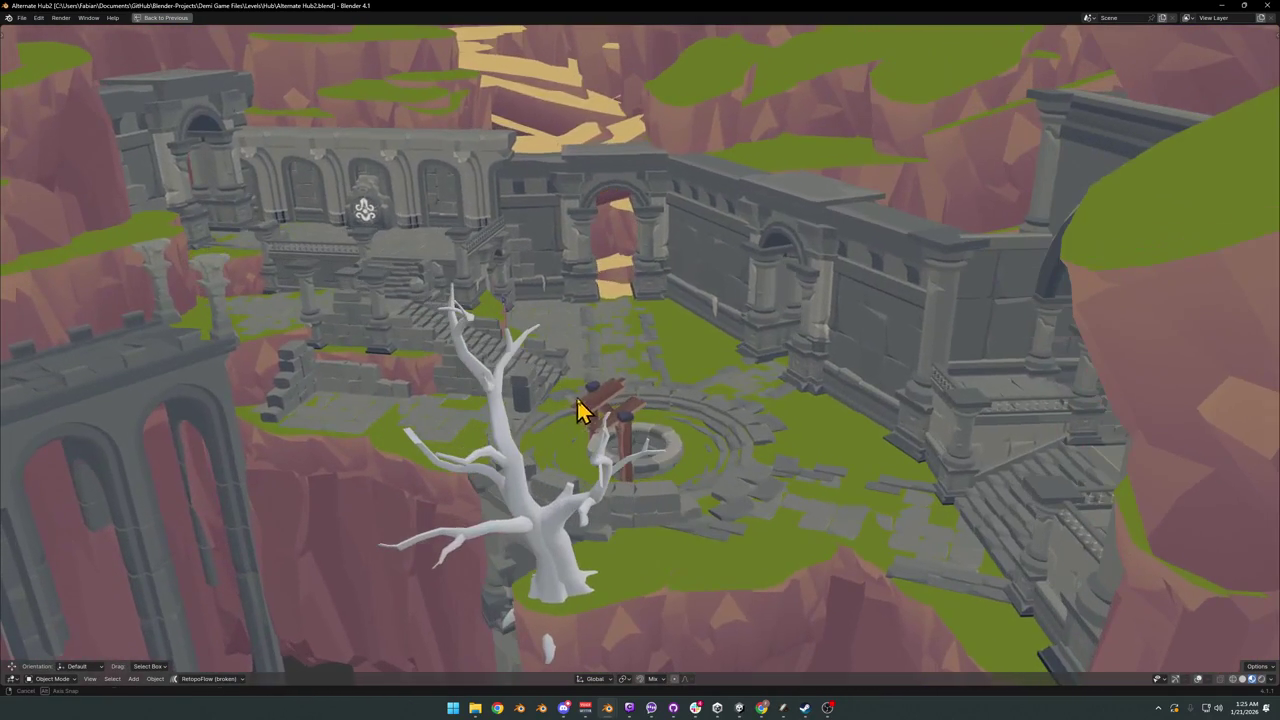
pyautogui.hotkey('ctrl', 'space')
pyautogui.scroll(-2, 780, 309)
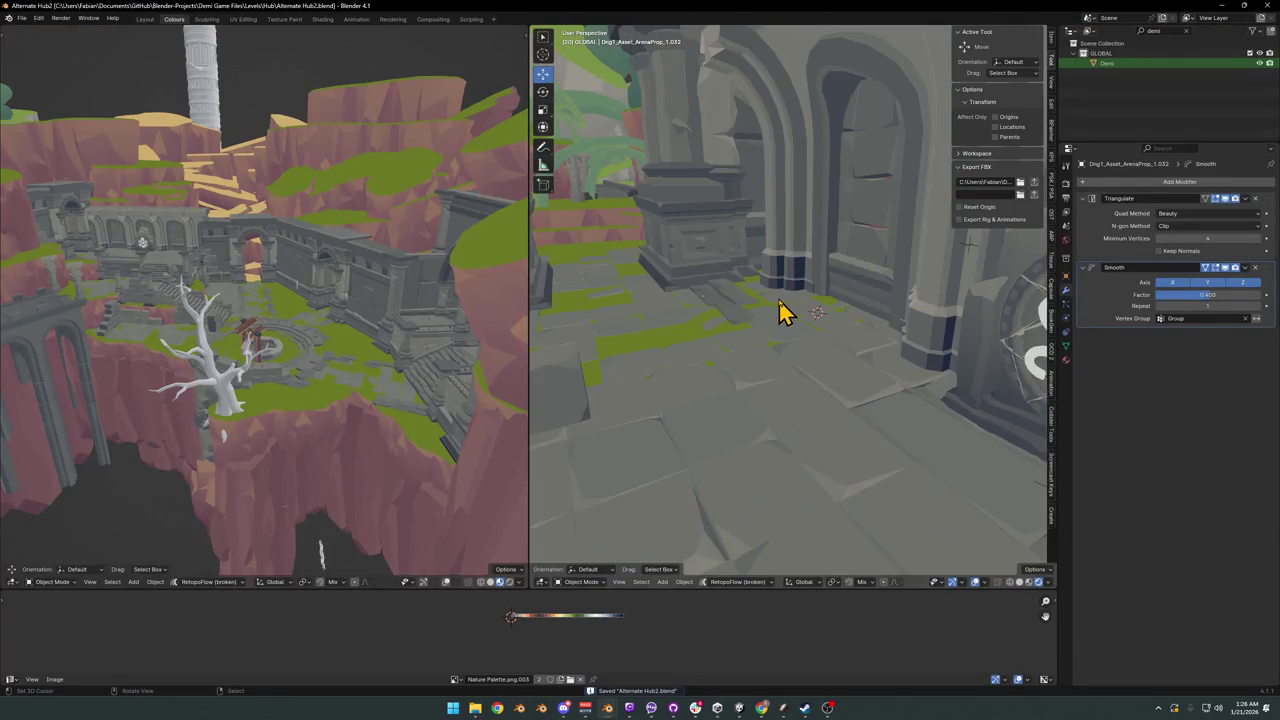
pyautogui.scroll(-2, 777, 323)
pyautogui.scroll(-3, 790, 340)
pyautogui.scroll(-3, 790, 360)
pyautogui.scroll(-3, 776, 363)
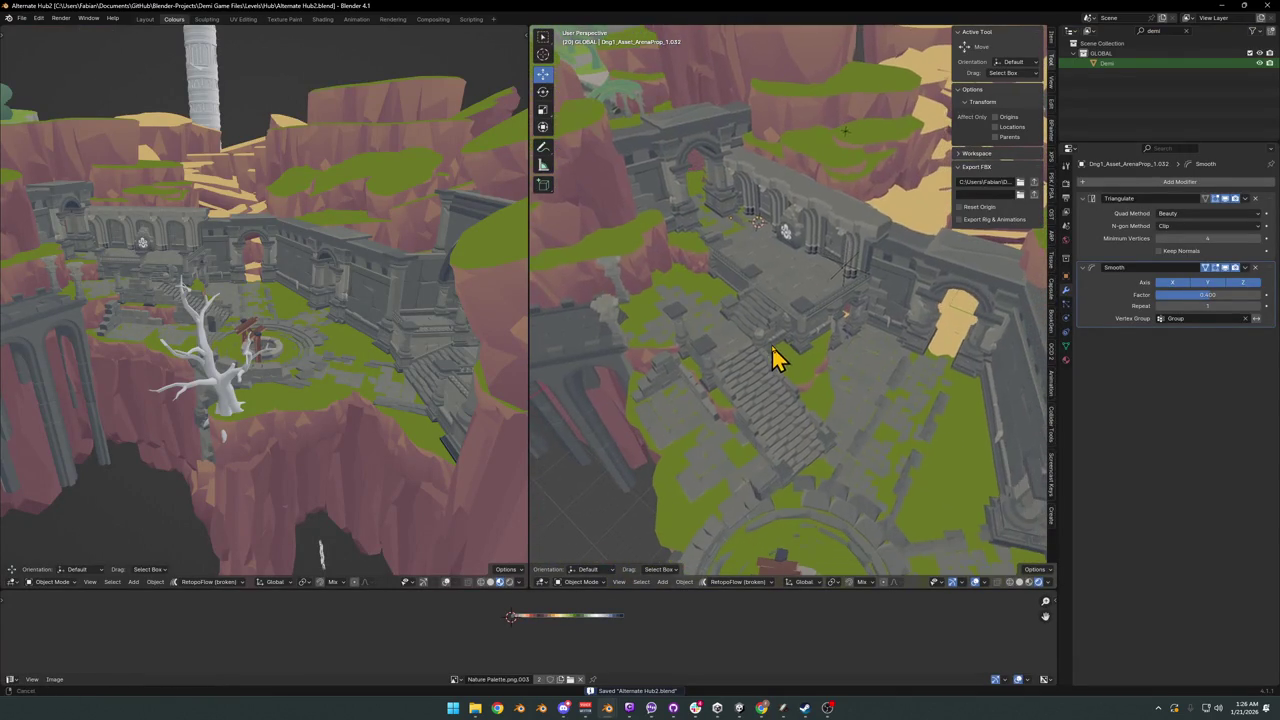
pyautogui.scroll(-2, 783, 375)
pyautogui.moveTo(794, 366)
pyautogui.mouseDown(button='middle')
pyautogui.moveTo(789, 380)
pyautogui.moveTo(754, 371)
pyautogui.moveTo(825, 355)
pyautogui.mouseUp(button='middle')
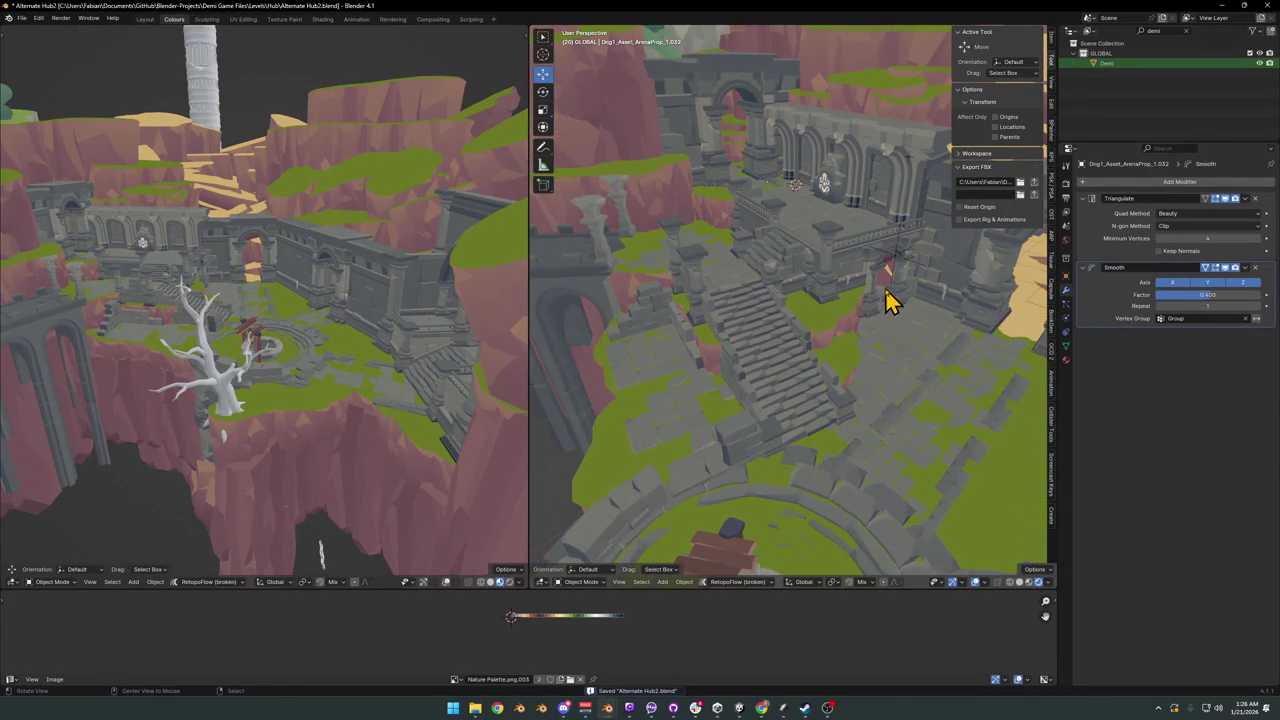
pyautogui.hotkey('shift', '`')
pyautogui.press('w')
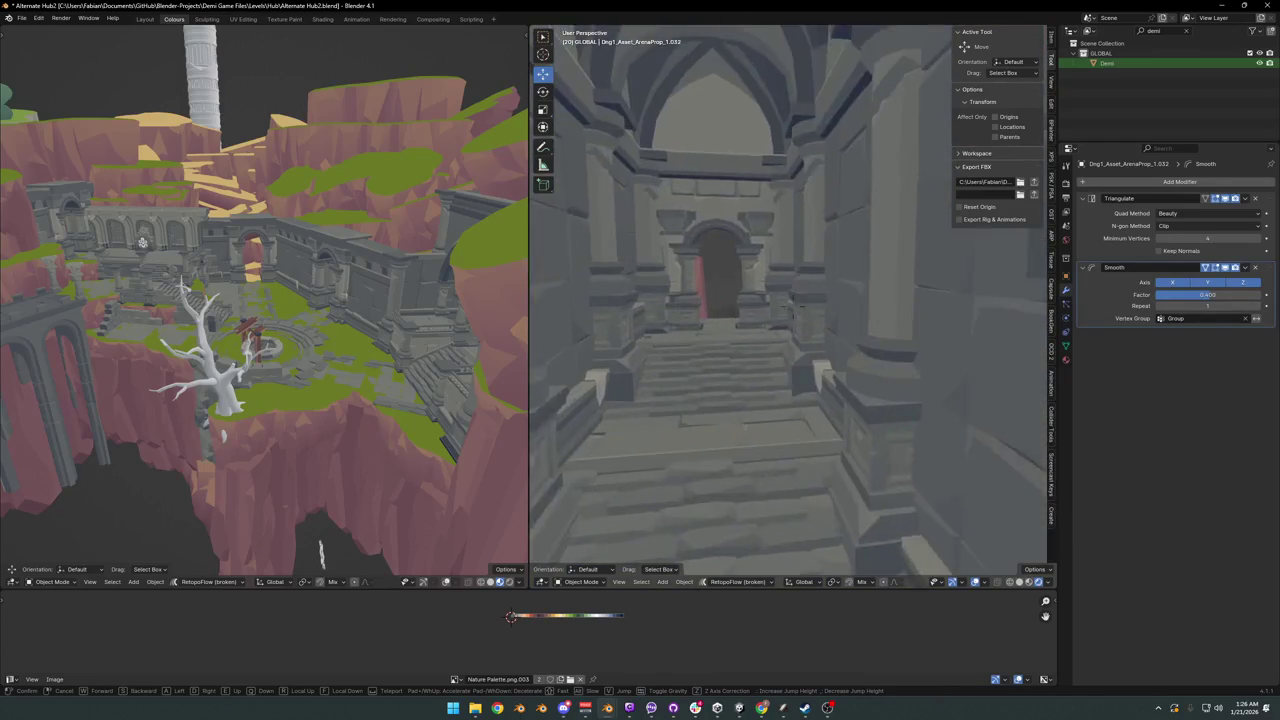
pyautogui.click(794, 306)
pyautogui.click(714, 409)
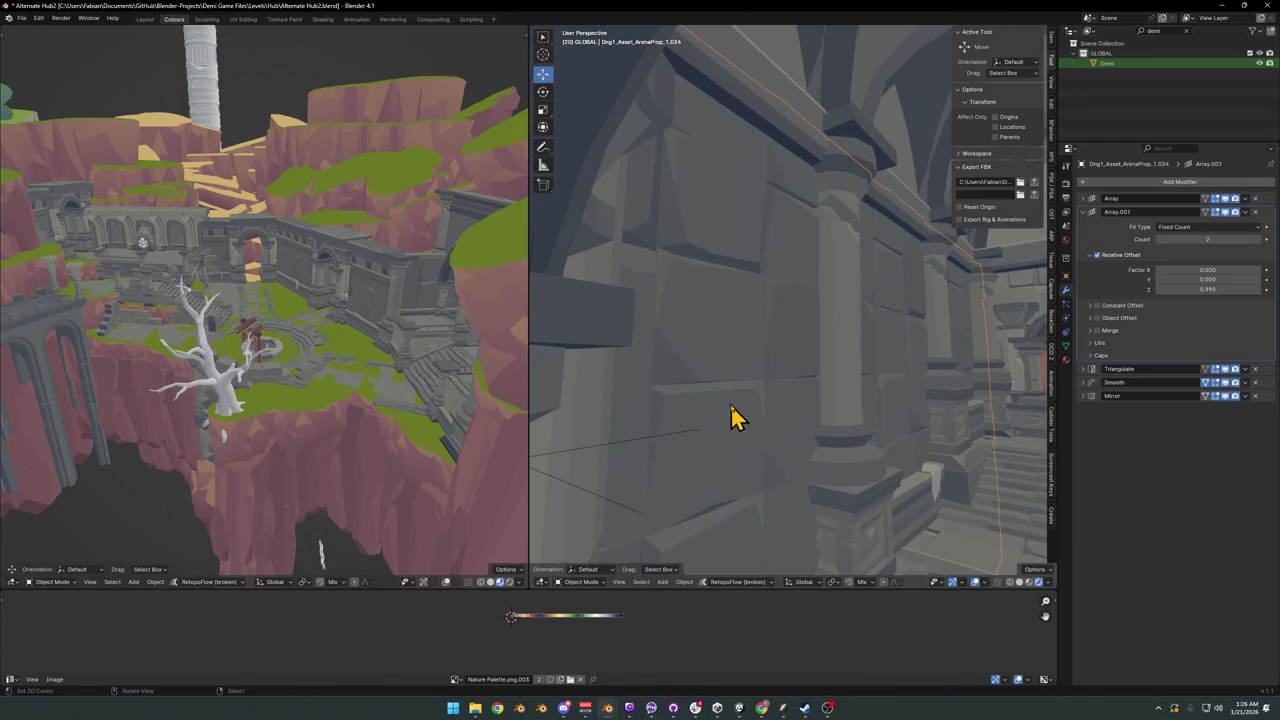
pyautogui.hotkey('shift', '`')
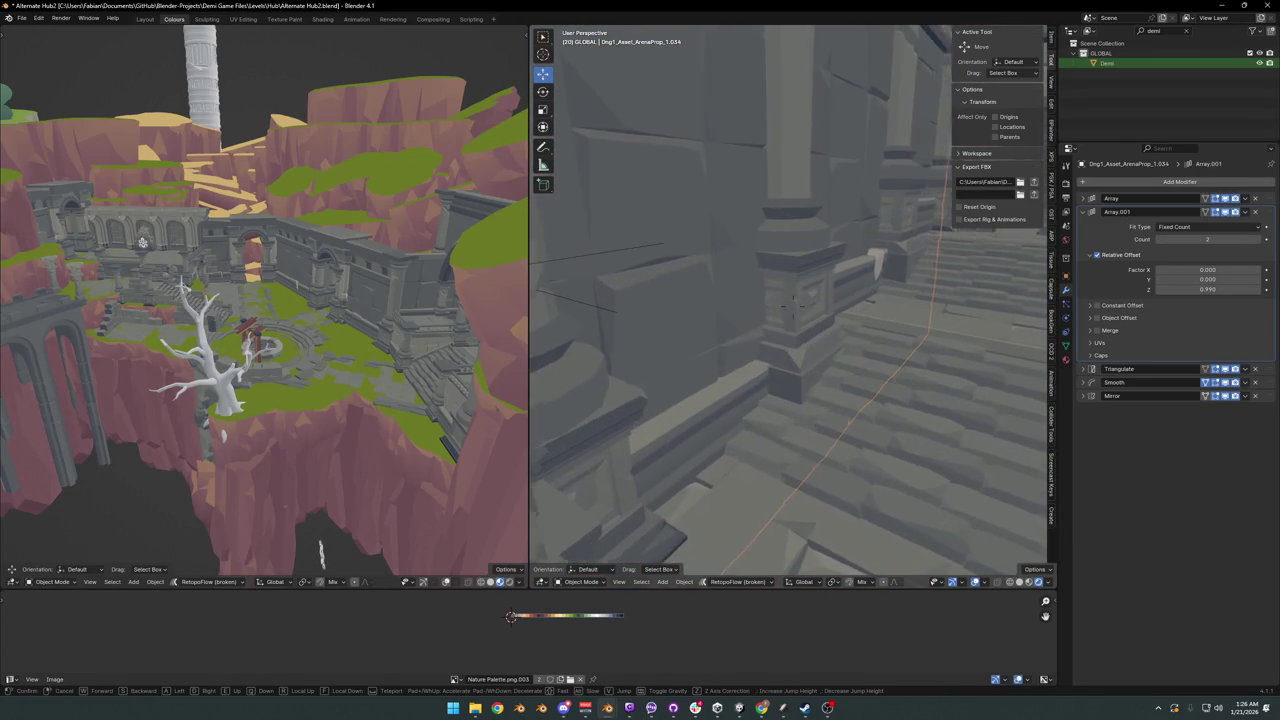
pyautogui.click(812, 440)
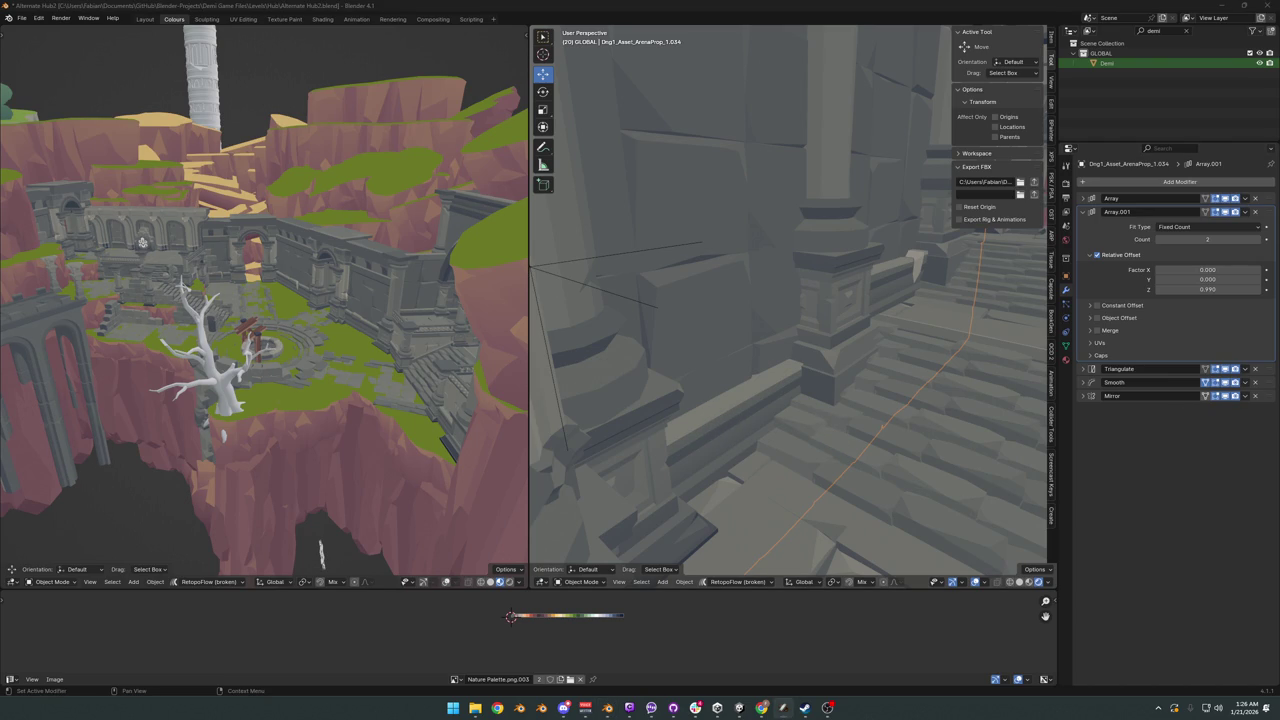
pyautogui.hotkey('shift', '`')
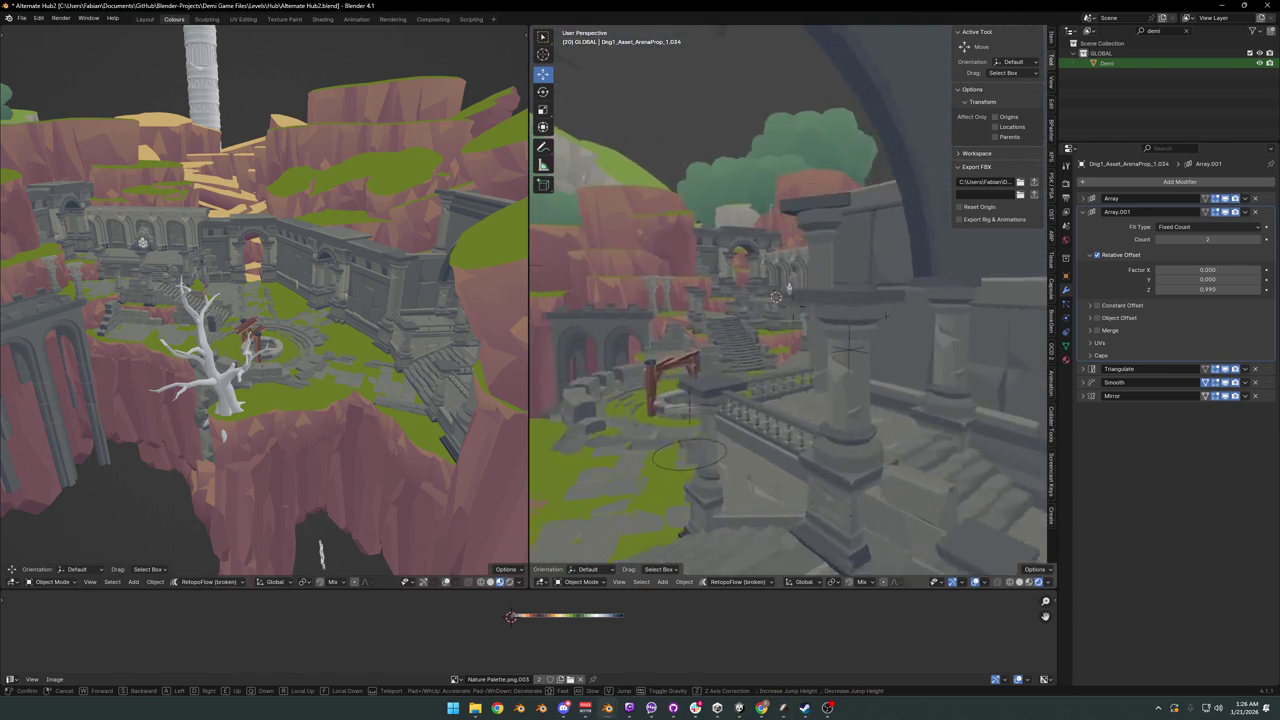
pyautogui.press('w')
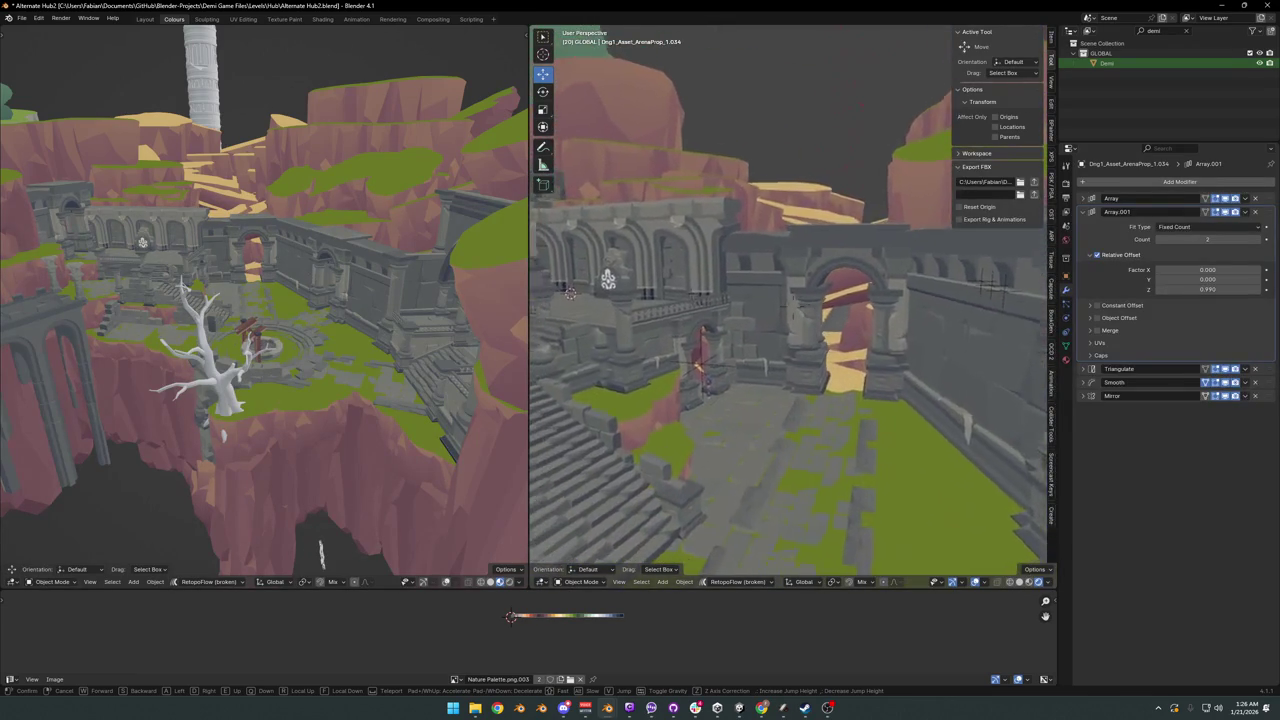
pyautogui.press('w')
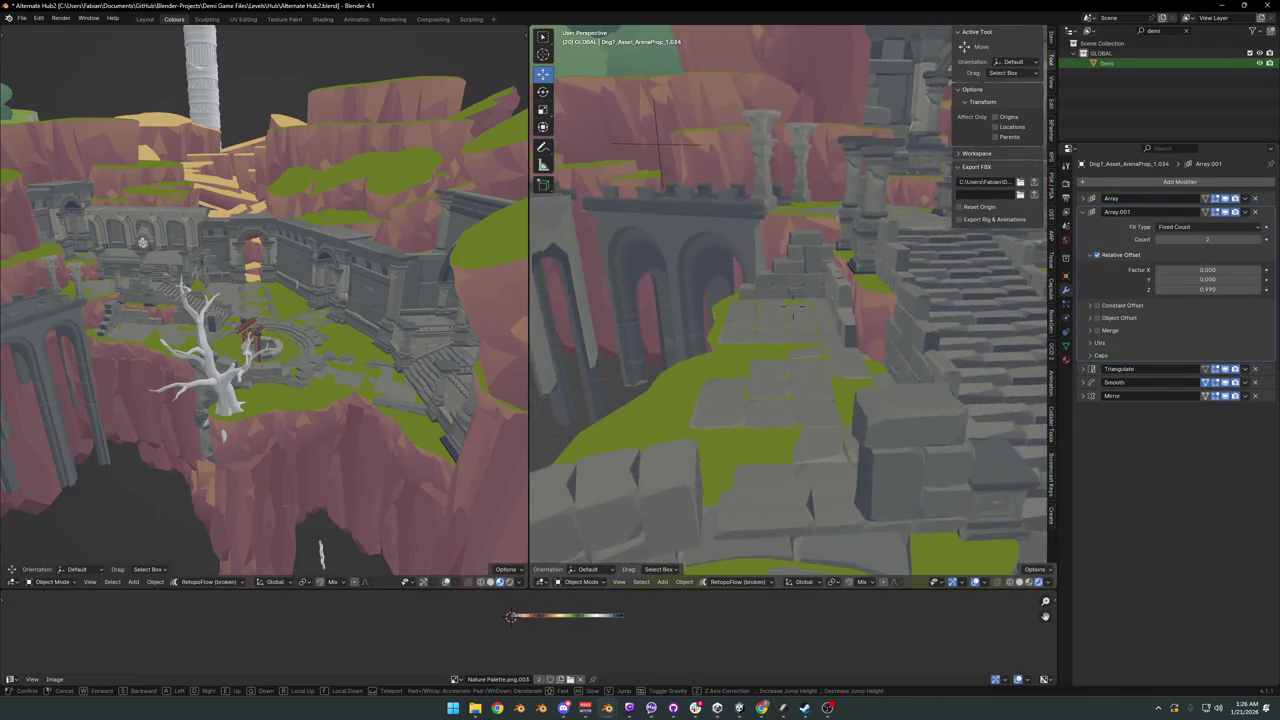
pyautogui.press('w')
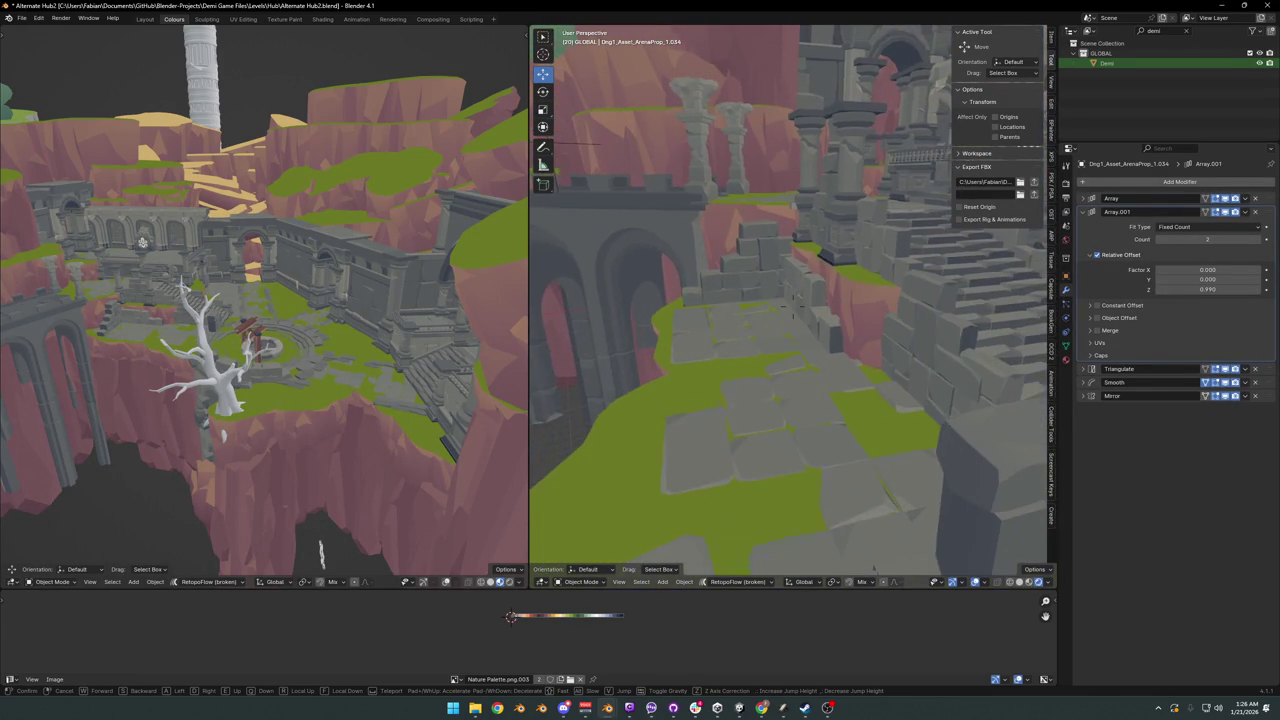
pyautogui.click(762, 288)
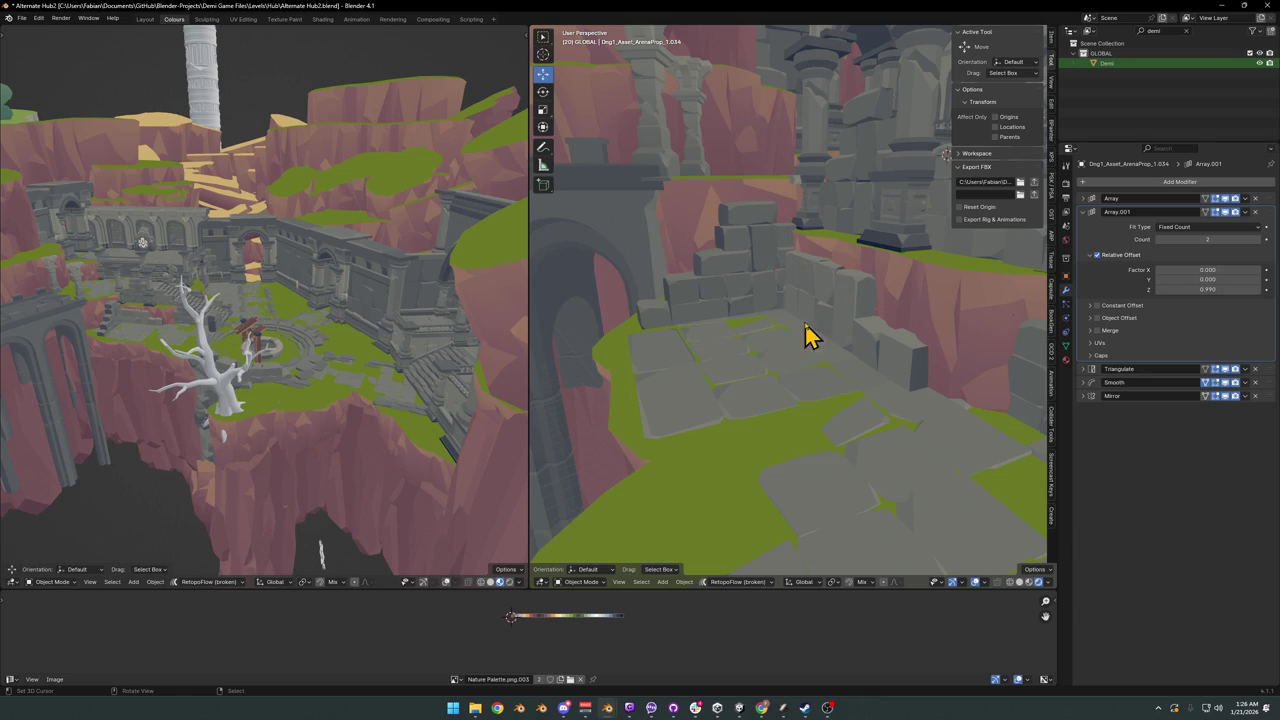
# - Add a cube, then undo back and frame the well's wooden frame
pyautogui.hotkey('shift', 'a')
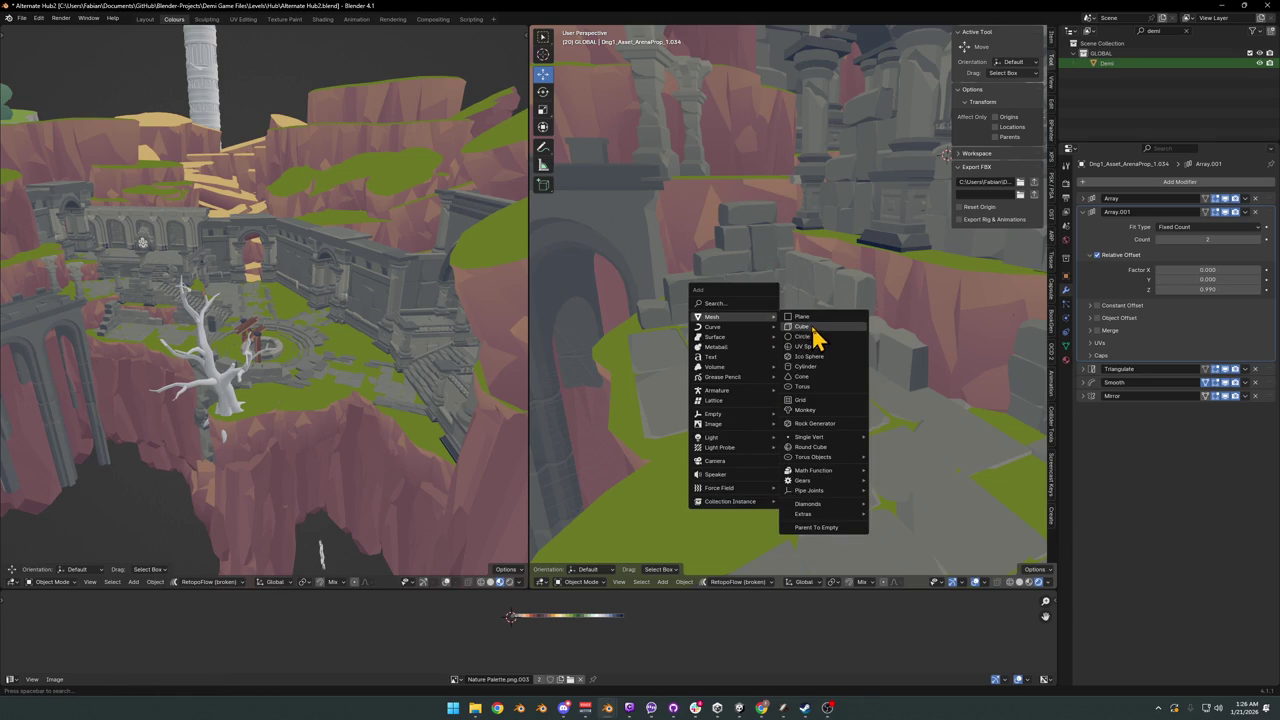
pyautogui.click(813, 327)
pyautogui.hotkey('ctrl', 'z')
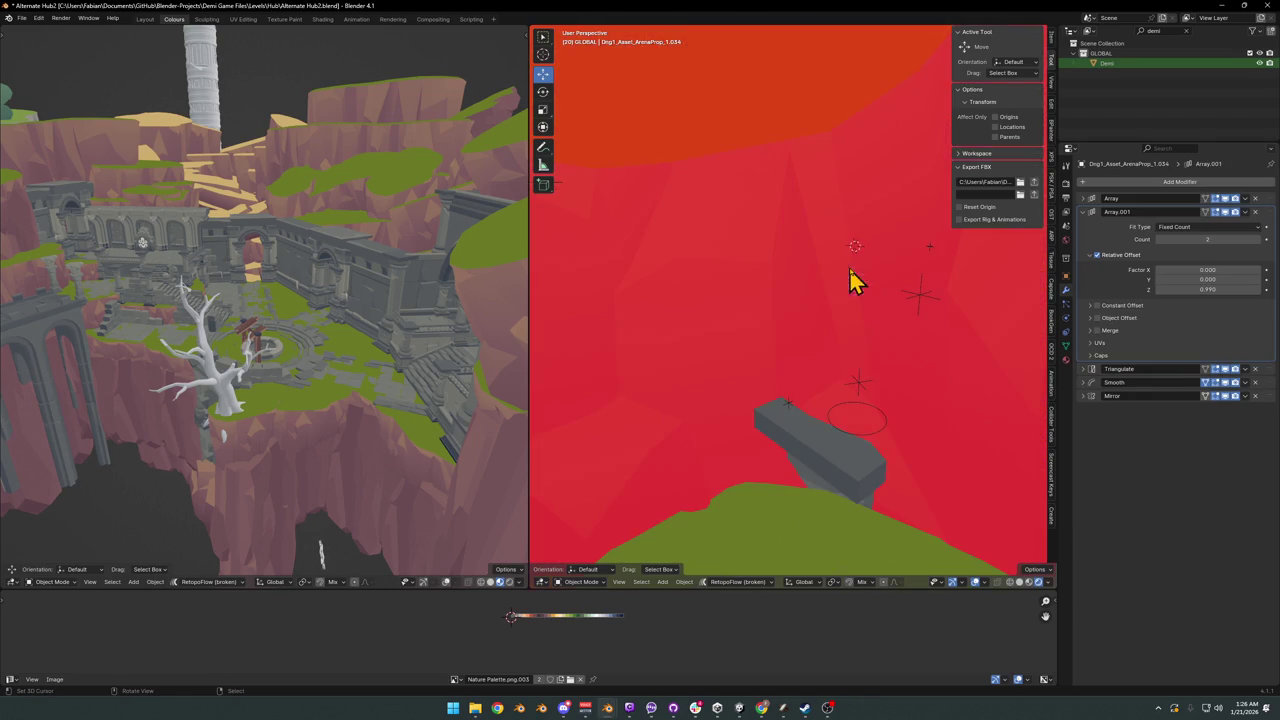
pyautogui.hotkey('ctrl', 'z')
pyautogui.hotkey('ctrl', 'z')
pyautogui.hotkey('ctrl', 'z')
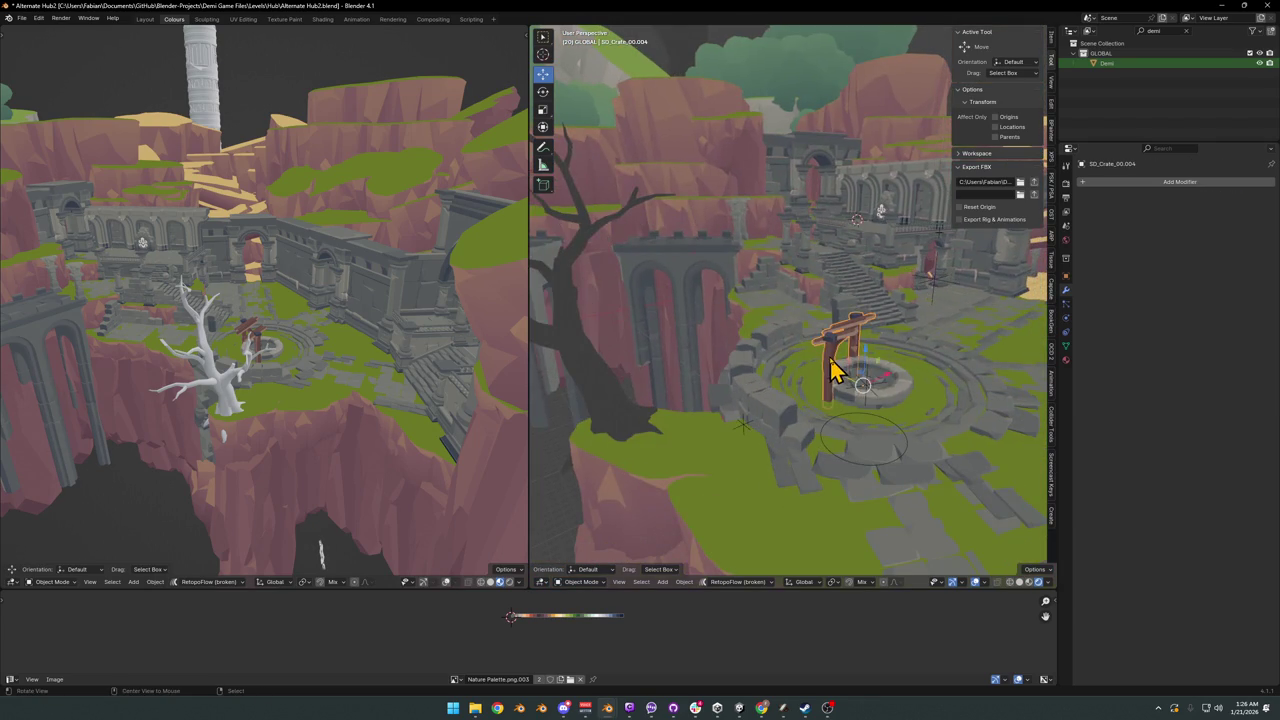
pyautogui.hotkey('ctrl', 'z')
pyautogui.moveTo(884, 308)
pyautogui.mouseDown(button='middle')
pyautogui.moveTo(908, 360)
pyautogui.moveTo(808, 334)
pyautogui.moveTo(848, 349)
pyautogui.moveTo(722, 352)
pyautogui.mouseUp(button='middle')
# - Copy the frame's whole right post and drop the copy beside the wall
pyautogui.press('Tab')
pyautogui.click(880, 343)
pyautogui.hotkey('ctrl', 'l')
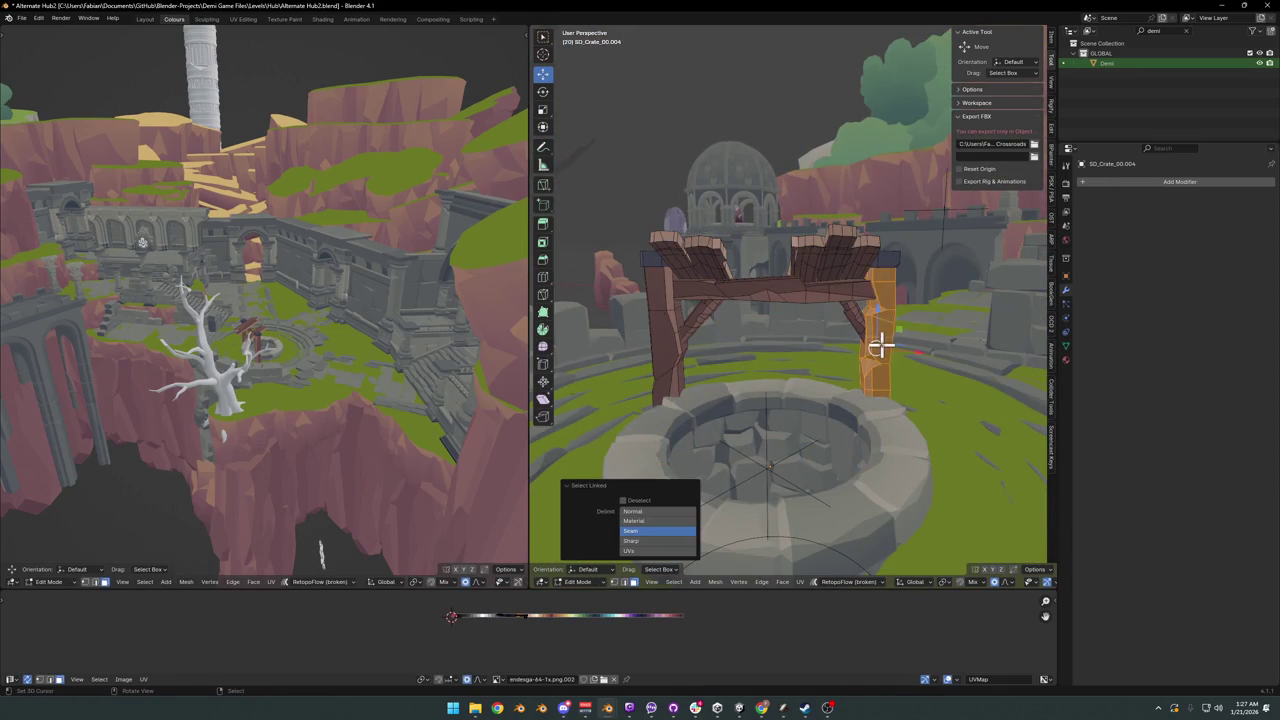
pyautogui.scroll(-3, 880, 343)
pyautogui.moveTo(826, 296); pyautogui.dragTo(846, 331, button='middle')
pyautogui.press('g')
pyautogui.hotkey('shift', 'z')
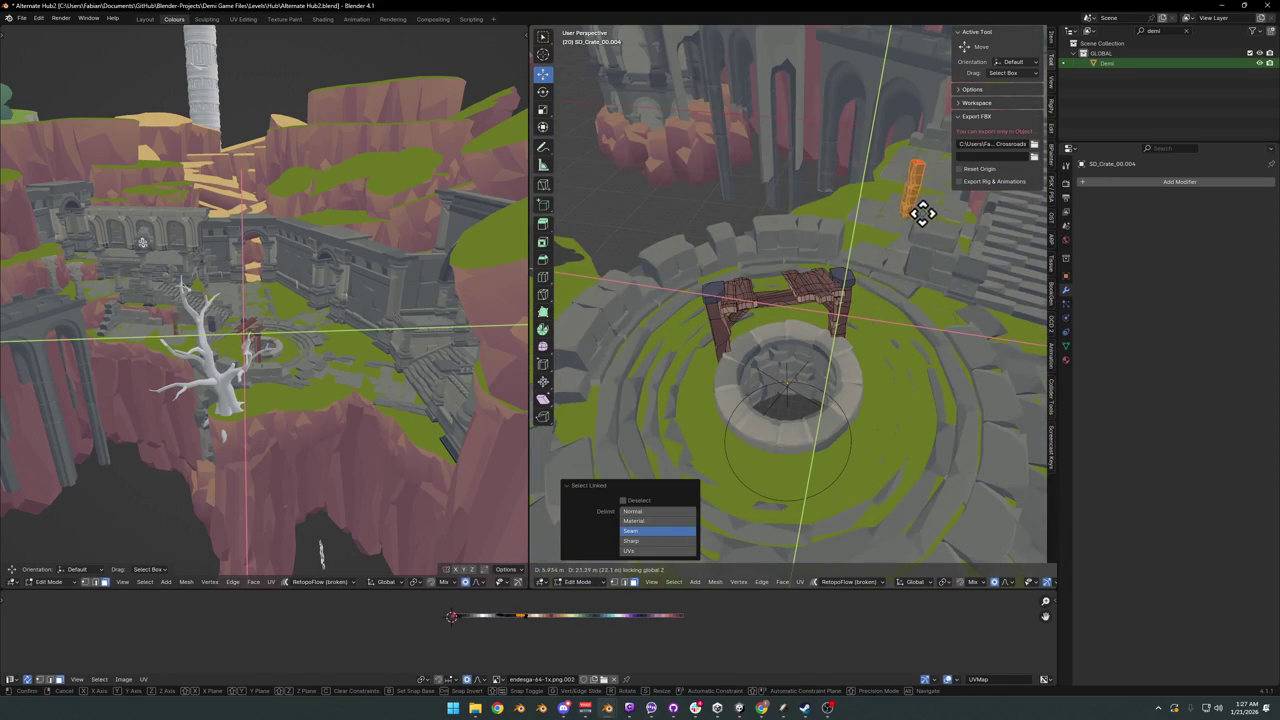
pyautogui.click(922, 213)
pyautogui.press('KP_Decimal')
# - Thin the copied post, separate it into its own object, and set its origin to geometry
pyautogui.press('s')
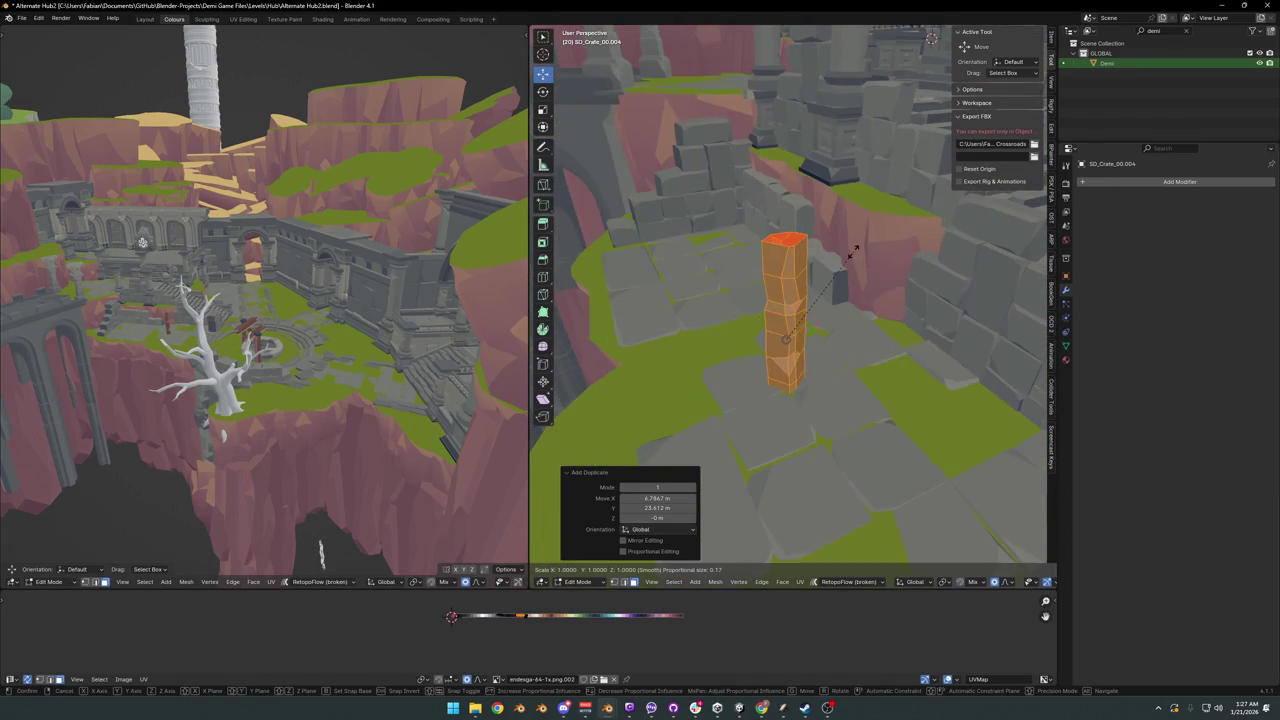
pyautogui.hotkey('shift', 'z')
pyautogui.click(820, 277)
pyautogui.press('p')
pyautogui.click(829, 289)
pyautogui.press('Tab')
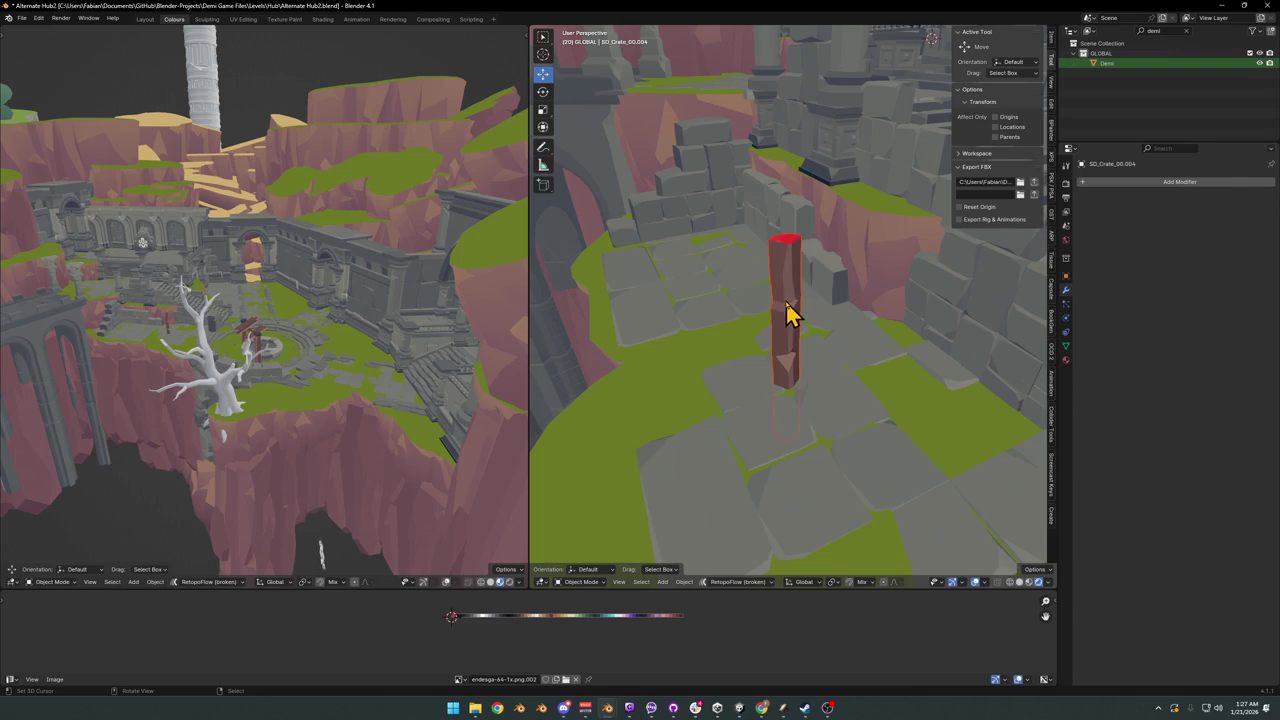
pyautogui.click(788, 314)
pyautogui.press('q')
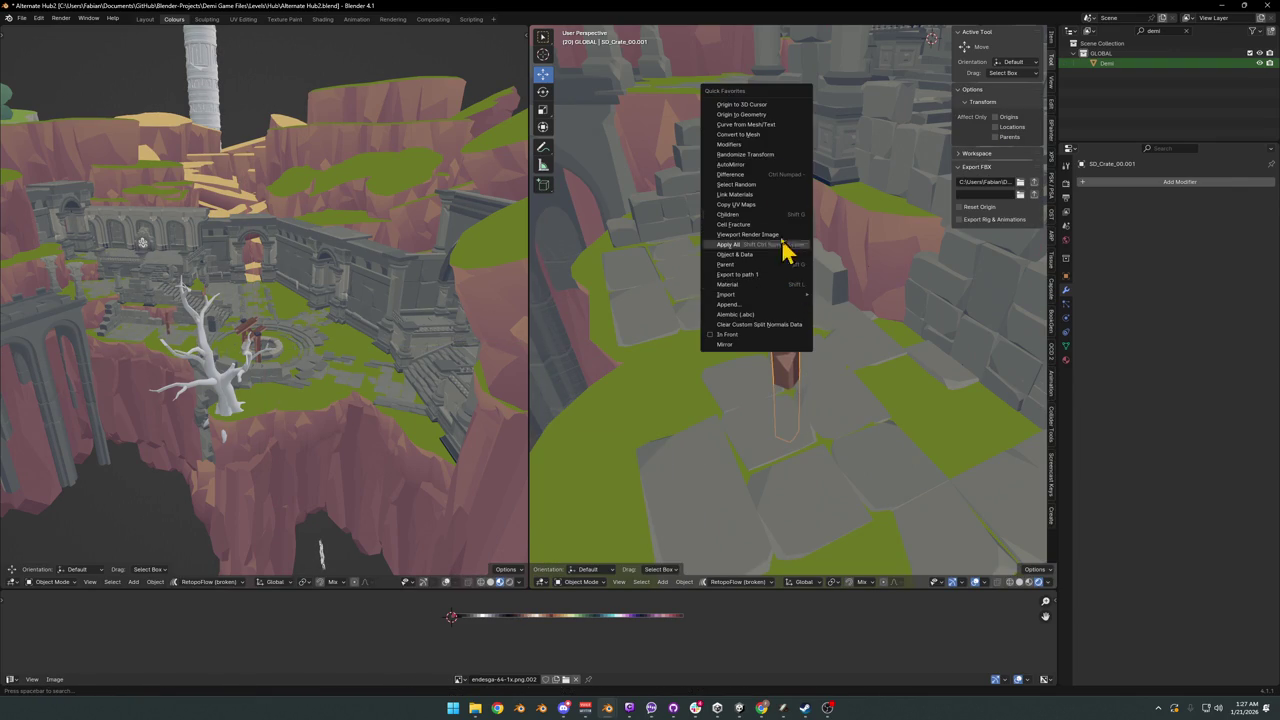
pyautogui.click(742, 114)
# - Lower the standalone post vertically onto the floor tiles
pyautogui.press('g')
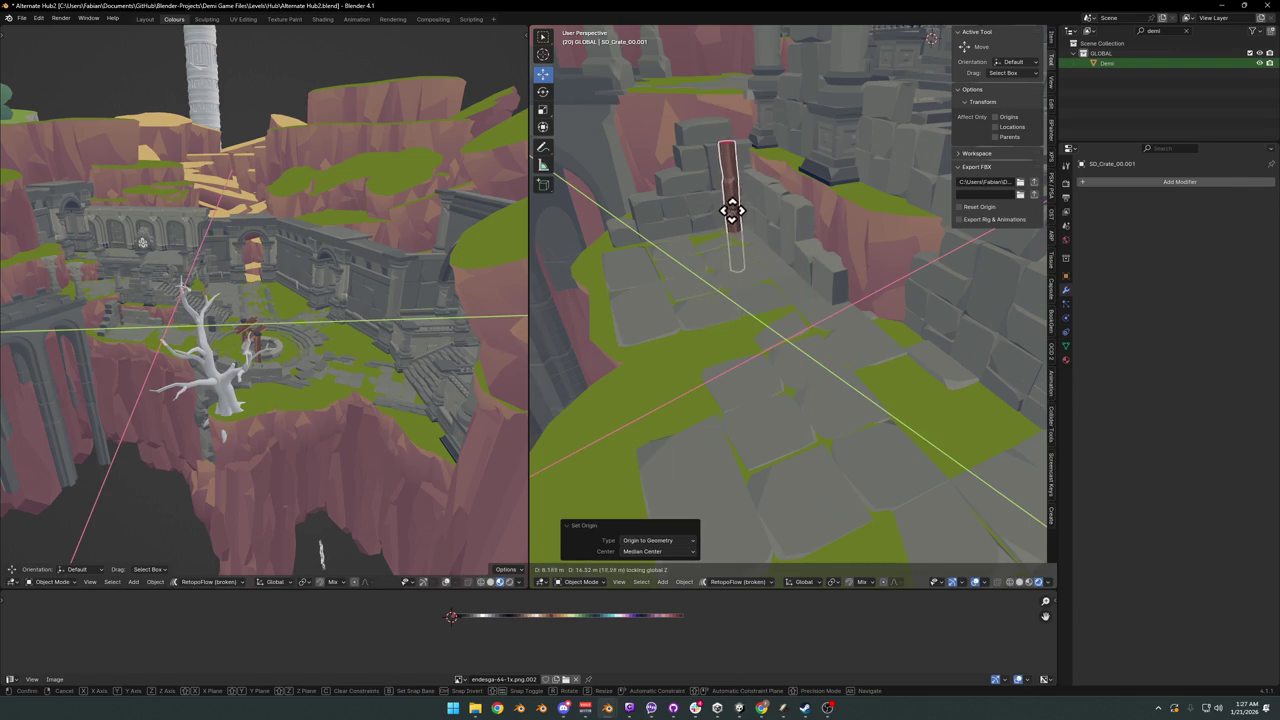
pyautogui.press('z')
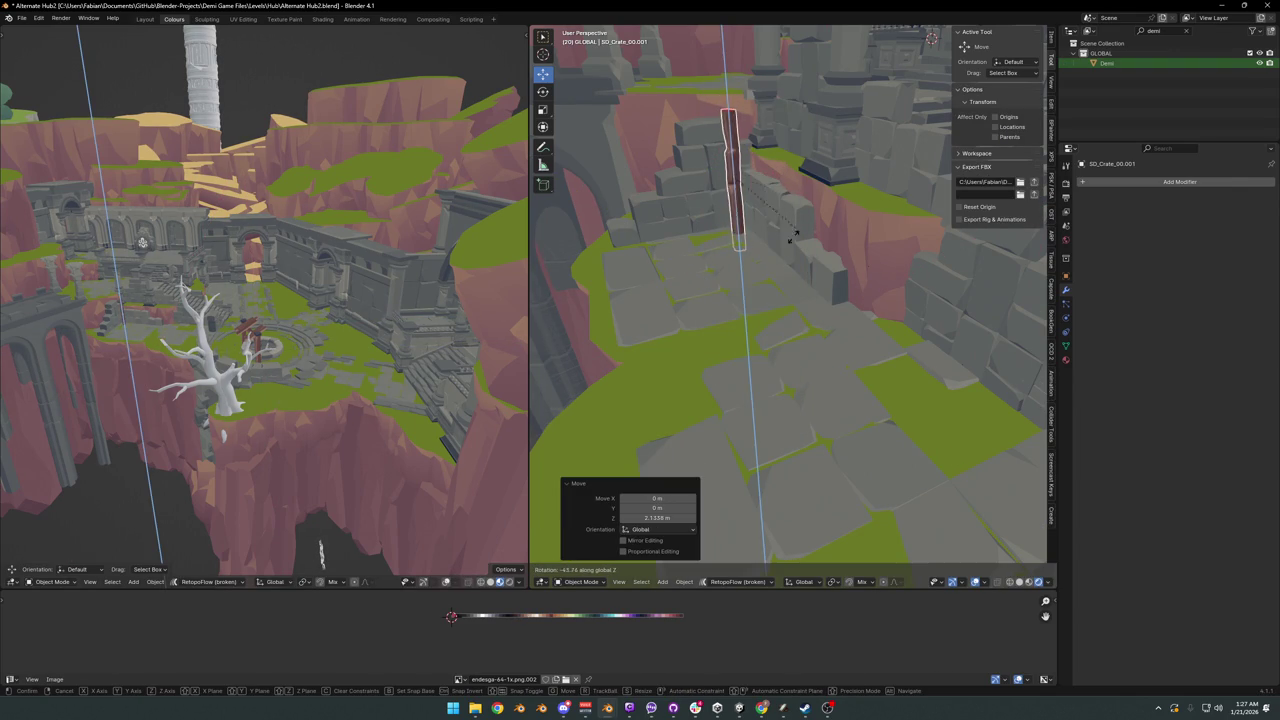
pyautogui.click(706, 190)
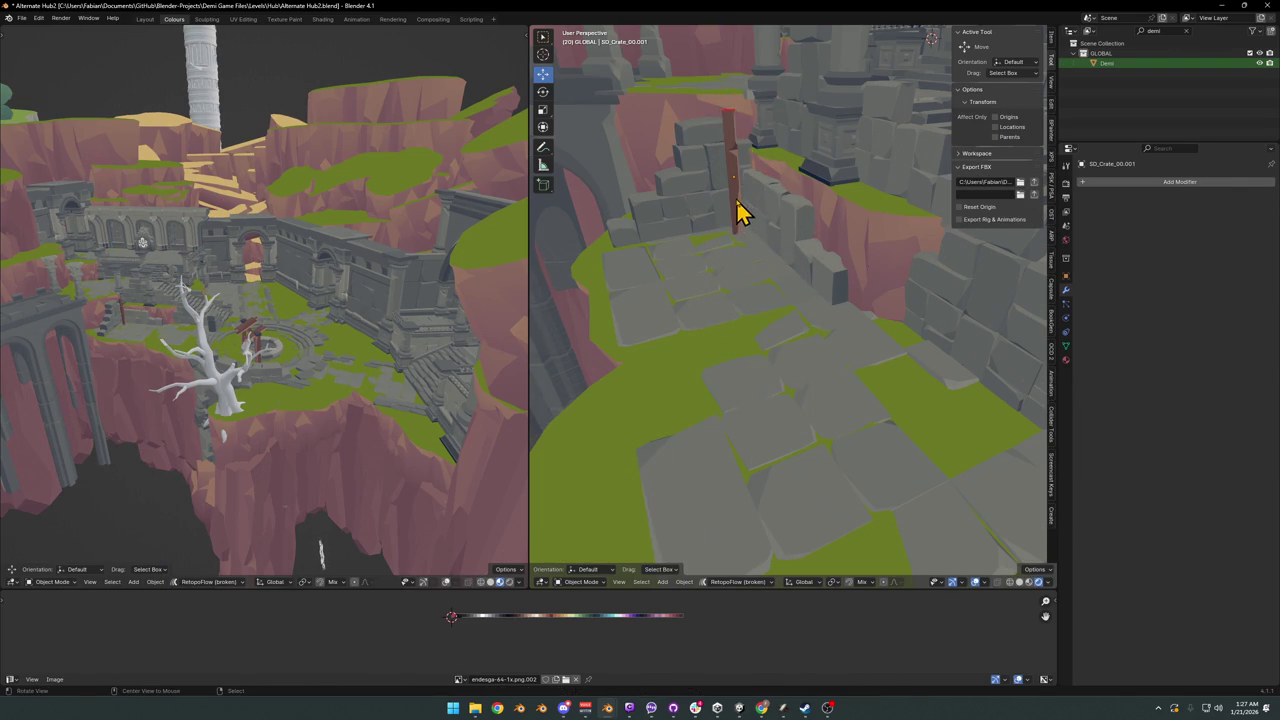
pyautogui.scroll(3, 760, 225)
pyautogui.scroll(2, 800, 245)
pyautogui.scroll(-3, 790, 237)
pyautogui.moveTo(806, 251)
pyautogui.mouseDown(button='middle')
pyautogui.moveTo(791, 186)
pyautogui.moveTo(823, 291)
pyautogui.moveTo(758, 287)
pyautogui.moveTo(789, 283)
pyautogui.mouseUp(button='middle')
pyautogui.press('Tab')
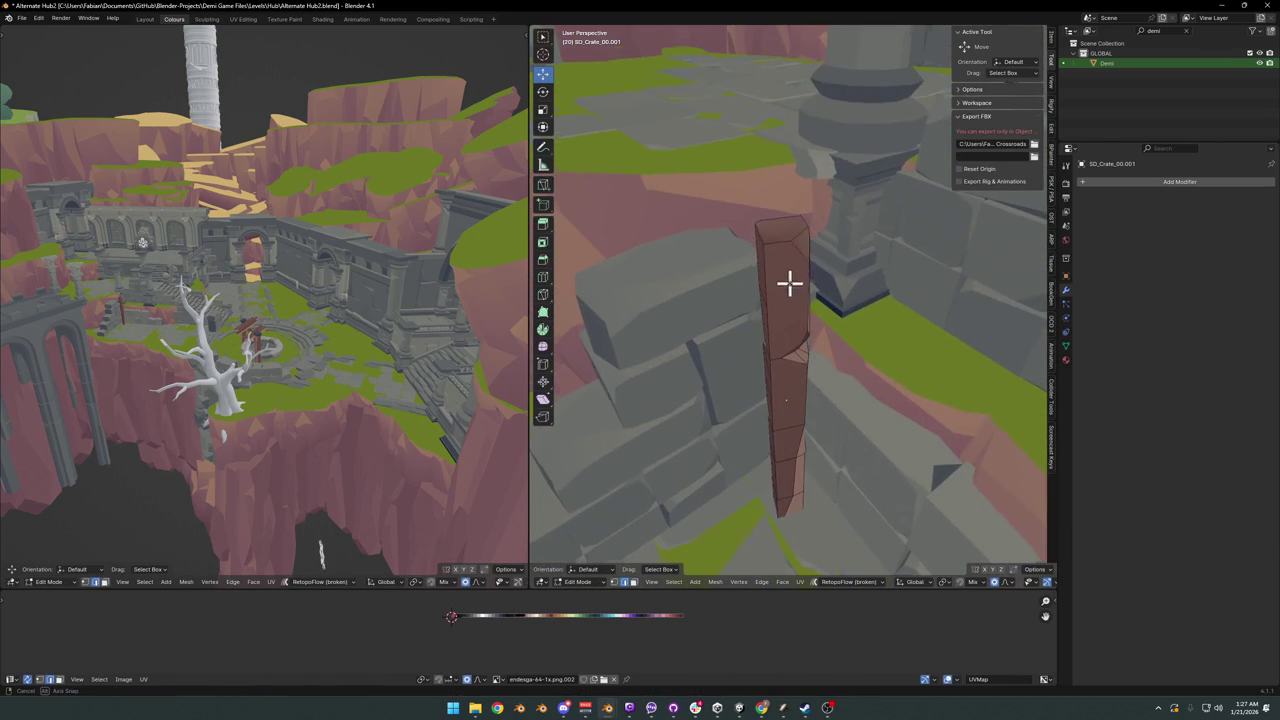
# - Resize the post's geometry and adjust the post's height
pyautogui.press('s')
pyautogui.click(545, 615)
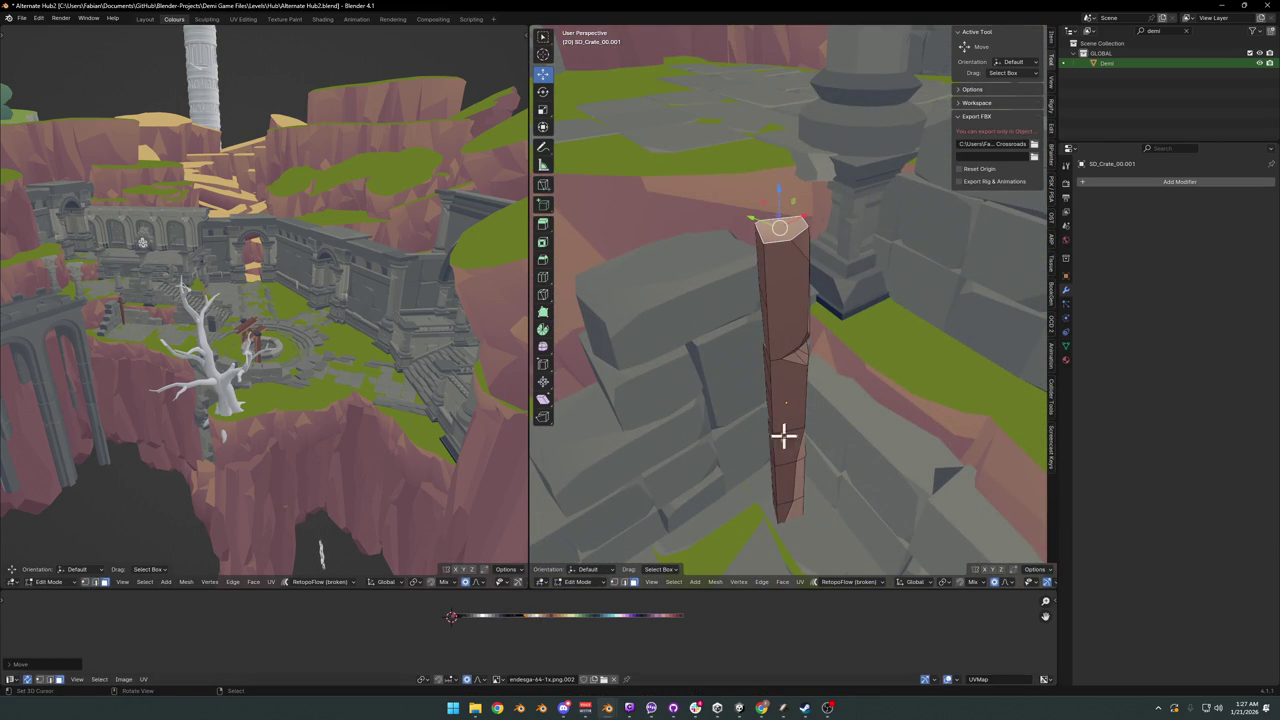
pyautogui.press('Tab')
pyautogui.moveTo(837, 391)
pyautogui.mouseDown(button='middle')
pyautogui.moveTo(783, 390)
pyautogui.moveTo(810, 428)
pyautogui.mouseUp(button='middle')
pyautogui.press('g')
pyautogui.press('z')
pyautogui.click(808, 394)
# - Rotate the post about -70° on Z, scale it 1.139, raise it 0.7825 m, and save
pyautogui.press('r')
pyautogui.press('z')
pyautogui.click(810, 438)
pyautogui.press('g')
pyautogui.hotkey('shift', 'z')
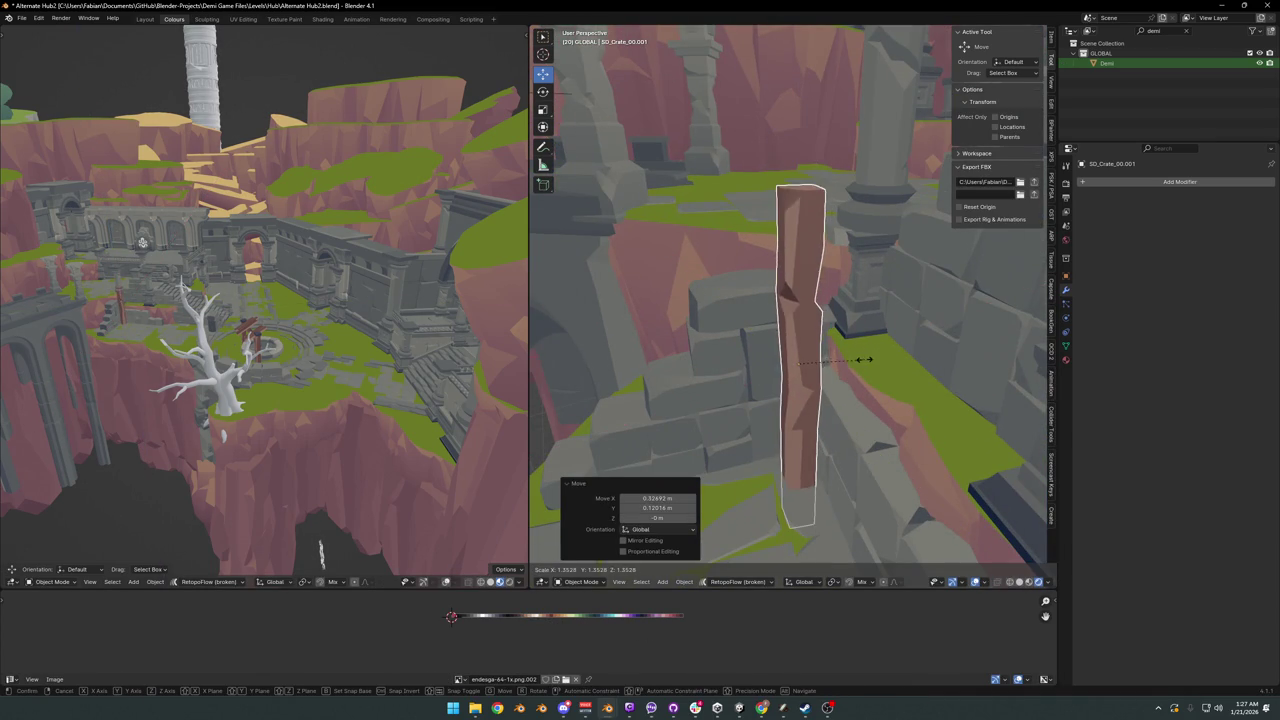
pyautogui.click(855, 366)
pyautogui.press('g')
pyautogui.press('z')
pyautogui.click(822, 396)
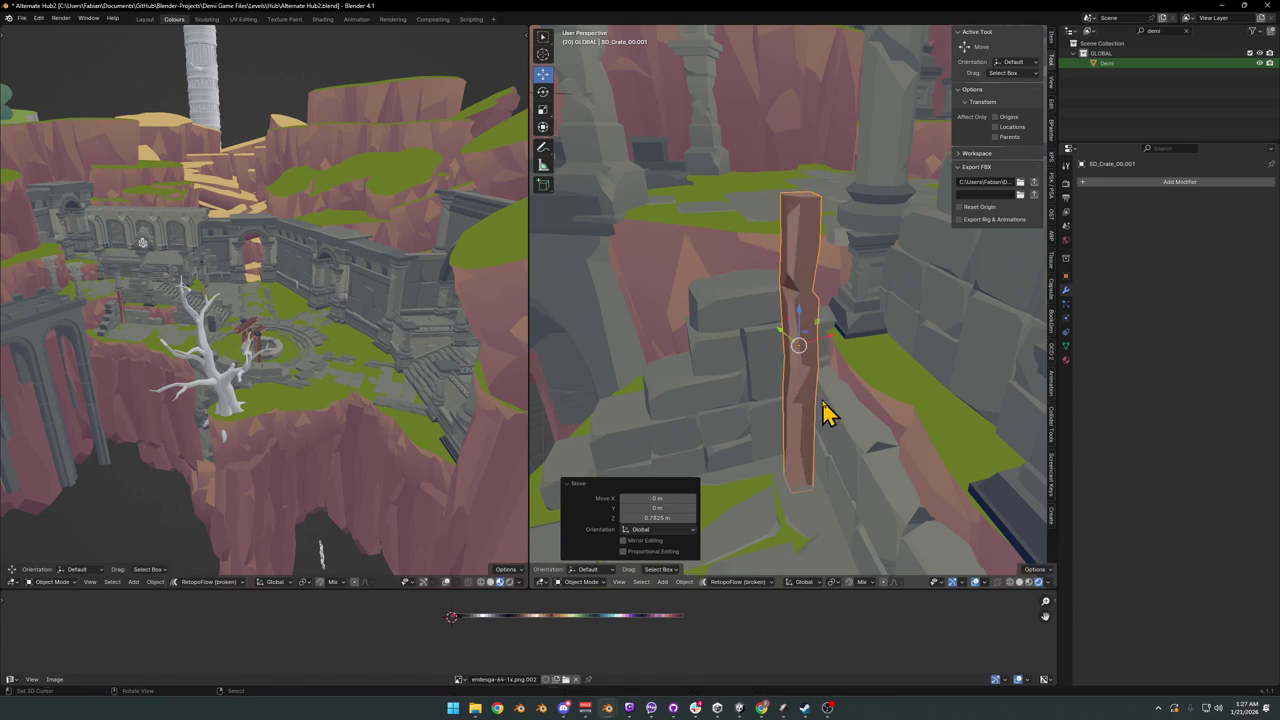
pyautogui.moveTo(829, 409)
pyautogui.mouseDown(button='middle')
pyautogui.moveTo(823, 360)
pyautogui.moveTo(812, 395)
pyautogui.moveTo(795, 340)
pyautogui.moveTo(786, 366)
pyautogui.mouseUp(button='middle')
pyautogui.hotkey('ctrl', 's')
# - Duplicate the post, place the copy near the archway across the path, and save
pyautogui.hotkey('shift', 'd')
pyautogui.hotkey('shift', 'z')
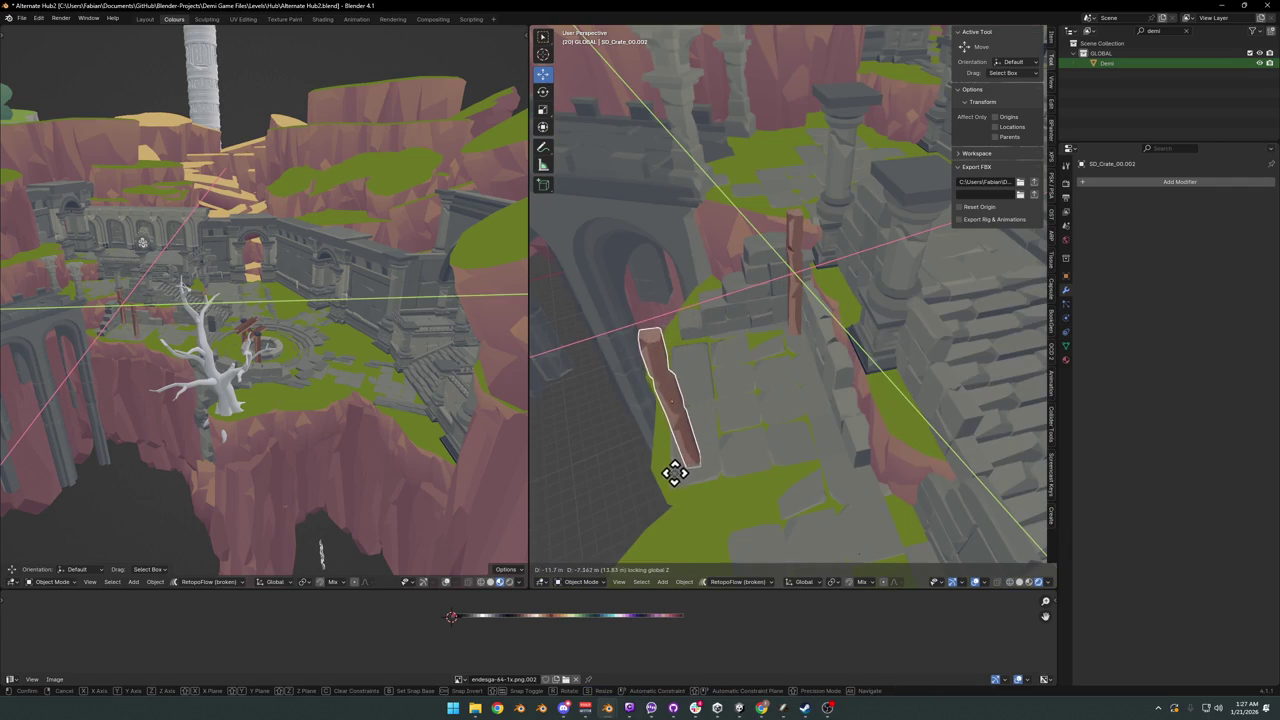
pyautogui.click(663, 486)
pyautogui.moveTo(749, 443)
pyautogui.mouseDown(button='middle')
pyautogui.moveTo(735, 398)
pyautogui.moveTo(766, 417)
pyautogui.moveTo(890, 403)
pyautogui.moveTo(774, 409)
pyautogui.moveTo(766, 434)
pyautogui.moveTo(757, 409)
pyautogui.mouseUp(button='middle')
pyautogui.hotkey('ctrl', 's')
pyautogui.scroll(-2, 760, 420)
pyautogui.scroll(-1, 757, 409)
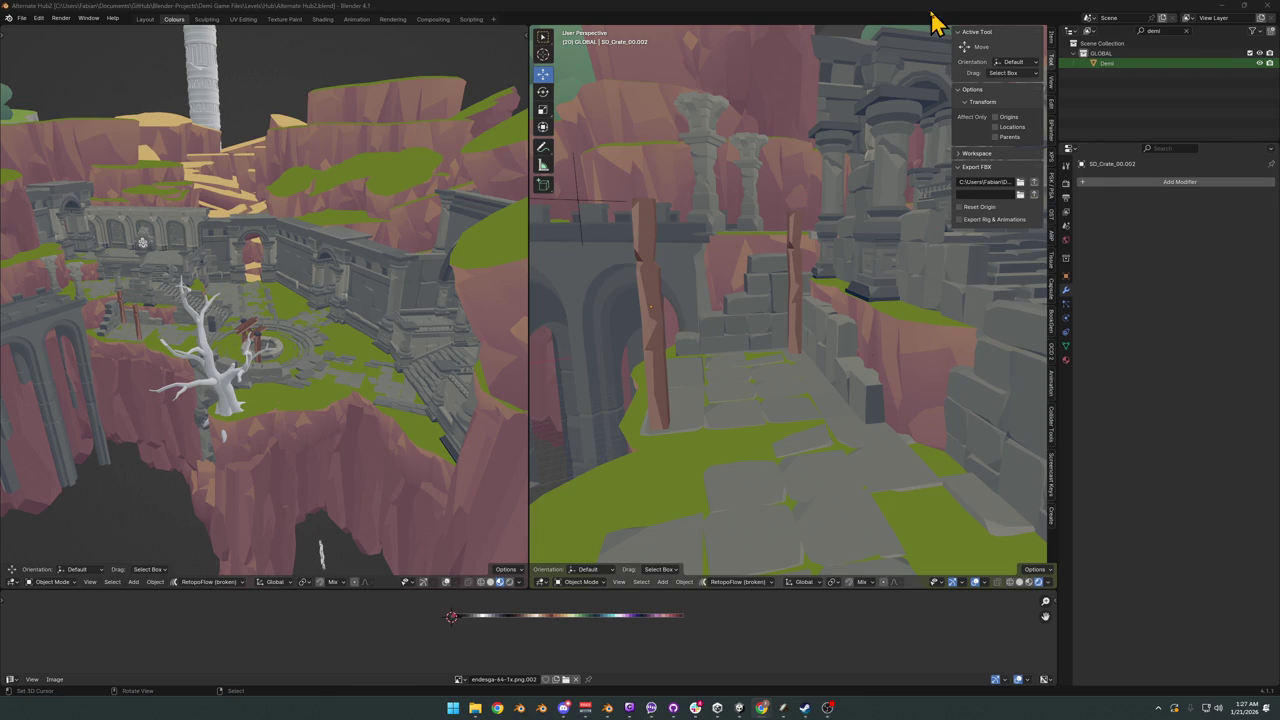
pyautogui.moveTo(849, 277)
pyautogui.keyDown('ctrl'); pyautogui.mouseDown(button='middle')
pyautogui.moveTo(866, 314)
pyautogui.moveTo(885, 320)
pyautogui.moveTo(886, 306)
pyautogui.moveTo(903, 329)
pyautogui.moveTo(849, 331)
pyautogui.moveTo(852, 310)
pyautogui.moveTo(714, 294)
pyautogui.moveTo(808, 280)
pyautogui.moveTo(811, 306)
pyautogui.moveTo(794, 300)
pyautogui.mouseUp(button='middle'); pyautogui.keyUp('ctrl')
pyautogui.hotkey('ctrl', 's')
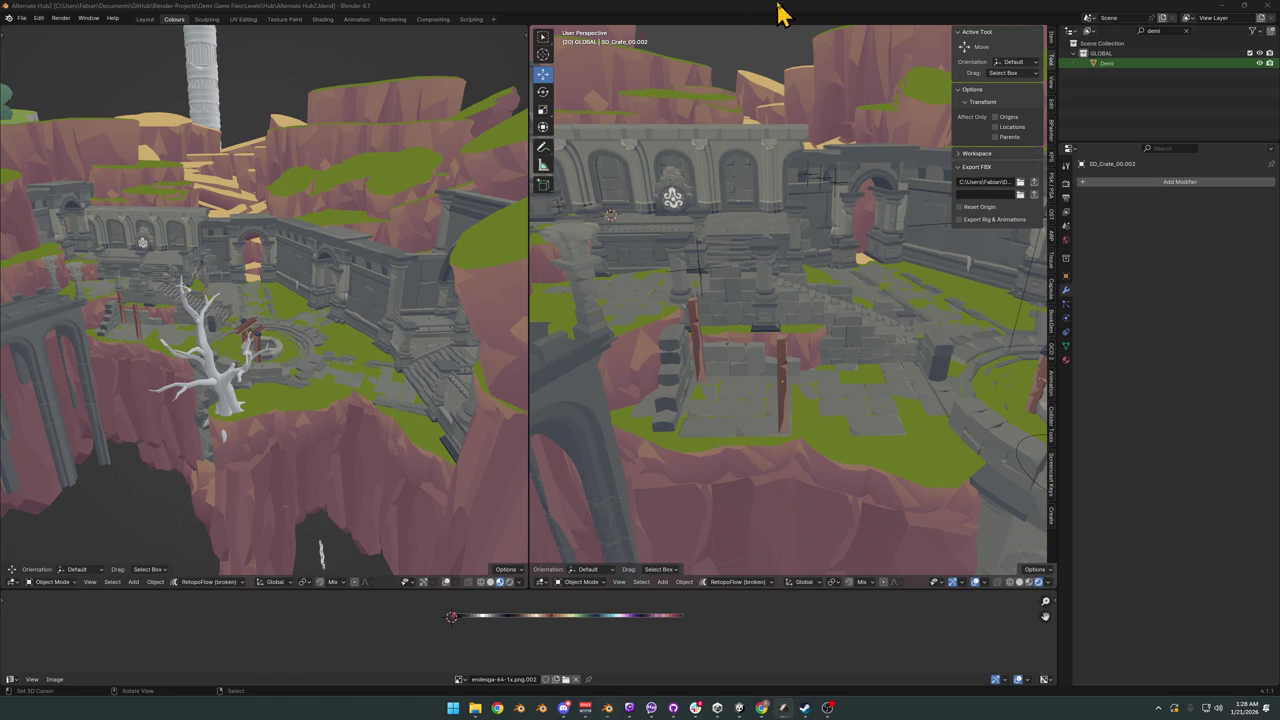
pyautogui.hotkey('shift', '`')
pyautogui.press('w')
pyautogui.press('w')
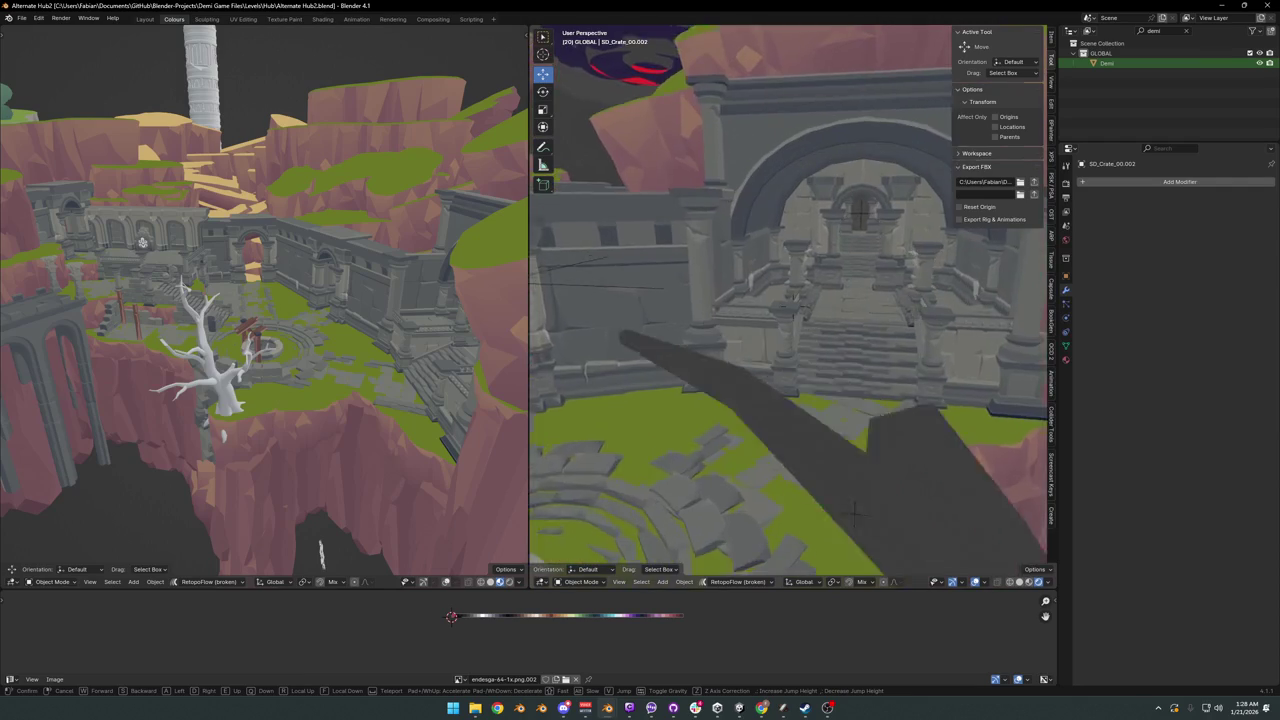
pyautogui.press('w')
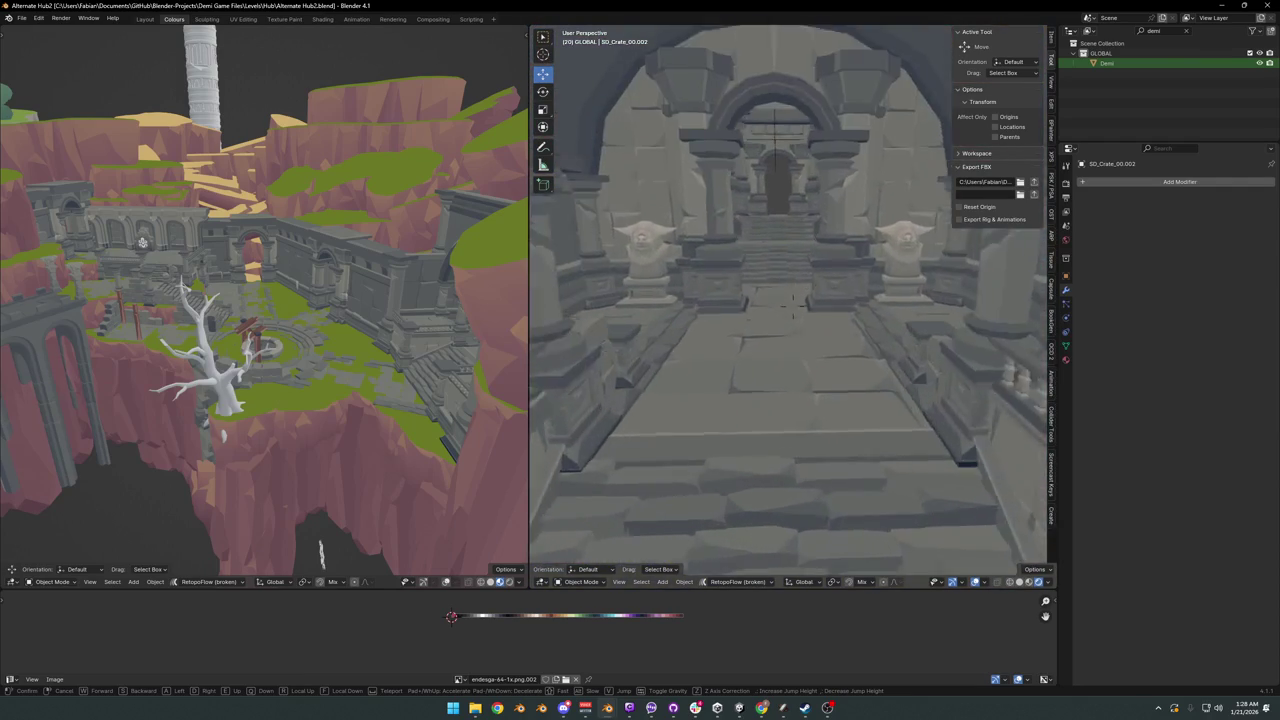
pyautogui.press('w')
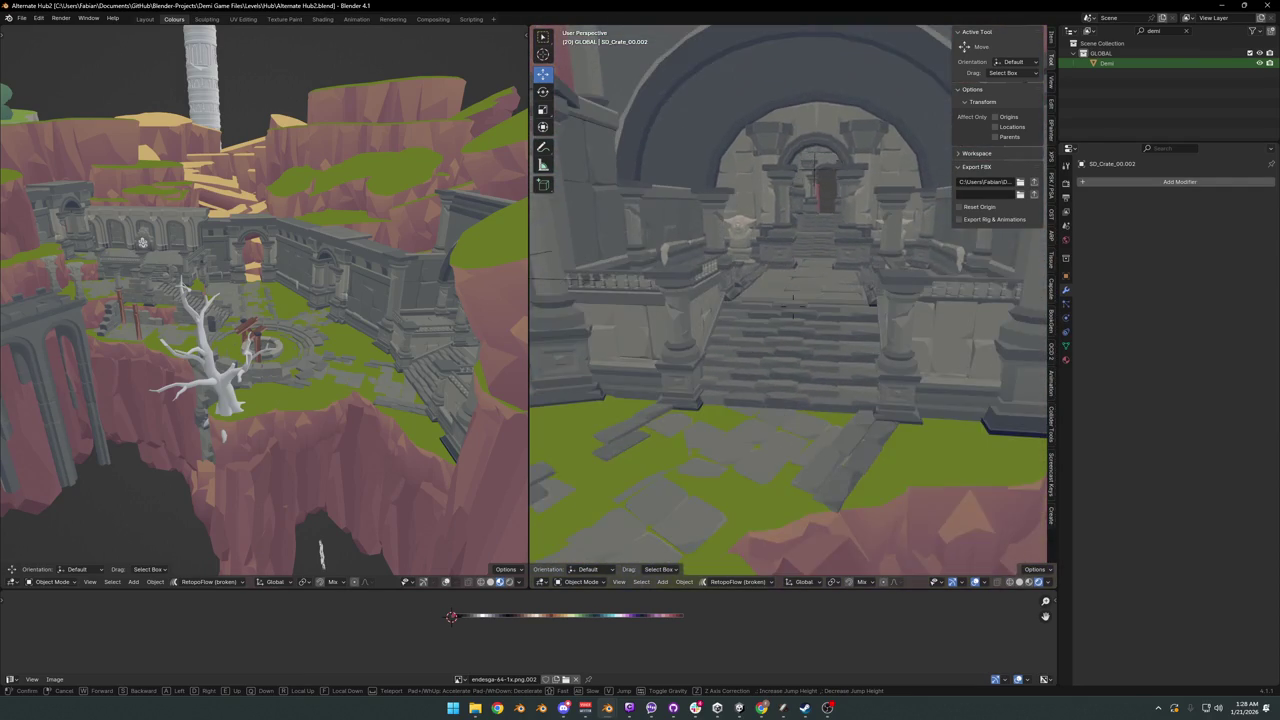
pyautogui.press('w')
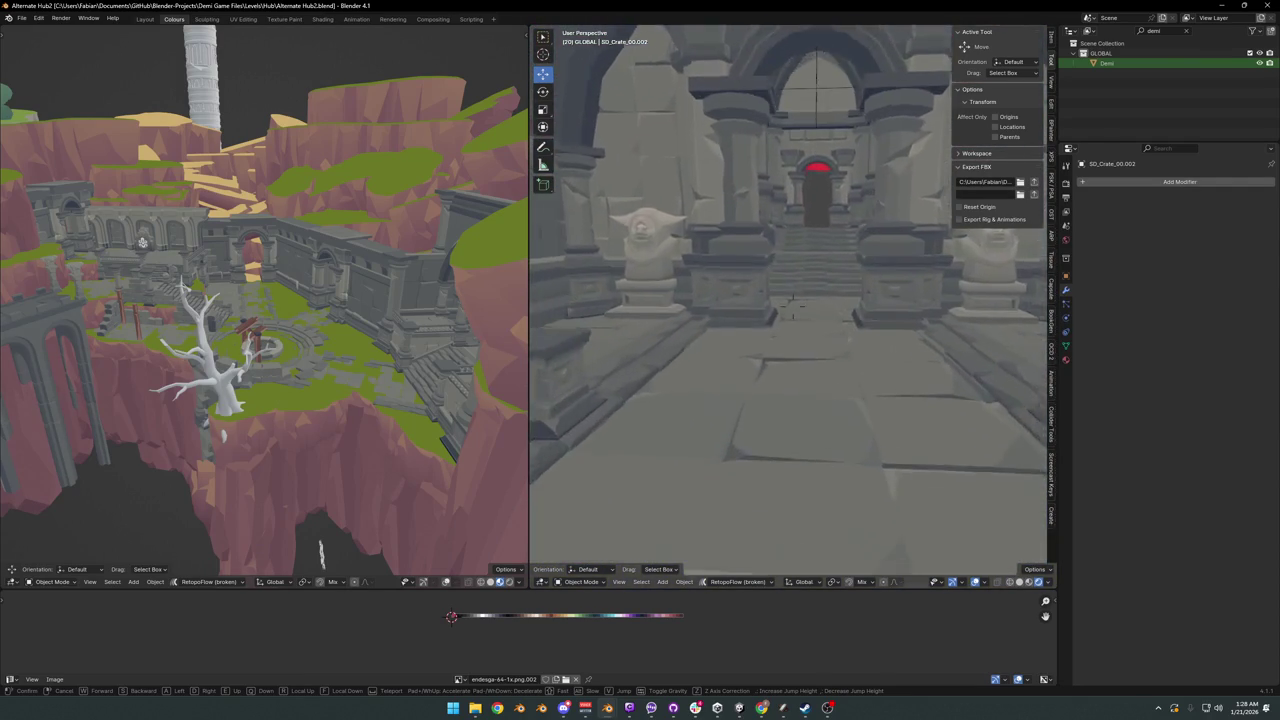
pyautogui.press('w')
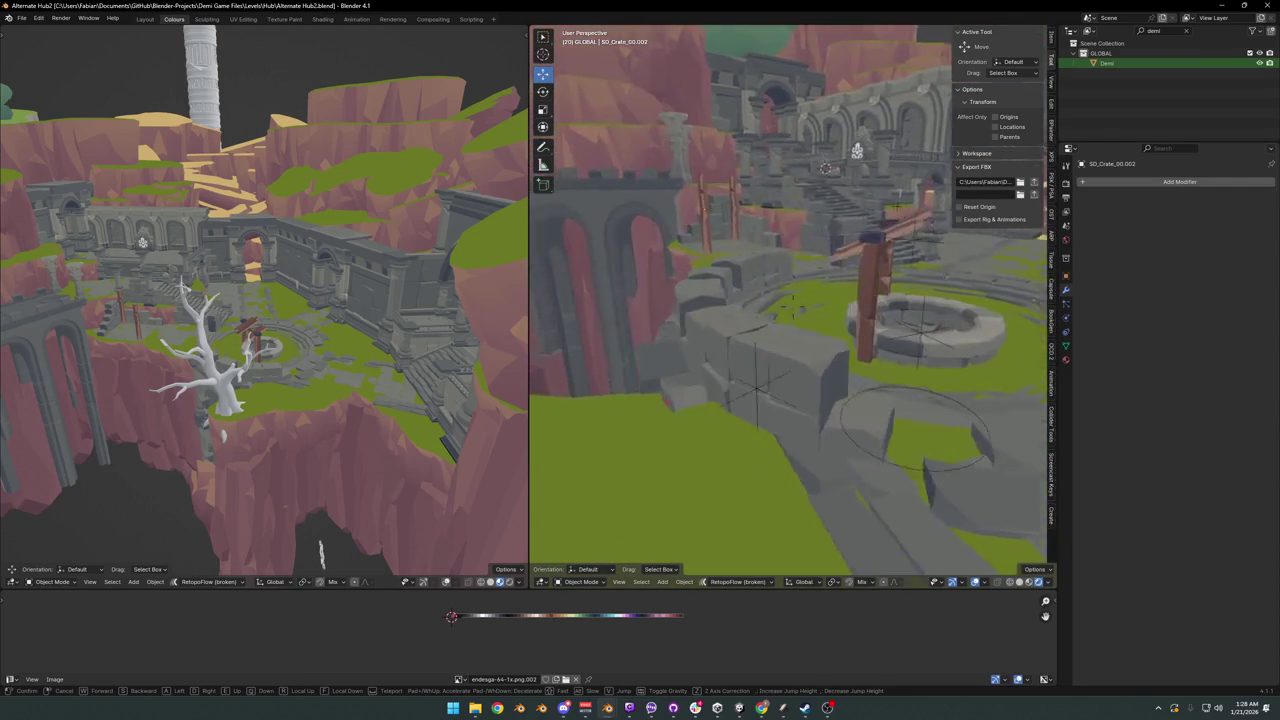
pyautogui.press('w')
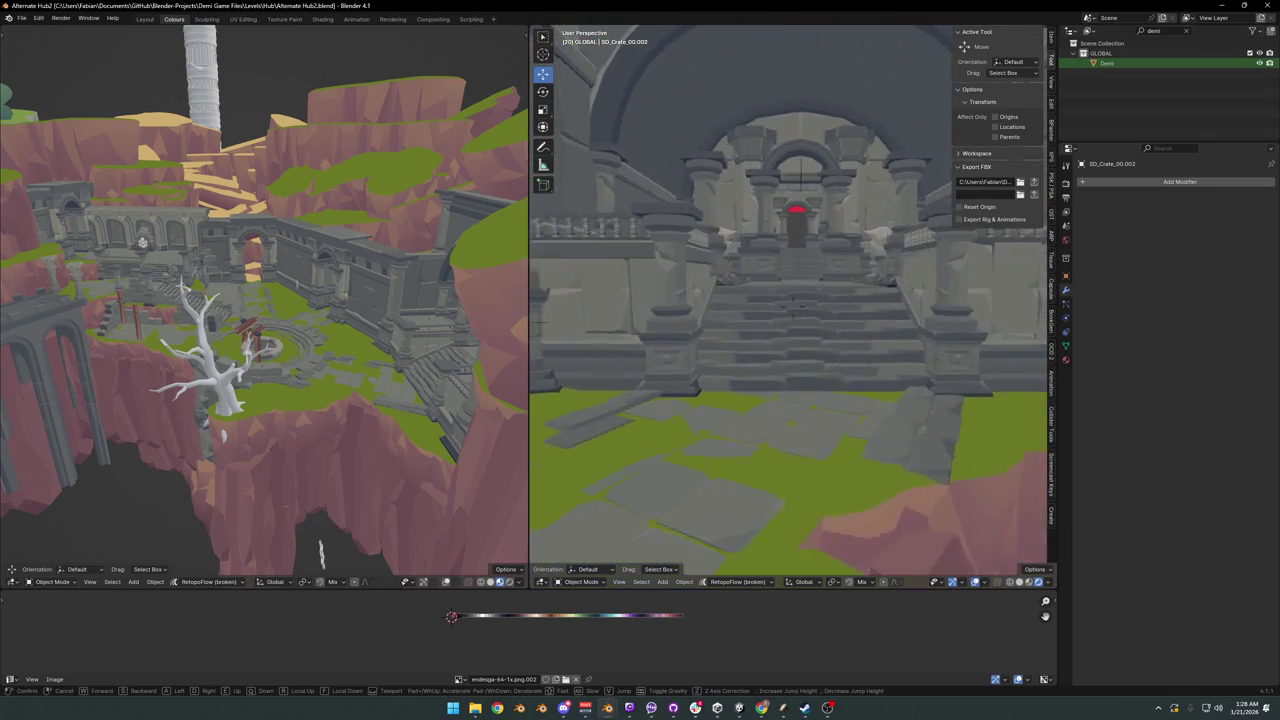
pyautogui.press('w')
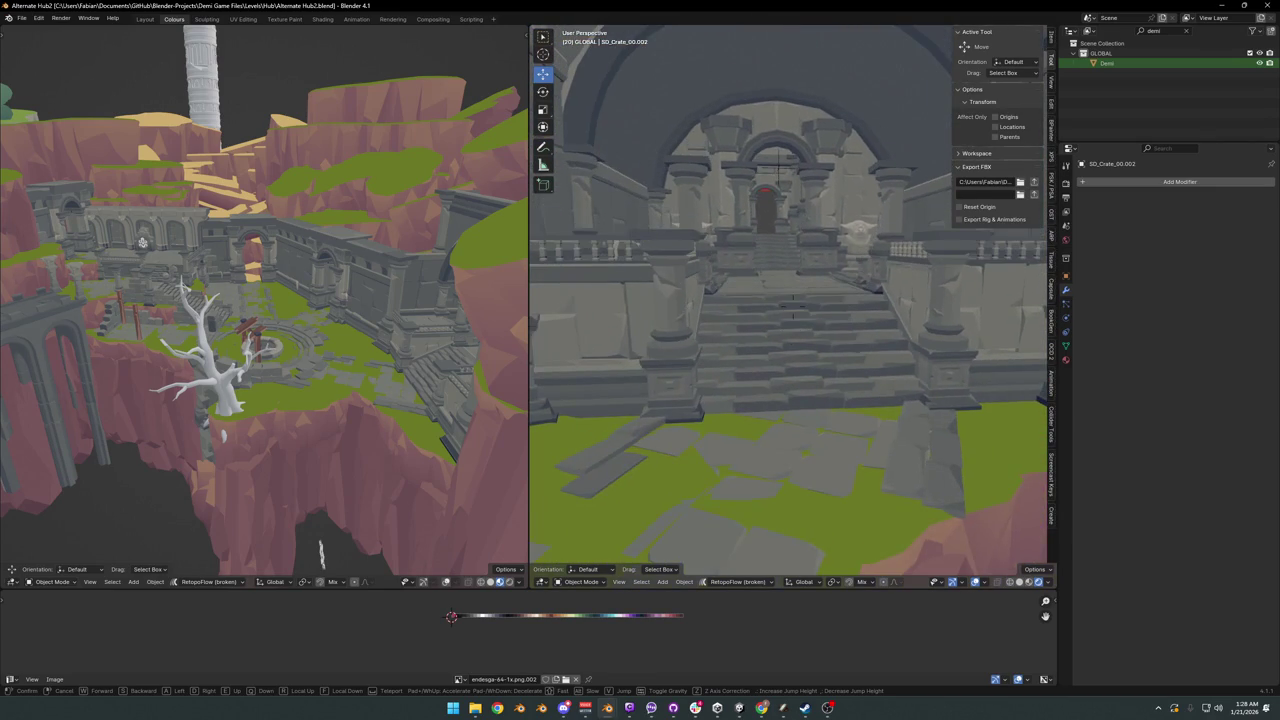
pyautogui.press('w')
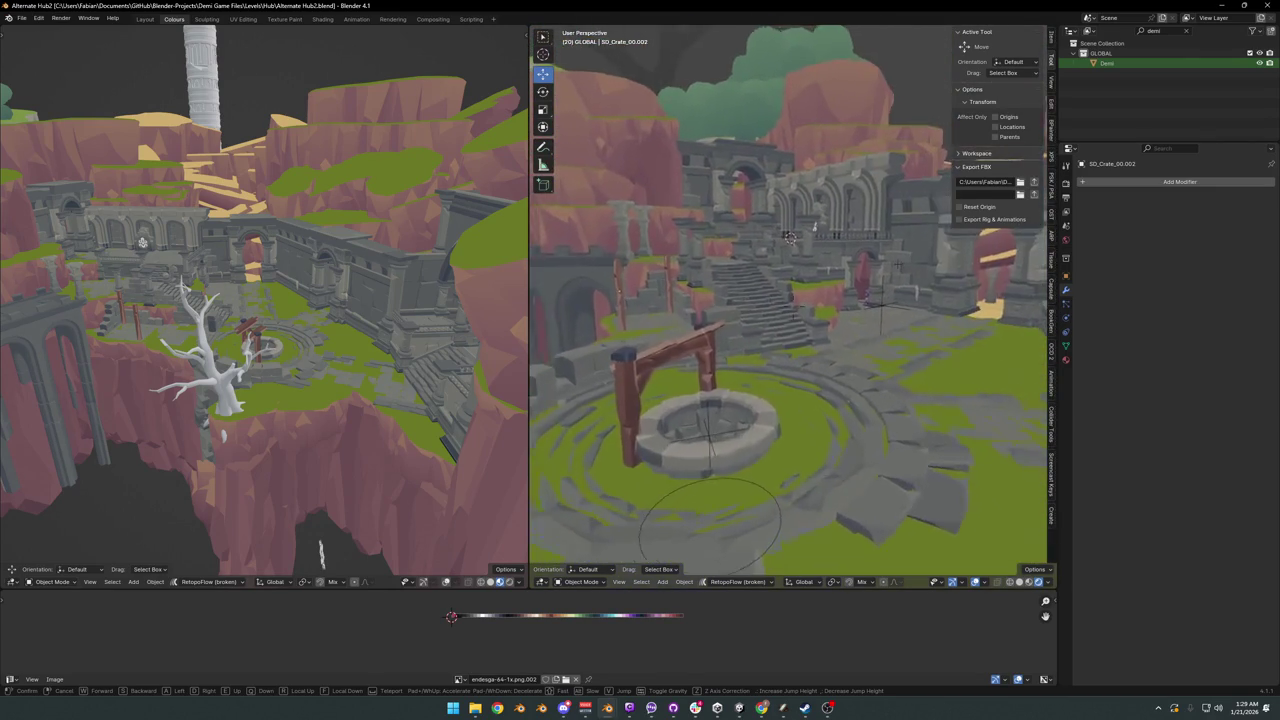
pyautogui.click(738, 232)
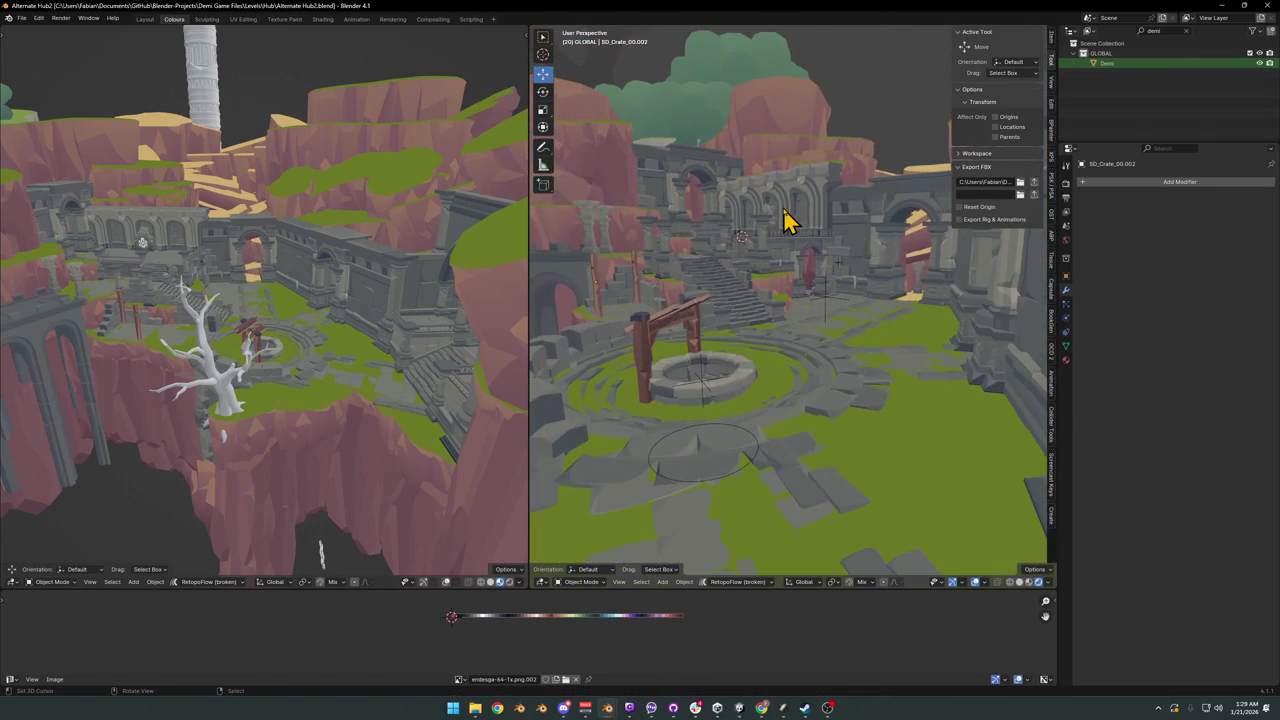
pyautogui.hotkey('ctrl', 's')
# - Walk into the courtyard toward the gallery and stairs, then save
pyautogui.hotkey('shift', '`')
pyautogui.press('w')
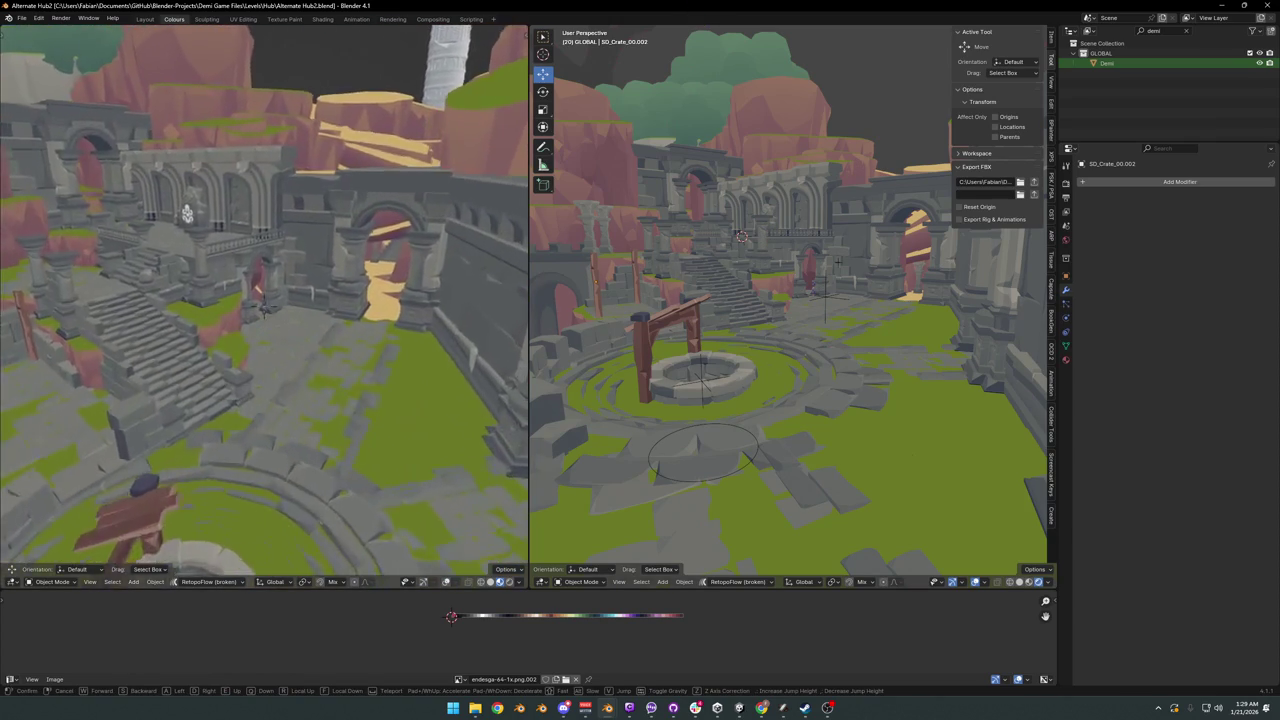
pyautogui.press('w')
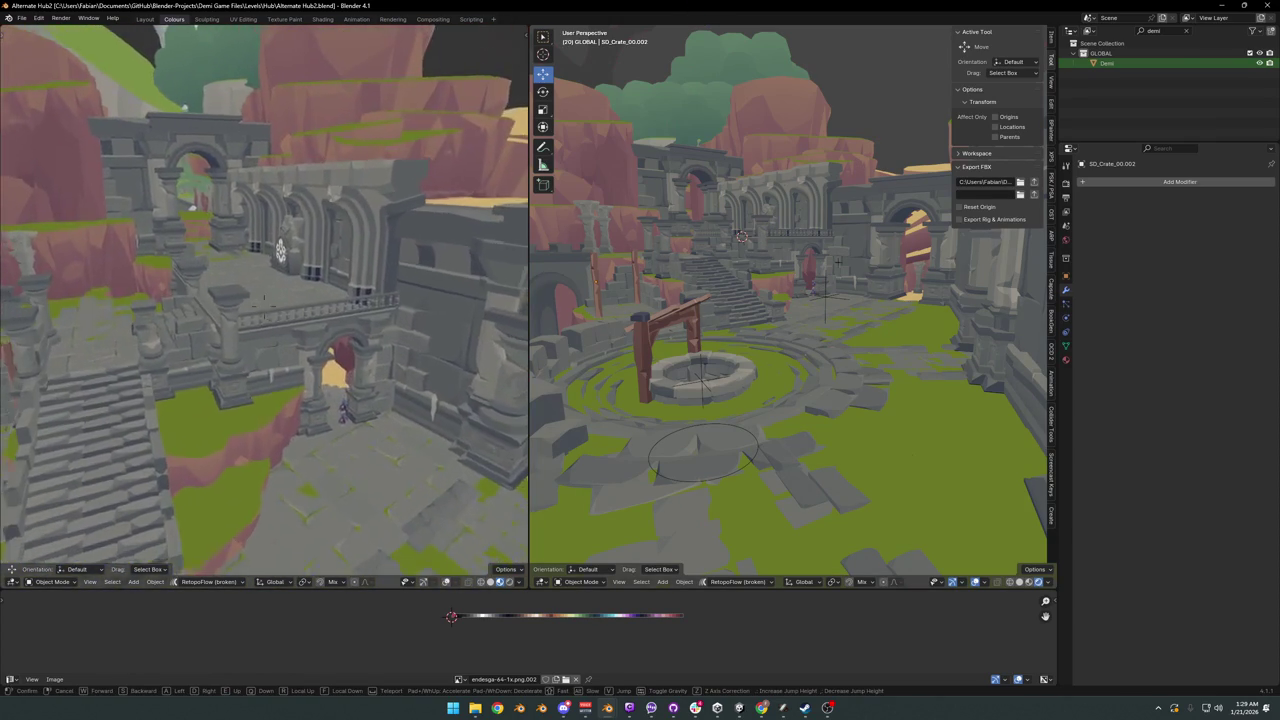
pyautogui.click(405, 320)
pyautogui.hotkey('ctrl', 's')
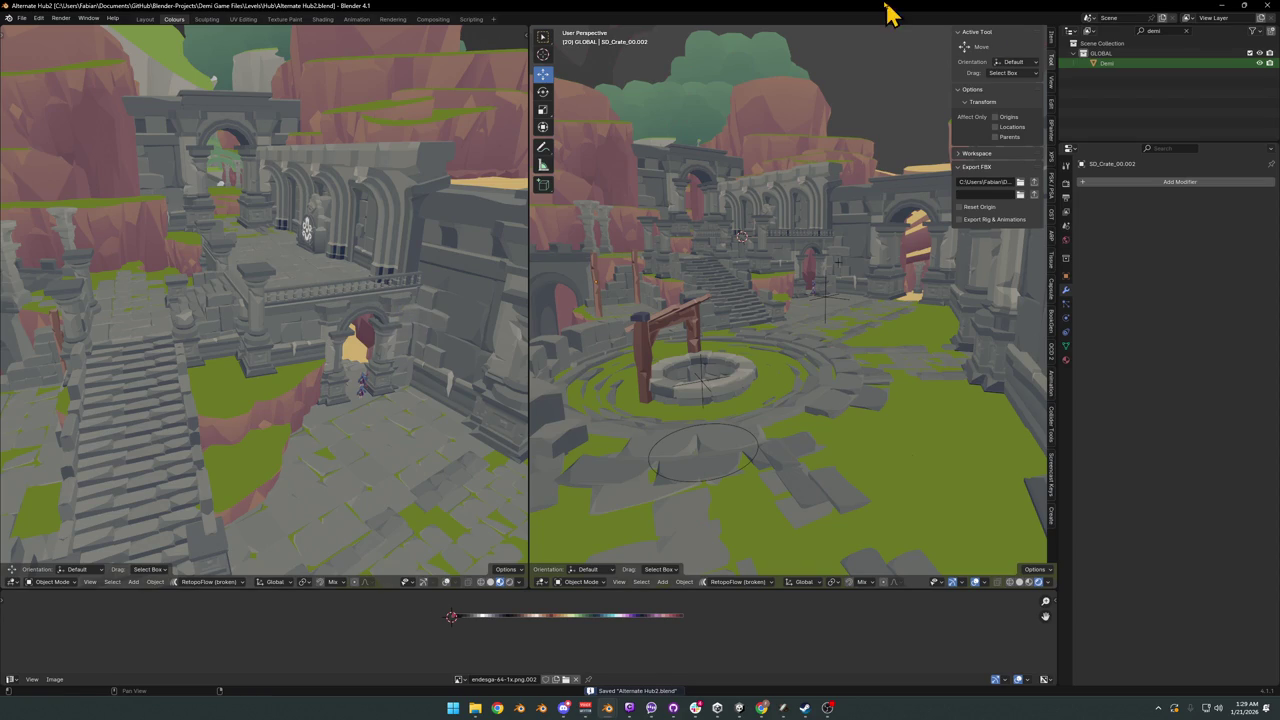
# - Walk toward the stairs and arches, then back toward the well at eye height
pyautogui.hotkey('shift', '`')
pyautogui.press('w')
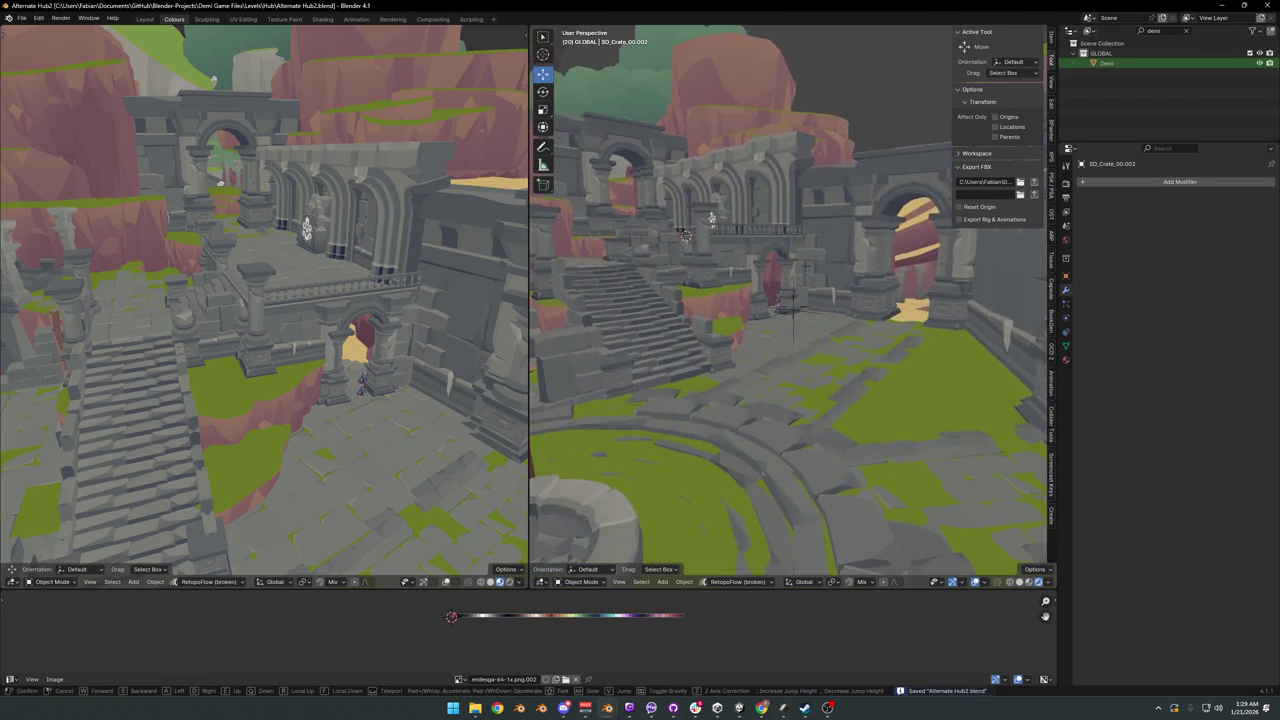
pyautogui.click(877, 310)
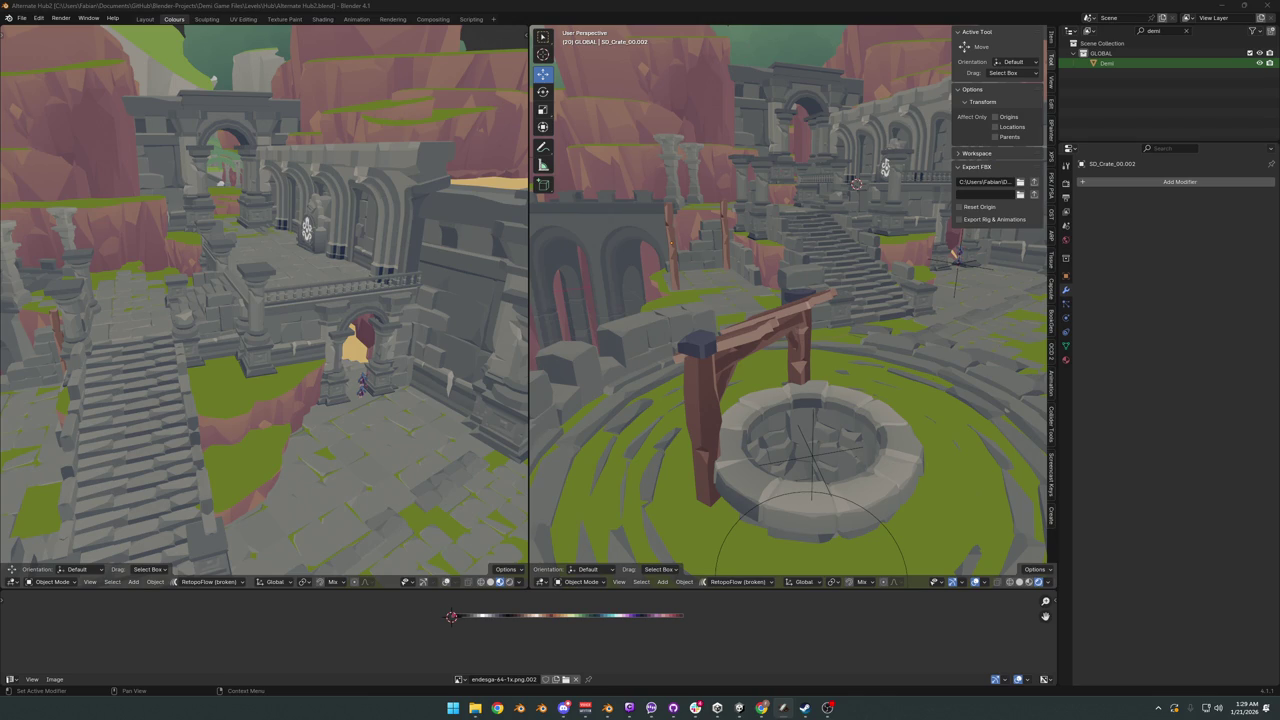
pyautogui.hotkey('shift', '`')
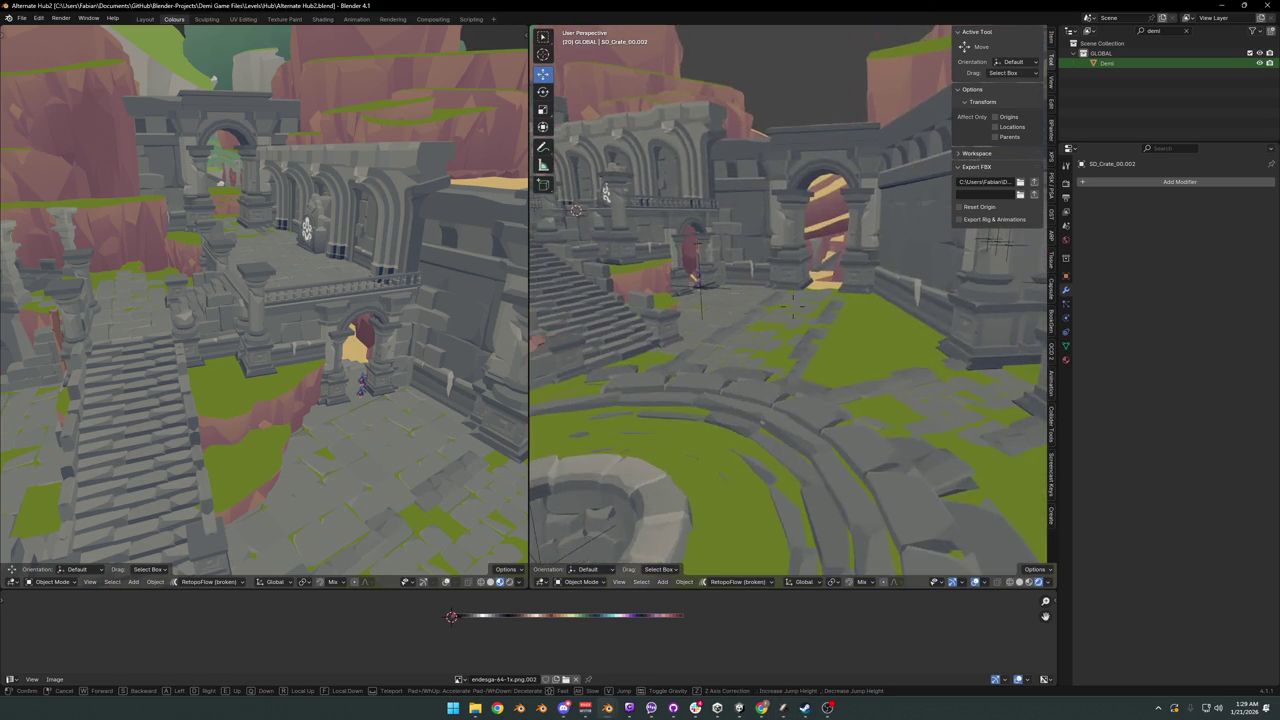
pyautogui.click(789, 301)
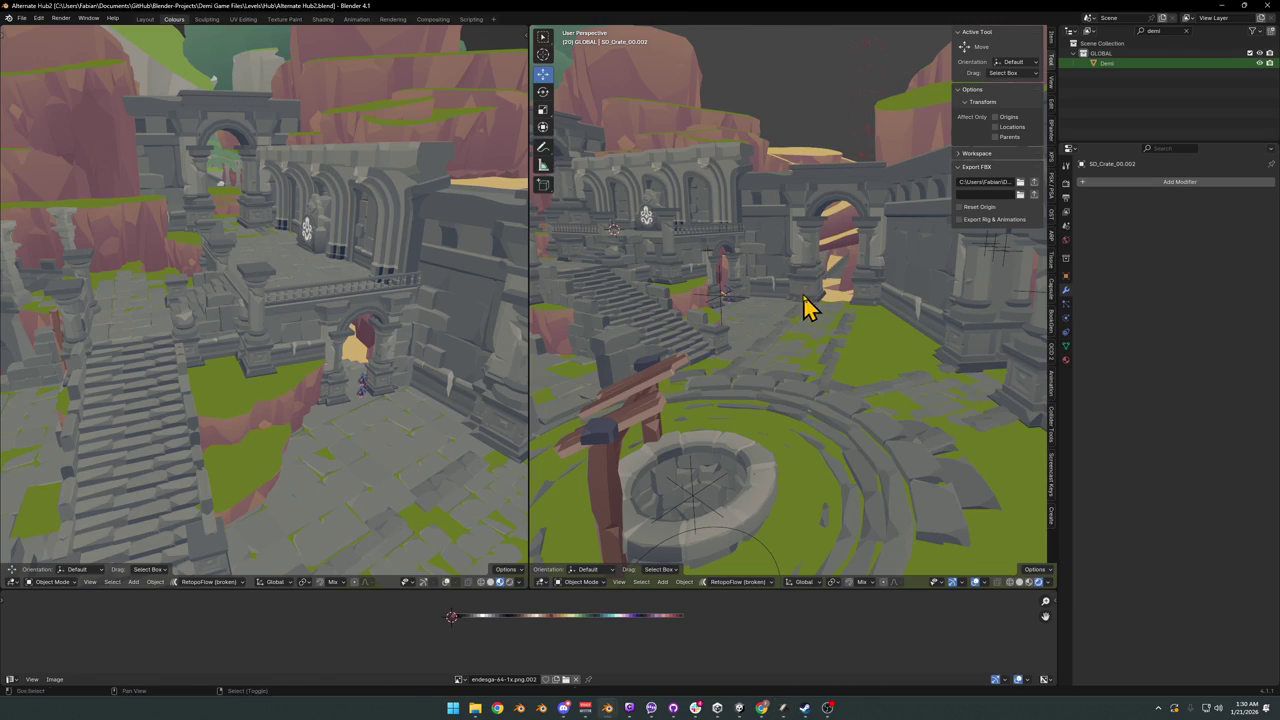
# - Walk into the courtyard, save, then advance close to the arcade and archway
pyautogui.hotkey('shift', '`')
pyautogui.press('w')
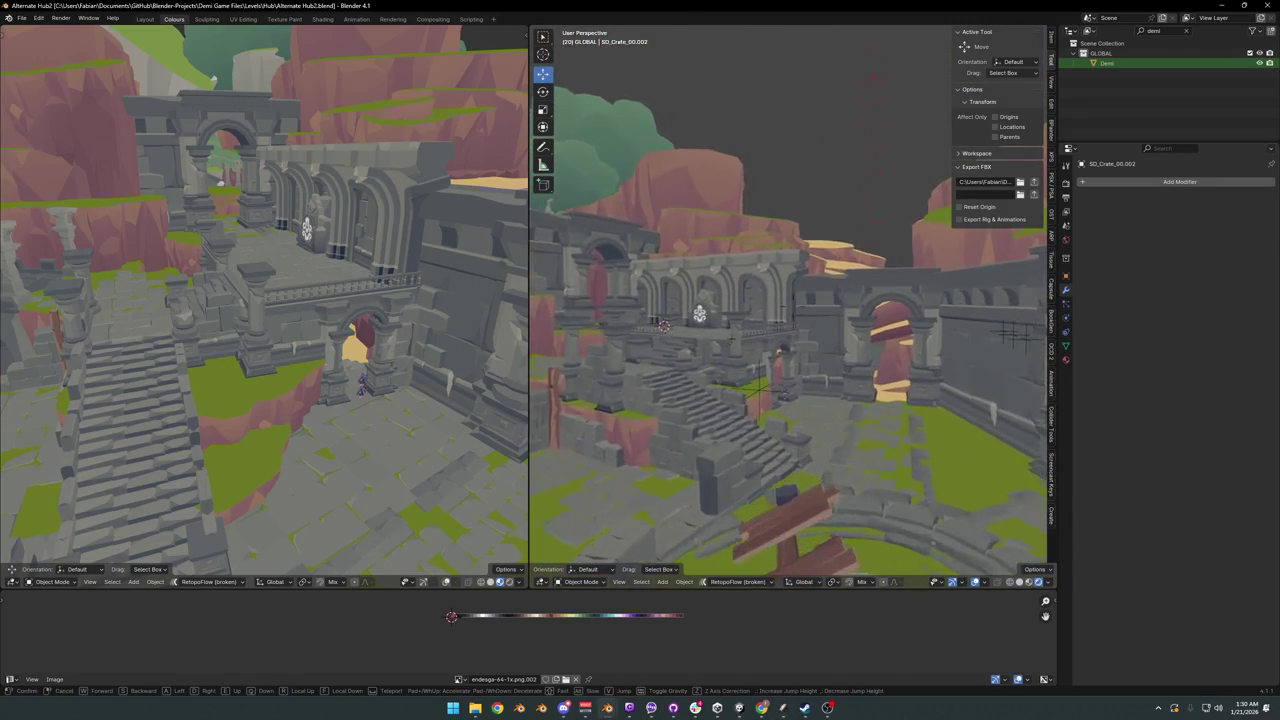
pyautogui.click(800, 306)
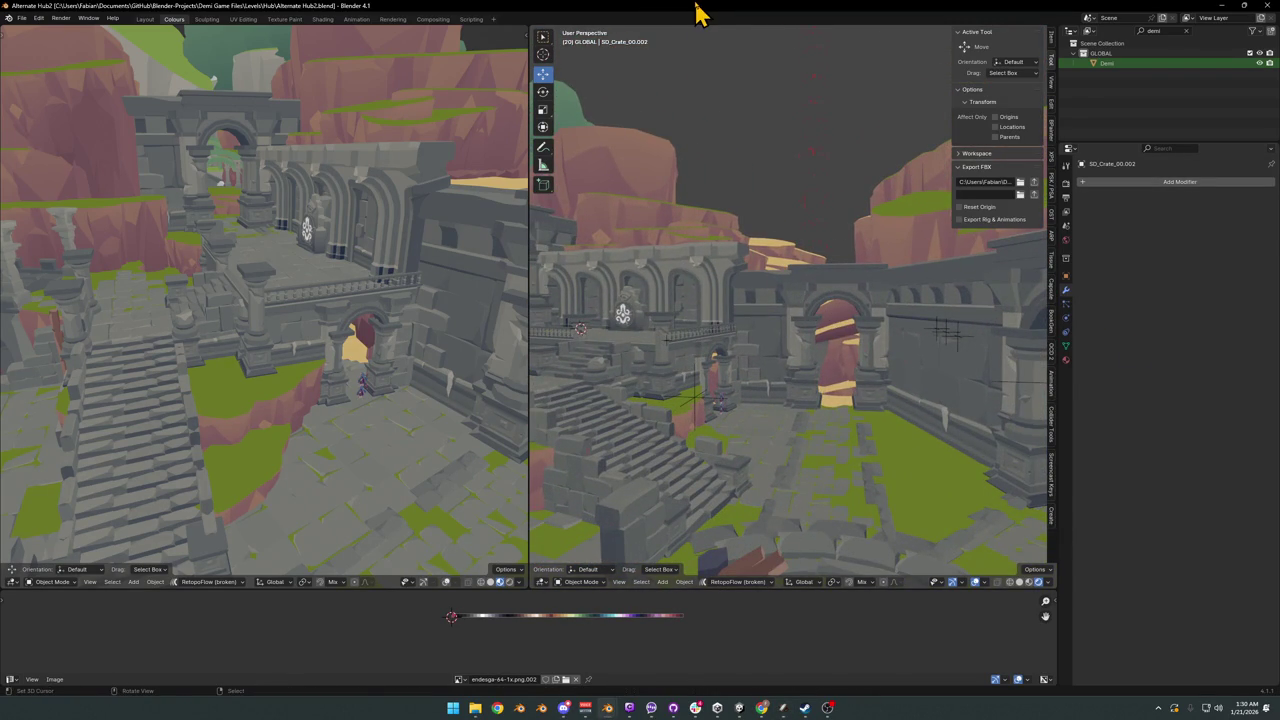
pyautogui.hotkey('ctrl', 's')
pyautogui.hotkey('shift', '`')
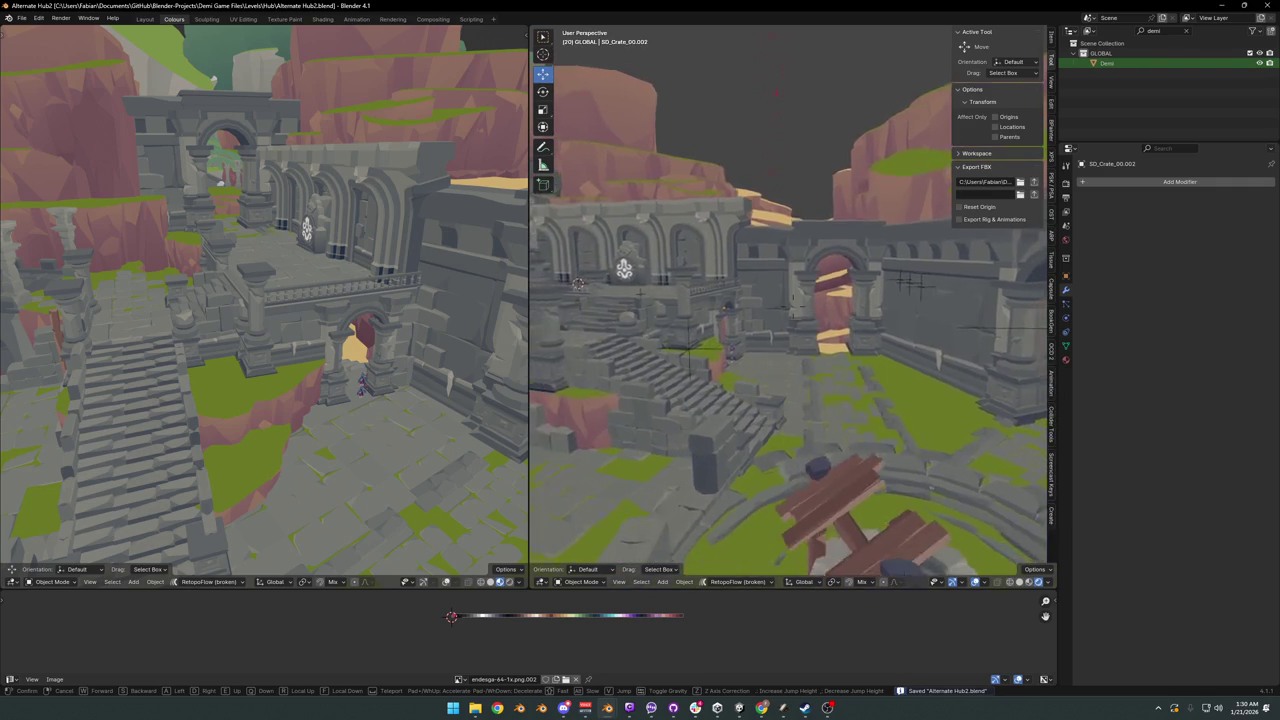
pyautogui.press('w')
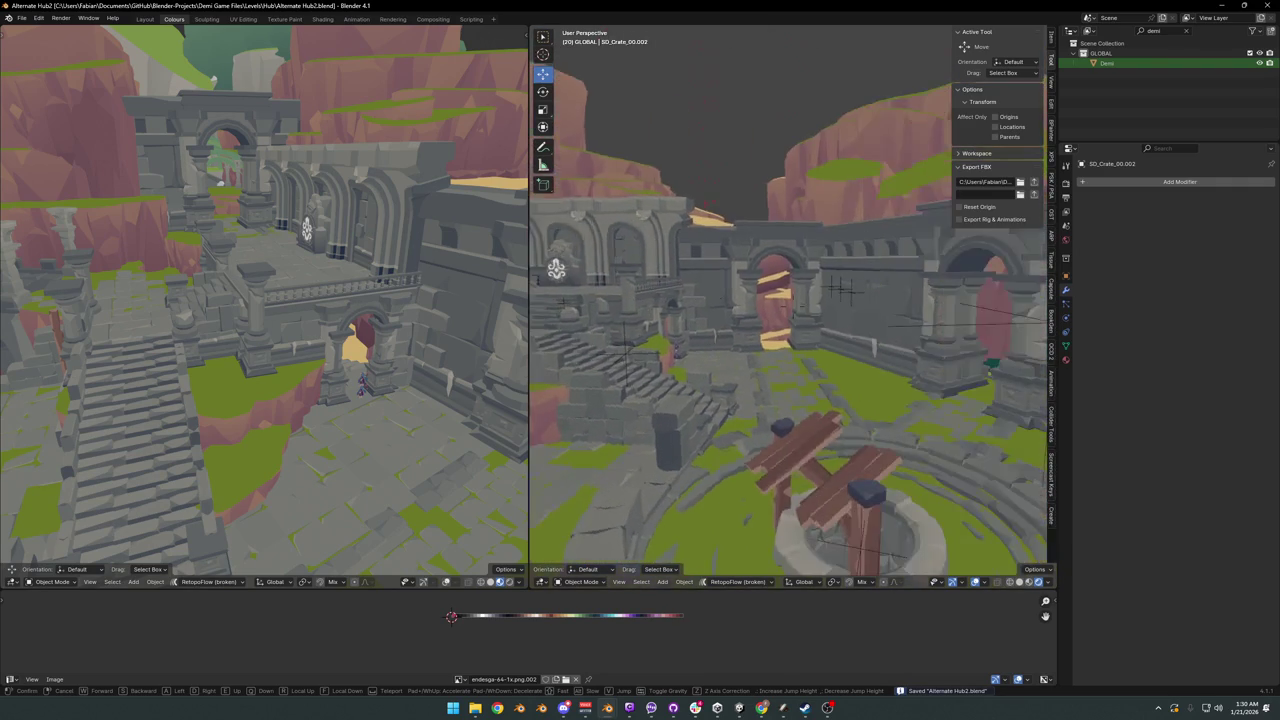
pyautogui.press('w')
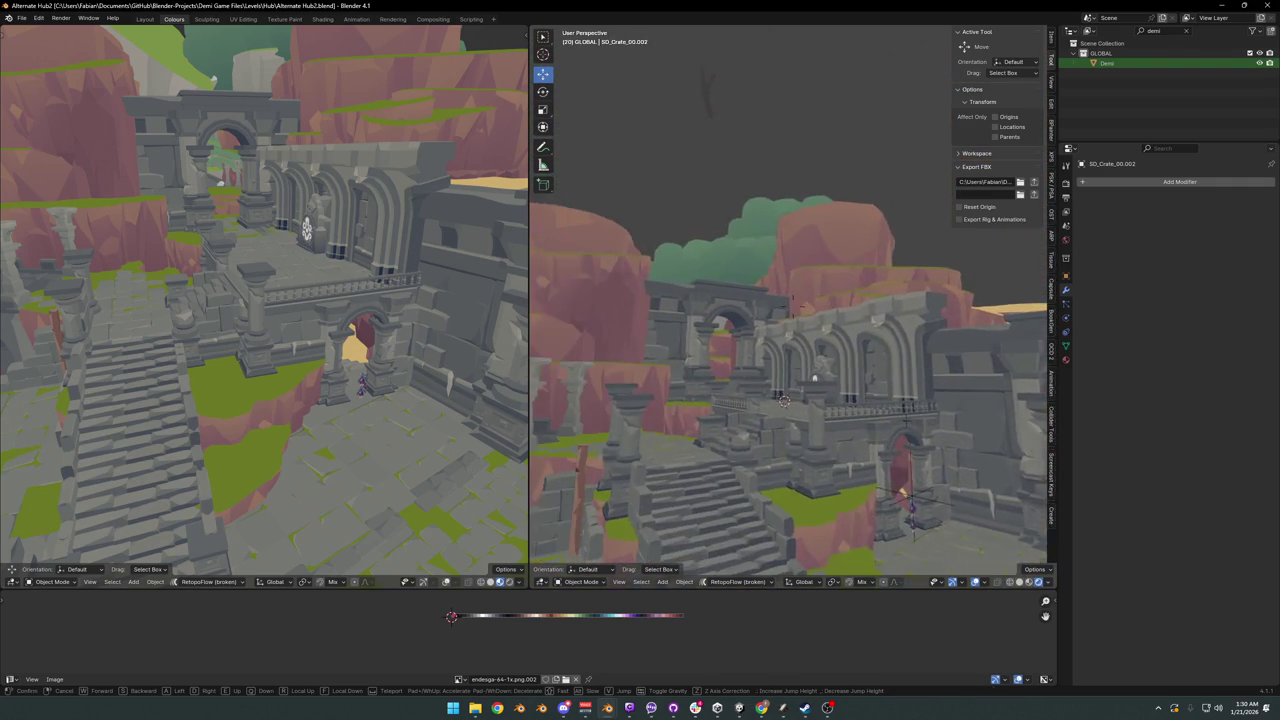
pyautogui.press('w')
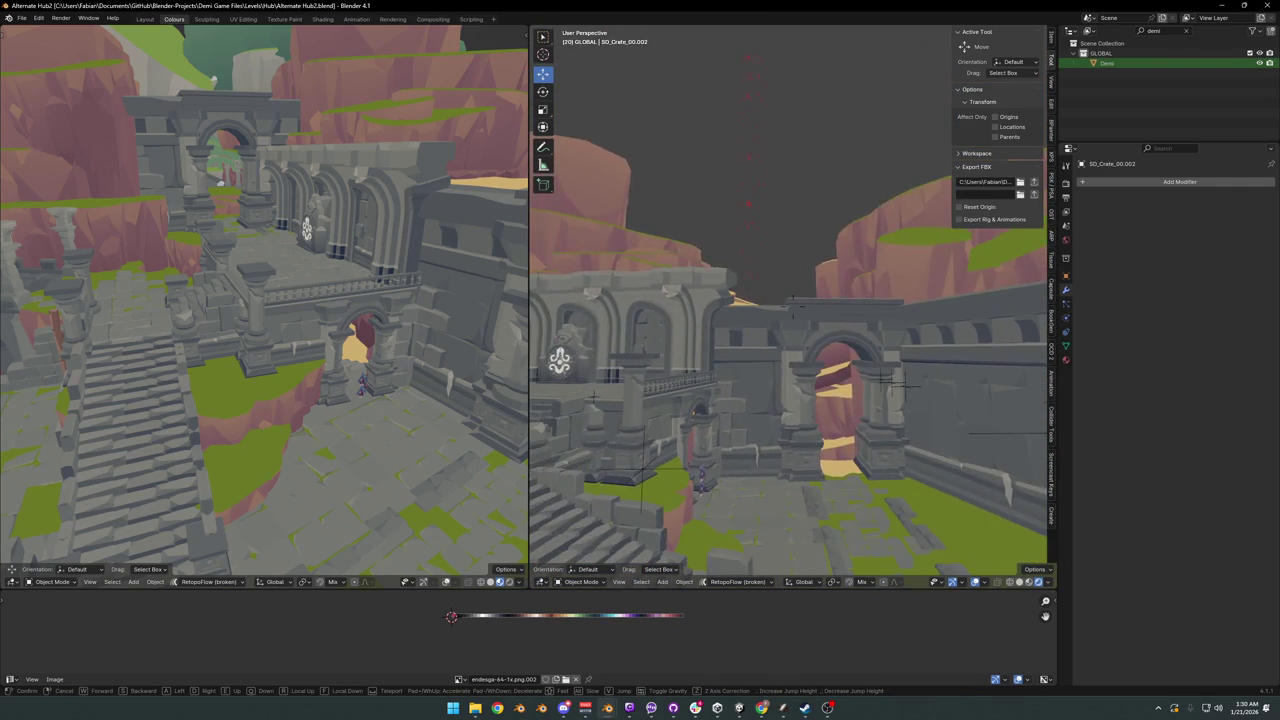
pyautogui.click(771, 314)
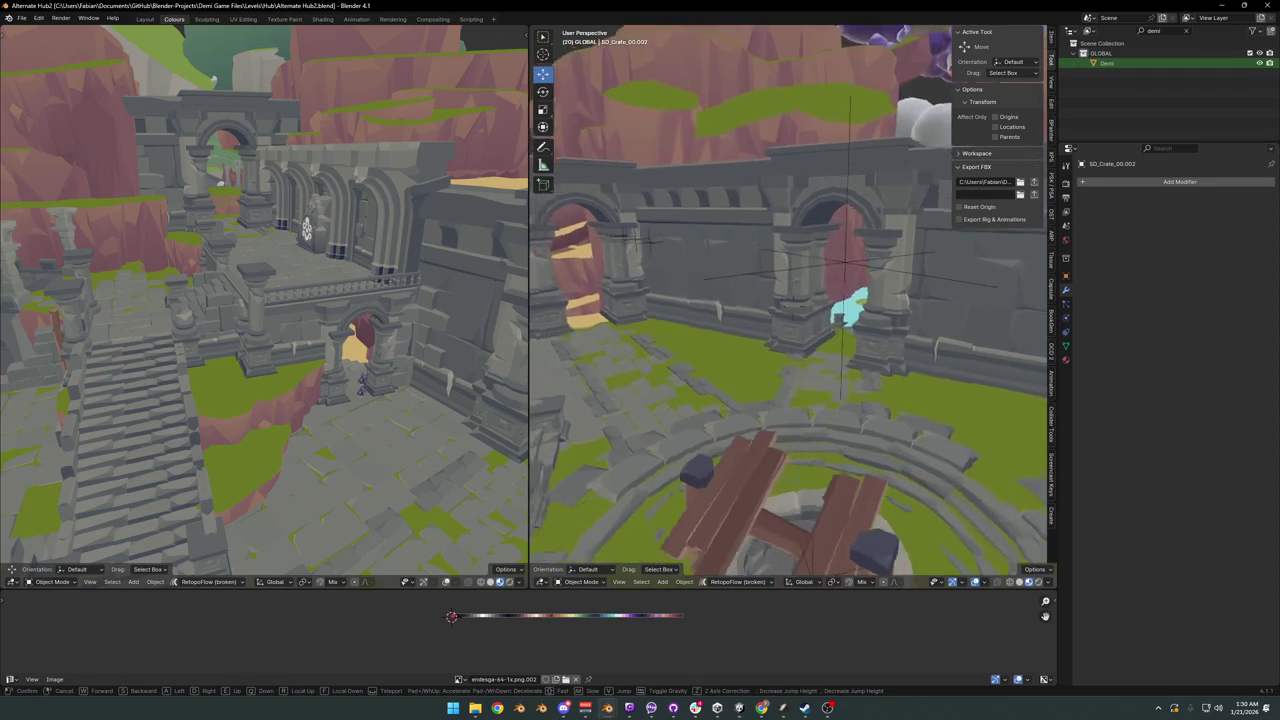
# - Check the courtyard in Solid shading, then return to Material Preview shading
pyautogui.press('z')
pyautogui.click(765, 381)
pyautogui.hotkey('shift', '`')
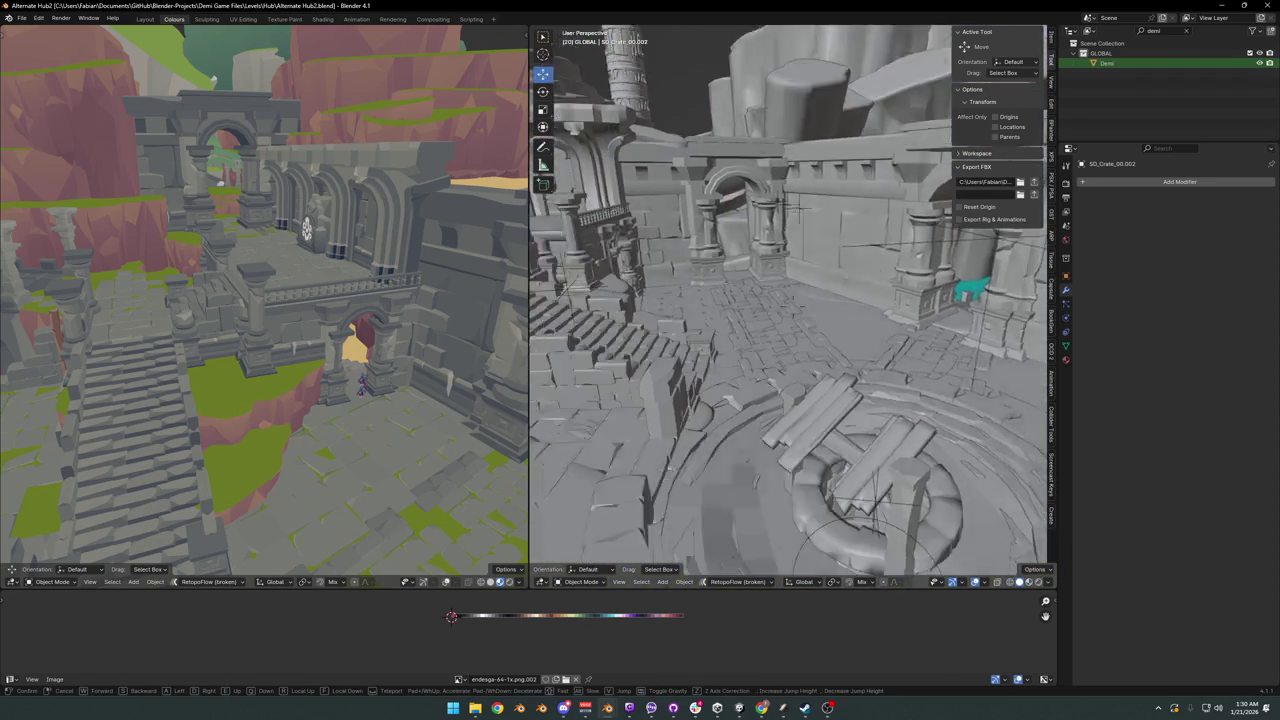
pyautogui.press('s')
pyautogui.press('w')
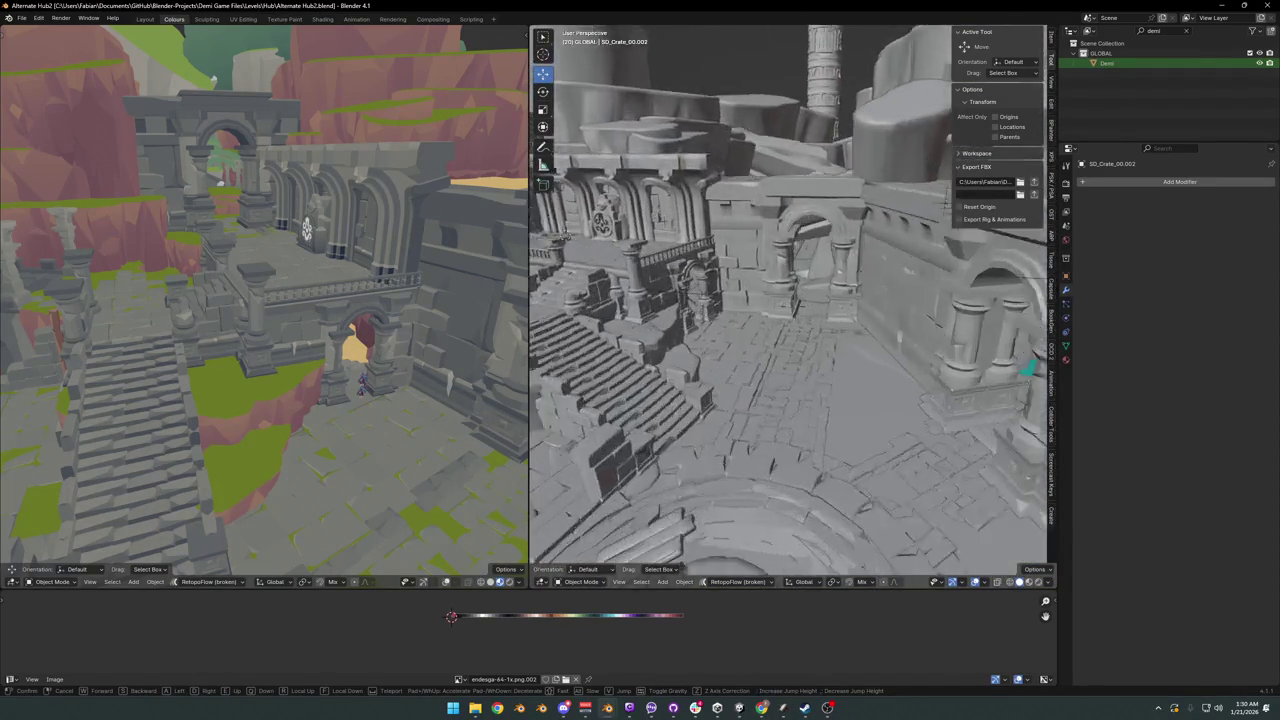
pyautogui.click(789, 388)
pyautogui.press('z')
pyautogui.click(843, 410)
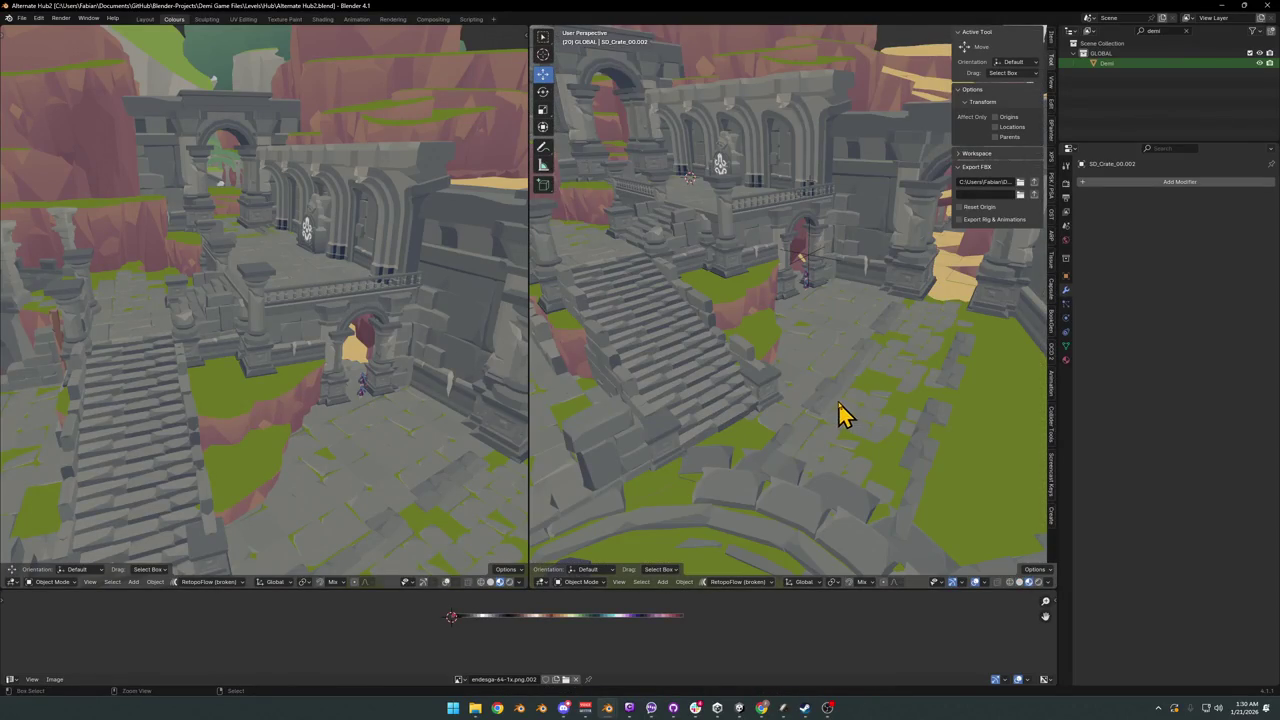
# - Save Alternate Hub2.blend twice and orbit the right view toward the archway
pyautogui.hotkey('ctrl', 's')
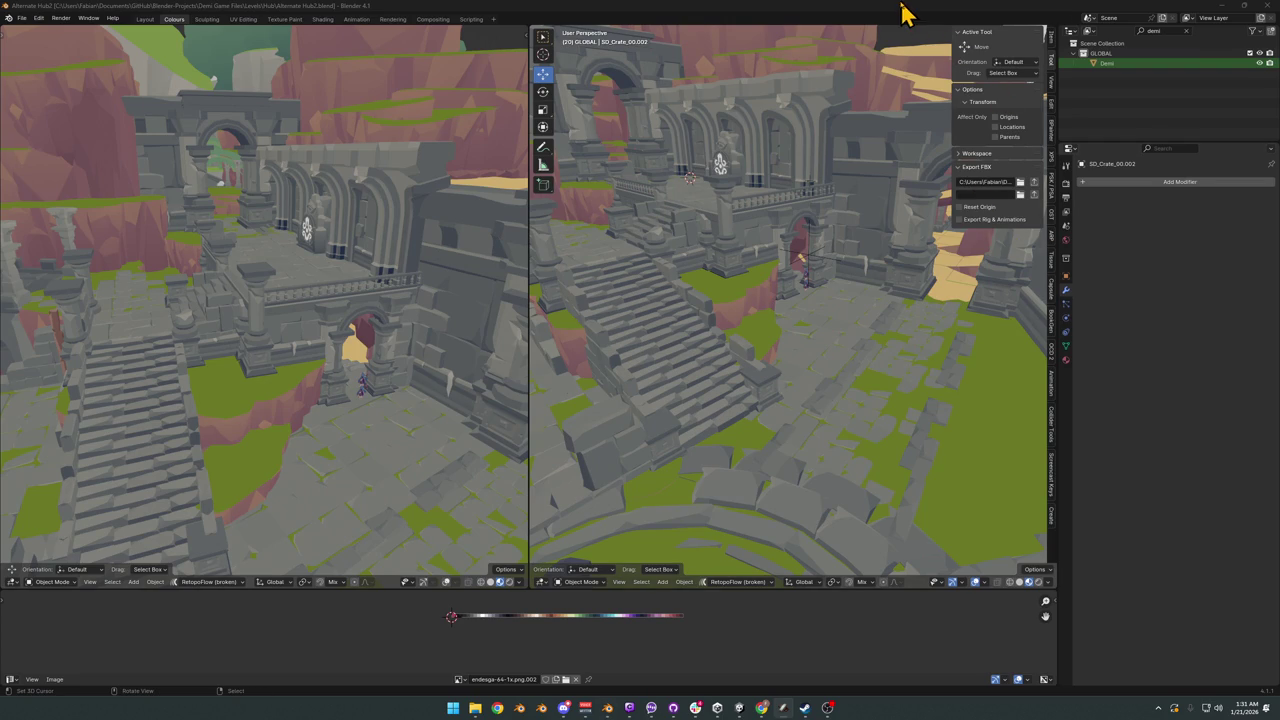
pyautogui.hotkey('ctrl', 's')
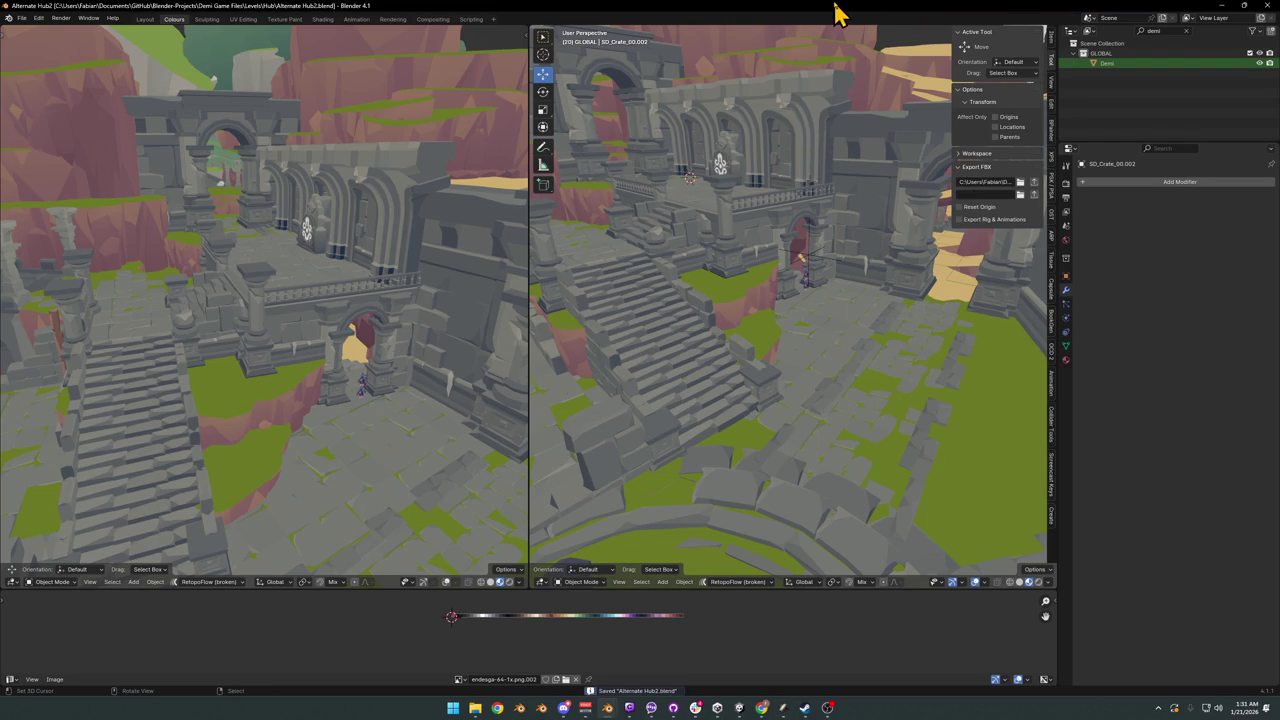
pyautogui.moveTo(795, 195); pyautogui.dragTo(1095, 210, button='middle')
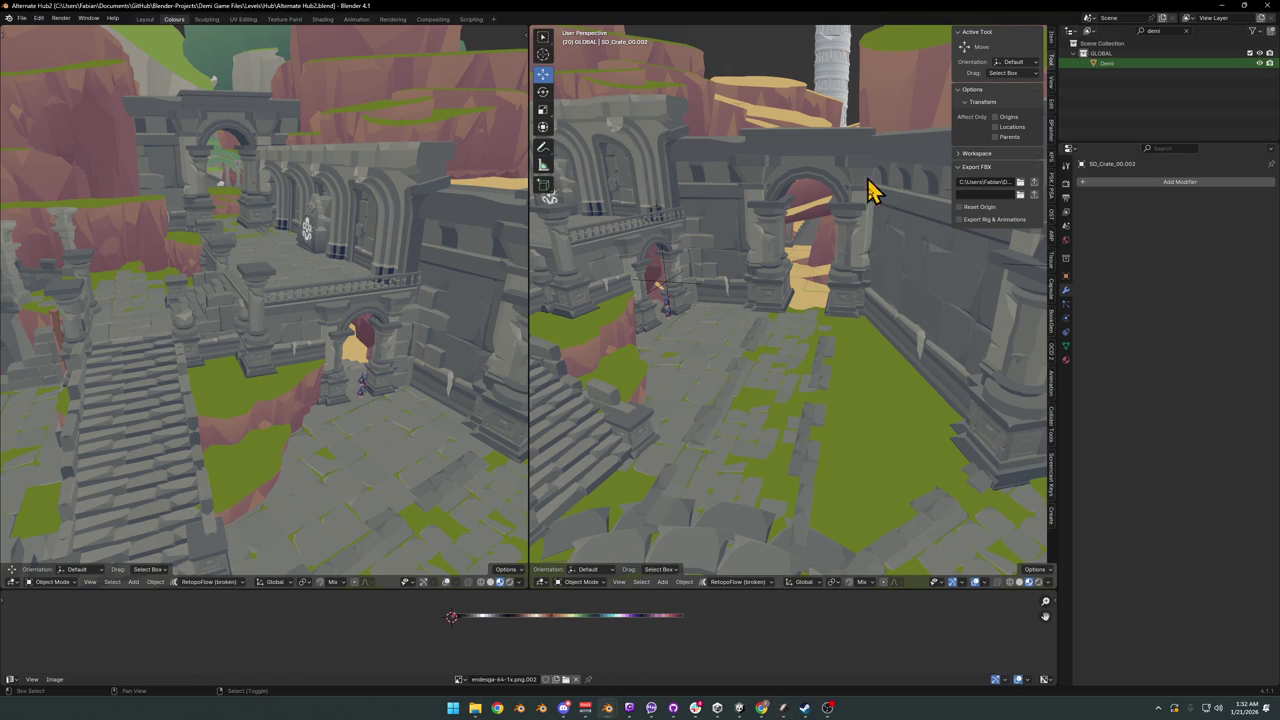
# - Walk through the arch to inspect the bare wall beside it up close
pyautogui.hotkey('shift', '`')
pyautogui.press('w')
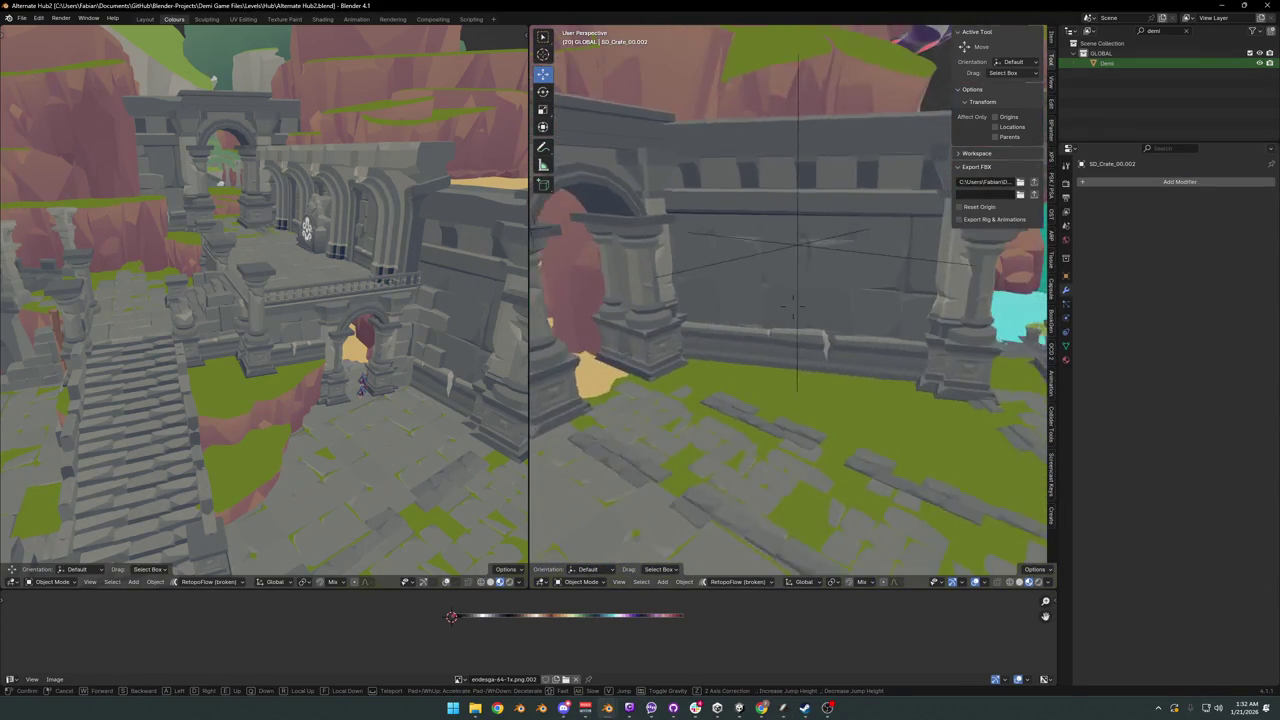
pyautogui.click(888, 252)
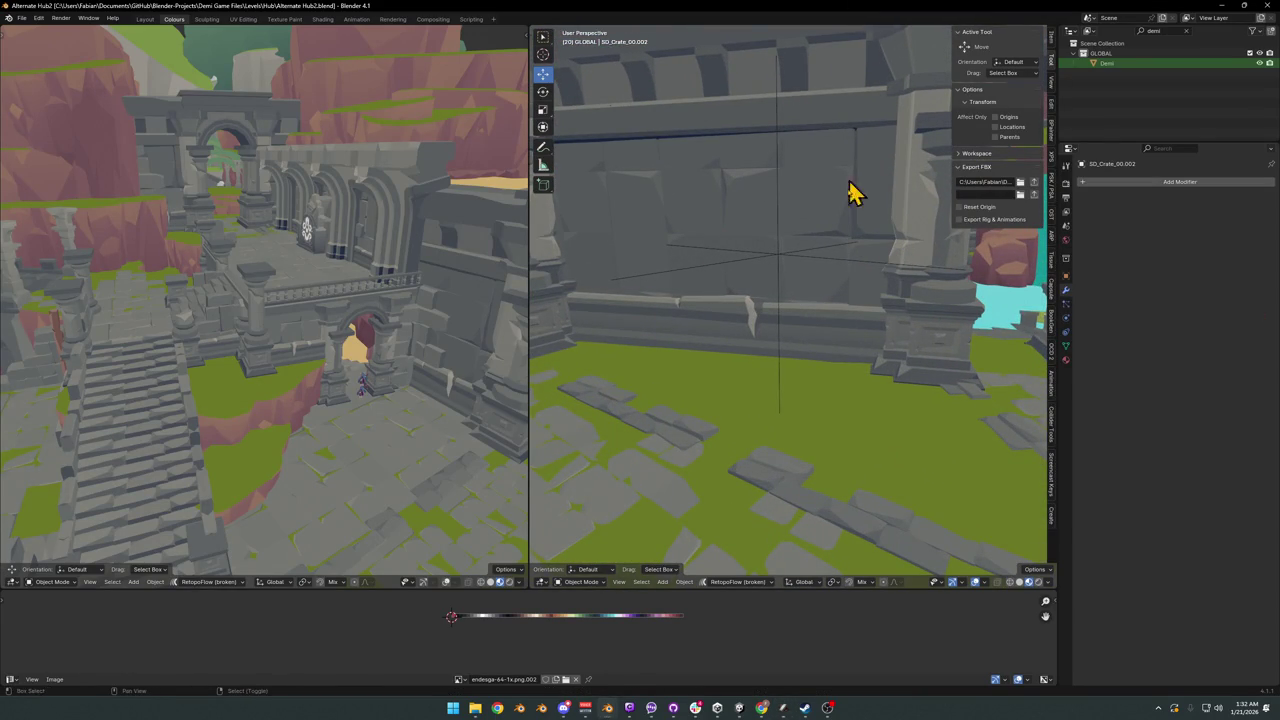
pyautogui.hotkey('shift', '`')
pyautogui.press('w')
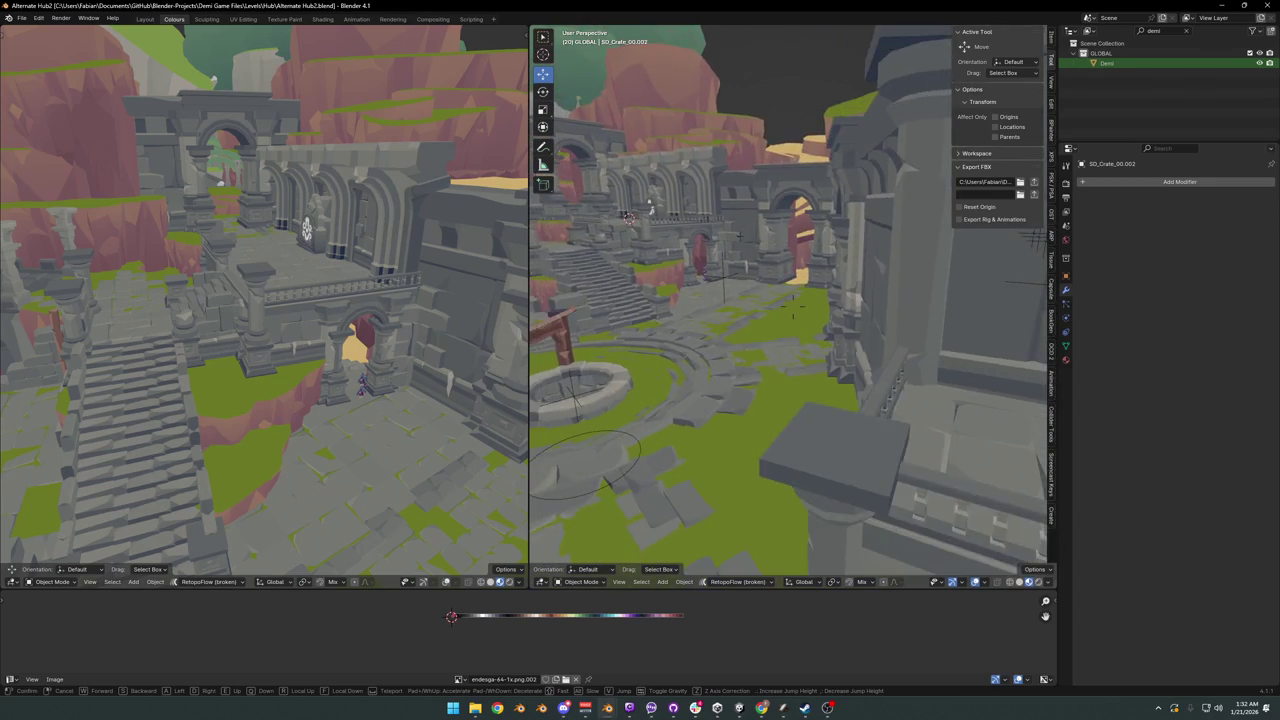
pyautogui.click(848, 212)
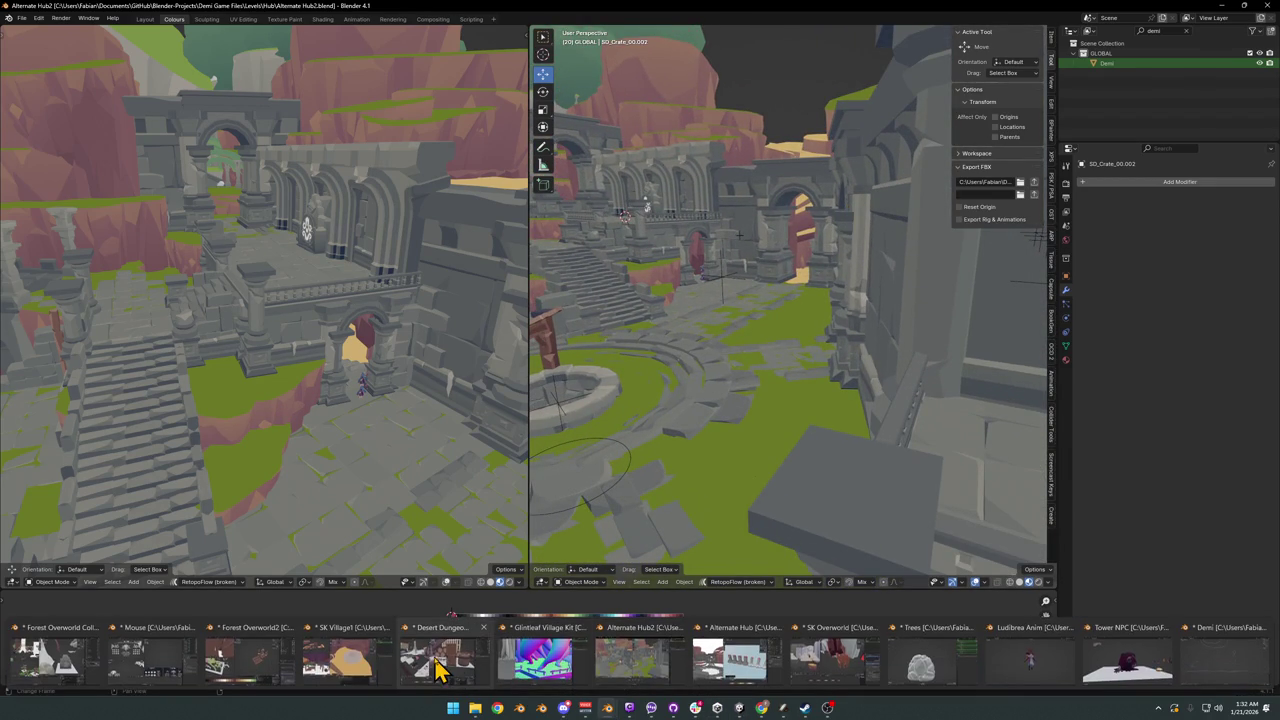
pyautogui.moveTo(607, 708)
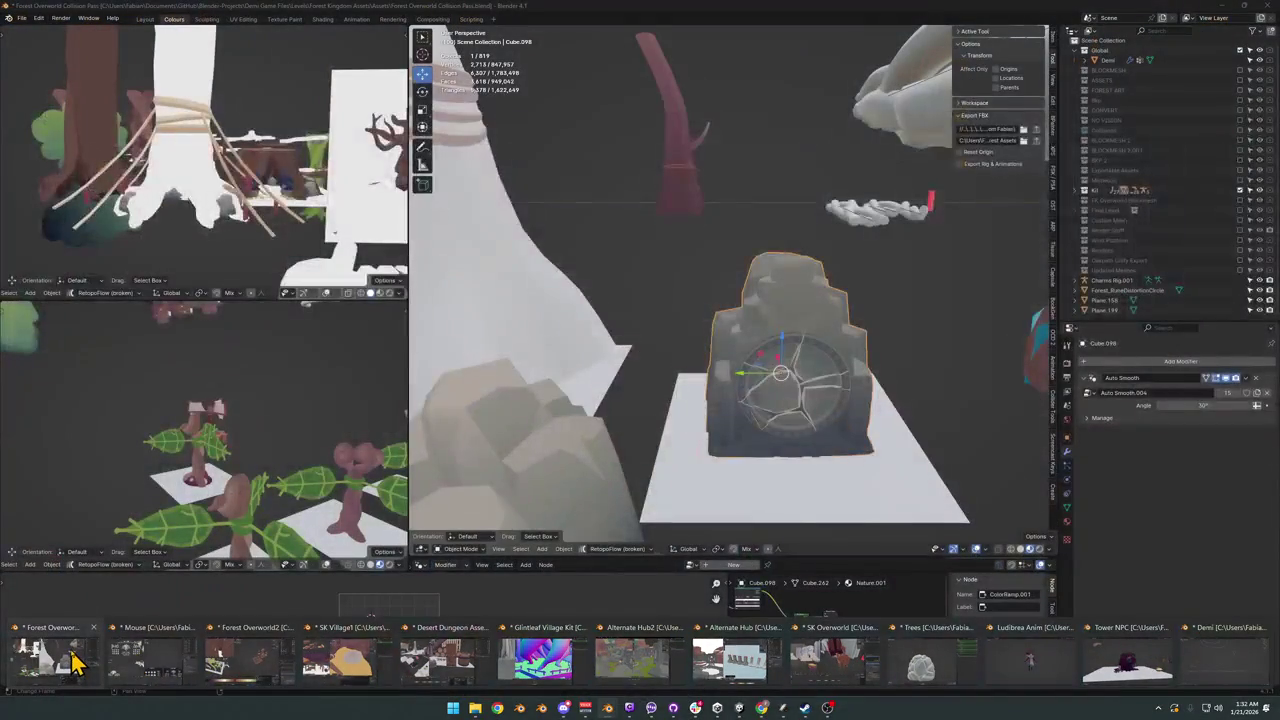
# - Switch to the forest collision-pass window and fly past the rock to the wooden plank platforms
pyautogui.click(78, 660)
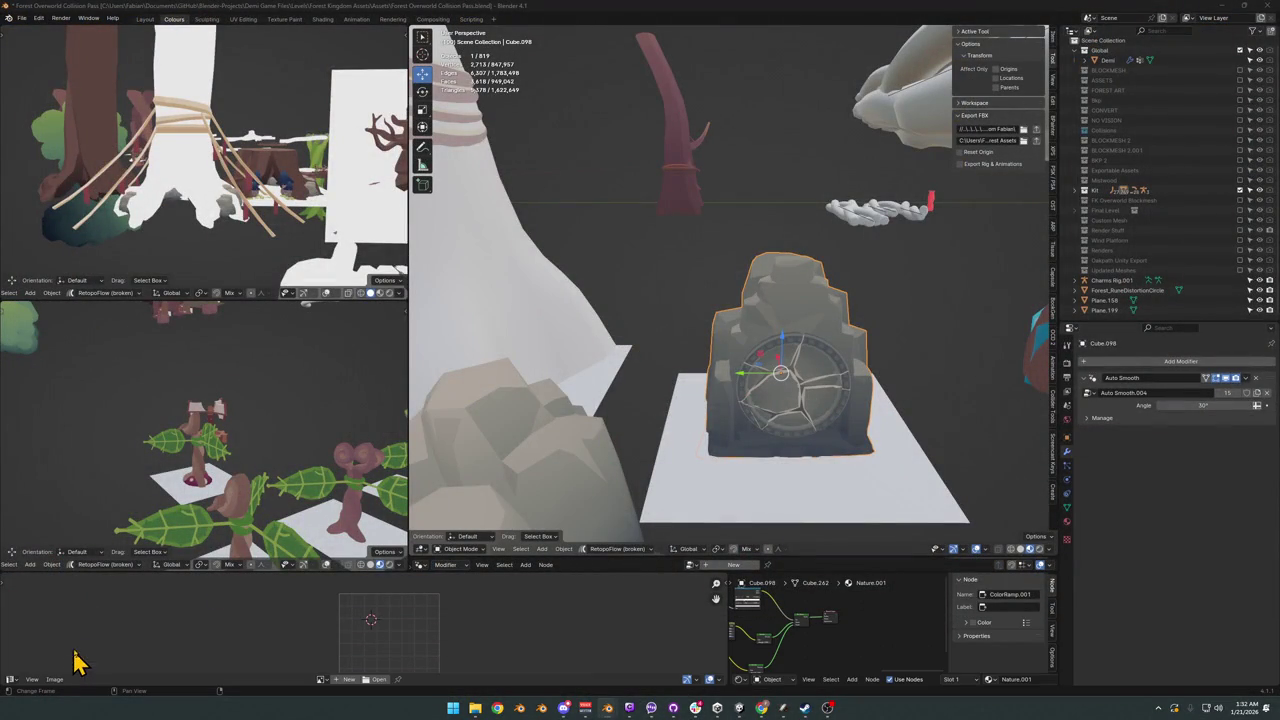
pyautogui.hotkey('shift', '`')
pyautogui.press('w')
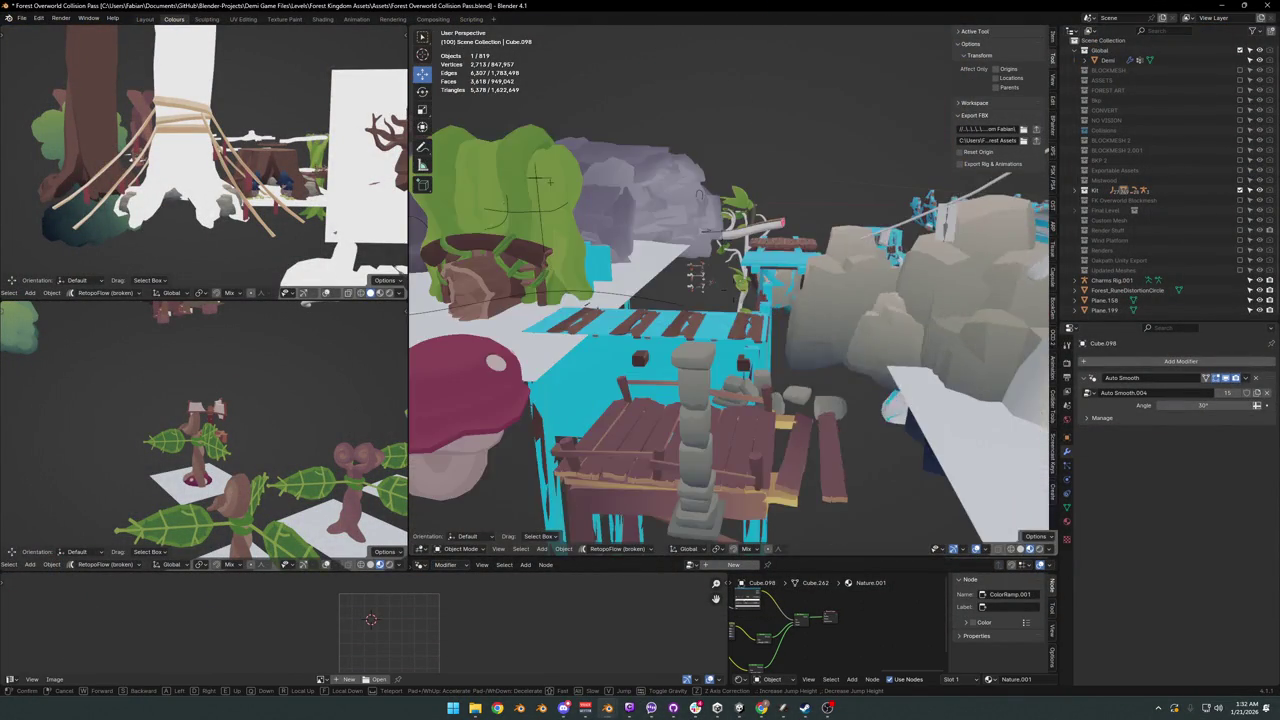
pyautogui.press('w')
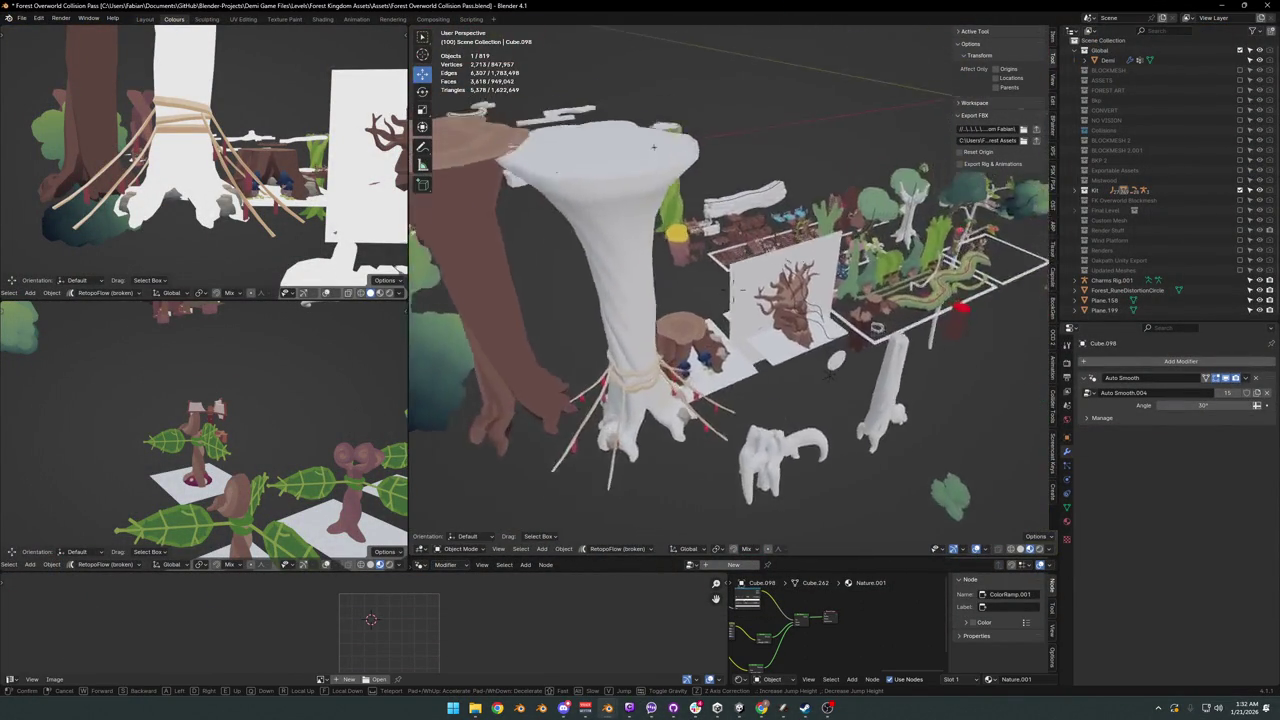
pyautogui.press('w')
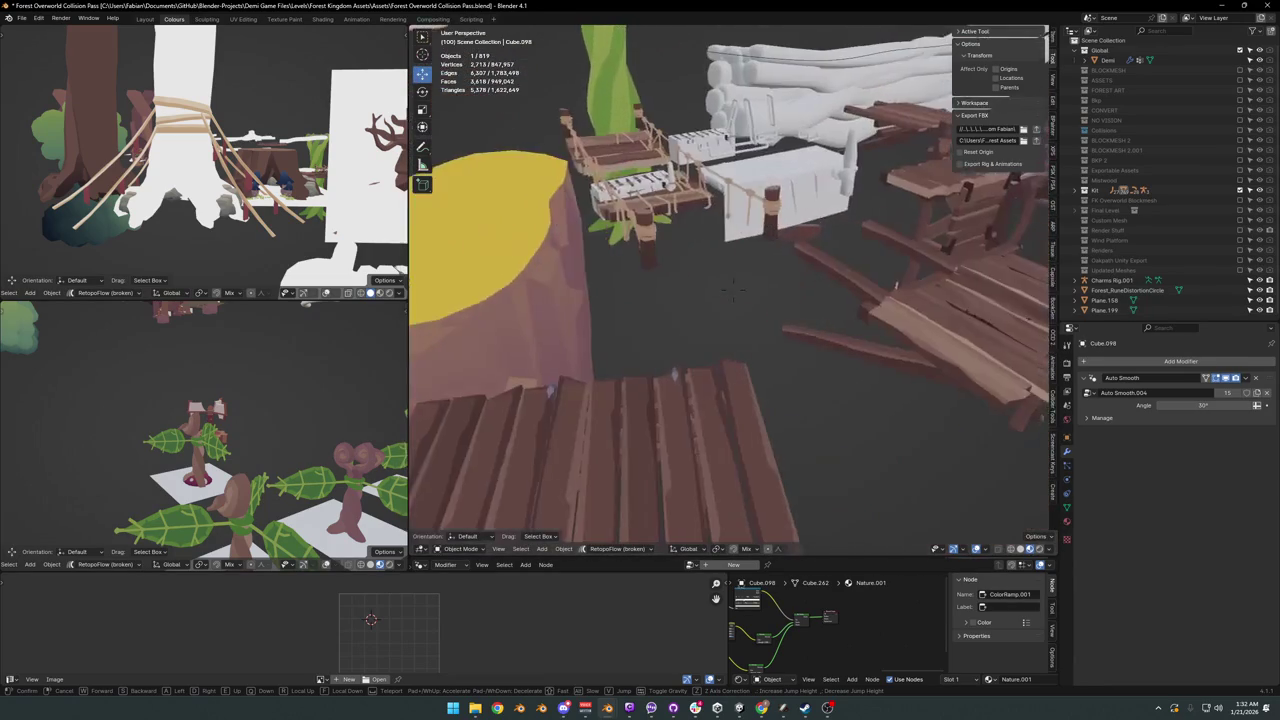
pyautogui.press('w')
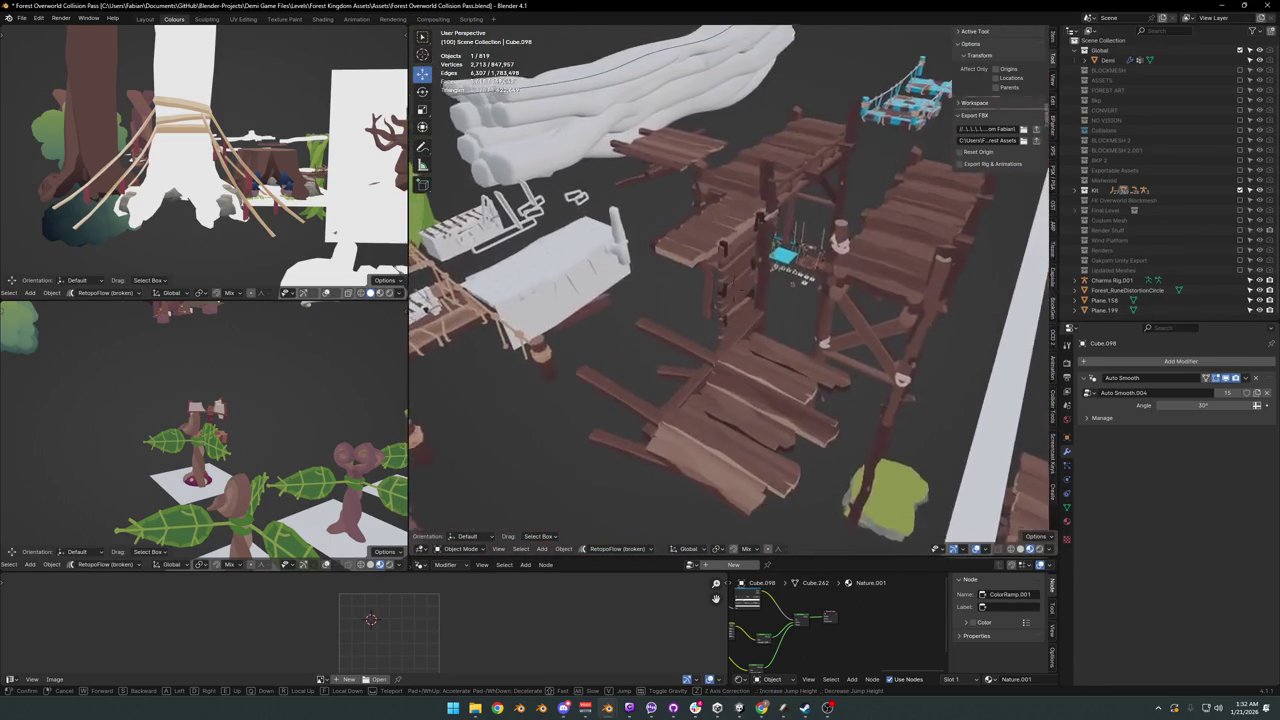
pyautogui.click(697, 255)
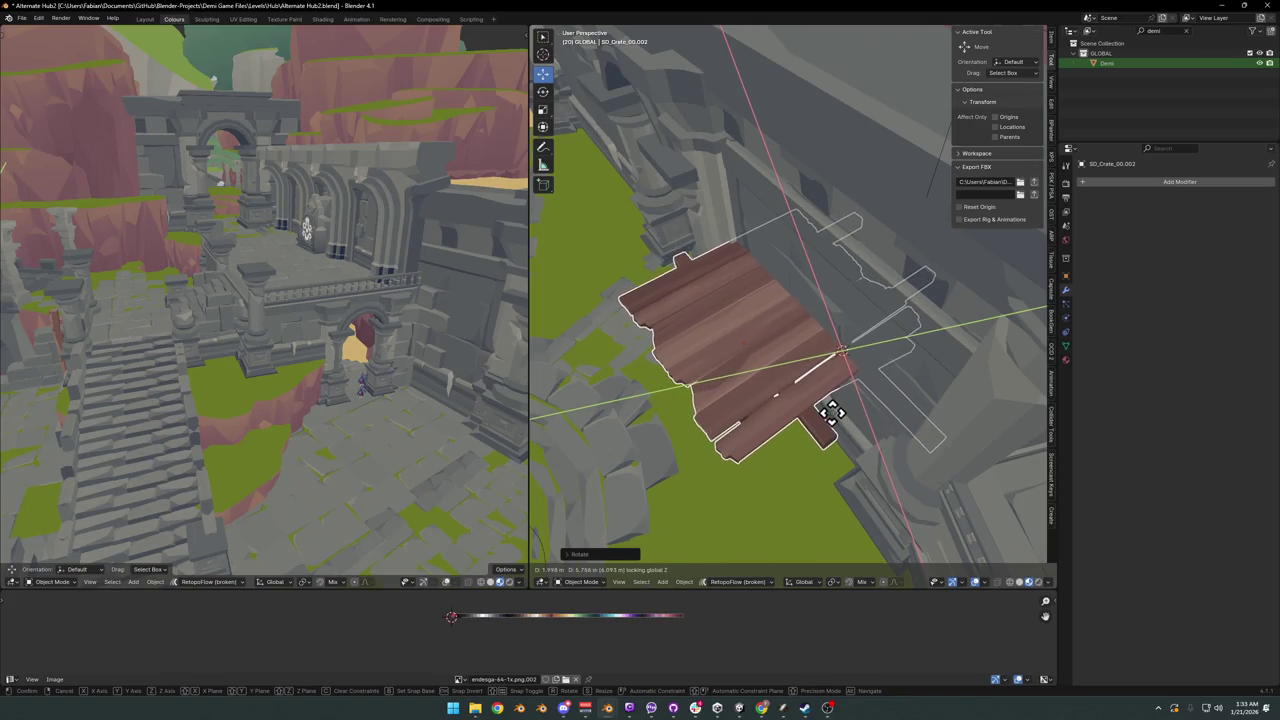
# - Finish placing the plank piece, rescale it, and shift it horizontally to a new position
pyautogui.click(830, 413)
pyautogui.moveTo(857, 414)
pyautogui.mouseDown(button='middle')
pyautogui.moveTo(920, 380)
pyautogui.moveTo(849, 403)
pyautogui.mouseUp(button='middle')
pyautogui.press('s')
pyautogui.click(900, 365)
pyautogui.press('g')
pyautogui.hotkey('shift', 'z')
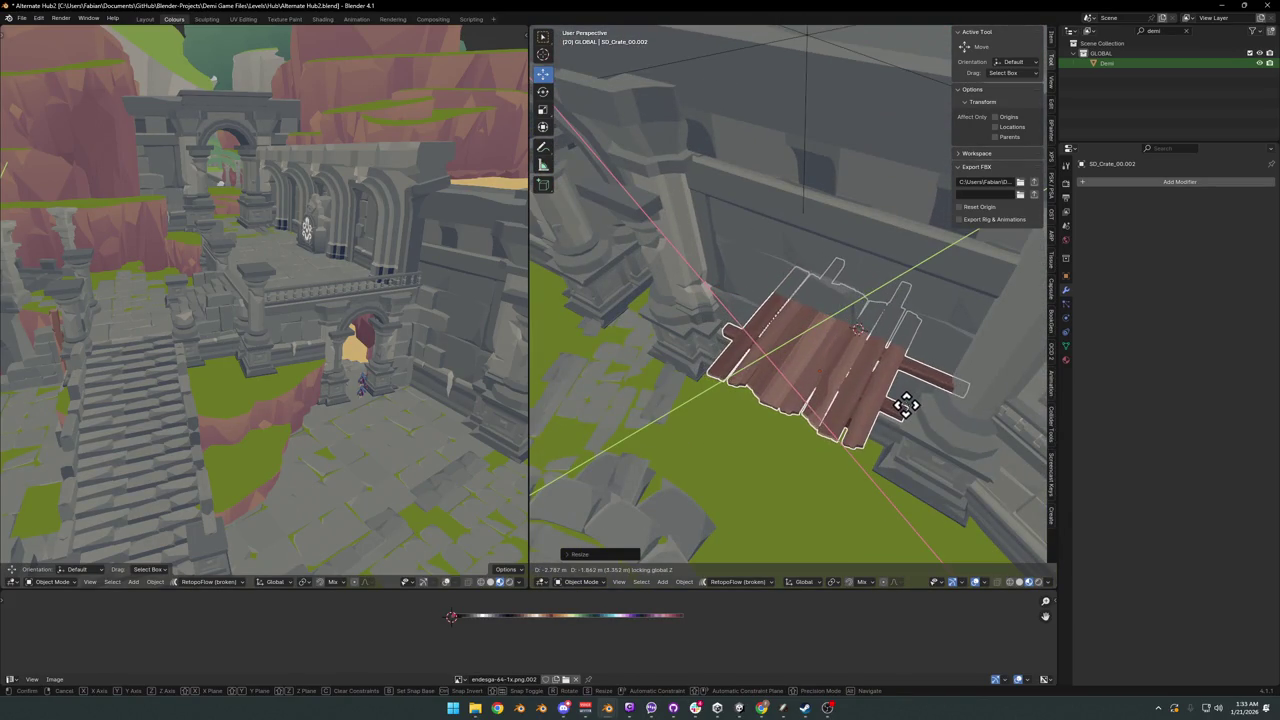
pyautogui.click(905, 400)
# - Select the wooden planks and slide them horizontally to rest against the wall
pyautogui.moveTo(914, 420)
pyautogui.mouseDown(button='middle')
pyautogui.moveTo(914, 400)
pyautogui.moveTo(814, 334)
pyautogui.moveTo(788, 325)
pyautogui.moveTo(777, 343)
pyautogui.moveTo(846, 363)
pyautogui.moveTo(876, 342)
pyautogui.mouseUp(button='middle')
pyautogui.scroll(4, 876, 342)
pyautogui.click(880, 355)
pyautogui.press('g')
pyautogui.hotkey('shift', 'z')
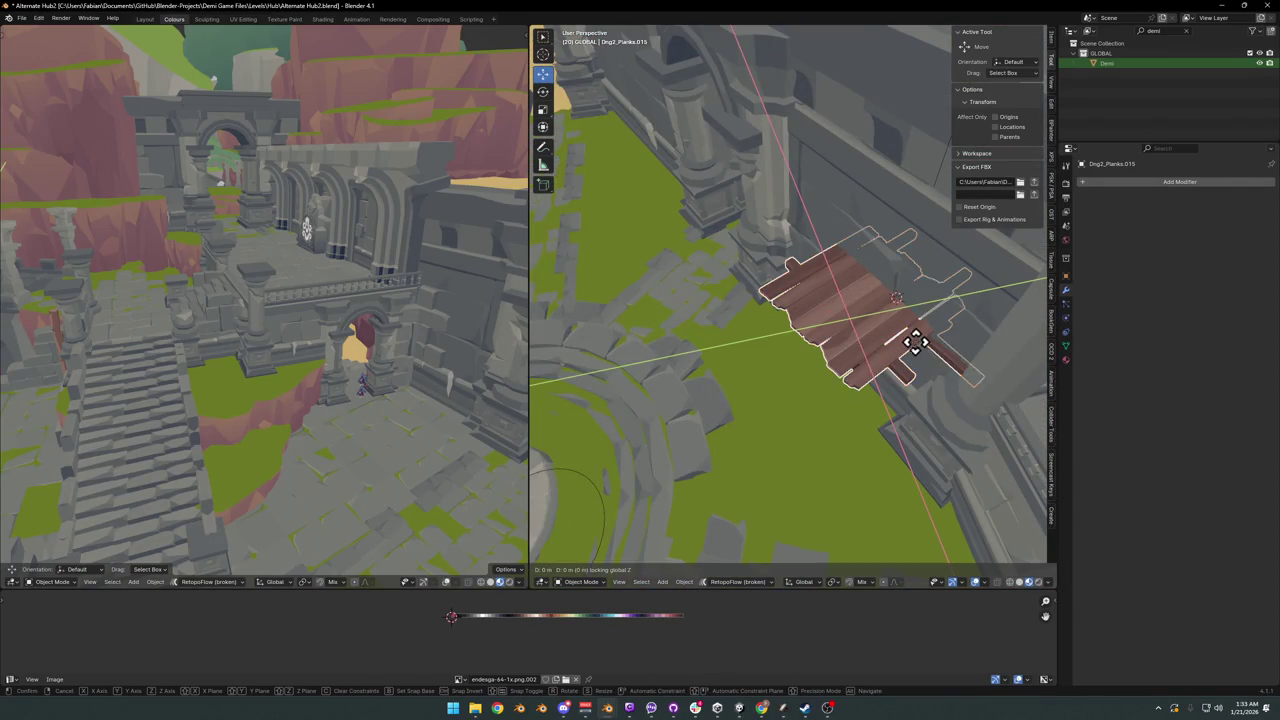
pyautogui.click(895, 343)
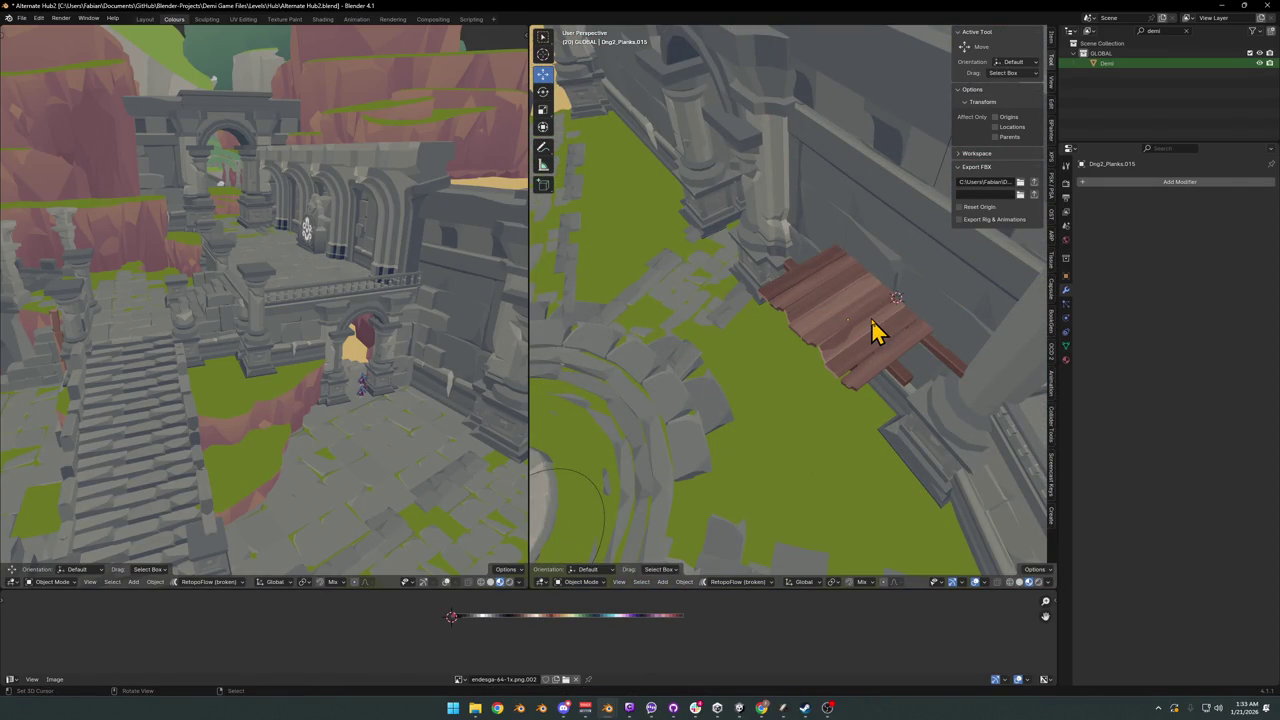
# - Duplicate the wooden planks, moving the copy only along the horizontal plane
pyautogui.scroll(4, 880, 331)
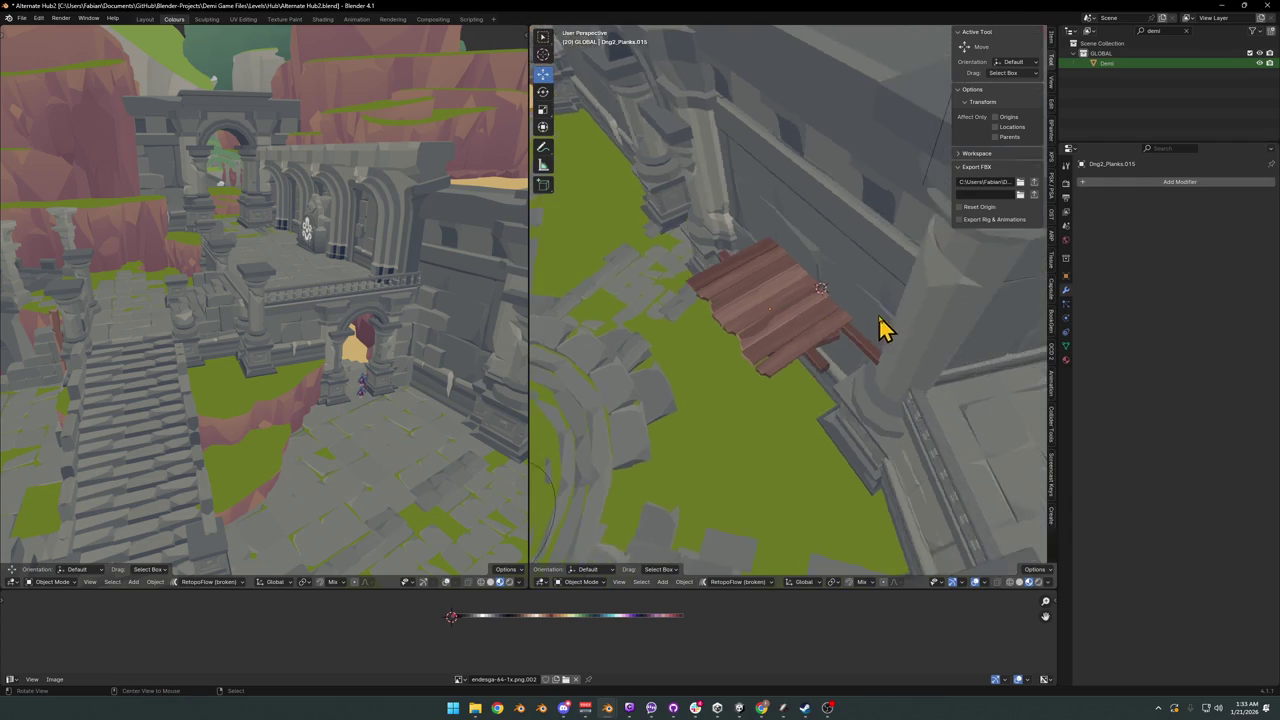
pyautogui.moveTo(883, 331)
pyautogui.mouseDown(button='middle')
pyautogui.moveTo(775, 325)
pyautogui.moveTo(877, 323)
pyautogui.moveTo(906, 300)
pyautogui.moveTo(794, 320)
pyautogui.mouseUp(button='middle')
pyautogui.hotkey('shift', 'd')
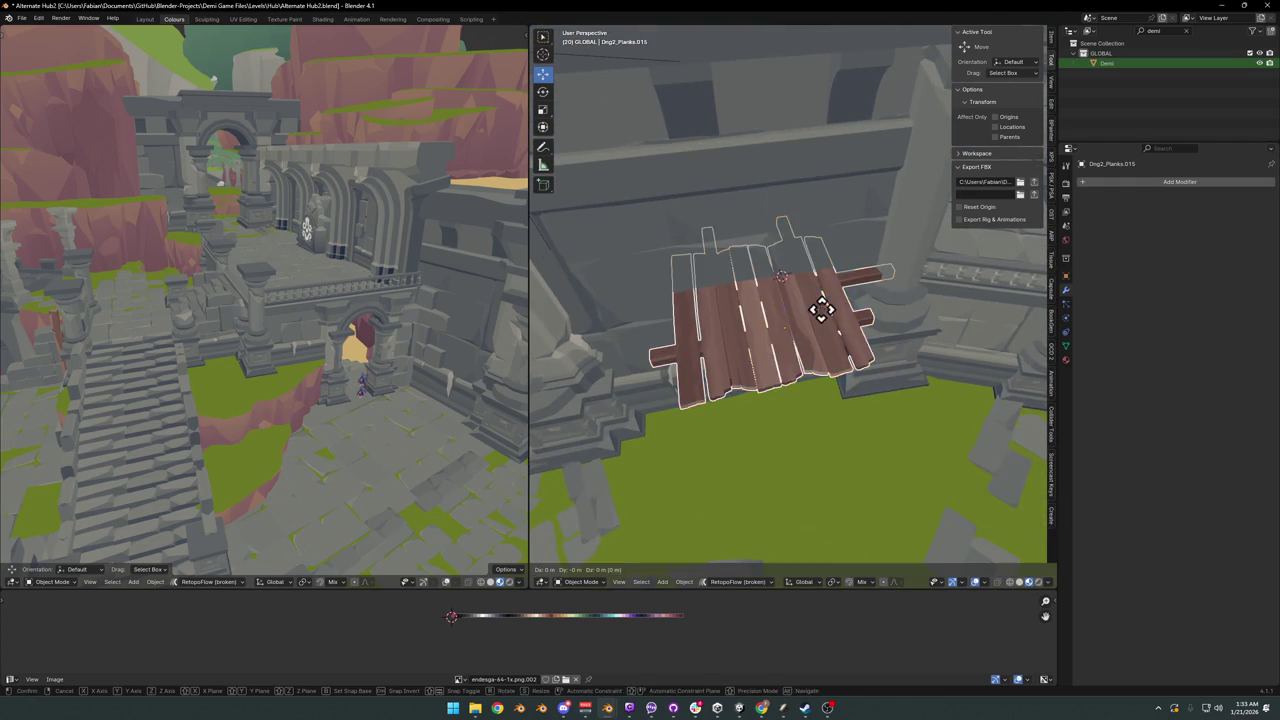
pyautogui.press('z')
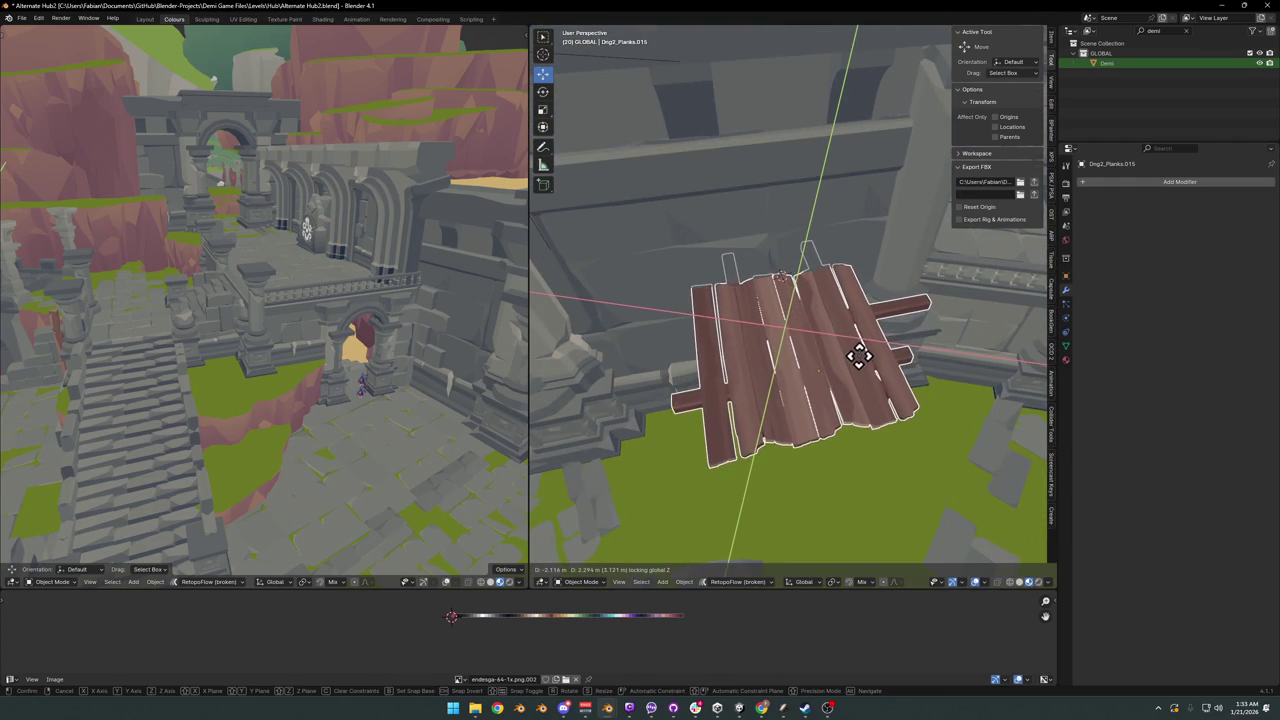
pyautogui.click(888, 374)
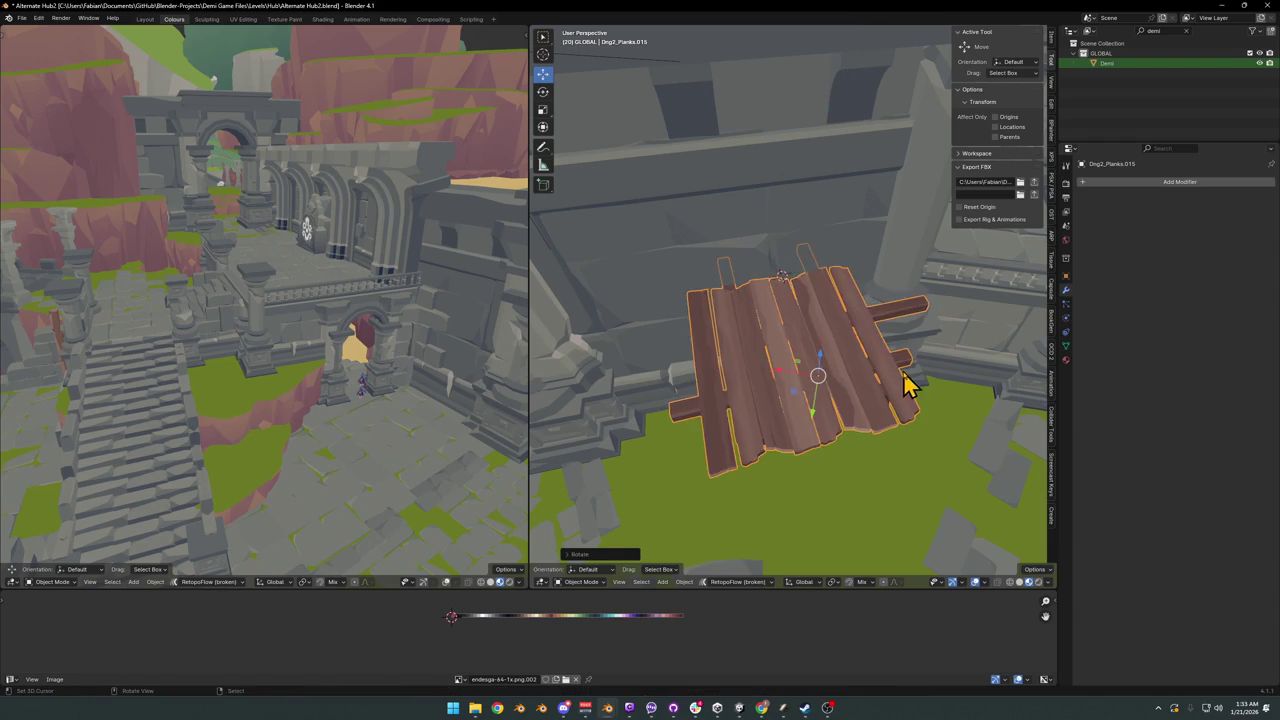
pyautogui.moveTo(908, 380)
pyautogui.mouseDown(button='middle')
pyautogui.moveTo(770, 302)
pyautogui.moveTo(814, 314)
pyautogui.moveTo(837, 366)
pyautogui.moveTo(880, 334)
pyautogui.moveTo(750, 310)
pyautogui.moveTo(791, 314)
pyautogui.moveTo(766, 300)
pyautogui.moveTo(790, 343)
pyautogui.mouseUp(button='middle')
# - Rotate Dng2_Planks.015 around Z and set it beside the well and stone balustrade
pyautogui.press('r')
pyautogui.press('z')
pyautogui.click(860, 338)
pyautogui.press('g')
pyautogui.hotkey('shift', 'z')
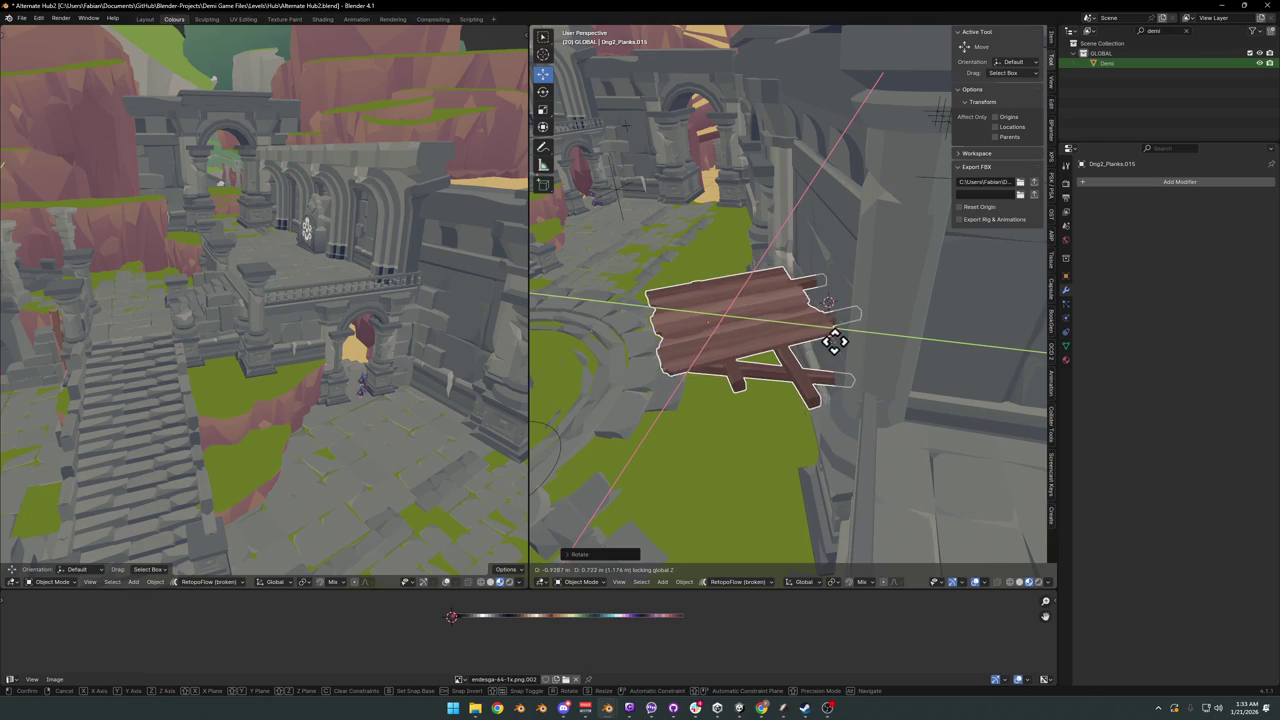
pyautogui.click(845, 360)
pyautogui.moveTo(846, 371)
pyautogui.mouseDown(button='middle')
pyautogui.moveTo(808, 363)
pyautogui.moveTo(818, 335)
pyautogui.moveTo(806, 320)
pyautogui.moveTo(794, 337)
pyautogui.moveTo(851, 329)
pyautogui.mouseUp(button='middle')
pyautogui.hotkey('shift', '`')
pyautogui.press('w')
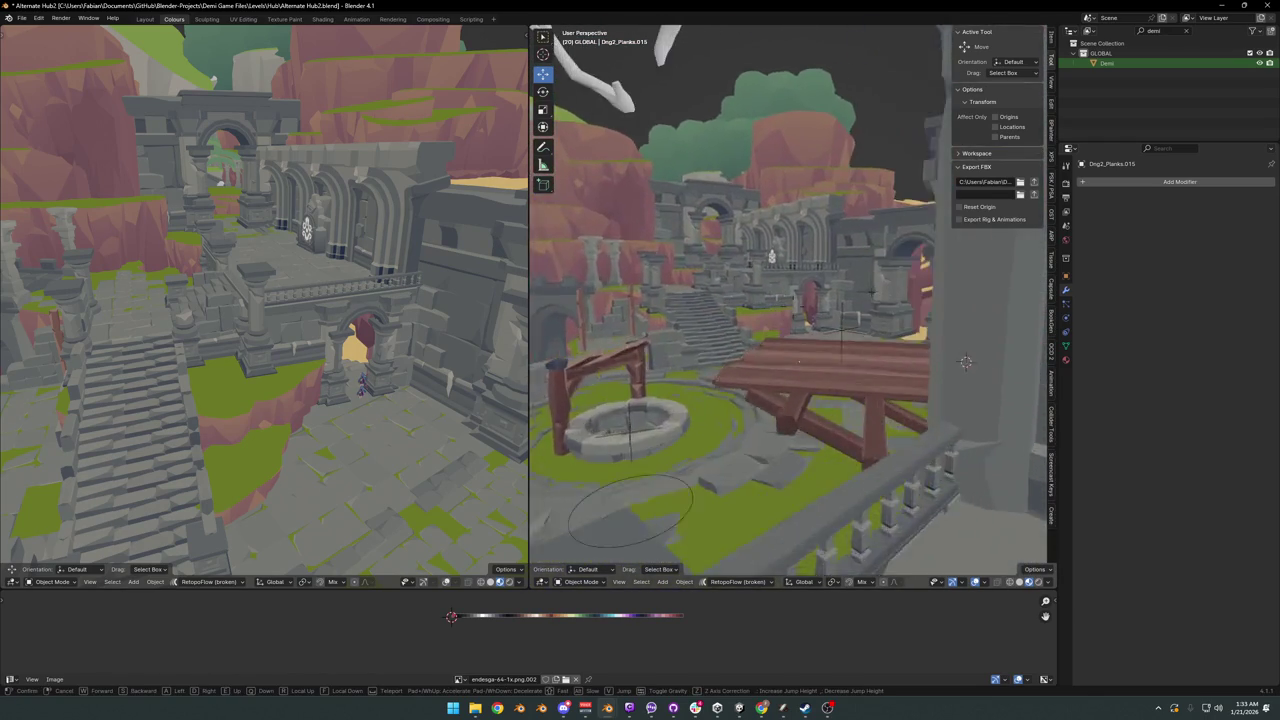
pyautogui.press('s')
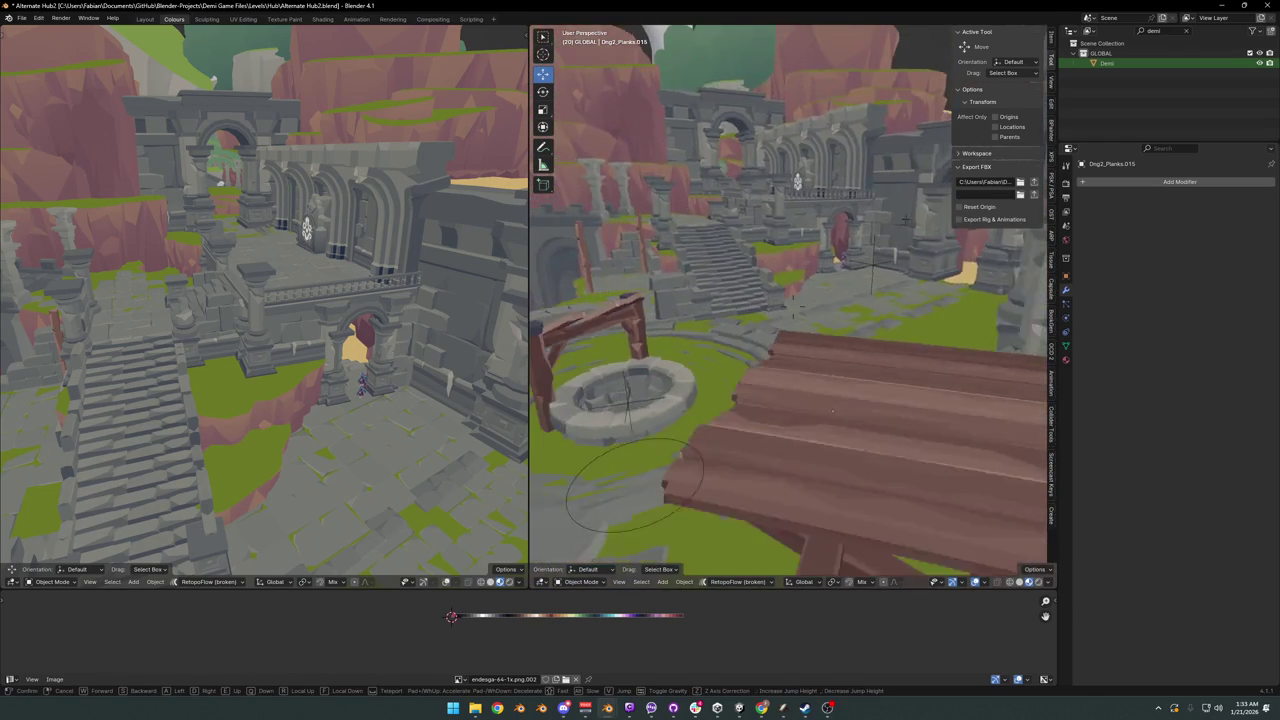
pyautogui.press('w')
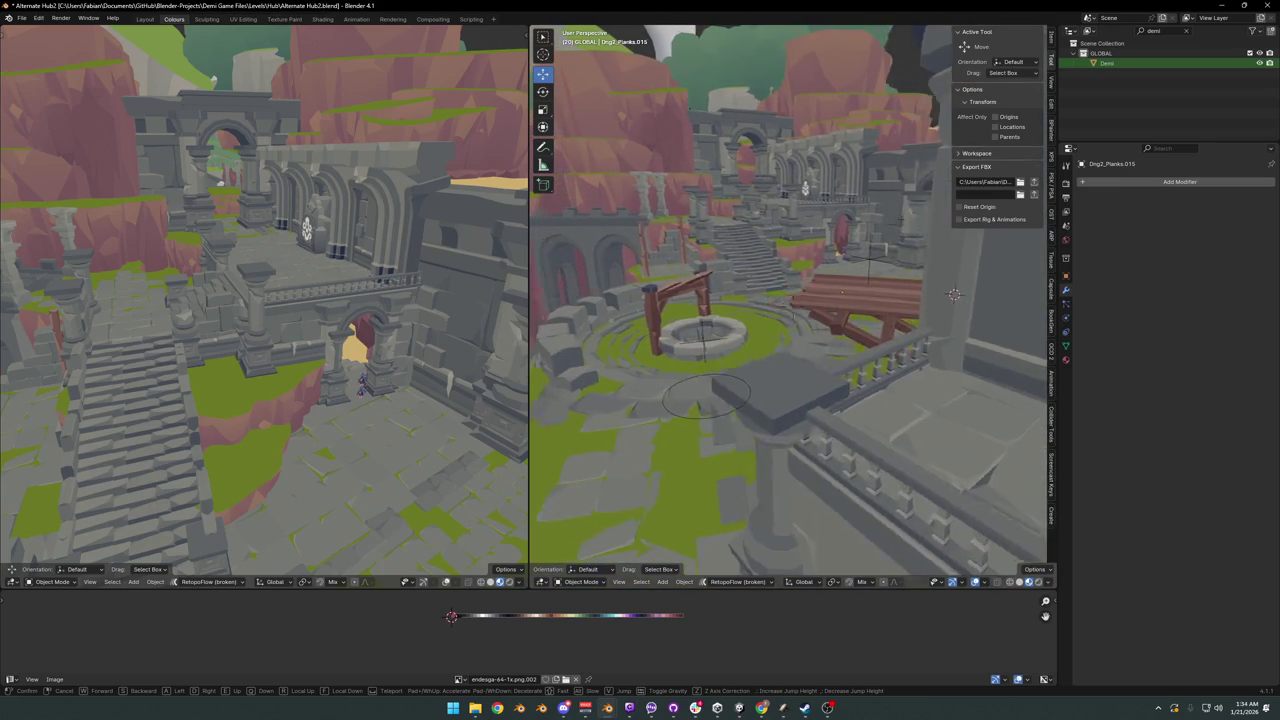
pyautogui.press('s')
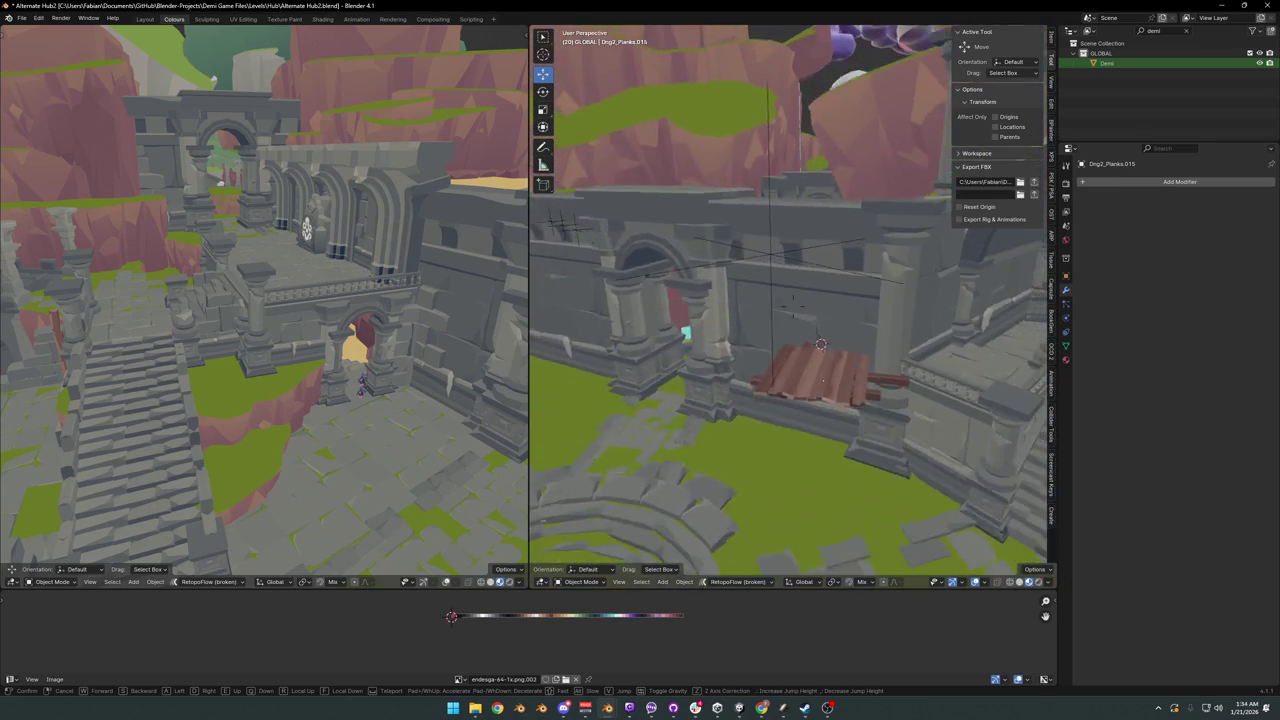
pyautogui.press('s')
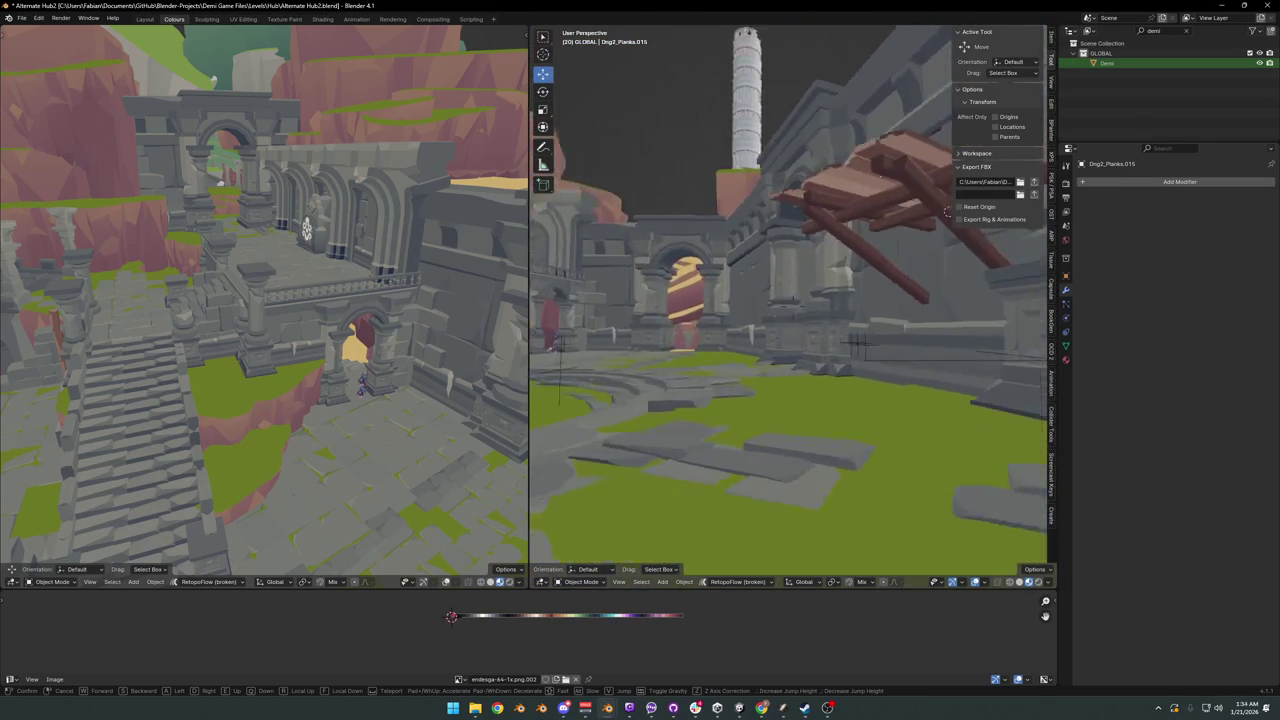
pyautogui.press('w')
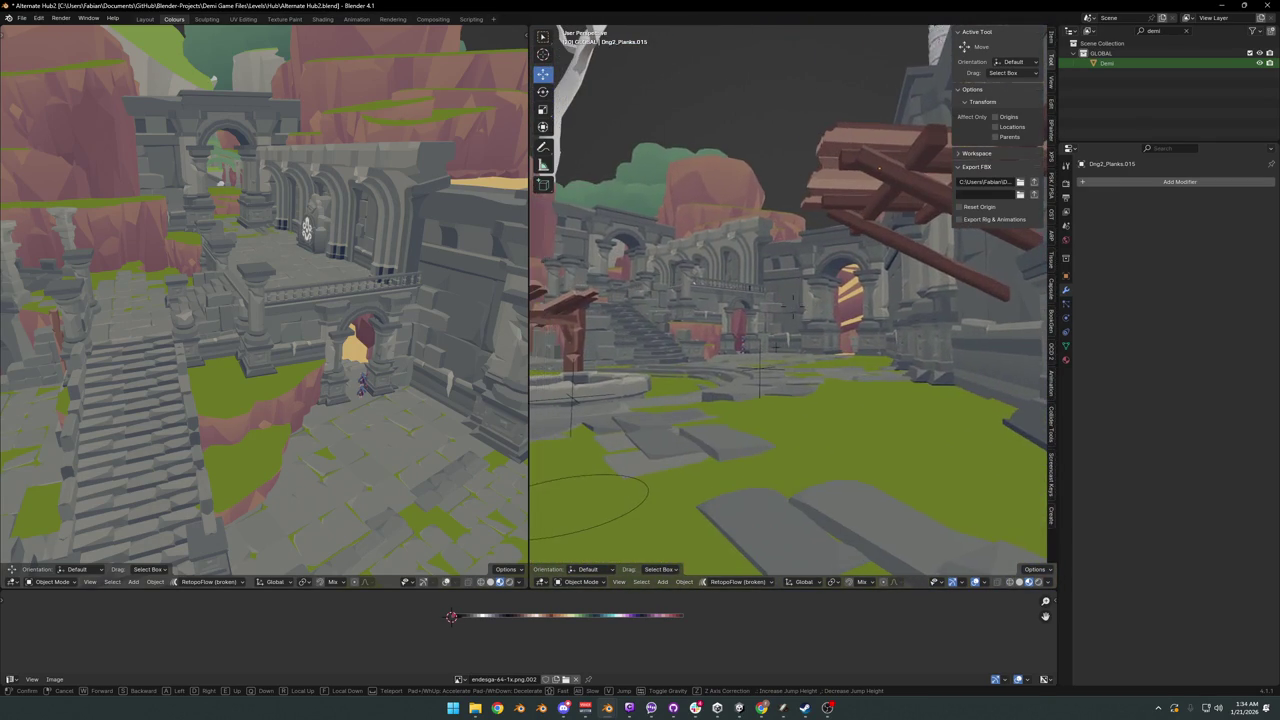
pyautogui.press('w')
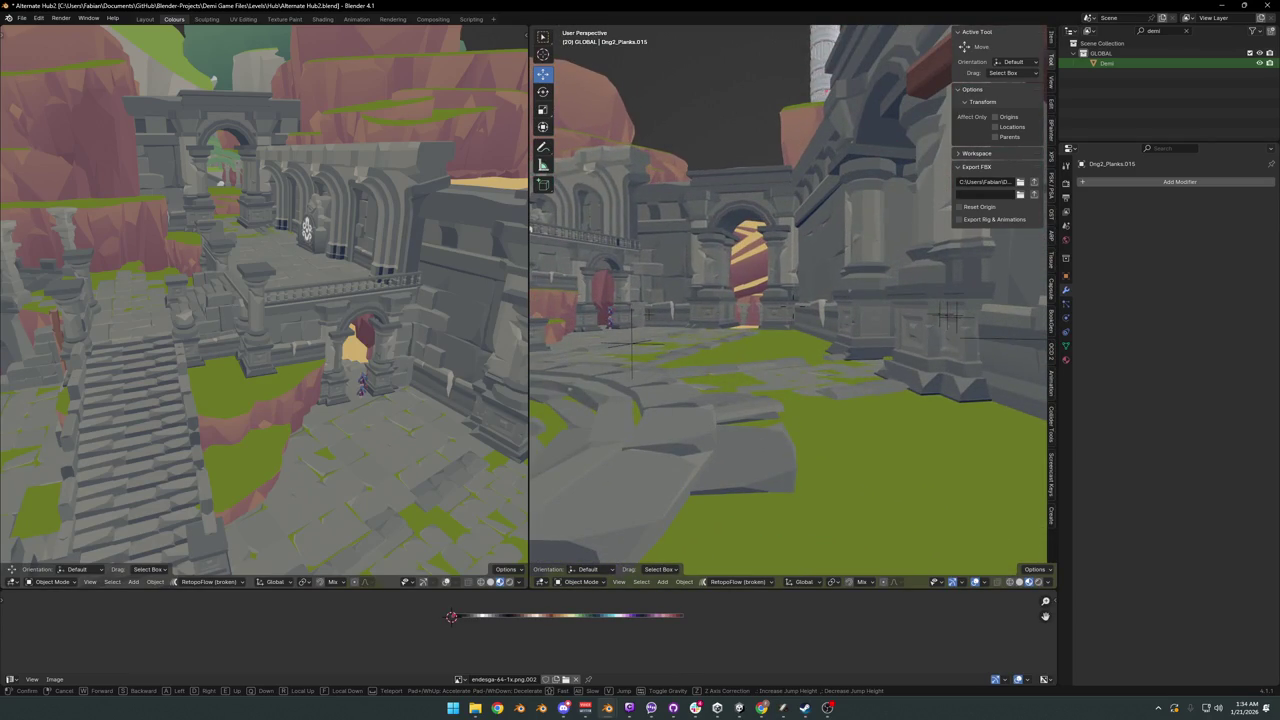
pyautogui.press('w')
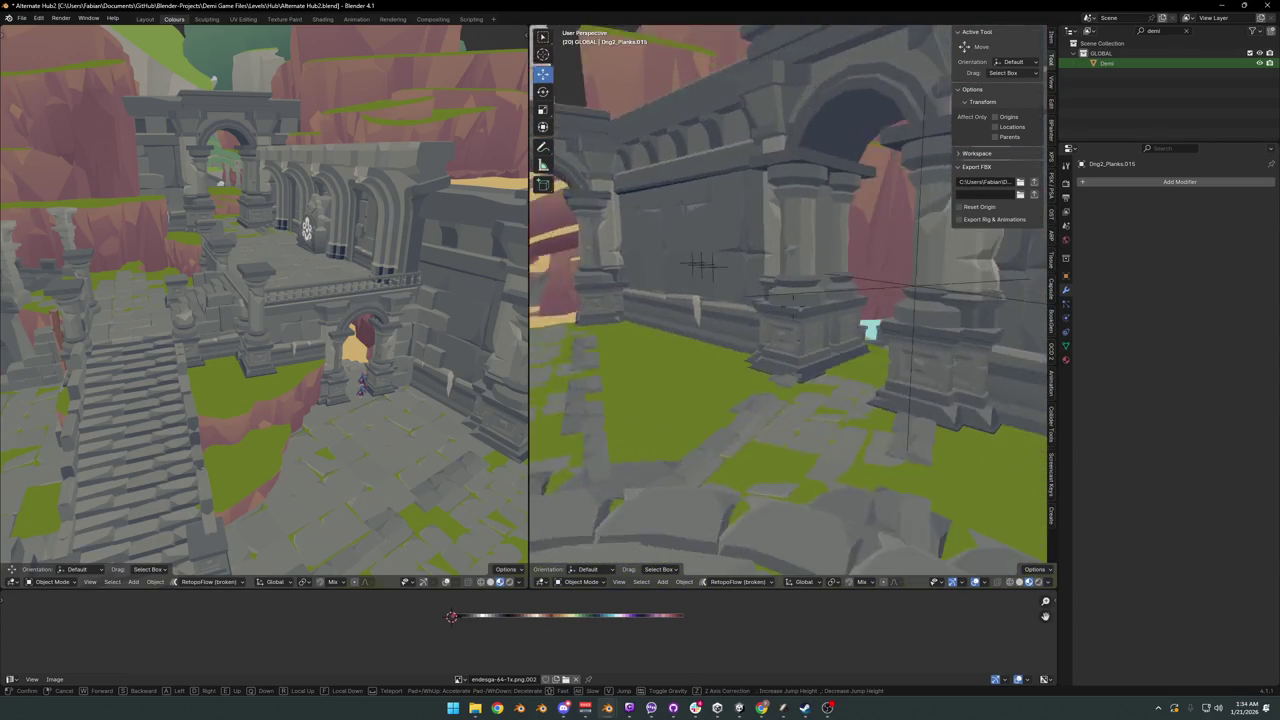
pyautogui.press('w')
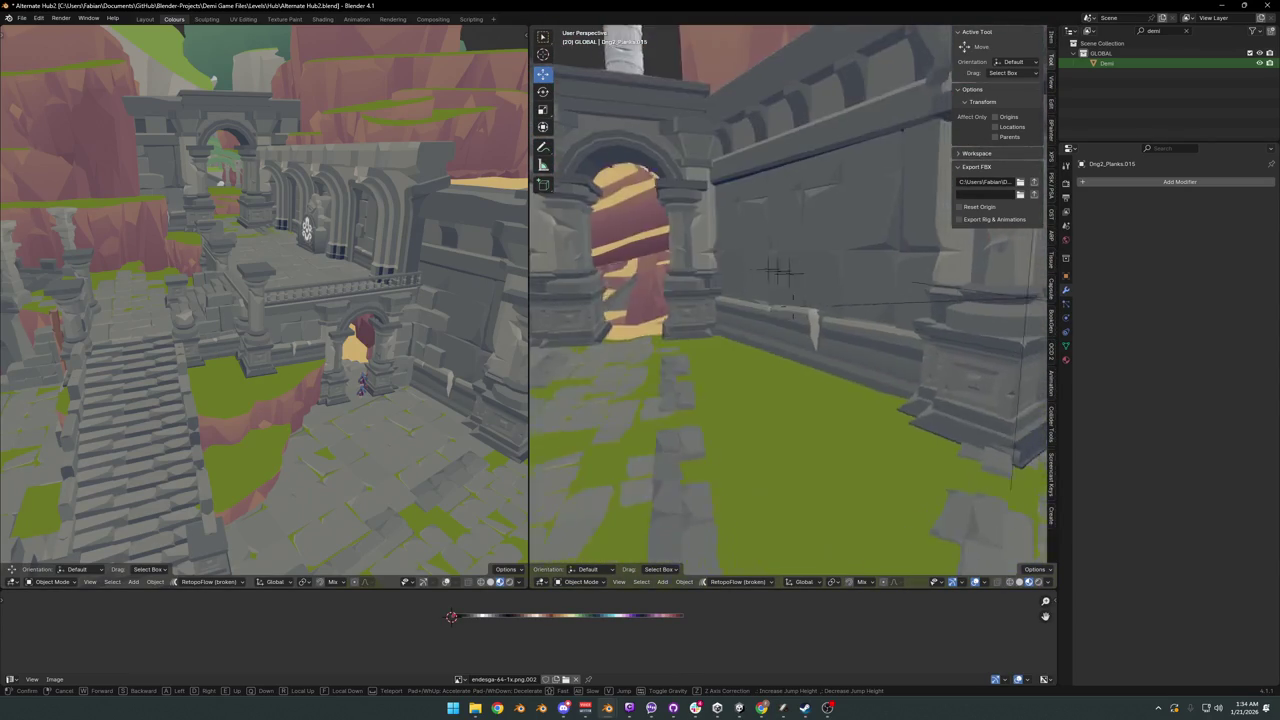
pyautogui.press('s')
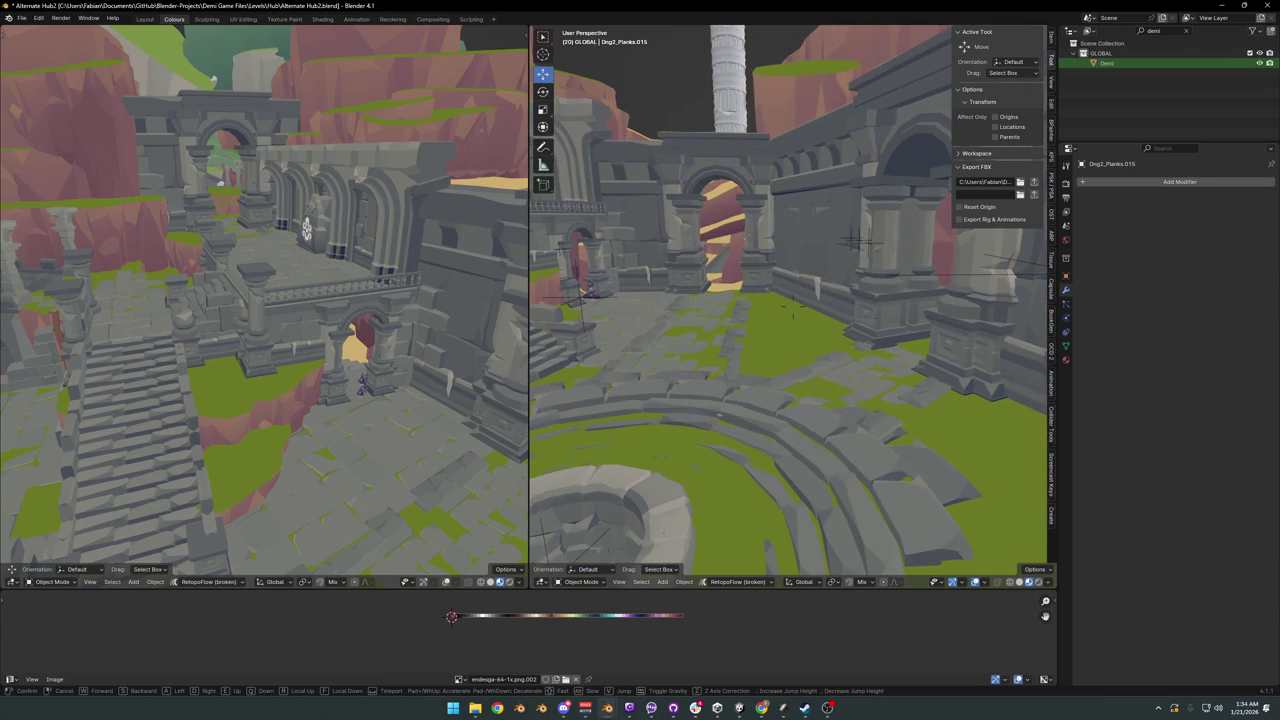
pyautogui.click(876, 320)
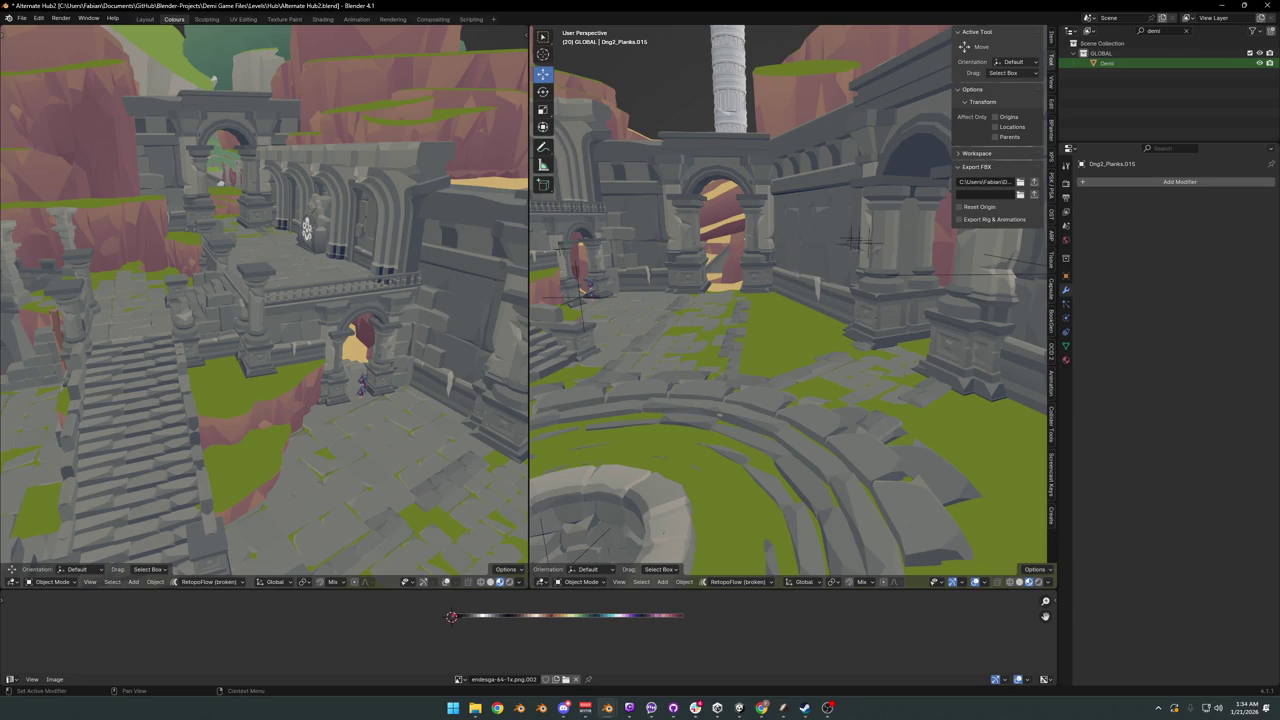
pyautogui.hotkey('alt', 'Tab')
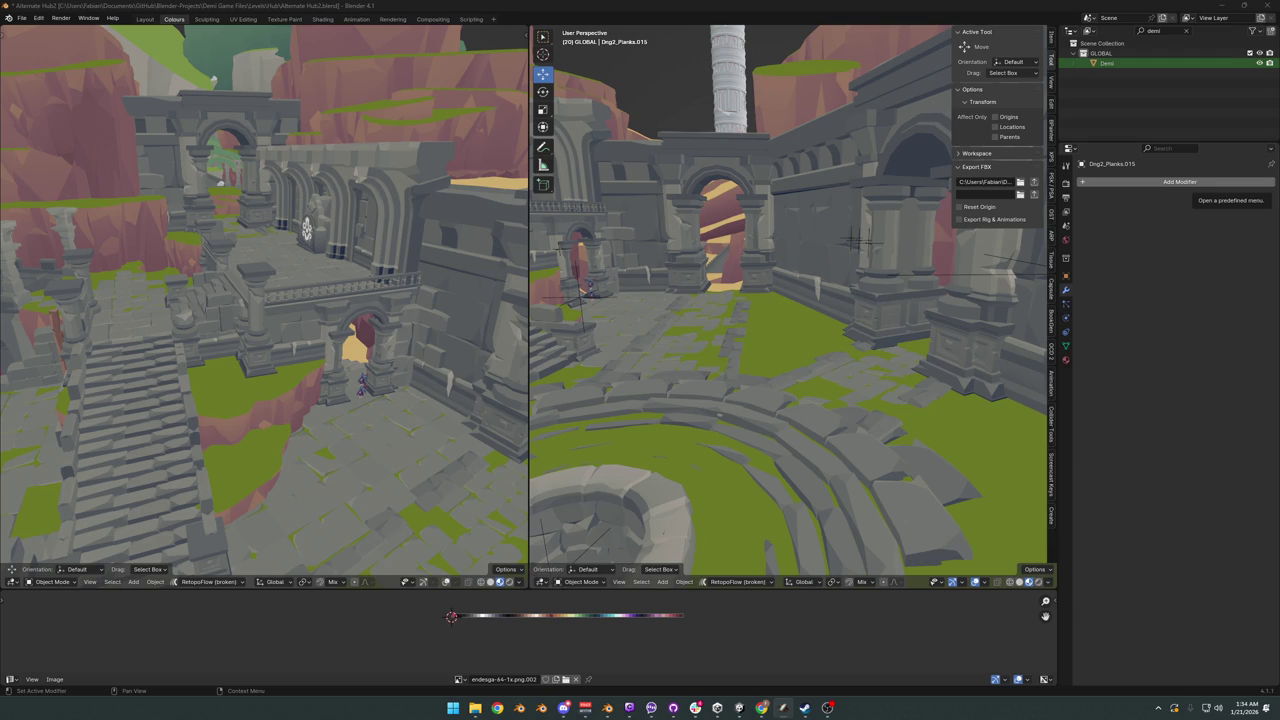
pyautogui.hotkey('shift', '`')
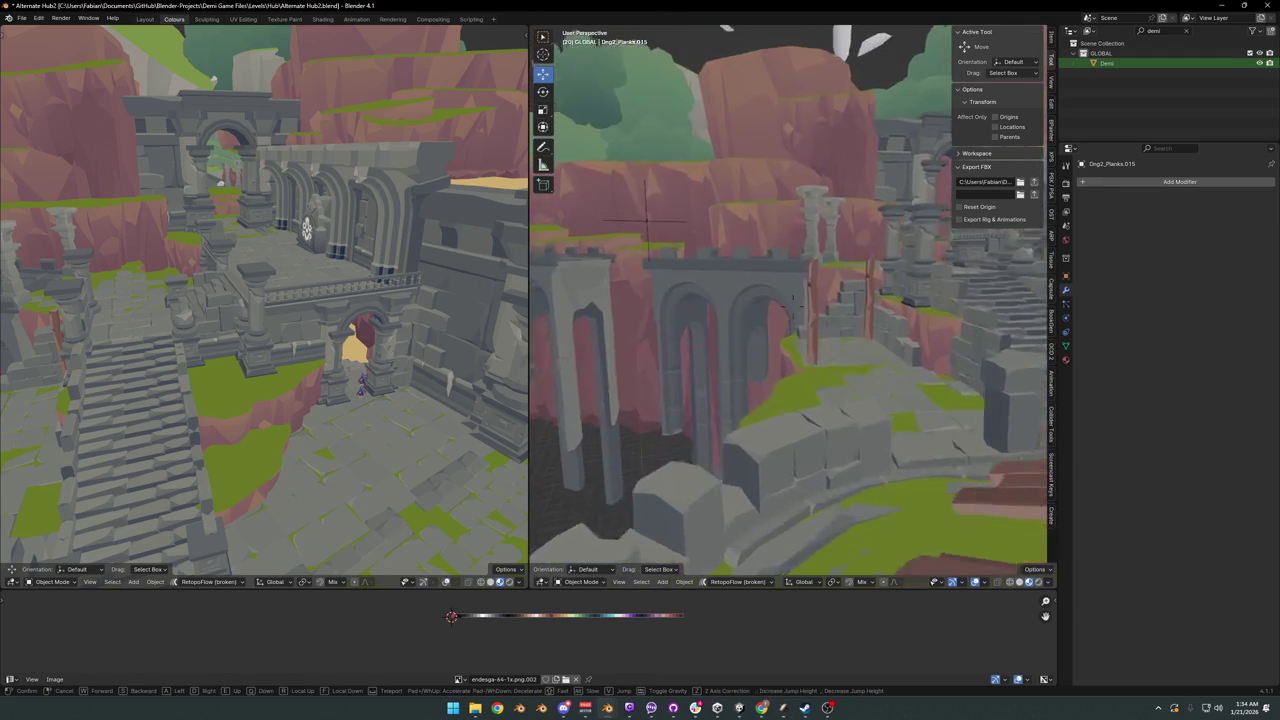
pyautogui.press('w')
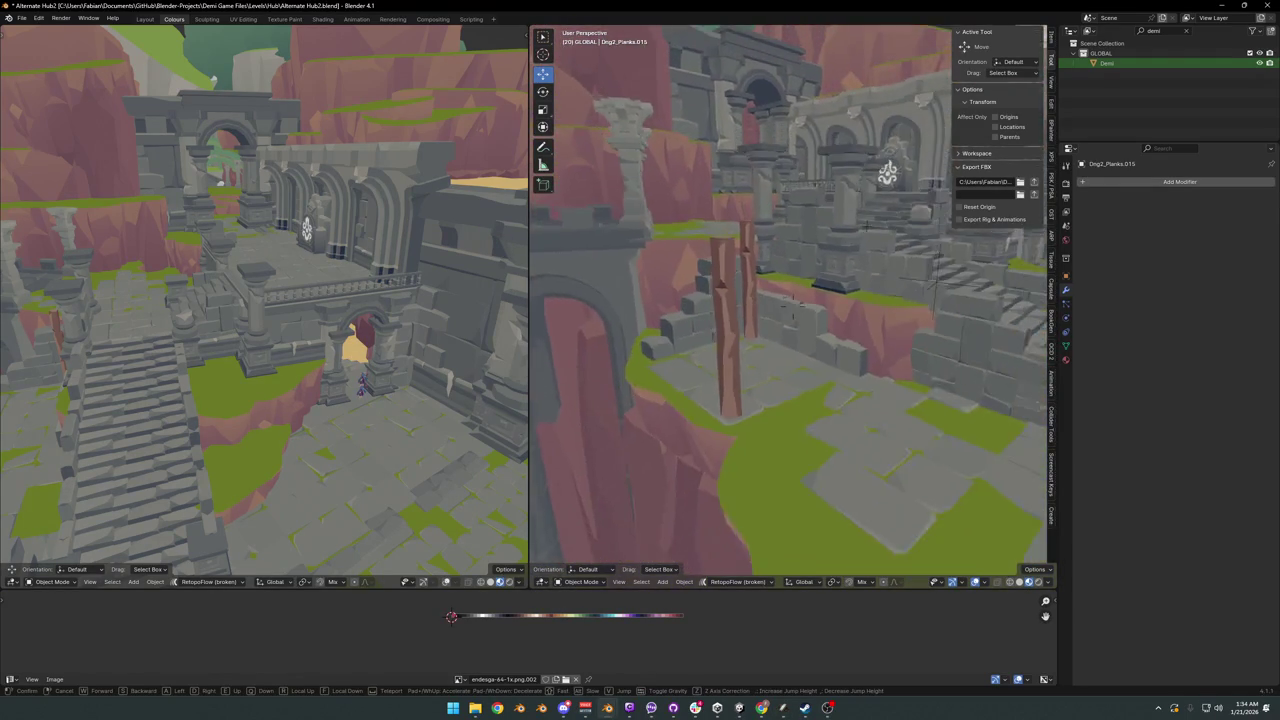
pyautogui.press('s')
pyautogui.click(812, 310)
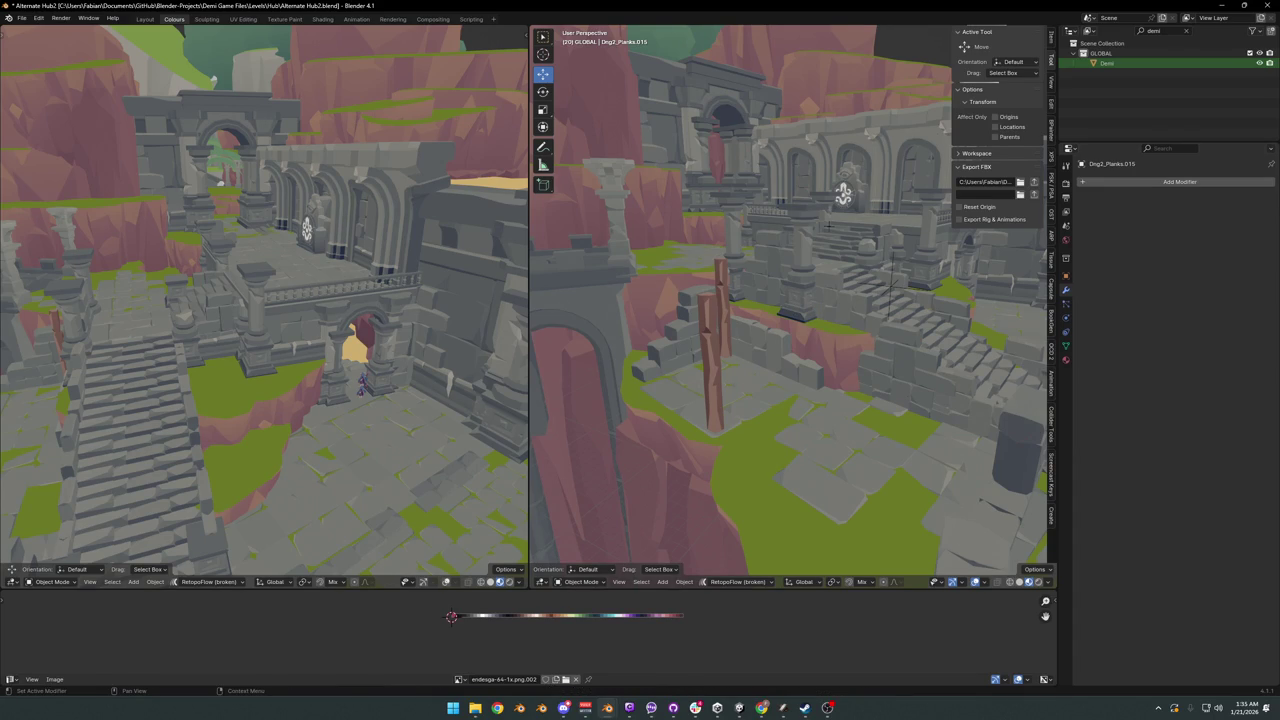
pyautogui.hotkey('shift', '`')
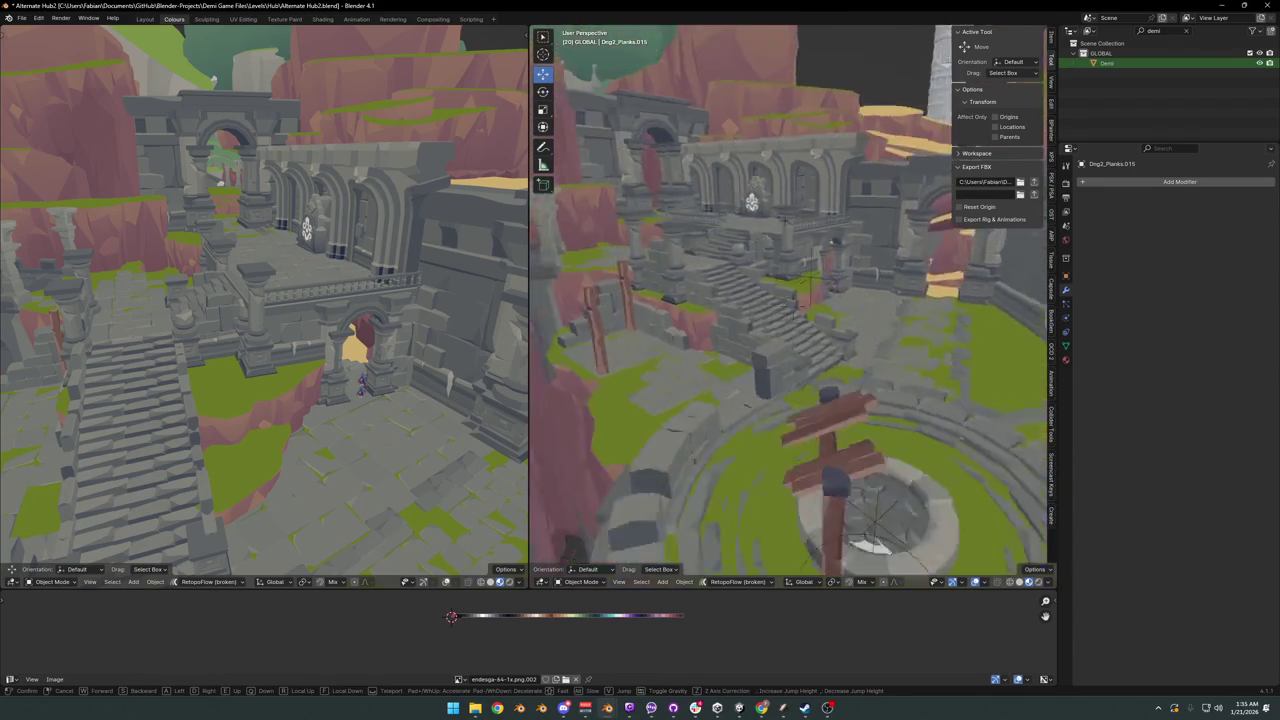
pyautogui.press('w')
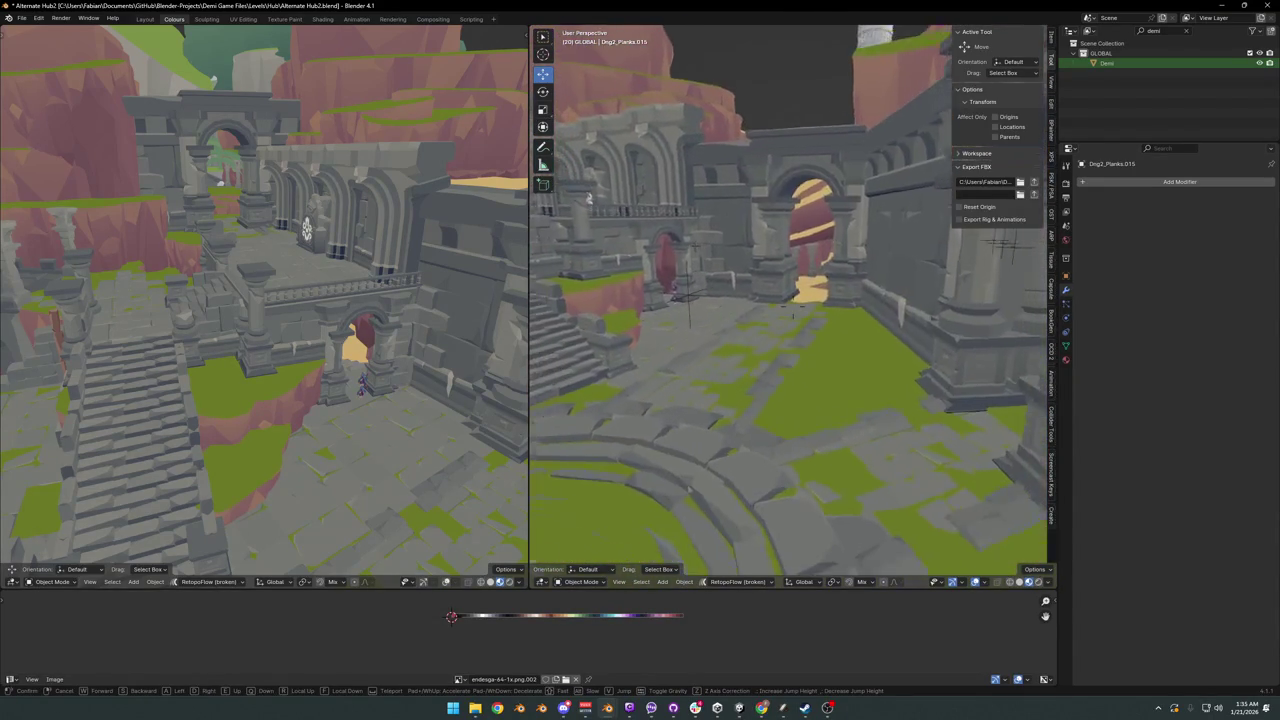
pyautogui.press('w')
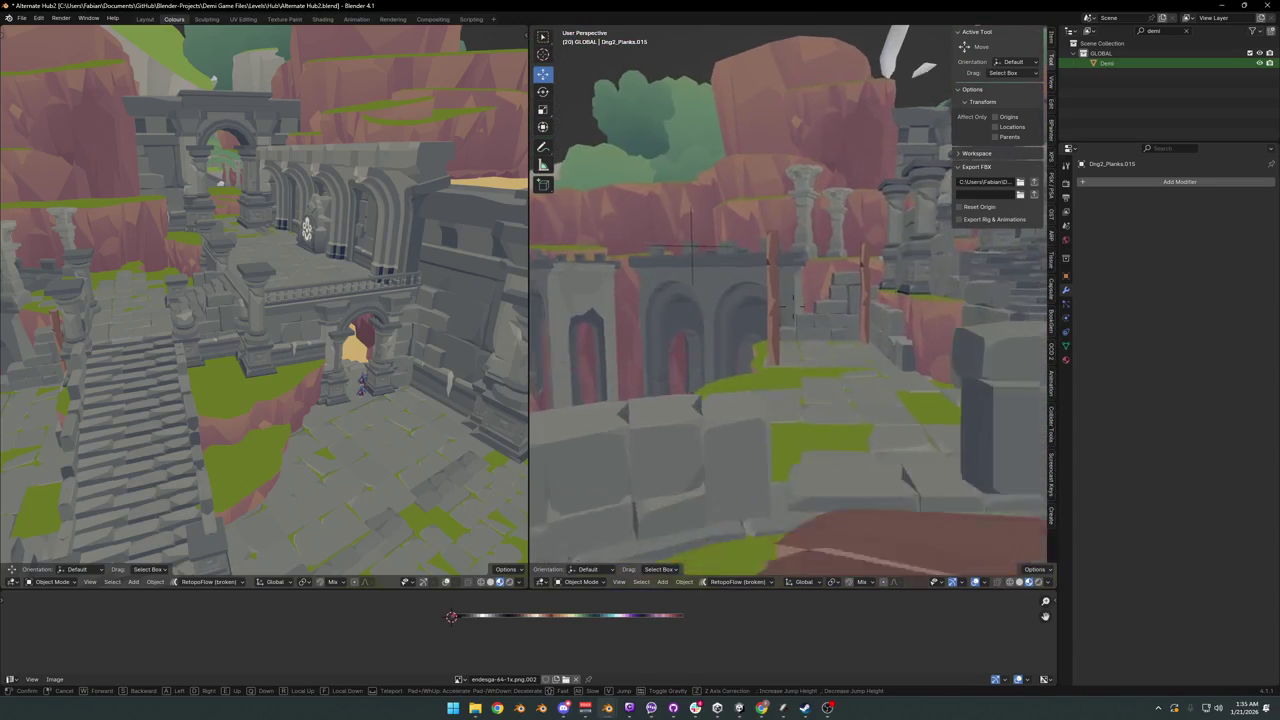
pyautogui.press('s')
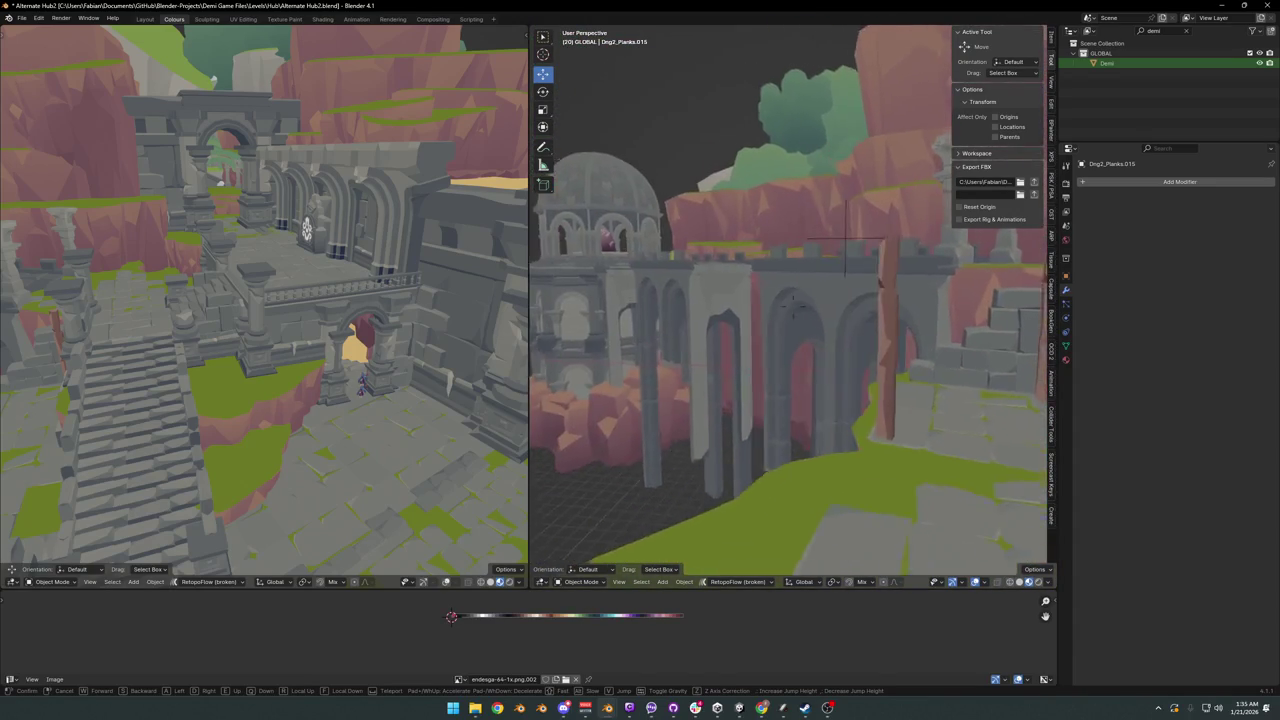
pyautogui.press('w')
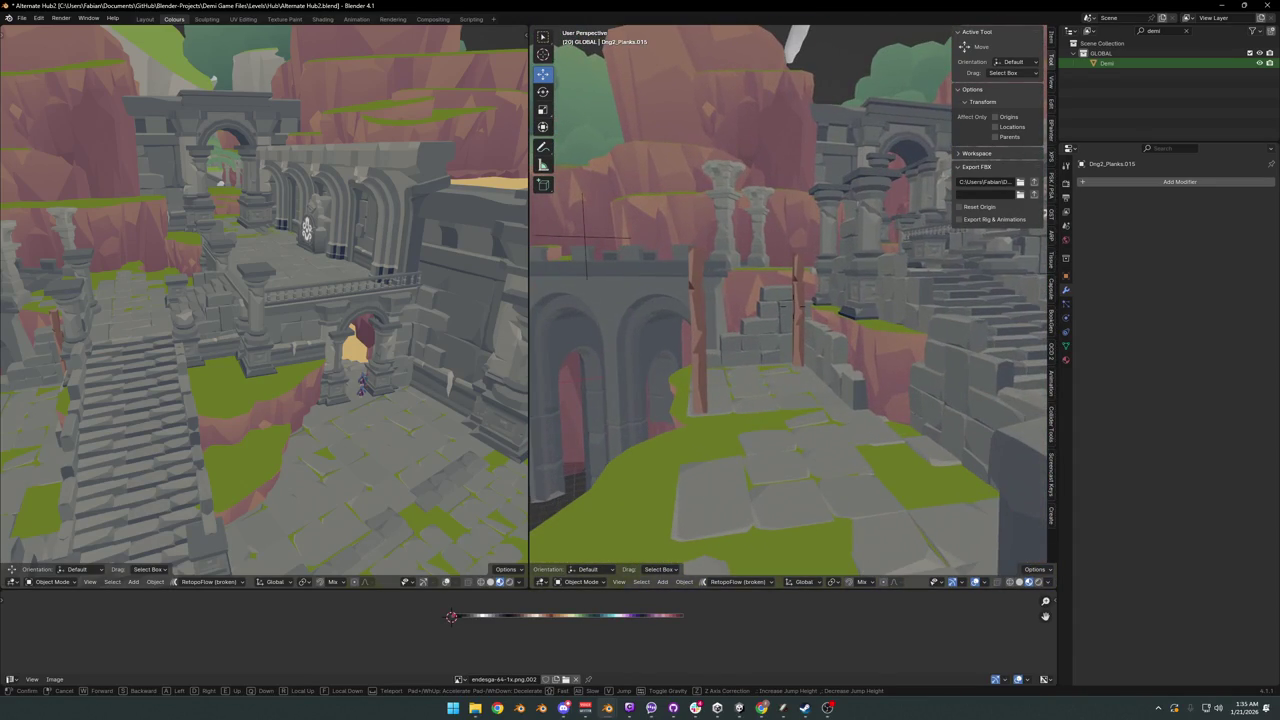
pyautogui.click(810, 269)
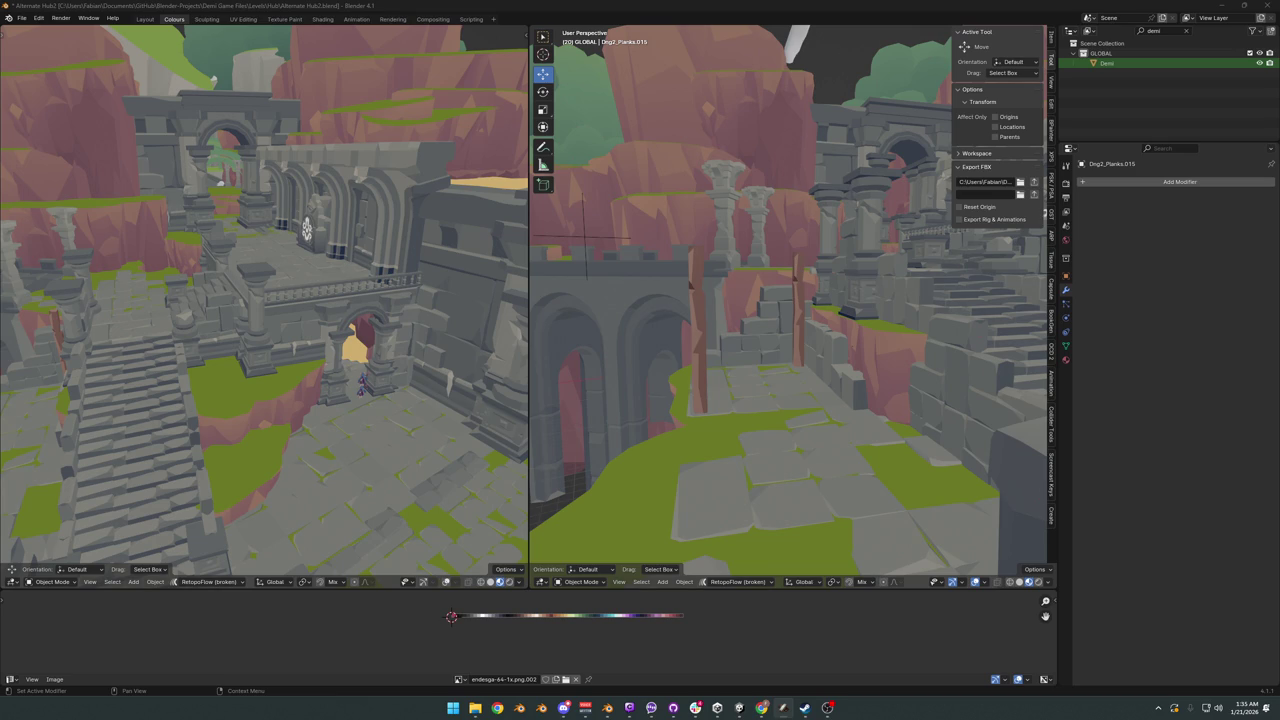
# - Select the tall wooden post, fly through to inspect it, and move it
pyautogui.click(700, 326)
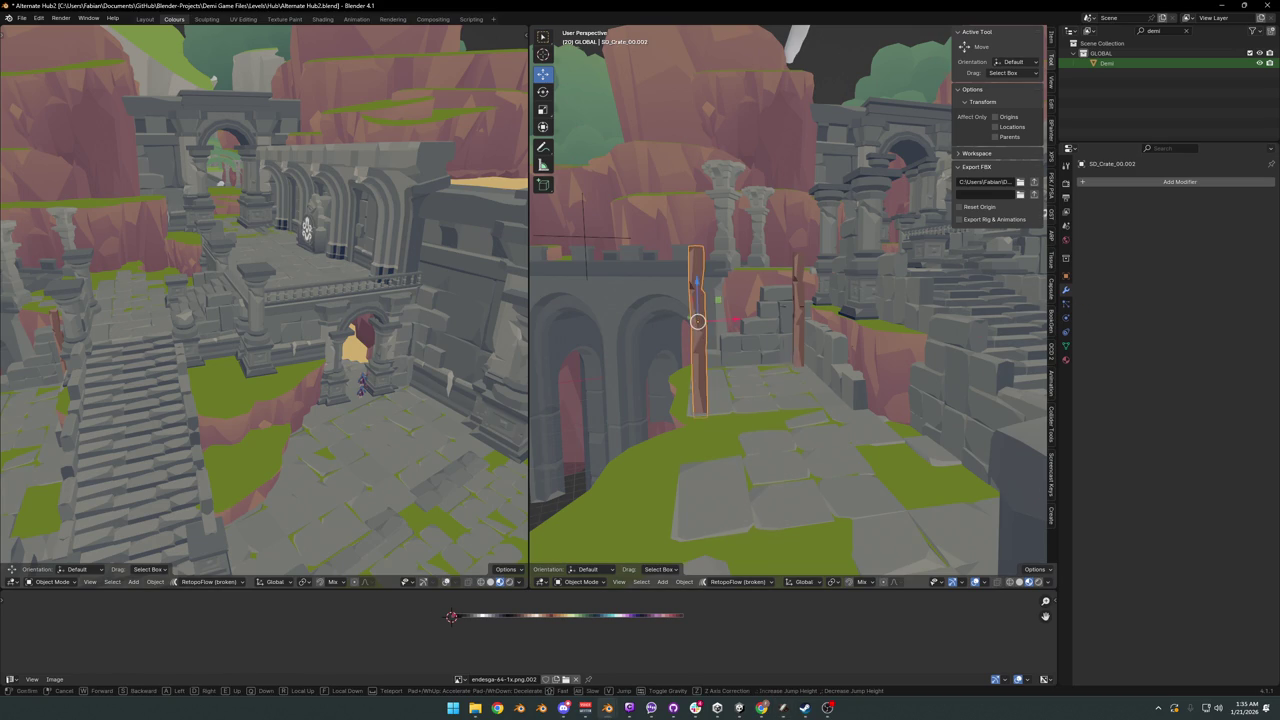
pyautogui.hotkey('shift', '`')
pyautogui.click(886, 362)
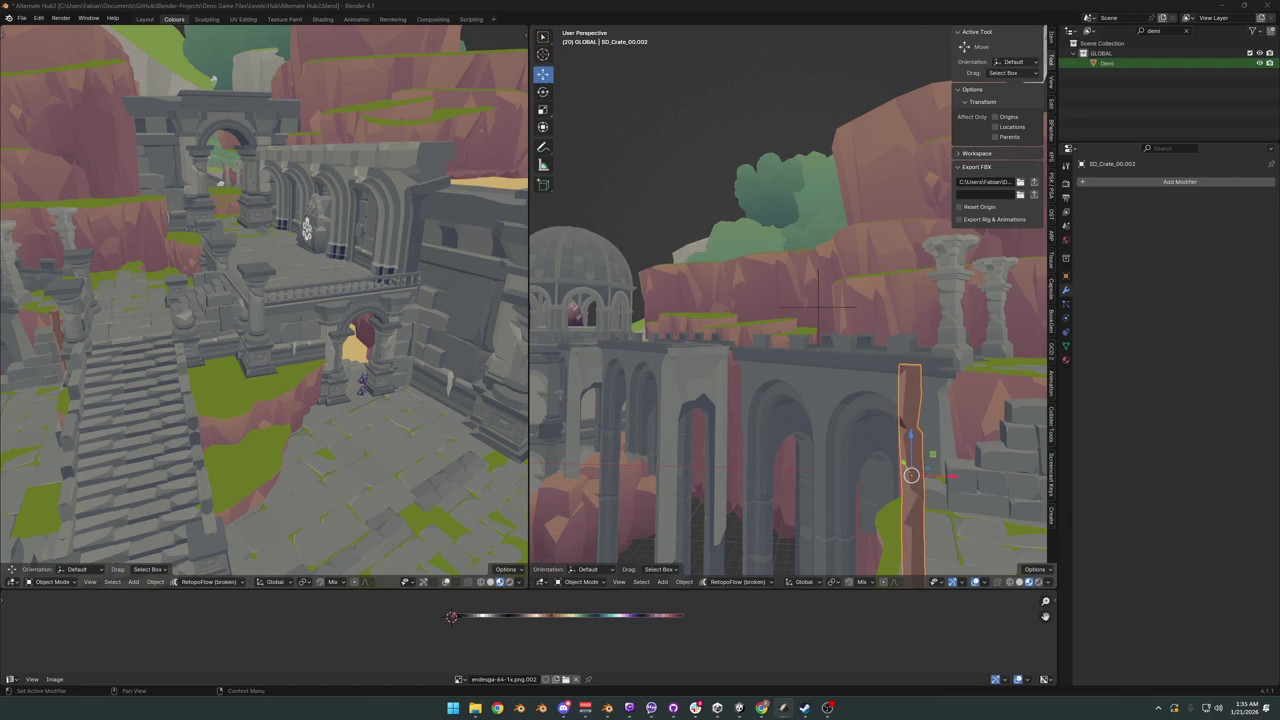
pyautogui.press('g')
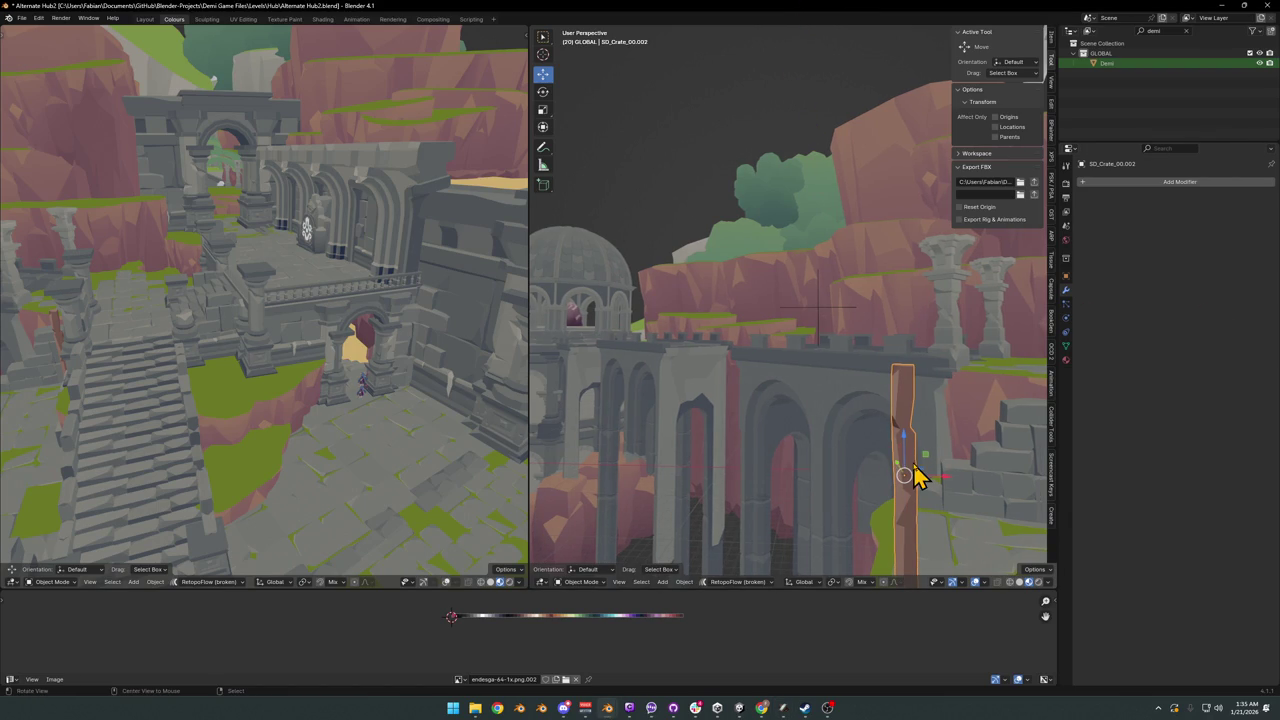
pyautogui.press('KP_Decimal')
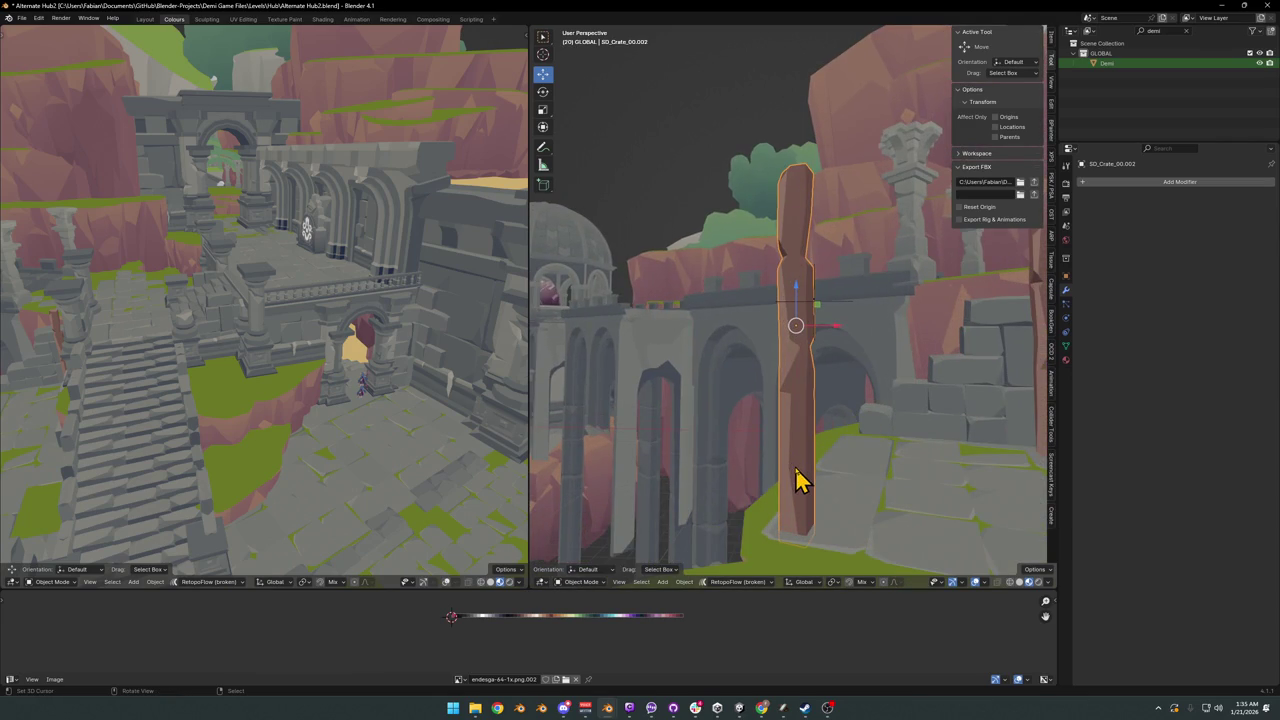
# - Adjust the post's height along Z and enter Edit Mode on its mesh
pyautogui.press('g')
pyautogui.press('z')
pyautogui.click(808, 466)
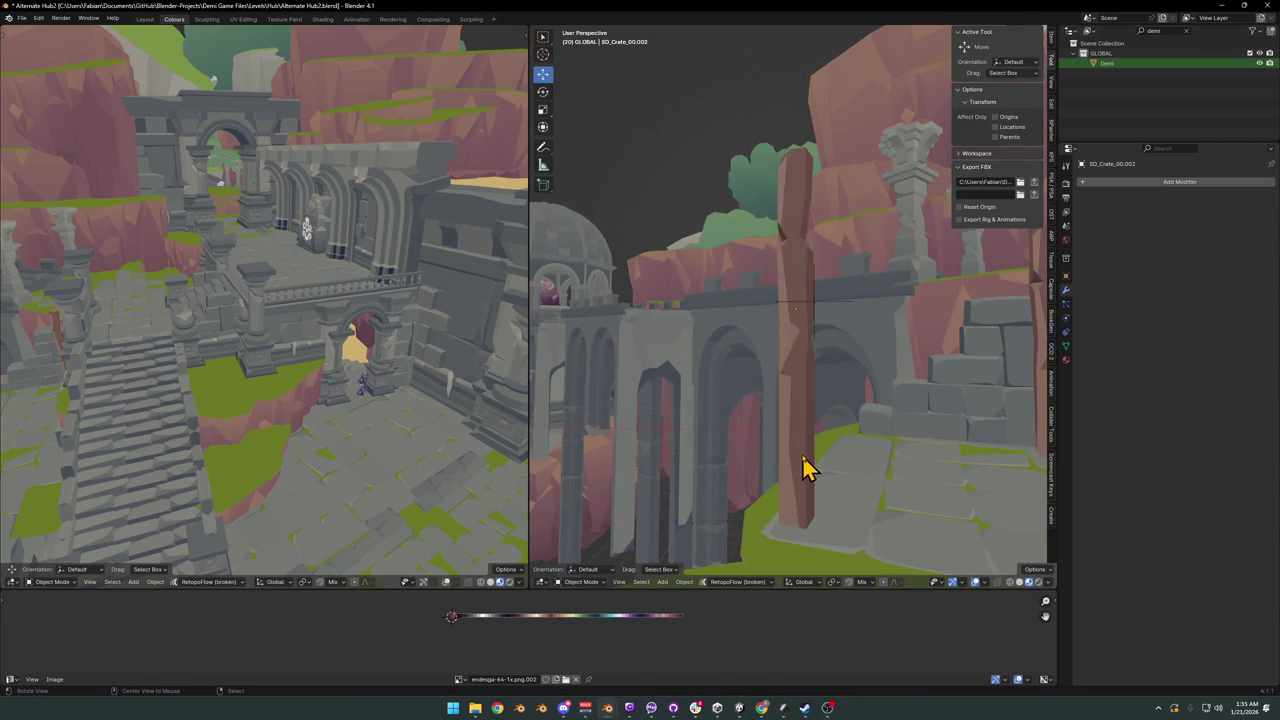
pyautogui.moveTo(808, 466)
pyautogui.mouseDown(button='middle')
pyautogui.moveTo(835, 414)
pyautogui.moveTo(794, 400)
pyautogui.mouseUp(button='middle')
pyautogui.press('Tab')
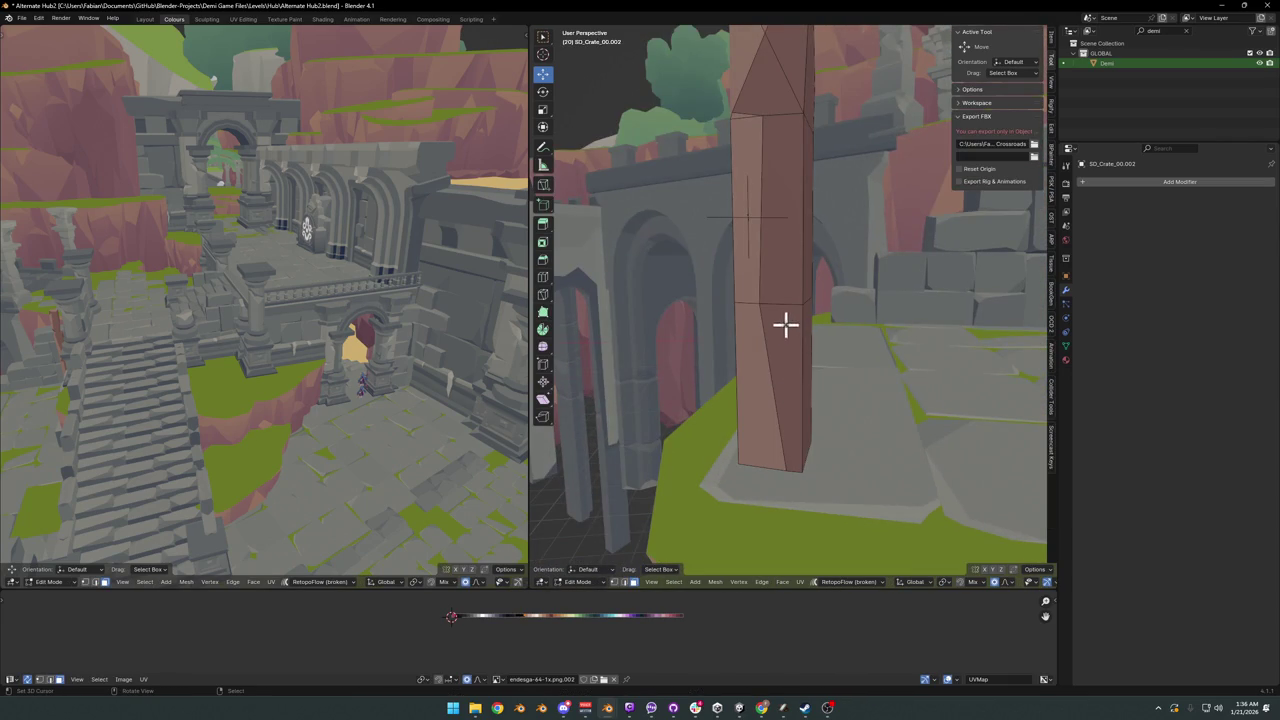
# - Bevel the post's middle horizontal edge loop into a band
pyautogui.click(803, 304)
pyautogui.hotkey('ctrl', 'b')
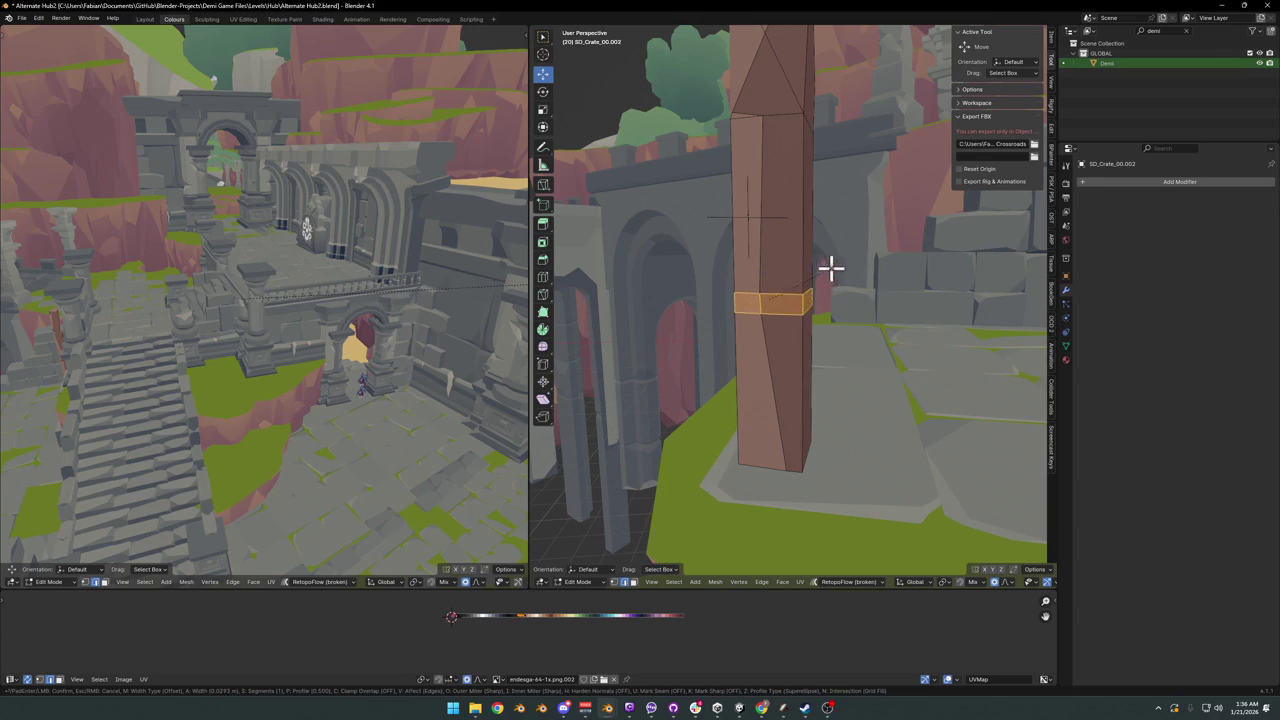
pyautogui.click(831, 267)
pyautogui.moveTo(831, 267)
pyautogui.mouseDown(button='middle')
pyautogui.moveTo(737, 314)
pyautogui.moveTo(866, 314)
pyautogui.moveTo(814, 320)
pyautogui.moveTo(828, 322)
pyautogui.mouseUp(button='middle')
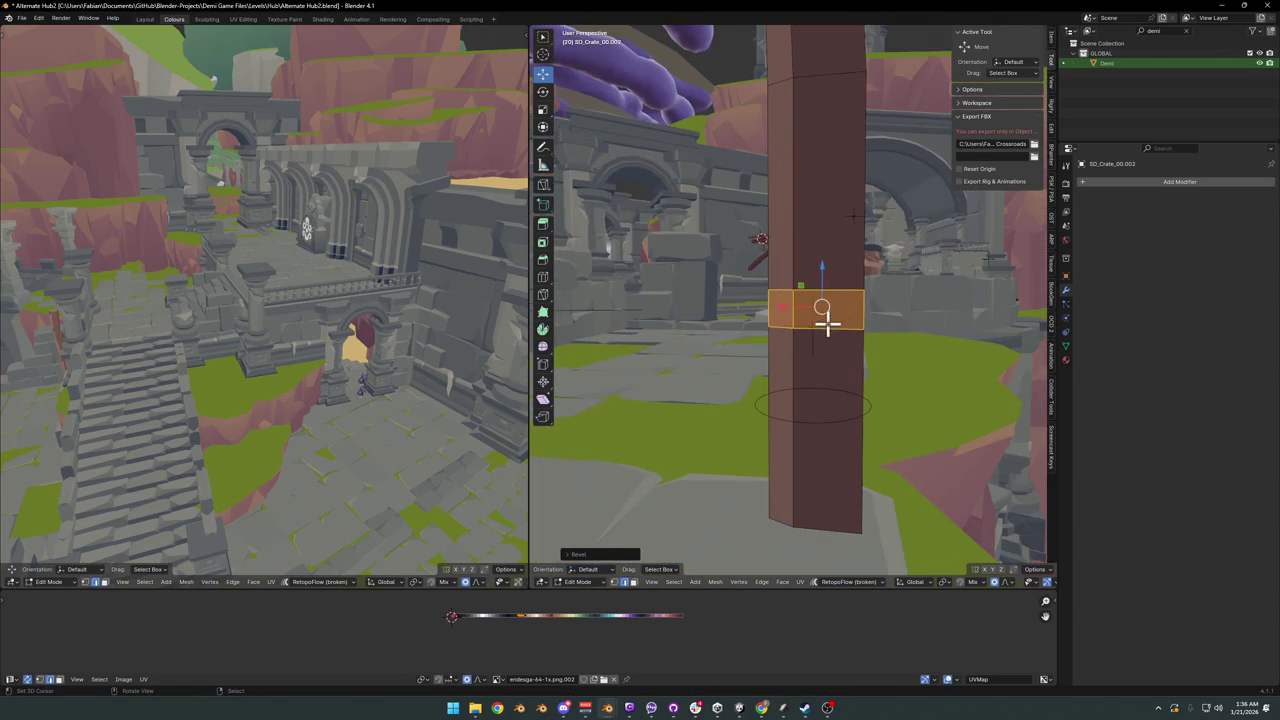
pyautogui.press('KP_Decimal')
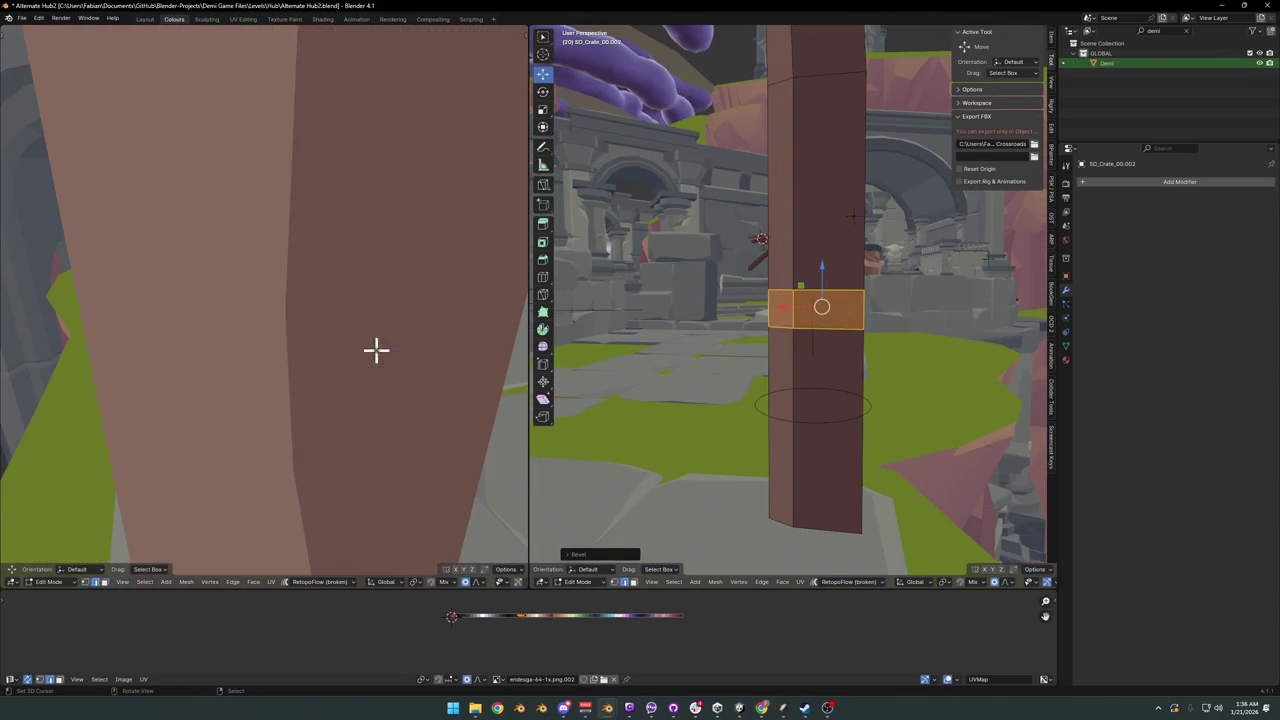
pyautogui.scroll(-3, 360, 343)
pyautogui.scroll(-3, 338, 350)
pyautogui.scroll(-3, 326, 366)
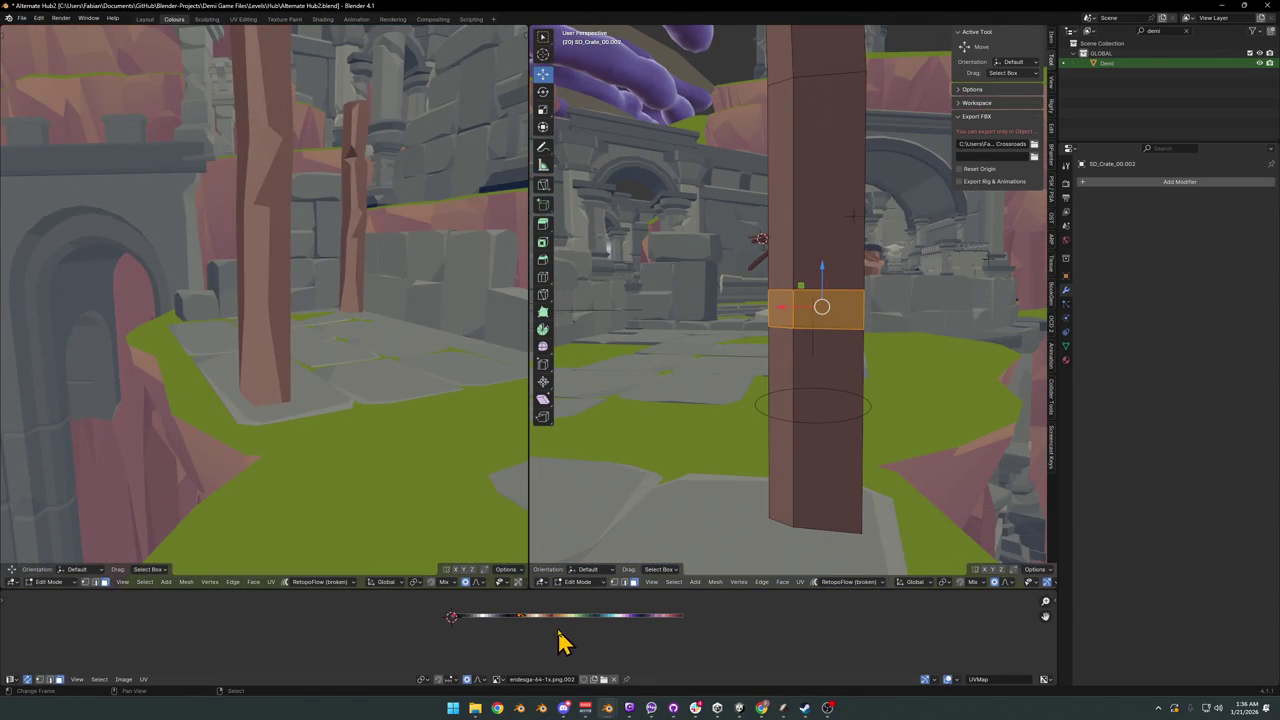
# - Shift the band's UVs along X so it takes a tan colour
pyautogui.press('g')
pyautogui.press('x')
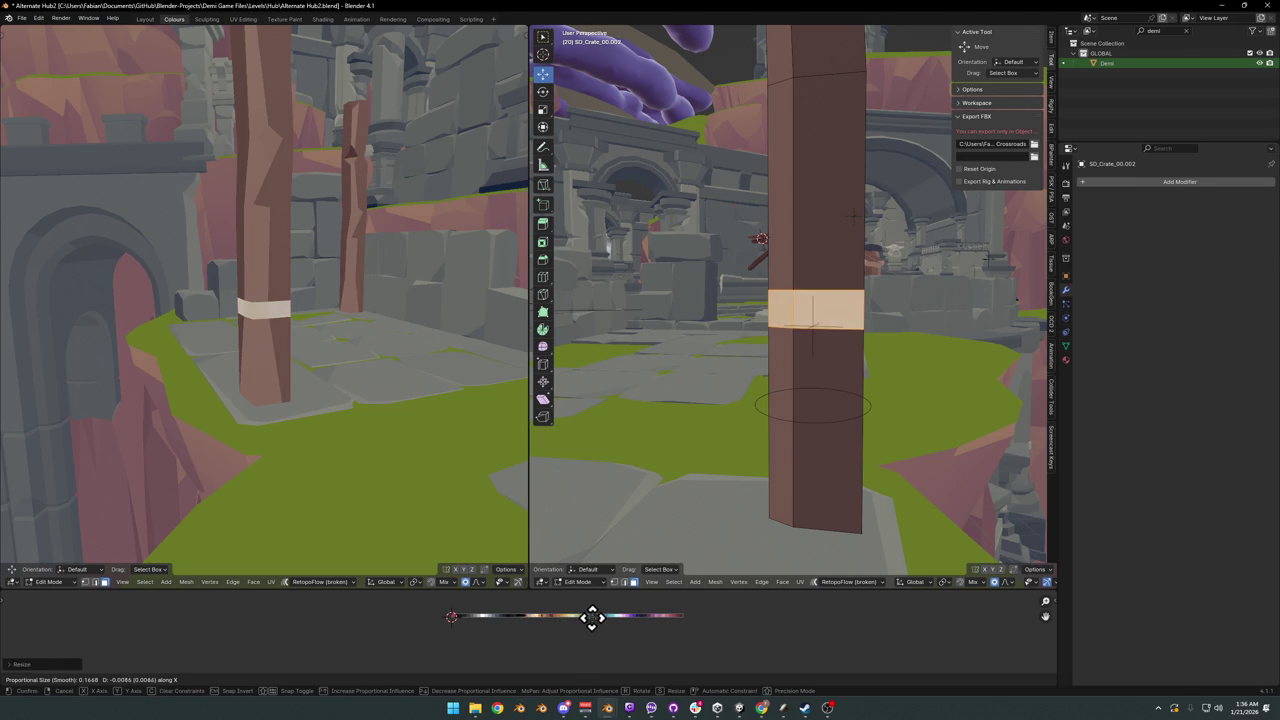
pyautogui.click(598, 625)
# - Loop-cut through the band and push it outward with Alt+S
pyautogui.hotkey('ctrl', 'r')
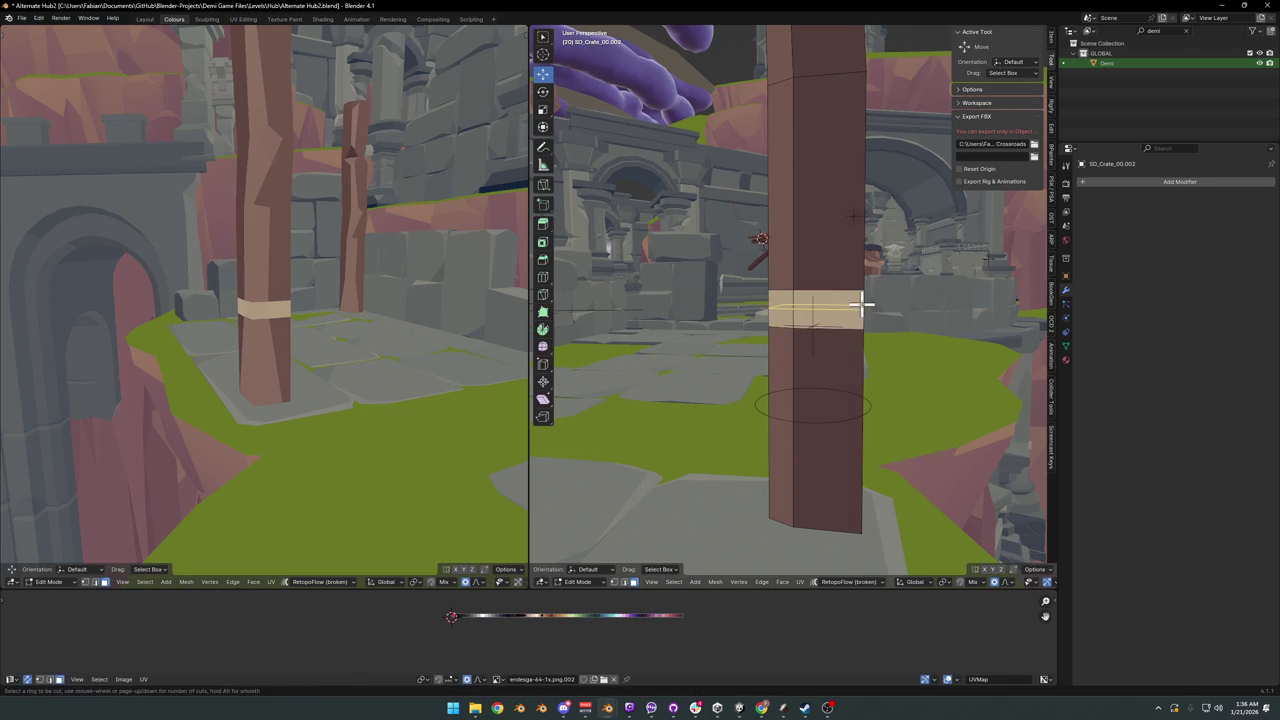
pyautogui.click(856, 306)
pyautogui.scroll(2, 857, 306)
pyautogui.scroll(1, 866, 340)
pyautogui.click(874, 326)
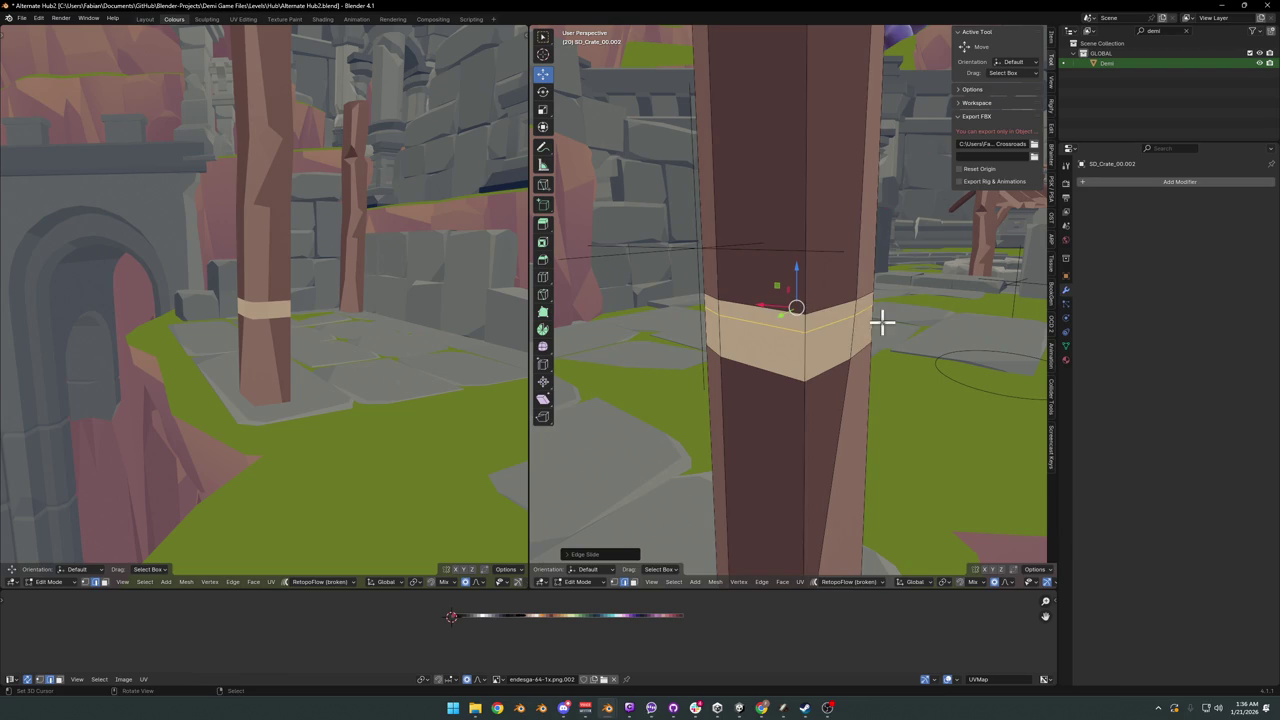
pyautogui.hotkey('alt', 's')
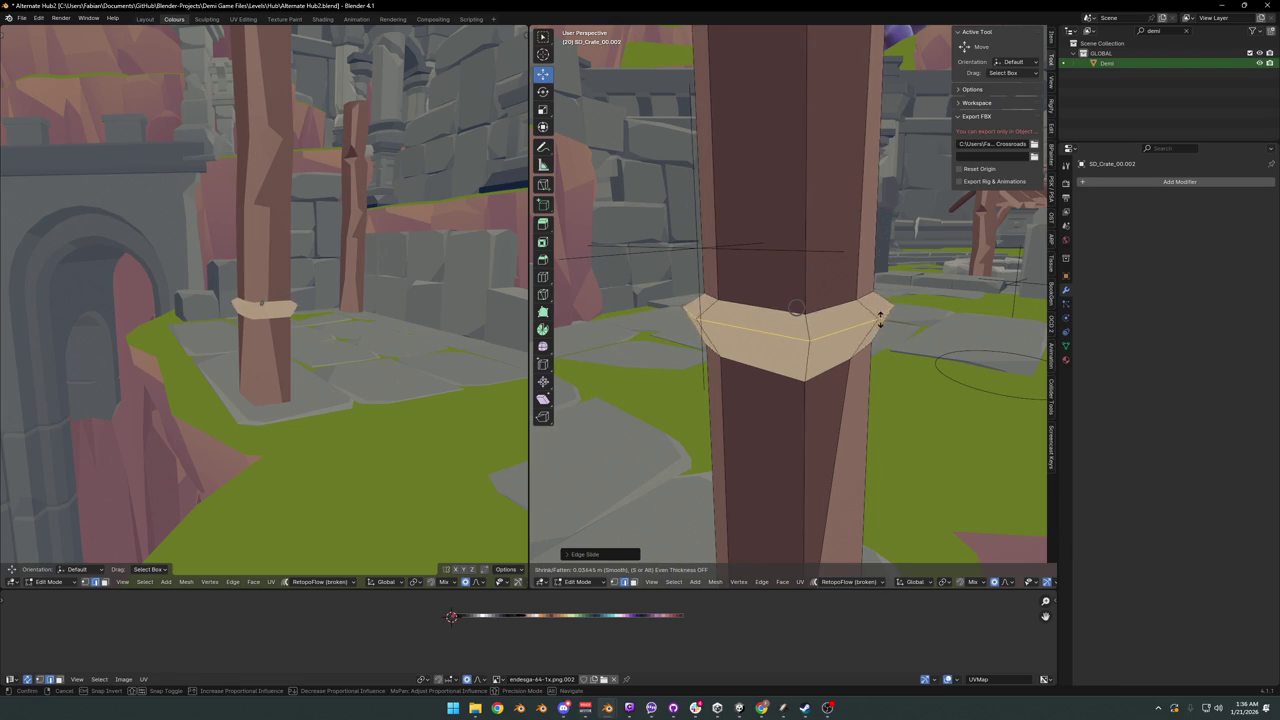
pyautogui.click(814, 314)
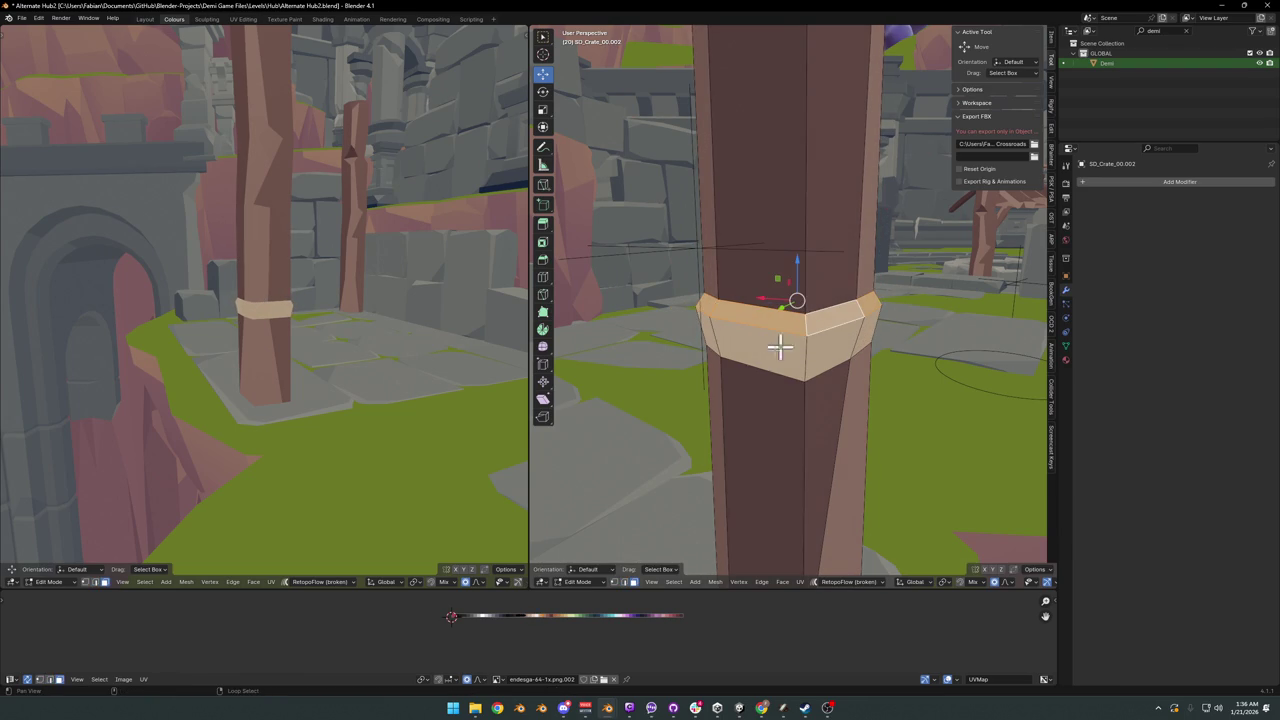
# - Shape the band with proportional moves along X and Z
pyautogui.press('g')
pyautogui.press('x')
pyautogui.click(528, 606)
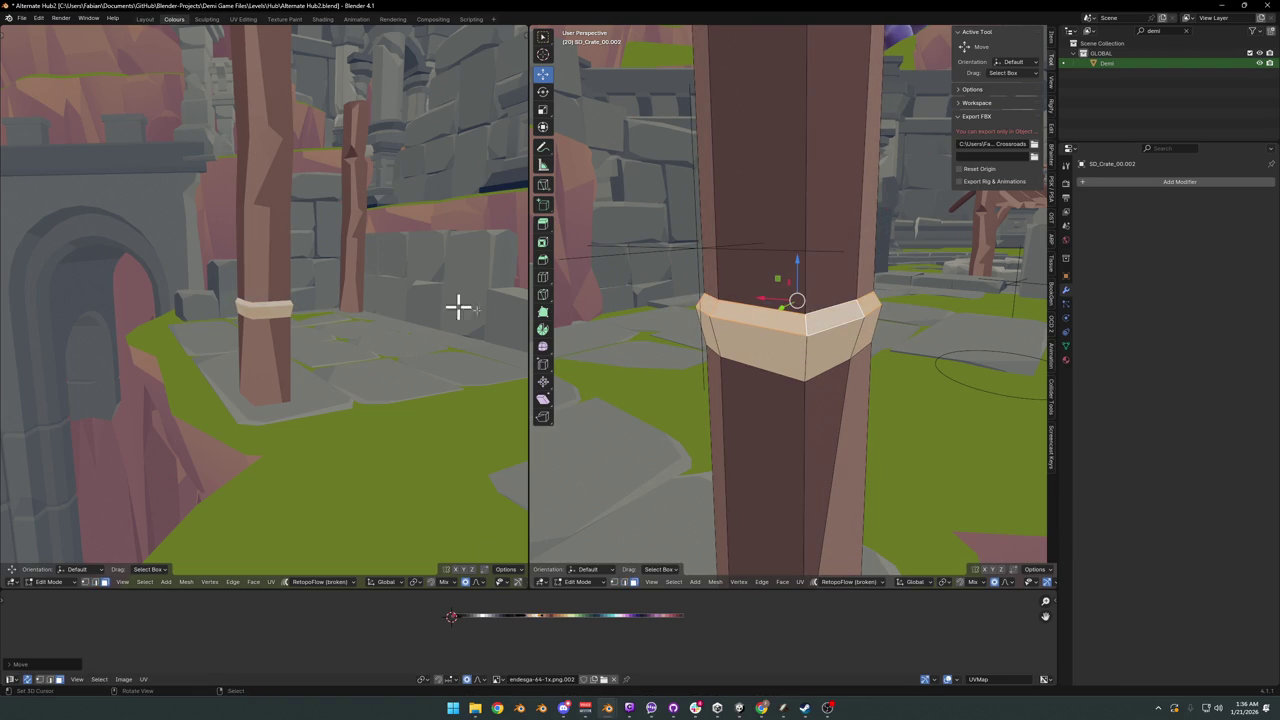
pyautogui.moveTo(339, 312); pyautogui.dragTo(240, 305, button='middle')
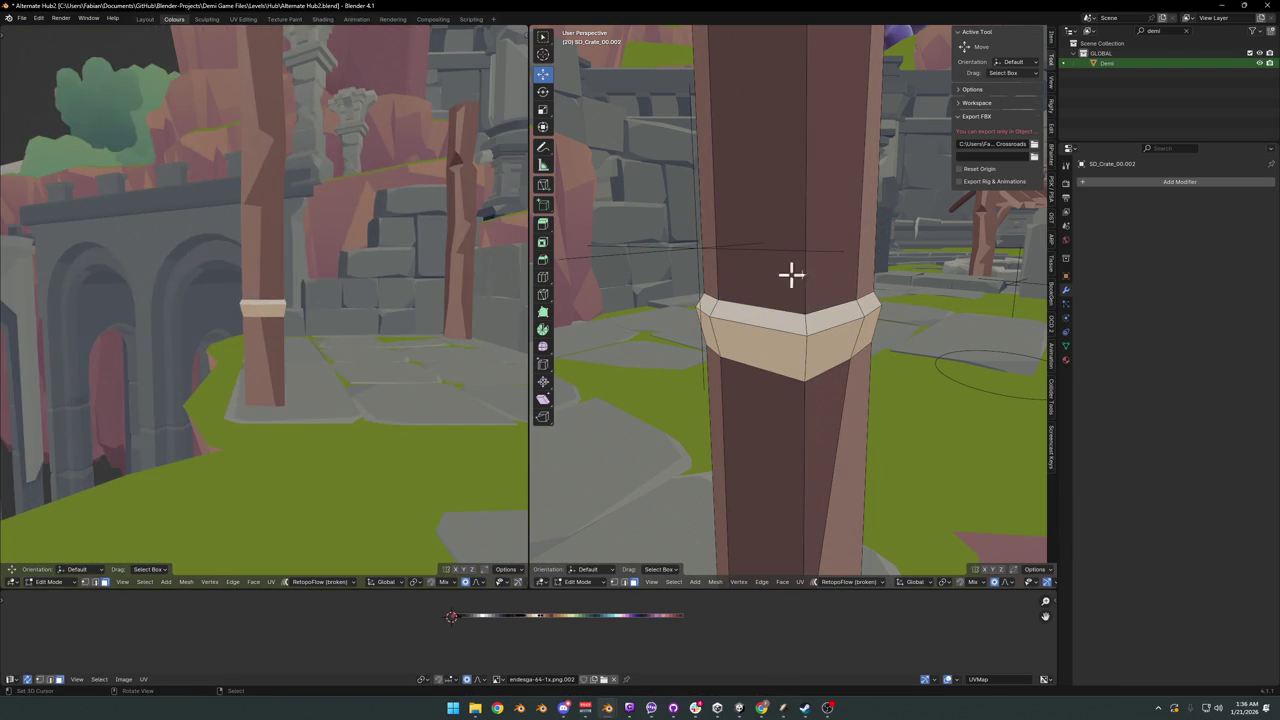
pyautogui.press('g')
pyautogui.press('z')
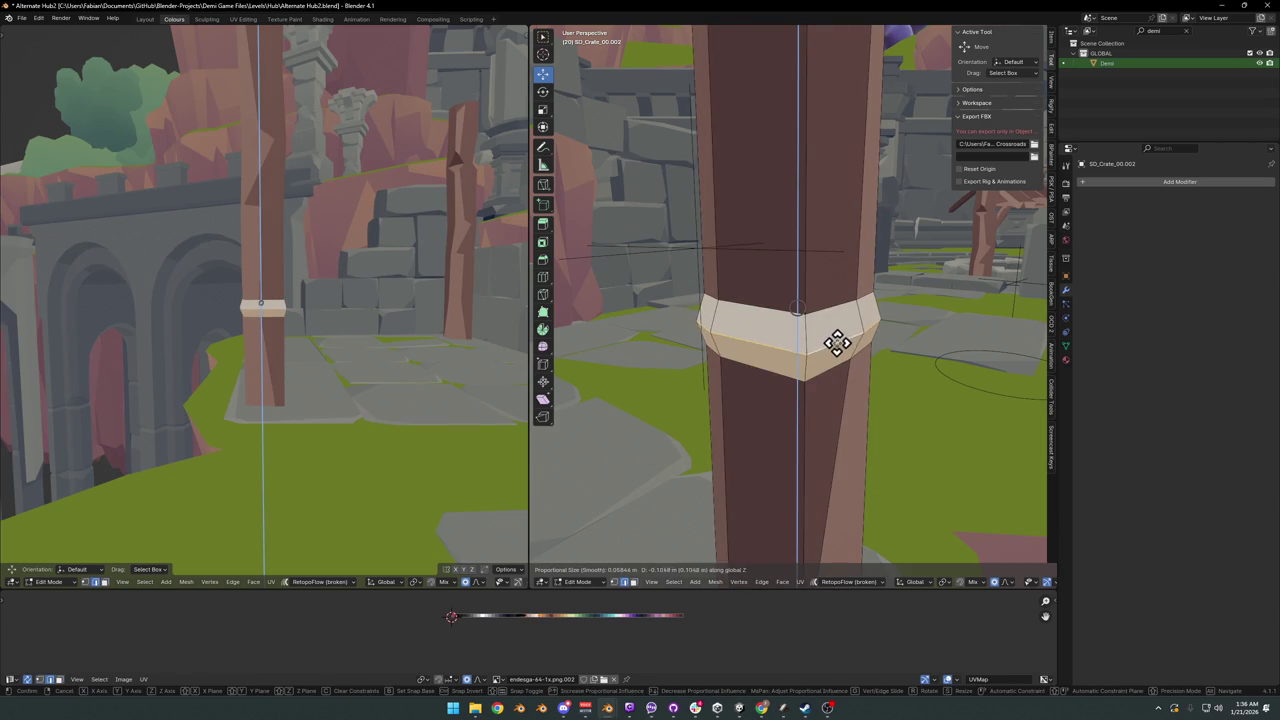
pyautogui.click(845, 335)
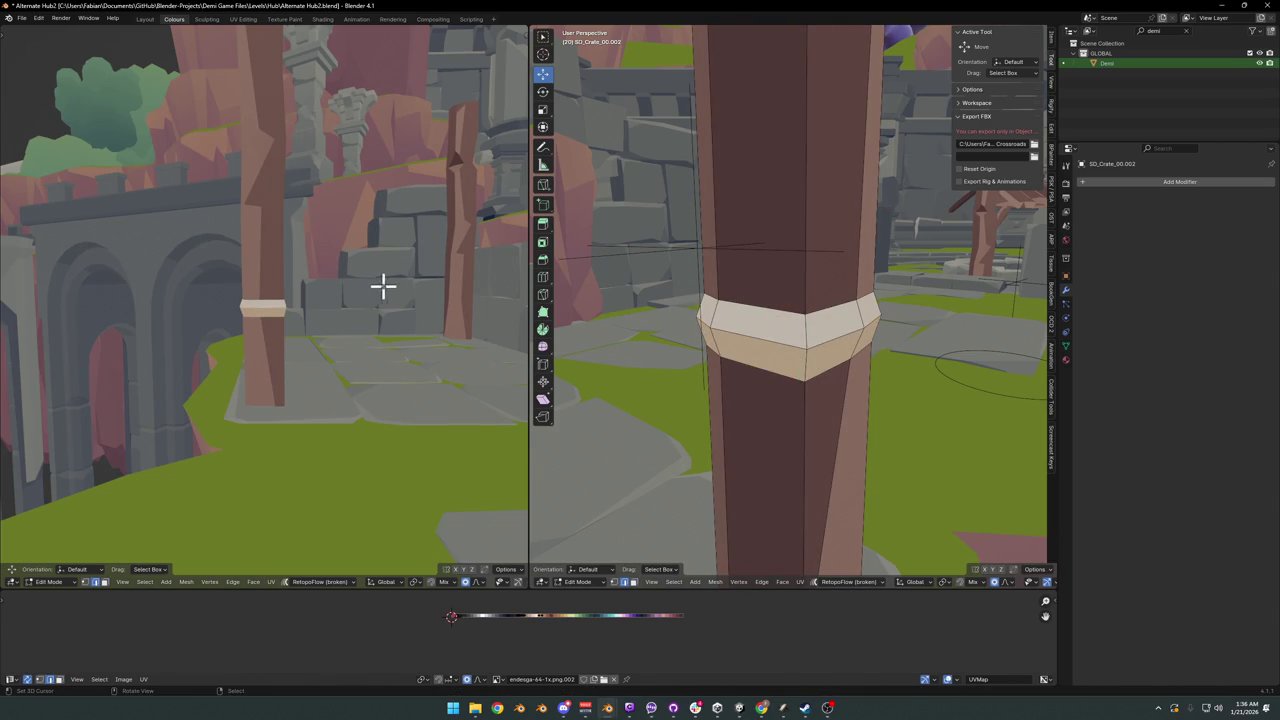
pyautogui.moveTo(829, 334)
pyautogui.mouseDown(button='middle')
pyautogui.moveTo(788, 337)
pyautogui.moveTo(777, 303)
pyautogui.moveTo(789, 349)
pyautogui.moveTo(849, 342)
pyautogui.mouseUp(button='middle')
pyautogui.press('g')
pyautogui.press('z')
pyautogui.click(785, 318)
pyautogui.moveTo(460, 262)
pyautogui.mouseDown(button='middle')
pyautogui.moveTo(389, 257)
pyautogui.moveTo(271, 286)
pyautogui.moveTo(370, 272)
pyautogui.mouseUp(button='middle')
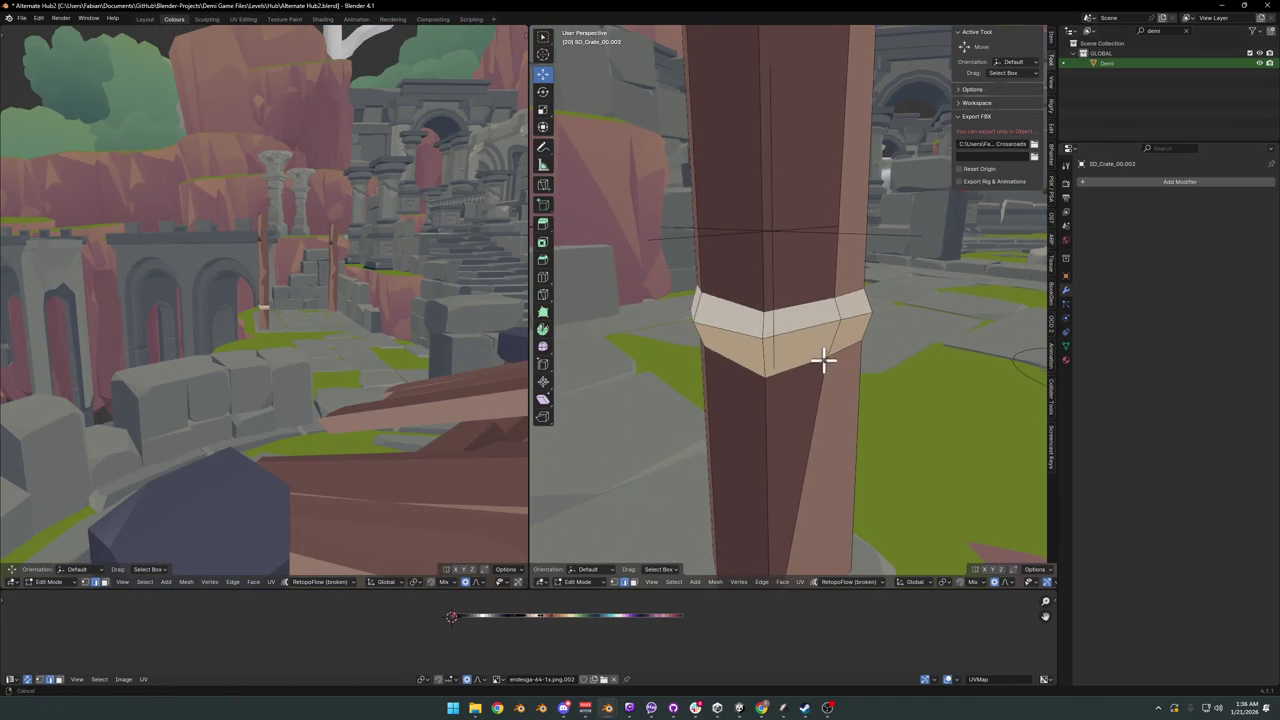
# - Duplicate the tan band straight down the post as a second band
pyautogui.moveTo(826, 360); pyautogui.dragTo(817, 346, button='middle')
pyautogui.keyDown('alt'); pyautogui.click(876, 316); pyautogui.keyUp('alt')
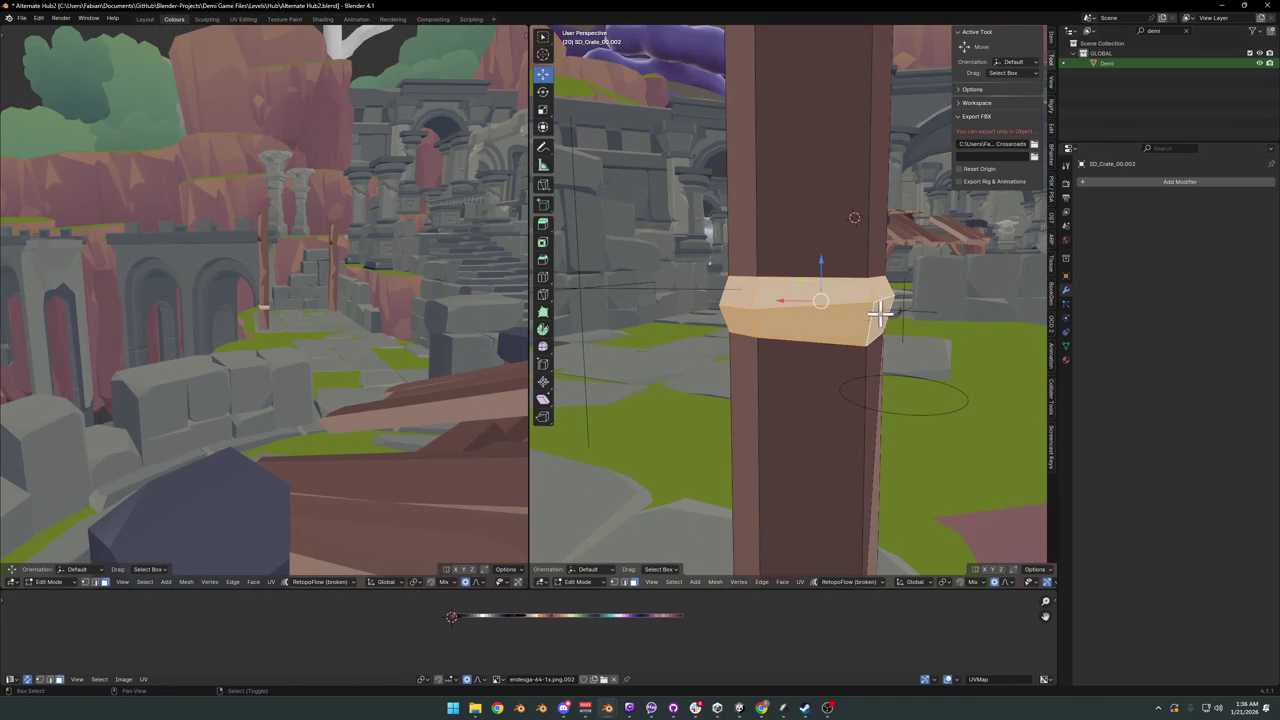
pyautogui.hotkey('shift', 'd')
pyautogui.press('z')
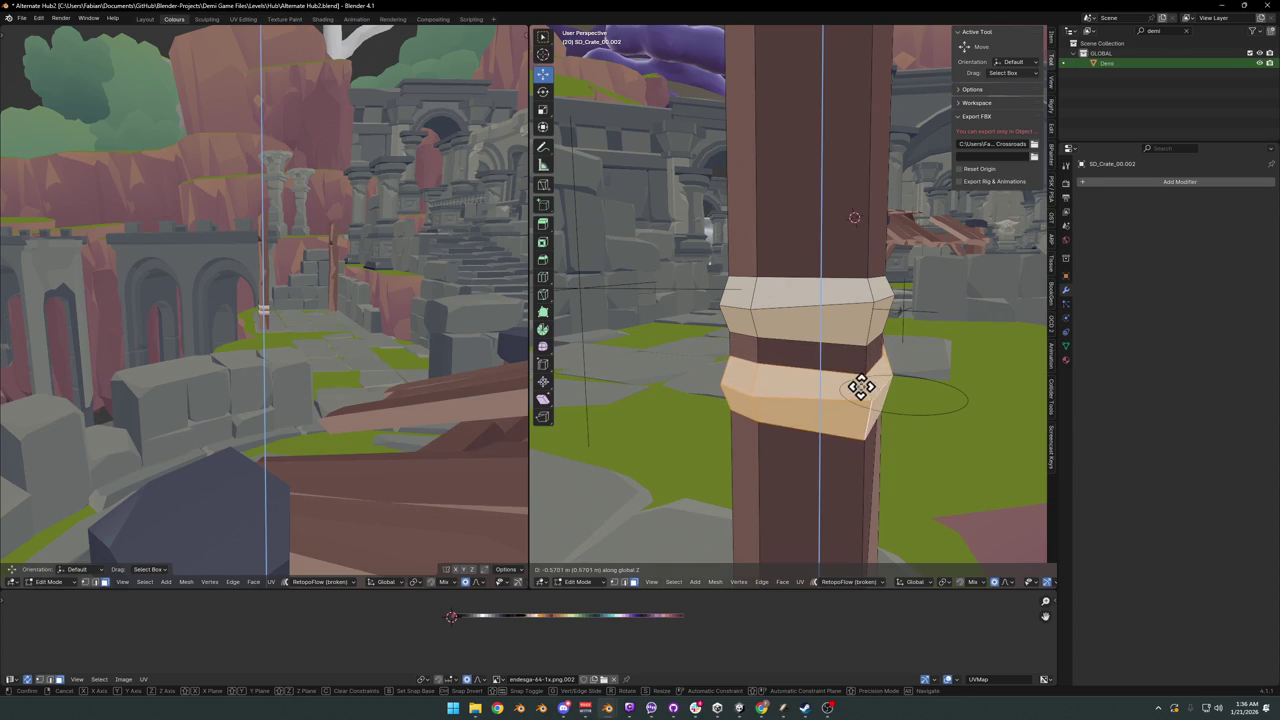
pyautogui.click(865, 380)
# - Select both bands and raise them slightly along Z
pyautogui.moveTo(880, 395)
pyautogui.mouseDown(button='middle')
pyautogui.moveTo(886, 386)
pyautogui.moveTo(822, 333)
pyautogui.mouseUp(button='middle')
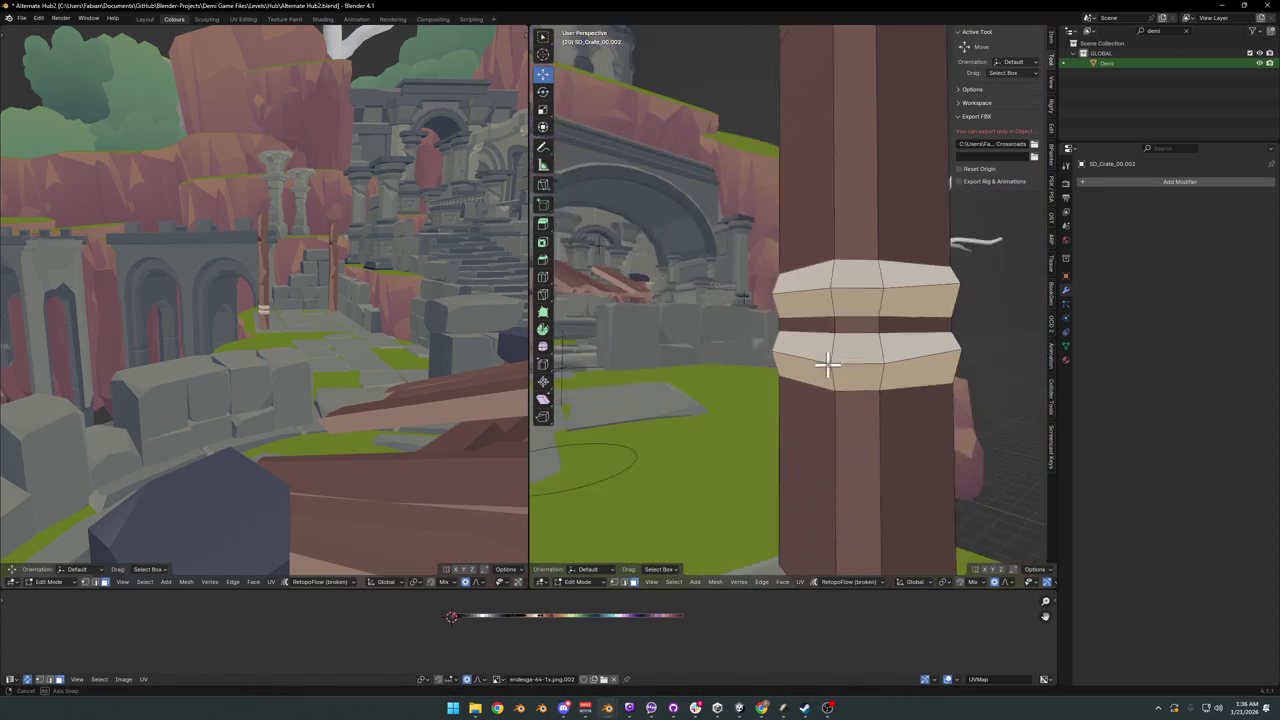
pyautogui.click(871, 320)
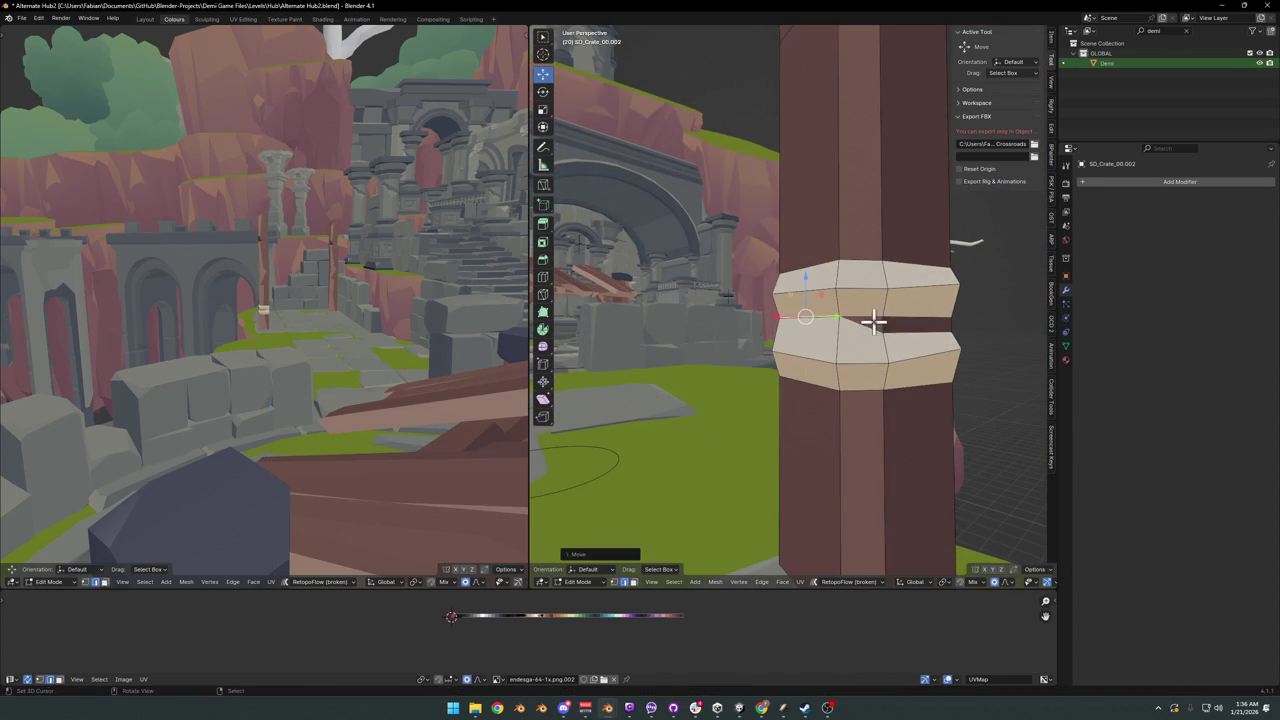
pyautogui.moveTo(766, 329); pyautogui.dragTo(922, 333, button='middle')
pyautogui.press('g')
pyautogui.press('z')
pyautogui.click(789, 323)
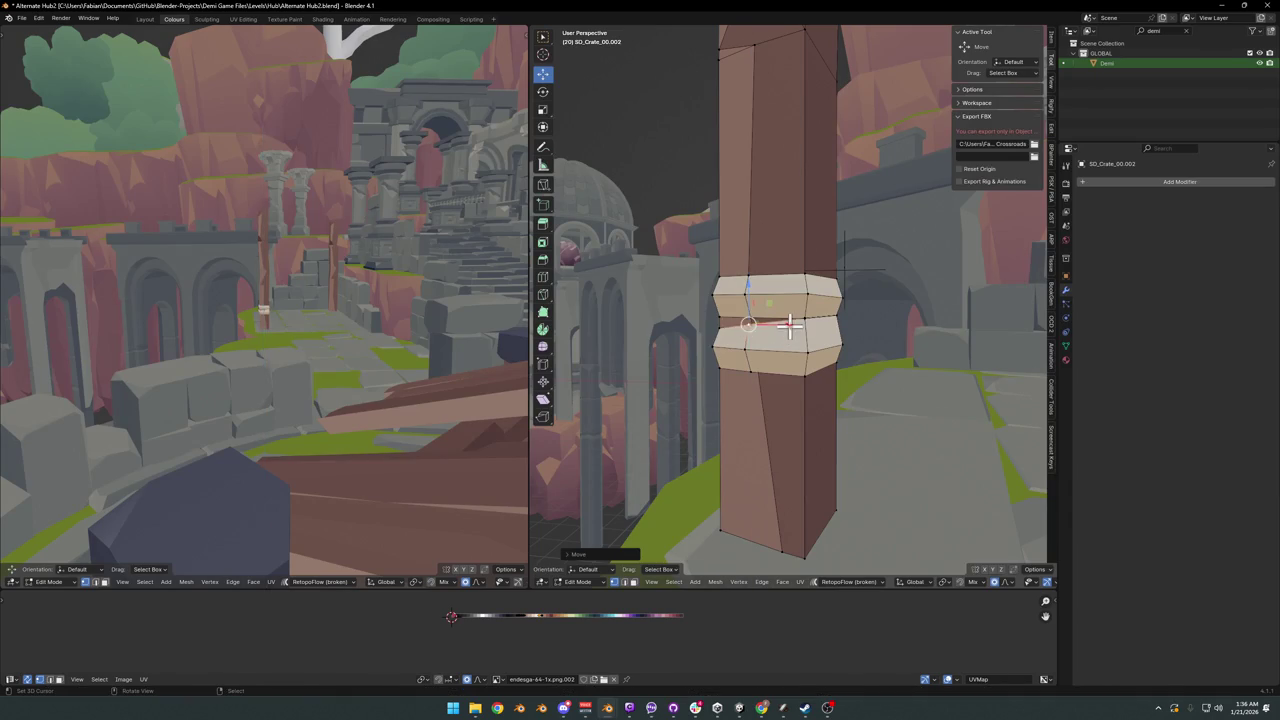
# - Tilt the lower band, relax its vertices, and deselect everything
pyautogui.moveTo(270, 285)
pyautogui.mouseDown(button='middle')
pyautogui.moveTo(397, 294)
pyautogui.moveTo(300, 302)
pyautogui.mouseUp(button='middle')
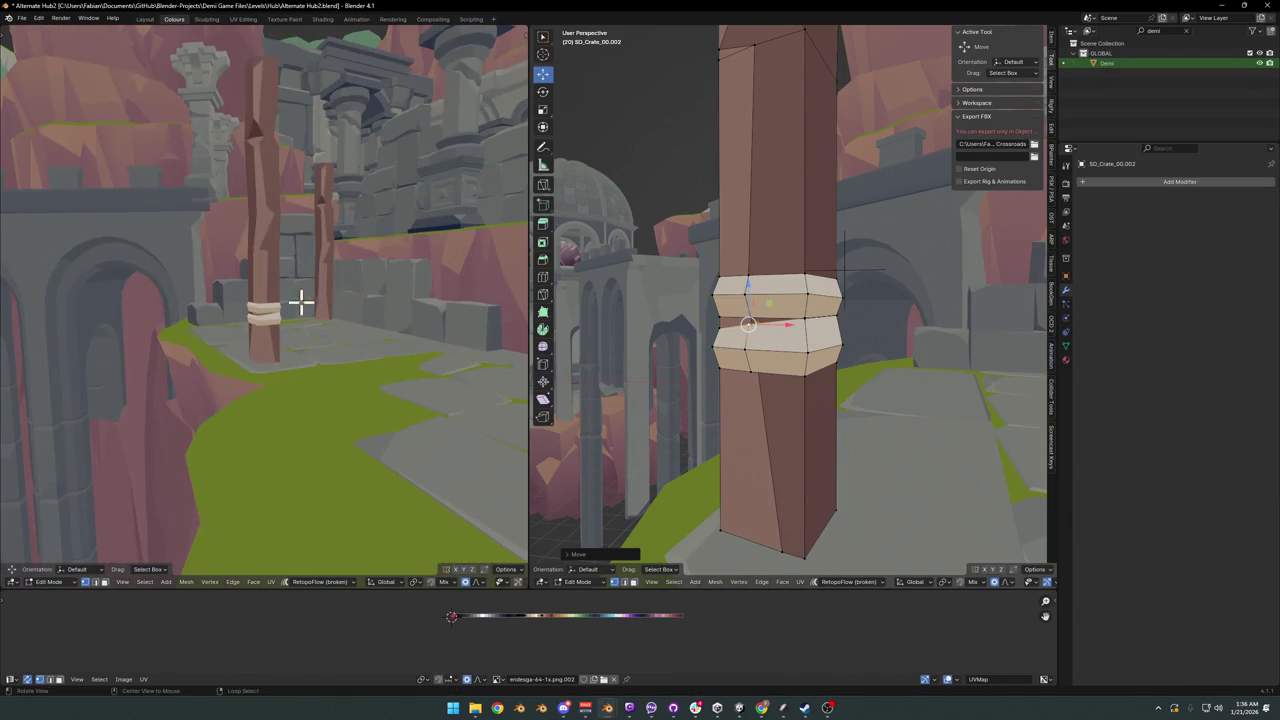
pyautogui.moveTo(763, 340)
pyautogui.mouseDown(button='middle')
pyautogui.moveTo(714, 337)
pyautogui.moveTo(760, 330)
pyautogui.mouseUp(button='middle')
pyautogui.press('r')
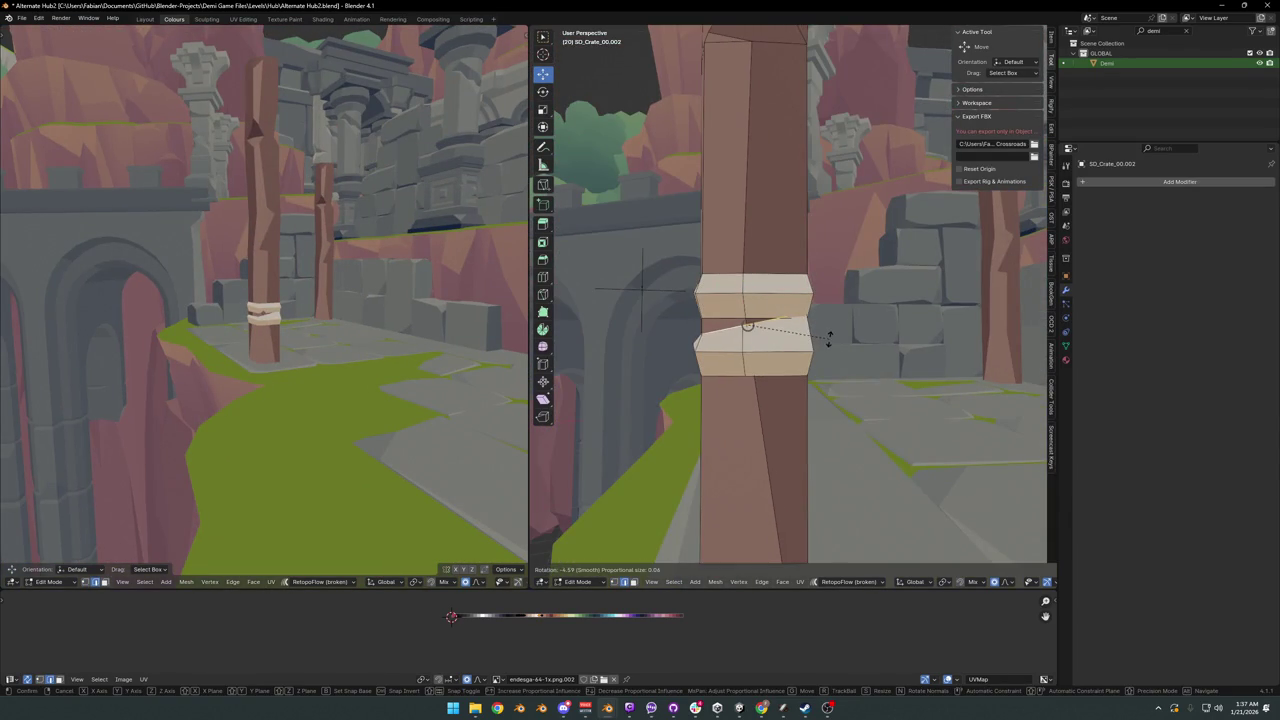
pyautogui.click(829, 340)
pyautogui.rightClick(806, 345)
pyautogui.click(789, 366)
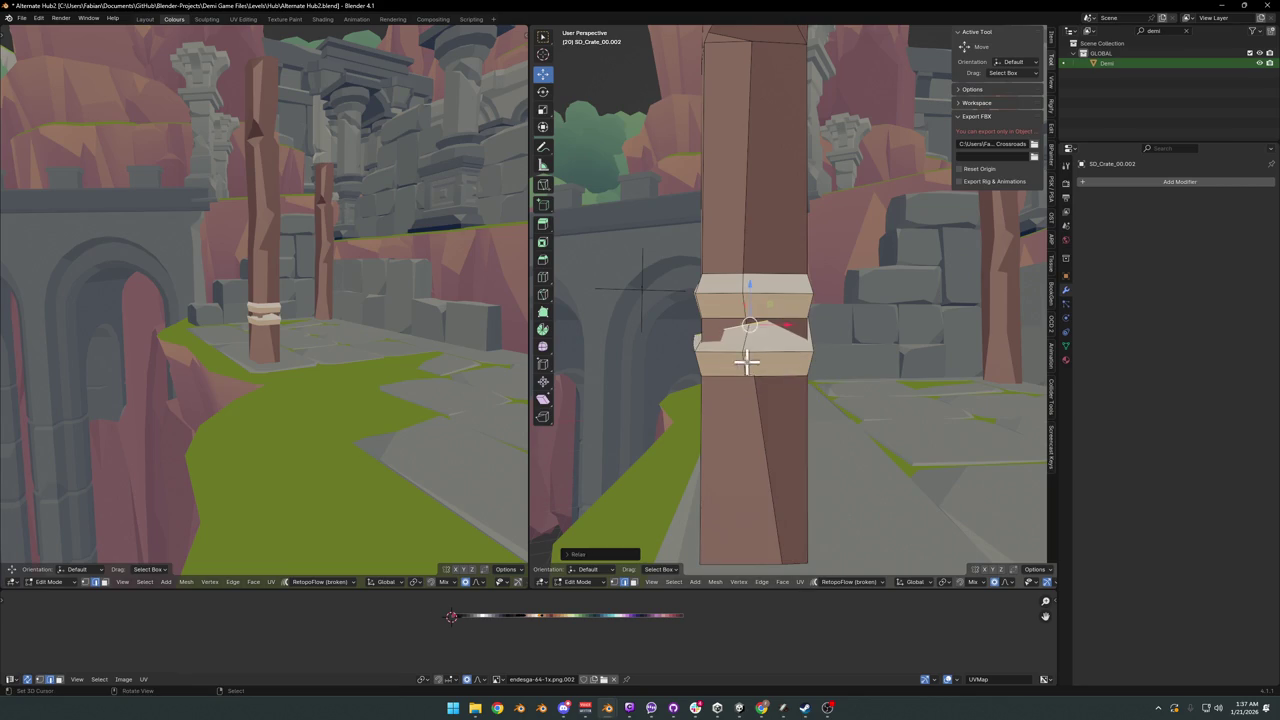
pyautogui.click(719, 347)
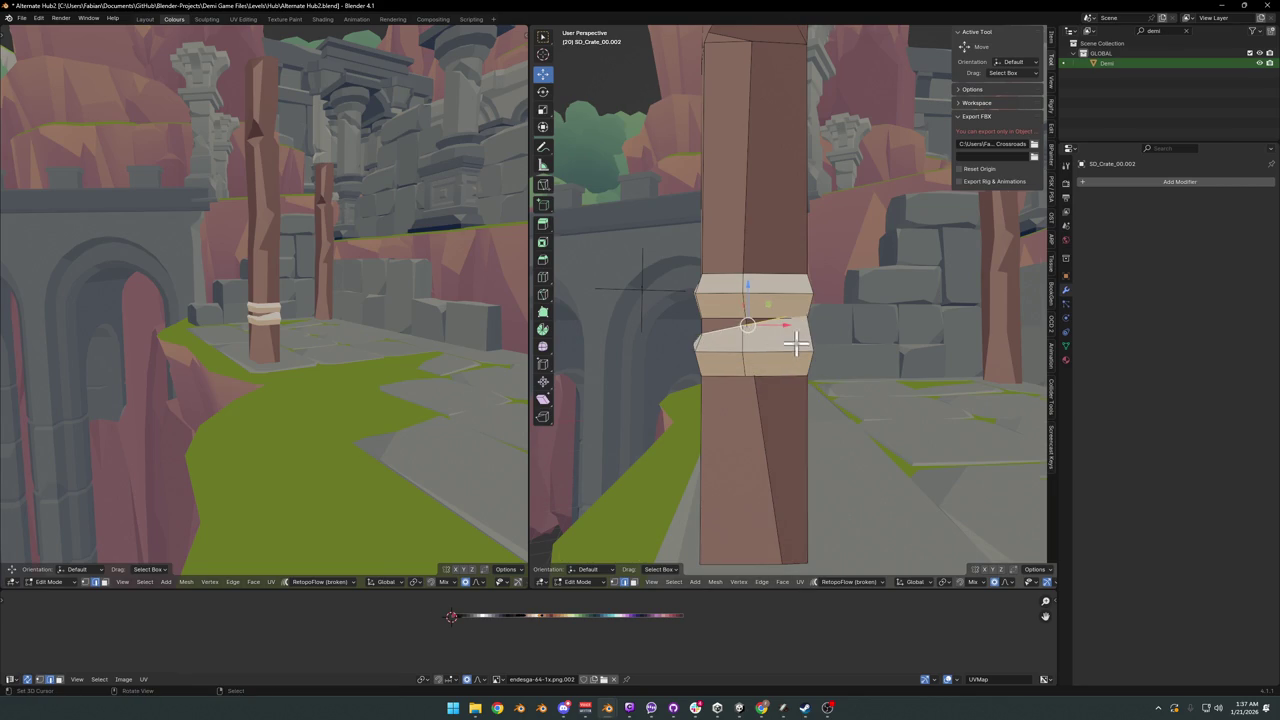
# - Rotate and rescale the lower band's bottom edge loop
pyautogui.scroll(2, 796, 344)
pyautogui.moveTo(789, 349); pyautogui.dragTo(849, 349, button='middle')
pyautogui.moveTo(400, 330)
pyautogui.mouseDown(button='middle')
pyautogui.moveTo(349, 317)
pyautogui.moveTo(414, 323)
pyautogui.moveTo(503, 306)
pyautogui.mouseUp(button='middle')
pyautogui.moveTo(740, 372); pyautogui.dragTo(777, 403, button='middle')
pyautogui.keyDown('alt'); pyautogui.click(788, 400); pyautogui.keyUp('alt')
pyautogui.scroll(-3, 814, 386)
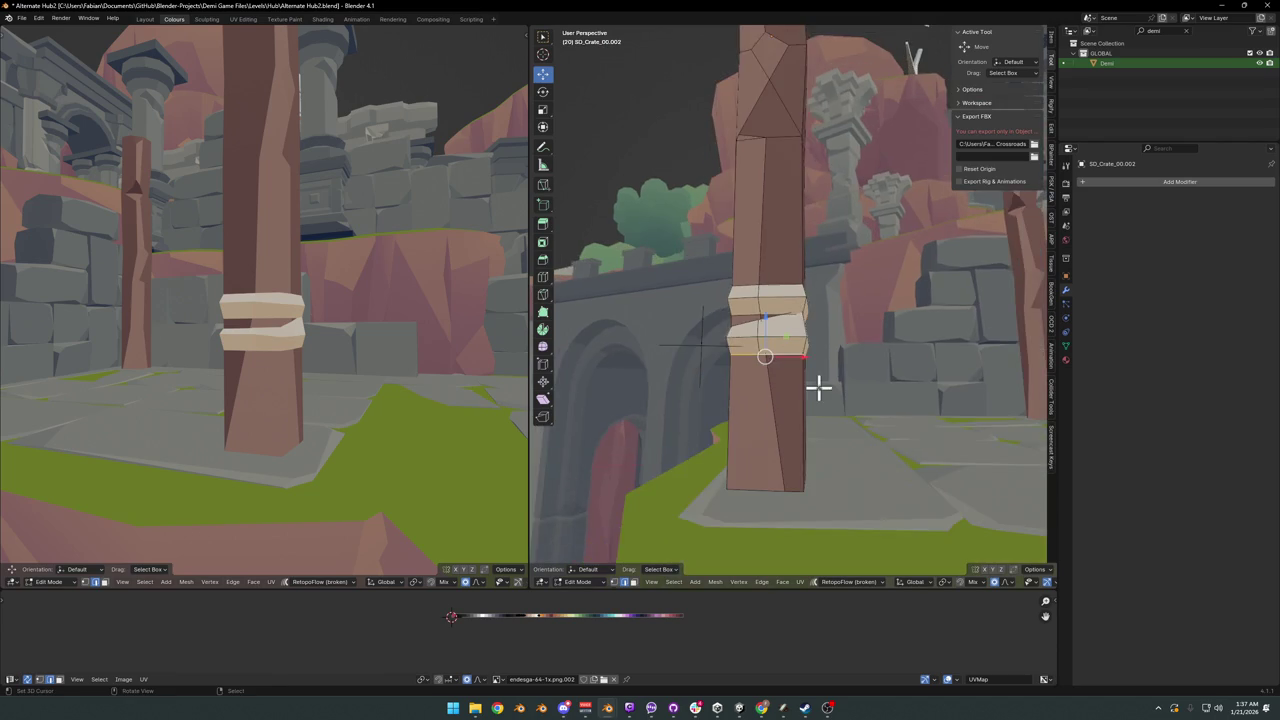
pyautogui.scroll(-1, 820, 386)
pyautogui.press('r')
pyautogui.click(845, 392)
pyautogui.press('s')
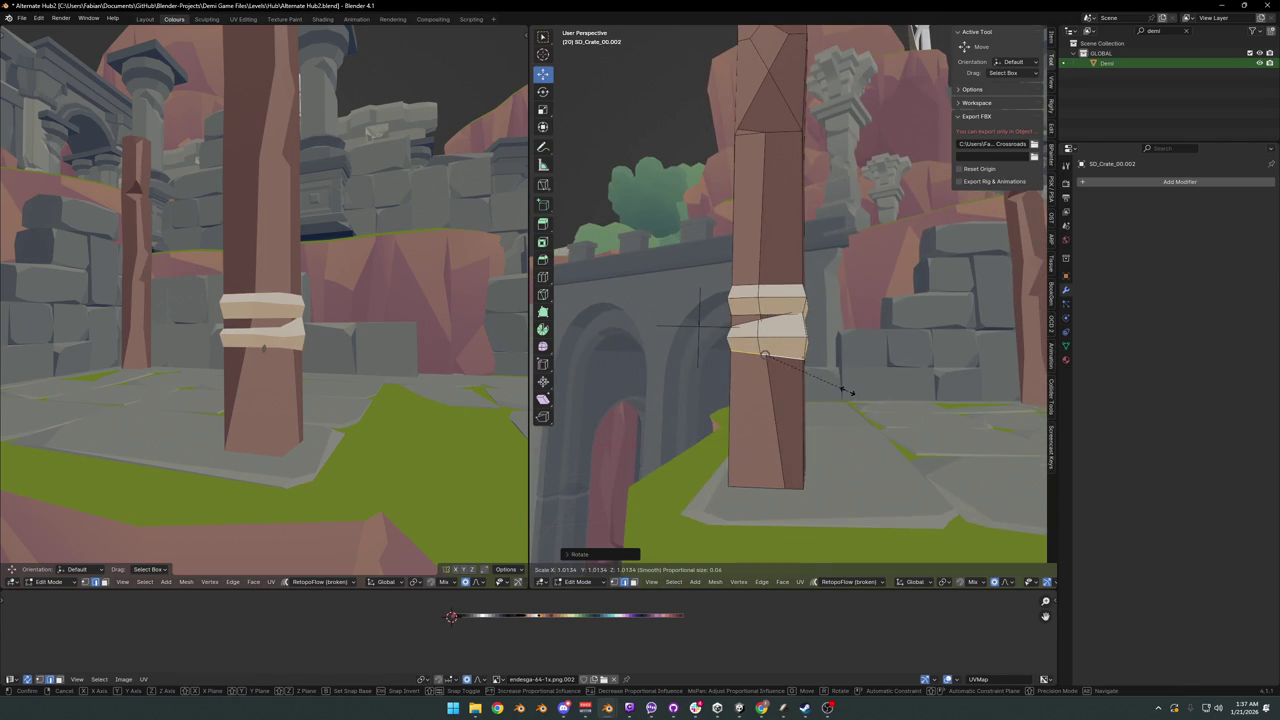
pyautogui.click(851, 392)
# - Shift the bands vertically along the post, soft-moving the lower band
pyautogui.moveTo(334, 303)
pyautogui.mouseDown(button='middle')
pyautogui.moveTo(306, 314)
pyautogui.moveTo(363, 306)
pyautogui.mouseUp(button='middle')
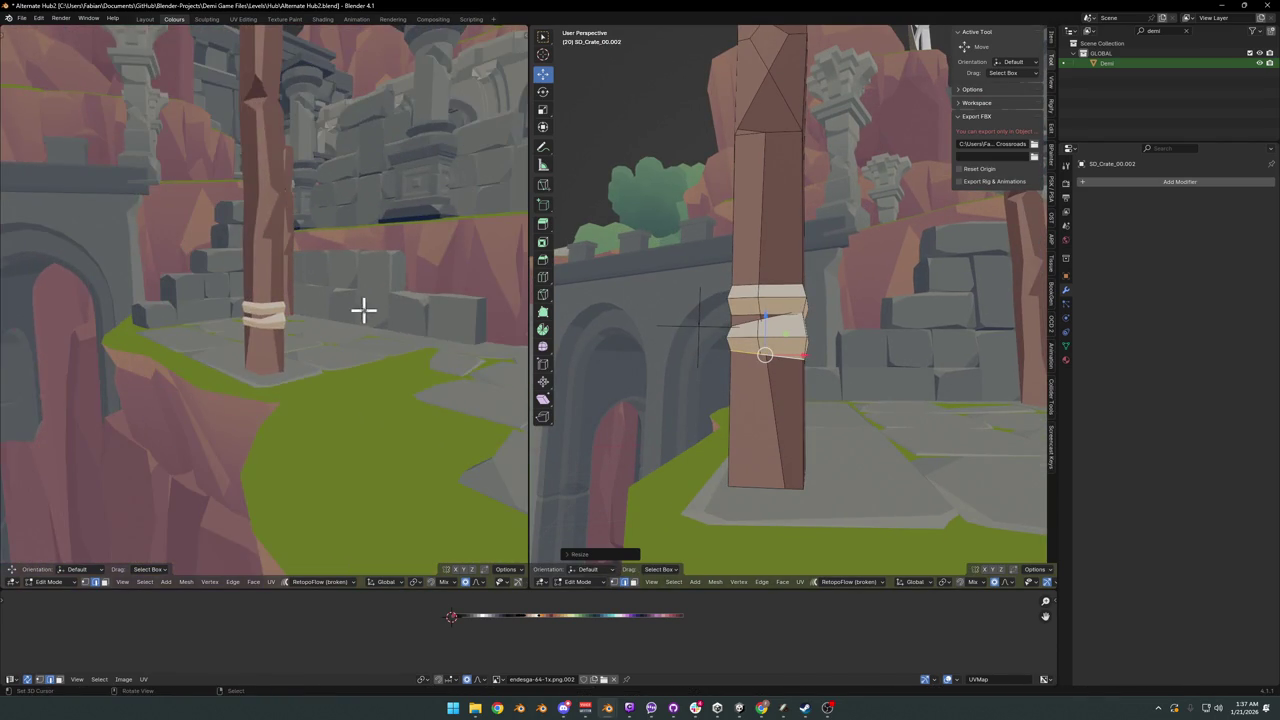
pyautogui.moveTo(740, 345)
pyautogui.mouseDown(button='middle')
pyautogui.moveTo(765, 352)
pyautogui.moveTo(743, 334)
pyautogui.mouseUp(button='middle')
pyautogui.press('g')
pyautogui.press('z')
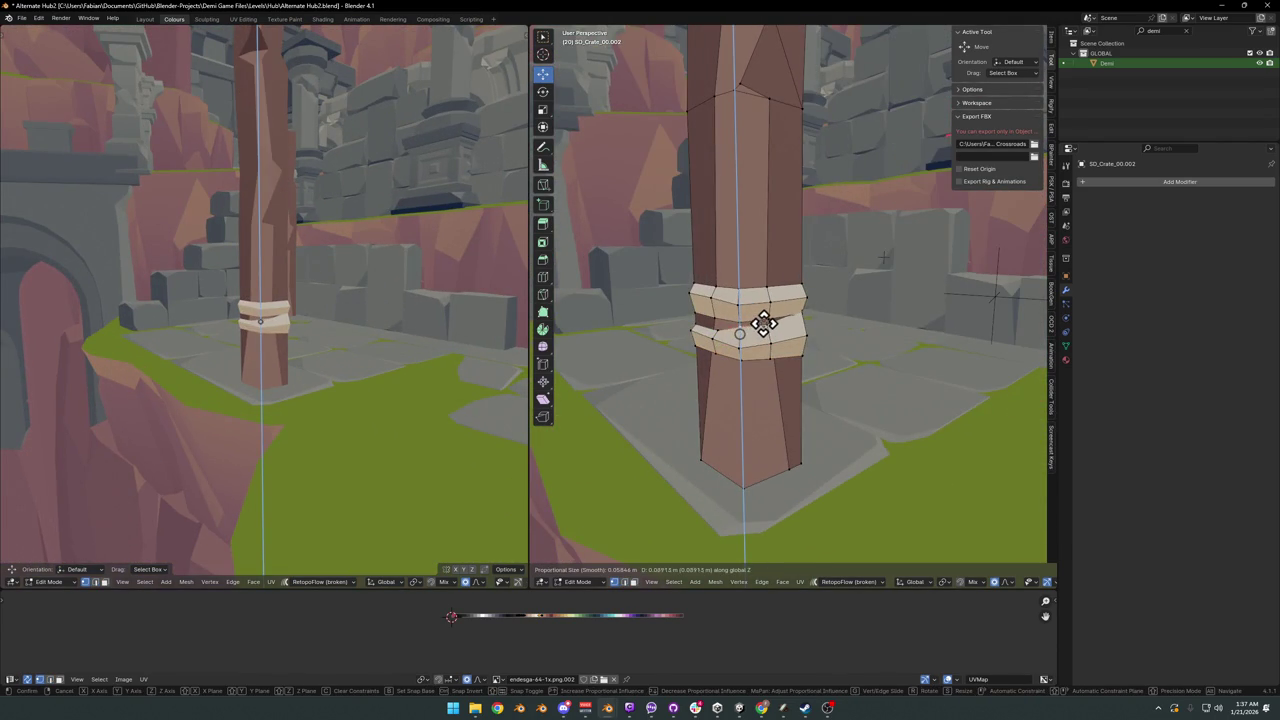
pyautogui.click(763, 328)
pyautogui.scroll(2, 750, 335)
pyautogui.scroll(2, 735, 345)
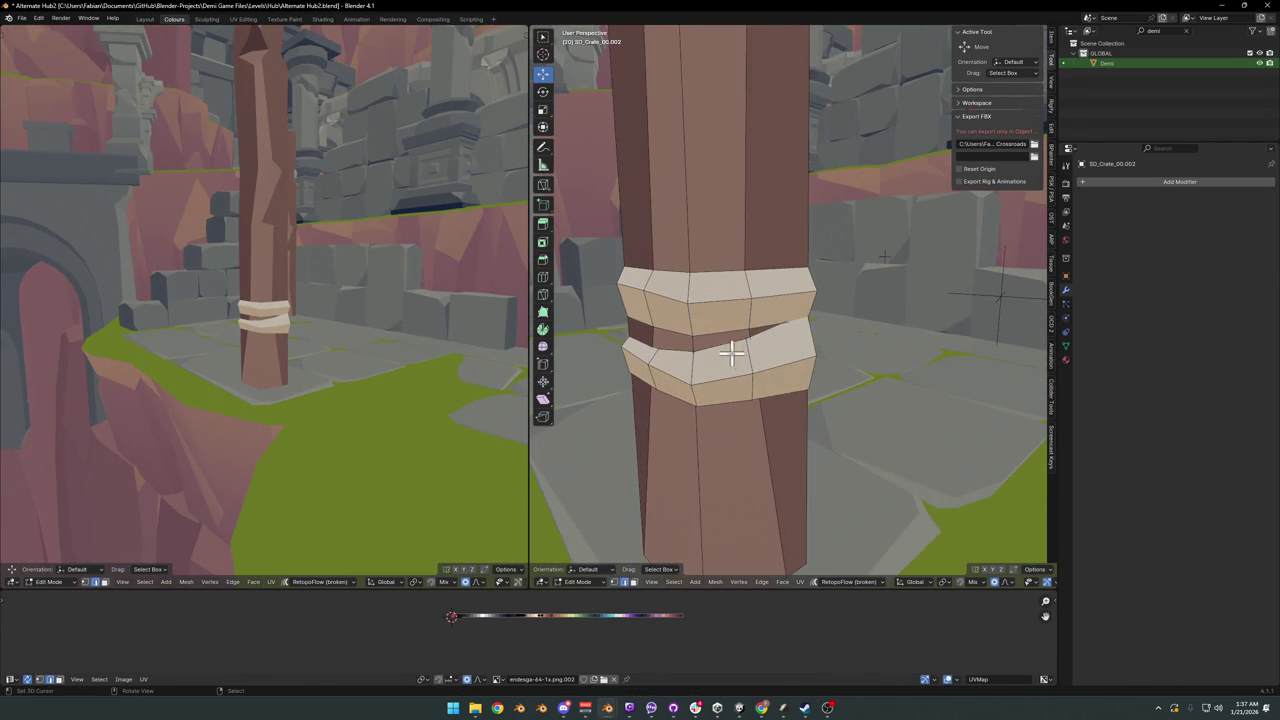
pyautogui.moveTo(731, 349)
pyautogui.mouseDown(button='middle')
pyautogui.moveTo(698, 347)
pyautogui.moveTo(829, 346)
pyautogui.moveTo(870, 385)
pyautogui.mouseUp(button='middle')
pyautogui.press('g')
pyautogui.press('z')
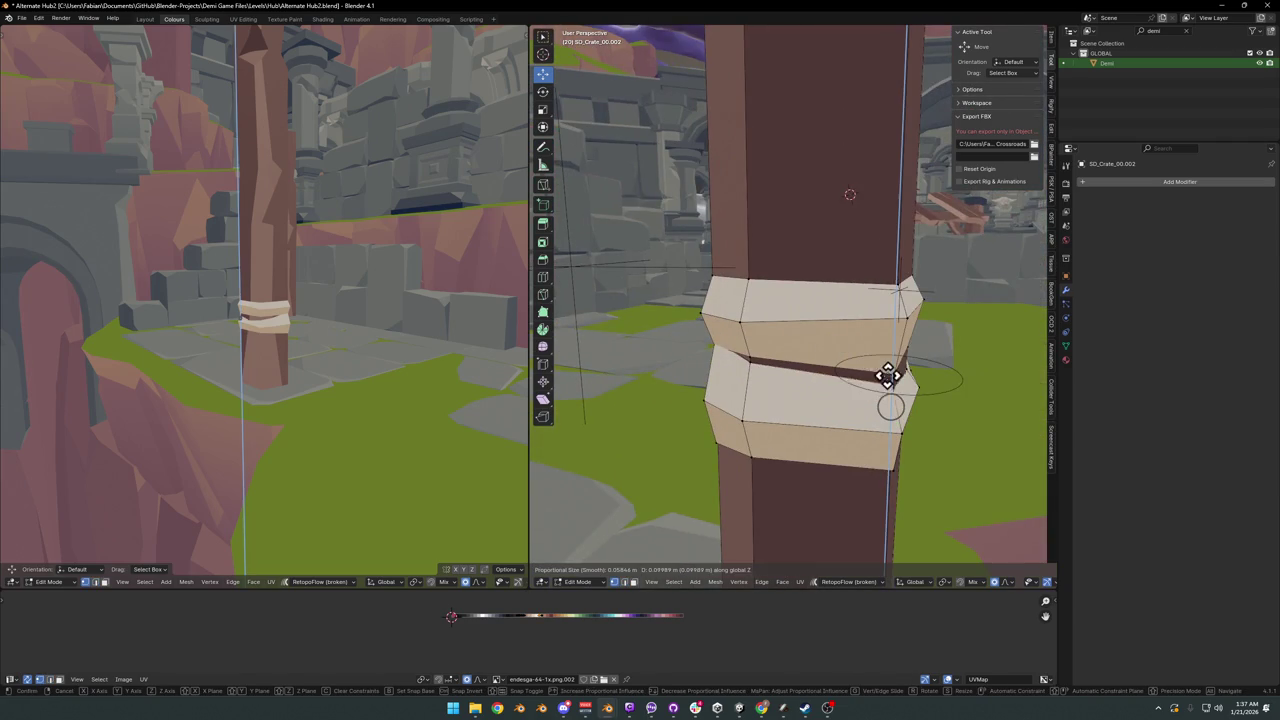
pyautogui.click(887, 386)
# - Orbit to a low side view and select the band for copying
pyautogui.moveTo(343, 328)
pyautogui.mouseDown(button='middle')
pyautogui.moveTo(471, 329)
pyautogui.moveTo(306, 300)
pyautogui.moveTo(319, 300)
pyautogui.mouseUp(button='middle')
pyautogui.scroll(-4, 797, 297)
pyautogui.moveTo(797, 297)
pyautogui.mouseDown(button='middle')
pyautogui.moveTo(814, 323)
pyautogui.moveTo(720, 308)
pyautogui.moveTo(786, 460)
pyautogui.mouseUp(button='middle')
pyautogui.scroll(2, 800, 352)
pyautogui.keyDown('alt'); pyautogui.click(720, 308); pyautogui.keyUp('alt')
pyautogui.scroll(-4, 720, 308)
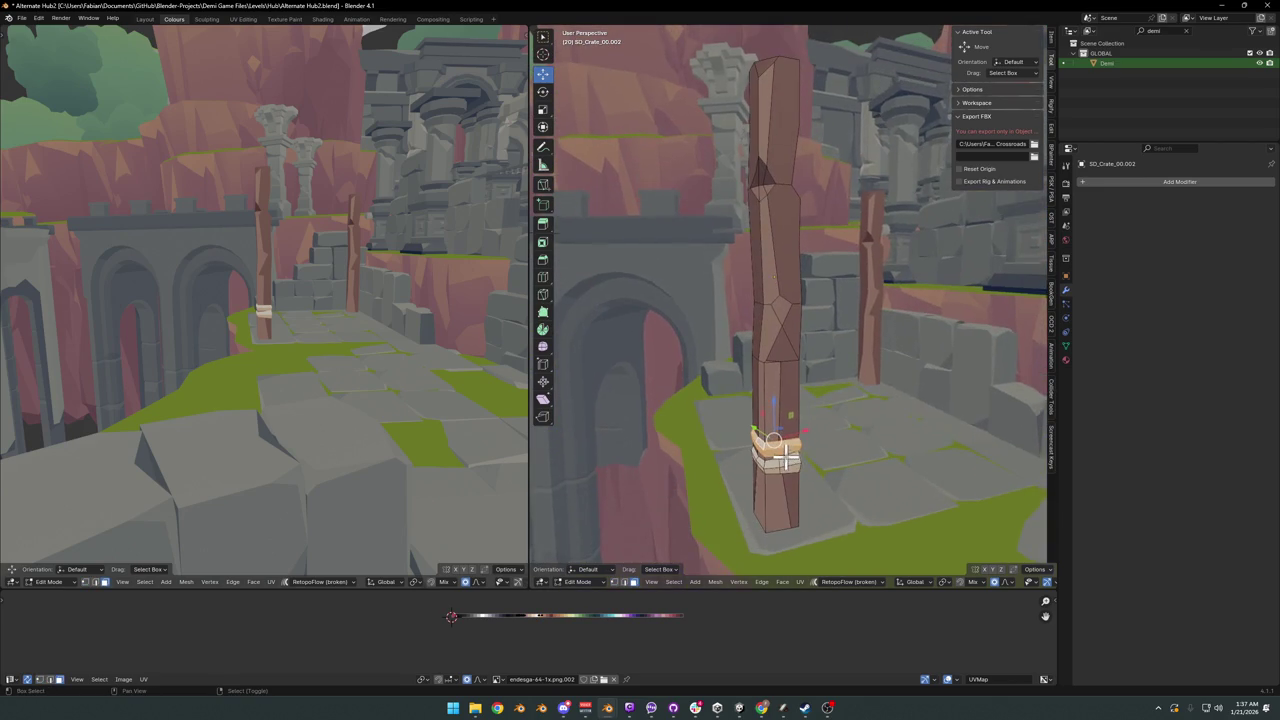
# - Duplicate the band to the top of the post and scale it
pyautogui.hotkey('shift', 'd')
pyautogui.click(795, 126)
pyautogui.press('s')
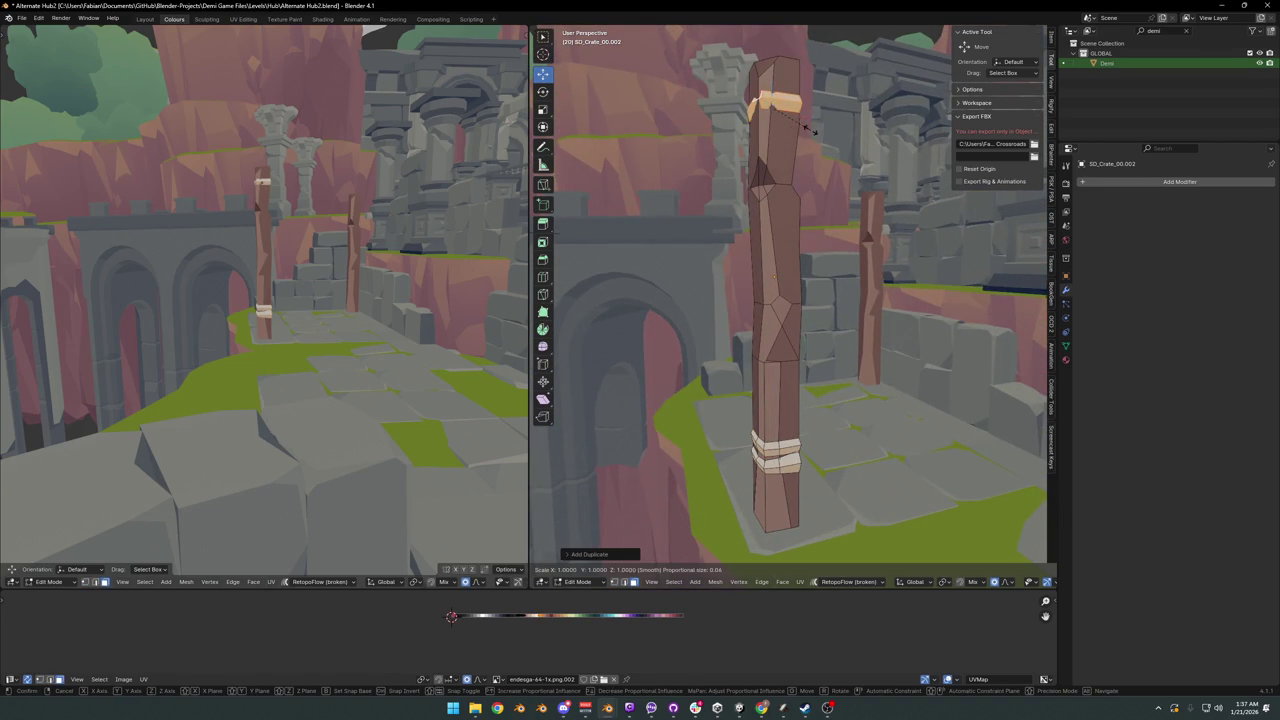
pyautogui.click(882, 126)
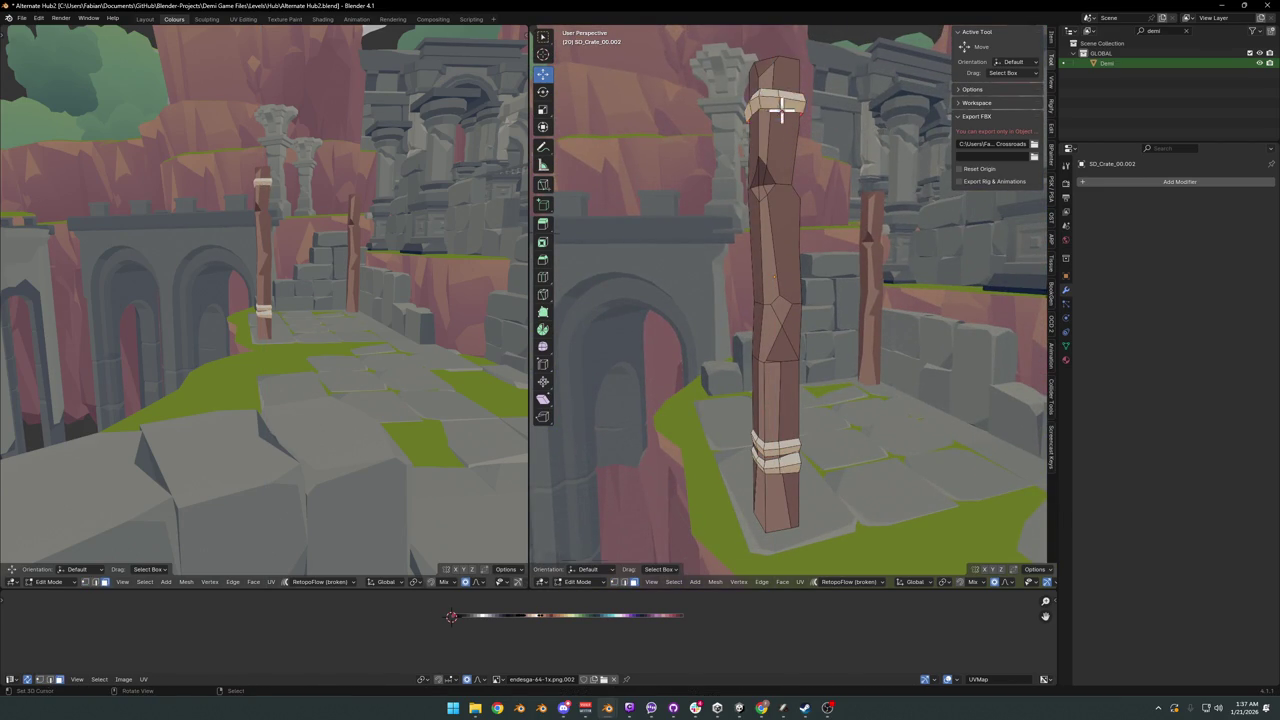
pyautogui.press('KP_Decimal')
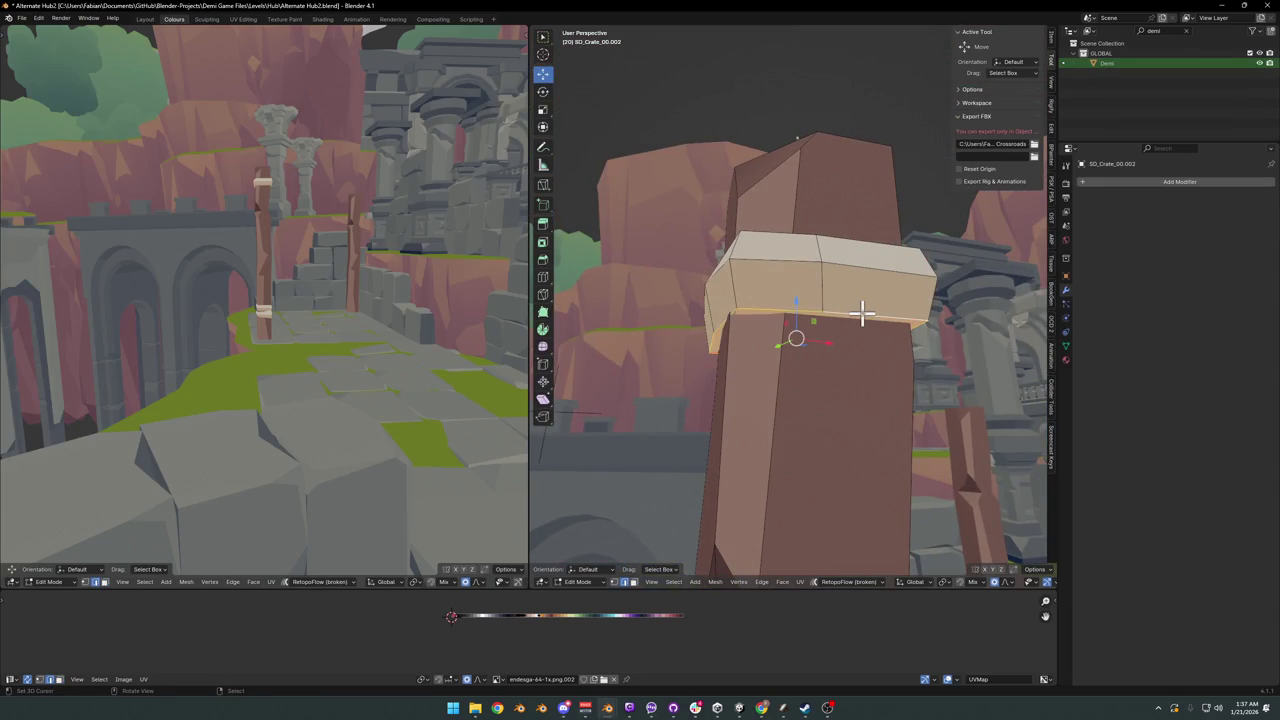
pyautogui.moveTo(811, 297)
pyautogui.mouseDown(button='middle')
pyautogui.moveTo(789, 286)
pyautogui.moveTo(800, 254)
pyautogui.moveTo(766, 263)
pyautogui.moveTo(817, 268)
pyautogui.moveTo(787, 285)
pyautogui.moveTo(767, 276)
pyautogui.mouseUp(button='middle')
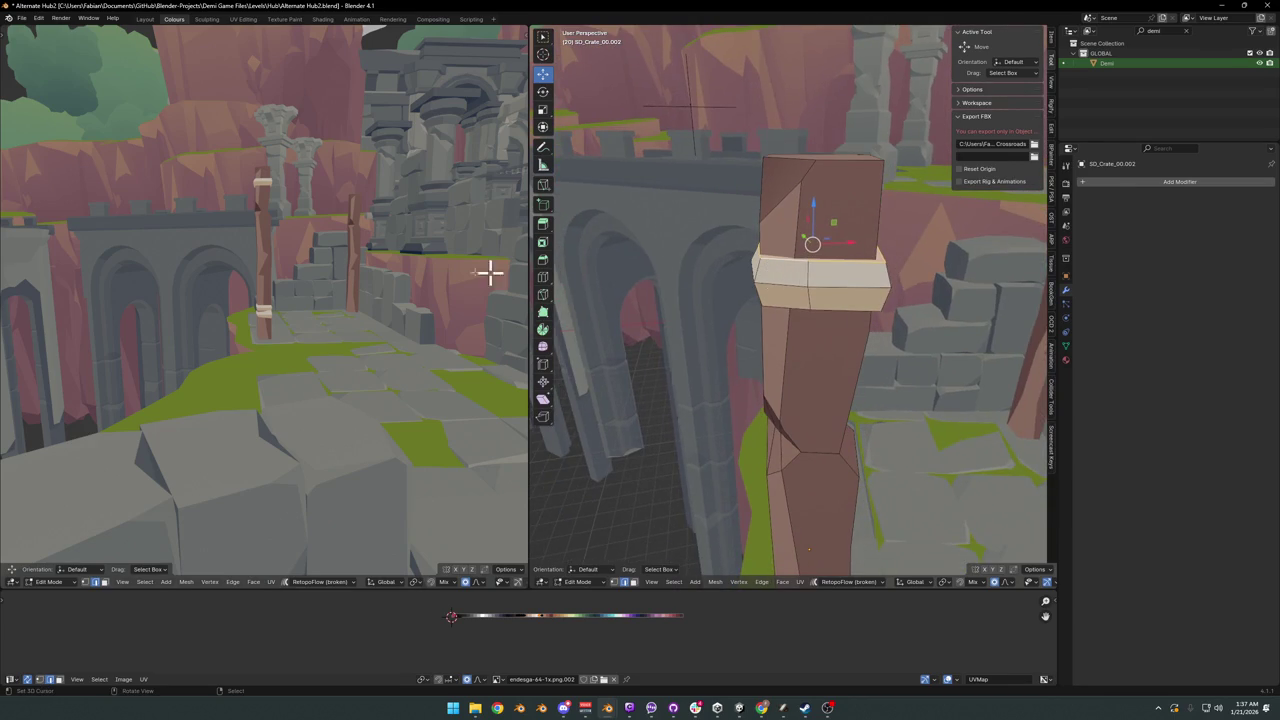
pyautogui.moveTo(738, 376)
pyautogui.mouseDown(button='middle')
pyautogui.moveTo(811, 354)
pyautogui.moveTo(829, 286)
pyautogui.moveTo(843, 320)
pyautogui.mouseUp(button='middle')
# - Copy the top band down along Z, tilting it and shrinking it slightly
pyautogui.hotkey('ctrl', 'l')
pyautogui.hotkey('shift', 'd')
pyautogui.press('z')
pyautogui.click(846, 343)
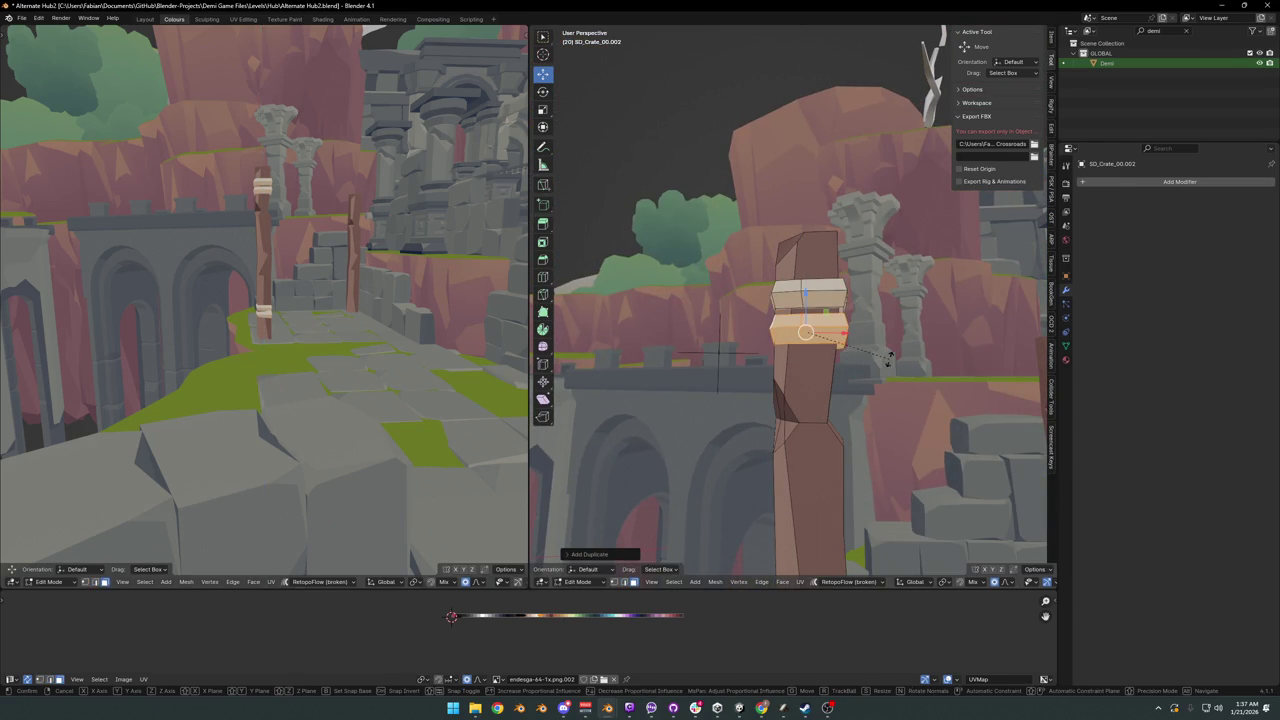
pyautogui.press('r')
pyautogui.click(888, 341)
pyautogui.press('s')
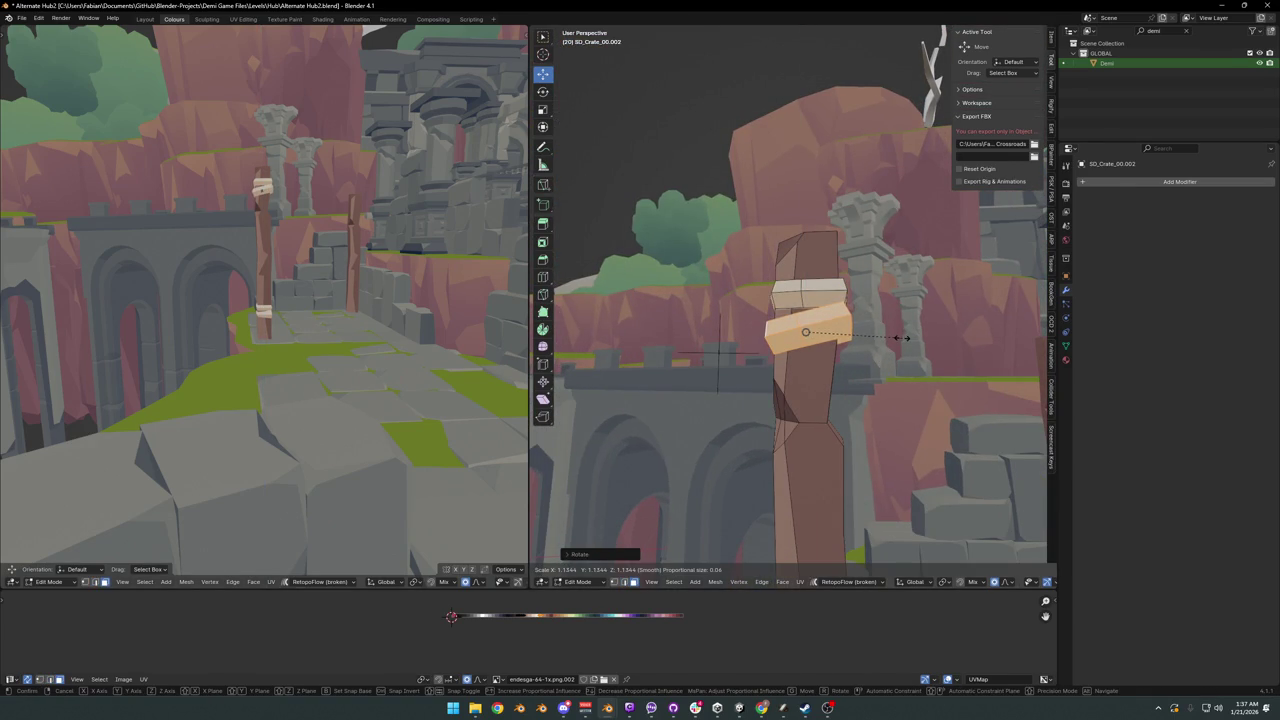
pyautogui.click(871, 334)
# - Soft-push part of the lower top band and tilt it further
pyautogui.moveTo(857, 345); pyautogui.dragTo(733, 370, button='middle')
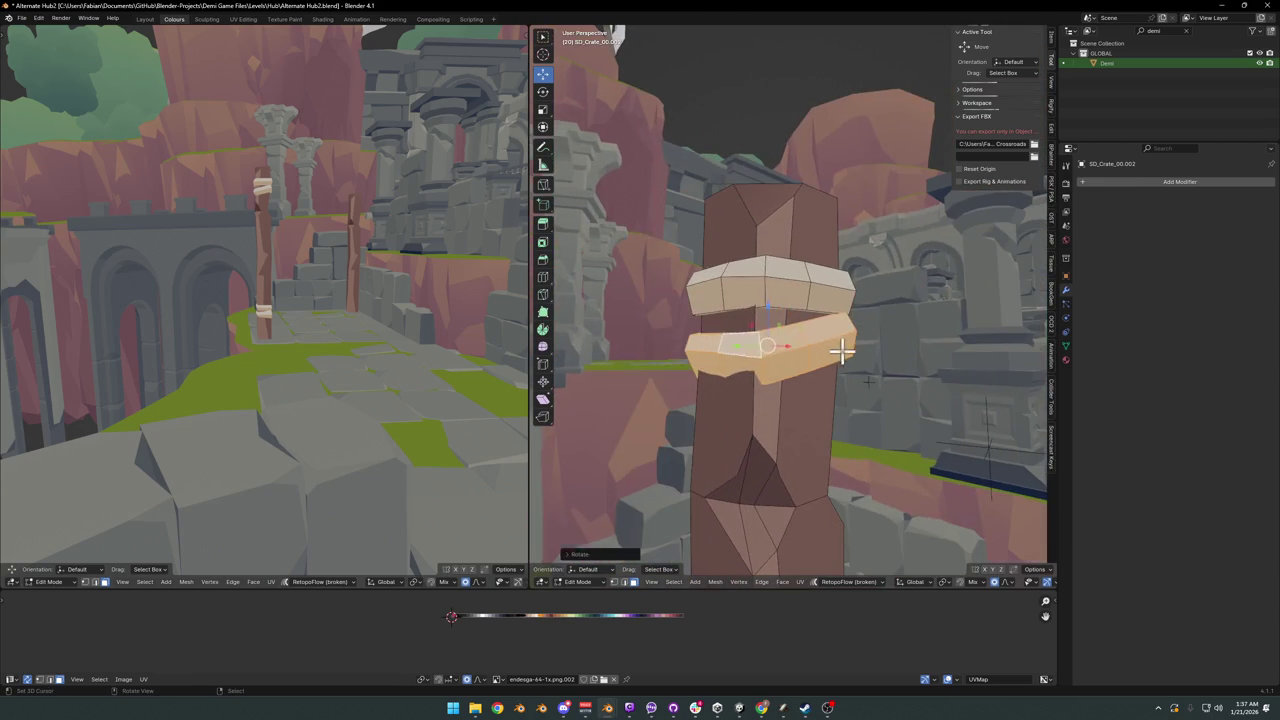
pyautogui.moveTo(745, 358); pyautogui.dragTo(791, 362)
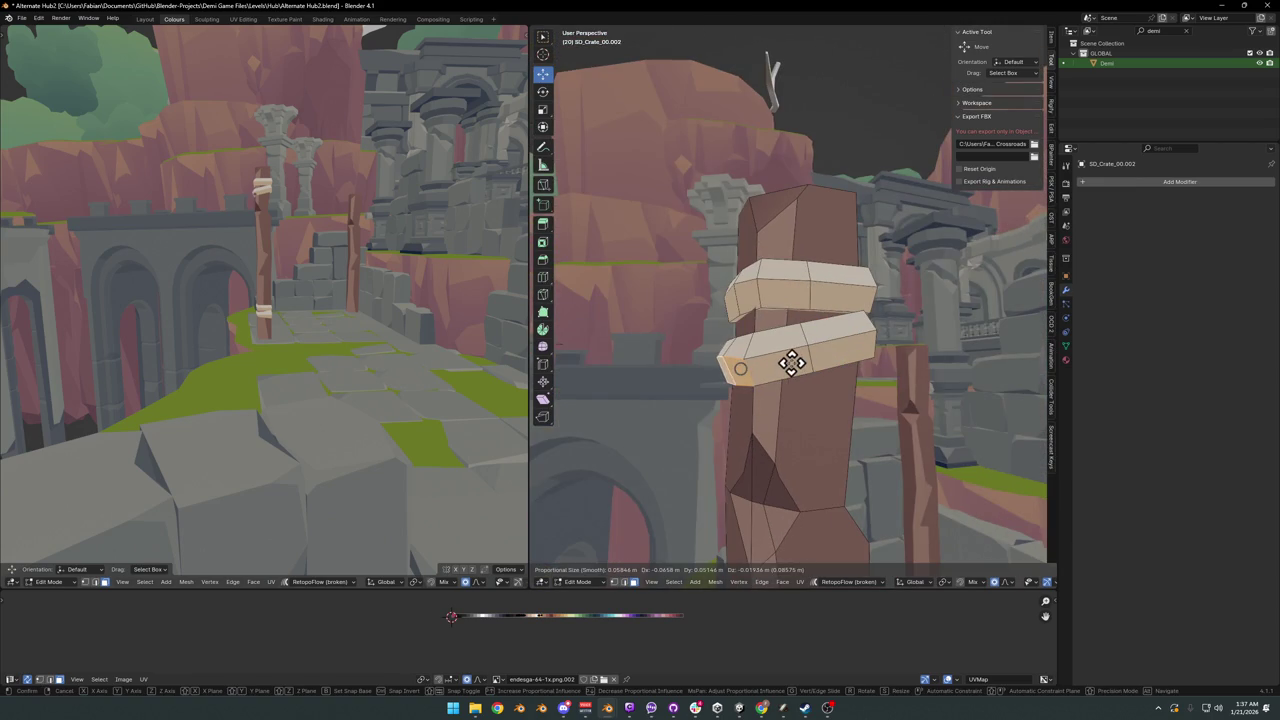
pyautogui.click(793, 362)
pyautogui.moveTo(280, 243)
pyautogui.mouseDown(button='middle')
pyautogui.moveTo(335, 237)
pyautogui.moveTo(275, 233)
pyautogui.moveTo(357, 234)
pyautogui.moveTo(309, 240)
pyautogui.moveTo(331, 246)
pyautogui.mouseUp(button='middle')
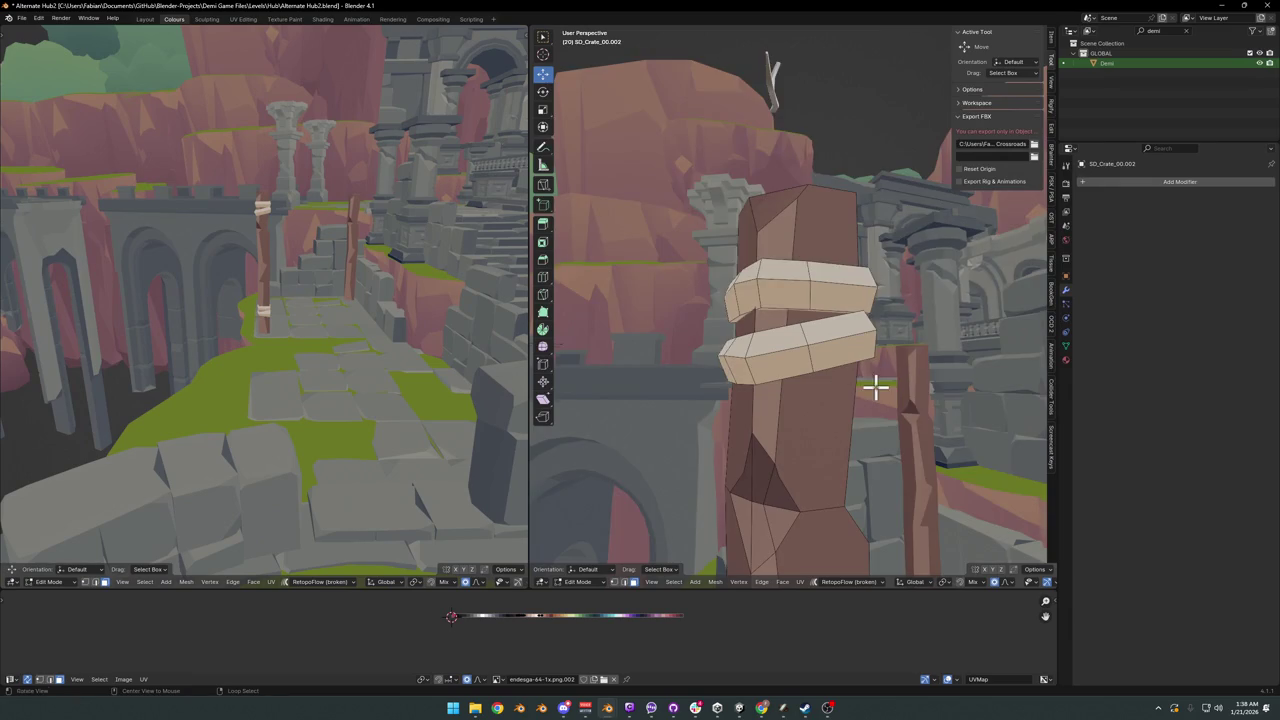
pyautogui.moveTo(876, 387); pyautogui.dragTo(863, 371, button='middle')
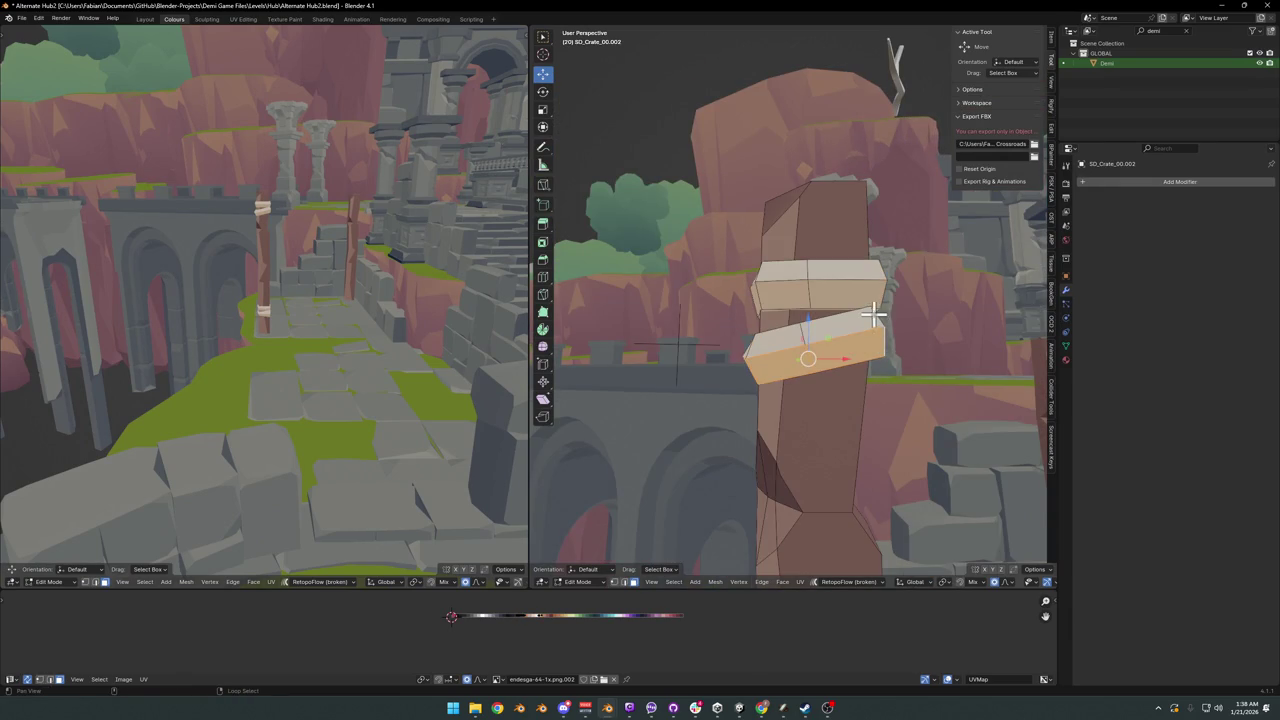
pyautogui.moveTo(873, 316); pyautogui.dragTo(894, 329, button='middle')
pyautogui.press('r')
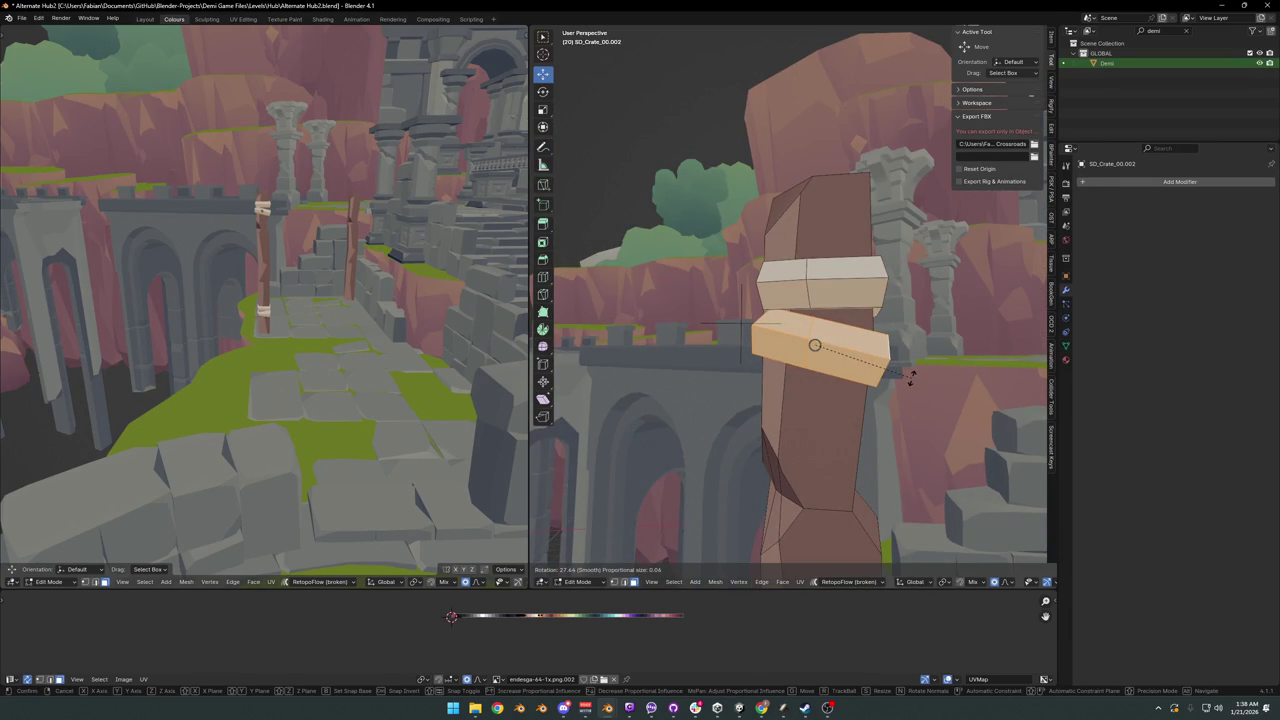
pyautogui.click(910, 377)
# - Relax the lower ring via Quick Favorites and thicken it with Alt+S
pyautogui.moveTo(330, 290); pyautogui.dragTo(286, 291, button='middle')
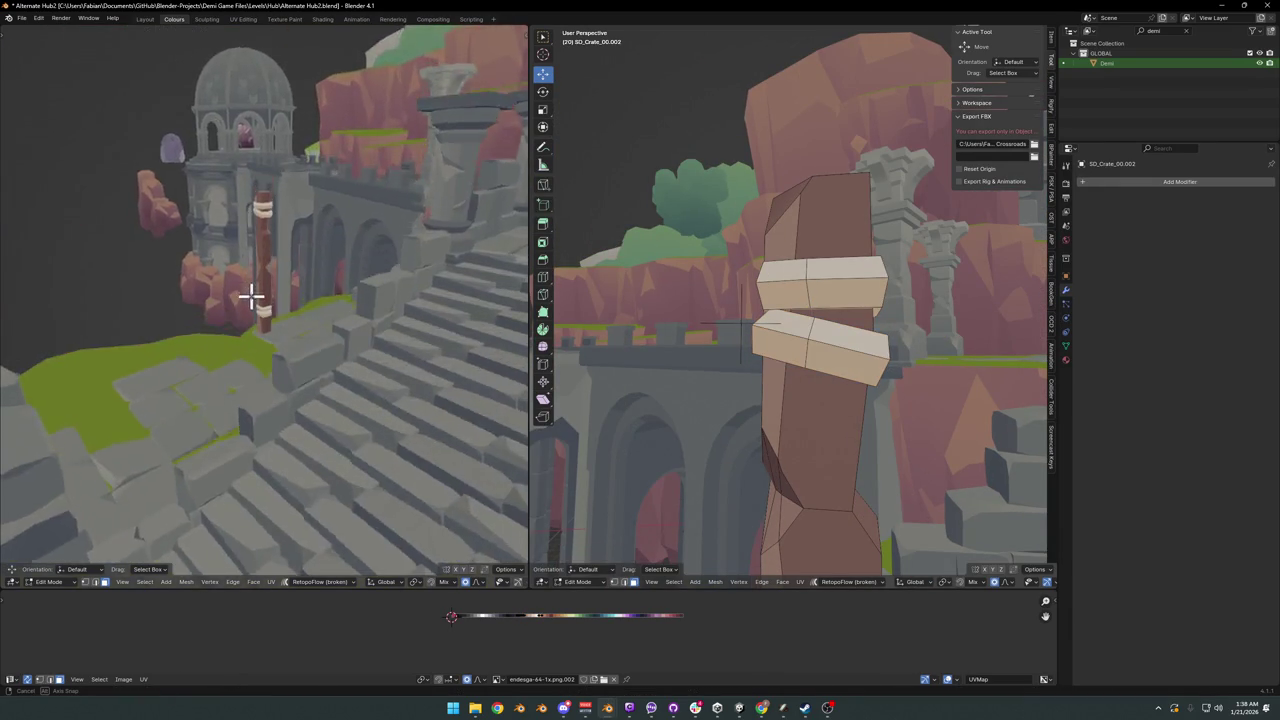
pyautogui.moveTo(810, 337)
pyautogui.mouseDown(button='middle')
pyautogui.moveTo(860, 381)
pyautogui.moveTo(886, 366)
pyautogui.mouseUp(button='middle')
pyautogui.press('q')
pyautogui.press('Escape')
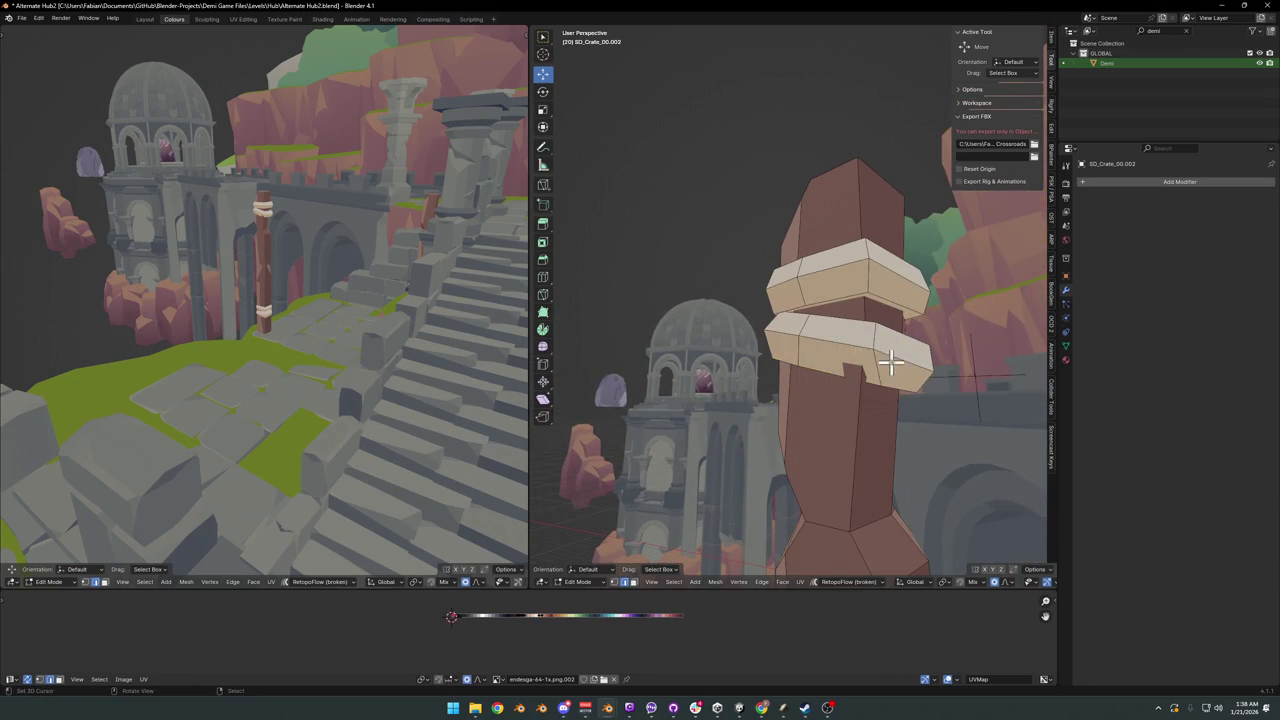
pyautogui.press('q')
pyautogui.click(826, 349)
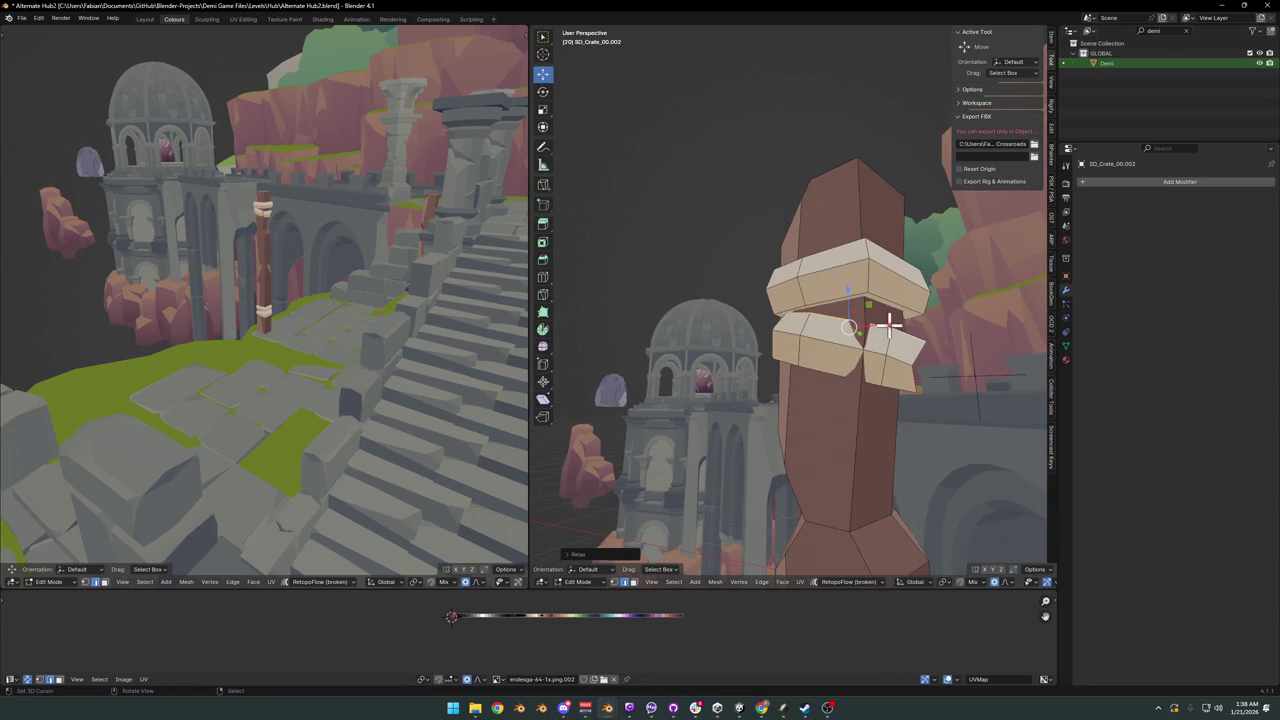
pyautogui.hotkey('alt', 's')
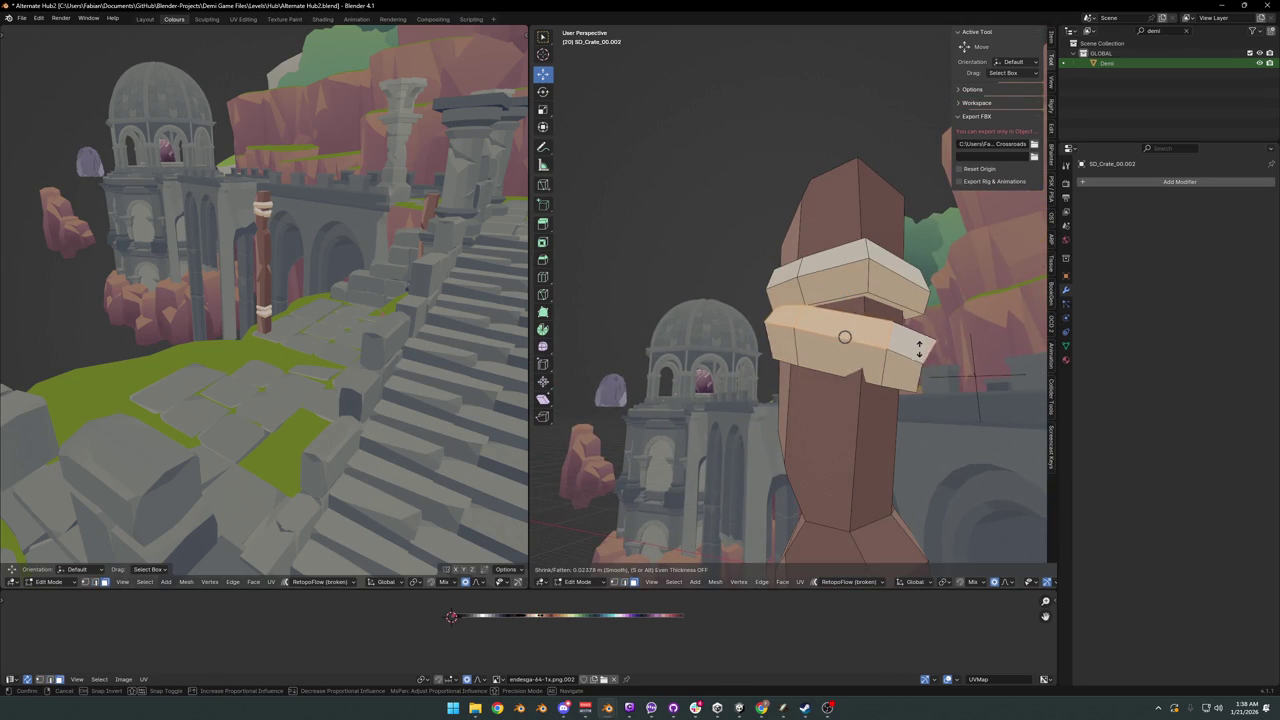
pyautogui.click(881, 369)
pyautogui.hotkey('alt', 's')
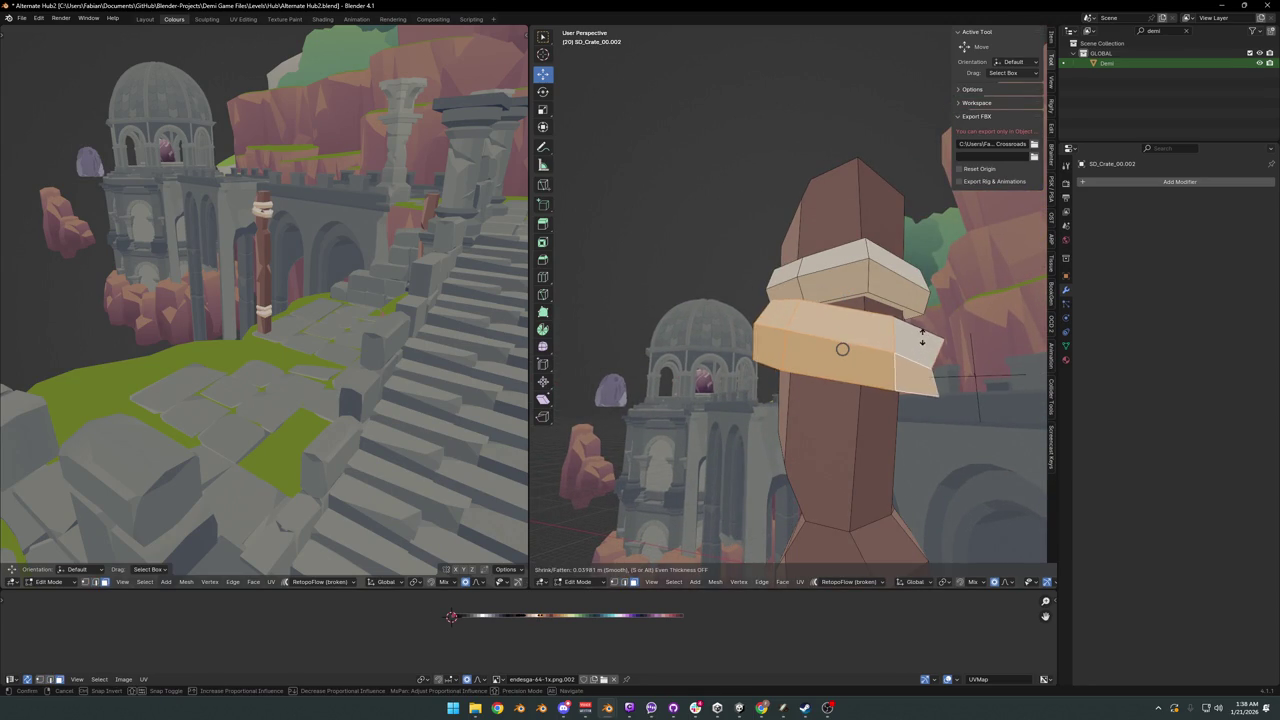
pyautogui.click(913, 347)
pyautogui.moveTo(323, 200)
pyautogui.mouseDown(button='middle')
pyautogui.moveTo(308, 232)
pyautogui.moveTo(328, 290)
pyautogui.mouseUp(button='middle')
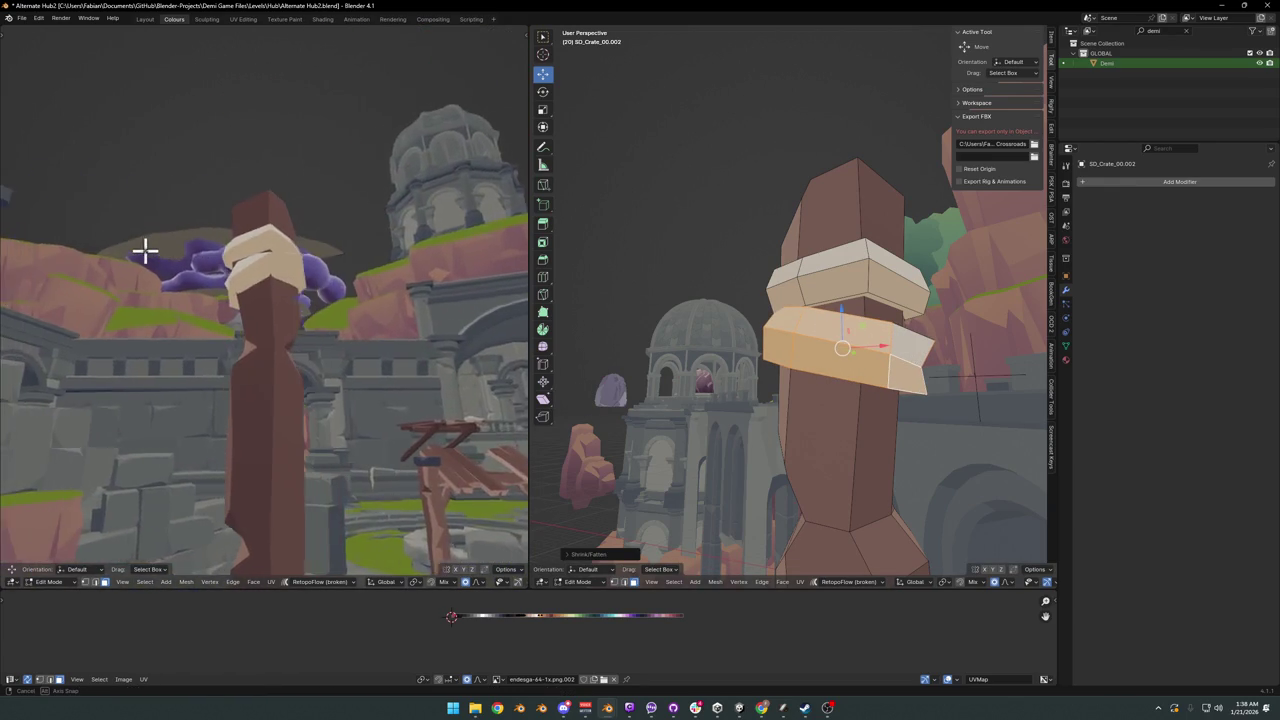
pyautogui.moveTo(700, 370)
pyautogui.mouseDown(button='middle')
pyautogui.moveTo(743, 371)
pyautogui.moveTo(731, 380)
pyautogui.moveTo(871, 366)
pyautogui.moveTo(750, 365)
pyautogui.moveTo(838, 380)
pyautogui.moveTo(700, 366)
pyautogui.moveTo(788, 370)
pyautogui.mouseUp(button='middle')
# - Relax the ring and round its loop into a circle via Quick Favorites
pyautogui.press('q')
pyautogui.click(838, 369)
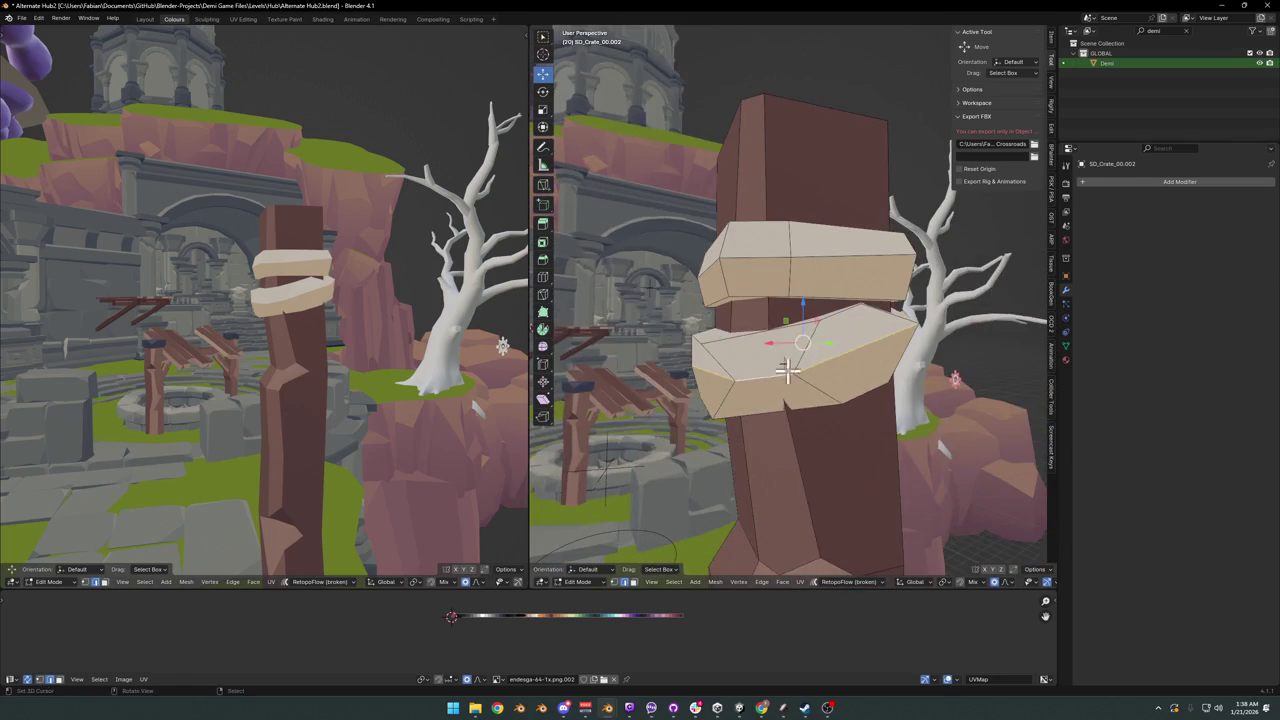
pyautogui.press('q')
pyautogui.click(795, 356)
pyautogui.press('q')
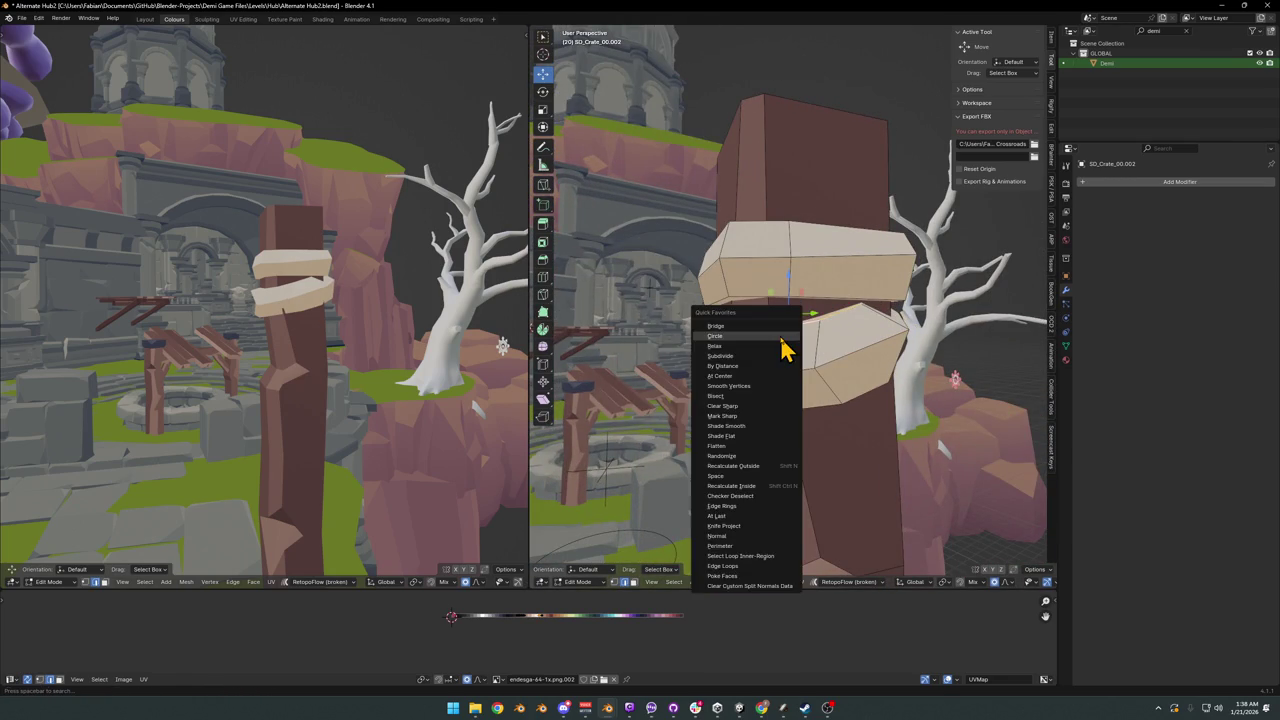
pyautogui.click(781, 335)
pyautogui.press('q')
pyautogui.click(757, 404)
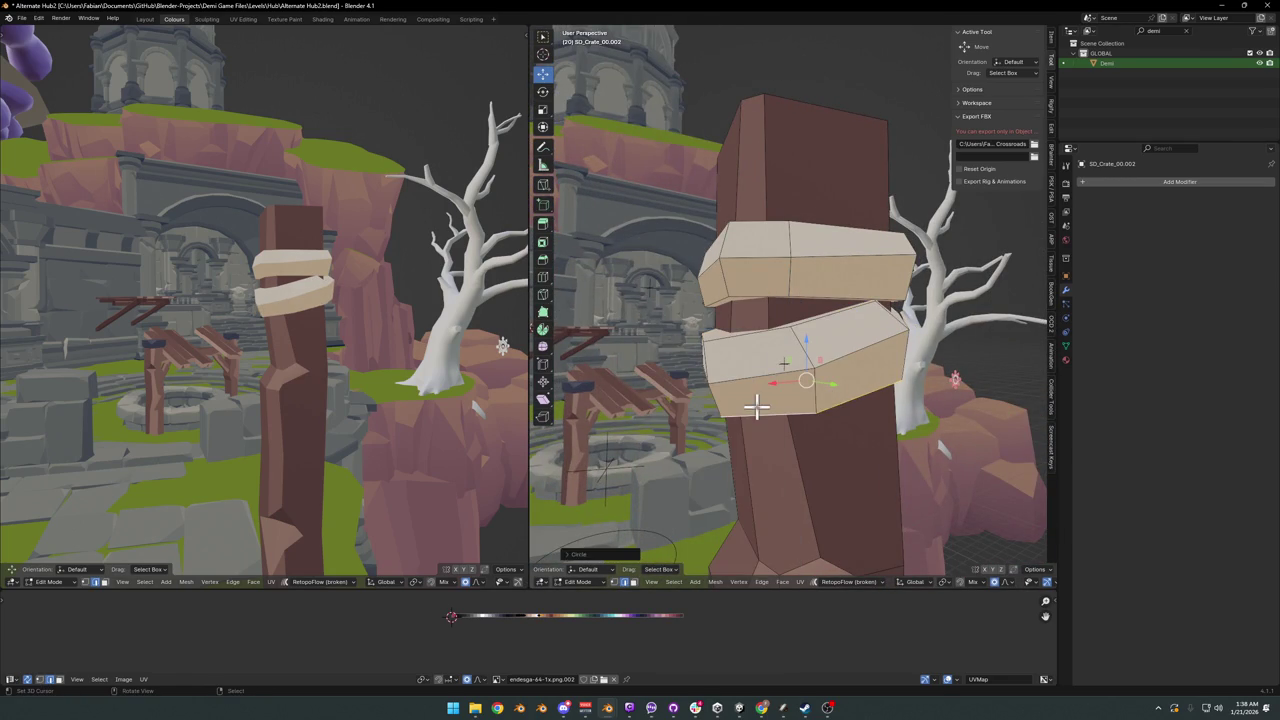
# - Move a band edge loop outside the Z axis, then return to Object Mode
pyautogui.moveTo(747, 404); pyautogui.dragTo(893, 400, button='middle')
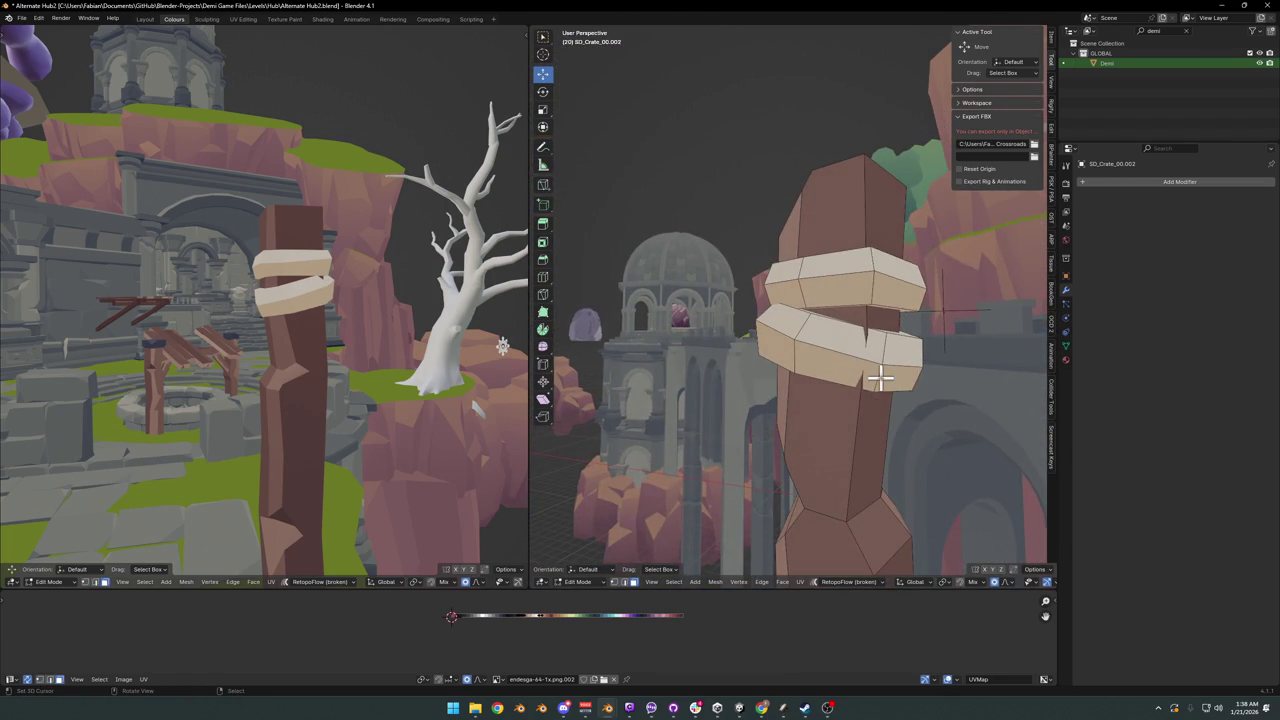
pyautogui.keyDown('alt'); pyautogui.click(883, 377); pyautogui.keyUp('alt')
pyautogui.moveTo(886, 371)
pyautogui.mouseDown(button='middle')
pyautogui.moveTo(894, 400)
pyautogui.moveTo(748, 366)
pyautogui.mouseUp(button='middle')
pyautogui.press('g')
pyautogui.hotkey('shift', 'z')
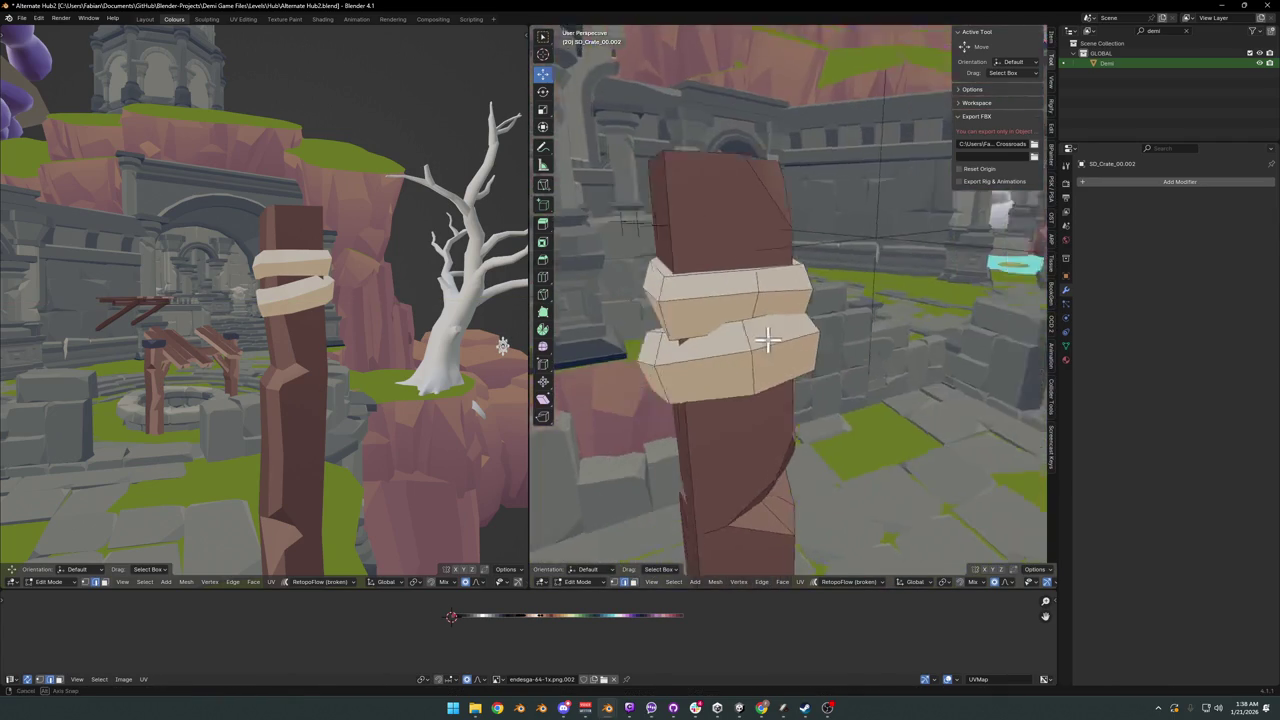
pyautogui.moveTo(250, 290)
pyautogui.mouseDown(button='middle')
pyautogui.moveTo(233, 285)
pyautogui.moveTo(417, 289)
pyautogui.moveTo(340, 283)
pyautogui.moveTo(346, 260)
pyautogui.moveTo(289, 265)
pyautogui.moveTo(306, 234)
pyautogui.moveTo(306, 294)
pyautogui.moveTo(326, 306)
pyautogui.mouseUp(button='middle')
pyautogui.moveTo(803, 367)
pyautogui.mouseDown(button='middle')
pyautogui.moveTo(843, 374)
pyautogui.moveTo(815, 381)
pyautogui.mouseUp(button='middle')
pyautogui.press('Tab')
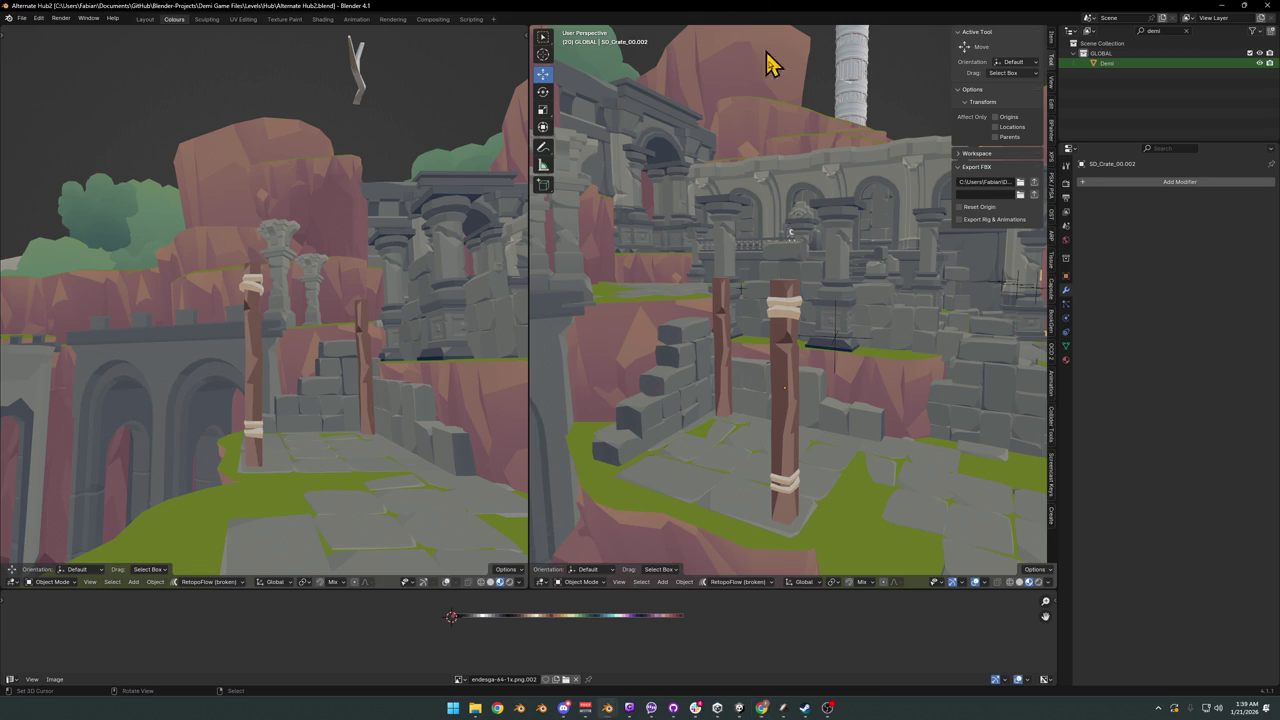
# - Move the right view toward the wooden pillar, then pull it back
pyautogui.keyDown('ctrl'); pyautogui.keyDown('shift'); pyautogui.moveTo(811, 291); pyautogui.dragTo(837, 354, button='middle'); pyautogui.keyUp('shift'); pyautogui.keyUp('ctrl')
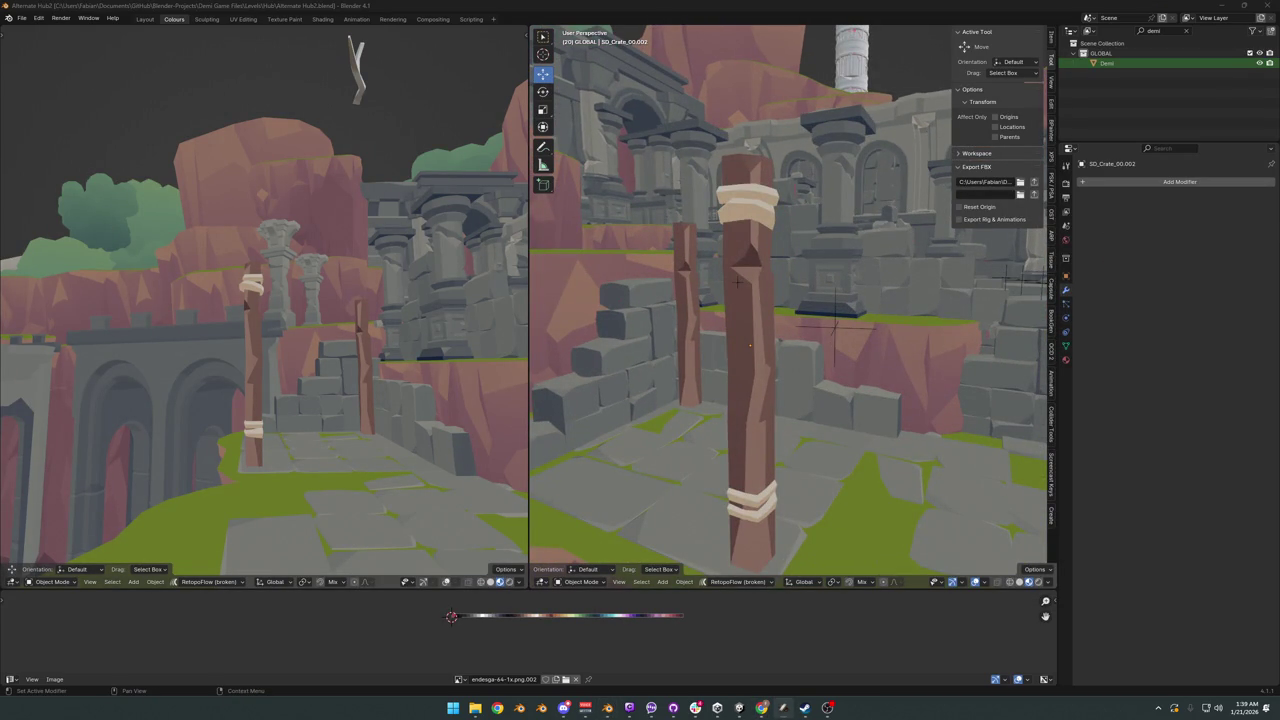
pyautogui.moveTo(895, 215)
pyautogui.keyDown('ctrl'); pyautogui.keyDown('shift'); pyautogui.mouseDown(button='middle')
pyautogui.moveTo(837, 309)
pyautogui.moveTo(794, 323)
pyautogui.moveTo(800, 271)
pyautogui.moveTo(878, 436)
pyautogui.mouseUp(button='middle'); pyautogui.keyUp('shift'); pyautogui.keyUp('ctrl')
# - Duplicate the wrapped wooden pillar and snap the copy to the 3D cursor
pyautogui.click(878, 436)
pyautogui.hotkey('shift', 'd')
pyautogui.press('Escape')
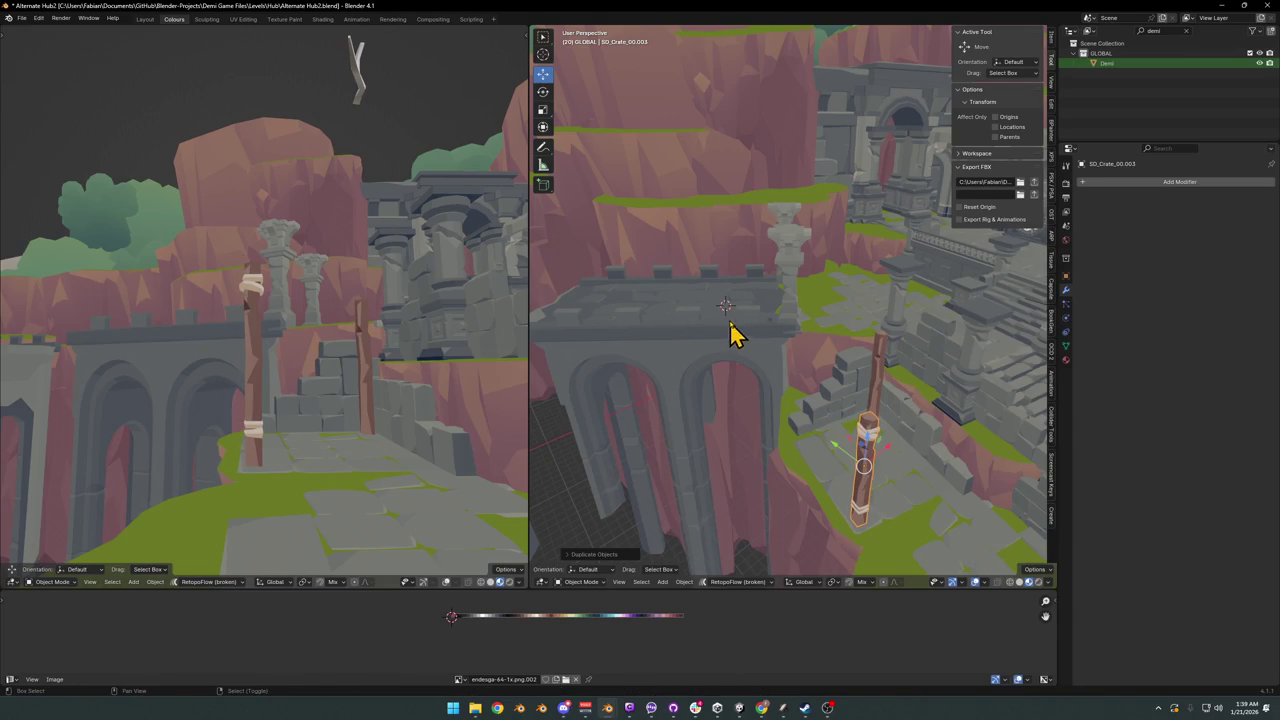
pyautogui.hotkey('shift', 's')
pyautogui.press('KP_Decimal')
pyautogui.moveTo(891, 320); pyautogui.dragTo(803, 289, button='middle')
pyautogui.scroll(-2, 845, 330)
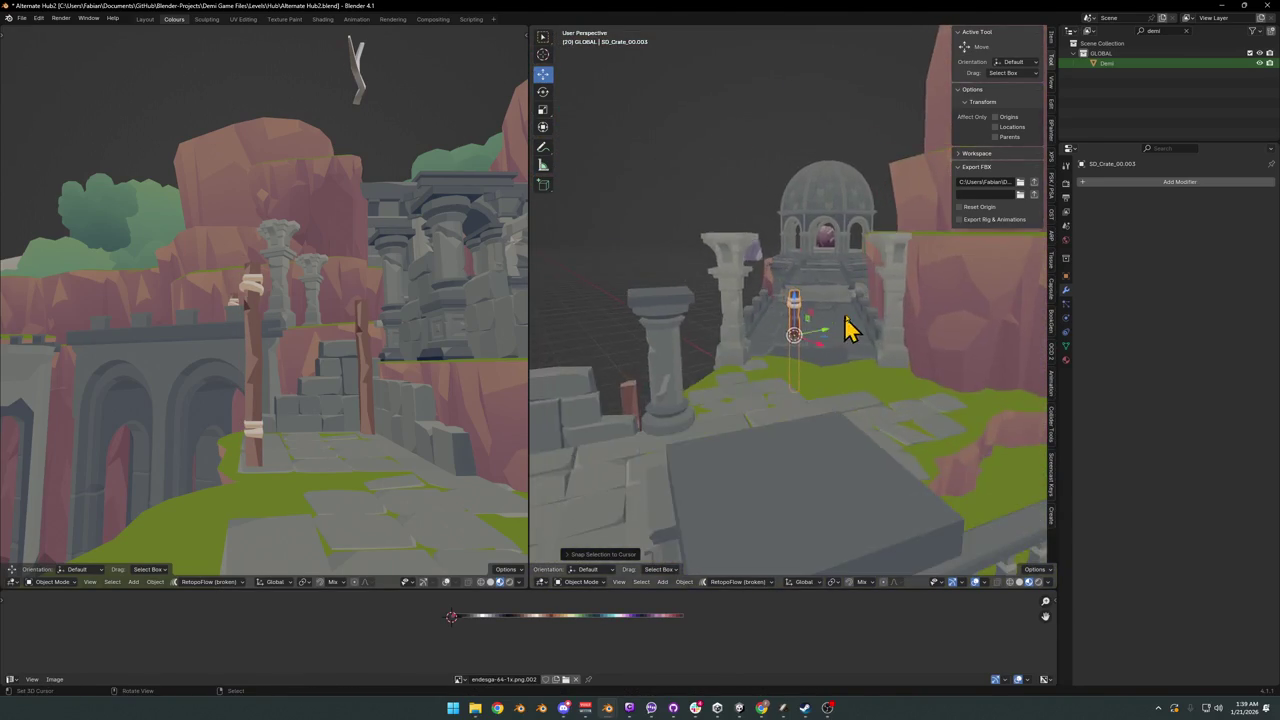
pyautogui.moveTo(845, 330); pyautogui.dragTo(826, 360, button='middle')
pyautogui.scroll(2, 848, 373)
# - Slide the copy horizontally toward the stone column, tilt it and shrink it slightly
pyautogui.press('g')
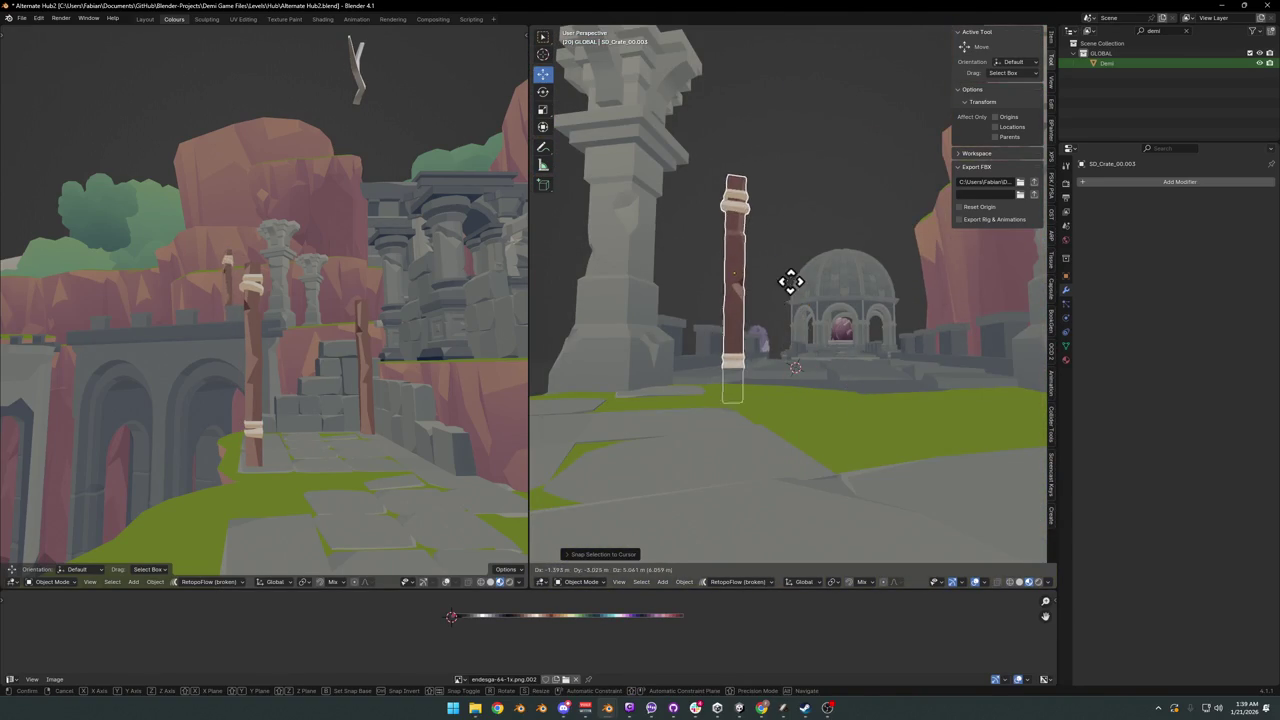
pyautogui.moveTo(794, 289); pyautogui.dragTo(791, 317, button='middle')
pyautogui.hotkey('shift', 'z')
pyautogui.click(740, 370)
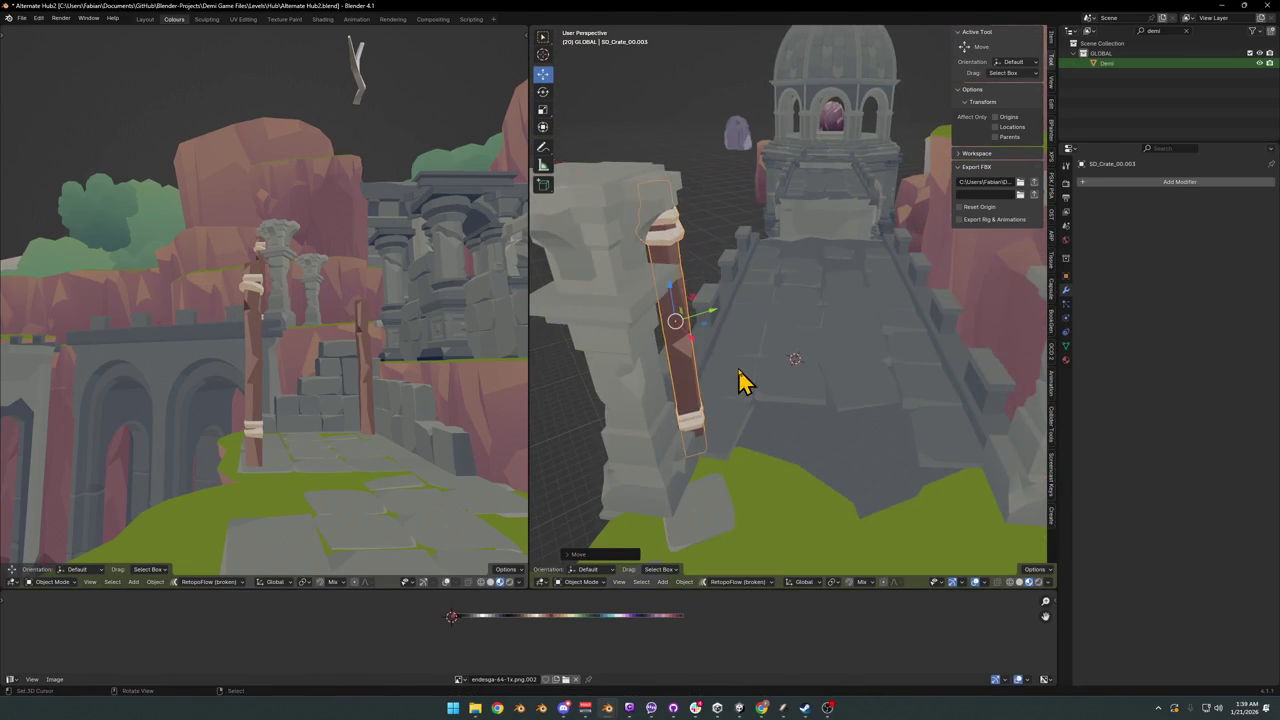
pyautogui.moveTo(737, 380); pyautogui.dragTo(771, 354, button='middle')
pyautogui.press('r')
pyautogui.click(774, 400)
pyautogui.press('s')
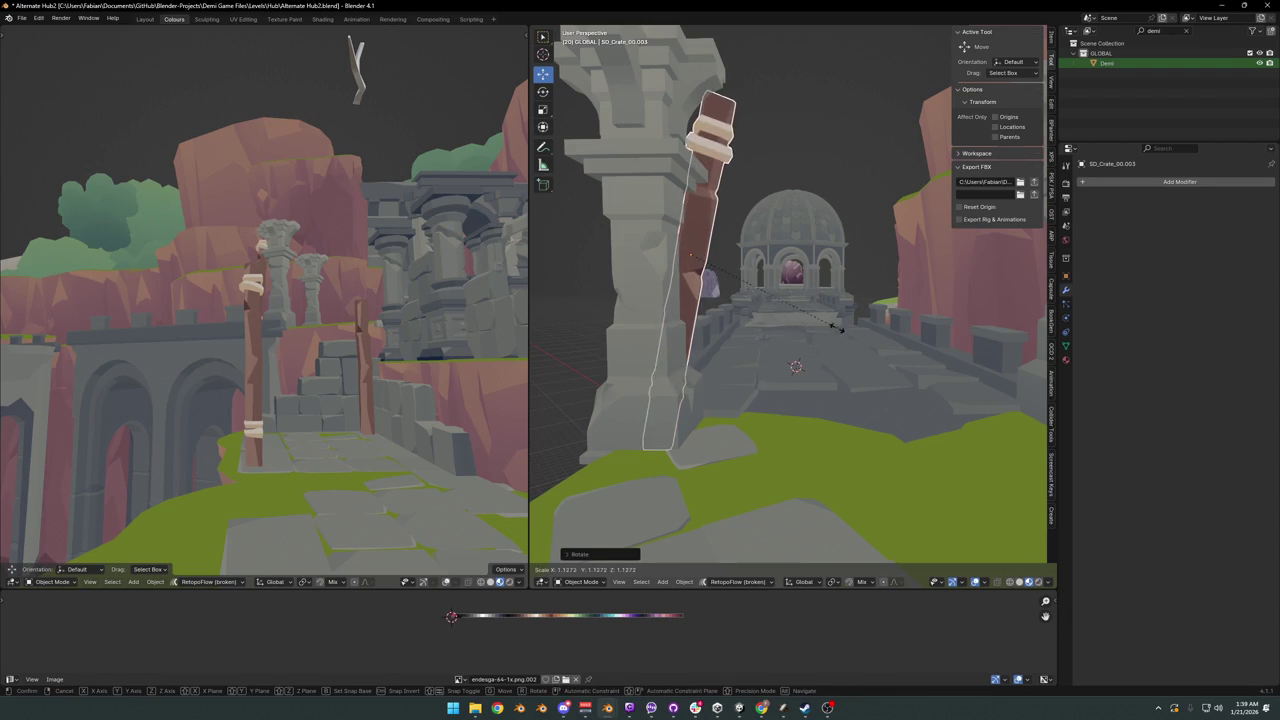
pyautogui.click(794, 343)
# - Lean the copy more steeply against the stone column and nudge it into place
pyautogui.press('g')
pyautogui.click(822, 327)
pyautogui.press('r')
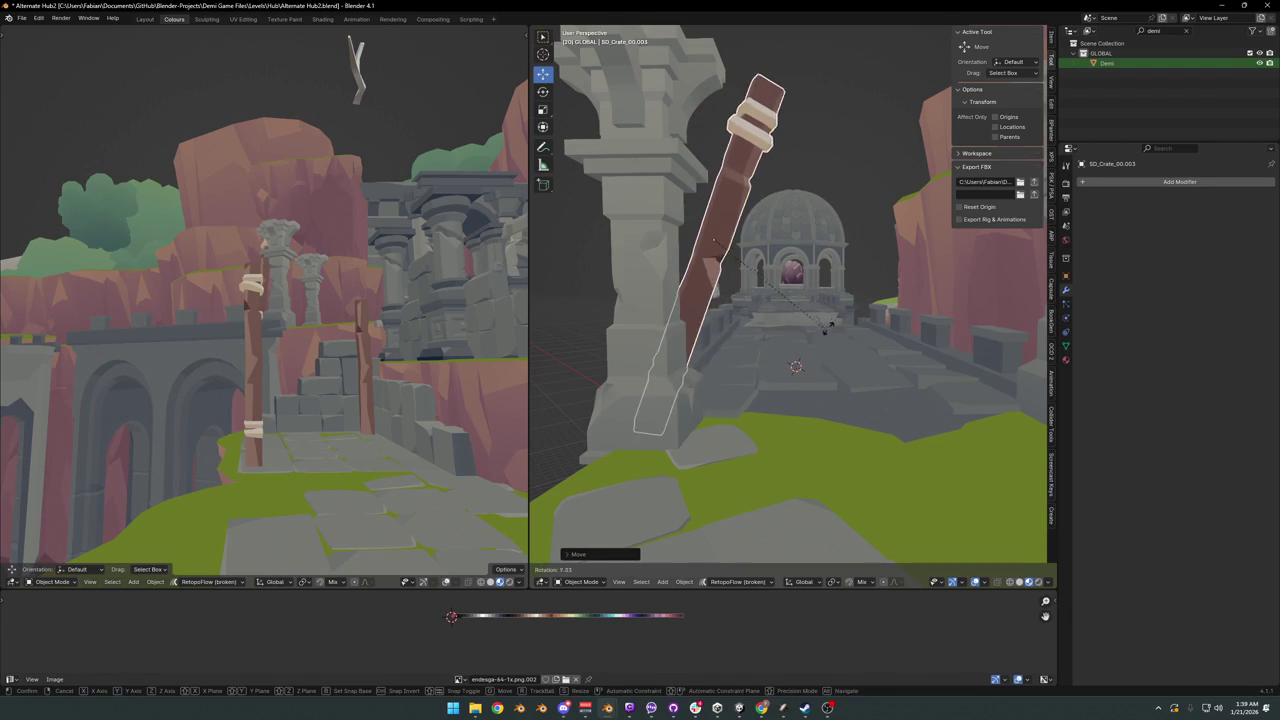
pyautogui.click(790, 316)
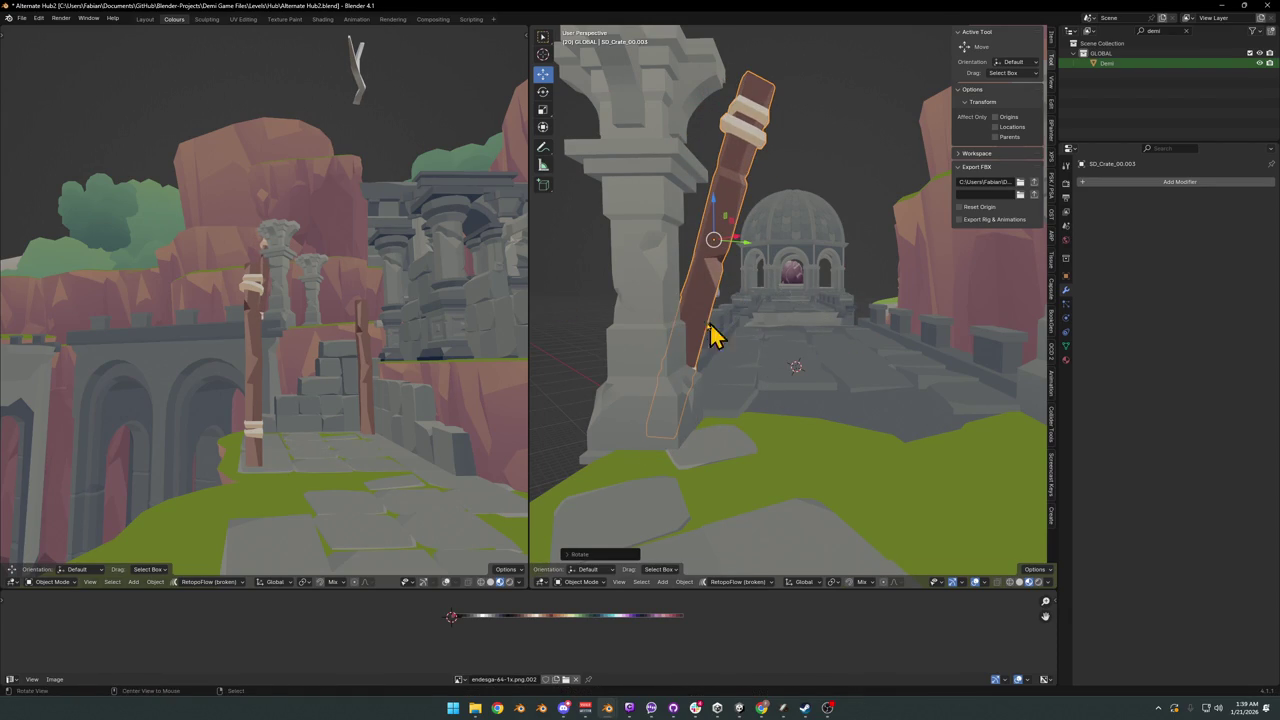
pyautogui.moveTo(710, 335); pyautogui.dragTo(723, 337, button='middle')
pyautogui.moveTo(837, 408); pyautogui.dragTo(900, 390, button='middle')
pyautogui.press('r')
pyautogui.click(978, 380)
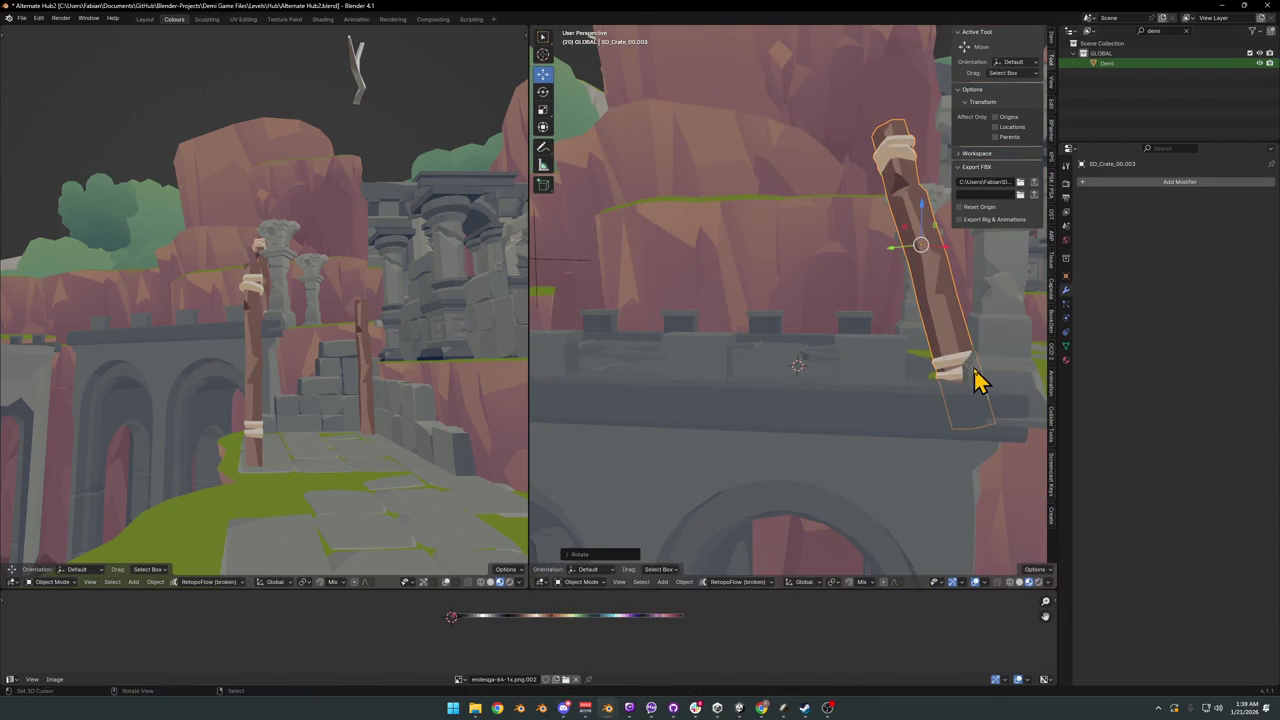
pyautogui.press('g')
pyautogui.click(952, 362)
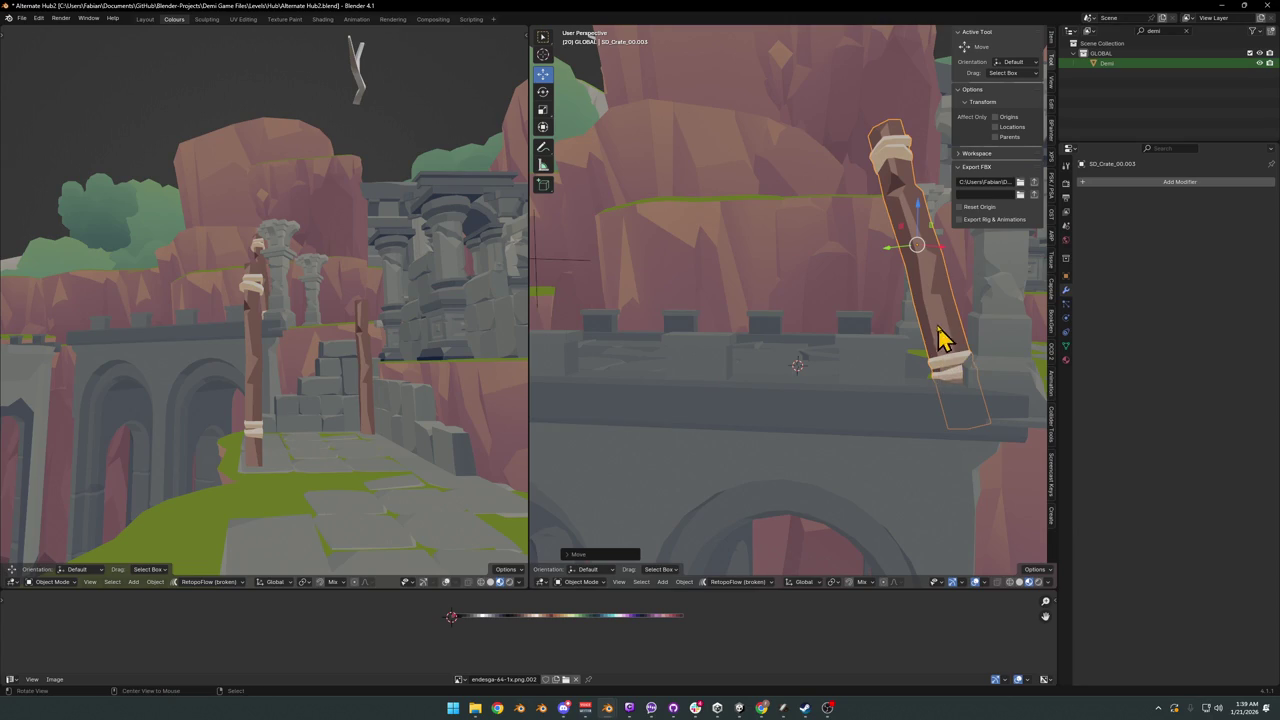
pyautogui.moveTo(940, 338); pyautogui.dragTo(840, 354, button='middle')
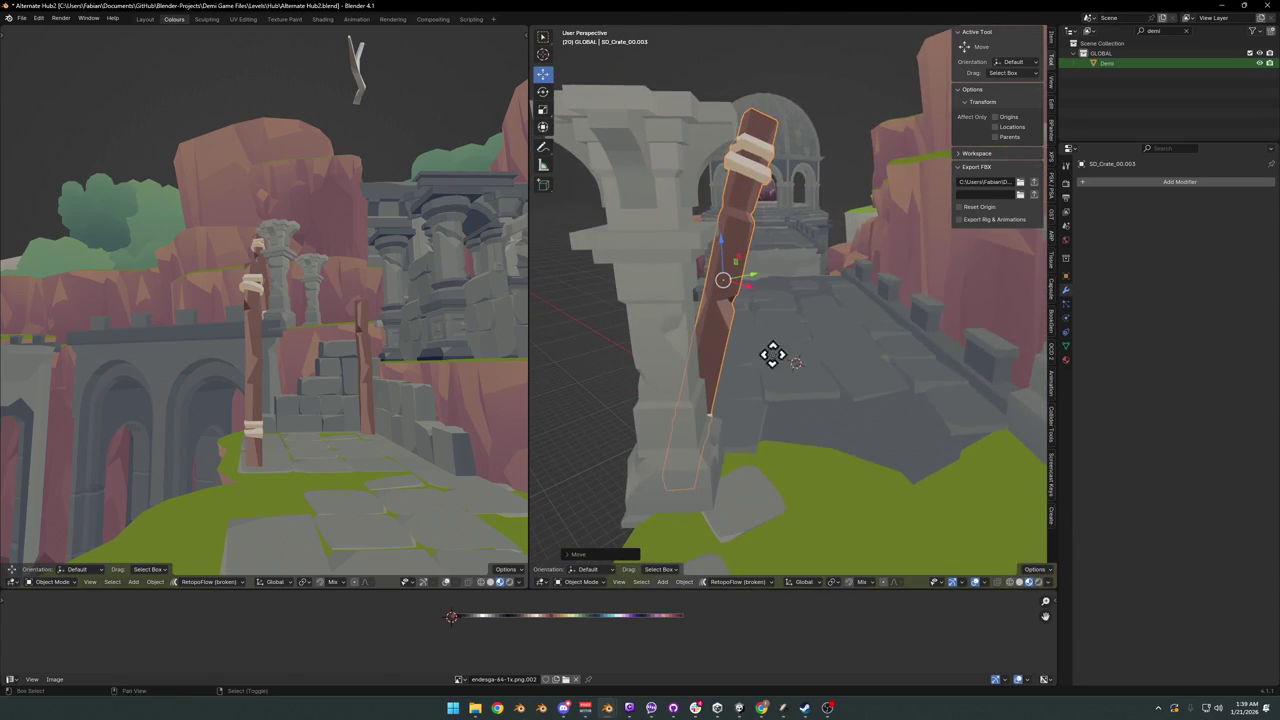
# - Add a second, shorter copy tilted beside the first leaning post
pyautogui.hotkey('shift', 'd')
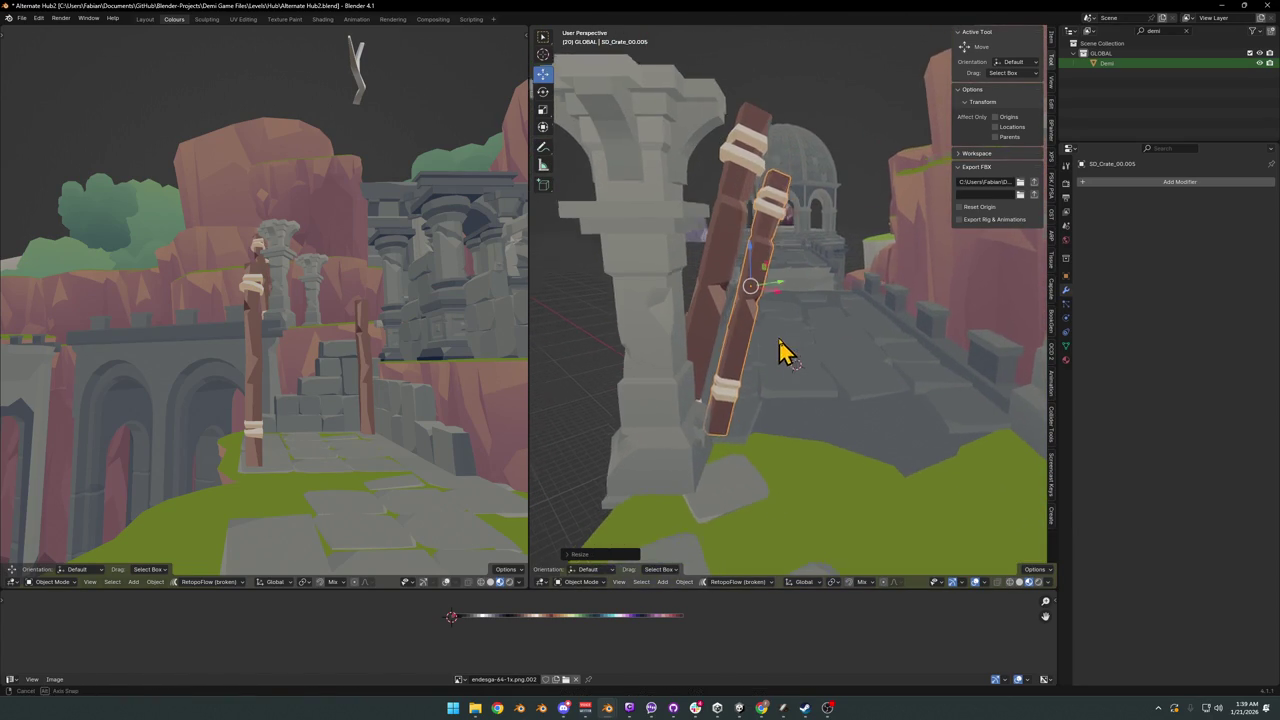
pyautogui.click(758, 418)
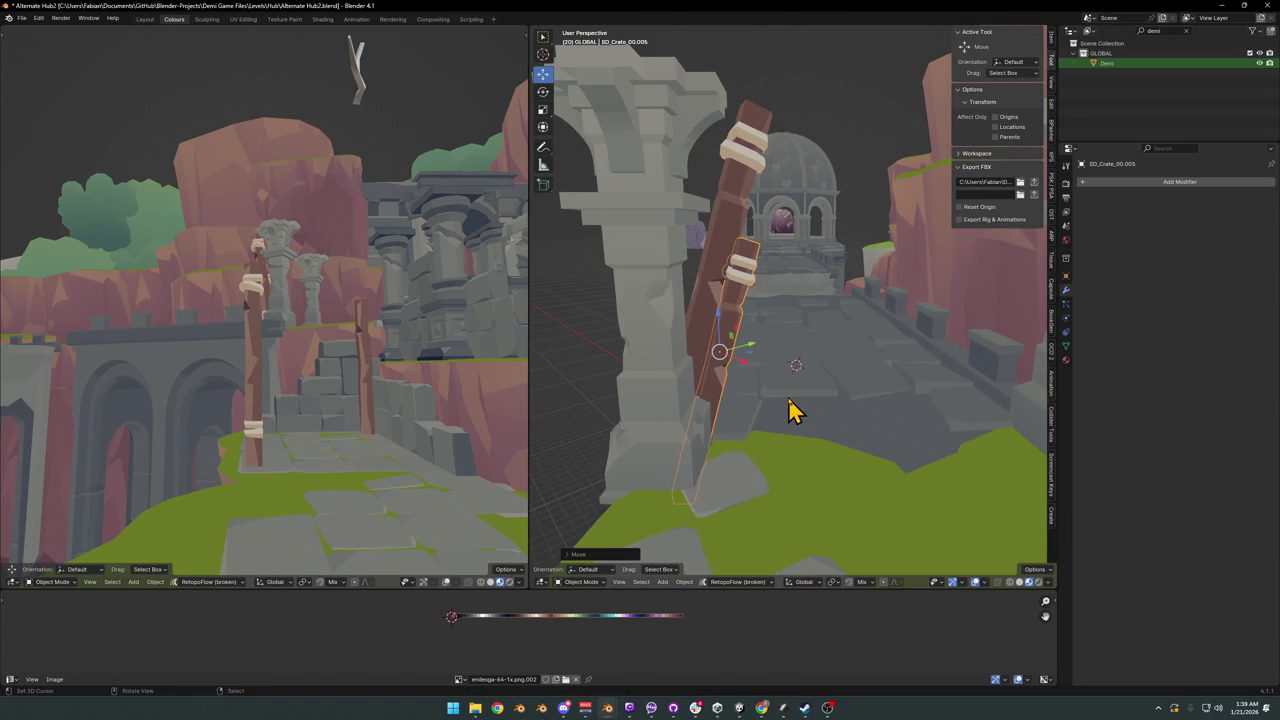
pyautogui.press('r')
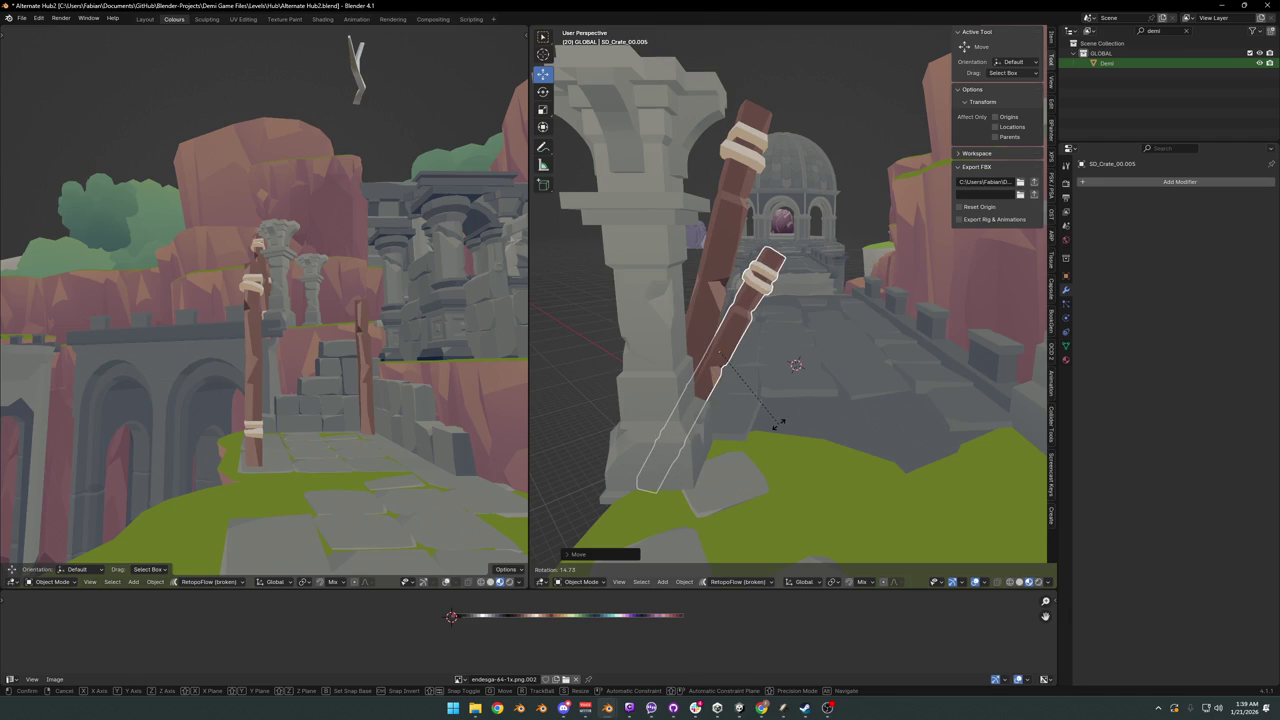
pyautogui.click(776, 436)
pyautogui.press('s')
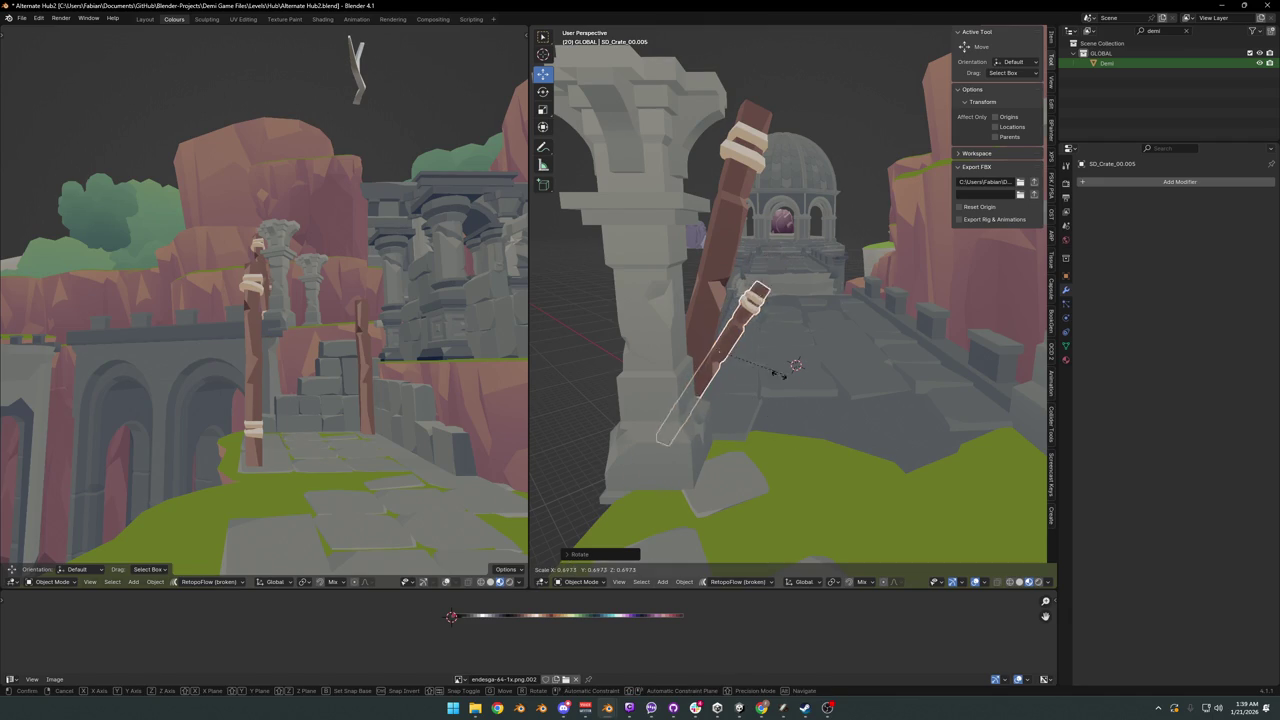
pyautogui.click(800, 366)
pyautogui.press('r')
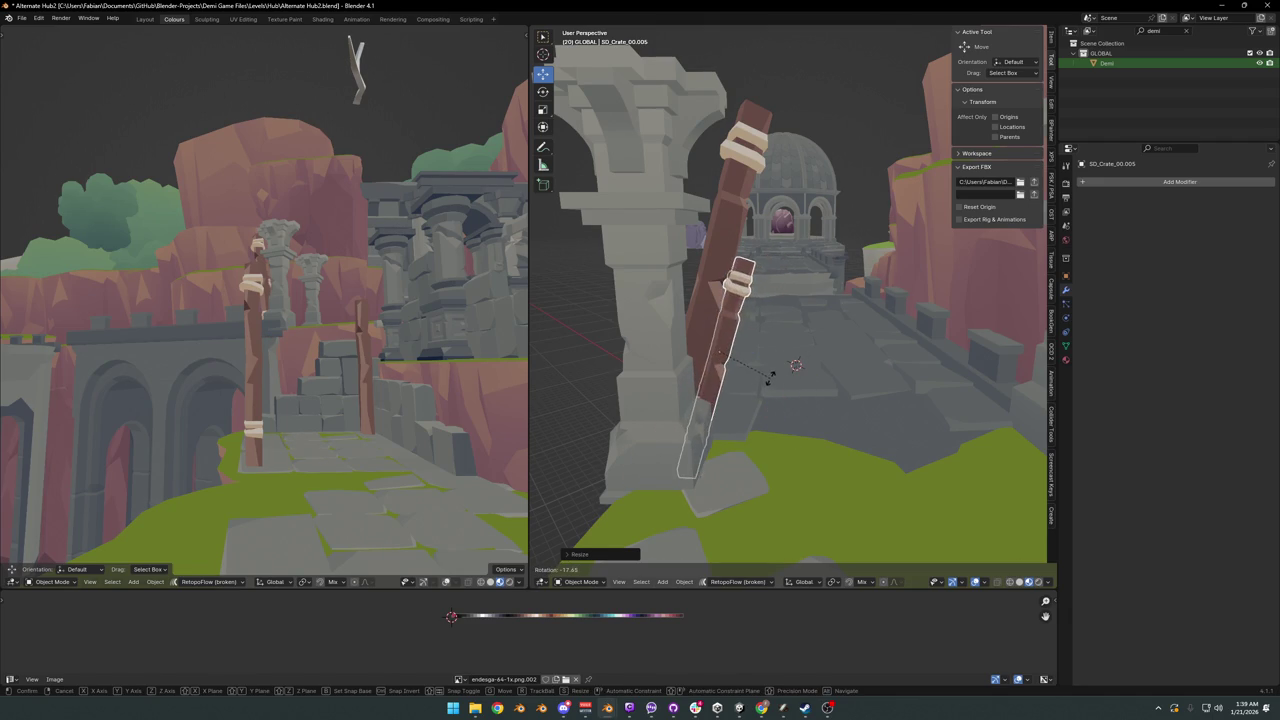
pyautogui.click(772, 385)
pyautogui.press('g')
pyautogui.click(771, 383)
pyautogui.press('r')
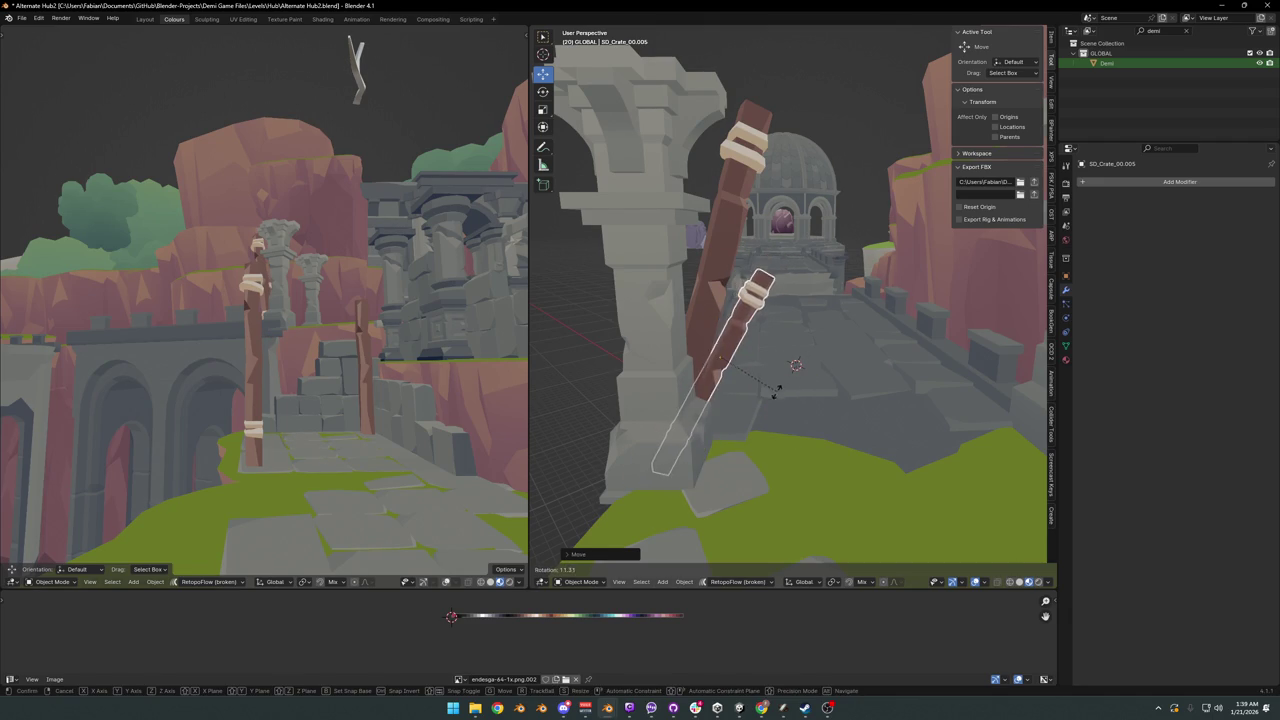
pyautogui.click(777, 393)
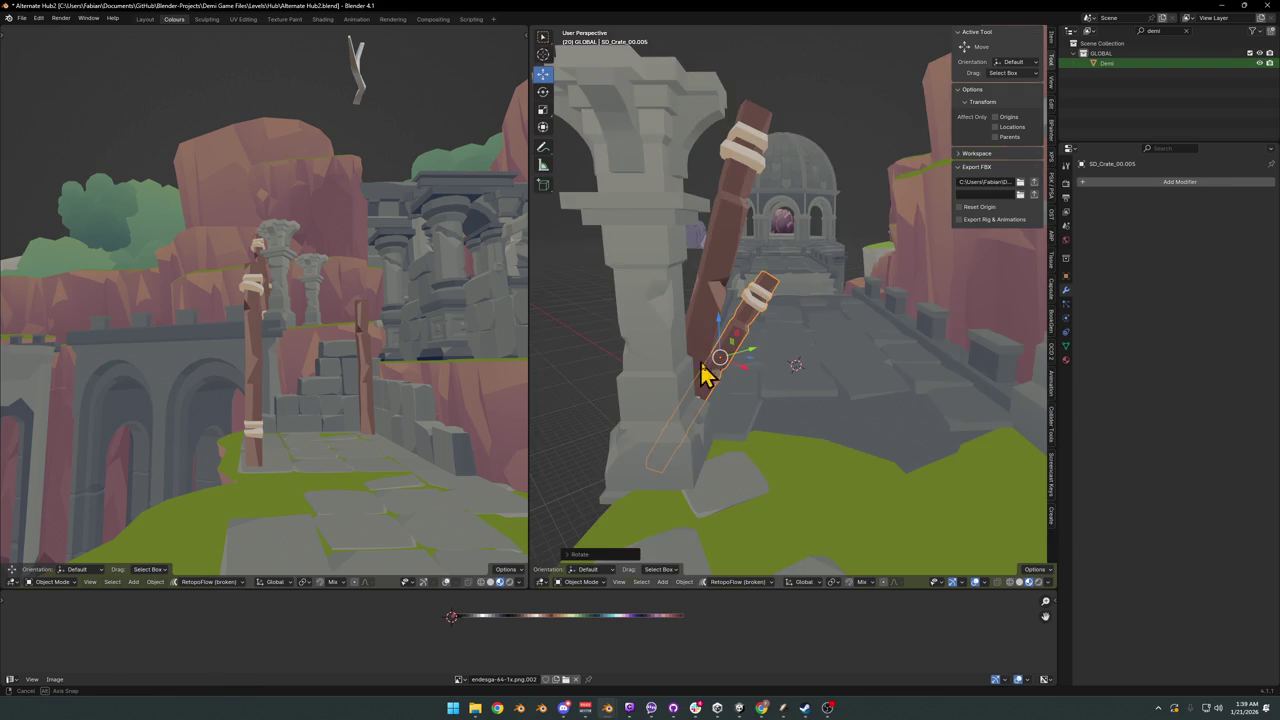
pyautogui.moveTo(705, 372)
pyautogui.mouseDown(button='middle')
pyautogui.moveTo(806, 391)
pyautogui.moveTo(708, 370)
pyautogui.mouseUp(button='middle')
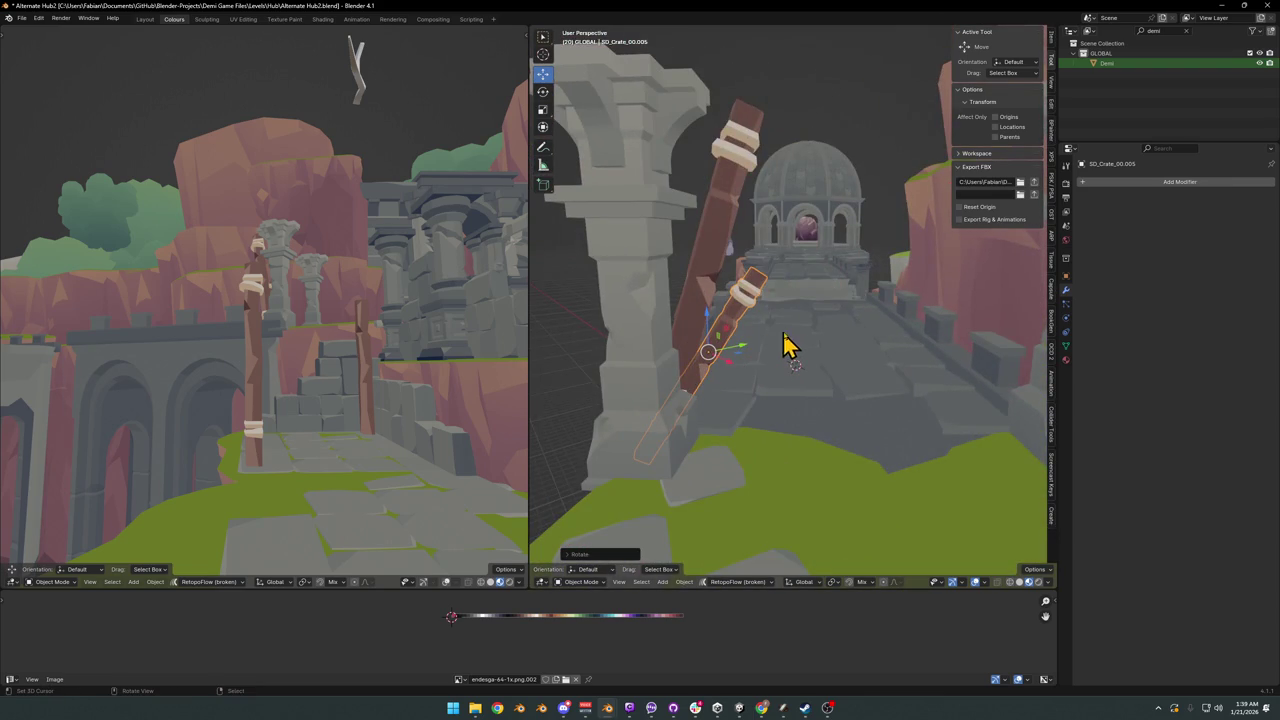
# - Duplicate the leaning post, clear its rotation, and stand it upright beside the right column
pyautogui.hotkey('shift', 'd')
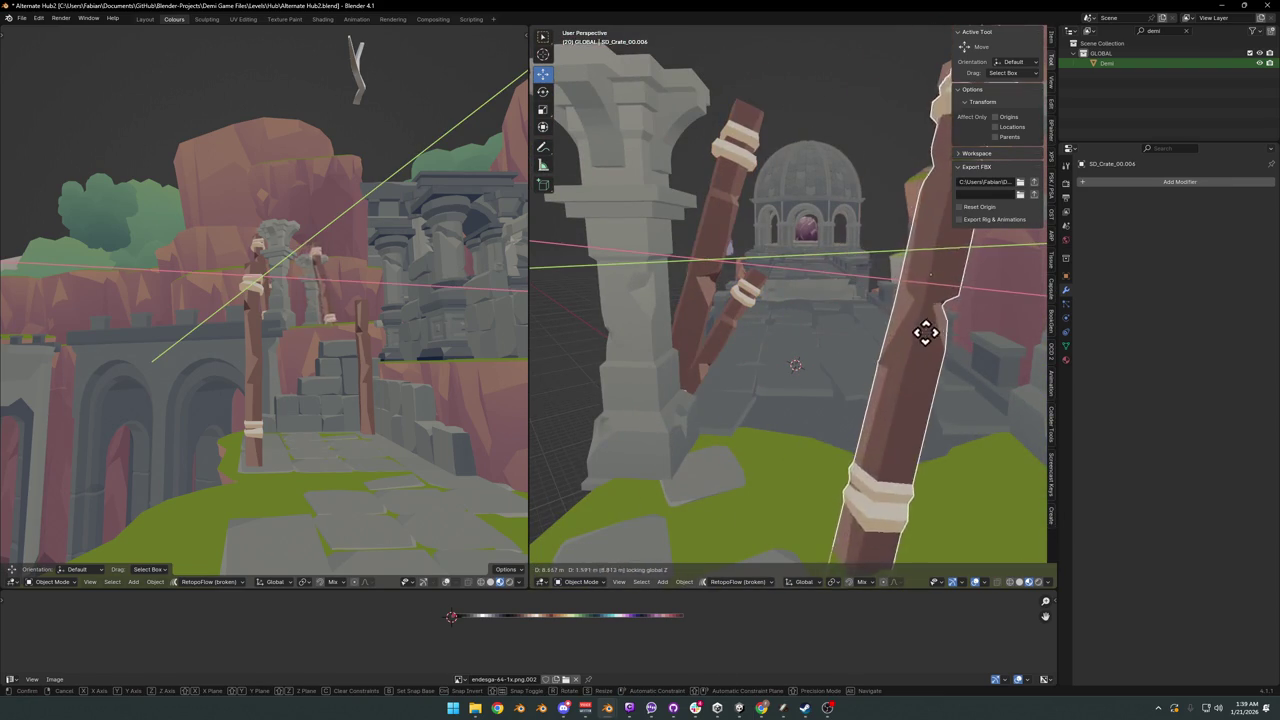
pyautogui.click(975, 335)
pyautogui.hotkey('alt', 'r')
pyautogui.moveTo(957, 343); pyautogui.dragTo(900, 380, button='middle')
pyautogui.press('g')
pyautogui.hotkey('shift', 'z')
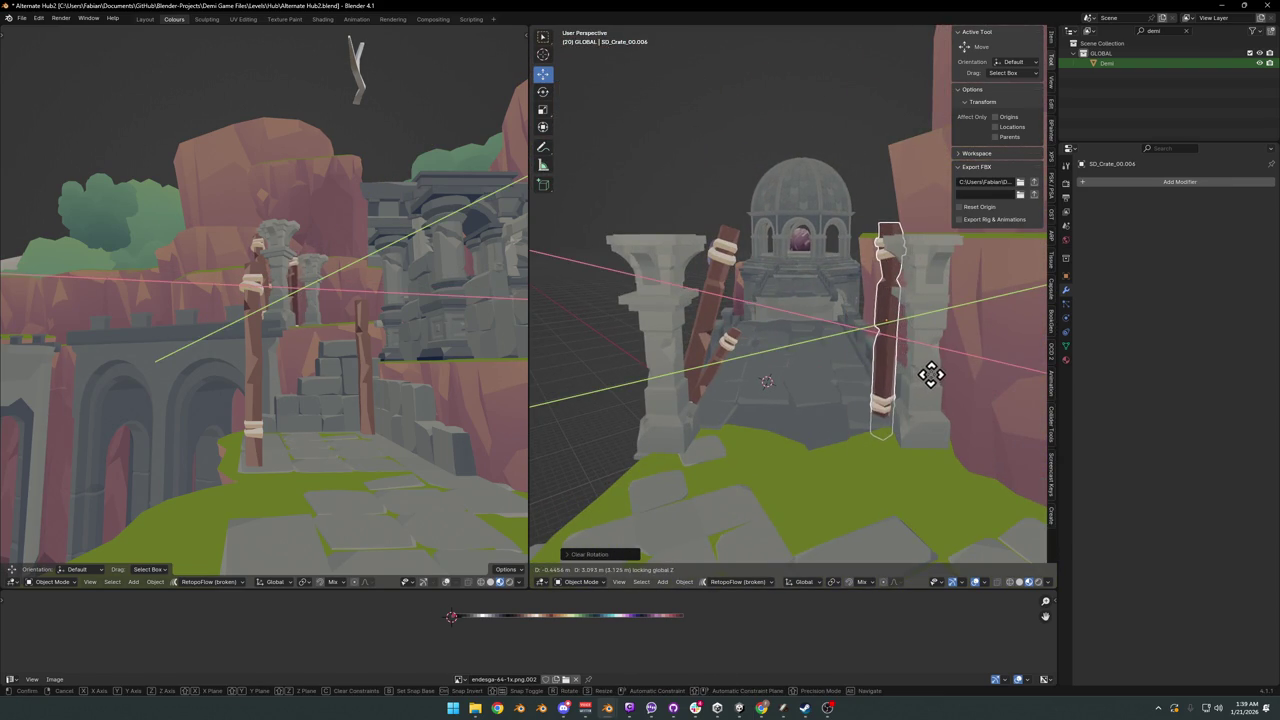
pyautogui.click(931, 386)
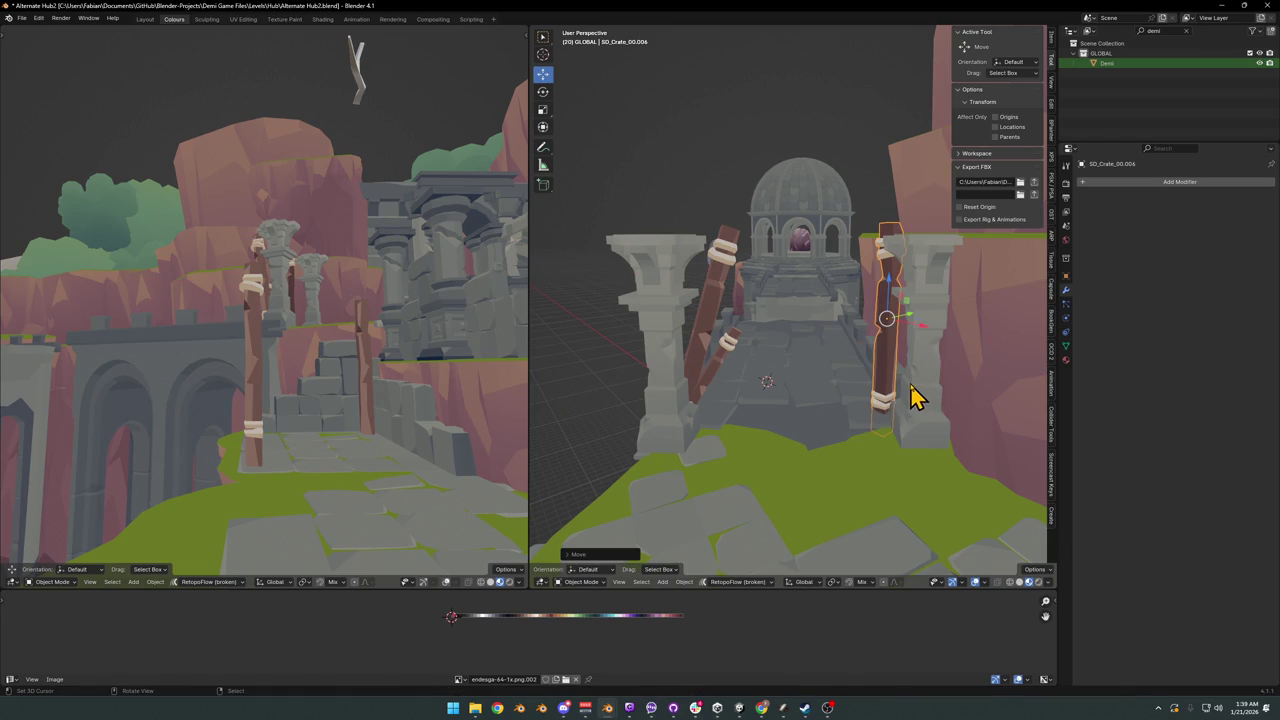
# - Turn a copy of the upright post into a diagonal beam resting on the posts
pyautogui.hotkey('shift', 'd')
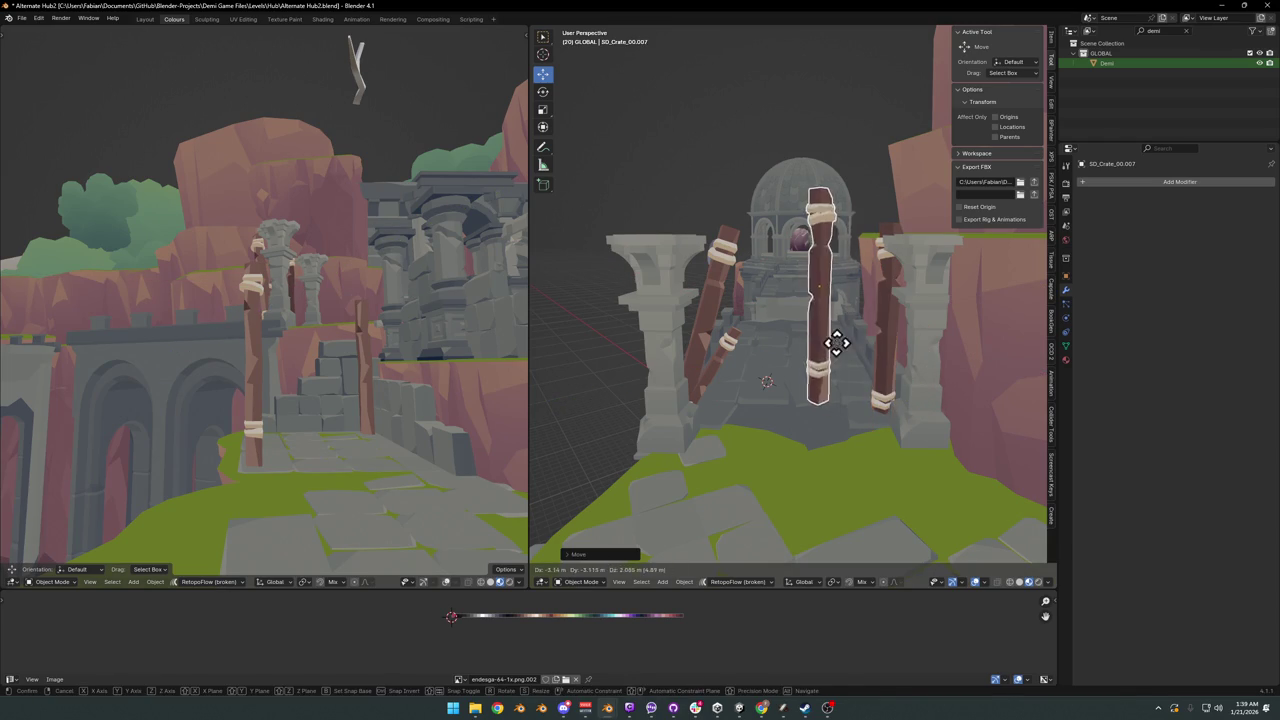
pyautogui.click(783, 340)
pyautogui.press('r')
pyautogui.click(778, 337)
pyautogui.press('g')
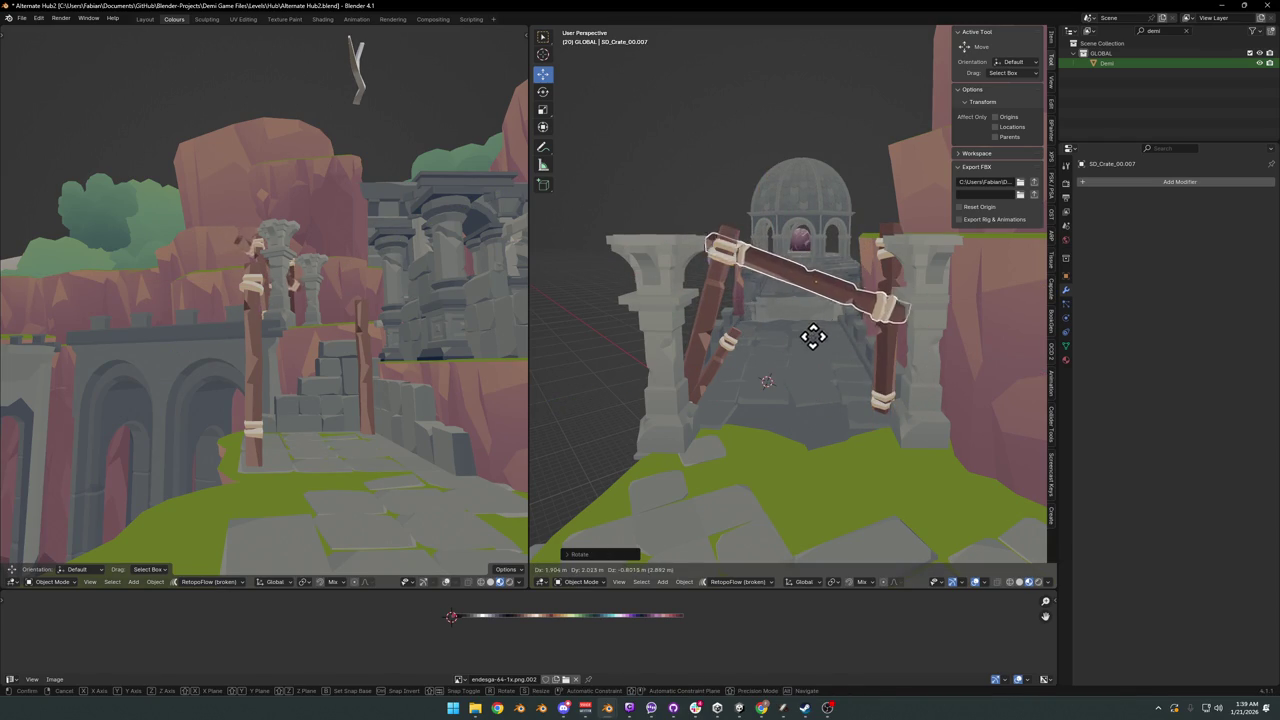
pyautogui.click(845, 346)
pyautogui.press('g')
pyautogui.click(862, 335)
# - Switch to local orientation, lengthen the beam, thin it slightly and slide it horizontally
pyautogui.press('`')
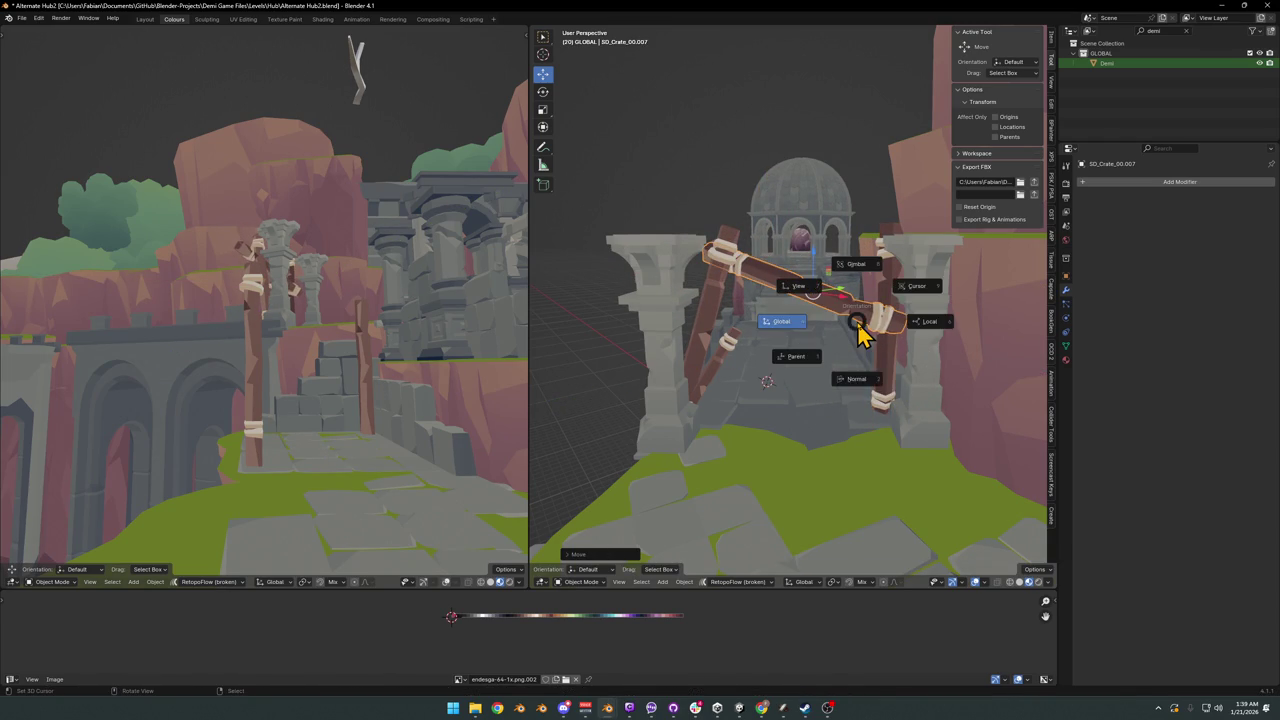
pyautogui.click(857, 400)
pyautogui.press('s')
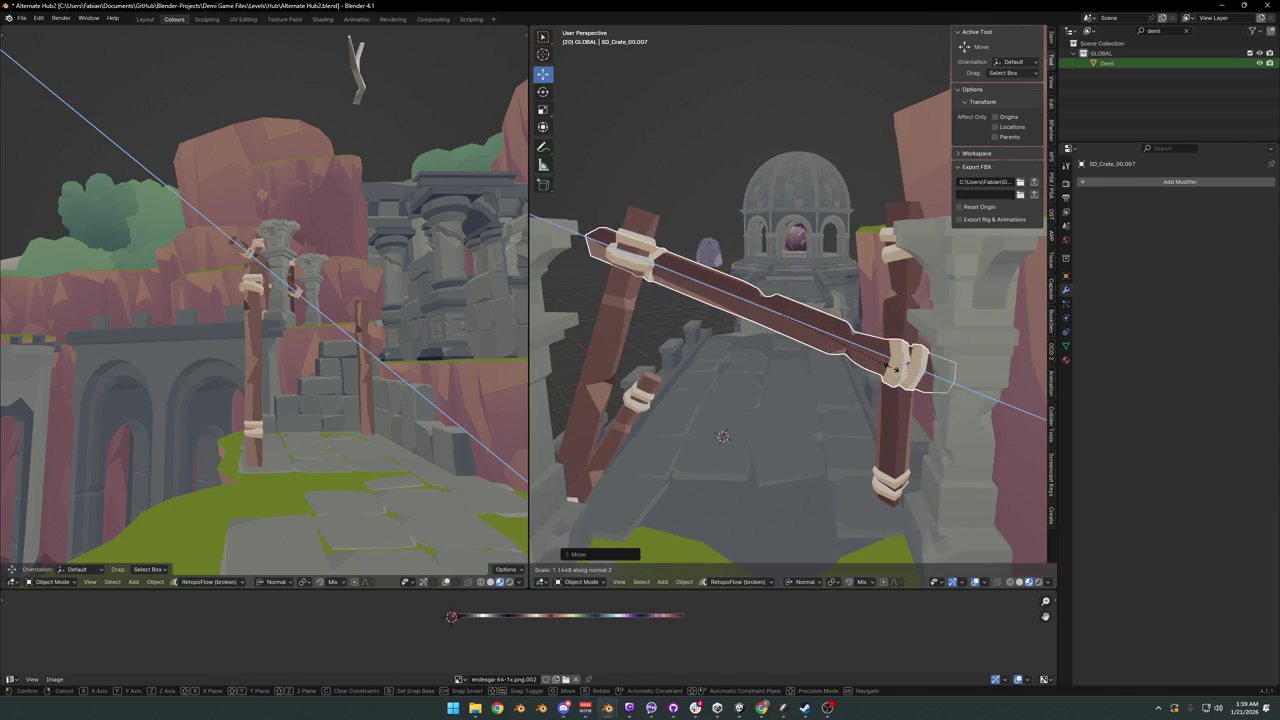
pyautogui.click(880, 372)
pyautogui.moveTo(880, 372)
pyautogui.mouseDown(button='middle')
pyautogui.moveTo(846, 366)
pyautogui.moveTo(866, 408)
pyautogui.mouseUp(button='middle')
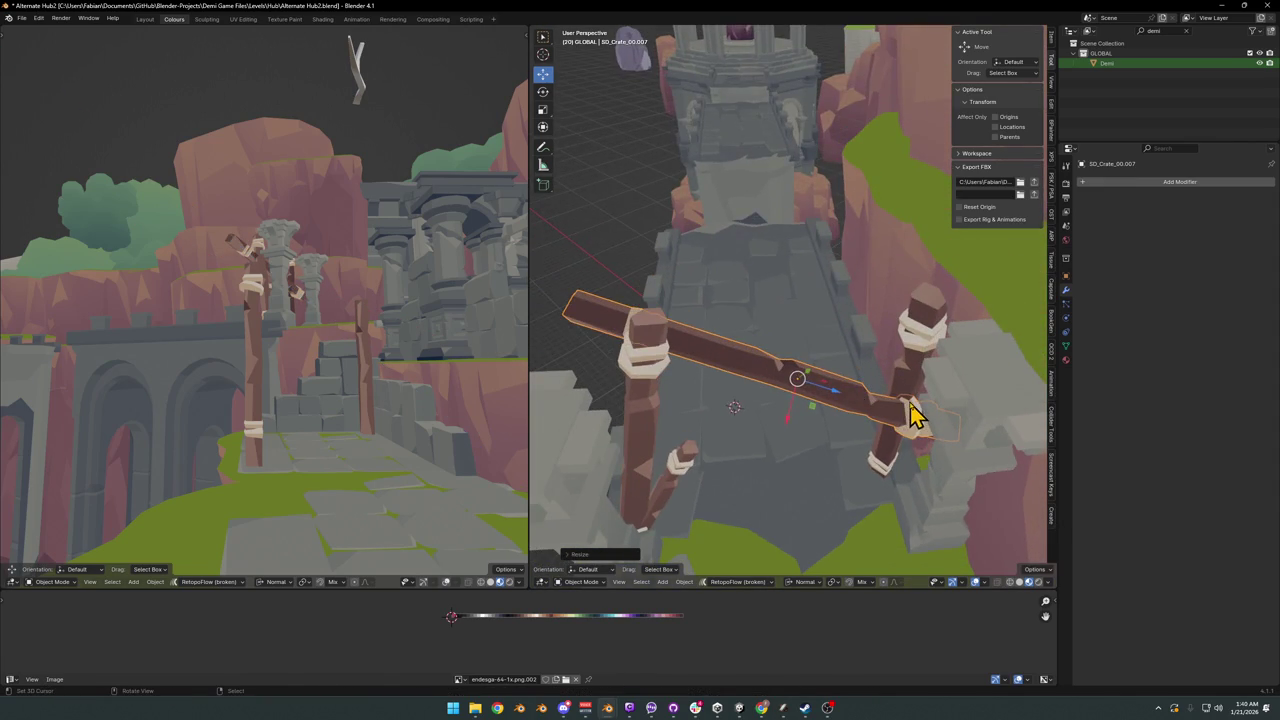
pyautogui.press('s')
pyautogui.hotkey('shift', 'z')
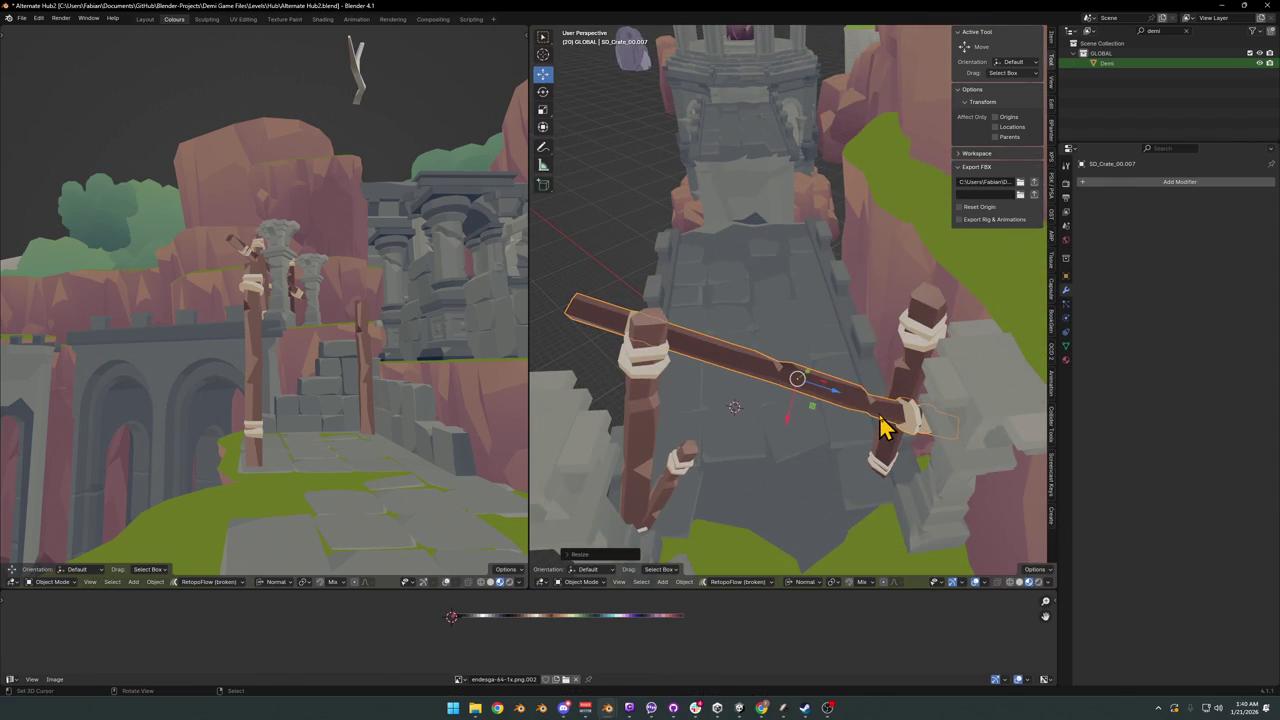
pyautogui.click(880, 409)
pyautogui.press('g')
pyautogui.hotkey('shift', 'z')
pyautogui.click(877, 392)
pyautogui.moveTo(877, 392); pyautogui.dragTo(880, 409, button='middle')
# - Rotate the beam to a steeper, freely tumbled angle and reposition it
pyautogui.press('r')
pyautogui.click(910, 378)
pyautogui.press('r')
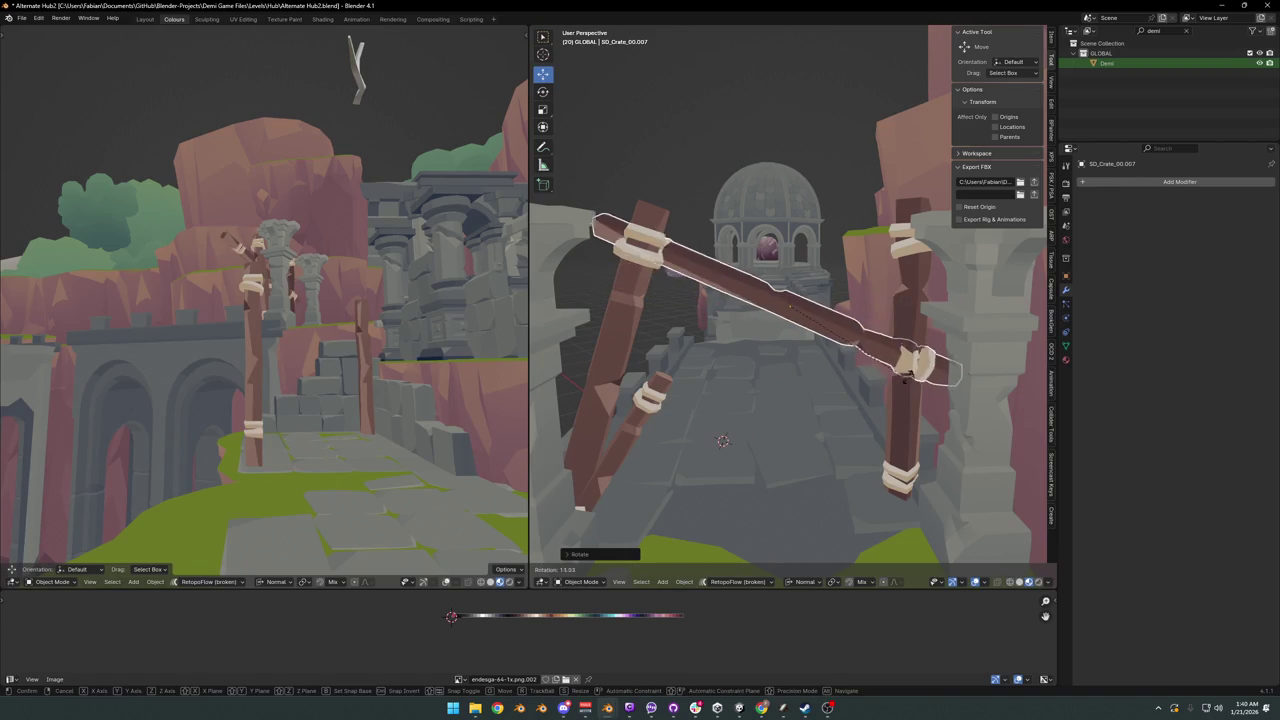
pyautogui.click(910, 402)
pyautogui.press('r')
pyautogui.press('Escape')
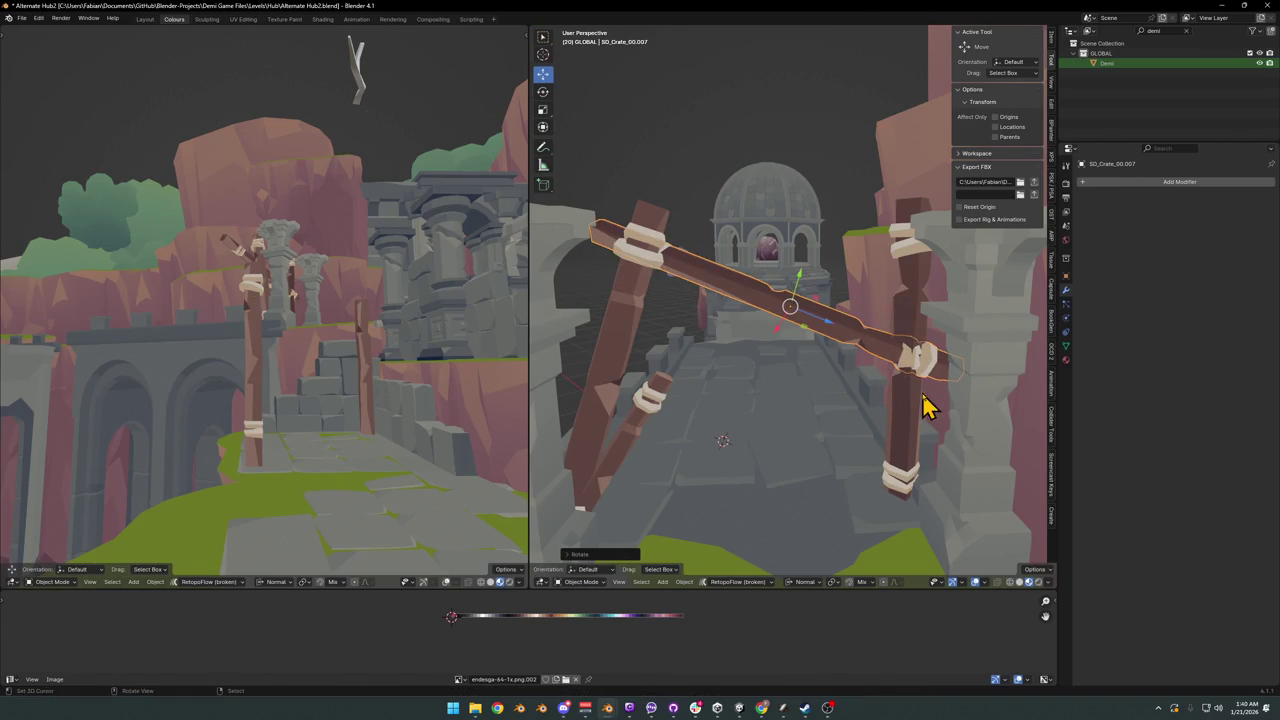
pyautogui.press('r')
pyautogui.press('r')
pyautogui.click(943, 400)
pyautogui.press('g')
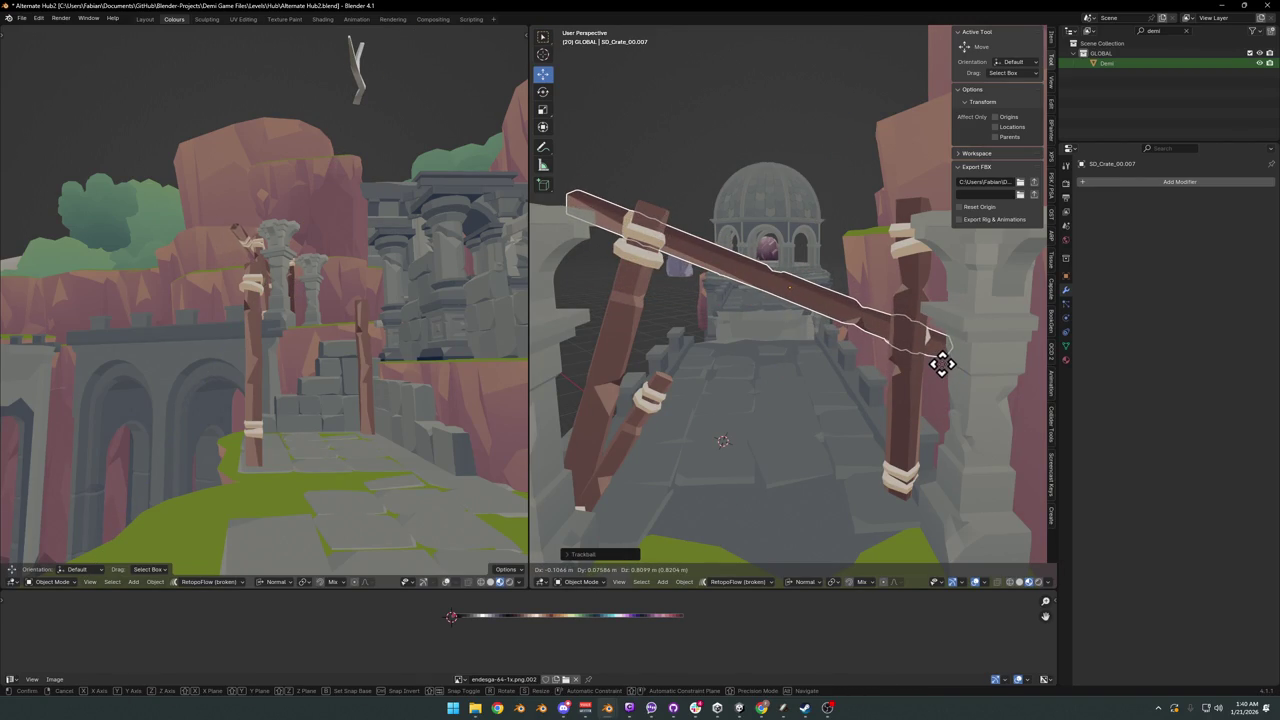
pyautogui.click(943, 365)
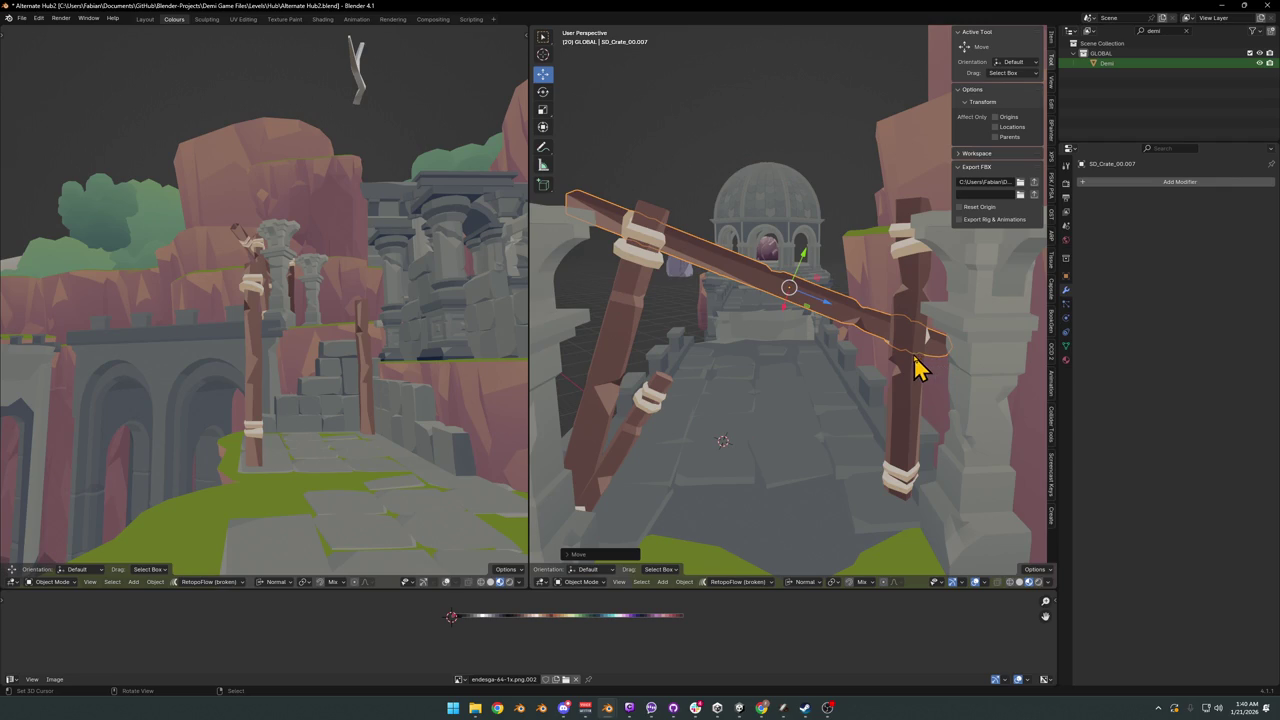
# - Lengthen the left post along Z and shift it upward
pyautogui.click(635, 328)
pyautogui.press('s')
pyautogui.press('z')
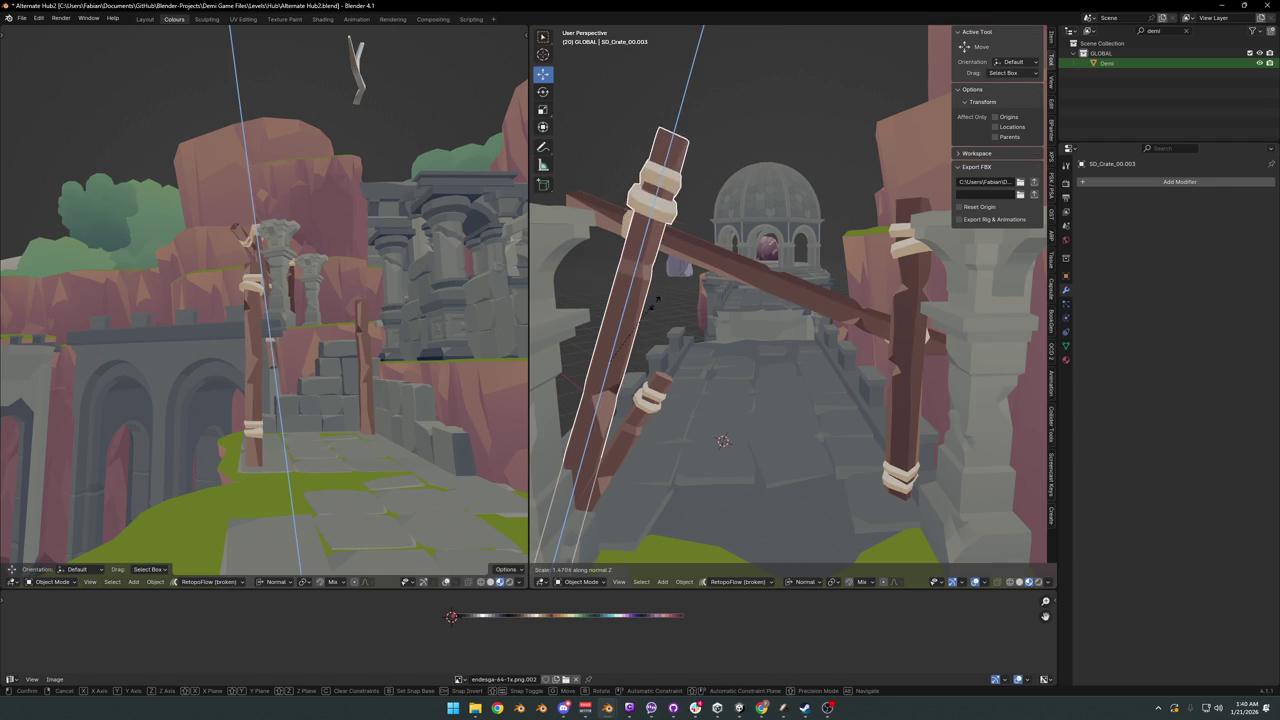
pyautogui.click(656, 300)
pyautogui.press('g')
pyautogui.press('z')
pyautogui.press('z')
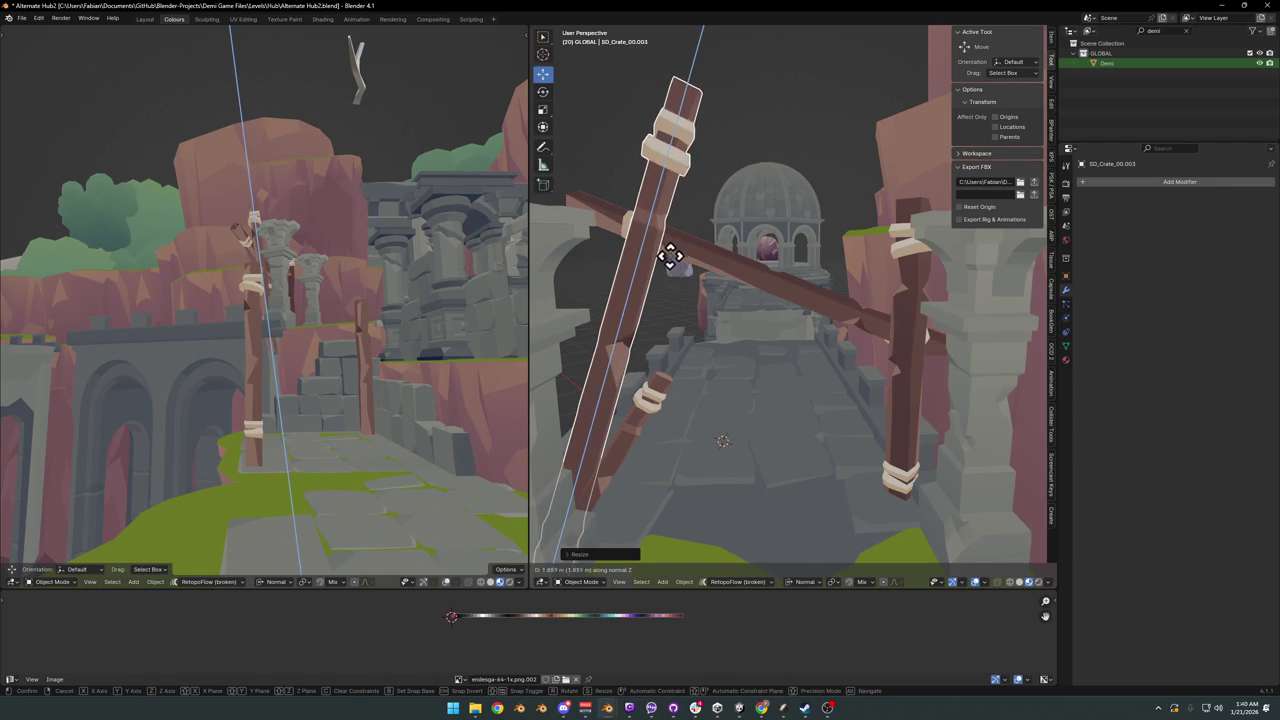
pyautogui.click(670, 272)
# - Duplicate the crossing beam and lay the copy horizontally higher across the posts
pyautogui.click(788, 318)
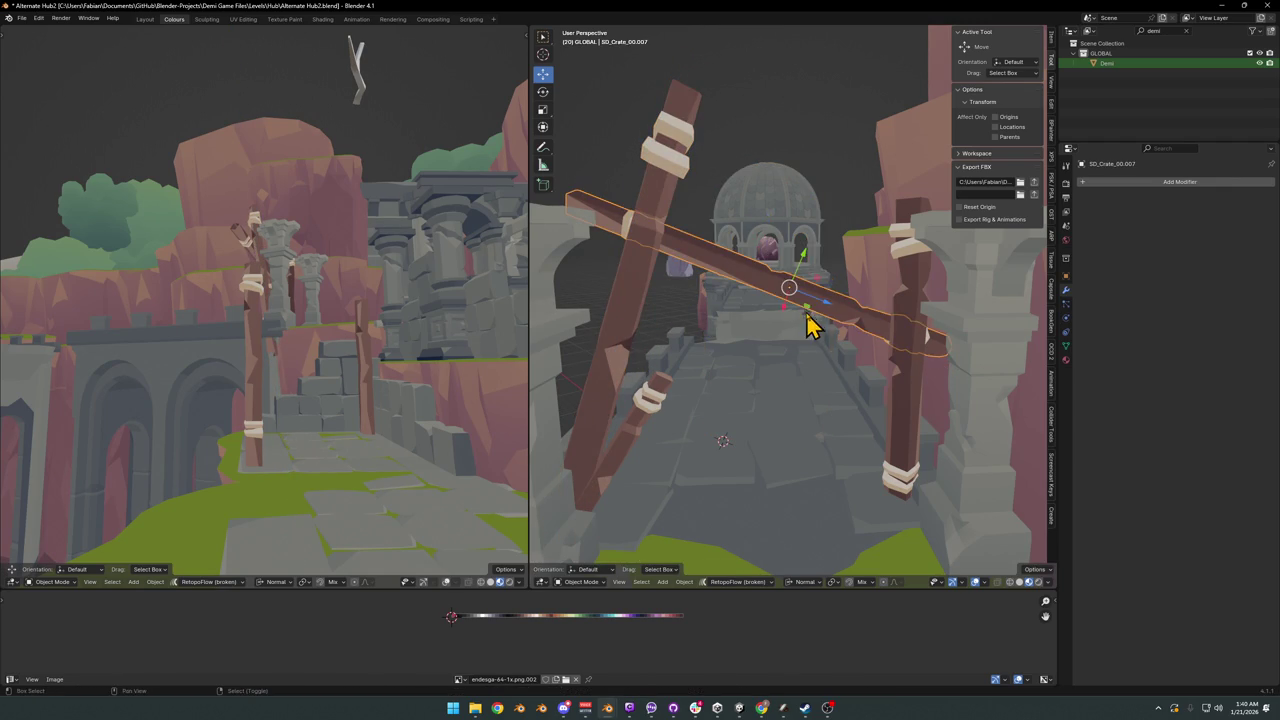
pyautogui.hotkey('shift', 'd')
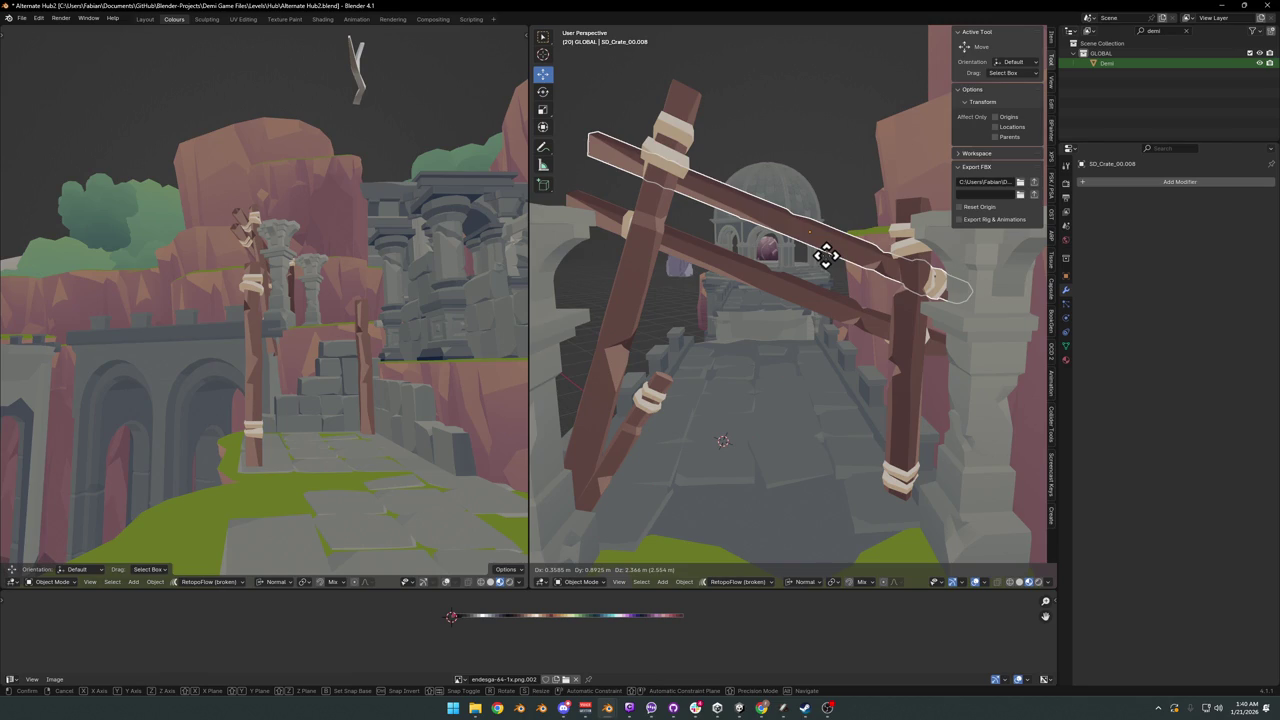
pyautogui.click(850, 272)
pyautogui.press('r')
pyautogui.click(893, 325)
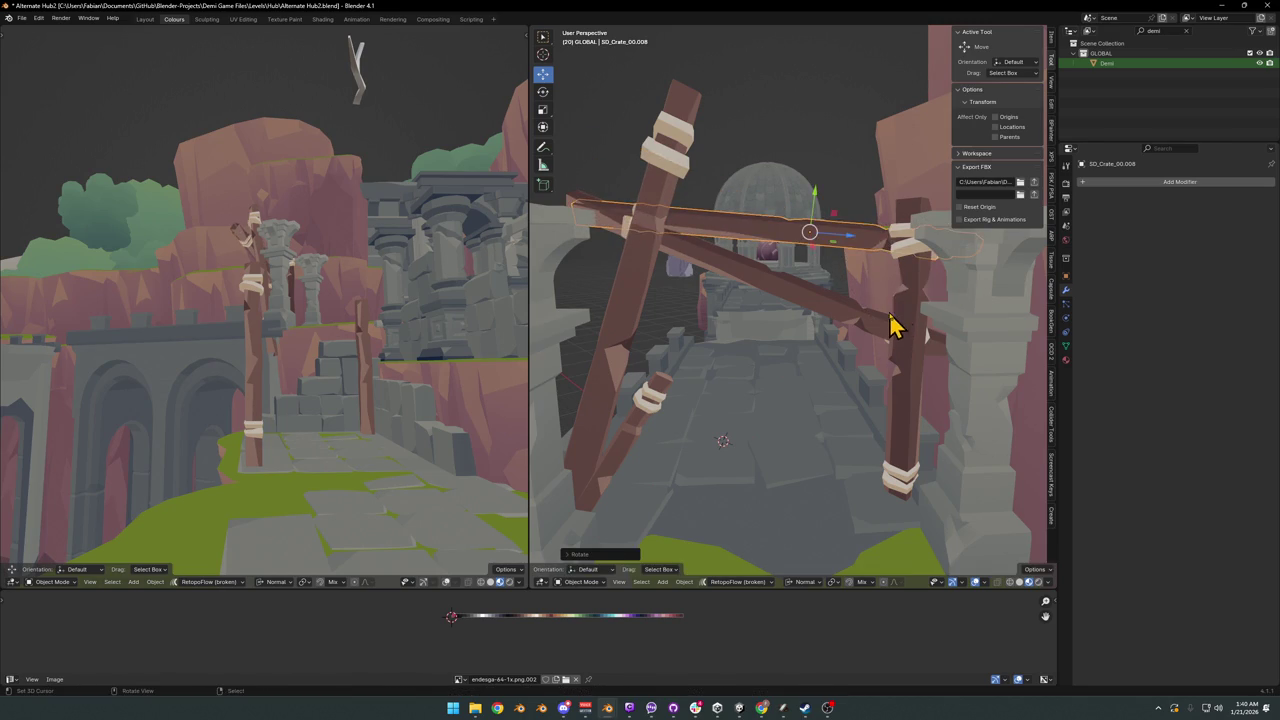
pyautogui.press('g')
pyautogui.click(882, 310)
pyautogui.press('r')
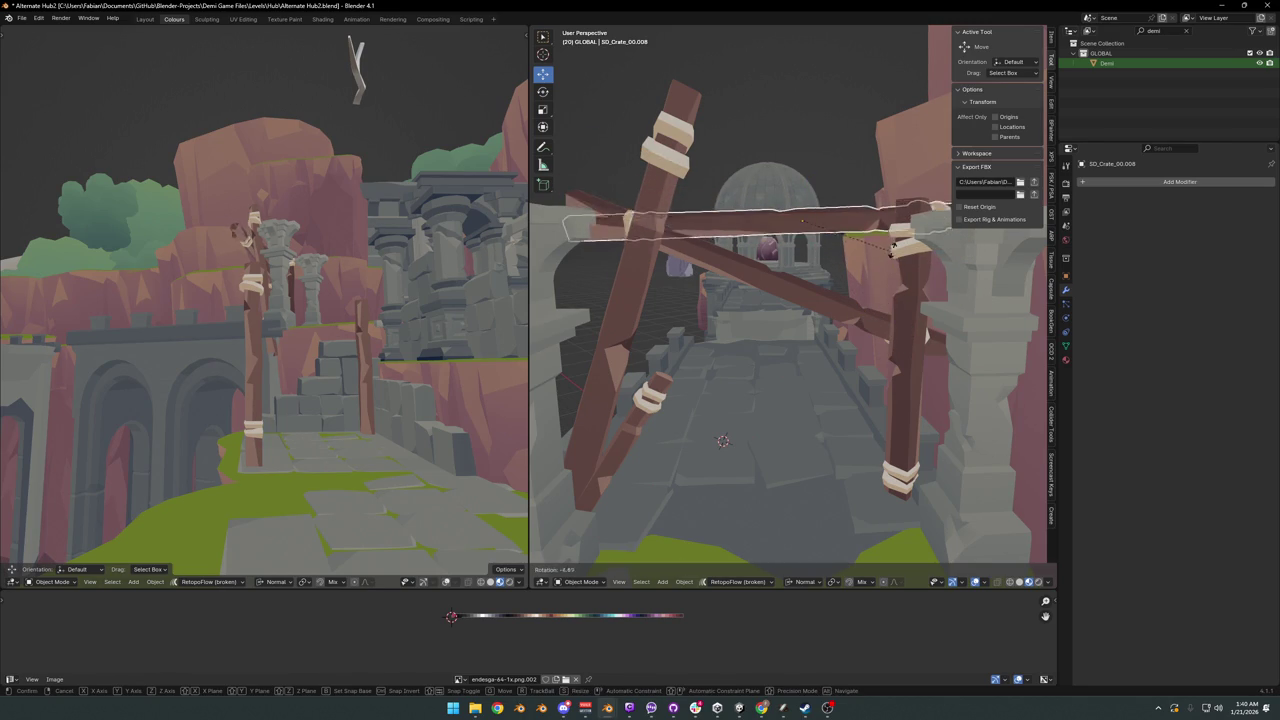
pyautogui.click(766, 286)
pyautogui.moveTo(766, 286)
pyautogui.mouseDown(button='middle')
pyautogui.moveTo(857, 305)
pyautogui.moveTo(843, 357)
pyautogui.moveTo(806, 337)
pyautogui.mouseUp(button='middle')
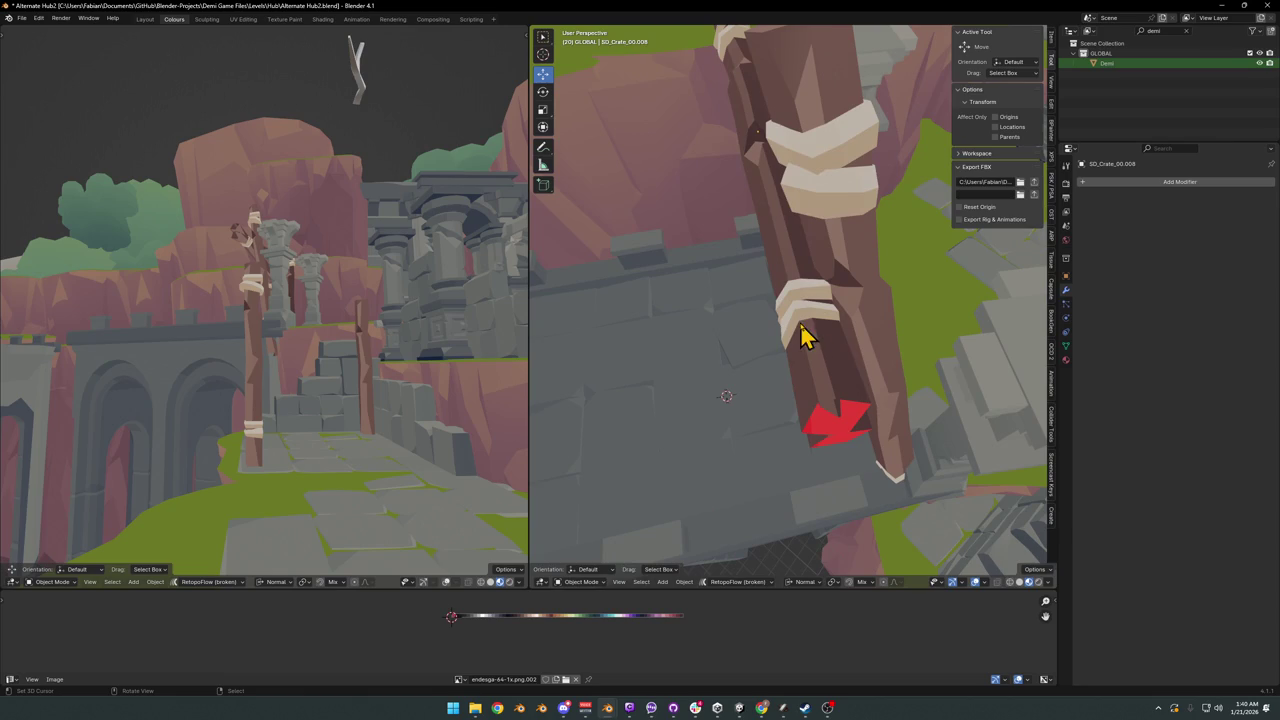
# - Tilt the beam with a trackball rotation, leaving the upright post unchanged
pyautogui.press('r')
pyautogui.press('z')
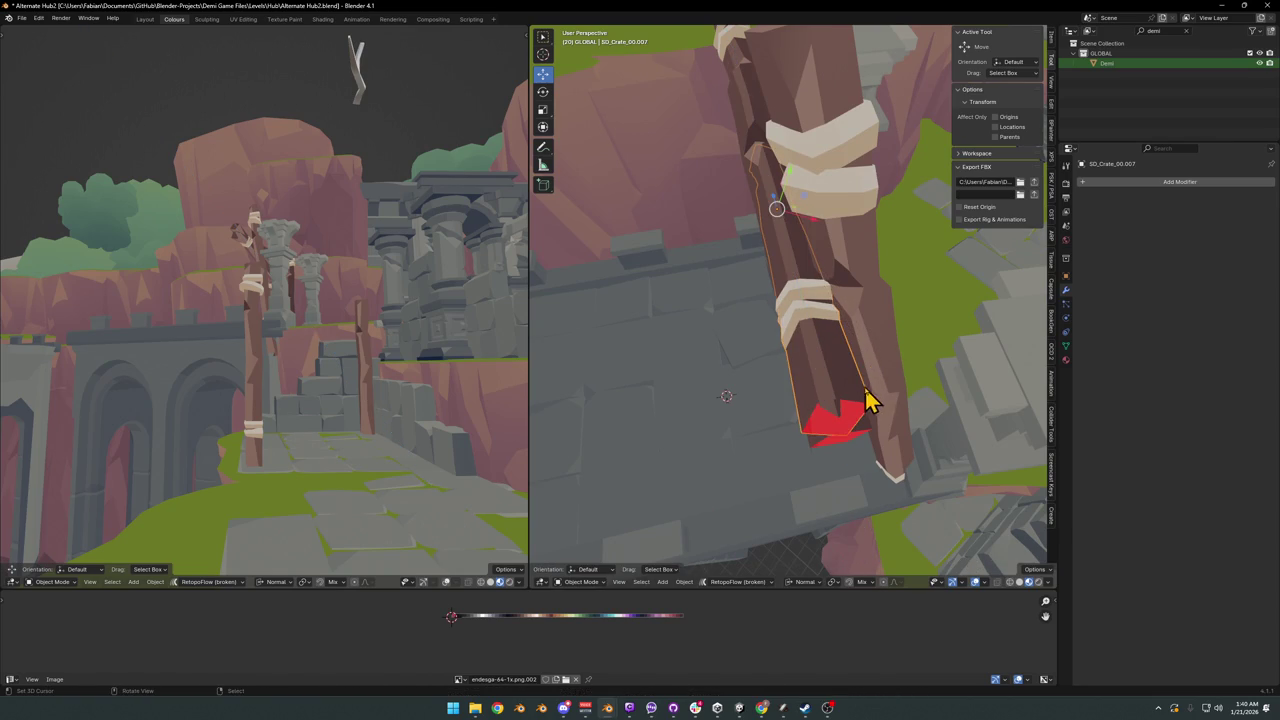
pyautogui.press('r')
pyautogui.click(843, 391)
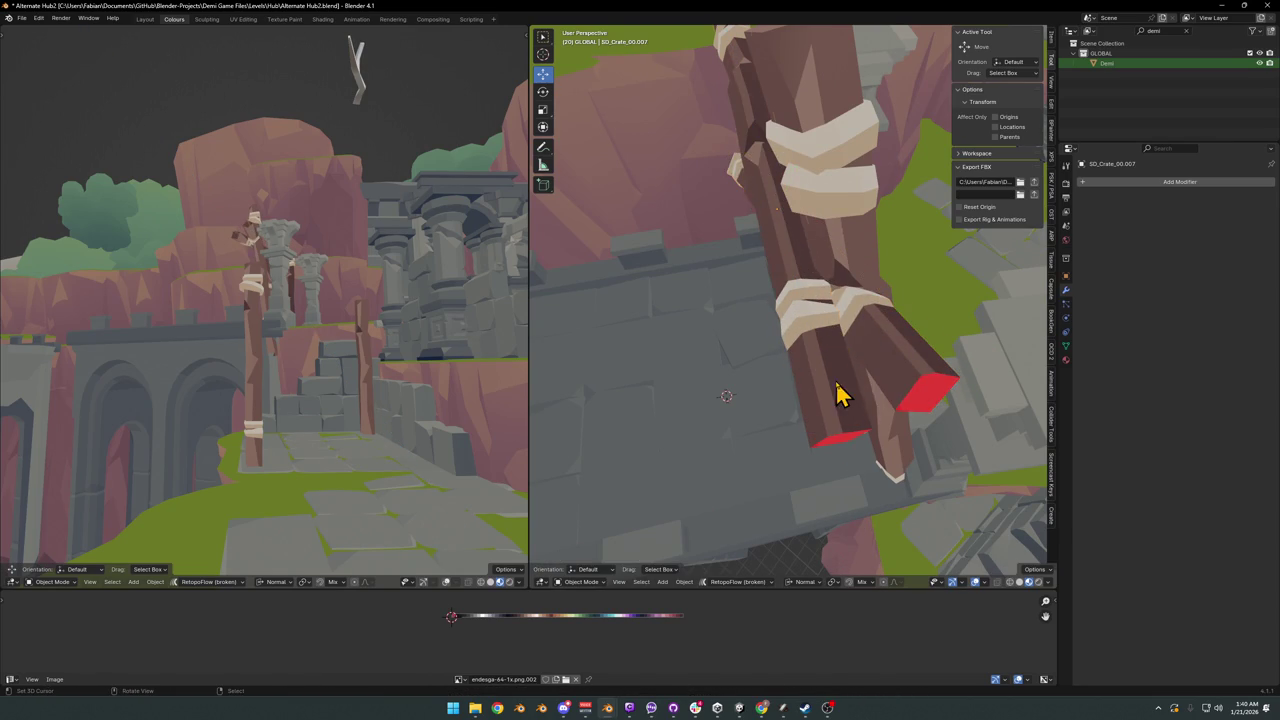
pyautogui.click(843, 391)
pyautogui.press('r')
pyautogui.press('r')
pyautogui.rightClick(855, 395)
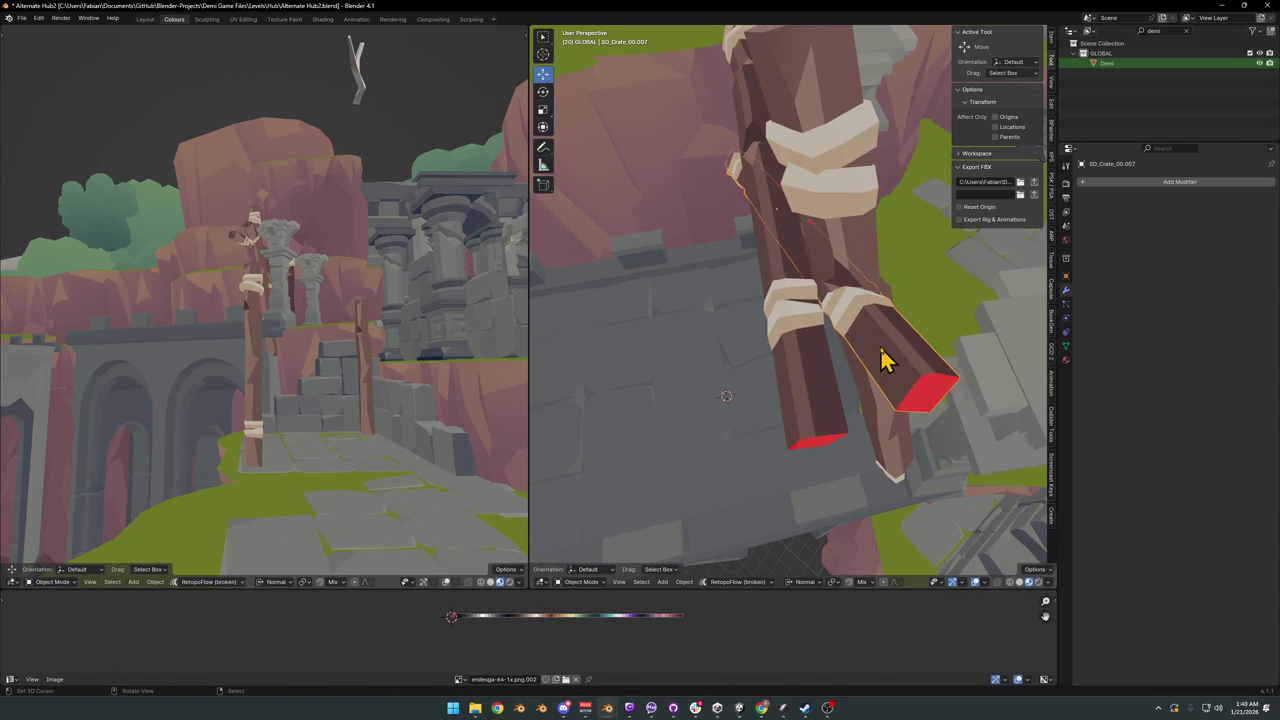
pyautogui.moveTo(886, 363); pyautogui.dragTo(893, 394, button='middle')
# - In Edit Mode, select the block-shaped crate cubes at the mesh ends and frame them
pyautogui.press('Tab')
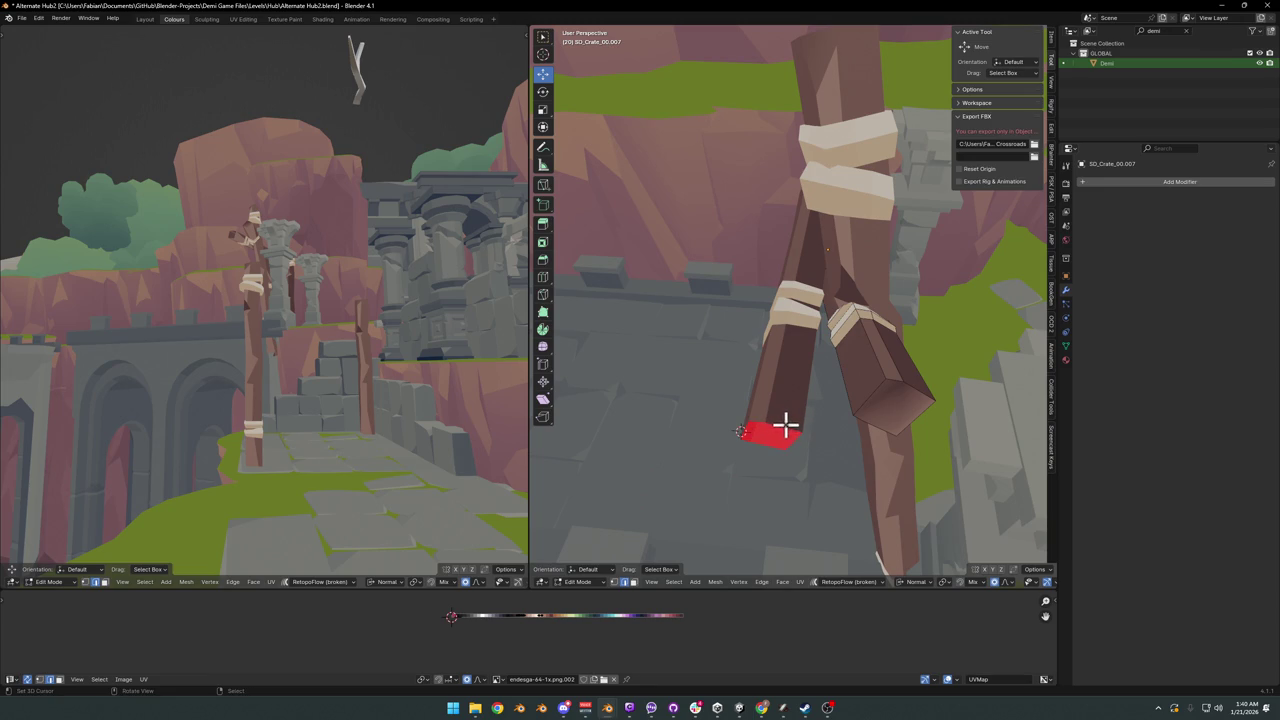
pyautogui.moveTo(786, 425); pyautogui.dragTo(843, 380, button='middle')
pyautogui.hotkey('alt', 'q')
pyautogui.press('Tab')
pyautogui.click(817, 400)
pyautogui.press('Tab')
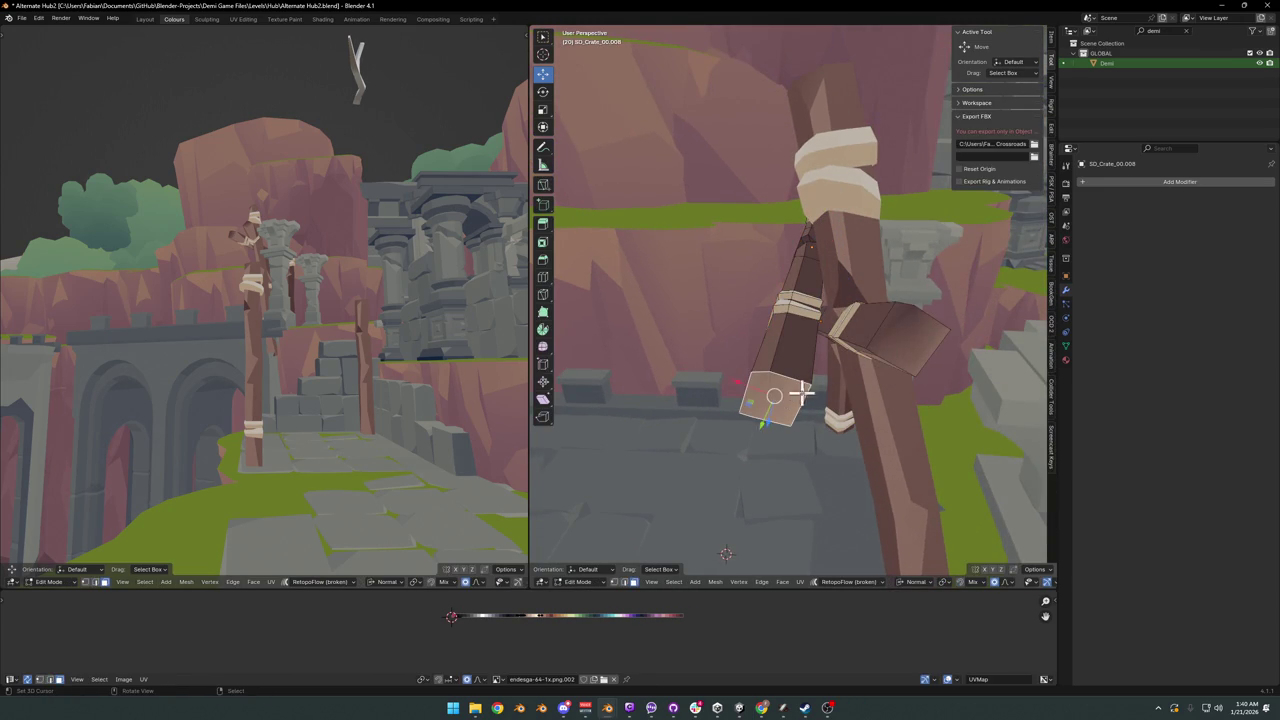
pyautogui.press('a')
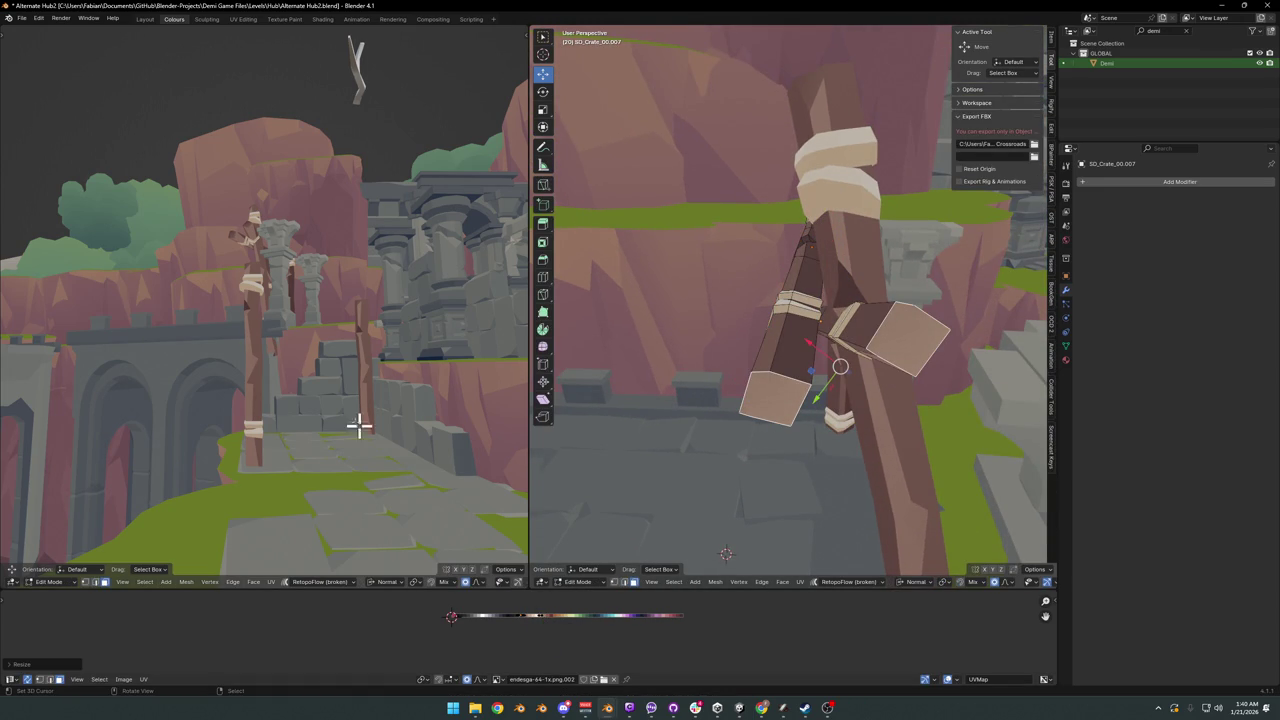
pyautogui.press('KP_Decimal')
pyautogui.moveTo(280, 363); pyautogui.dragTo(491, 628, button='middle')
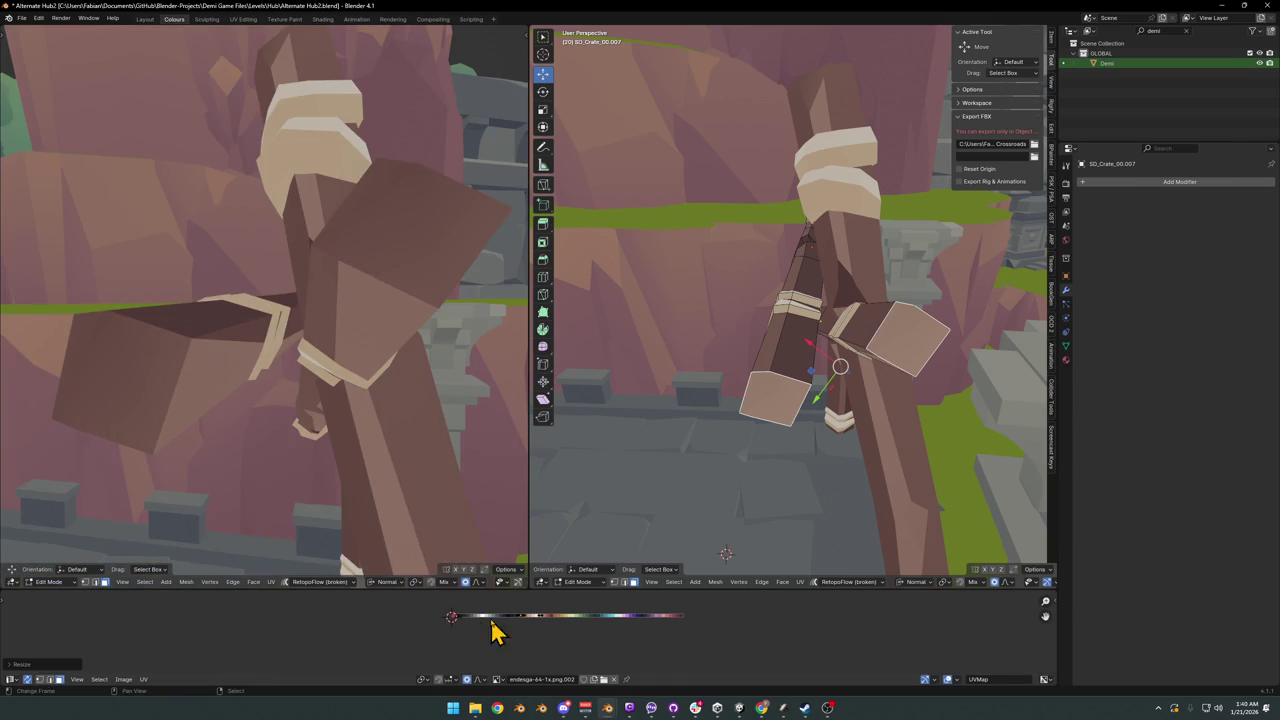
# - Move the cubes sideways along X with proportional editing, then return to Object Mode
pyautogui.press('g')
pyautogui.press('x')
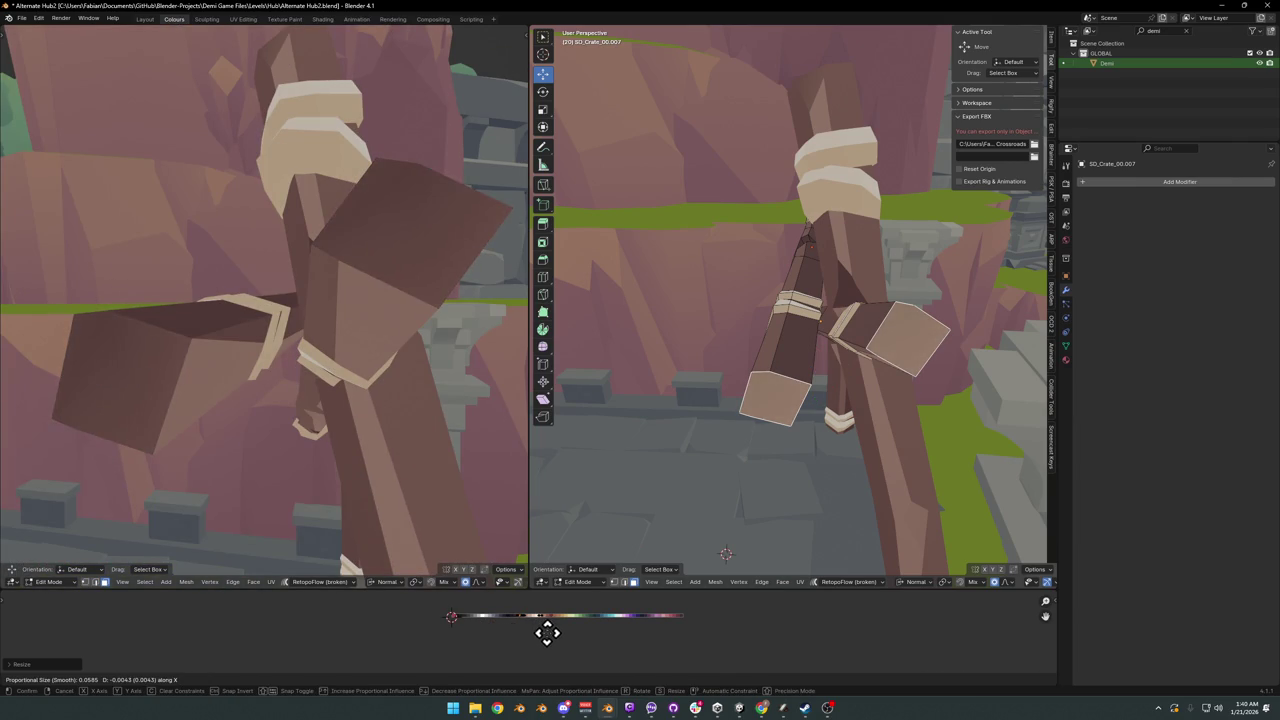
pyautogui.click(616, 638)
pyautogui.scroll(-3, 428, 343)
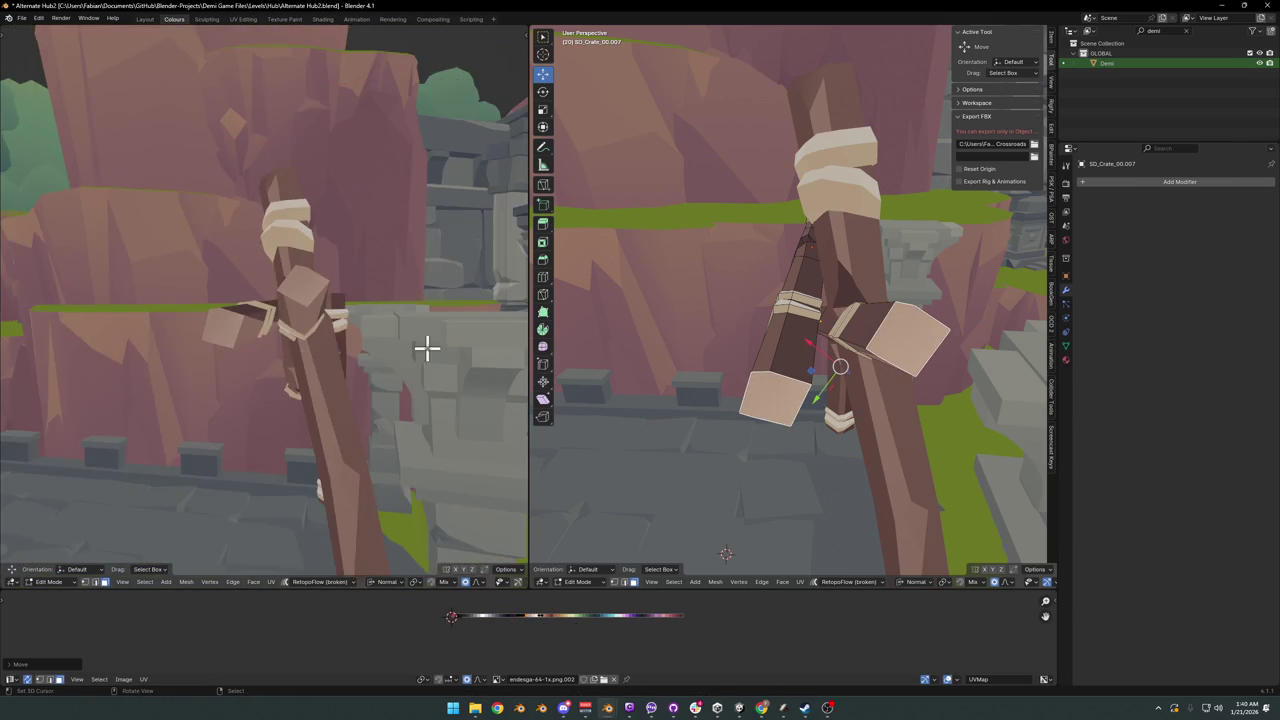
pyautogui.moveTo(428, 343)
pyautogui.mouseDown(button='middle')
pyautogui.moveTo(318, 316)
pyautogui.moveTo(313, 286)
pyautogui.mouseUp(button='middle')
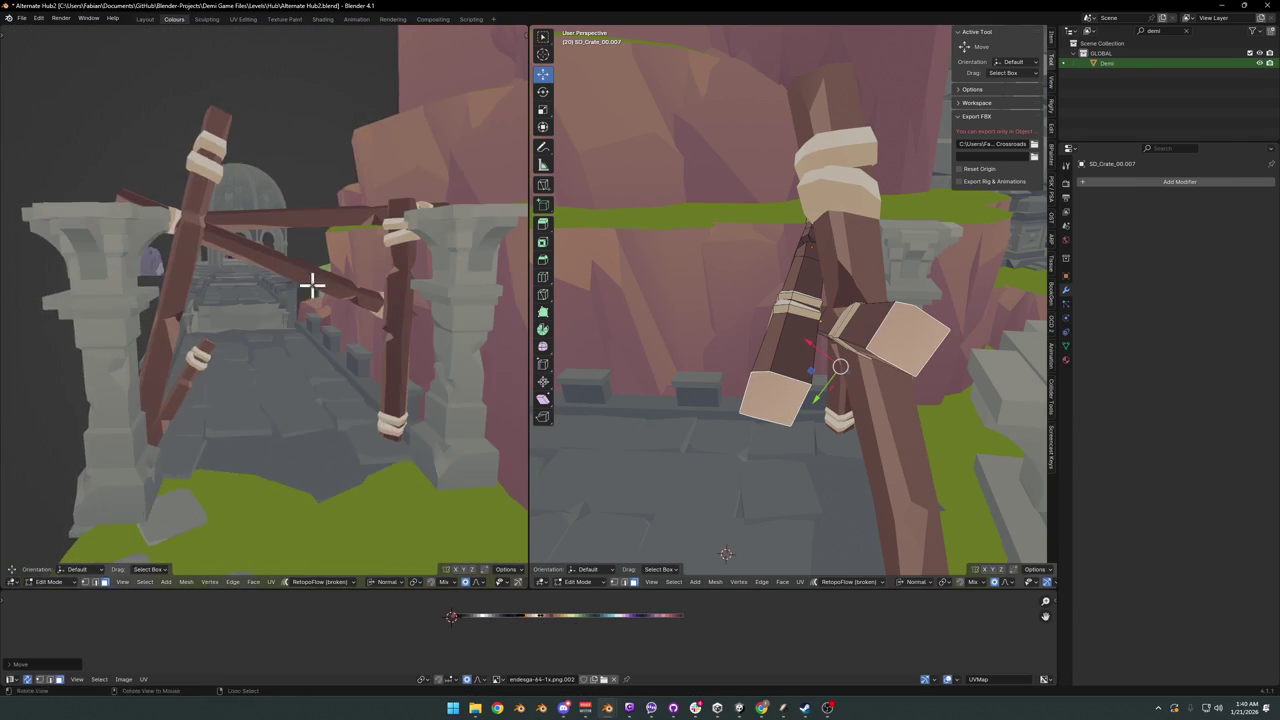
pyautogui.moveTo(395, 367)
pyautogui.mouseDown(button='middle')
pyautogui.moveTo(340, 343)
pyautogui.moveTo(557, 351)
pyautogui.mouseUp(button='middle')
pyautogui.moveTo(872, 348)
pyautogui.mouseDown(button='middle')
pyautogui.moveTo(760, 337)
pyautogui.moveTo(971, 320)
pyautogui.moveTo(766, 337)
pyautogui.moveTo(800, 329)
pyautogui.moveTo(749, 363)
pyautogui.moveTo(849, 360)
pyautogui.mouseUp(button='middle')
pyautogui.press('Tab')
pyautogui.scroll(3, 964, 335)
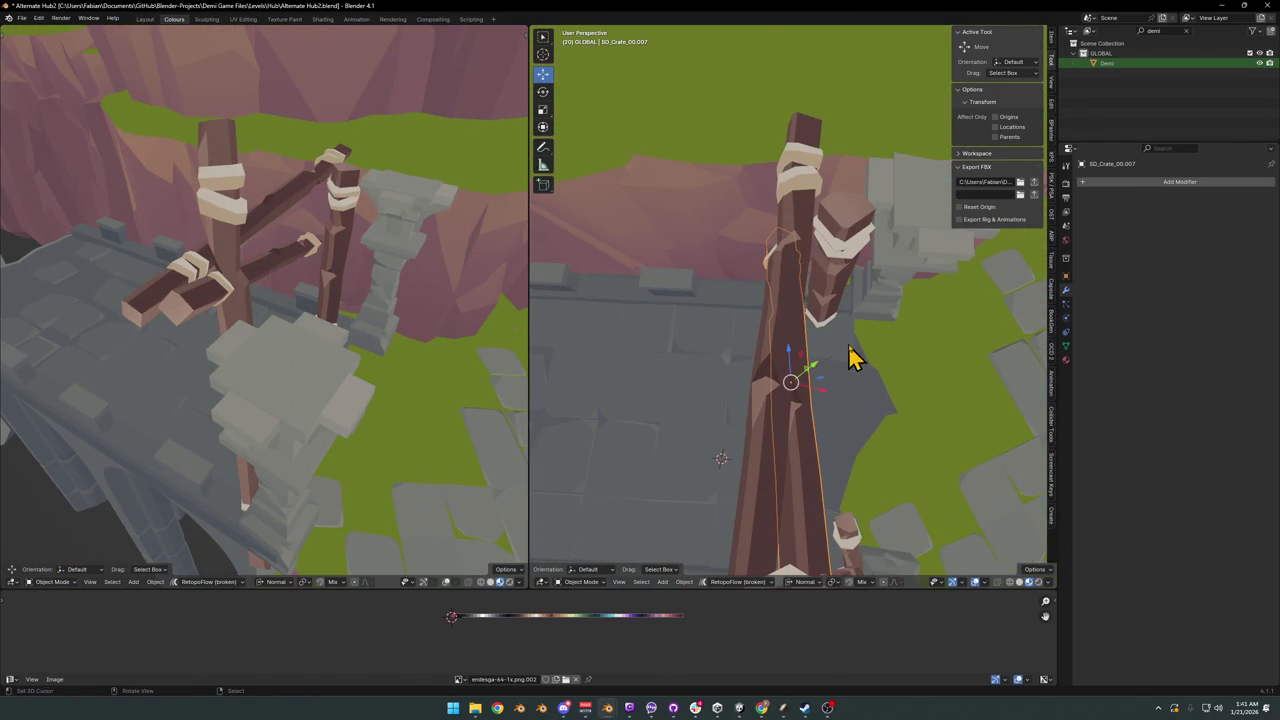
# - Rotate the wooden post around Z in two passes, then orbit to a raised side view
pyautogui.press('r')
pyautogui.press('z')
pyautogui.click(848, 358)
pyautogui.press('r')
pyautogui.click(846, 356)
pyautogui.moveTo(846, 356)
pyautogui.mouseDown(button='middle')
pyautogui.moveTo(820, 380)
pyautogui.moveTo(754, 286)
pyautogui.moveTo(802, 305)
pyautogui.moveTo(786, 320)
pyautogui.moveTo(757, 294)
pyautogui.moveTo(785, 325)
pyautogui.mouseUp(button='middle')
pyautogui.scroll(3, 780, 320)
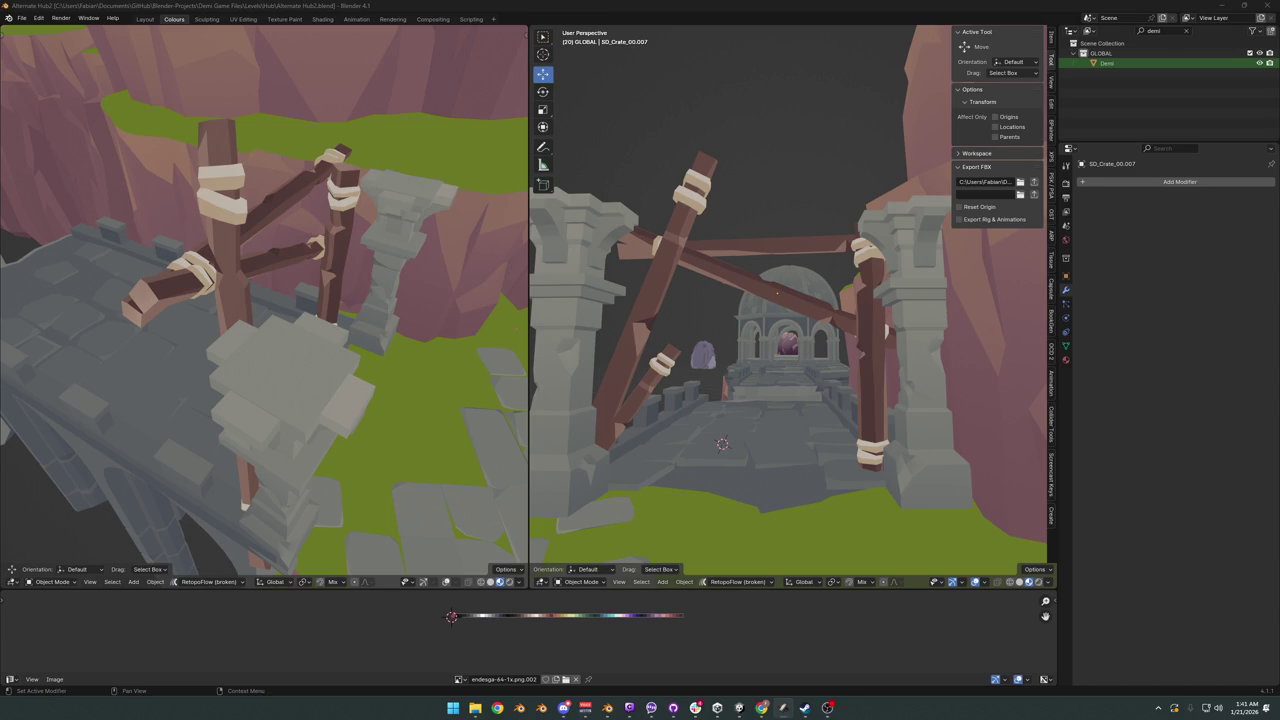
pyautogui.moveTo(780, 380)
pyautogui.mouseDown(button='middle')
pyautogui.moveTo(786, 320)
pyautogui.moveTo(849, 366)
pyautogui.moveTo(760, 378)
pyautogui.moveTo(937, 366)
pyautogui.mouseUp(button='middle')
# - Duplicate a post horizontally and tilt the copy to lean to the upper right
pyautogui.hotkey('shift', 'd')
pyautogui.hotkey('shift', 'z')
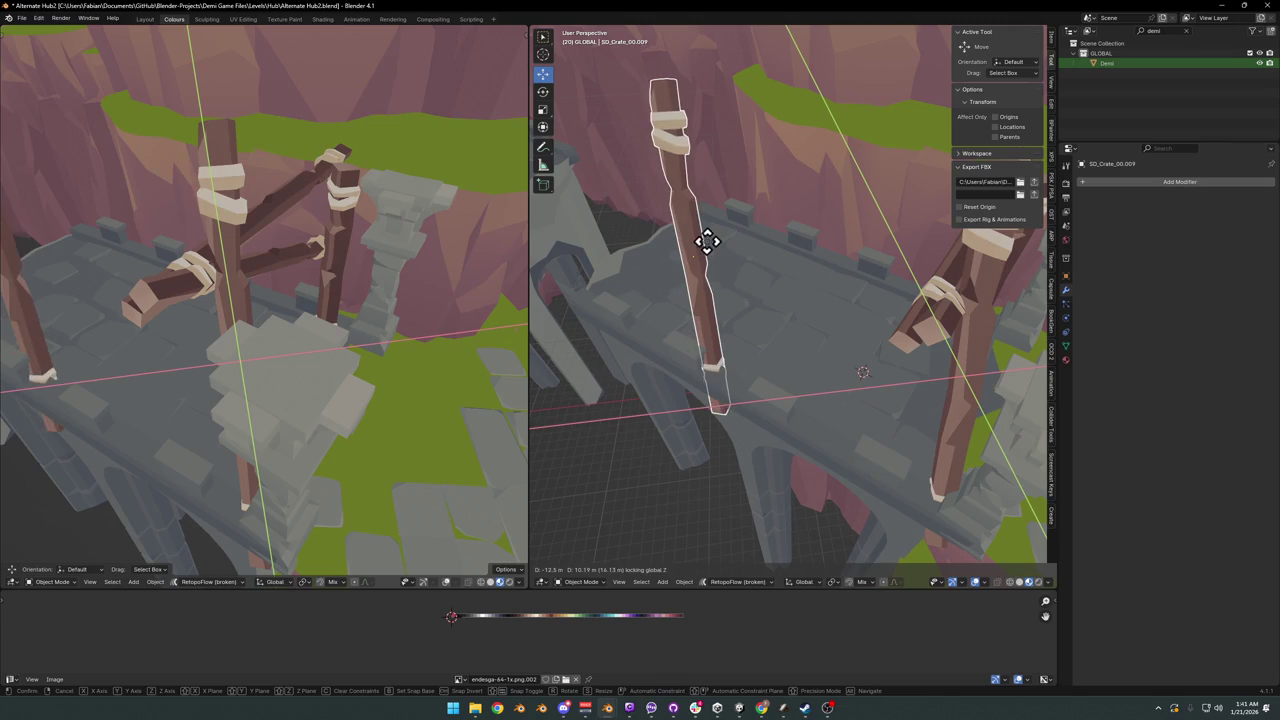
pyautogui.click(711, 229)
pyautogui.moveTo(757, 277)
pyautogui.mouseDown(button='middle')
pyautogui.moveTo(771, 251)
pyautogui.moveTo(836, 310)
pyautogui.mouseUp(button='middle')
pyautogui.press('r')
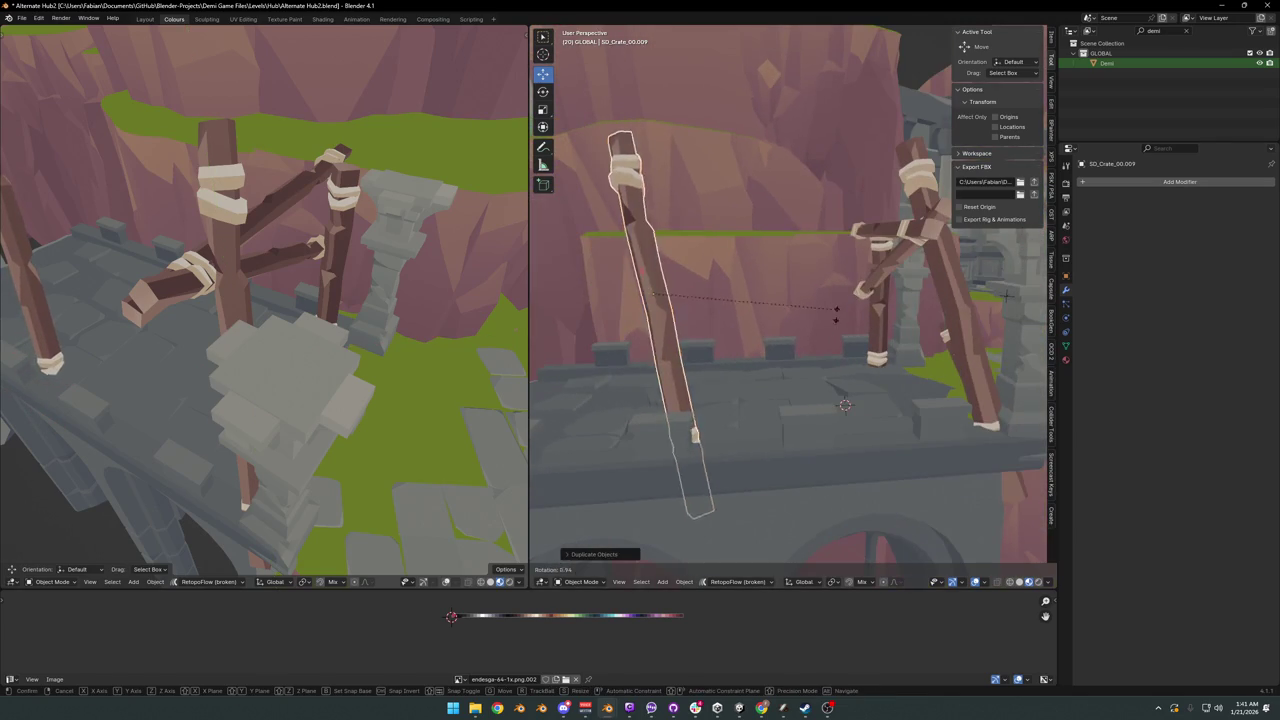
pyautogui.click(773, 383)
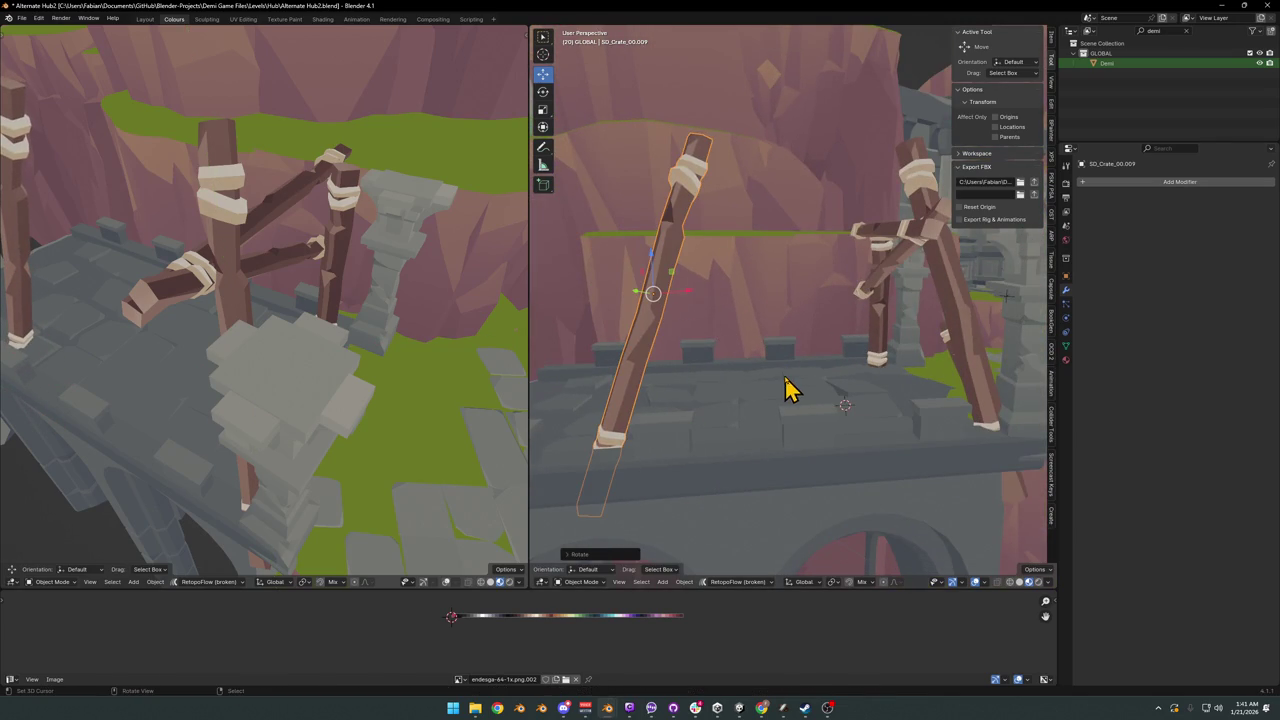
pyautogui.hotkey('ctrl', 'z')
pyautogui.press('r')
pyautogui.click(794, 383)
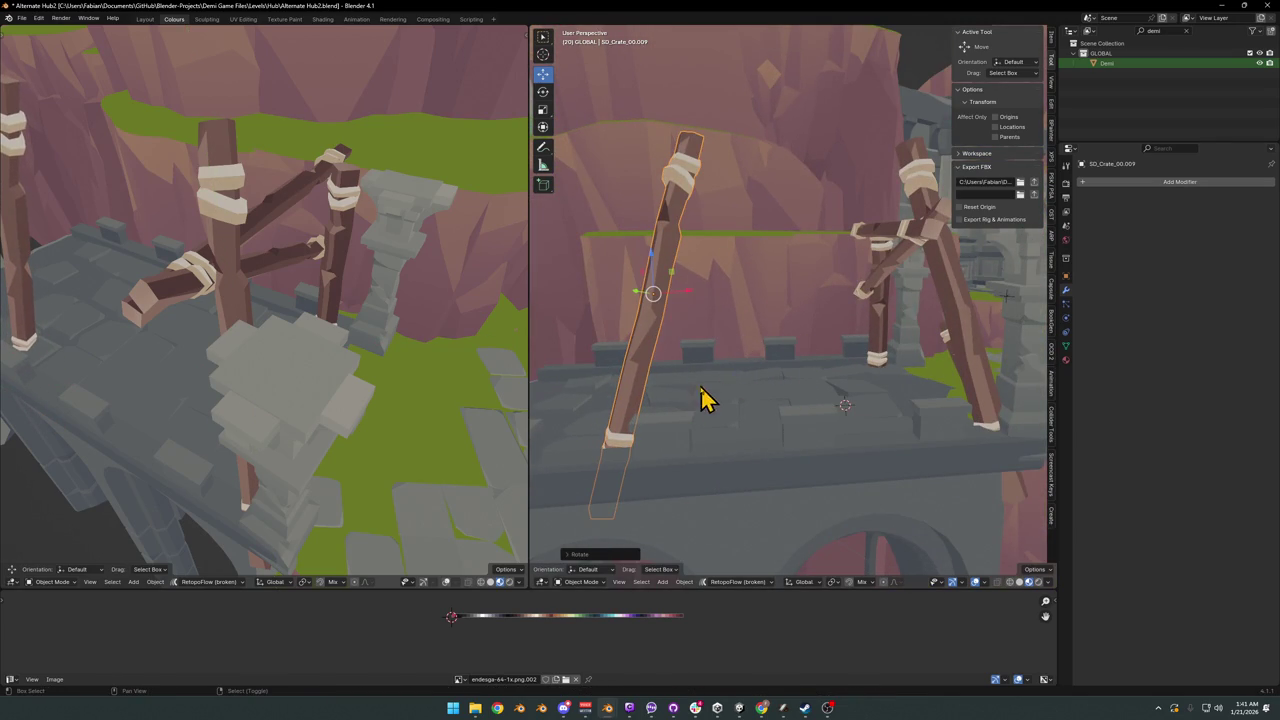
# - Duplicate the leaning post, tilt it the opposite way into an A-frame, and shorten it
pyautogui.hotkey('shift', 'd')
pyautogui.click(709, 386)
pyautogui.press('r')
pyautogui.click(803, 368)
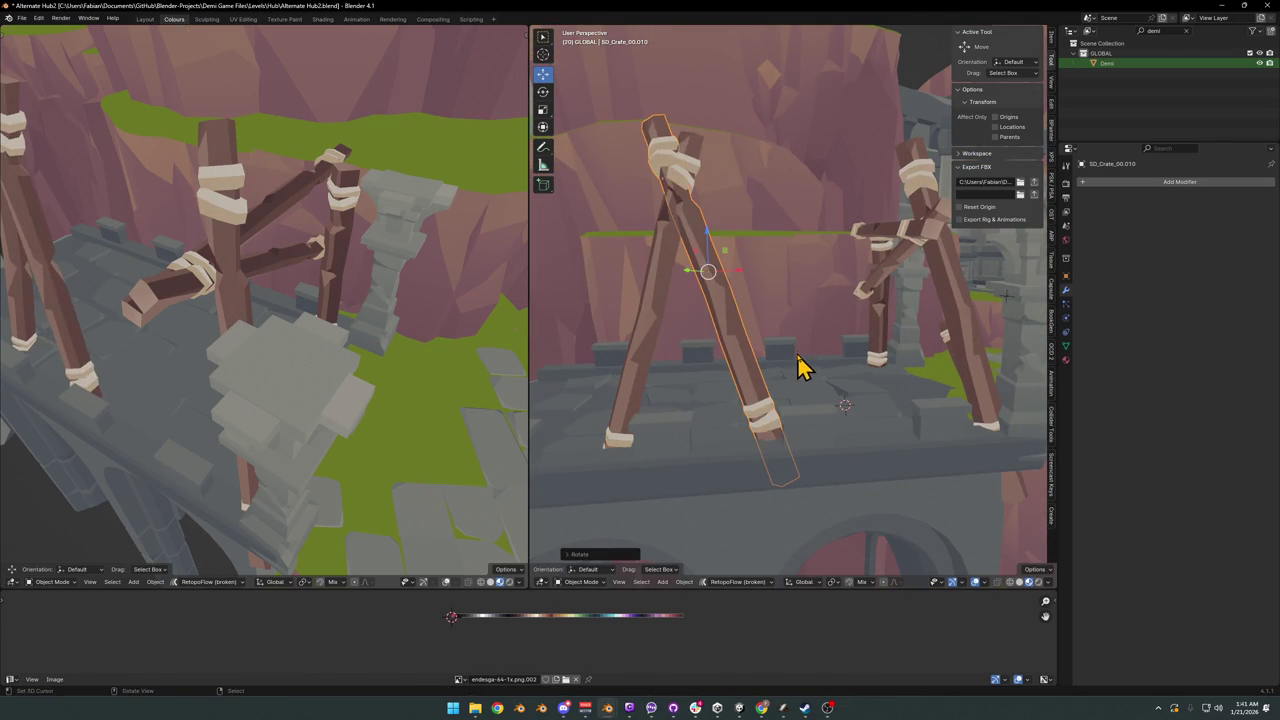
pyautogui.press('s')
pyautogui.click(803, 245)
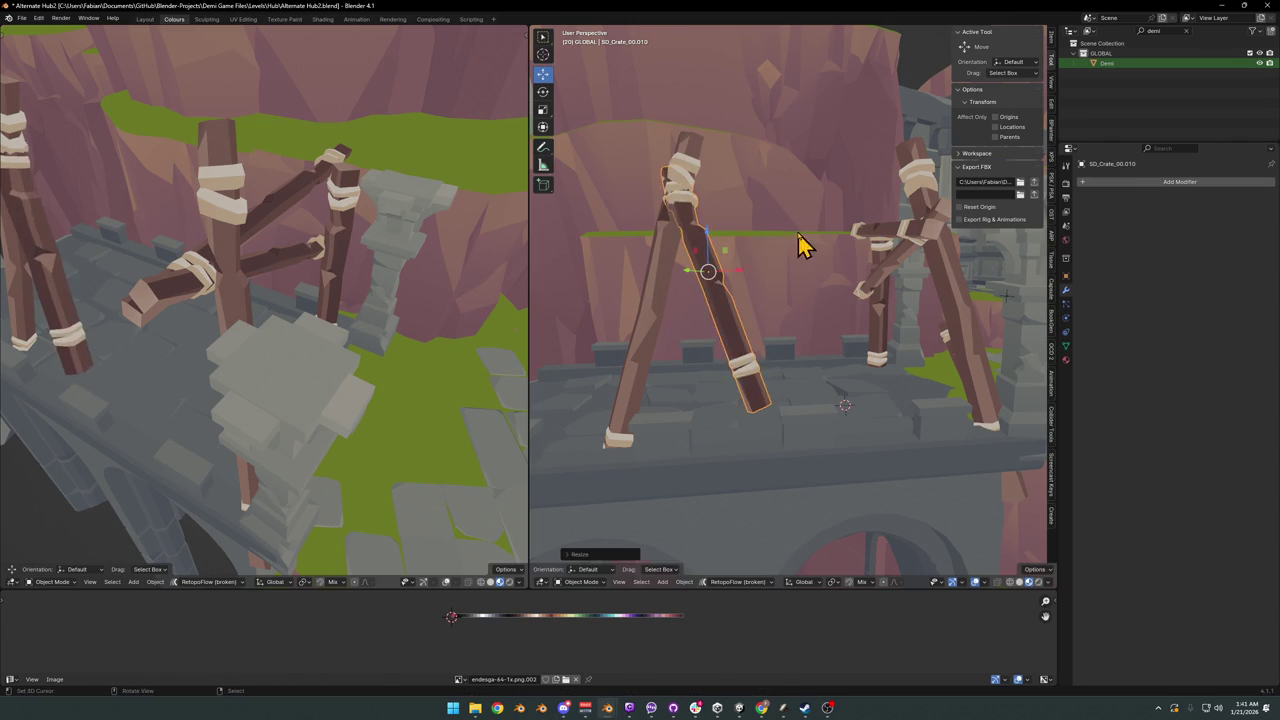
# - Stand the post more upright, lower it along Z, and give it a slight tilt
pyautogui.press('r')
pyautogui.click(783, 294)
pyautogui.press('r')
pyautogui.press('r')
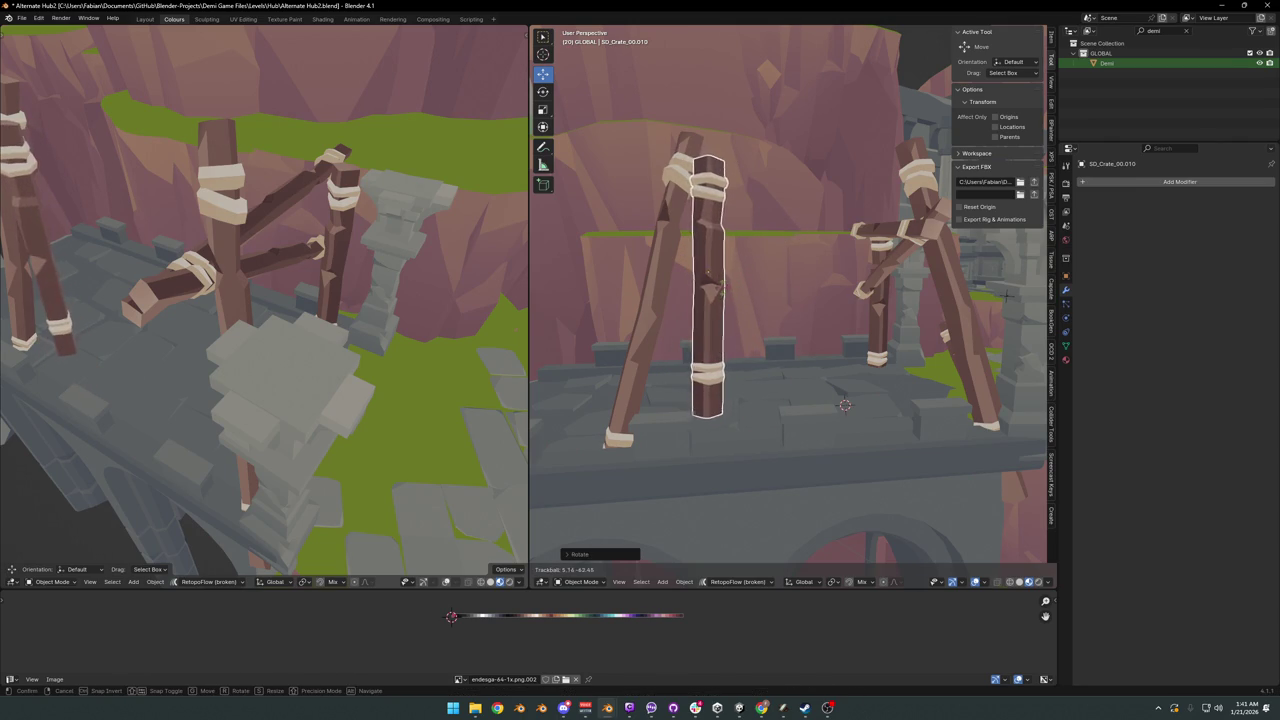
pyautogui.click(714, 300)
pyautogui.press('g')
pyautogui.press('z')
pyautogui.click(783, 378)
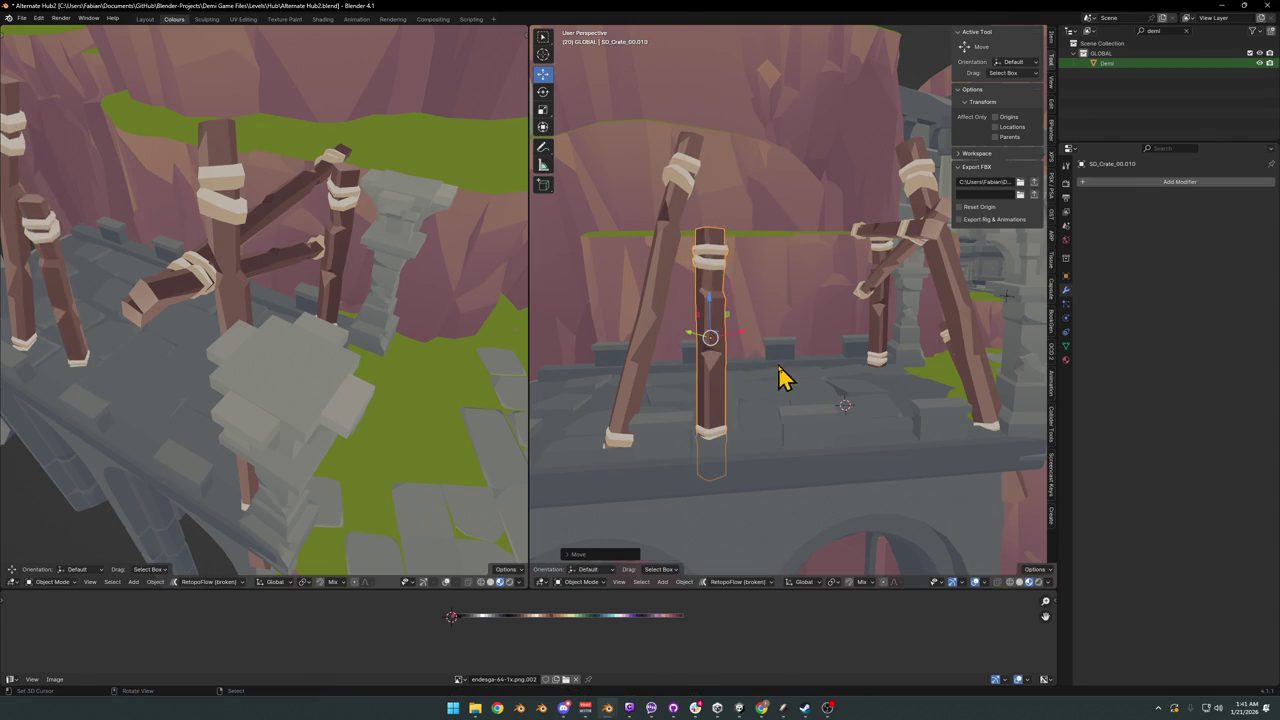
pyautogui.press('r')
pyautogui.click(787, 372)
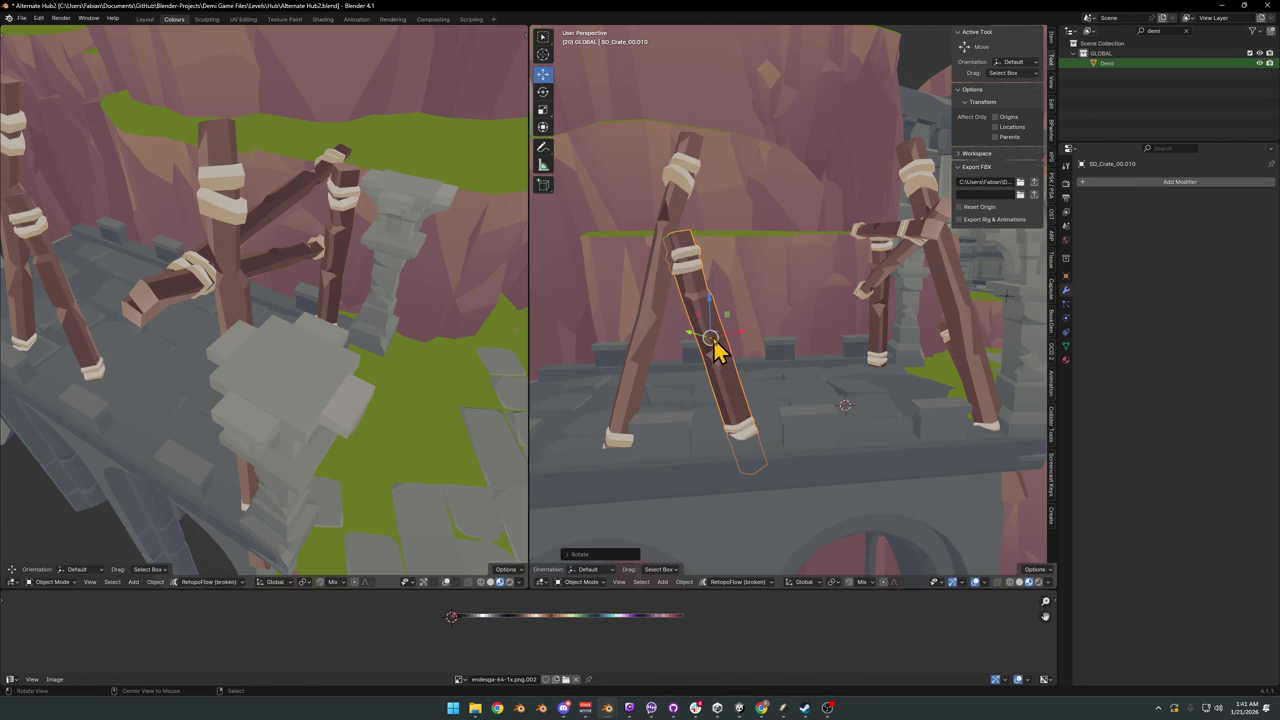
pyautogui.scroll(3, 712, 345)
pyautogui.moveTo(808, 309)
pyautogui.mouseDown(button='middle')
pyautogui.moveTo(766, 329)
pyautogui.moveTo(771, 294)
pyautogui.moveTo(800, 310)
pyautogui.mouseUp(button='middle')
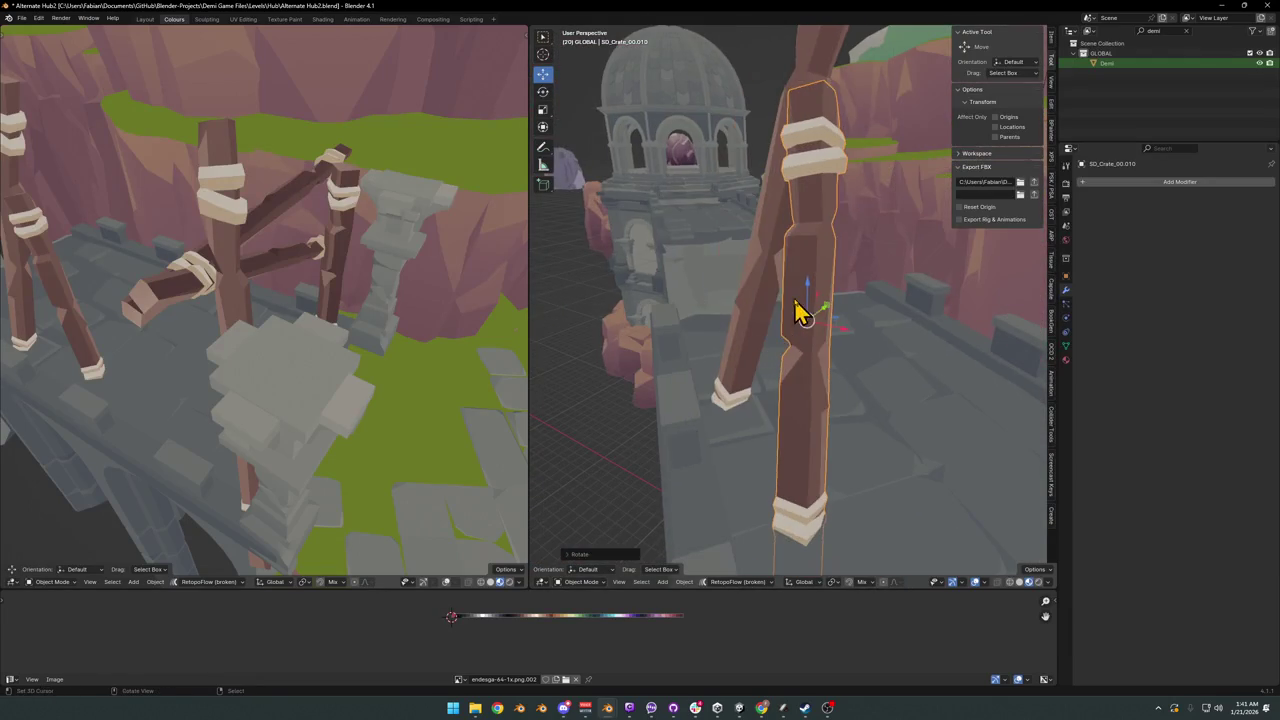
# - Resize the SD_Crate_00.010 post and move it to a new position
pyautogui.click(765, 314)
pyautogui.press('g')
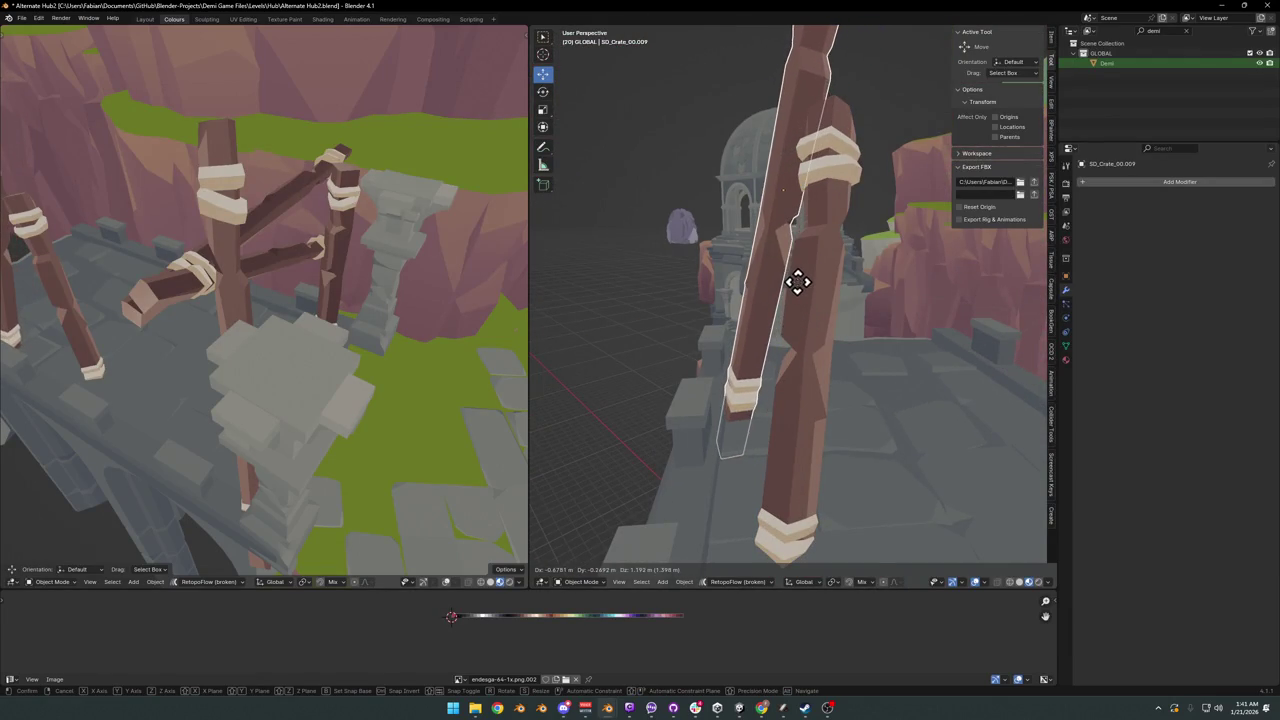
pyautogui.rightClick(797, 282)
pyautogui.moveTo(803, 297)
pyautogui.mouseDown(button='middle')
pyautogui.moveTo(826, 345)
pyautogui.moveTo(863, 323)
pyautogui.moveTo(856, 313)
pyautogui.moveTo(890, 318)
pyautogui.moveTo(823, 329)
pyautogui.moveTo(809, 366)
pyautogui.moveTo(874, 377)
pyautogui.moveTo(875, 397)
pyautogui.moveTo(834, 371)
pyautogui.moveTo(849, 403)
pyautogui.mouseUp(button='middle')
pyautogui.click(826, 345)
pyautogui.press('s')
pyautogui.click(840, 330)
pyautogui.press('g')
pyautogui.click(877, 329)
# - Stand the post upright, shift it left, clear its rotation, and adjust its height
pyautogui.press('r')
pyautogui.click(894, 400)
pyautogui.press('g')
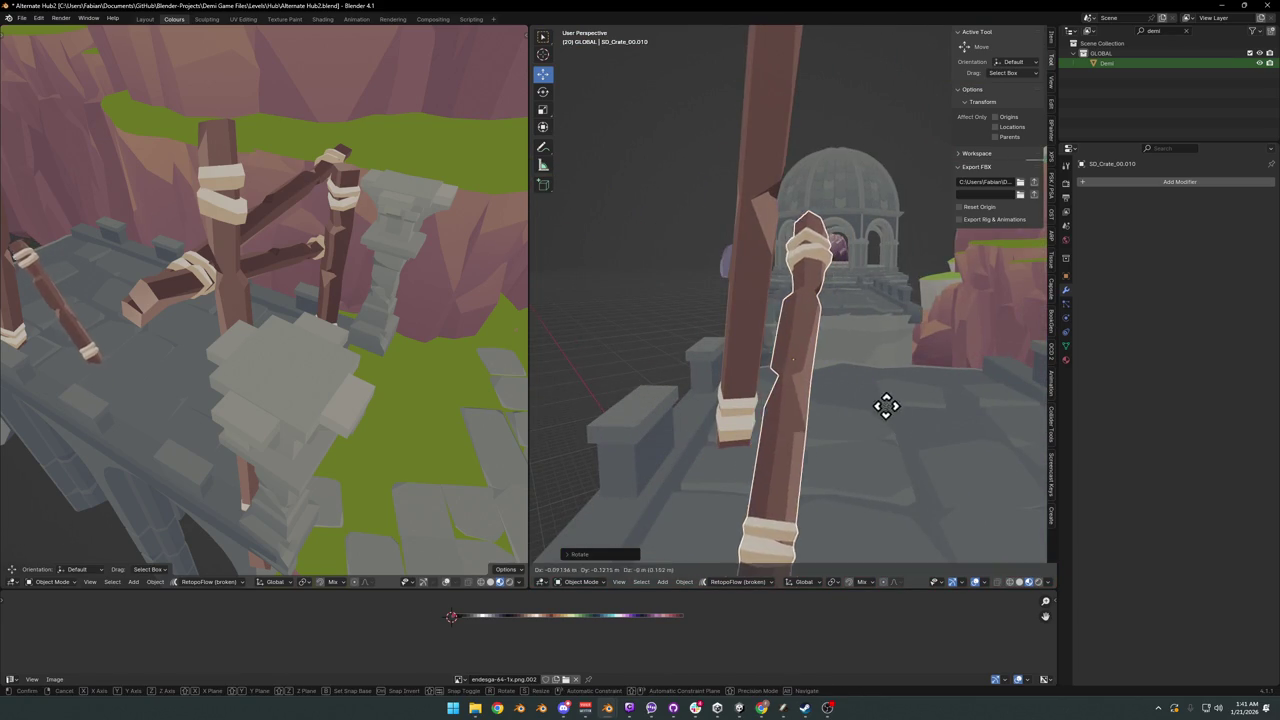
pyautogui.click(864, 396)
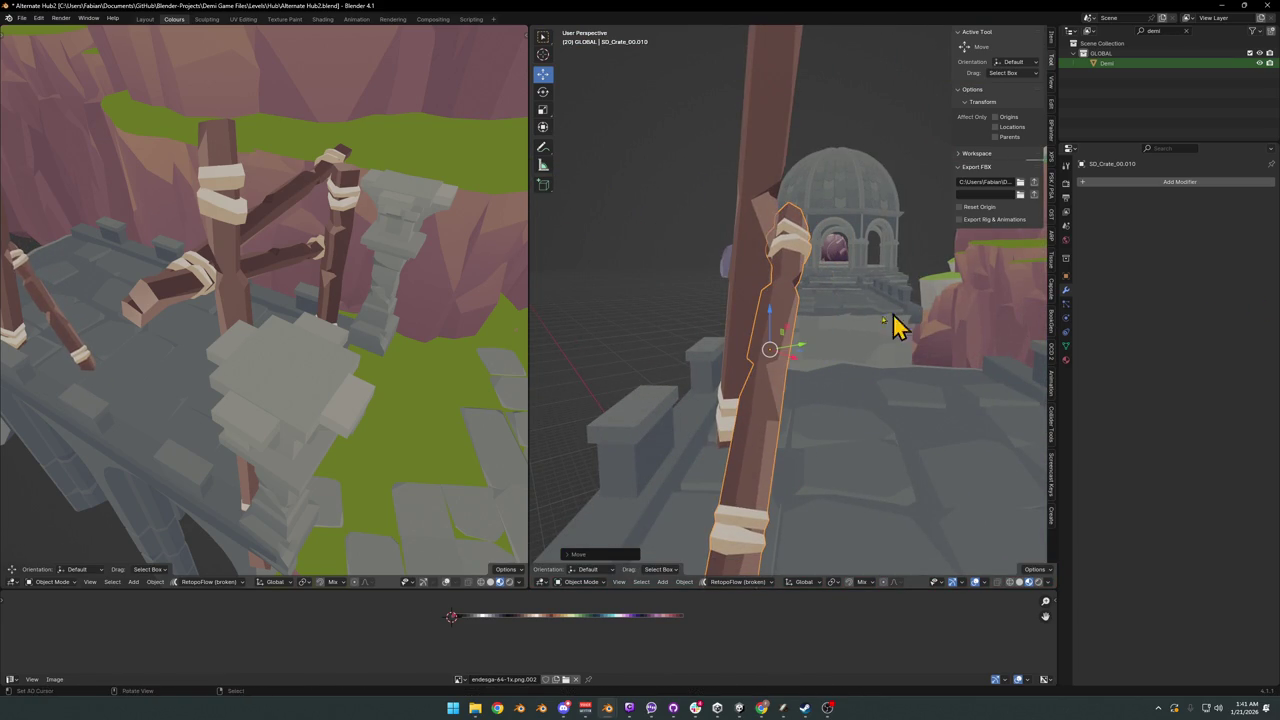
pyautogui.moveTo(812, 405)
pyautogui.mouseDown(button='middle')
pyautogui.moveTo(837, 366)
pyautogui.moveTo(789, 334)
pyautogui.moveTo(837, 343)
pyautogui.moveTo(883, 311)
pyautogui.moveTo(826, 316)
pyautogui.moveTo(831, 271)
pyautogui.moveTo(786, 289)
pyautogui.moveTo(846, 287)
pyautogui.moveTo(813, 318)
pyautogui.mouseUp(button='middle')
pyautogui.hotkey('alt', 'r')
pyautogui.press('g')
pyautogui.hotkey('shift', 'z')
pyautogui.press('z')
pyautogui.click(846, 297)
# - Move both selected posts horizontally together, then orbit out for a wider bridge view
pyautogui.keyDown('shift'); pyautogui.click(812, 318); pyautogui.keyUp('shift')
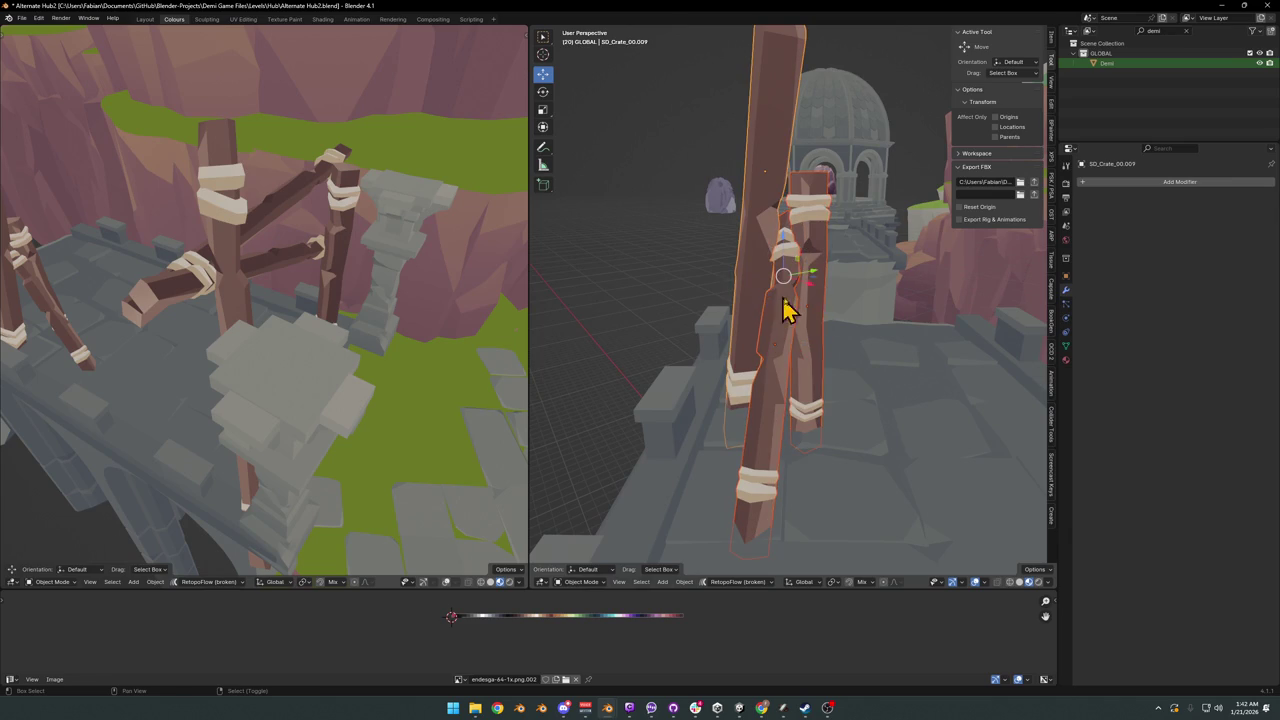
pyautogui.press('g')
pyautogui.hotkey('shift', 'z')
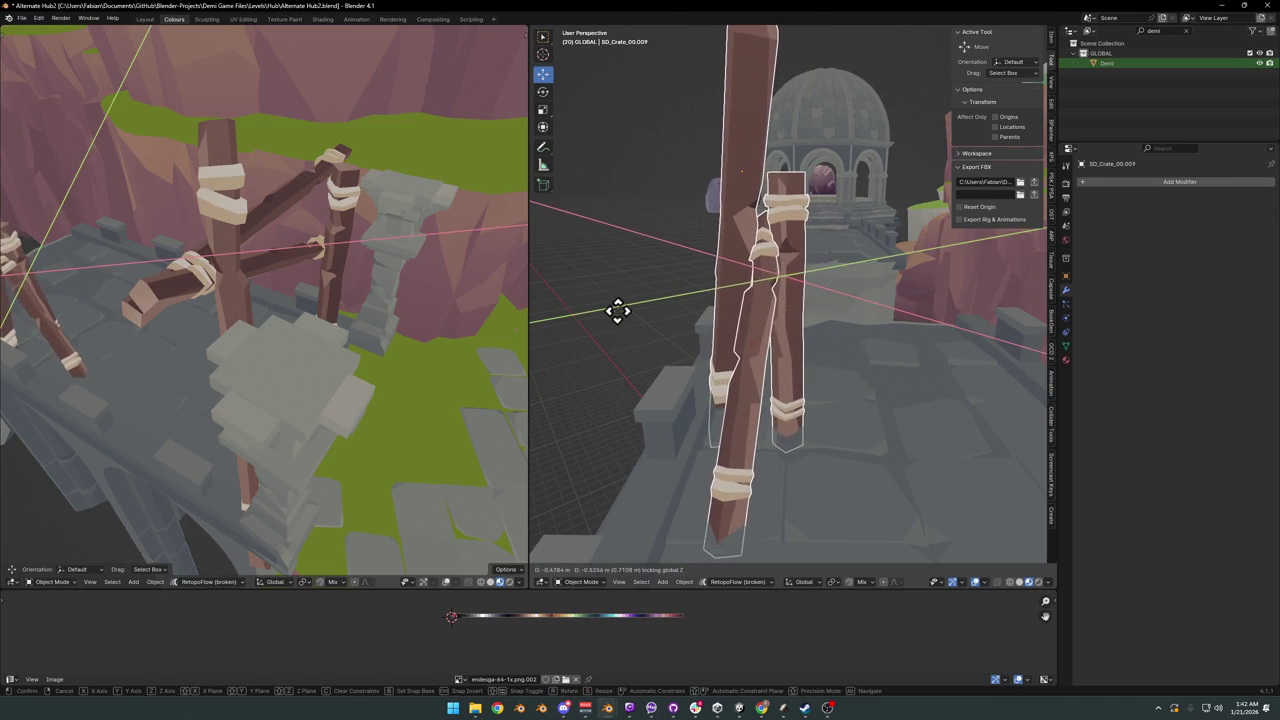
pyautogui.click(617, 309)
pyautogui.moveTo(886, 371)
pyautogui.mouseDown(button='middle')
pyautogui.moveTo(808, 328)
pyautogui.moveTo(803, 274)
pyautogui.moveTo(823, 251)
pyautogui.moveTo(815, 278)
pyautogui.moveTo(829, 286)
pyautogui.moveTo(943, 280)
pyautogui.moveTo(758, 286)
pyautogui.mouseUp(button='middle')
pyautogui.moveTo(223, 280)
pyautogui.mouseDown(button='middle')
pyautogui.moveTo(250, 325)
pyautogui.moveTo(269, 289)
pyautogui.moveTo(391, 297)
pyautogui.moveTo(186, 297)
pyautogui.moveTo(397, 334)
pyautogui.moveTo(381, 318)
pyautogui.mouseUp(button='middle')
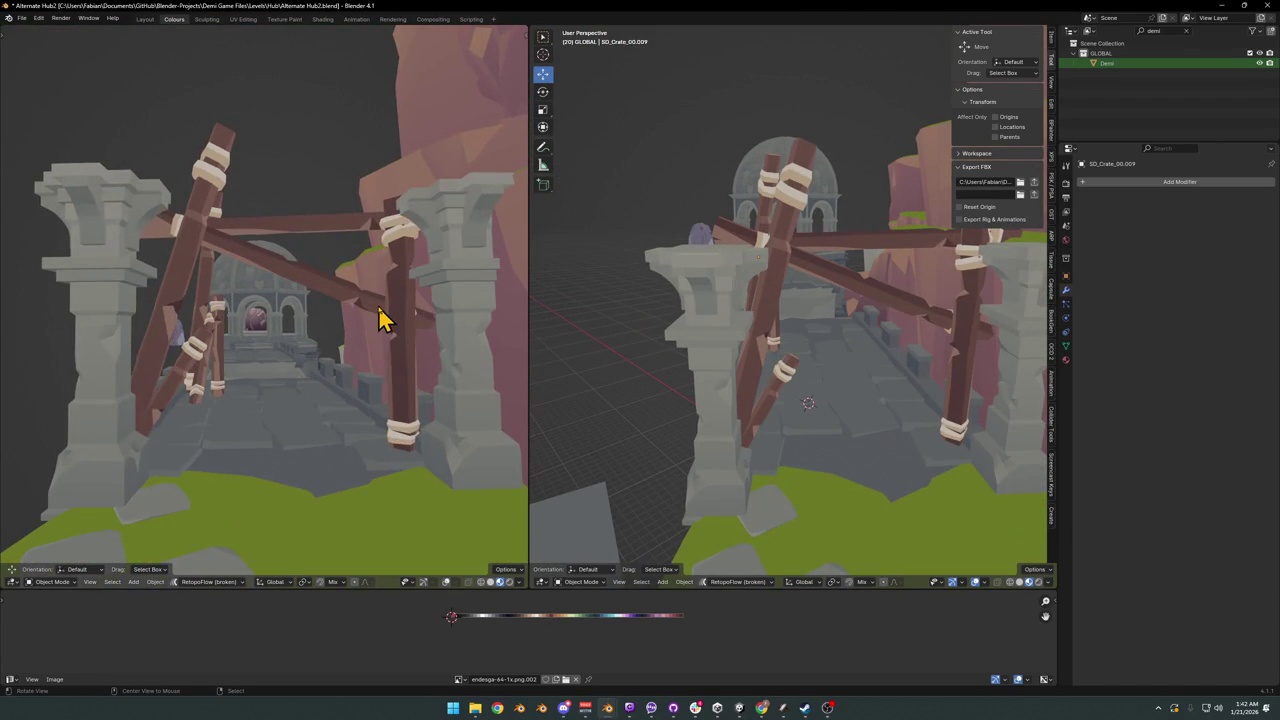
# - Delete the diagonal post, horizontal beam and remaining bridge posts, then save Alternate Hub2.blend
pyautogui.click(783, 280)
pyautogui.press('Delete')
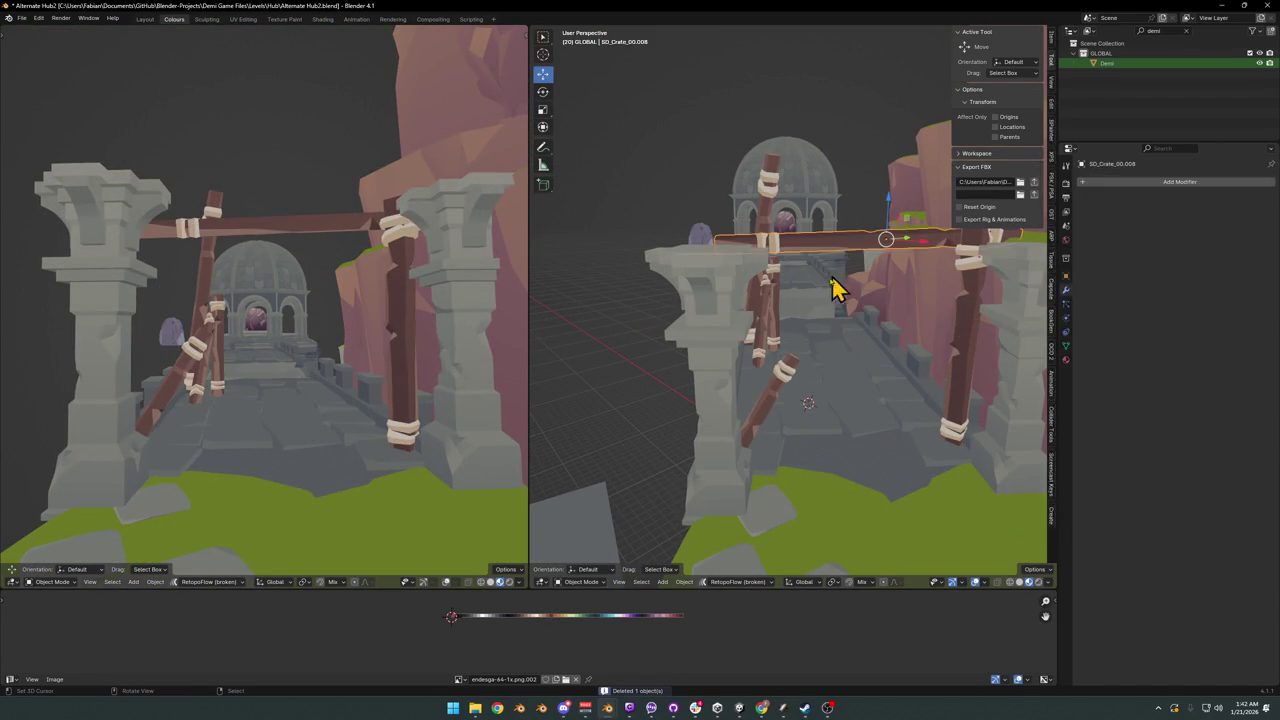
pyautogui.press('Delete')
pyautogui.click(958, 358)
pyautogui.press('Delete')
pyautogui.click(770, 340)
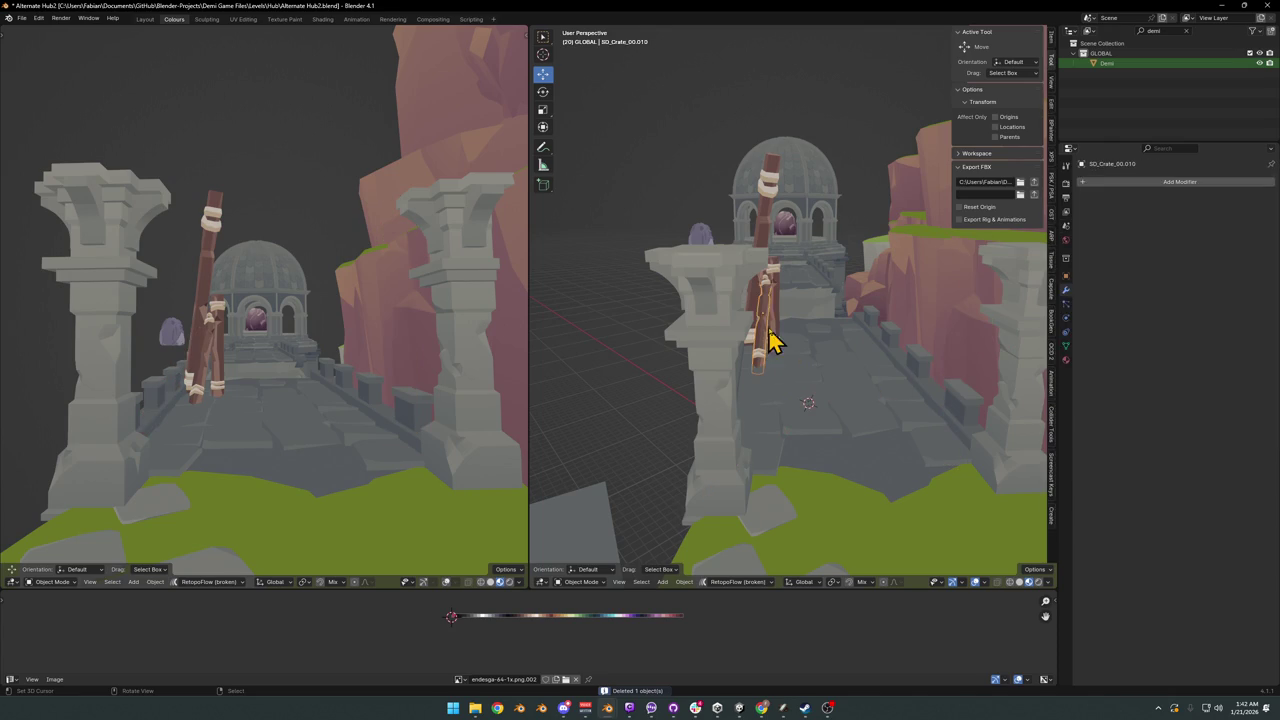
pyautogui.press('Delete')
pyautogui.click(766, 280)
pyautogui.press('Delete')
pyautogui.click(757, 245)
pyautogui.press('Delete')
pyautogui.moveTo(757, 245)
pyautogui.mouseDown(button='middle')
pyautogui.moveTo(737, 292)
pyautogui.moveTo(943, 400)
pyautogui.moveTo(826, 354)
pyautogui.mouseUp(button='middle')
pyautogui.hotkey('ctrl', 's')
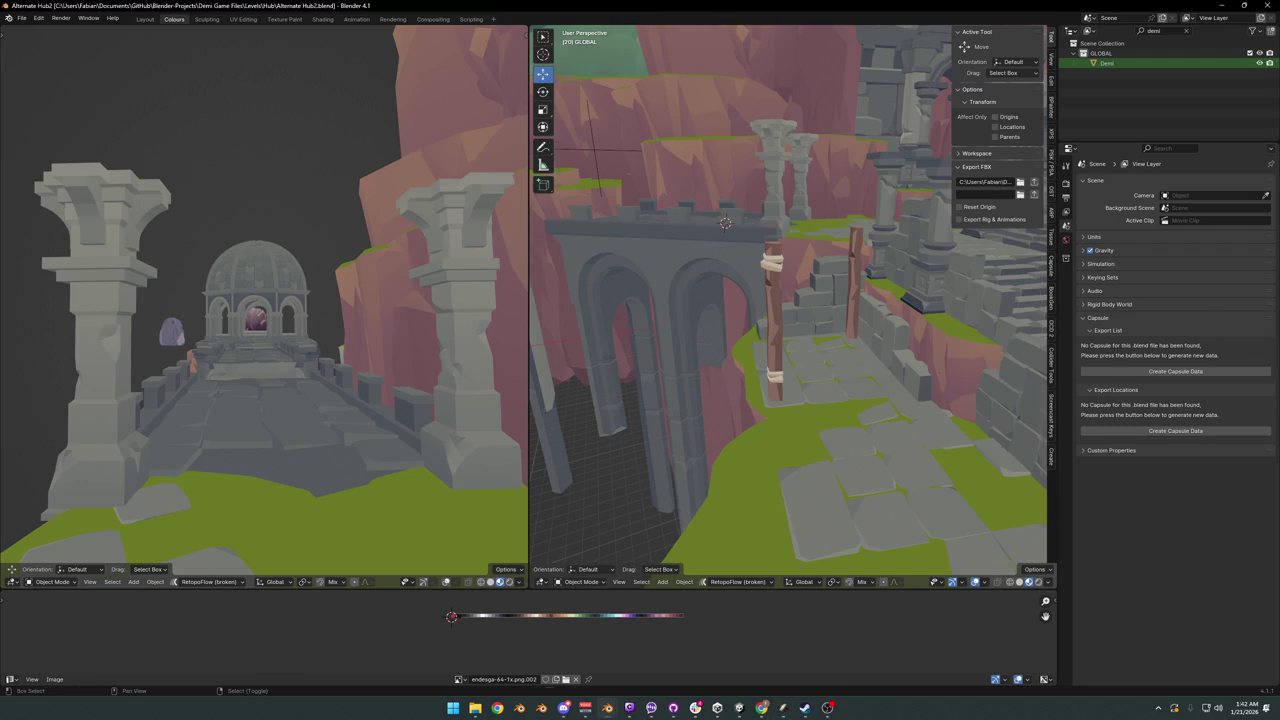
# - Walk past the well courtyard toward the stairs
pyautogui.hotkey('shift', '`')
pyautogui.press('w')
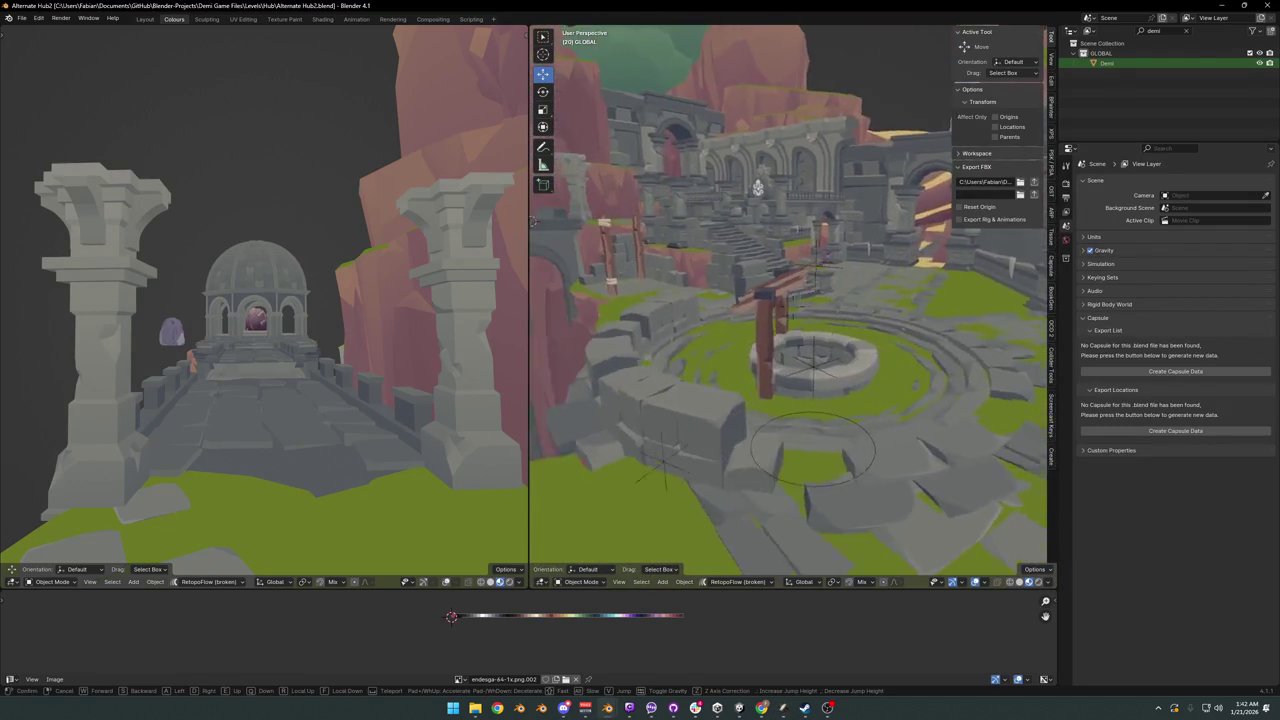
pyautogui.press('w')
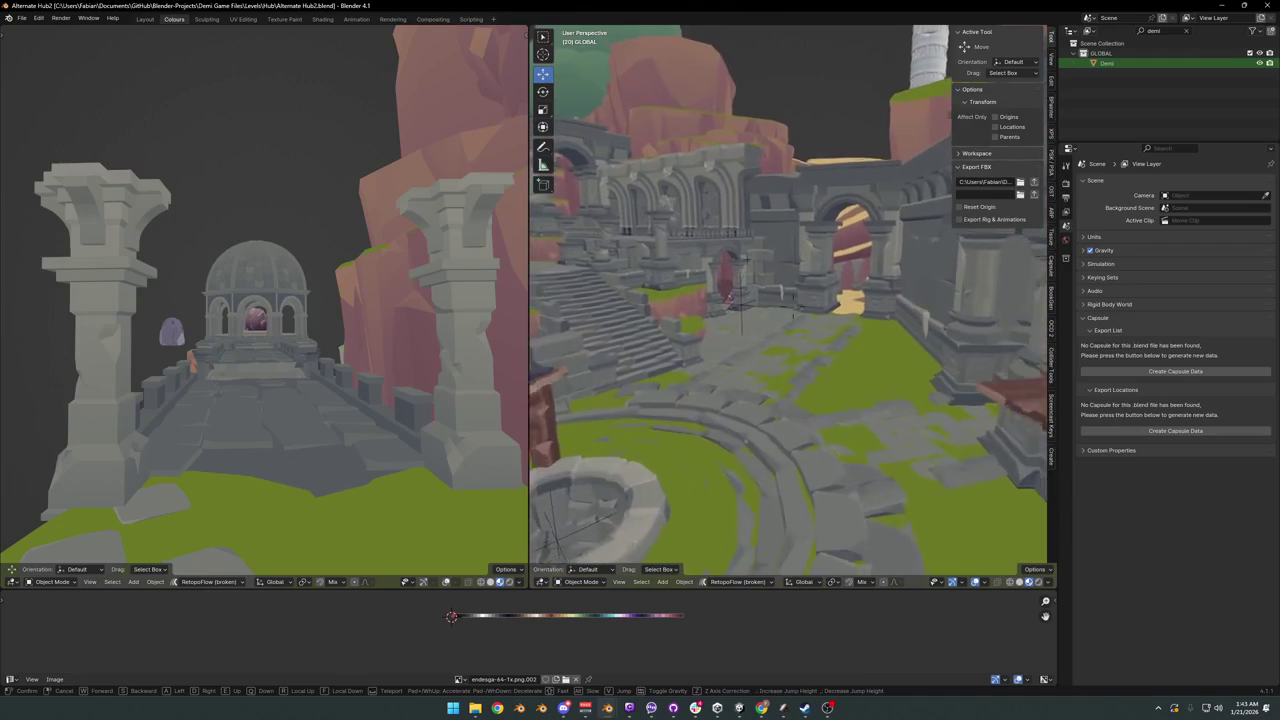
pyautogui.click(647, 211)
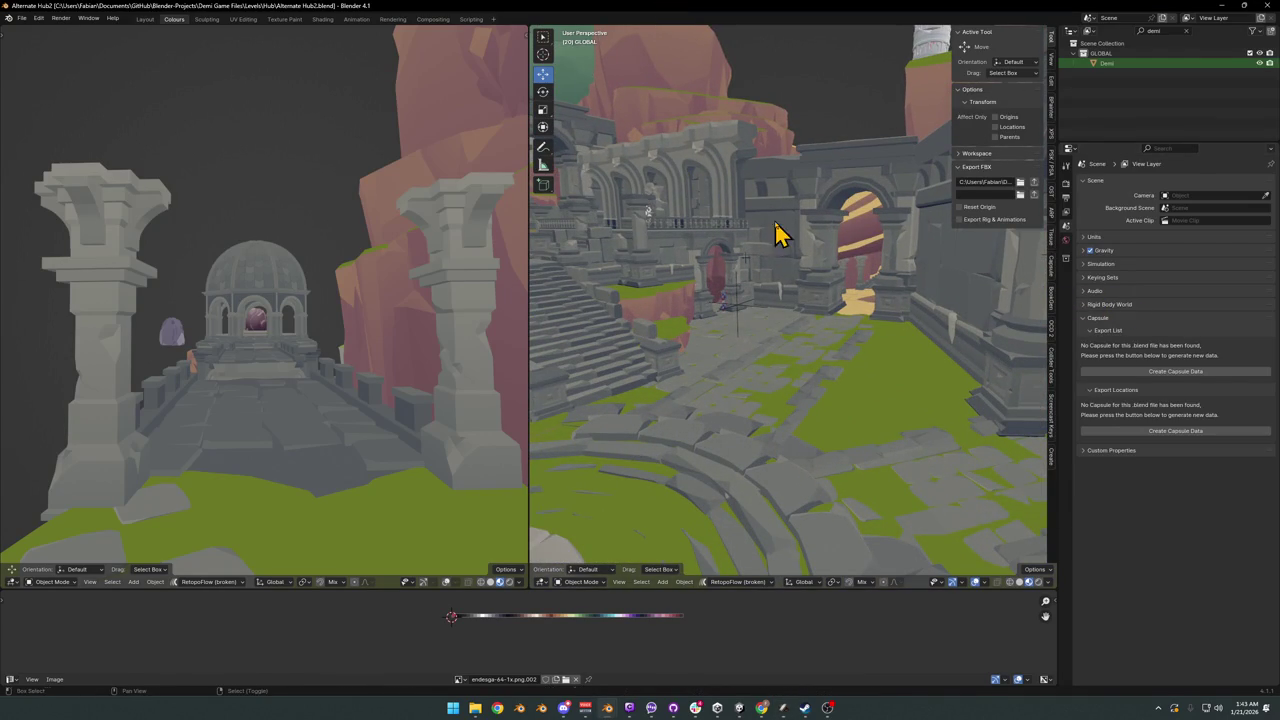
pyautogui.hotkey('shift', '`')
pyautogui.click(788, 300)
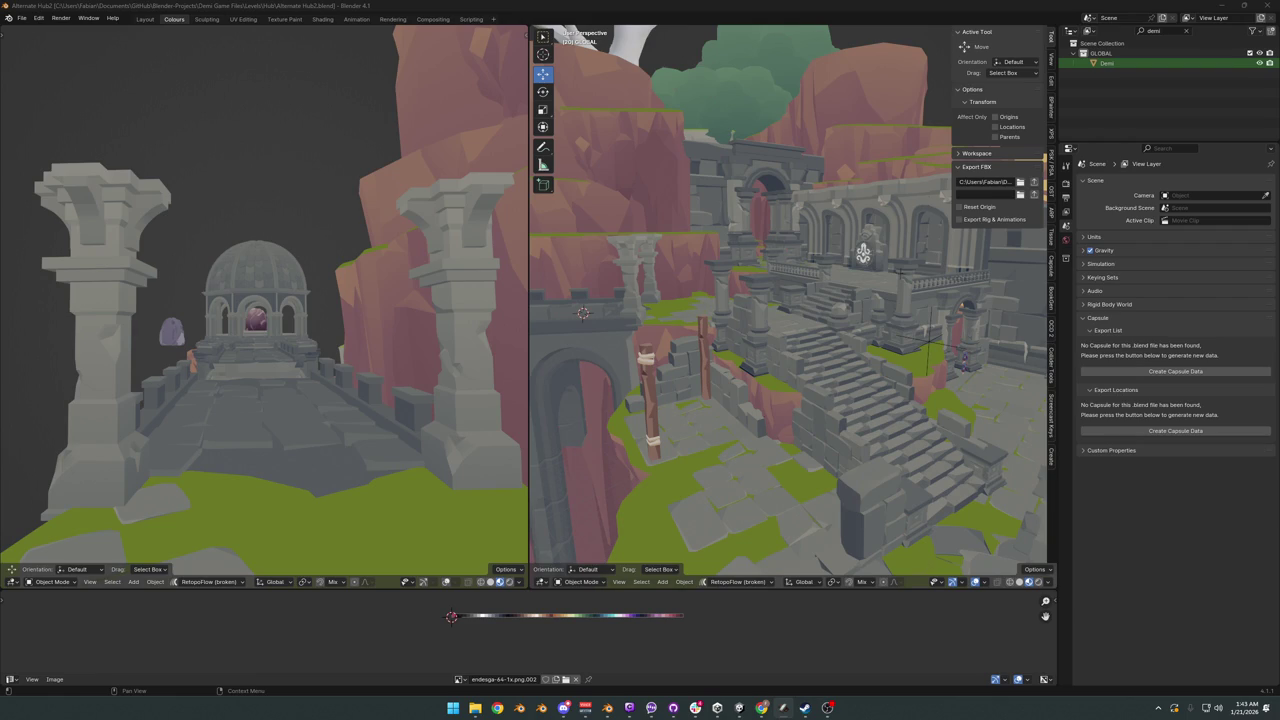
# - Walk through the arch onto the stairs, then open column SD_Wall_08.012 in Edit Mode
pyautogui.hotkey('shift', '`')
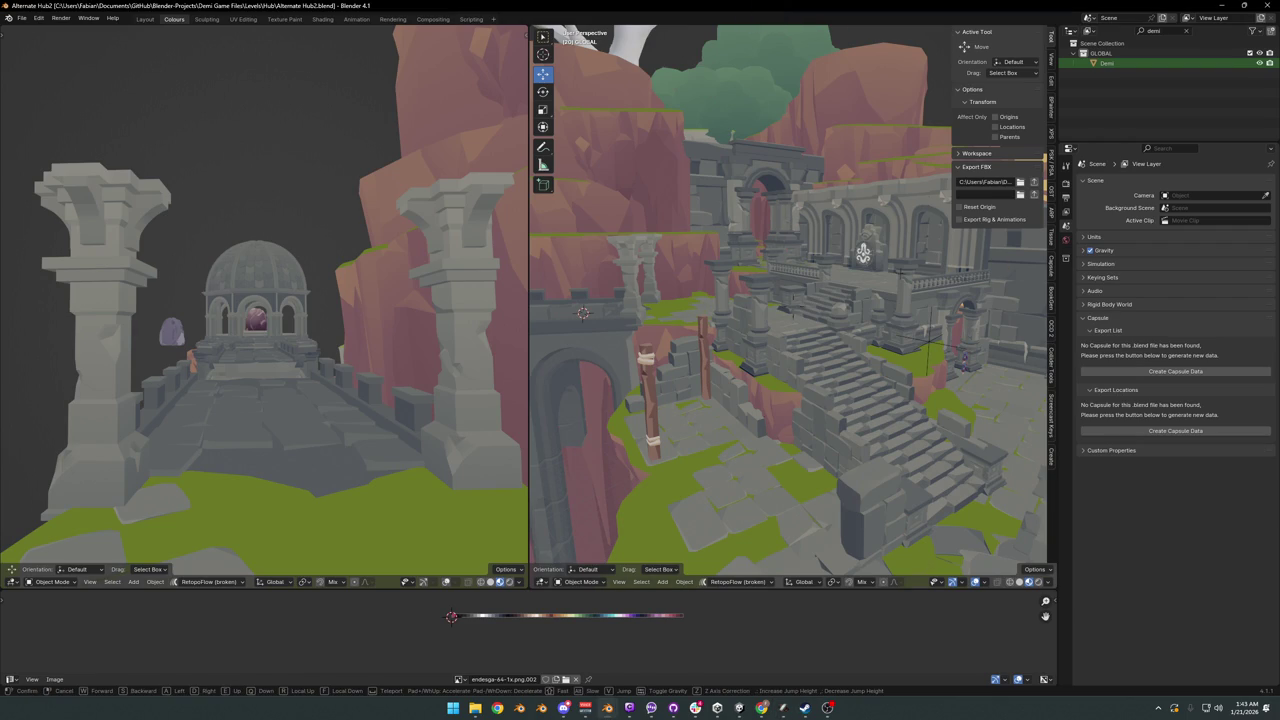
pyautogui.press('w')
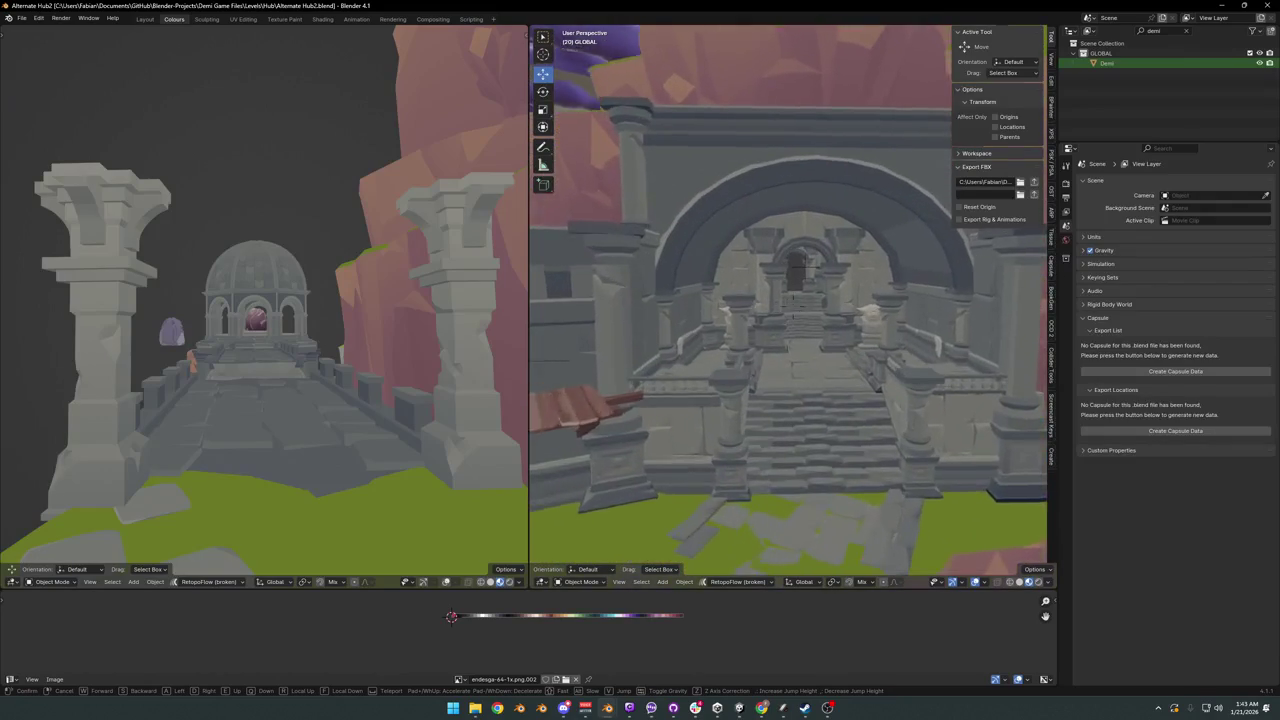
pyautogui.press('s')
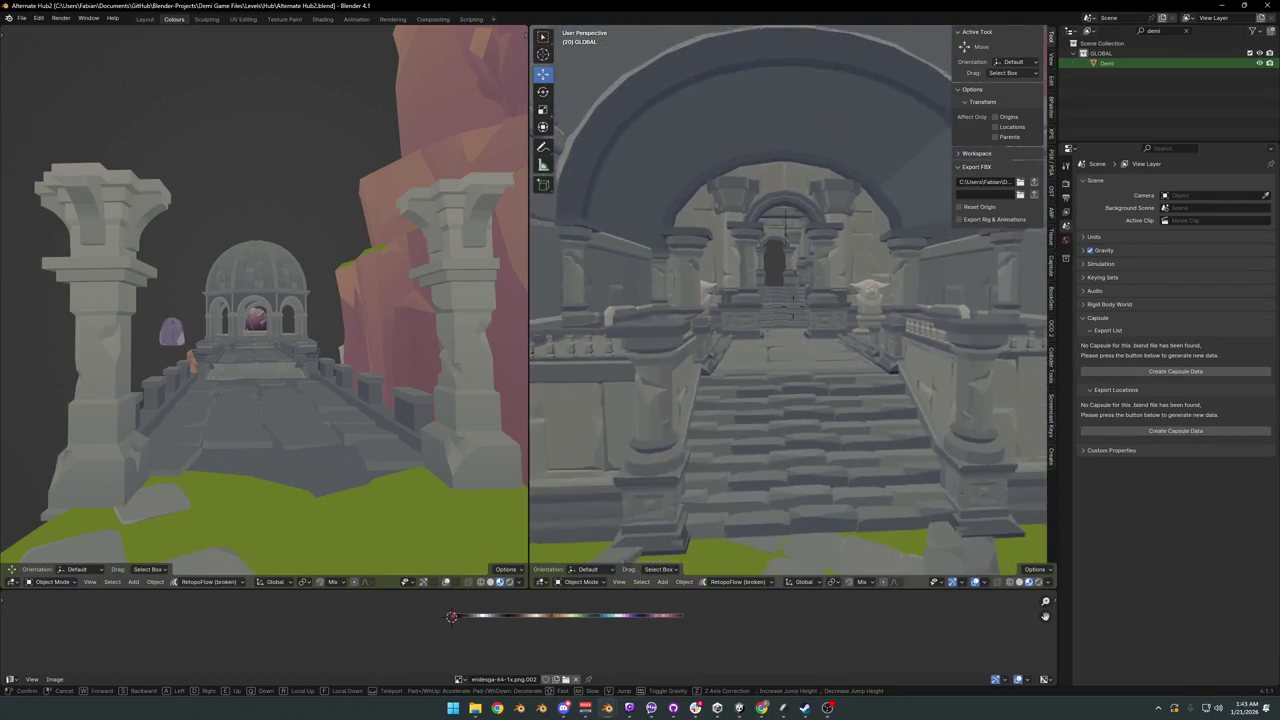
pyautogui.press('Return')
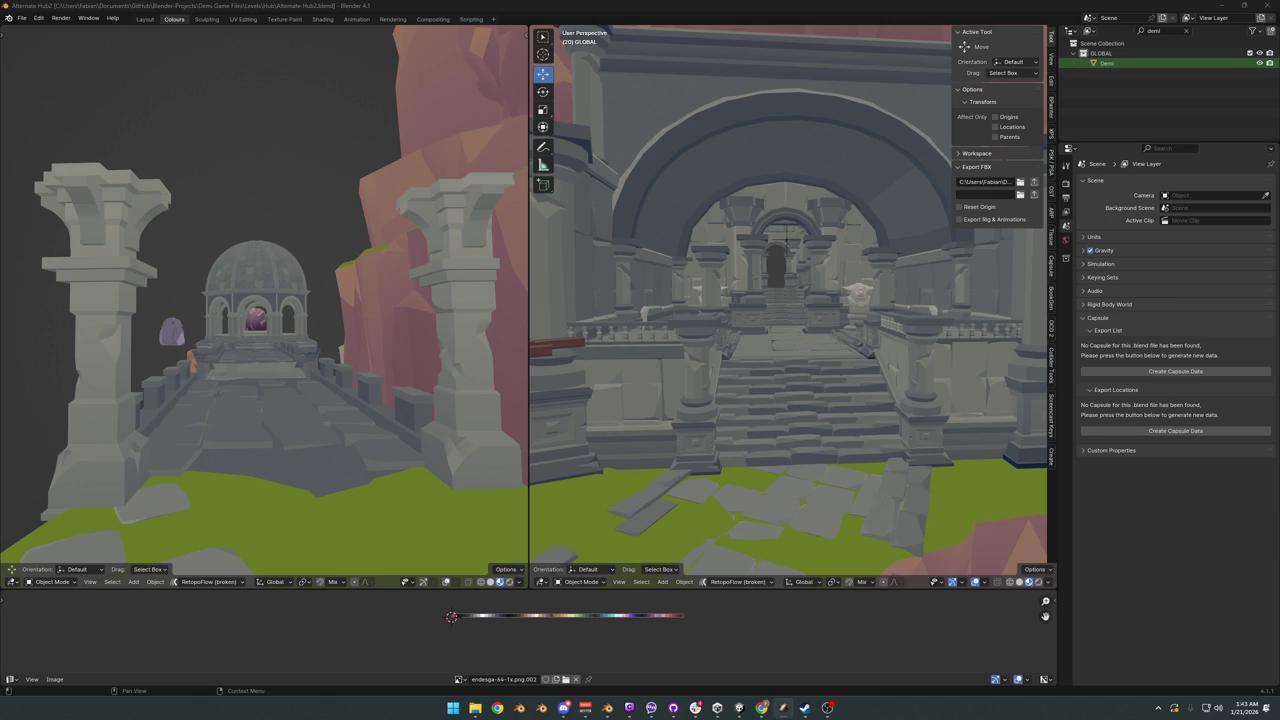
pyautogui.hotkey('shift', '`')
pyautogui.press('w')
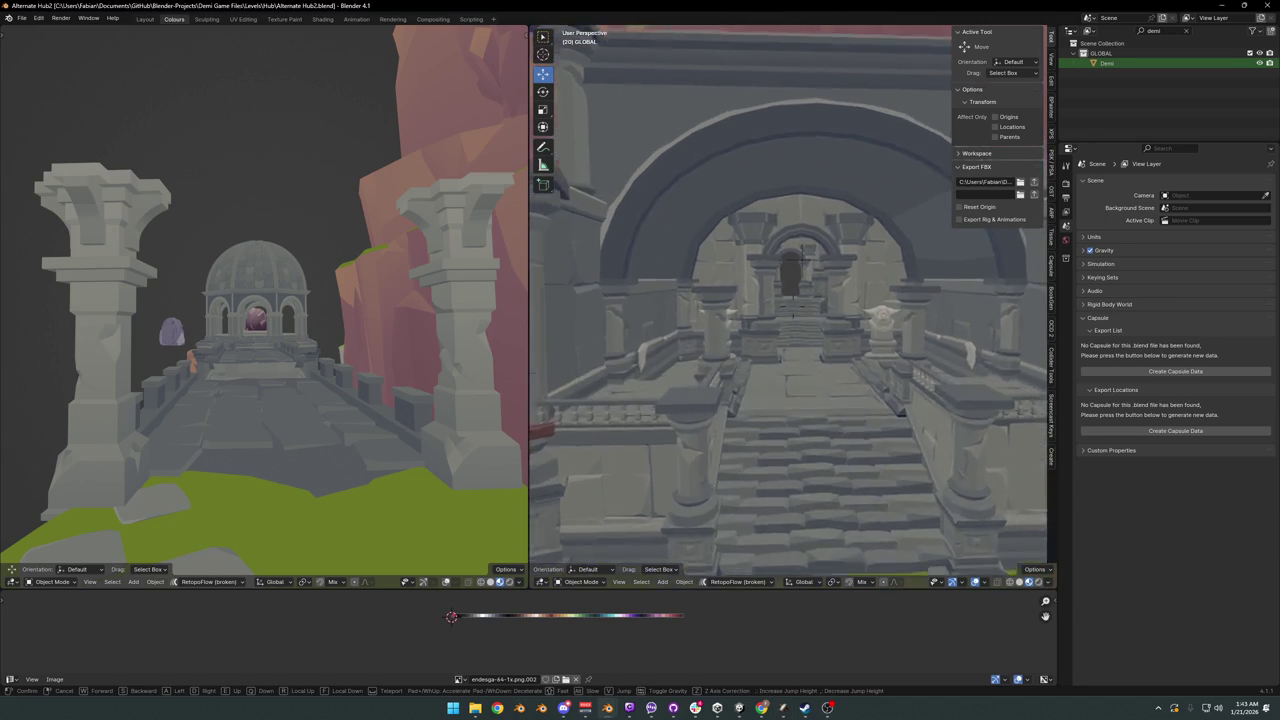
pyautogui.press('s')
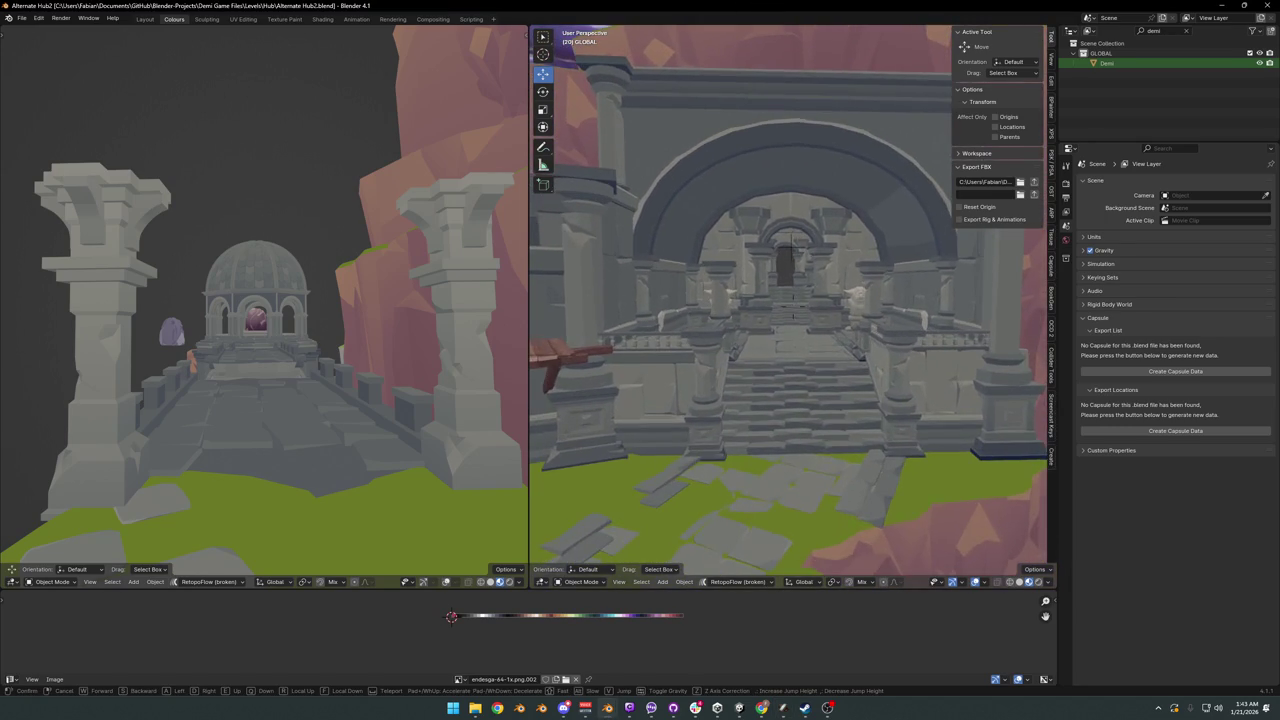
pyautogui.press('w')
pyautogui.click(793, 225)
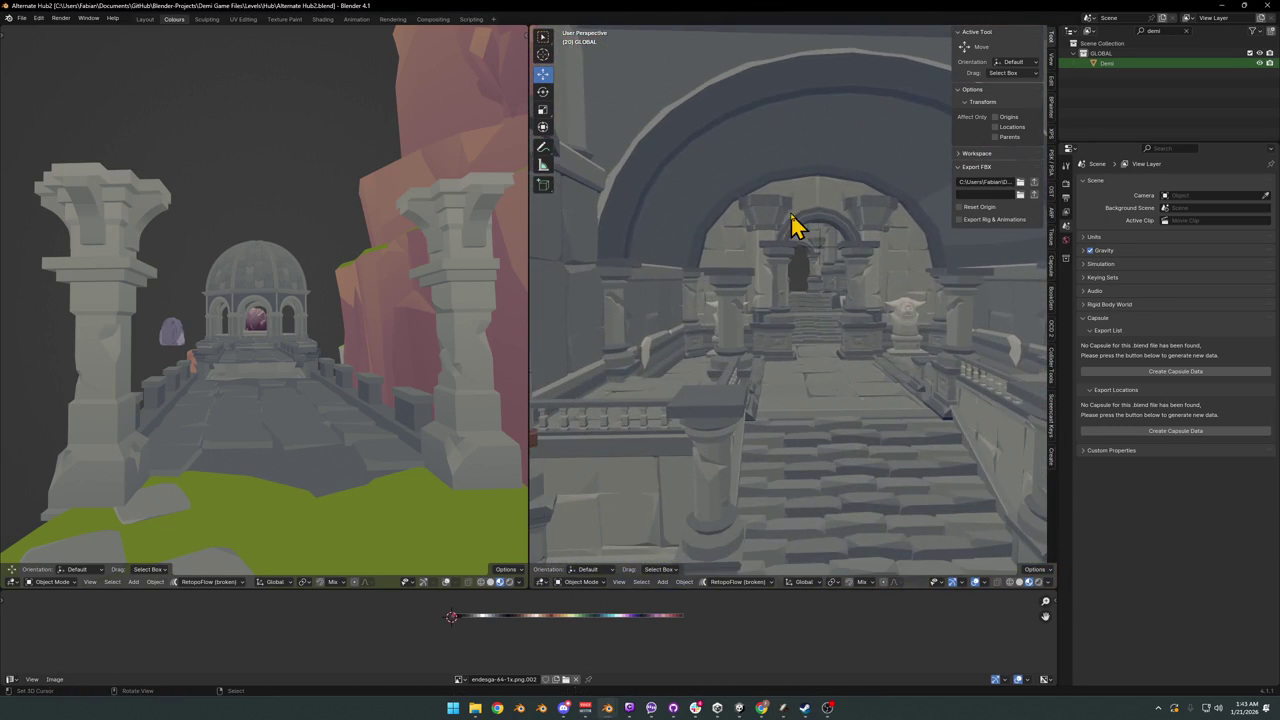
pyautogui.click(735, 295)
pyautogui.press('Tab')
# - Recentre on the column, re-enter Edit Mode, and select its top part
pyautogui.keyDown('alt'); pyautogui.middleClick(735, 290); pyautogui.keyUp('alt')
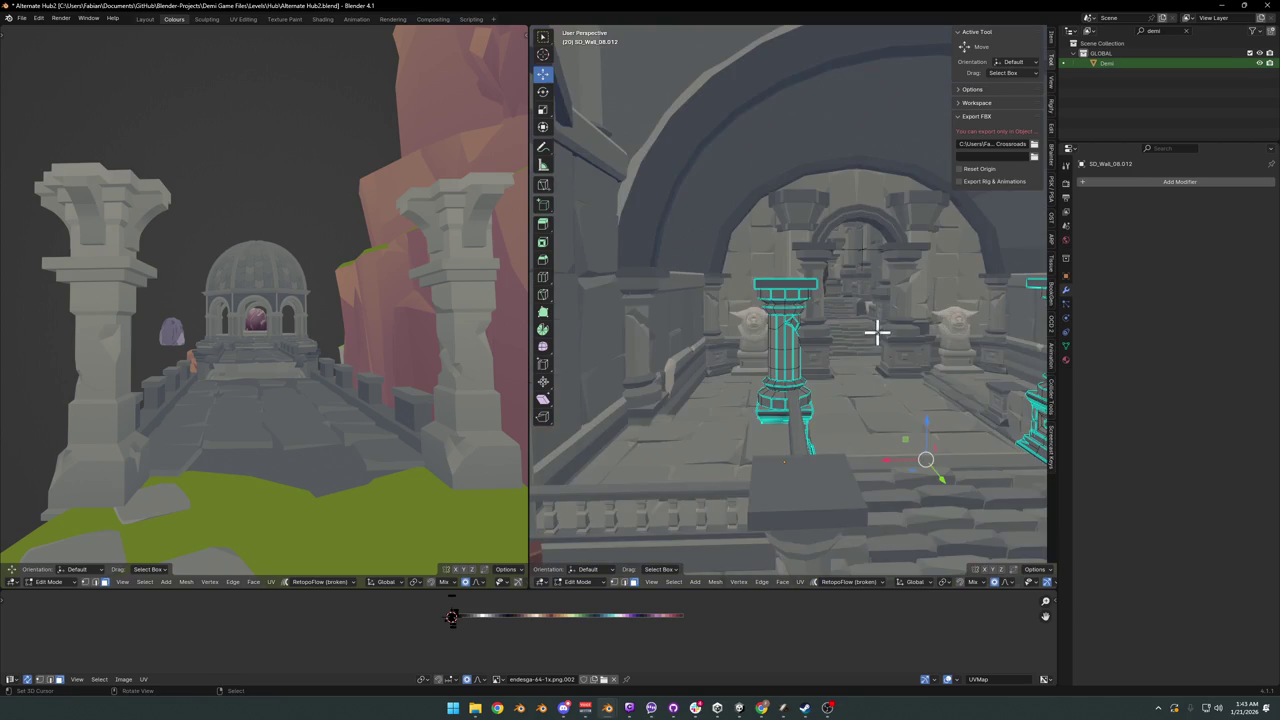
pyautogui.scroll(4, 874, 331)
pyautogui.moveTo(894, 320); pyautogui.dragTo(808, 330, button='middle')
pyautogui.press('Tab')
pyautogui.moveTo(820, 265); pyautogui.dragTo(820, 306, button='middle')
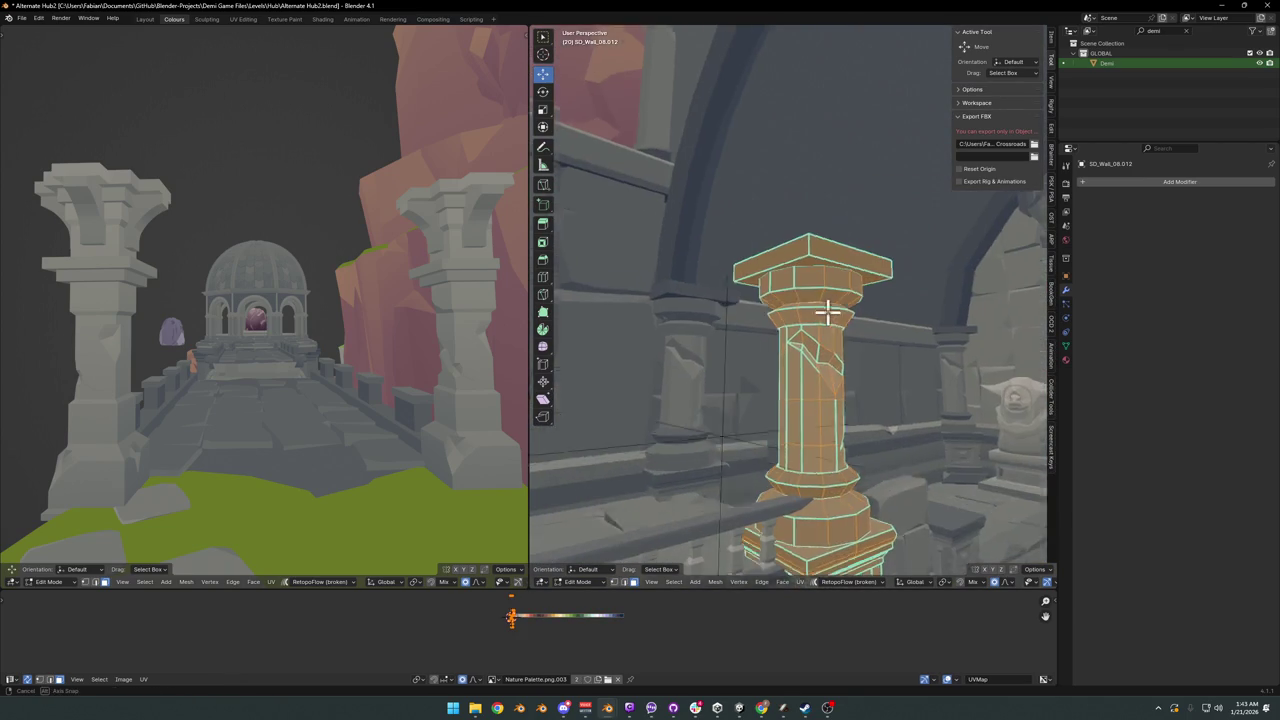
pyautogui.scroll(-2, 831, 320)
pyautogui.press('Tab')
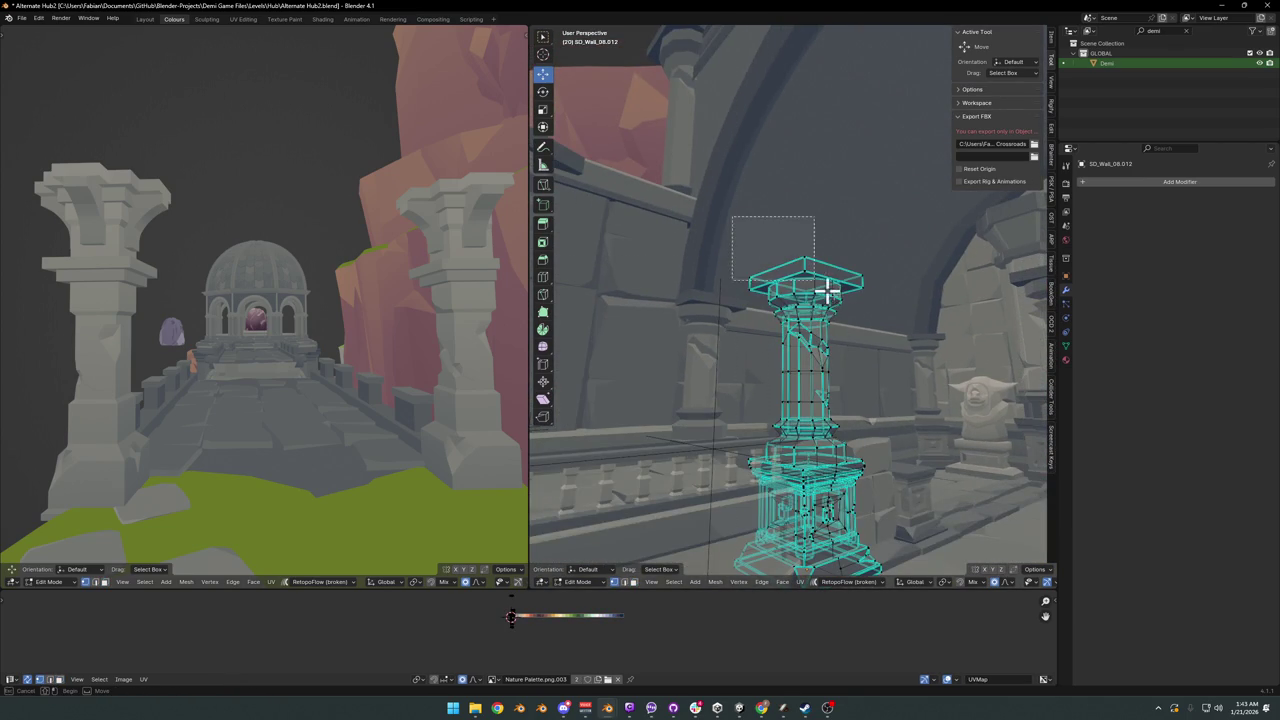
pyautogui.press('l')
pyautogui.scroll(-5, 829, 337)
pyautogui.scroll(-2, 863, 343)
pyautogui.press('g')
pyautogui.press('z')
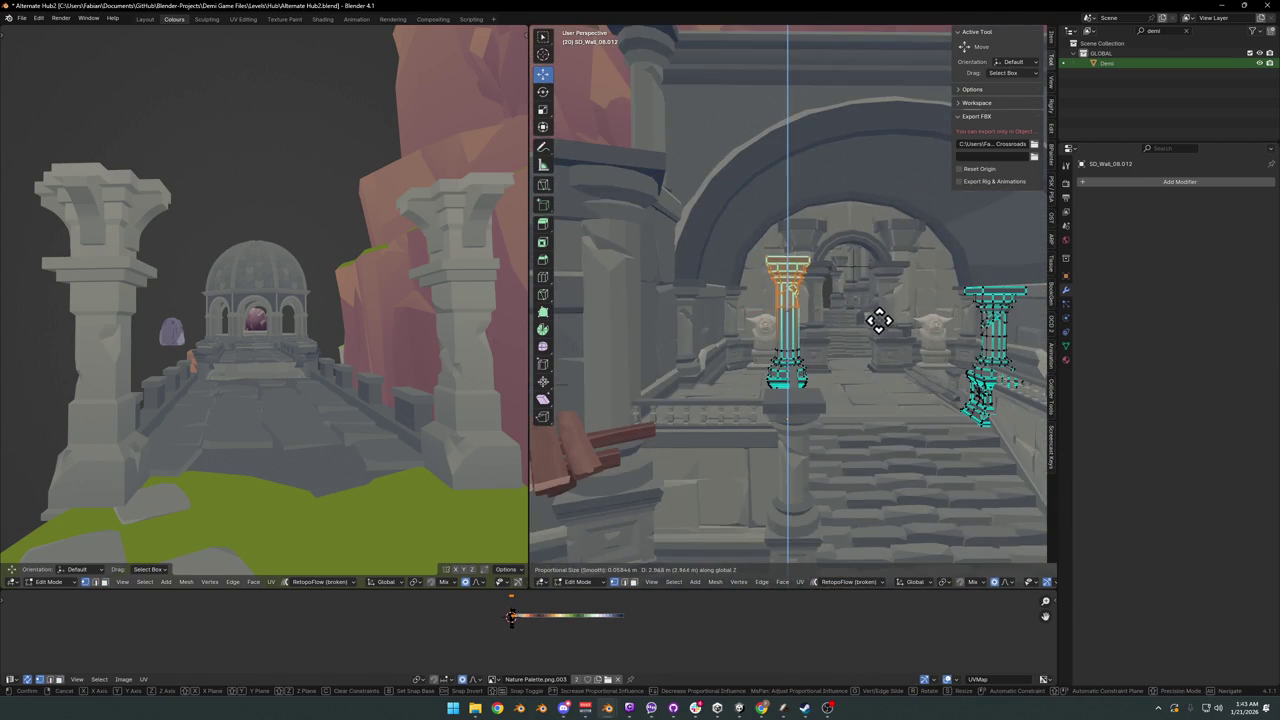
pyautogui.press('Escape')
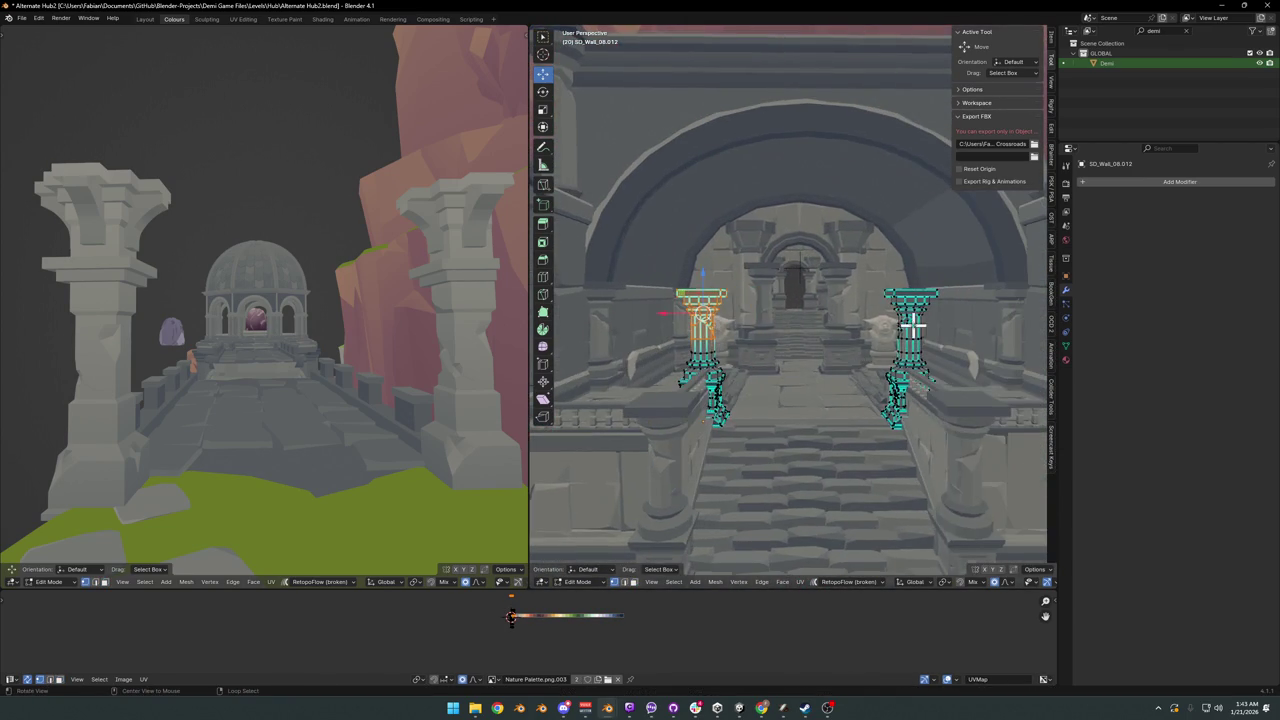
# - Box-select both column capitals and lift them straight up along Z
pyautogui.moveTo(932, 355); pyautogui.dragTo(894, 326, button='middle')
pyautogui.scroll(4, 850, 330)
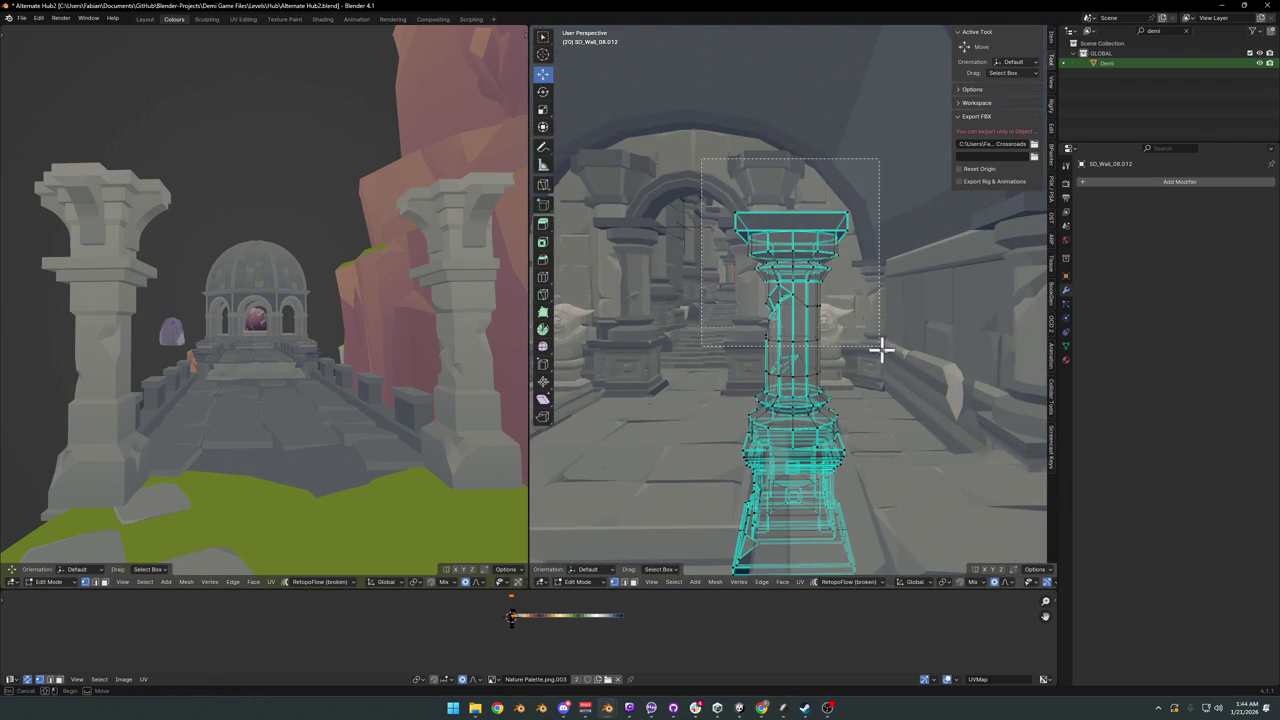
pyautogui.moveTo(700, 157); pyautogui.dragTo(894, 346)
pyautogui.scroll(-4, 735, 347)
pyautogui.moveTo(735, 347); pyautogui.dragTo(808, 371, button='middle')
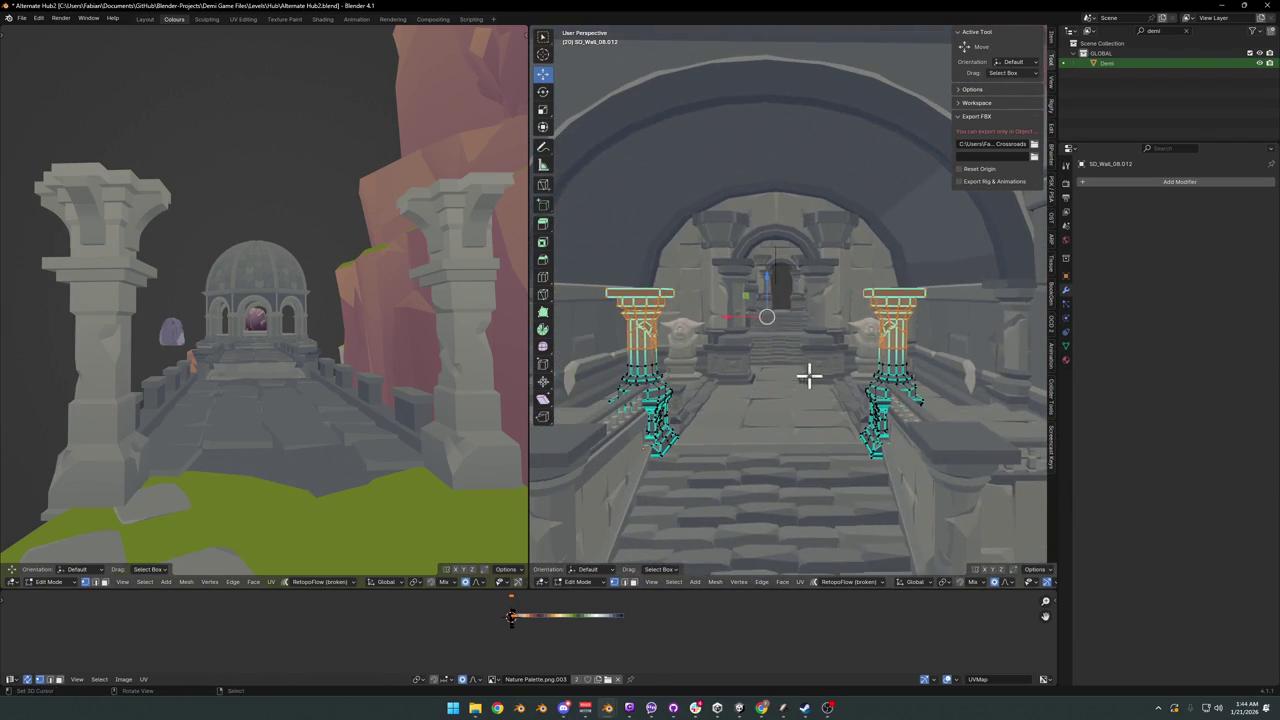
pyautogui.press('g')
pyautogui.press('z')
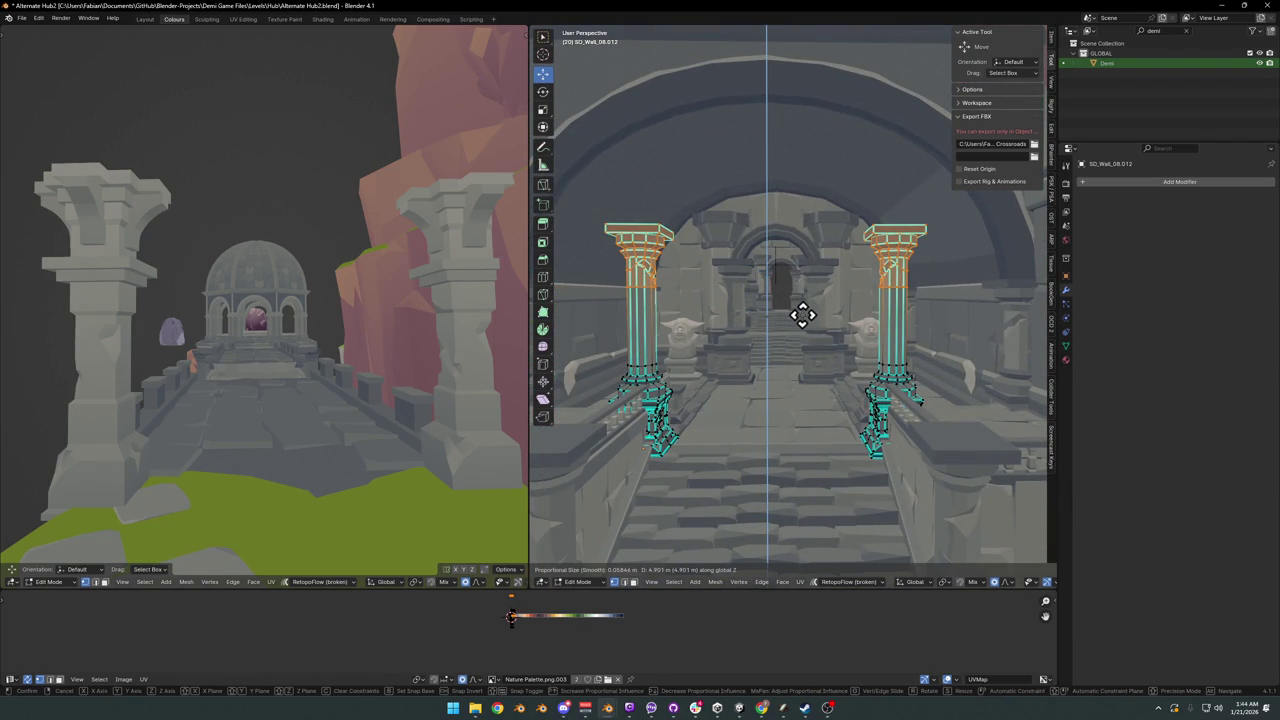
pyautogui.click(802, 316)
pyautogui.press('Tab')
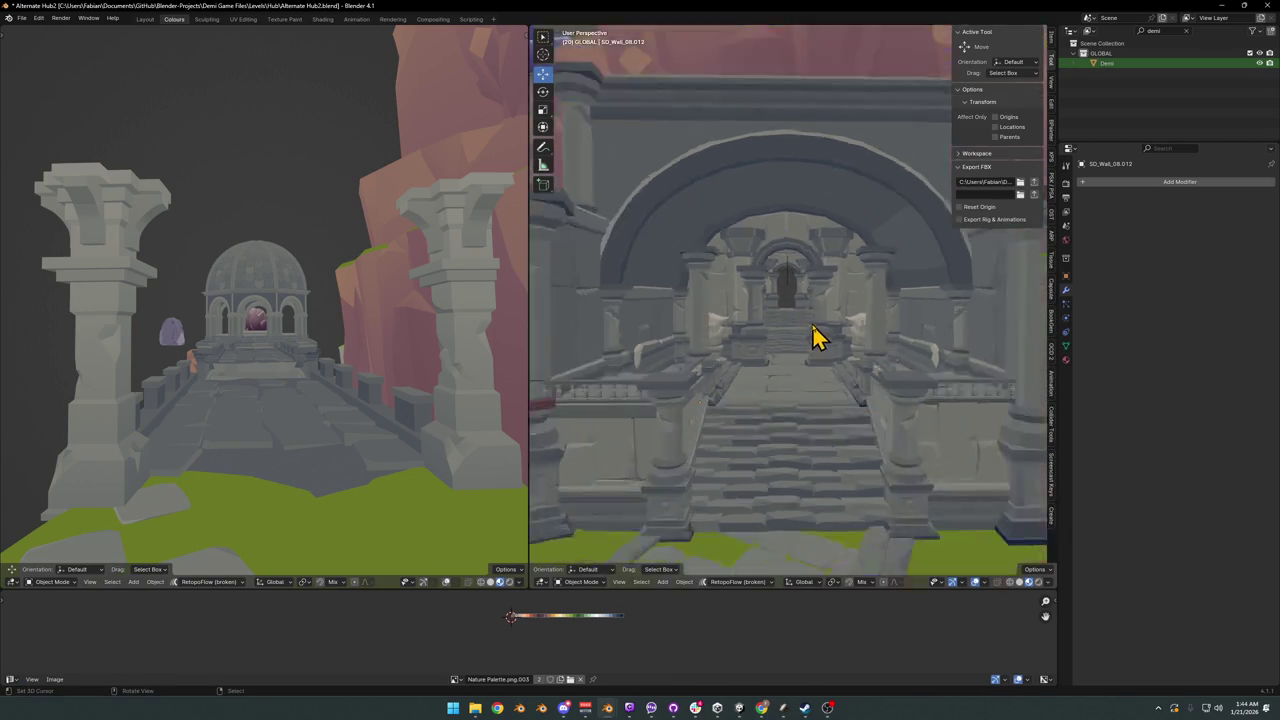
pyautogui.moveTo(786, 346)
pyautogui.mouseDown(button='middle')
pyautogui.moveTo(800, 383)
pyautogui.moveTo(731, 354)
pyautogui.mouseUp(button='middle')
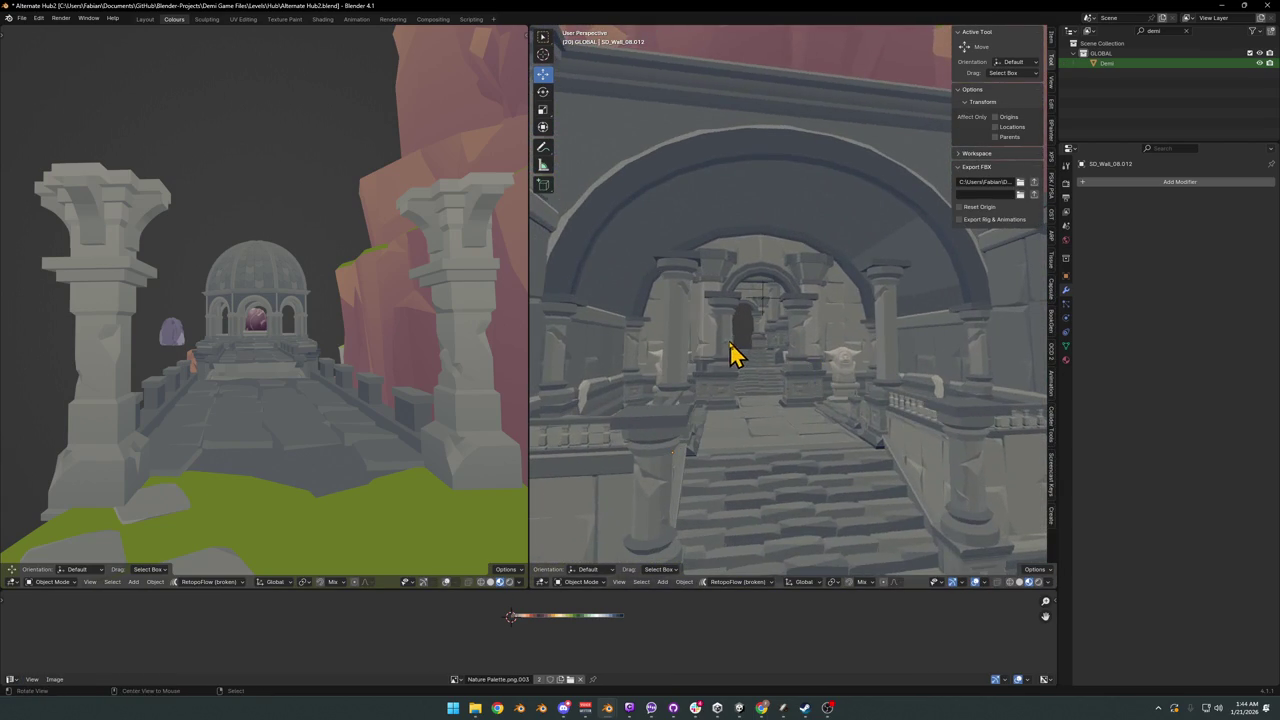
pyautogui.scroll(1, 737, 351)
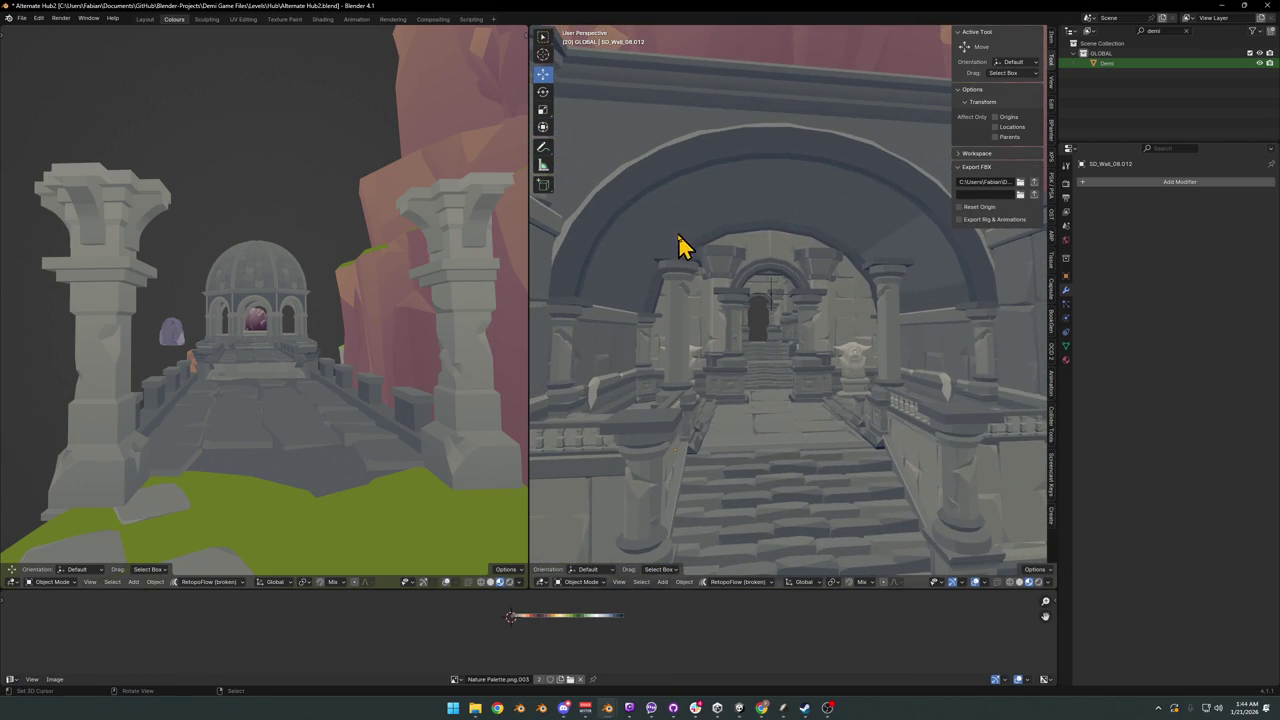
pyautogui.moveTo(684, 252); pyautogui.dragTo(888, 257)
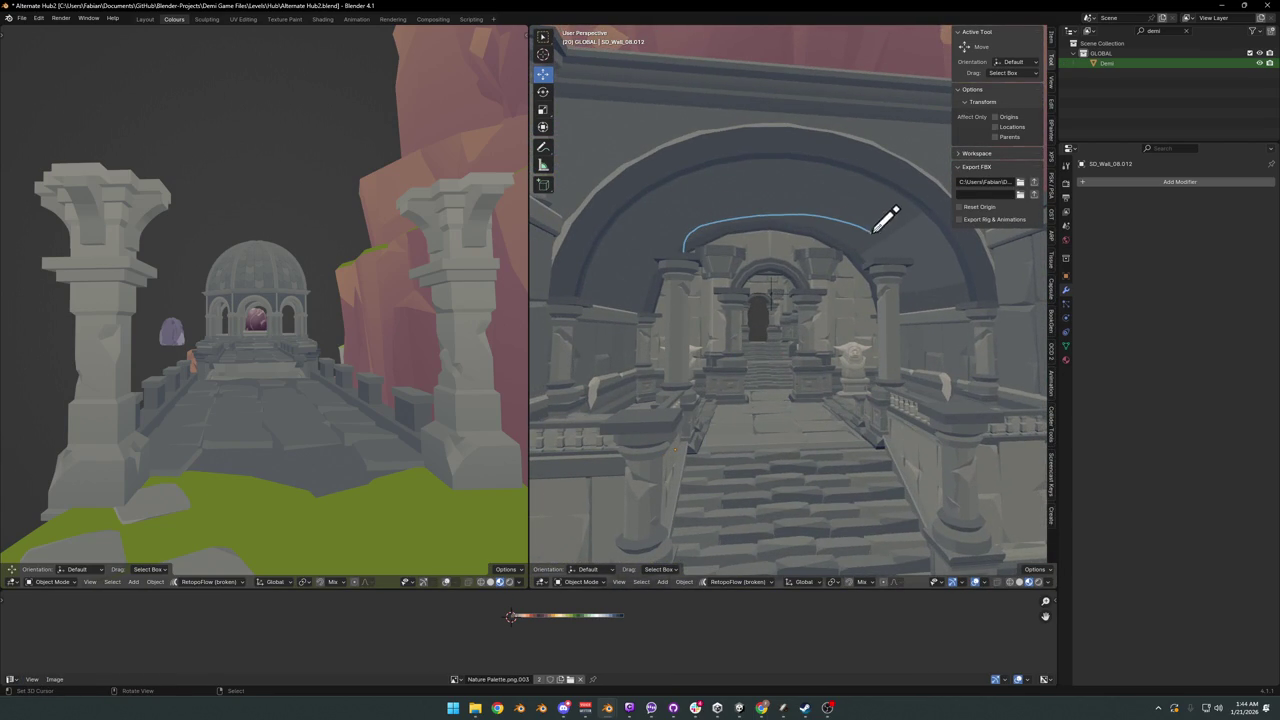
pyautogui.hotkey('ctrl', 'z')
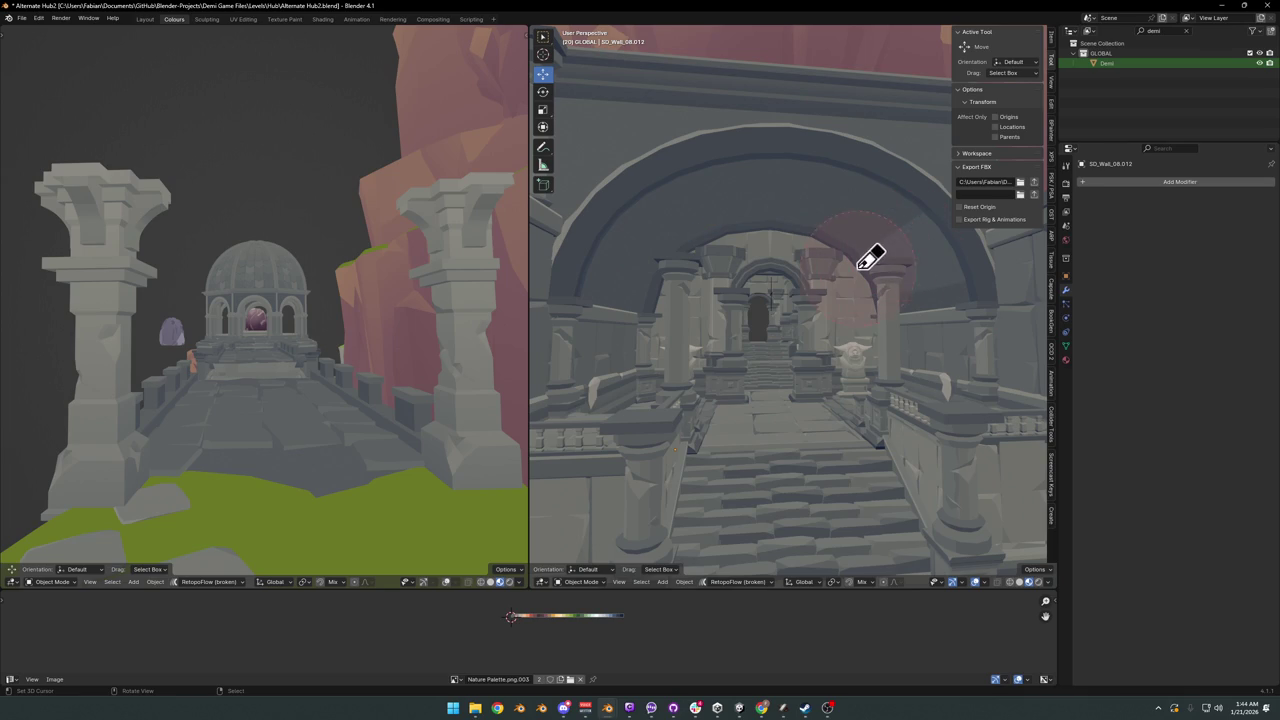
pyautogui.click(681, 269)
pyautogui.moveTo(684, 254); pyautogui.dragTo(874, 264)
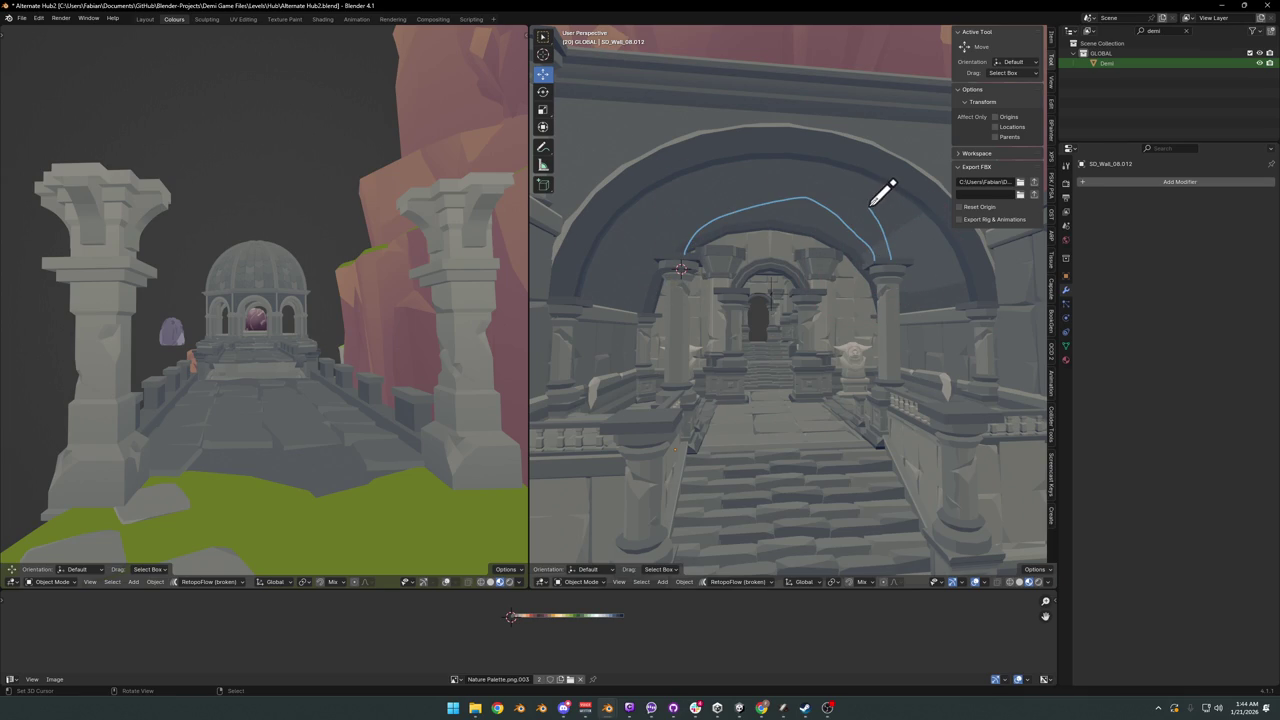
pyautogui.moveTo(870, 205)
pyautogui.mouseDown()
pyautogui.moveTo(879, 237)
pyautogui.moveTo(915, 231)
pyautogui.moveTo(958, 255)
pyautogui.mouseUp()
pyautogui.hotkey('ctrl', 'z')
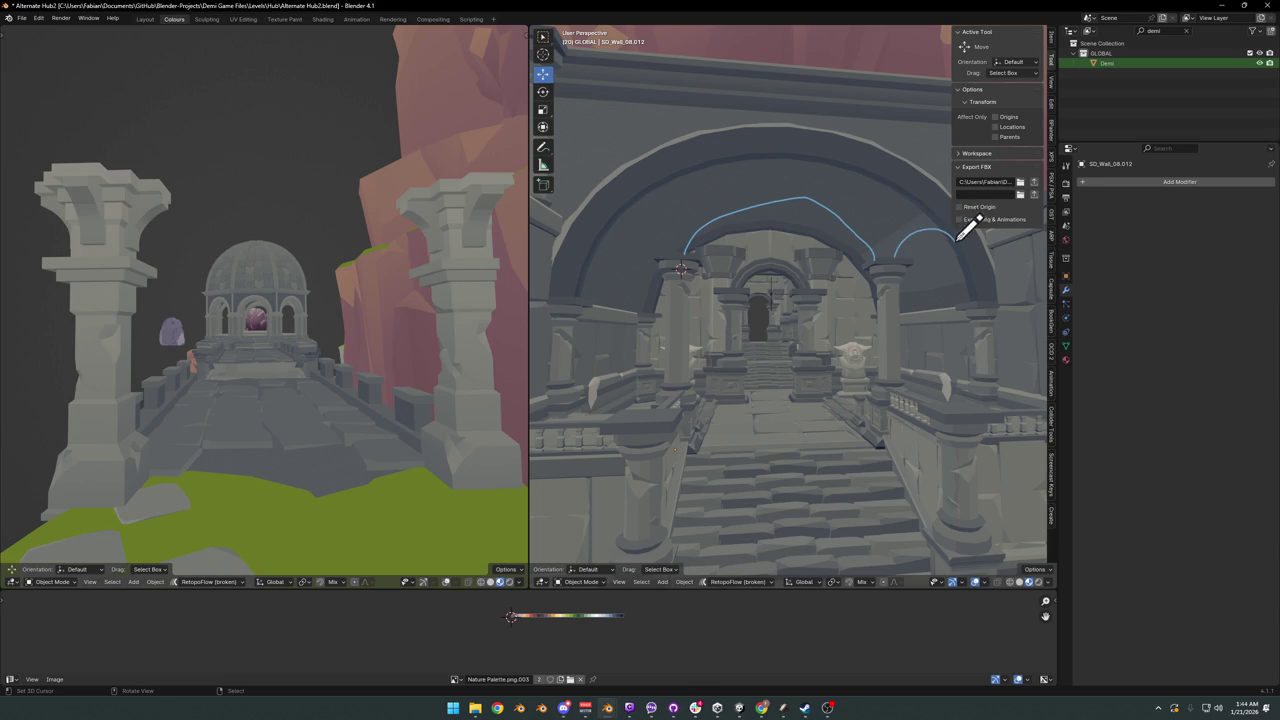
pyautogui.moveTo(672, 260); pyautogui.dragTo(603, 250)
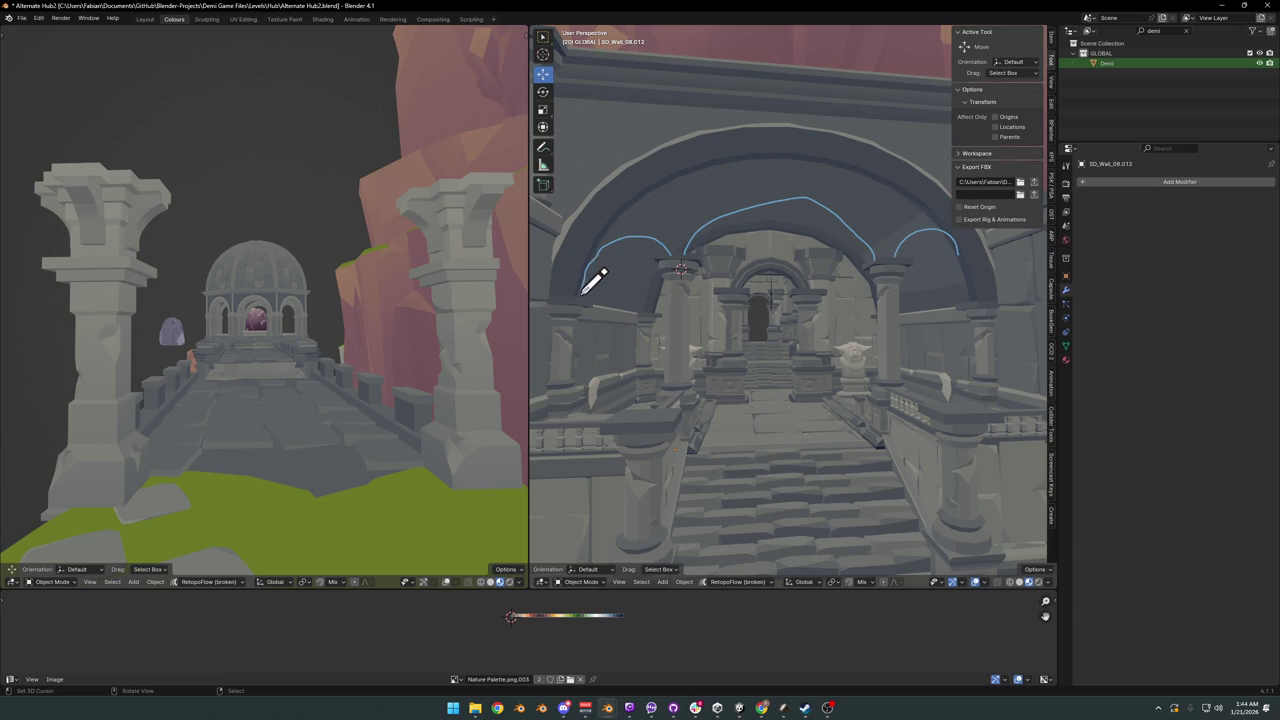
pyautogui.moveTo(958, 250); pyautogui.dragTo(972, 304)
pyautogui.moveTo(644, 197)
pyautogui.mouseDown()
pyautogui.moveTo(698, 188)
pyautogui.moveTo(710, 170)
pyautogui.moveTo(746, 174)
pyautogui.moveTo(757, 156)
pyautogui.moveTo(783, 178)
pyautogui.moveTo(794, 158)
pyautogui.moveTo(832, 182)
pyautogui.moveTo(846, 170)
pyautogui.moveTo(897, 216)
pyautogui.moveTo(930, 202)
pyautogui.moveTo(937, 224)
pyautogui.mouseUp()
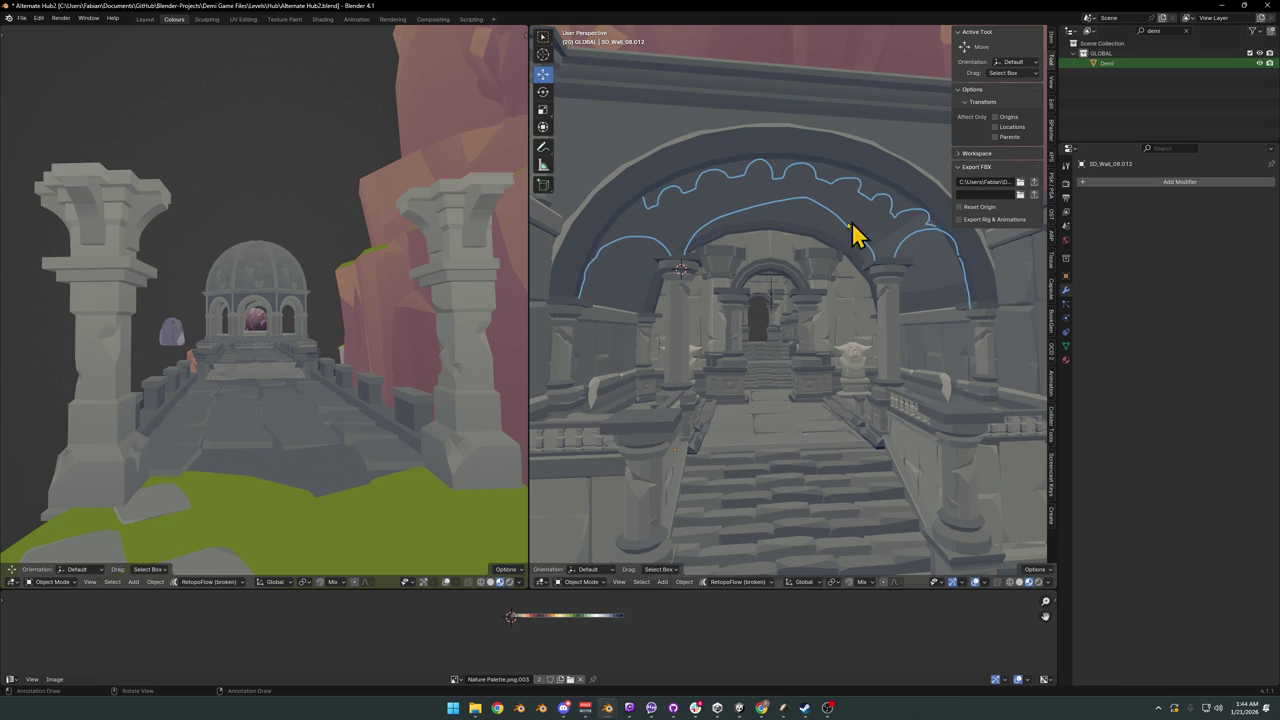
pyautogui.scroll(-3, 845, 236)
pyautogui.hotkey('ctrl', 'z')
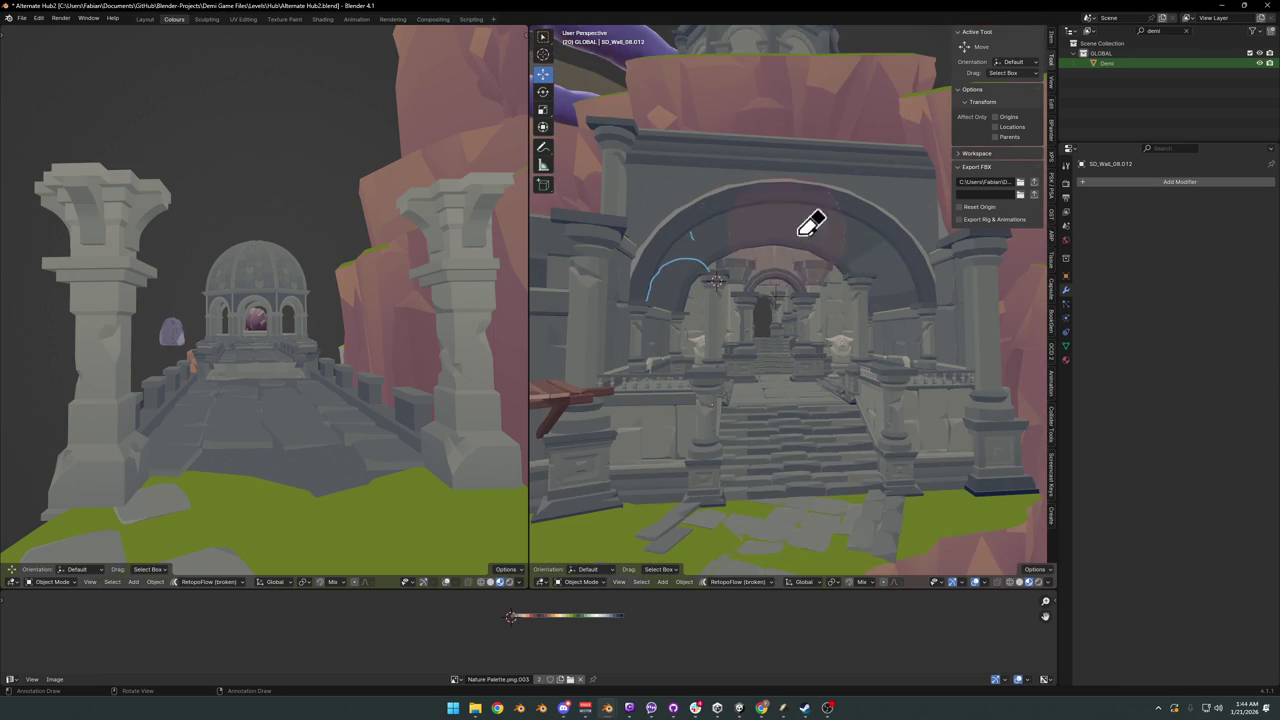
pyautogui.scroll(3, 780, 308)
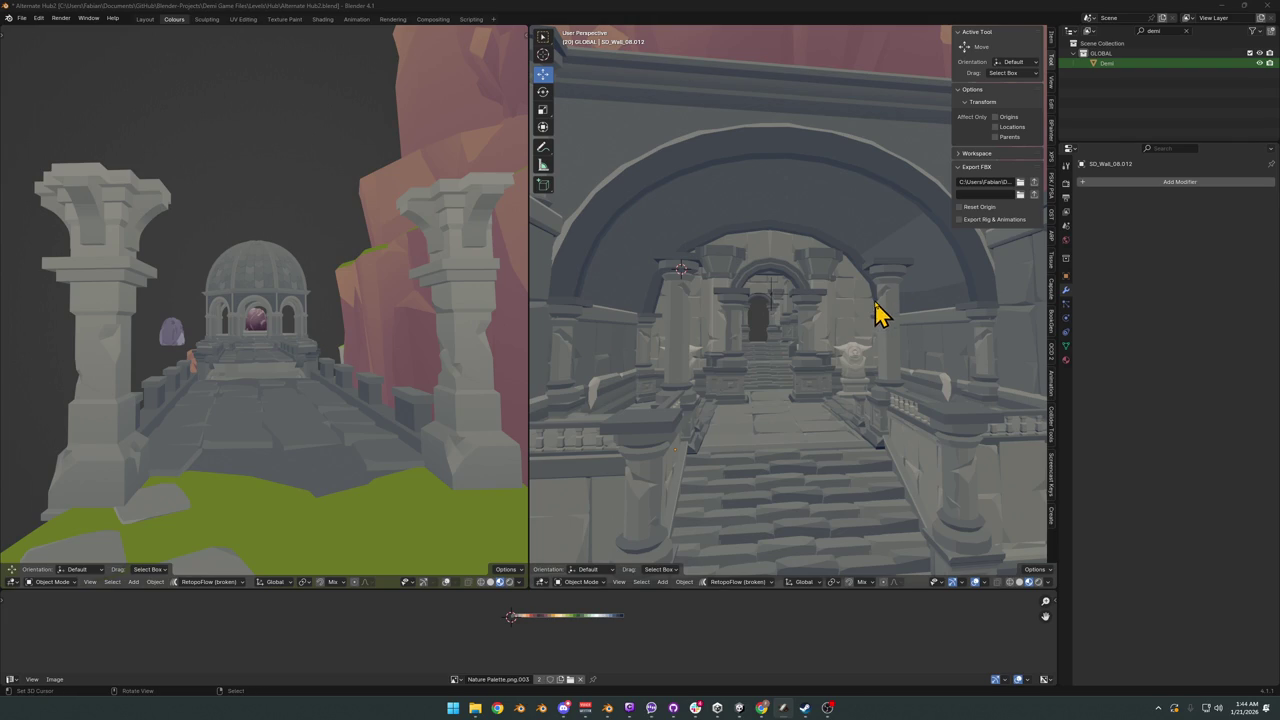
# - Fly toward the pillars and delete the two selected pillars
pyautogui.hotkey('shift', '`')
pyautogui.press('w')
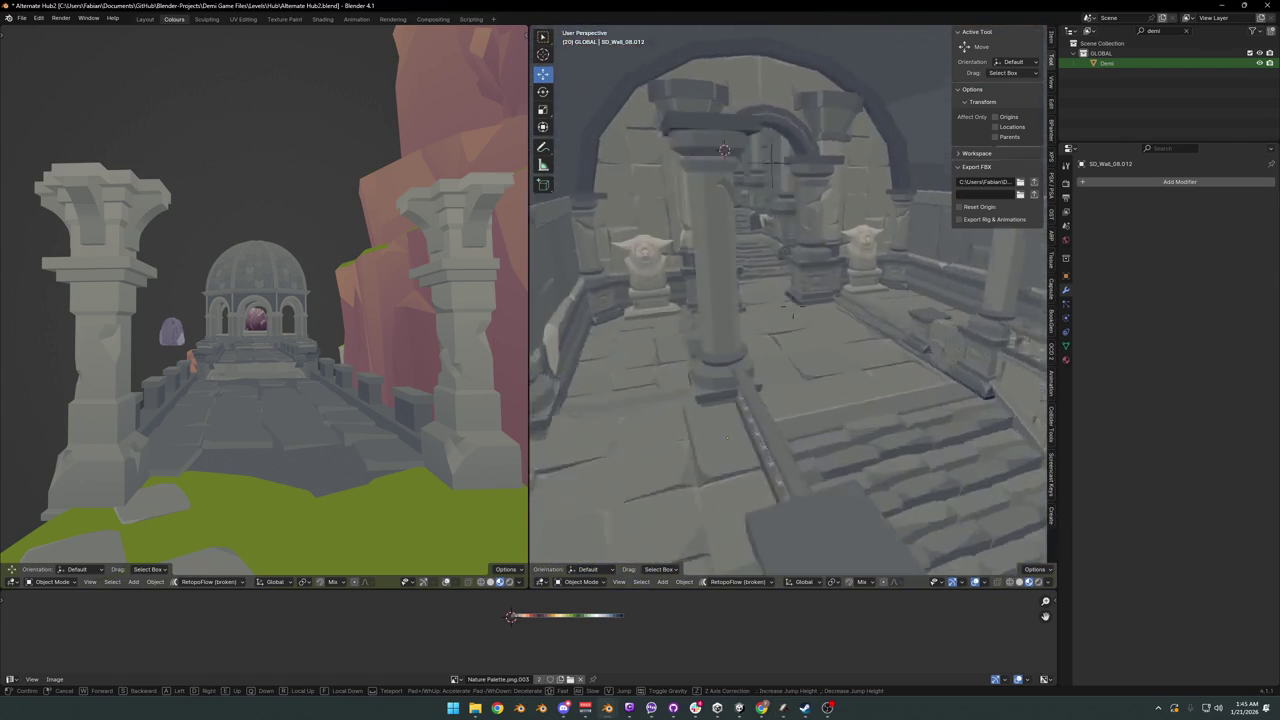
pyautogui.press('w')
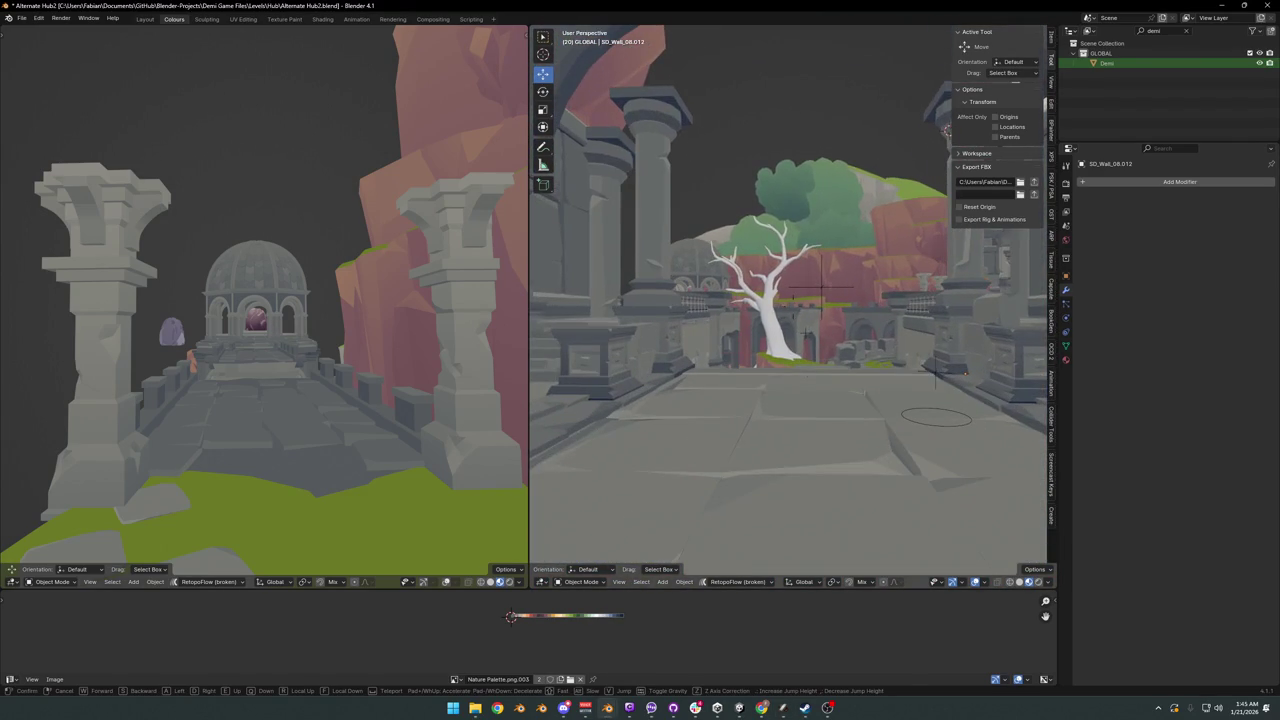
pyautogui.click(800, 155)
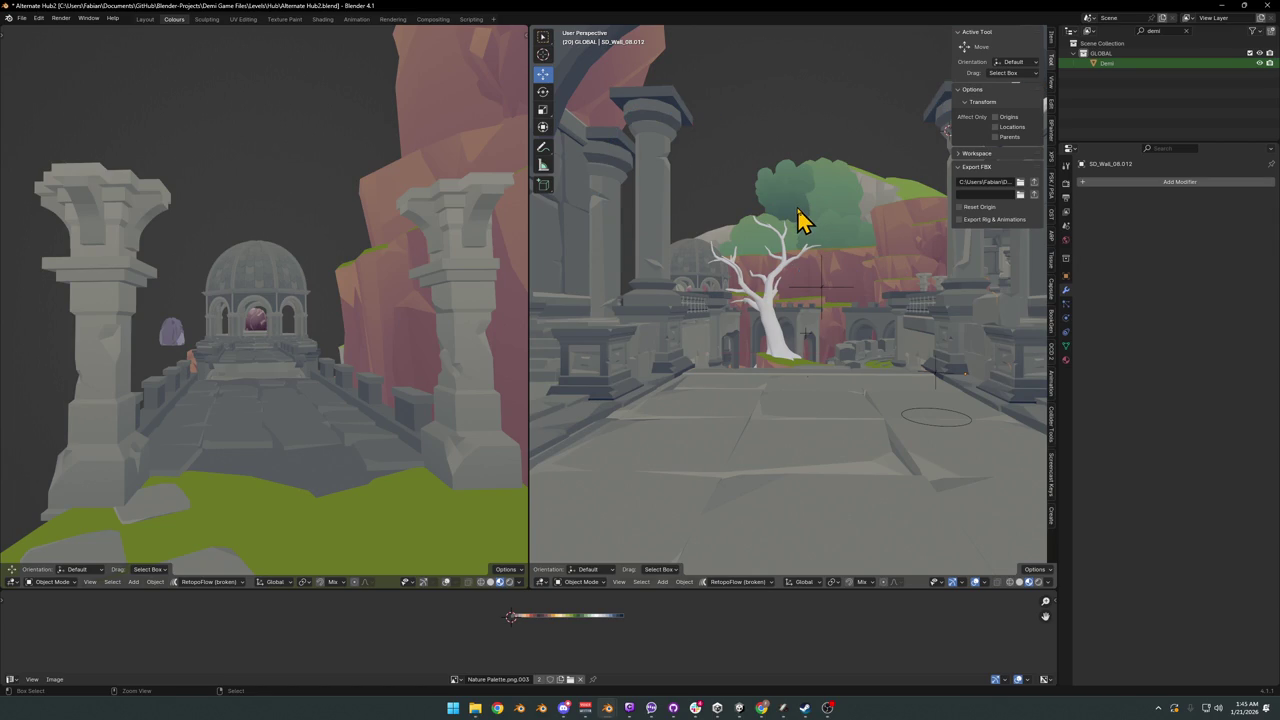
pyautogui.press('Tab')
pyautogui.press('Tab')
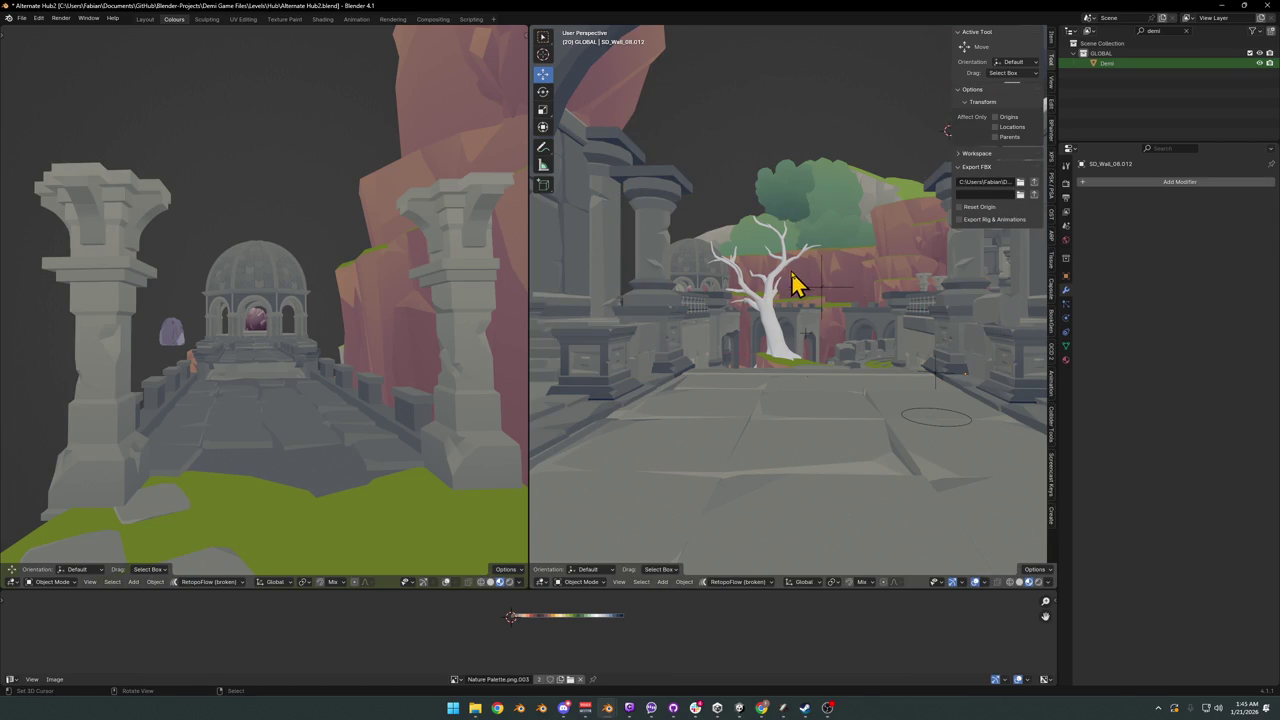
pyautogui.click(658, 252)
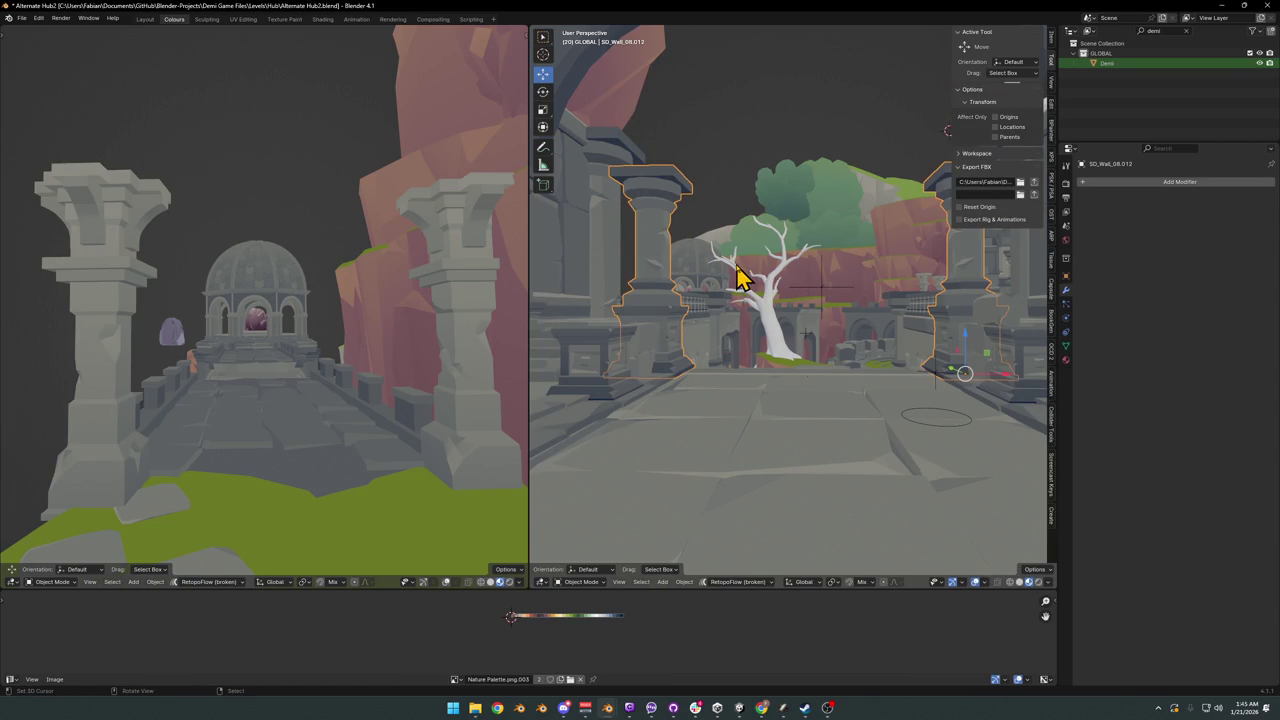
pyautogui.press('Delete')
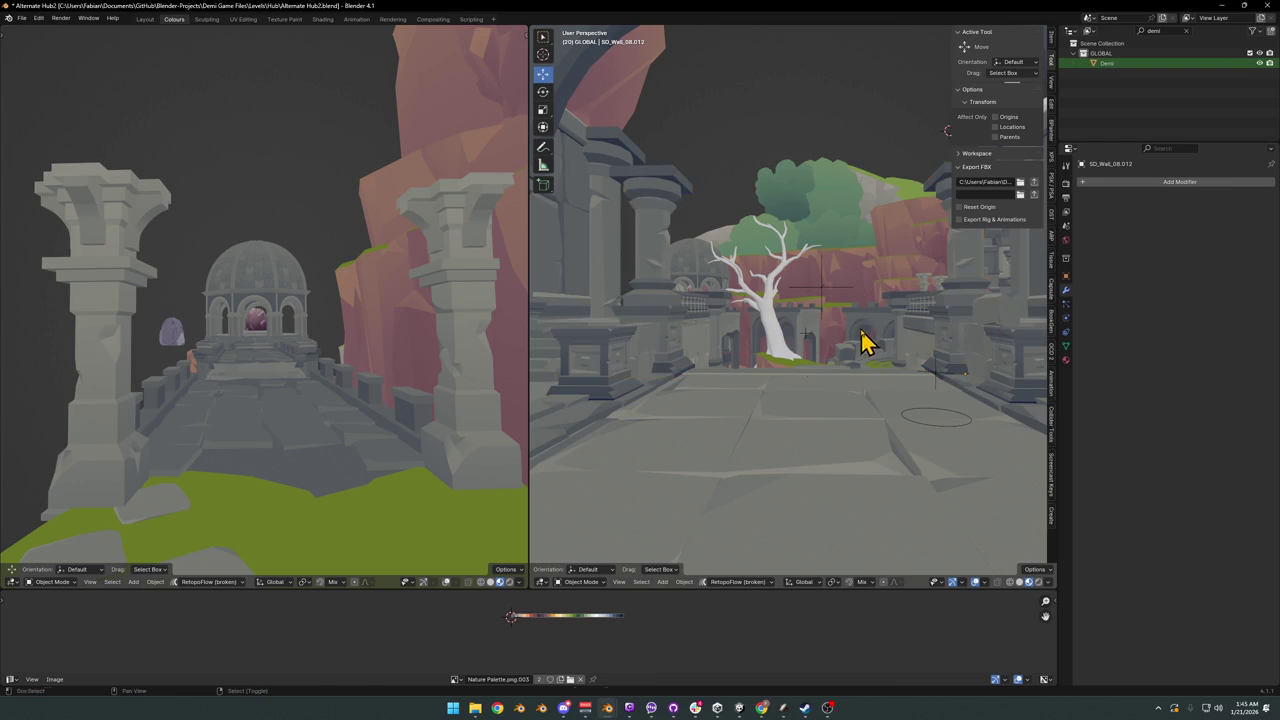
# - Walk to a view looking through the full arch down the stairs
pyautogui.hotkey('shift', '`')
pyautogui.click(862, 340)
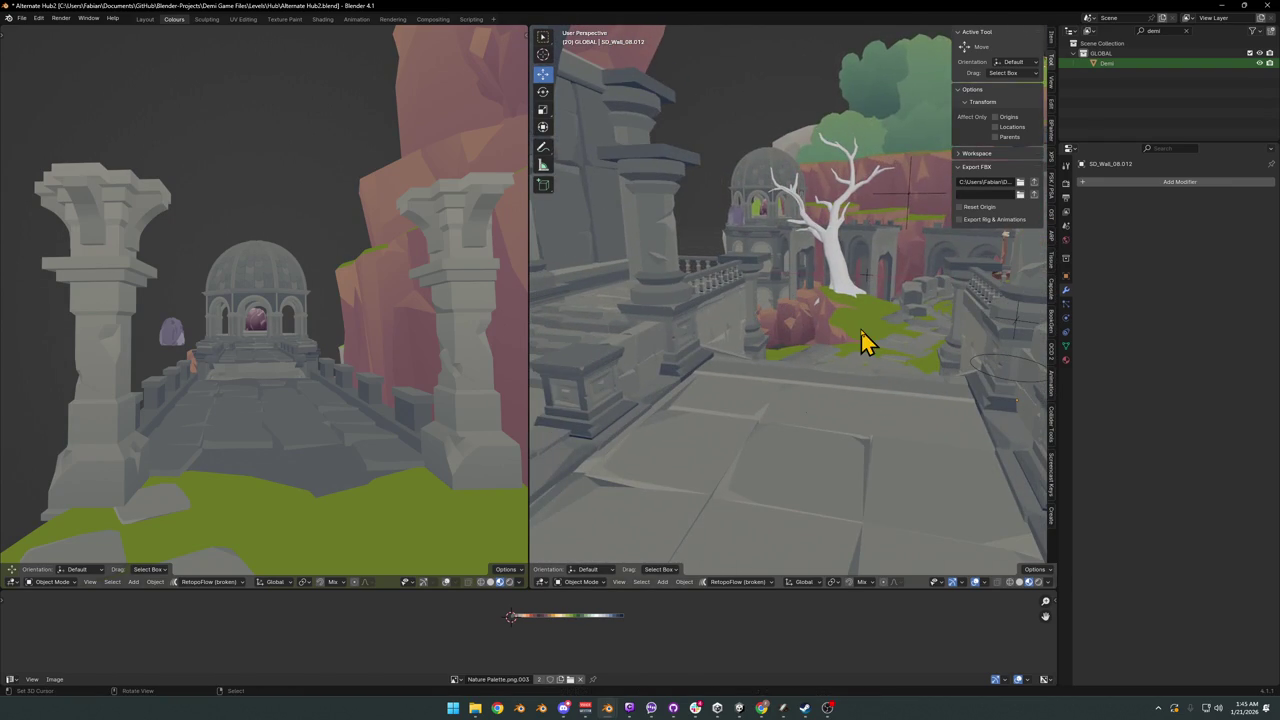
pyautogui.hotkey('shift', '`')
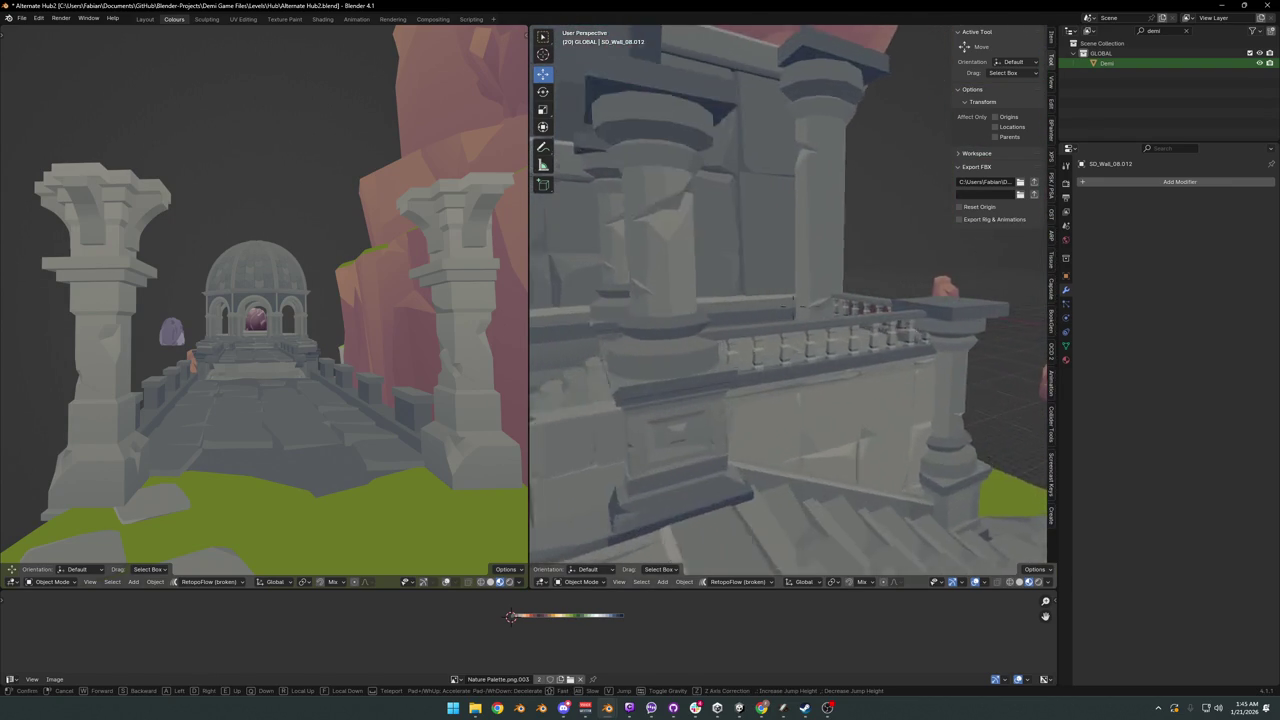
pyautogui.press('w')
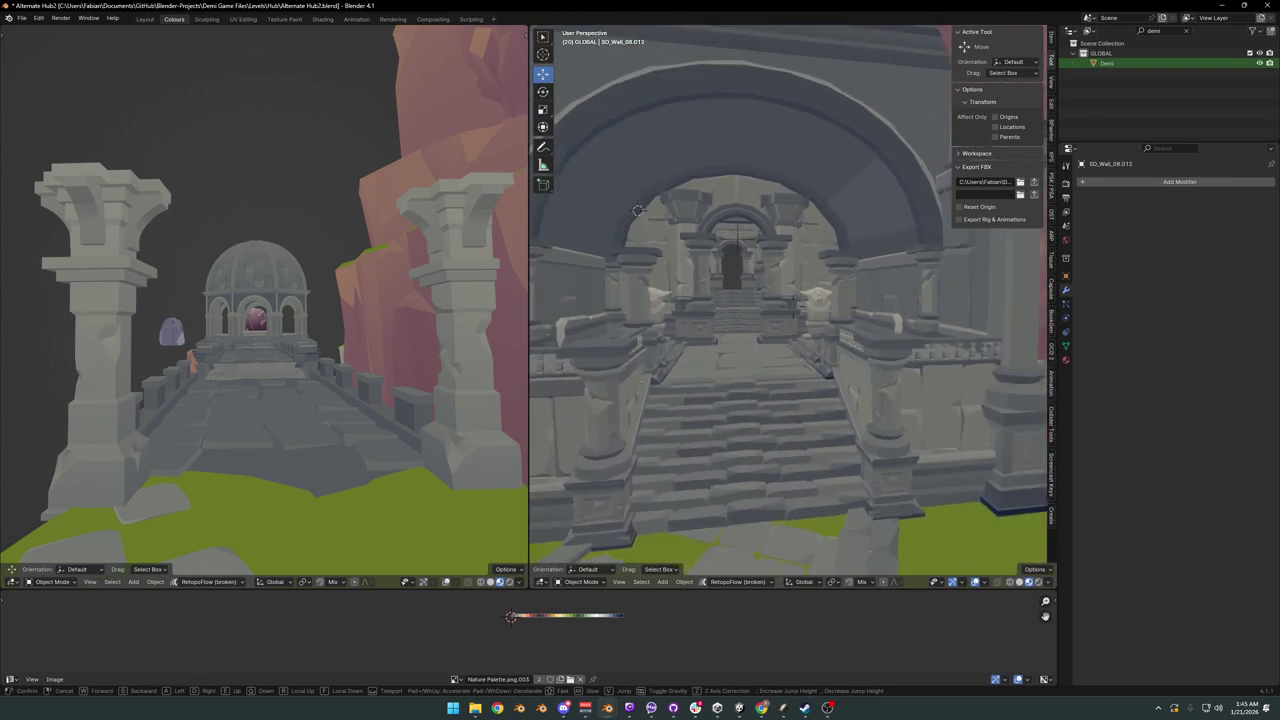
pyautogui.click(943, 329)
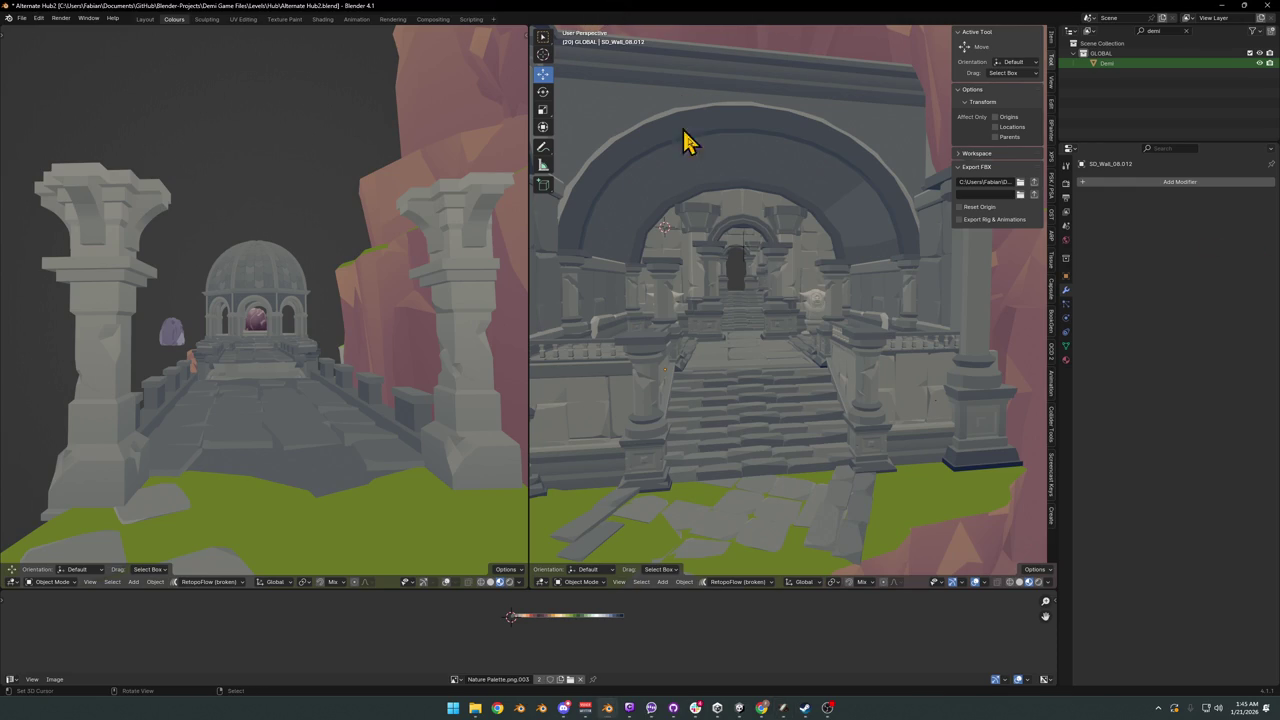
# - Walk through the arch and up the stepped corridor, stopping facing the red doorway
pyautogui.hotkey('shift', '`')
pyautogui.press('w')
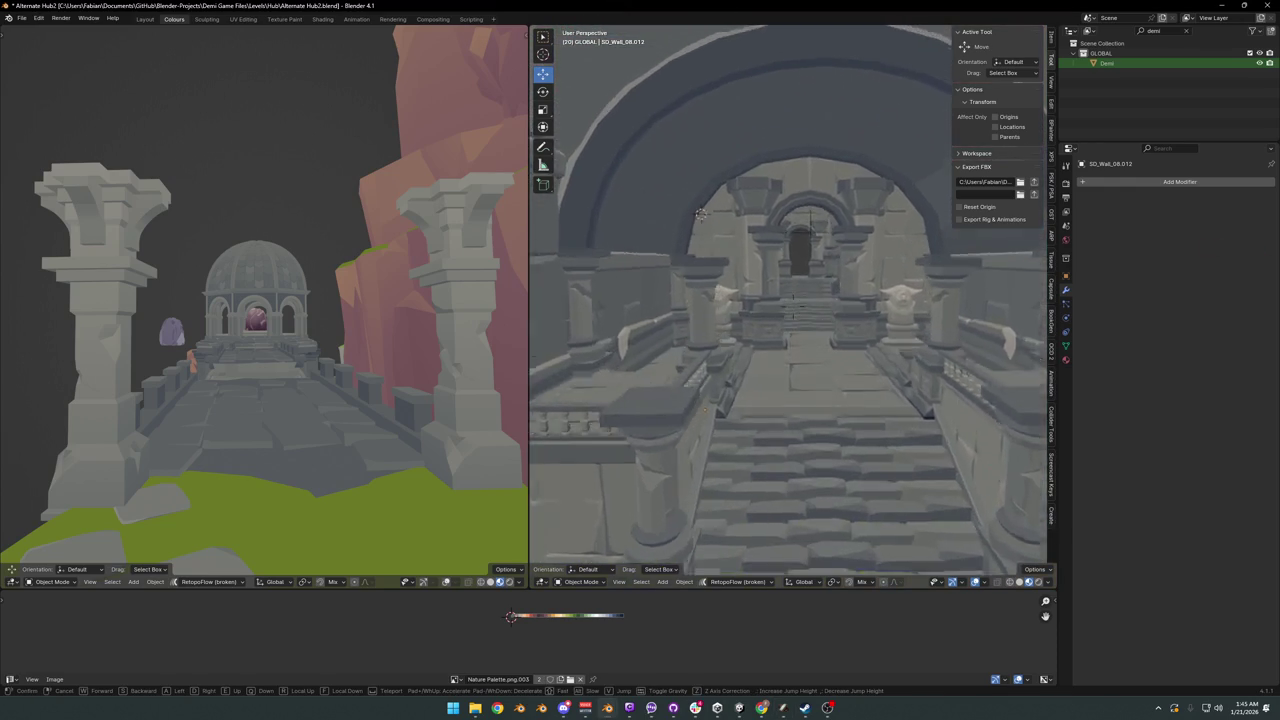
pyautogui.press('w')
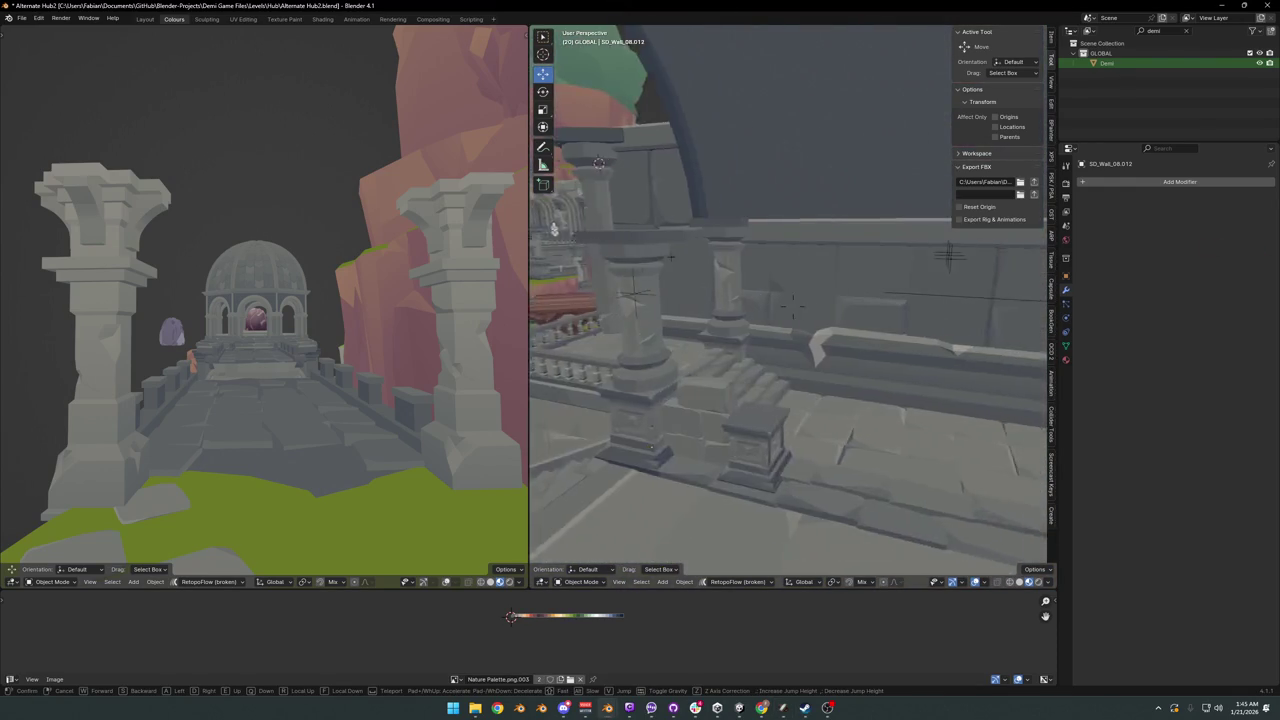
pyautogui.press('w')
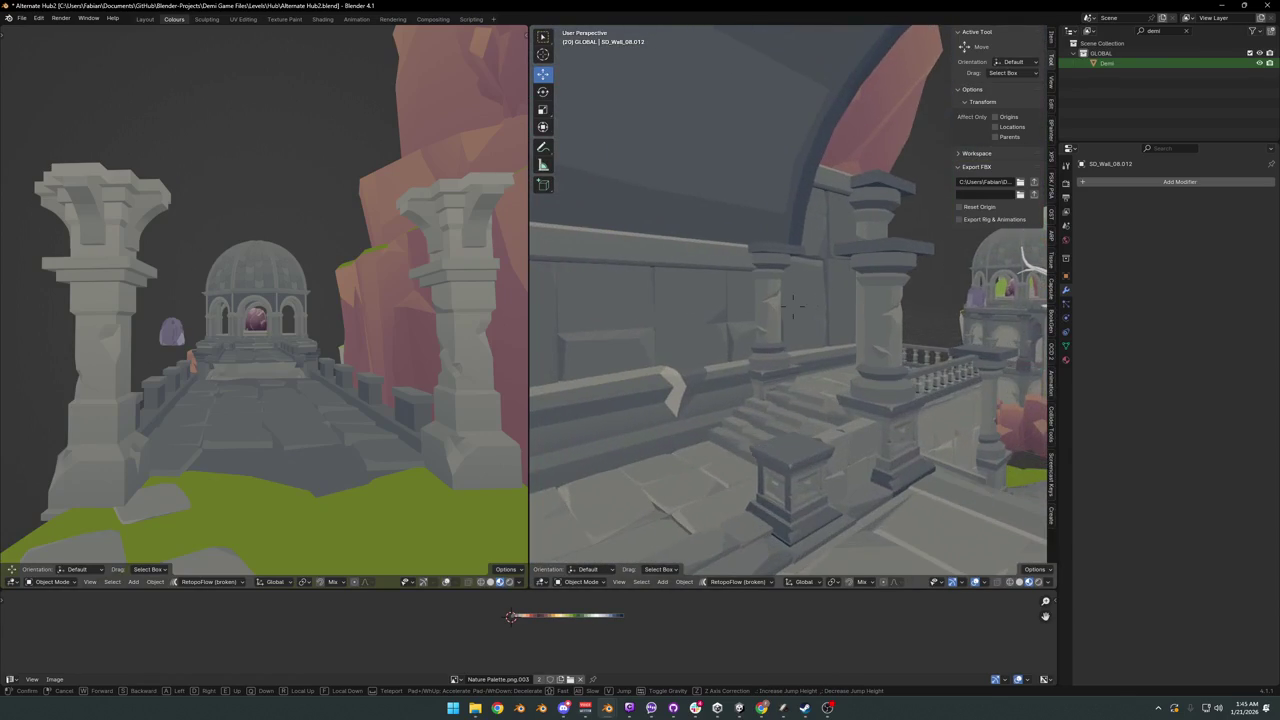
pyautogui.press('w')
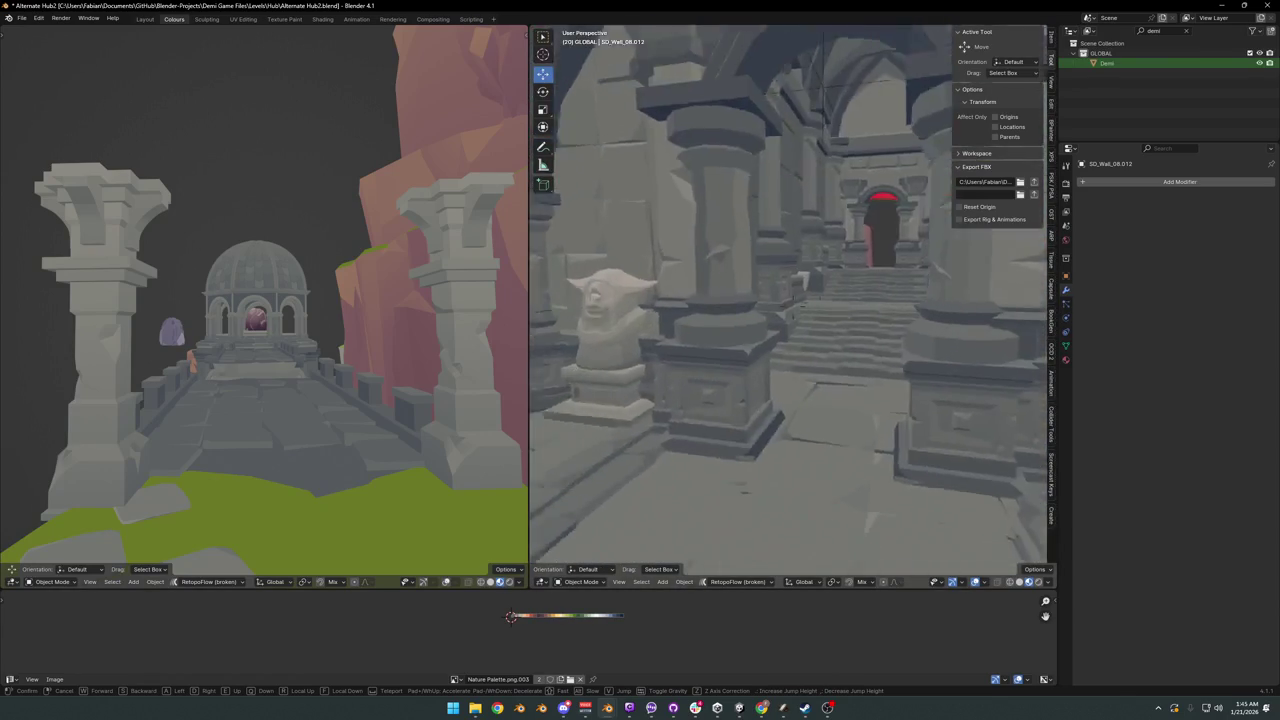
pyautogui.press('w')
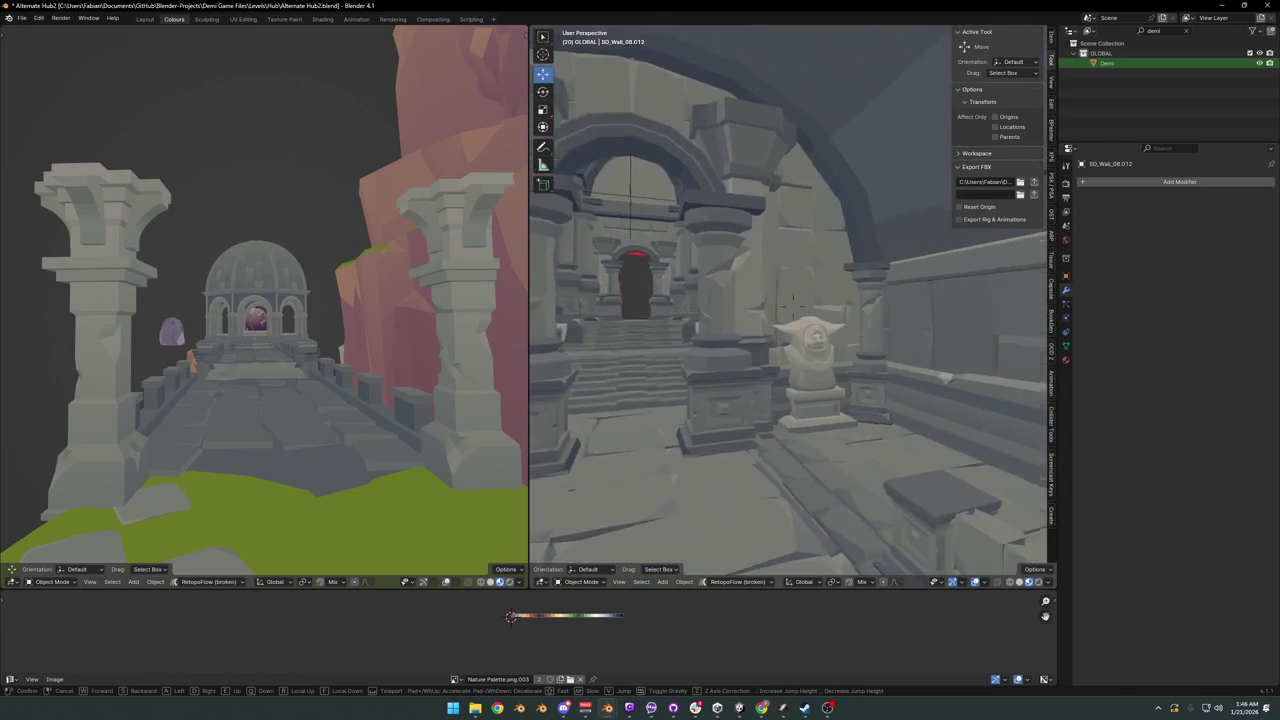
pyautogui.click(783, 258)
# - Save Alternate Hub2.blend with Ctrl+S
pyautogui.hotkey('ctrl', 's')
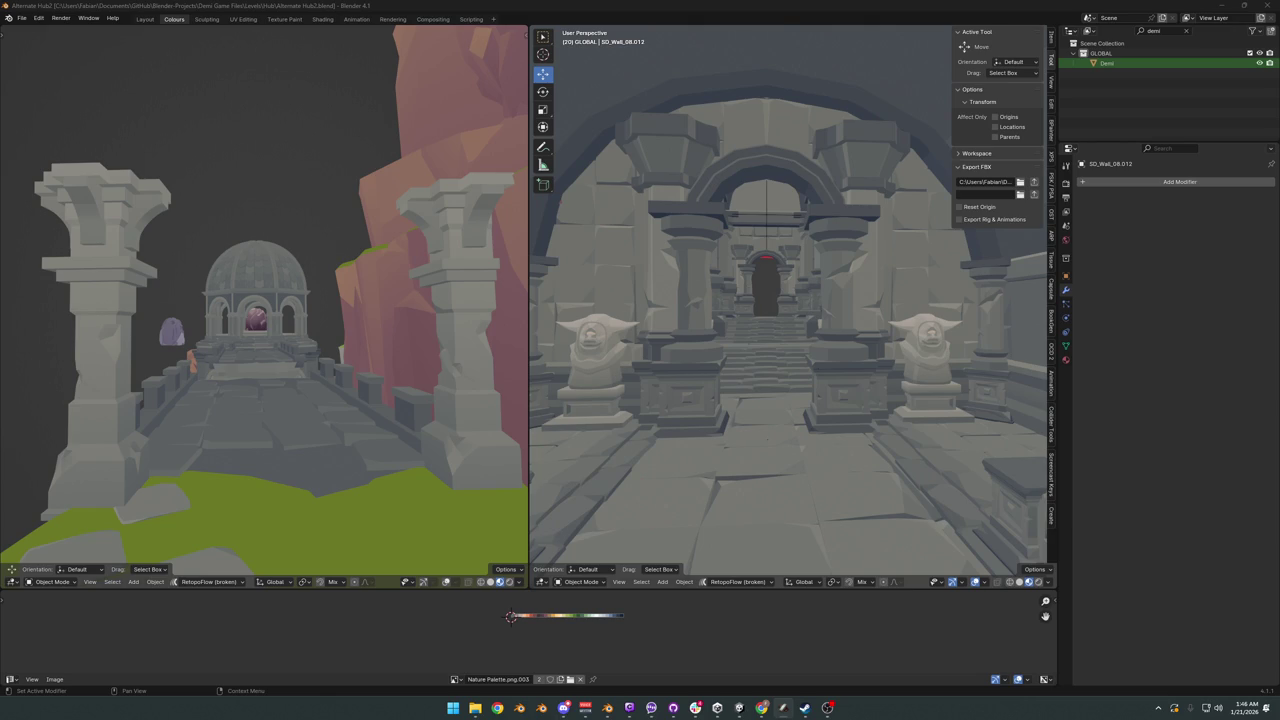
# - Delete the loose wooden planks on the ledge
pyautogui.hotkey('shift', '`')
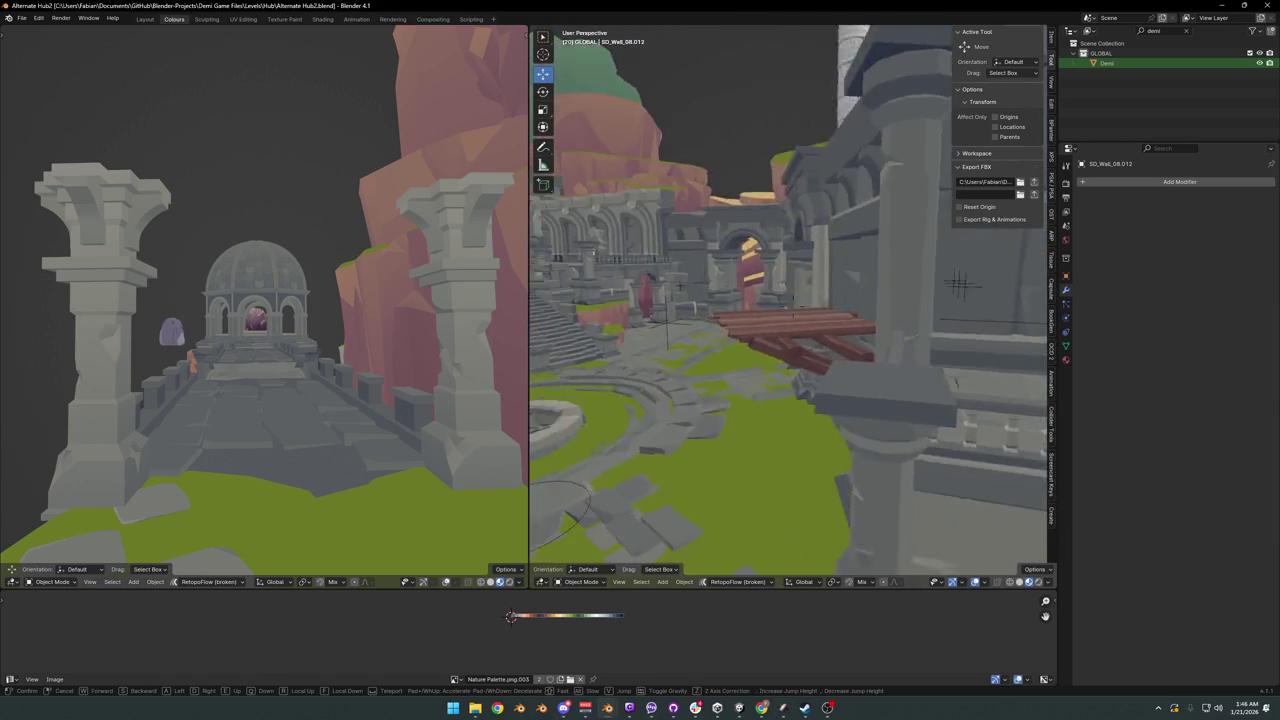
pyautogui.click(890, 340)
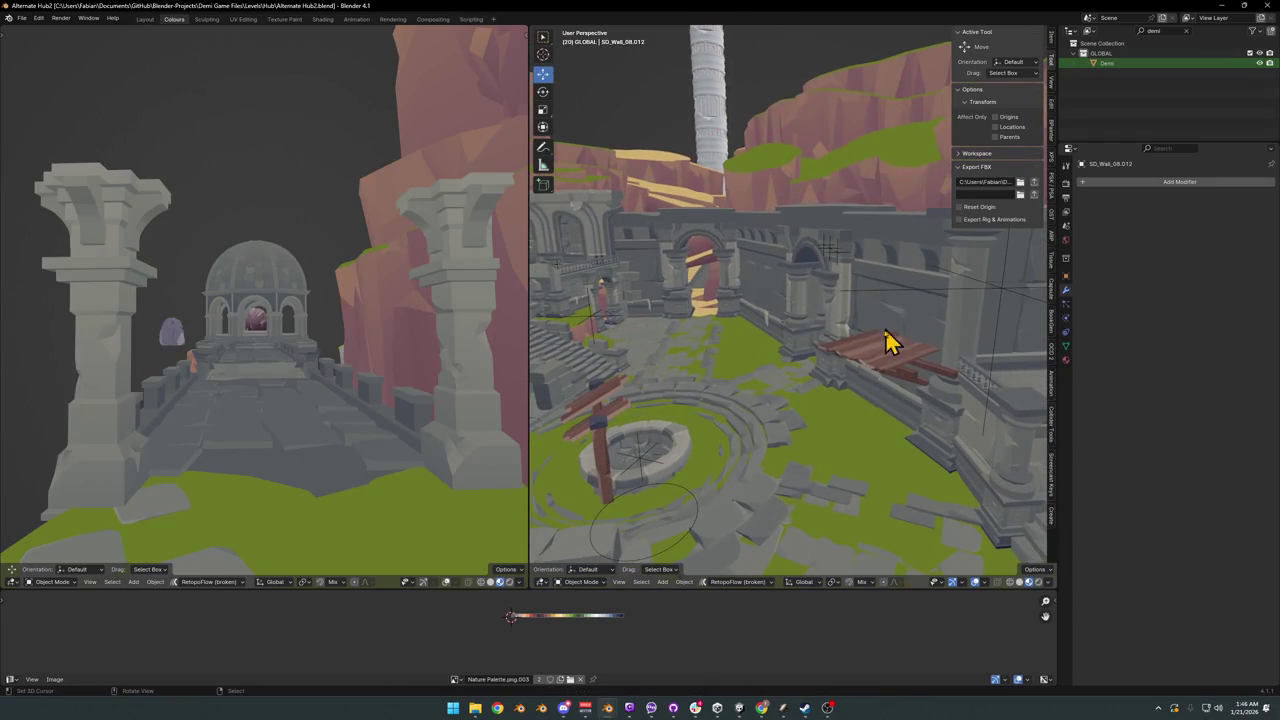
pyautogui.click(890, 340)
pyautogui.press('Delete')
# - Fly from the tree past the stair archway and pink cliff, ending near the well
pyautogui.hotkey('shift', '`')
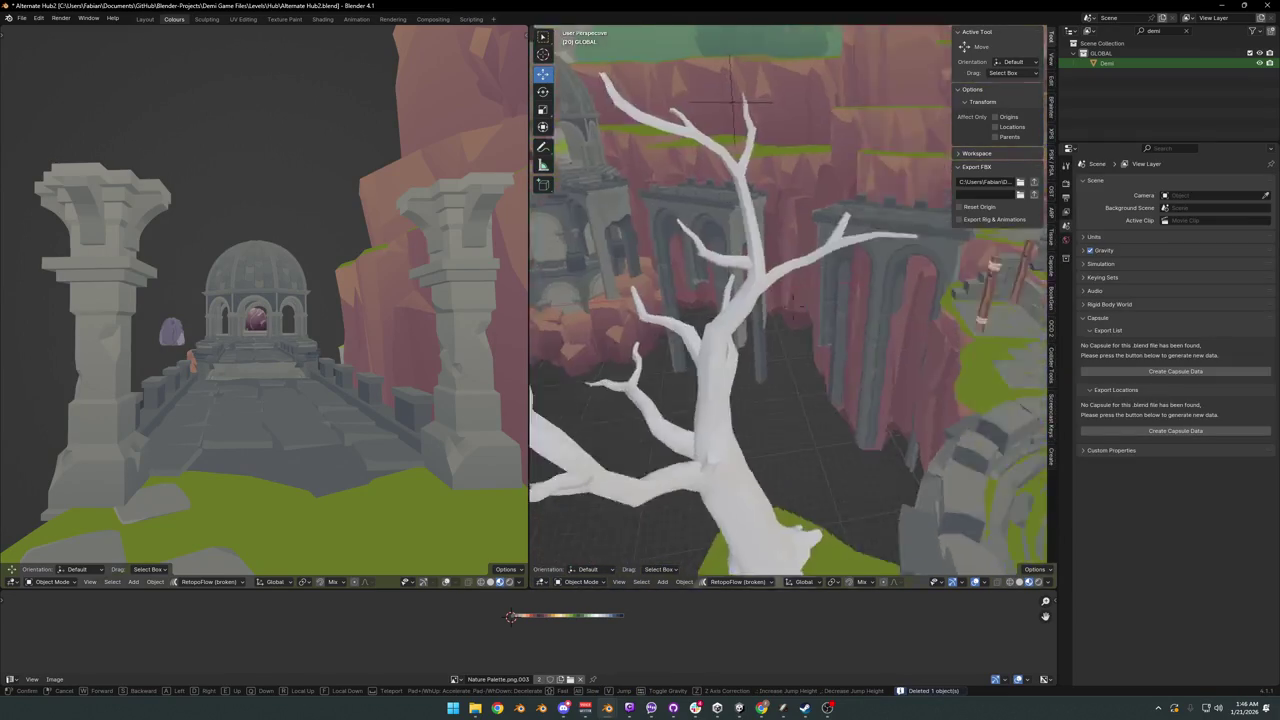
pyautogui.press('w')
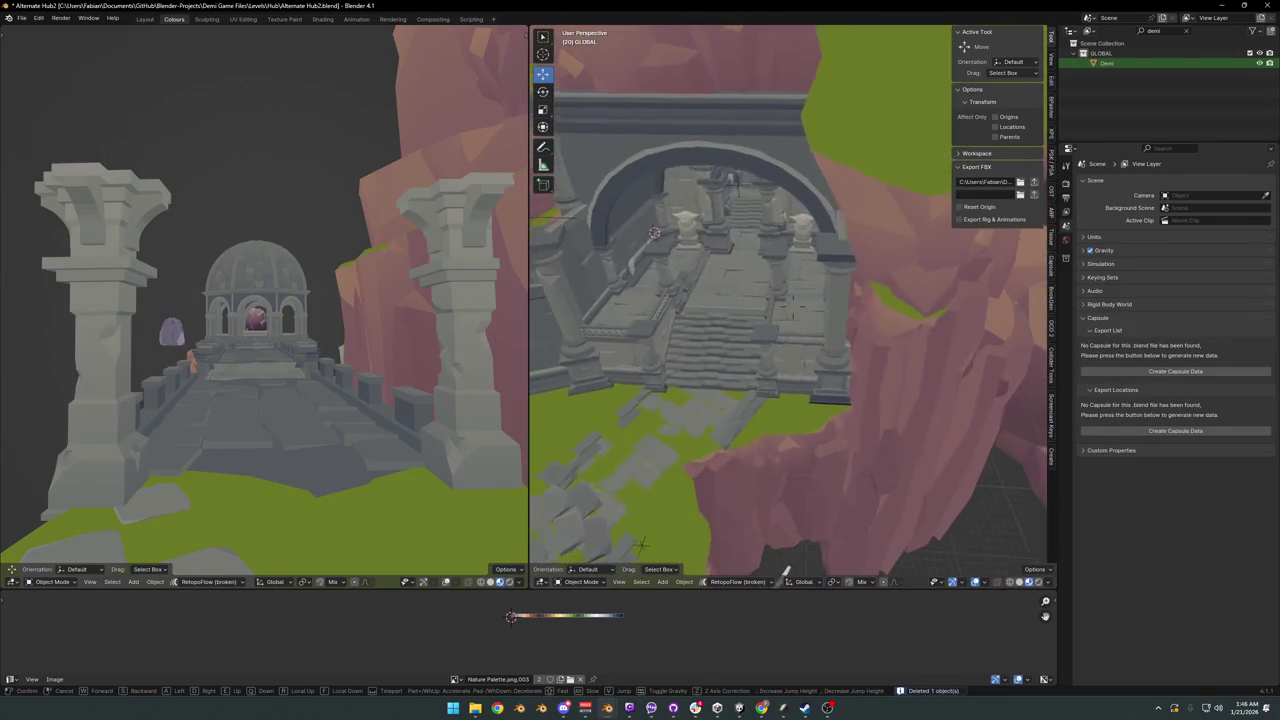
pyautogui.press('w')
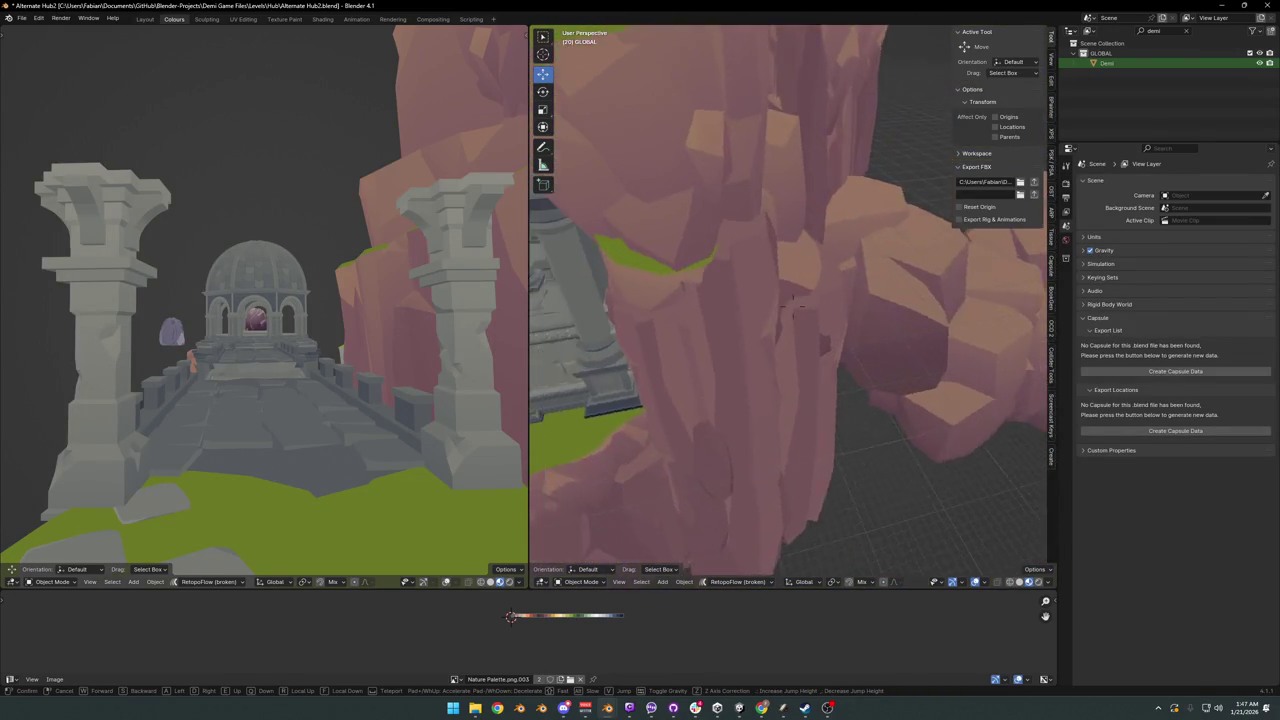
pyautogui.press('w')
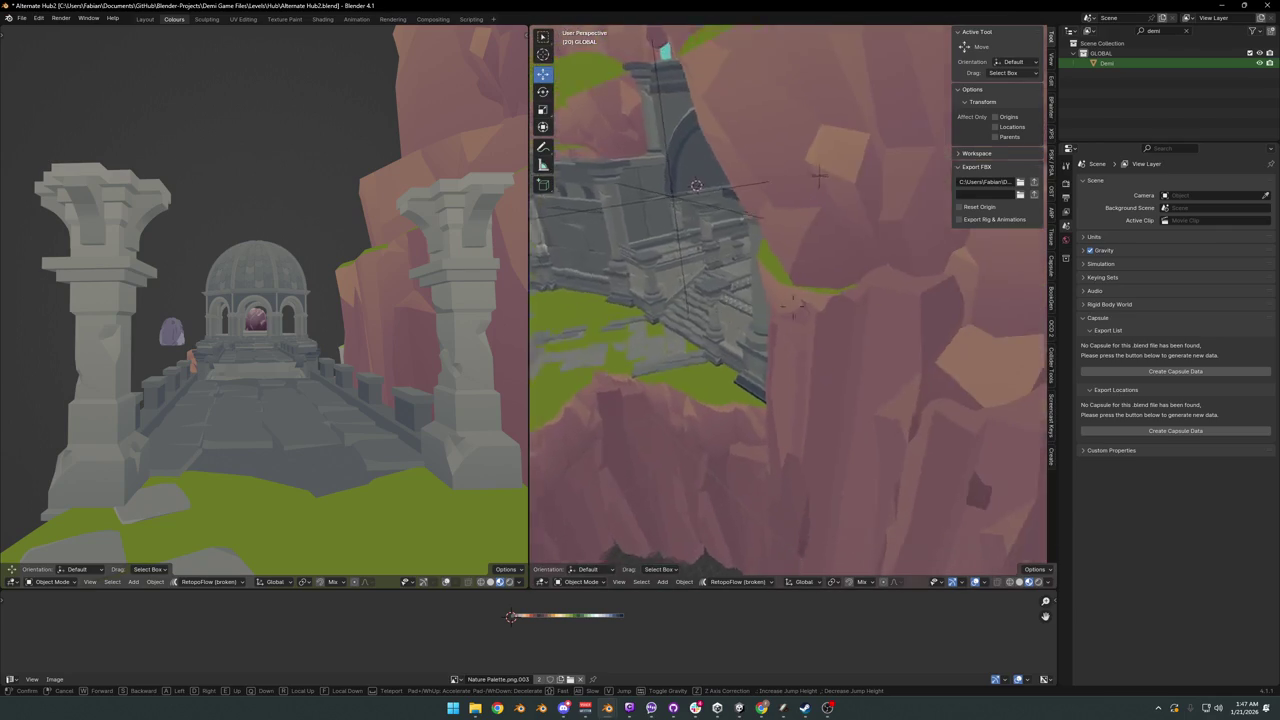
pyautogui.press('w')
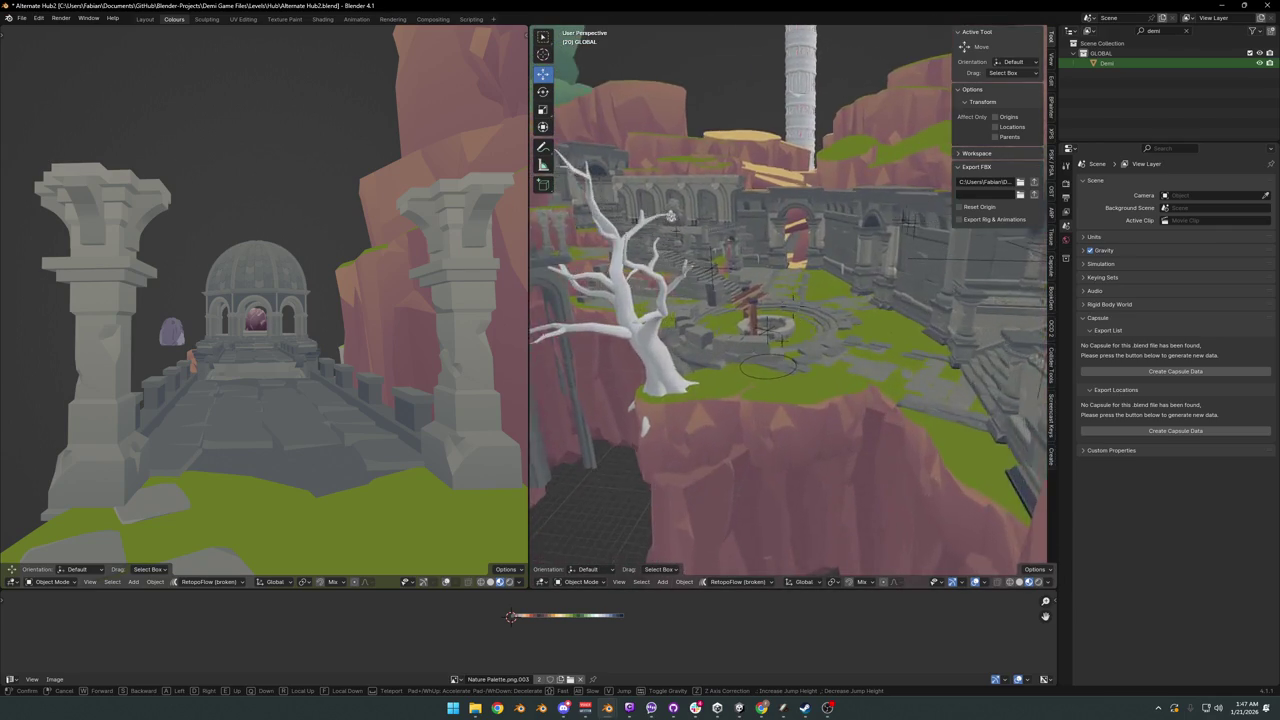
pyautogui.press('w')
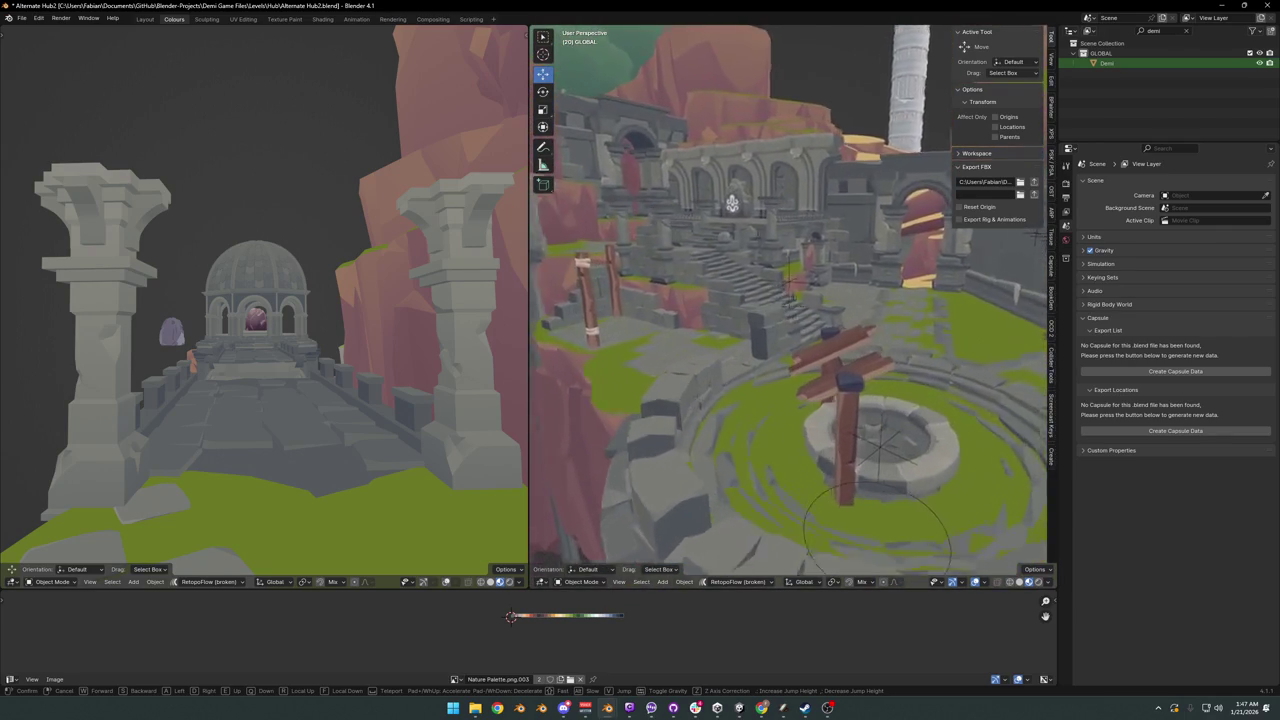
pyautogui.press('w')
pyautogui.click(891, 363)
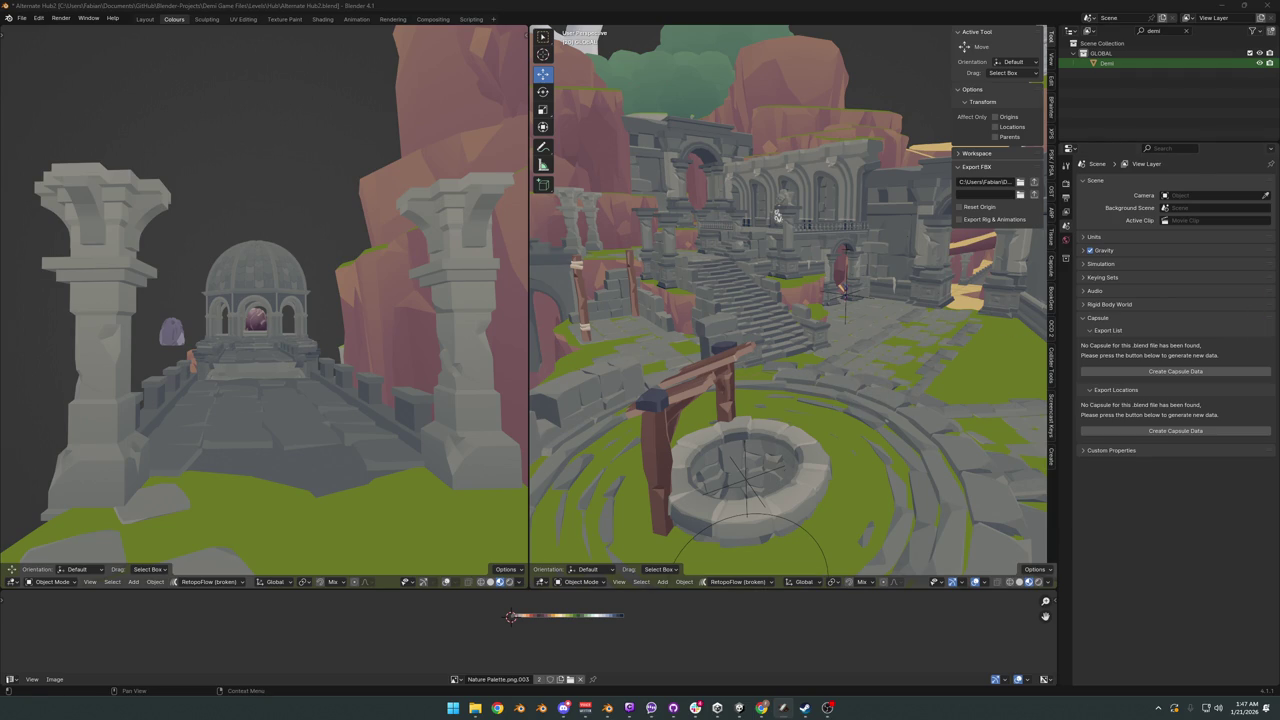
# - Fly over the wooden pole down to the stone walkway, then save the file
pyautogui.hotkey('shift', '`')
pyautogui.press('w')
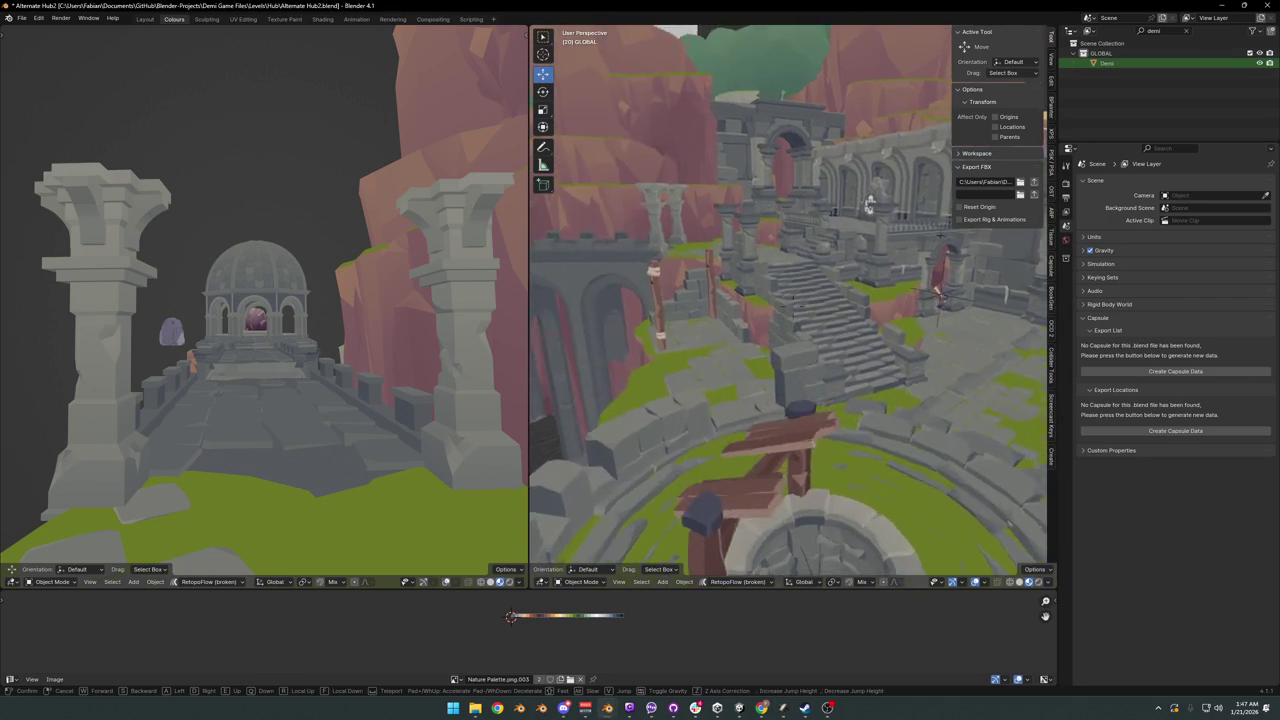
pyautogui.press('w')
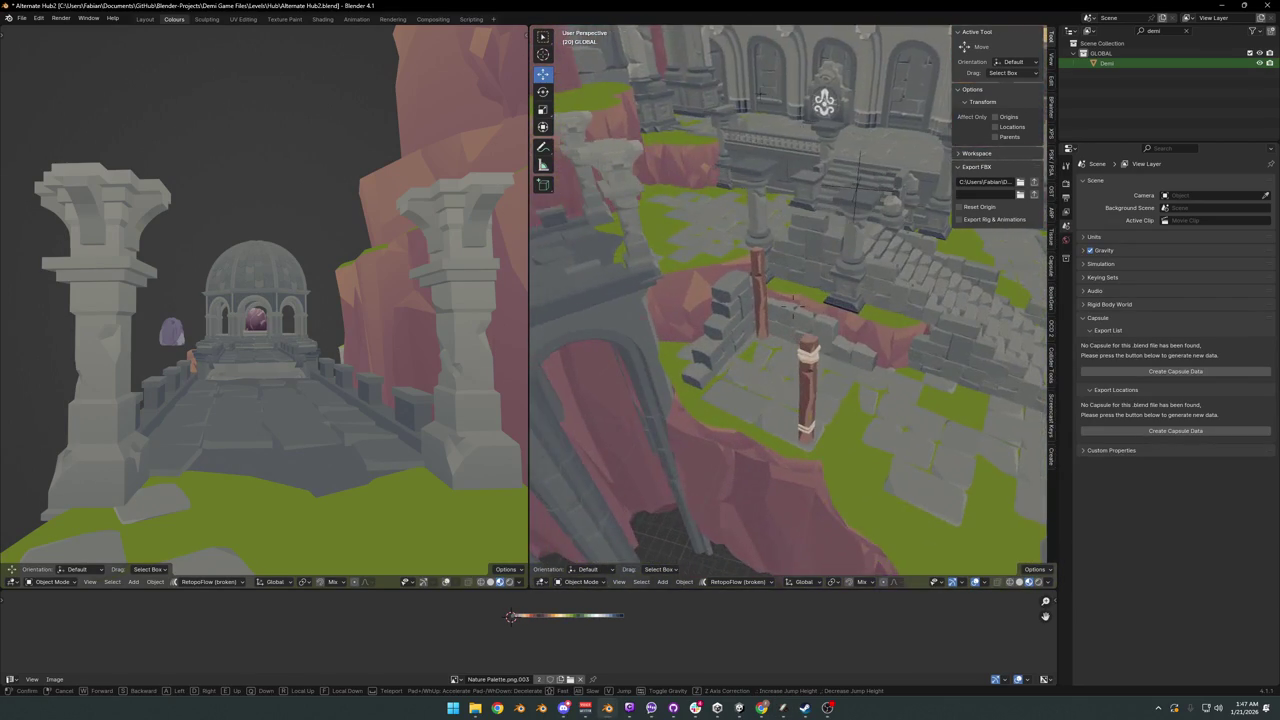
pyautogui.press('w')
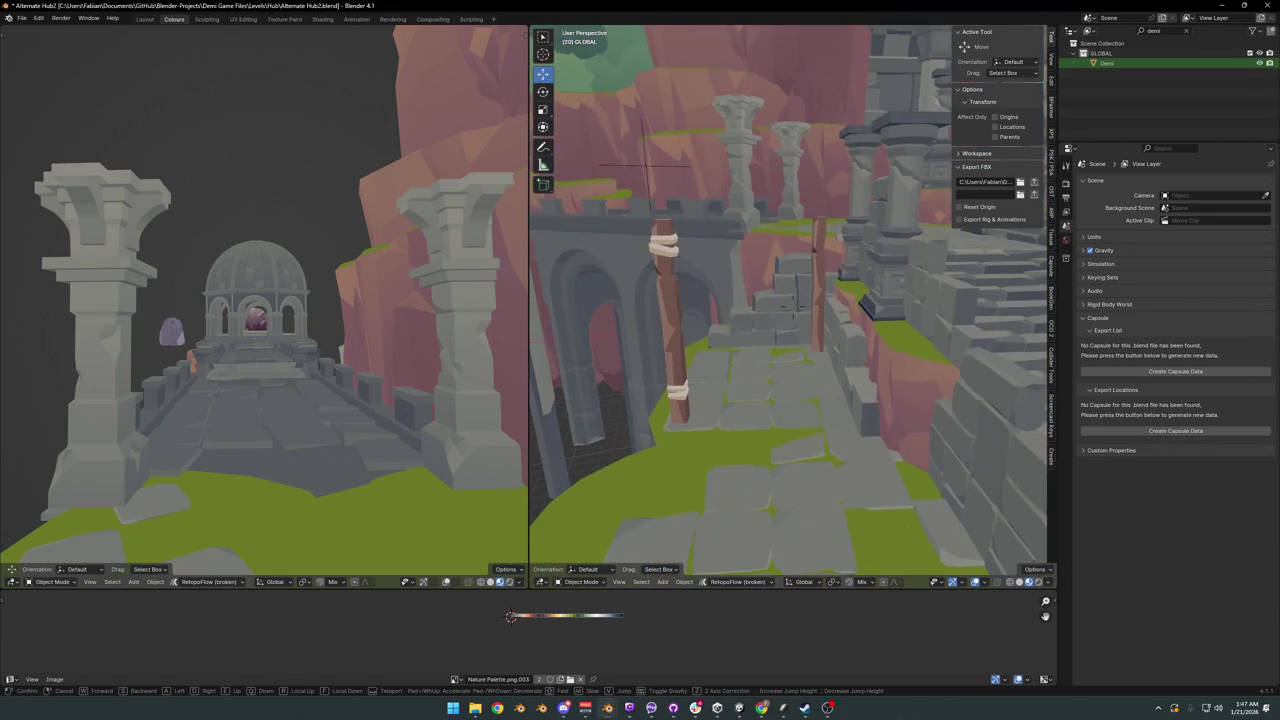
pyautogui.click(776, 236)
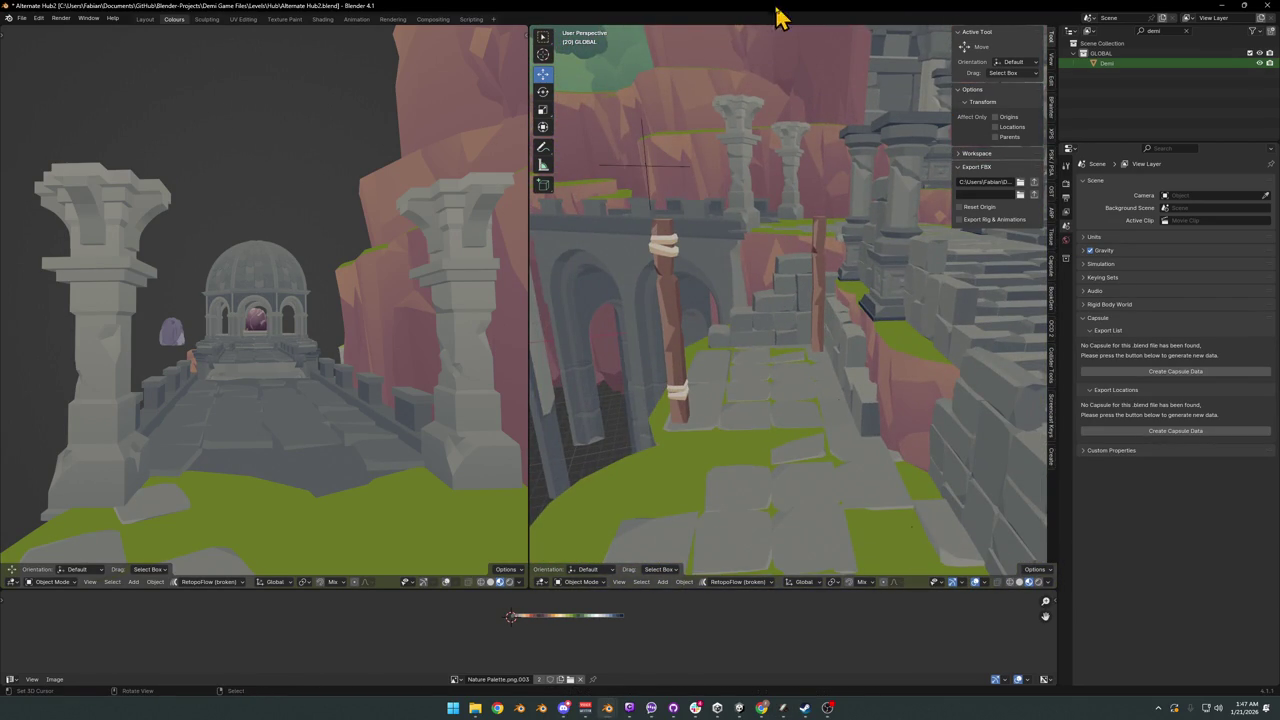
pyautogui.hotkey('ctrl', 's')
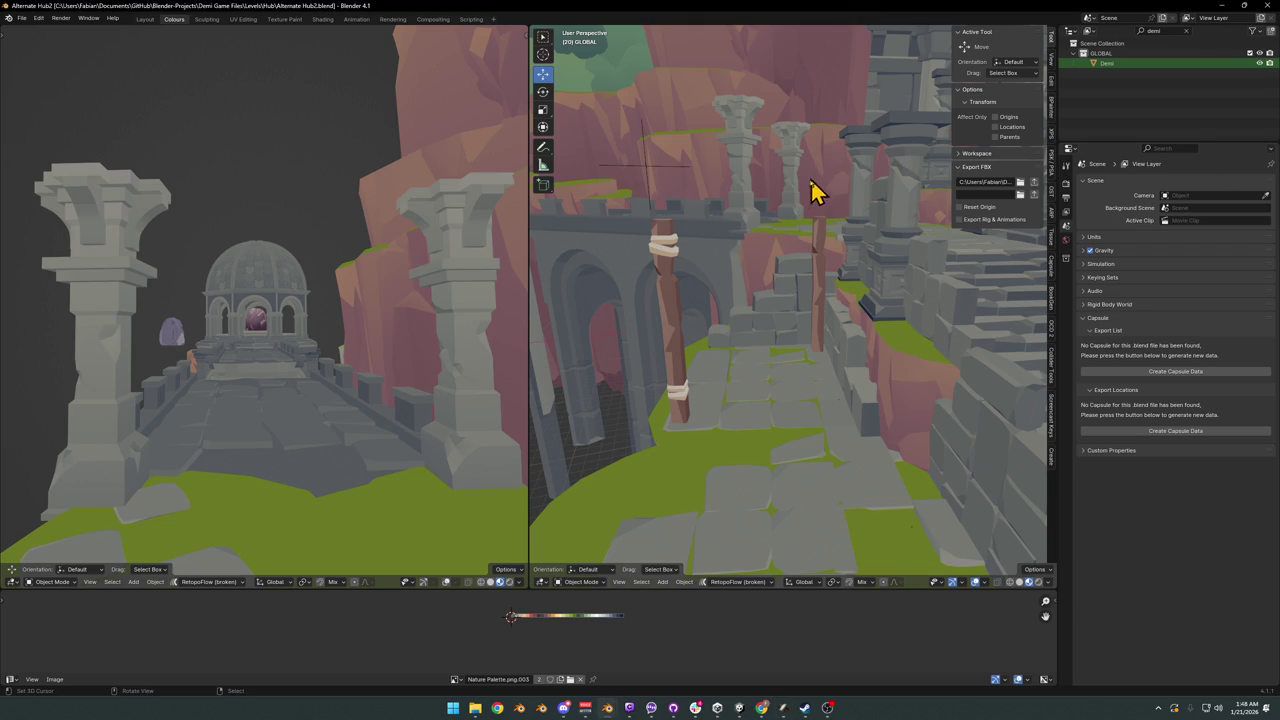
# - Fly back and forth between the white tree and the arched stair courtyard
pyautogui.hotkey('shift', '`')
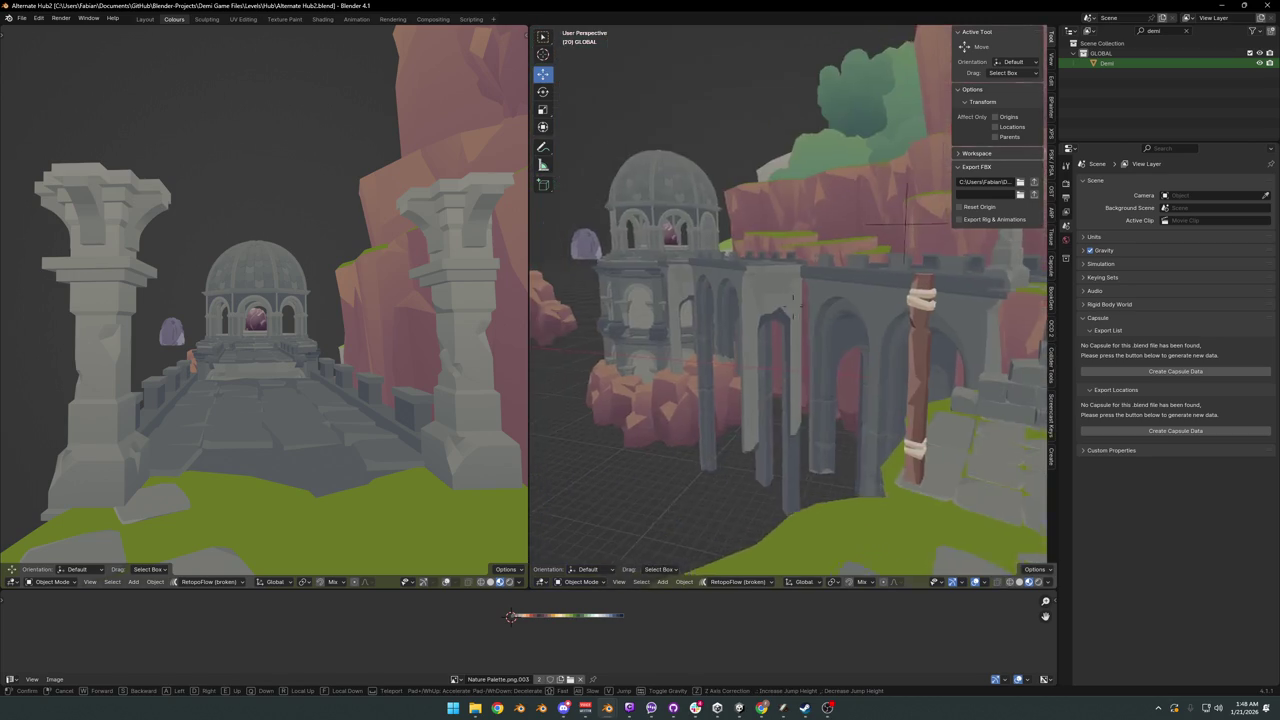
pyautogui.press('s')
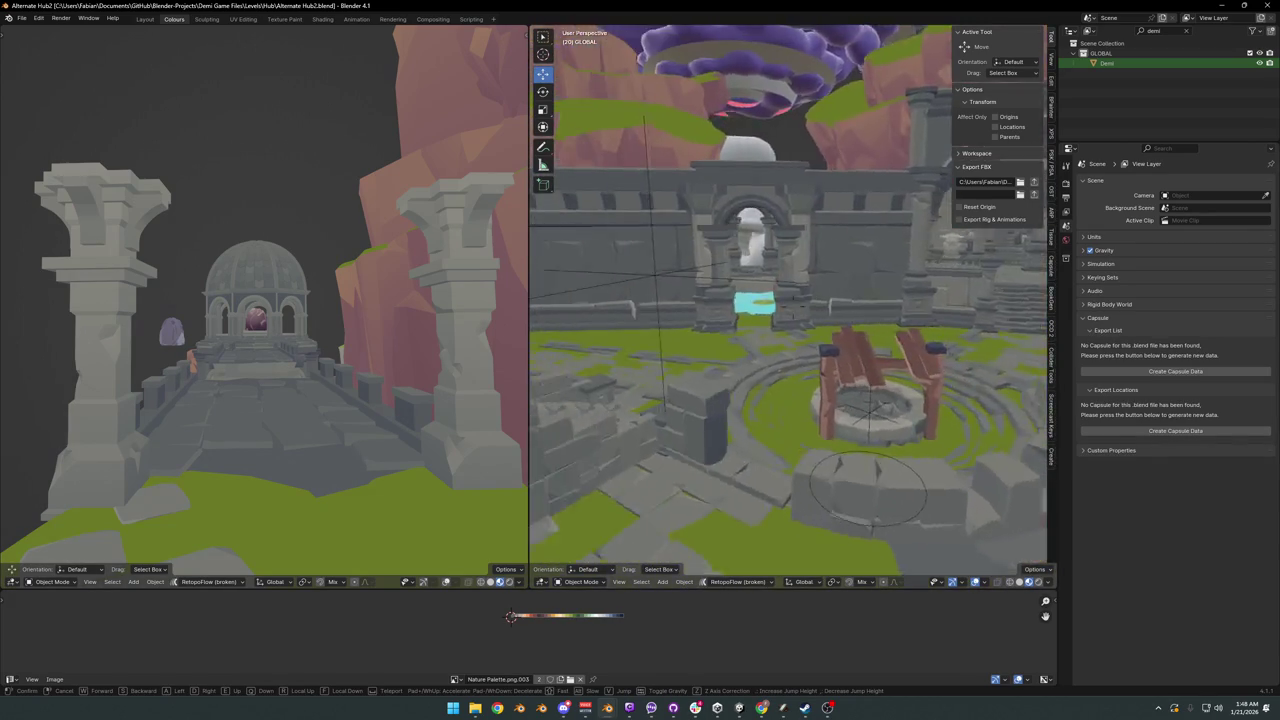
pyautogui.press('s')
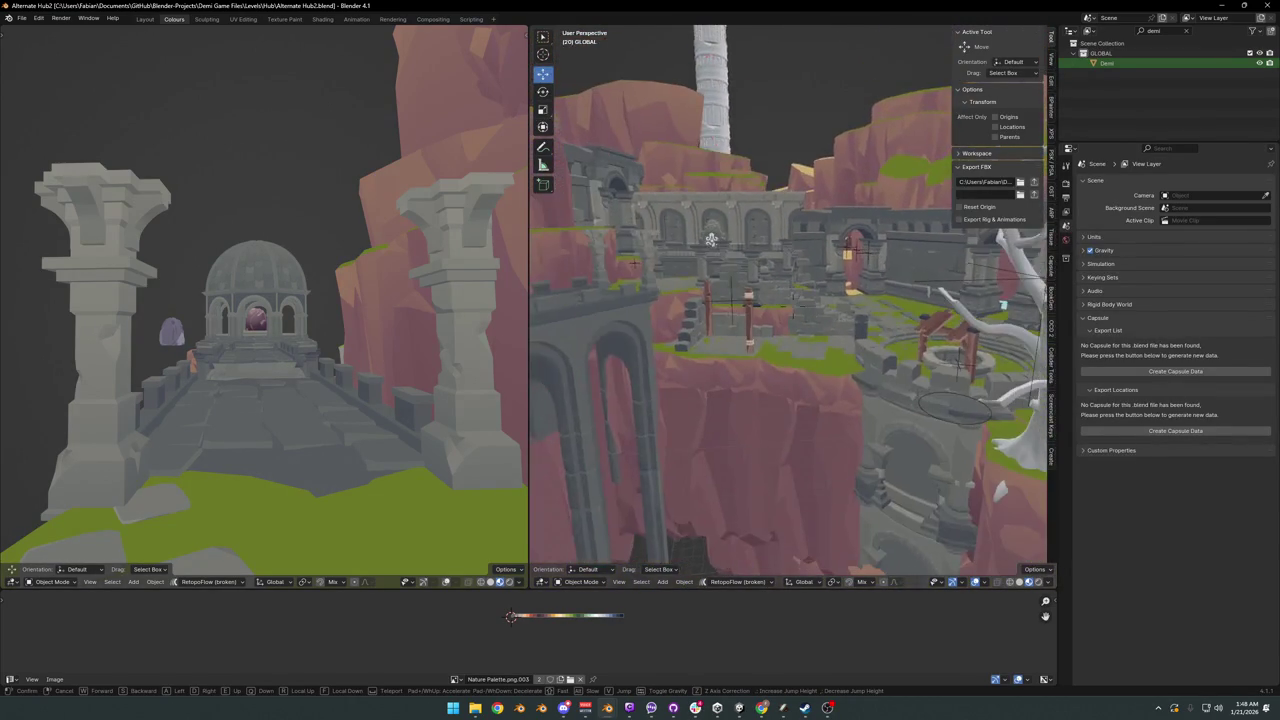
pyautogui.press('w')
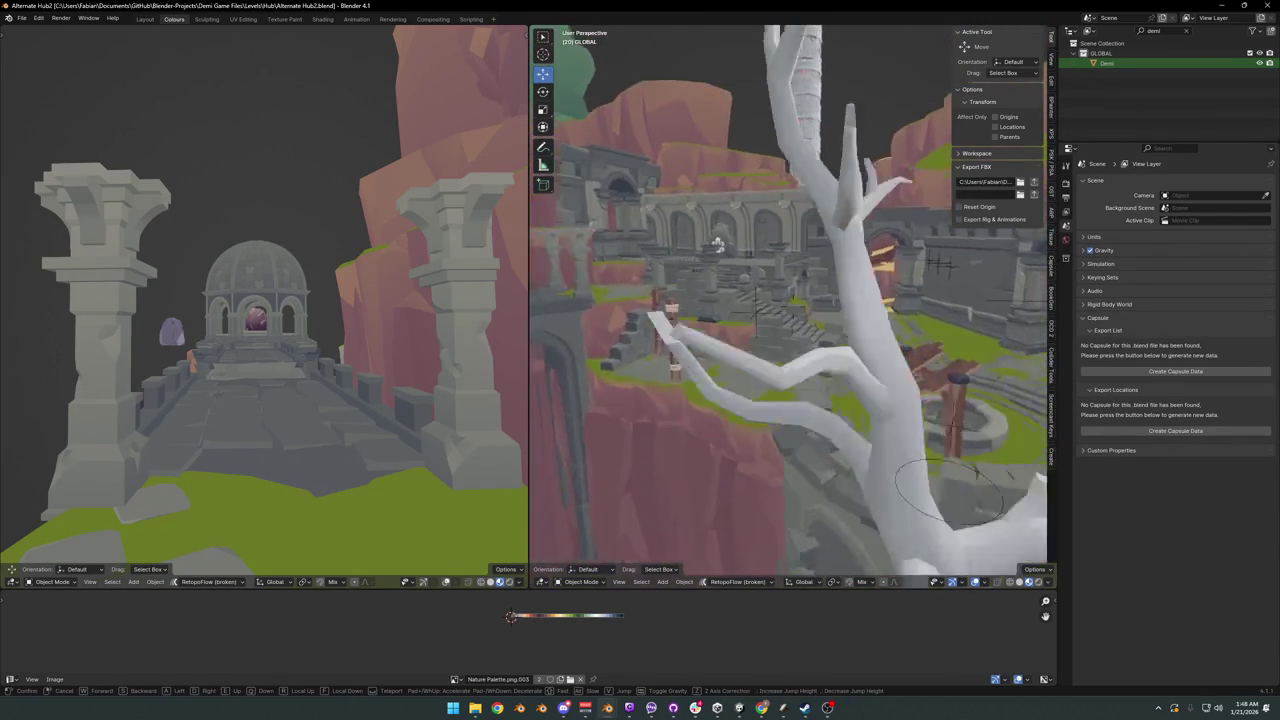
pyautogui.press('s')
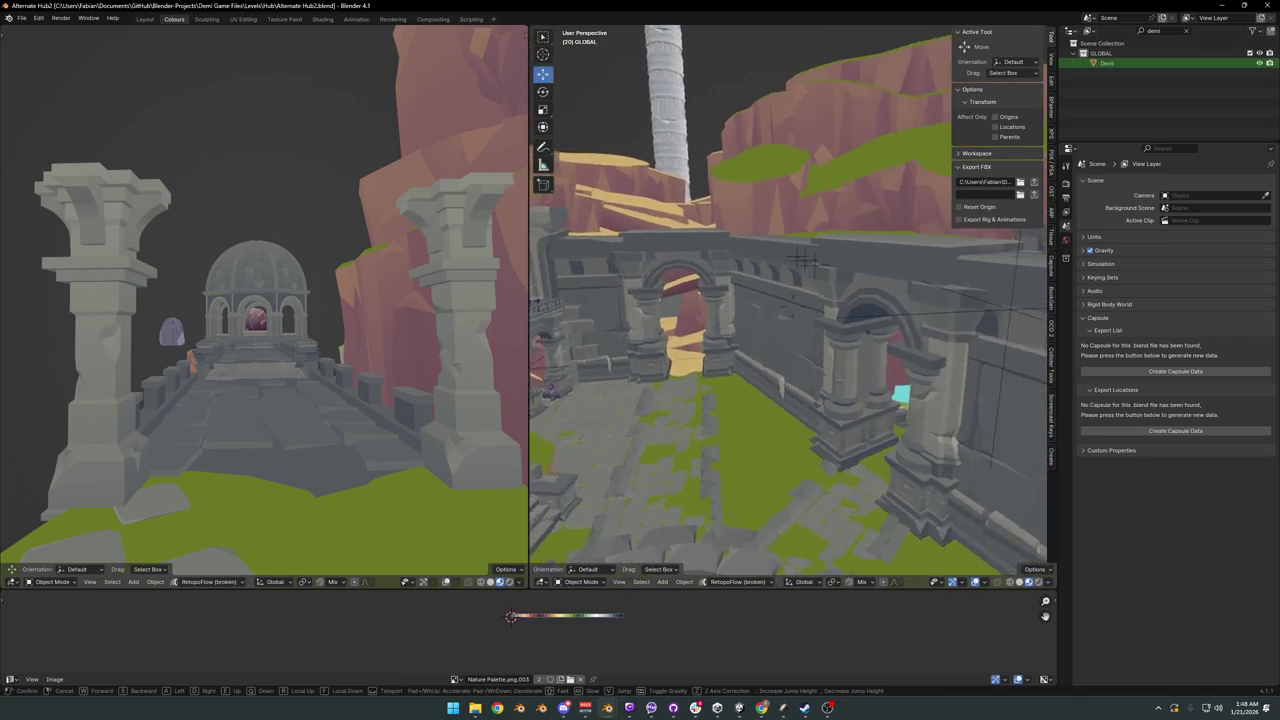
pyautogui.press('w')
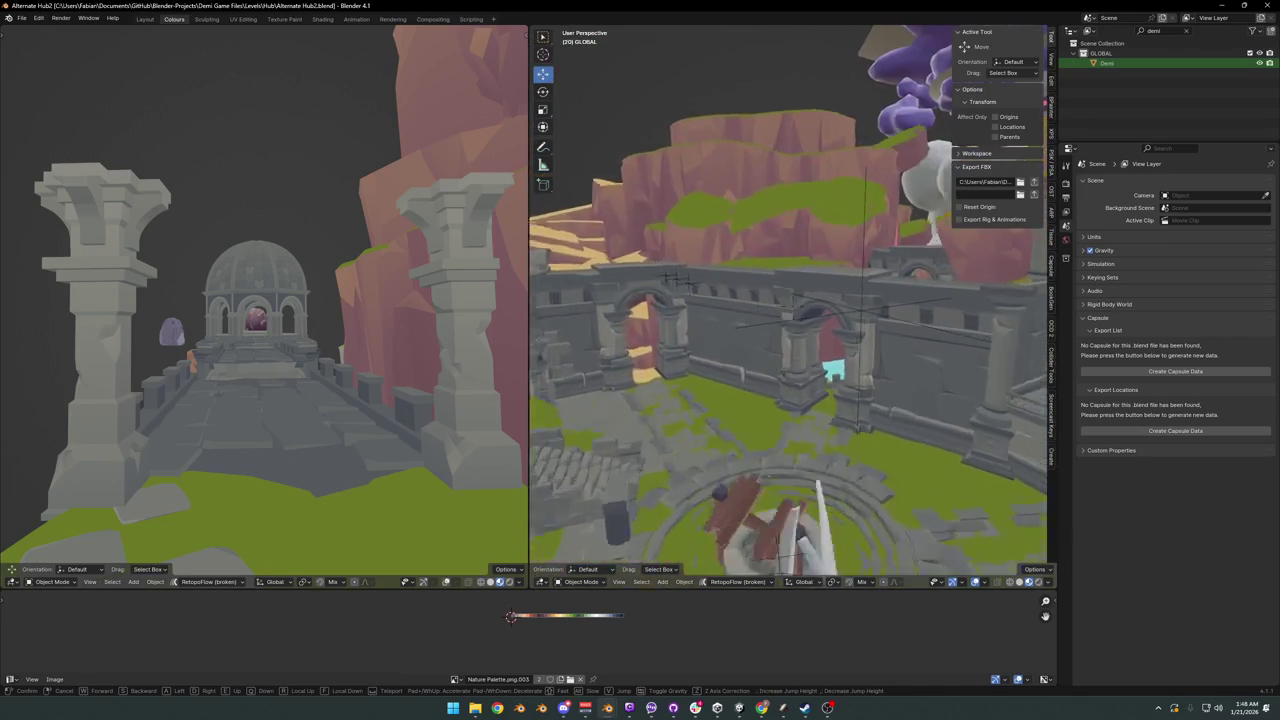
pyautogui.press('s')
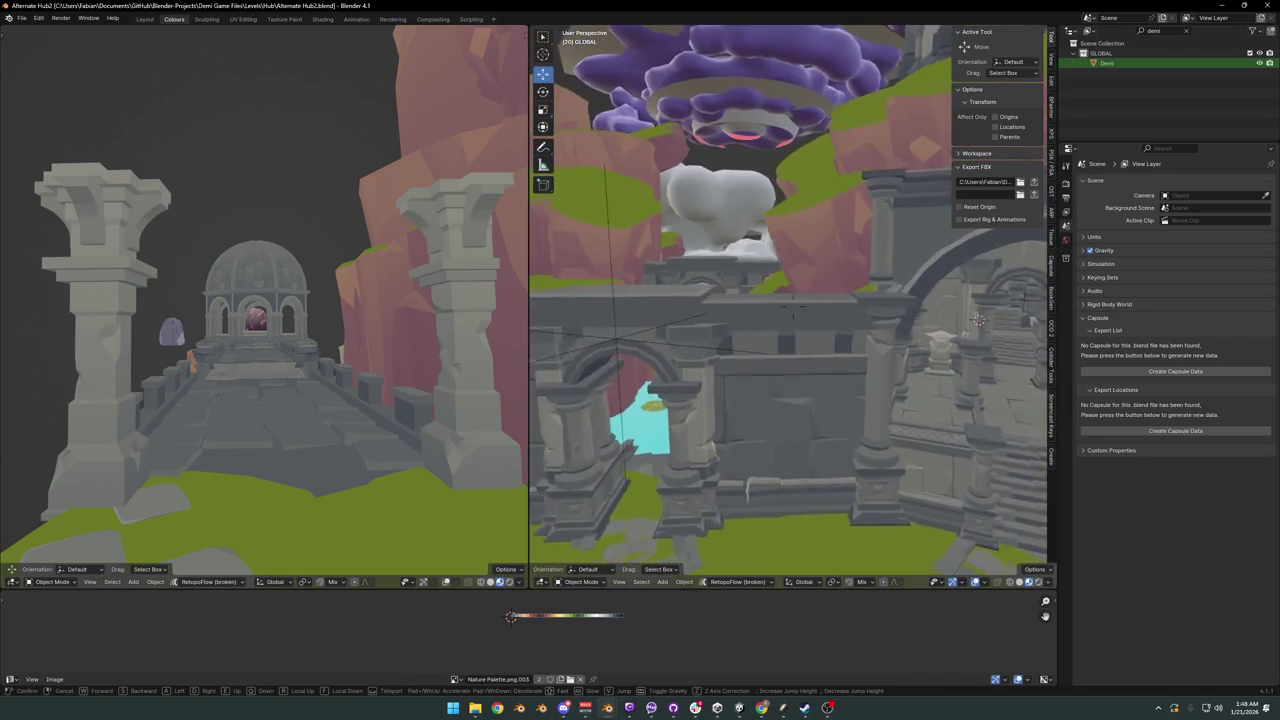
pyautogui.press('w')
pyautogui.press('w')
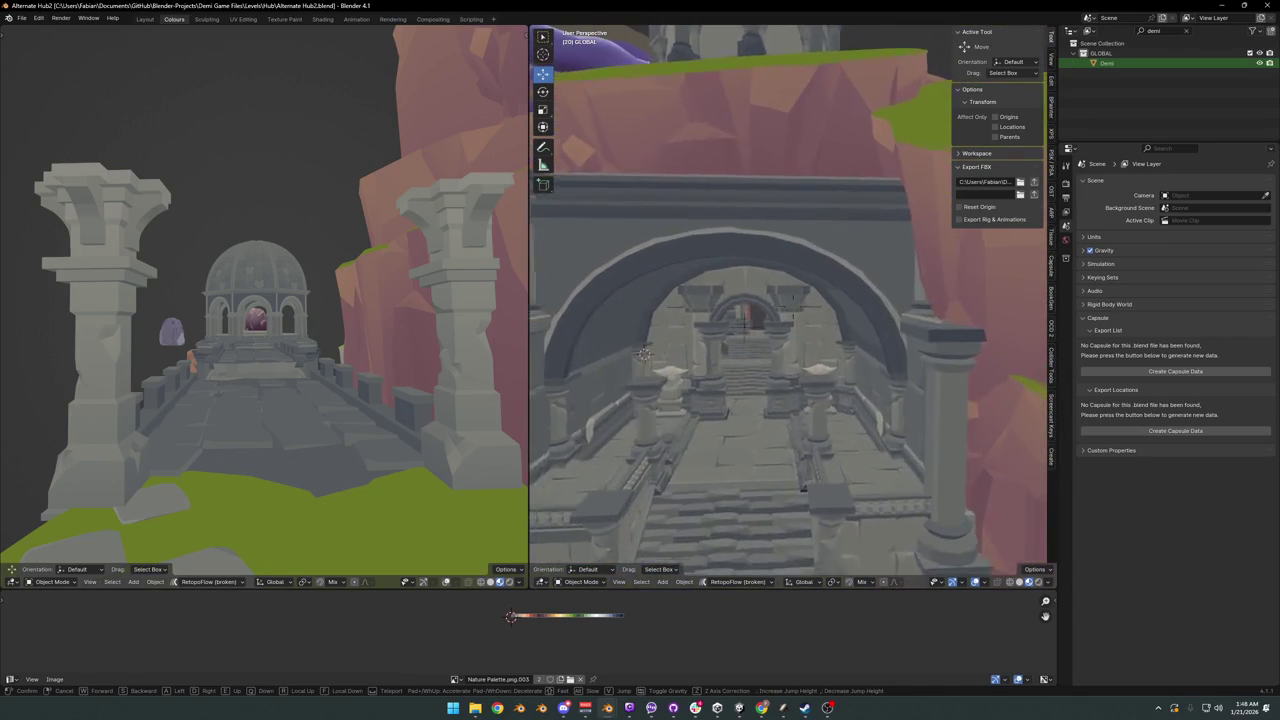
pyautogui.press('s')
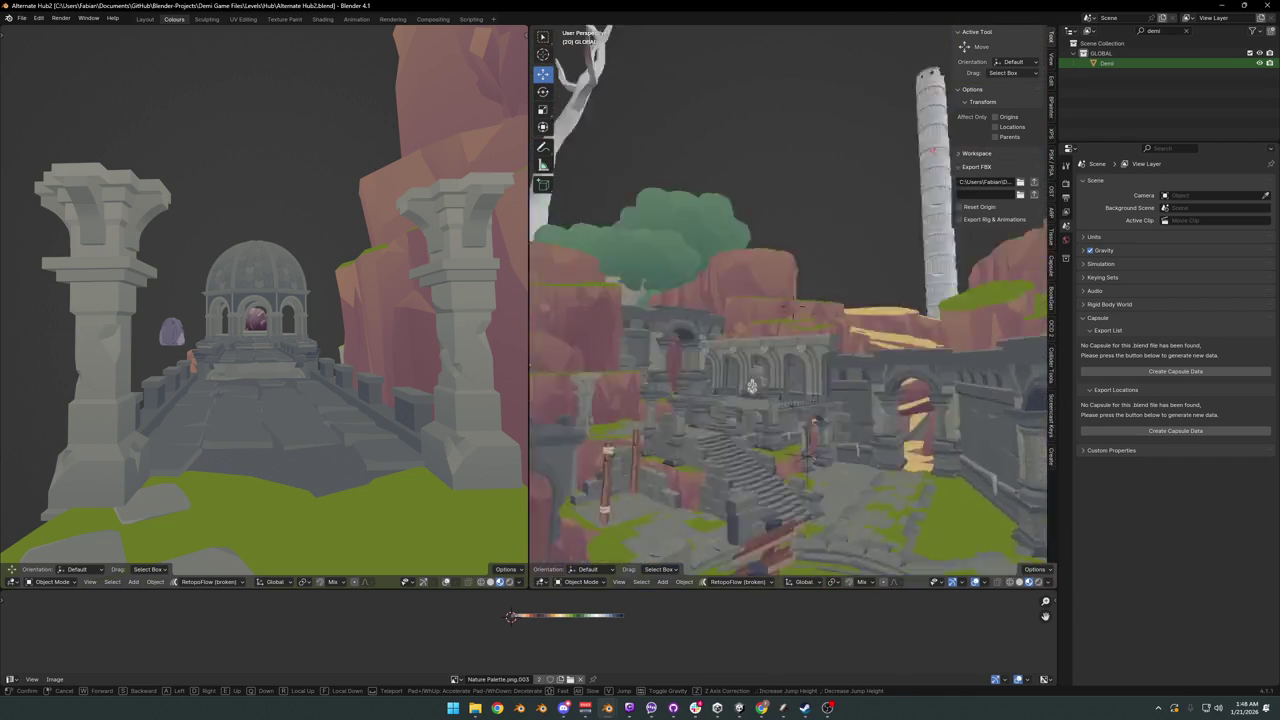
# - Fly past the white tree and well, through the arches and cliffs toward the dome
pyautogui.press('w')
pyautogui.press('w')
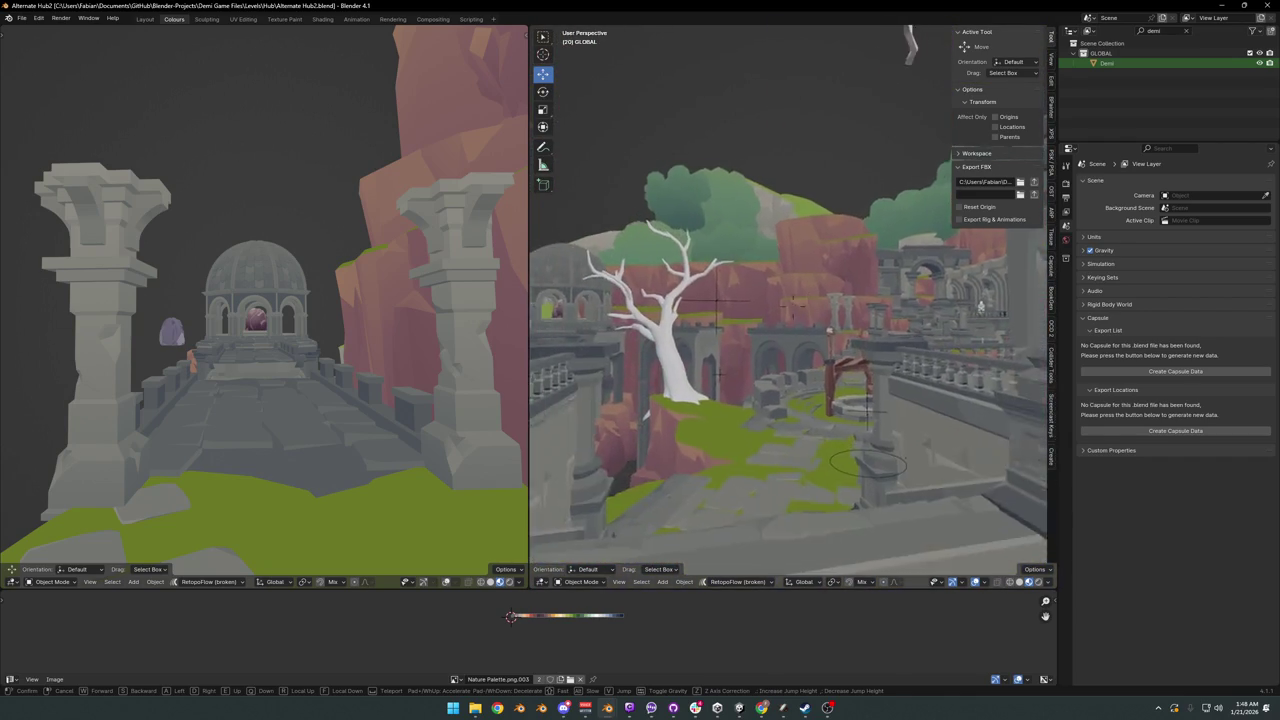
pyautogui.press('w')
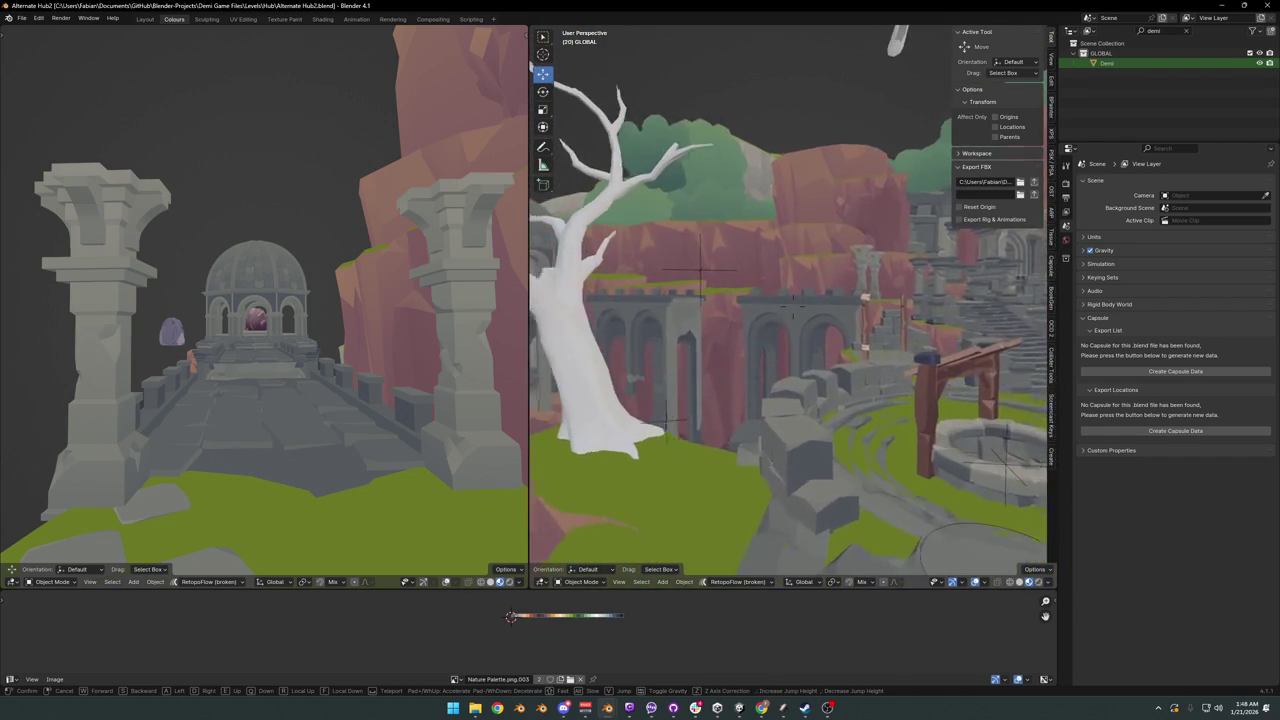
pyautogui.press('w')
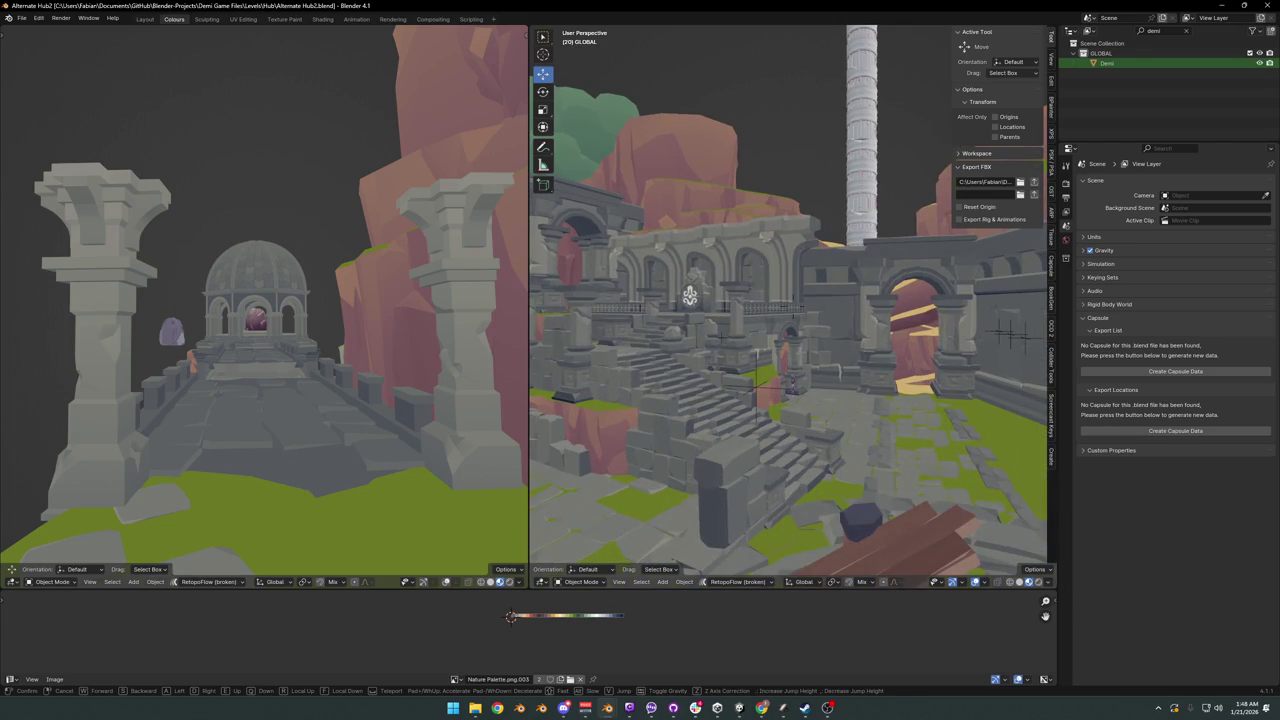
pyautogui.press('w')
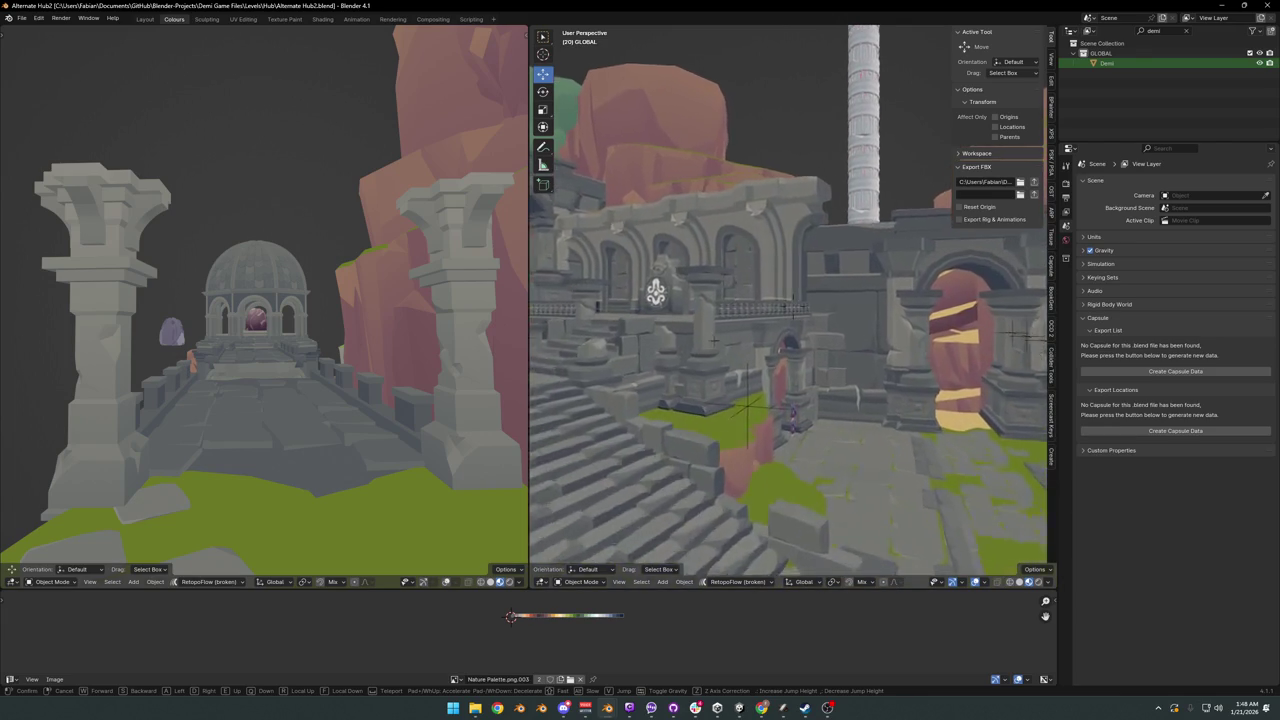
pyautogui.press('w')
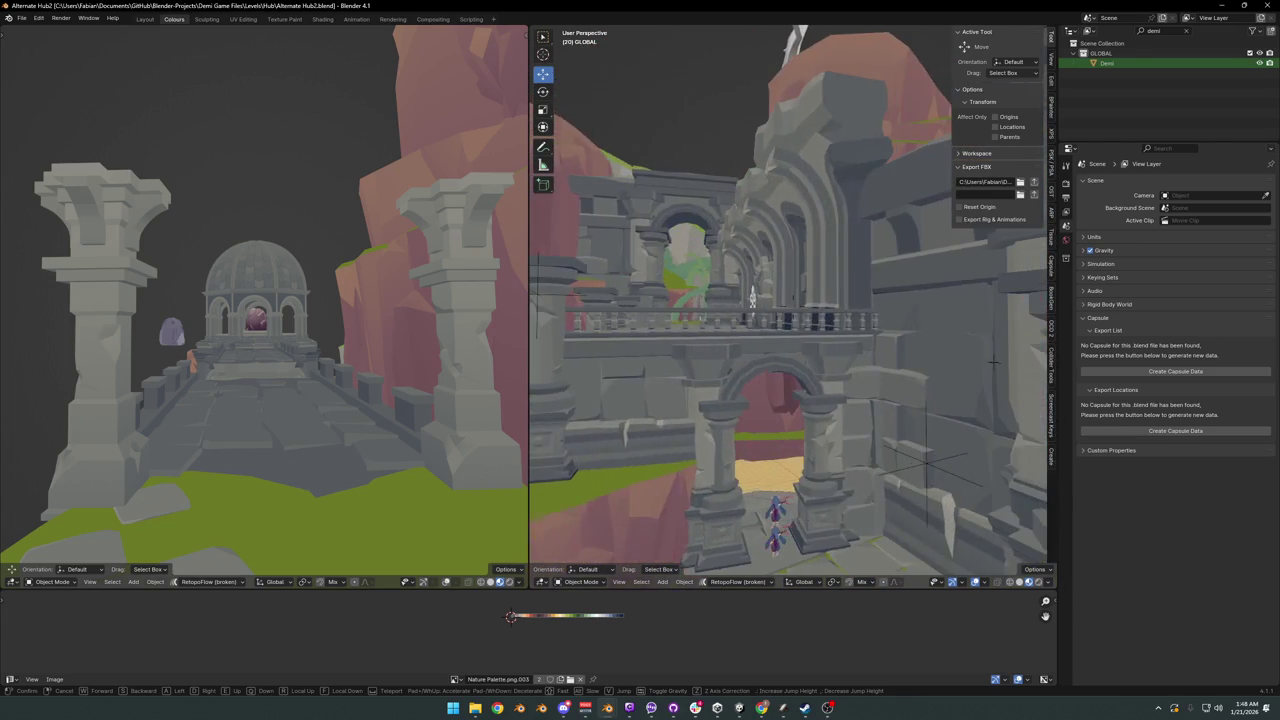
pyautogui.press('w')
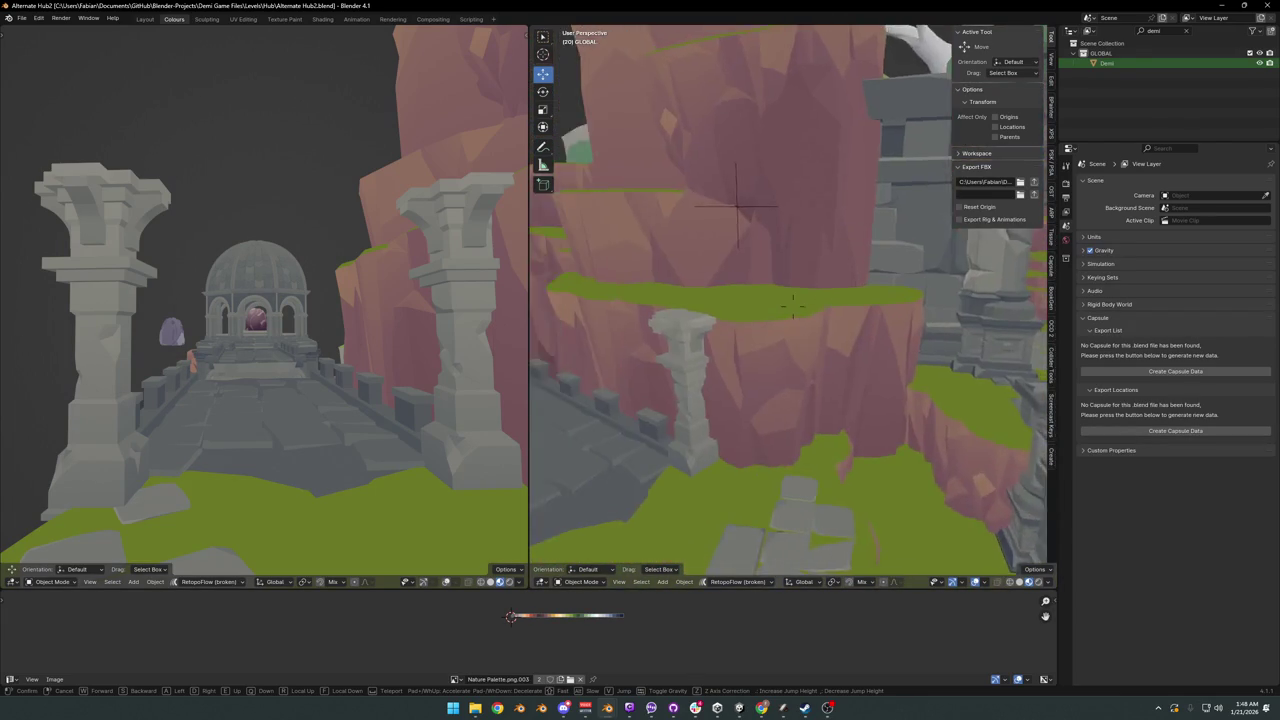
pyautogui.press('w')
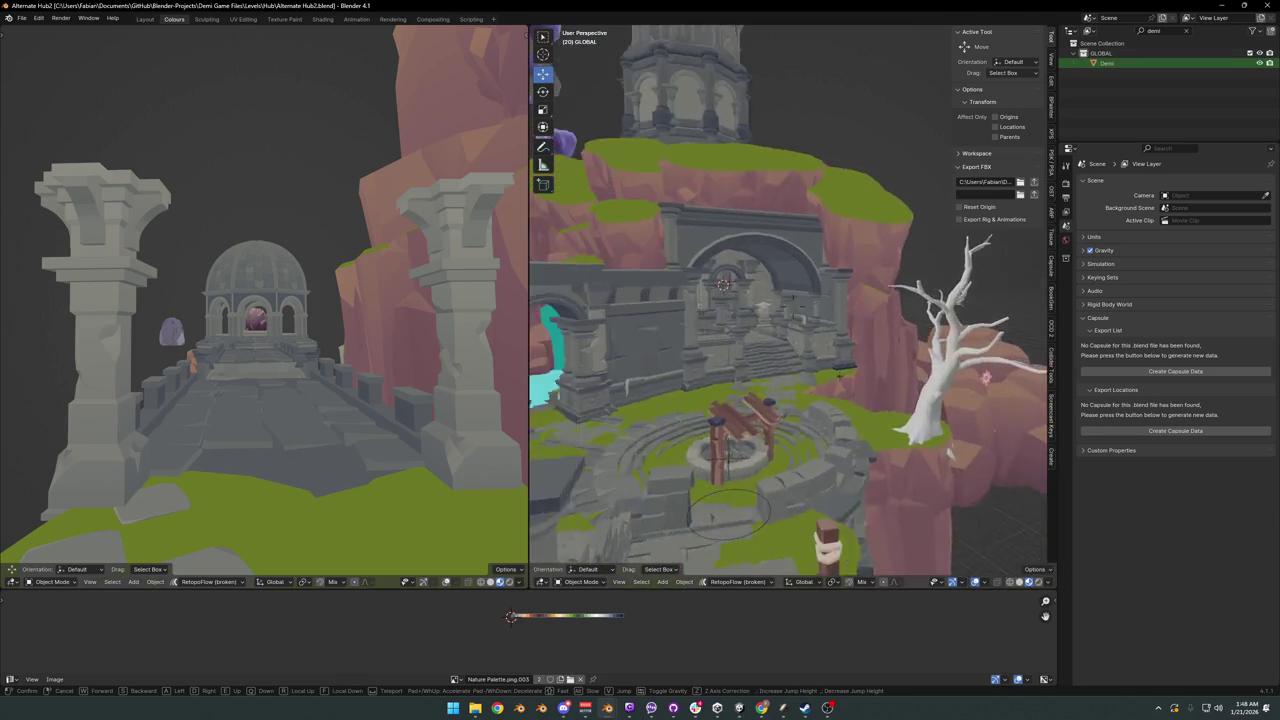
# - Circle the courtyard well and stairs, stop facing the stairs, and save Alternate Hub2
pyautogui.press('w')
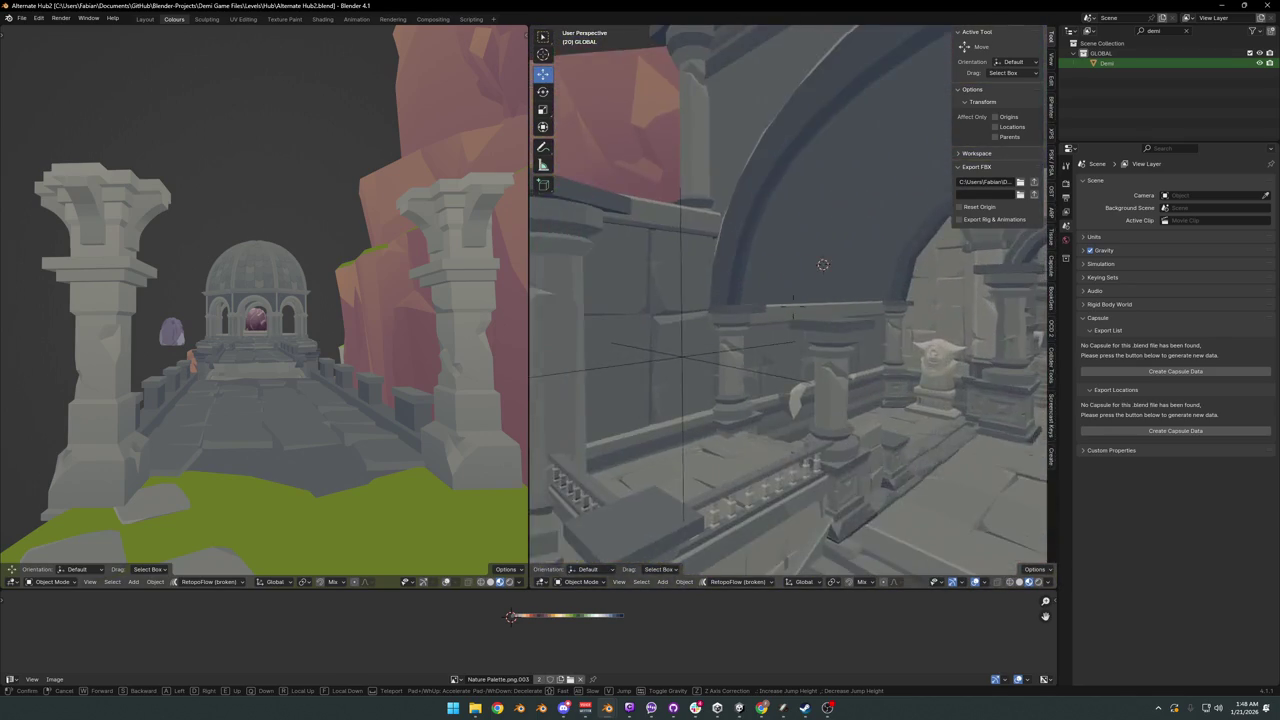
pyautogui.press('w')
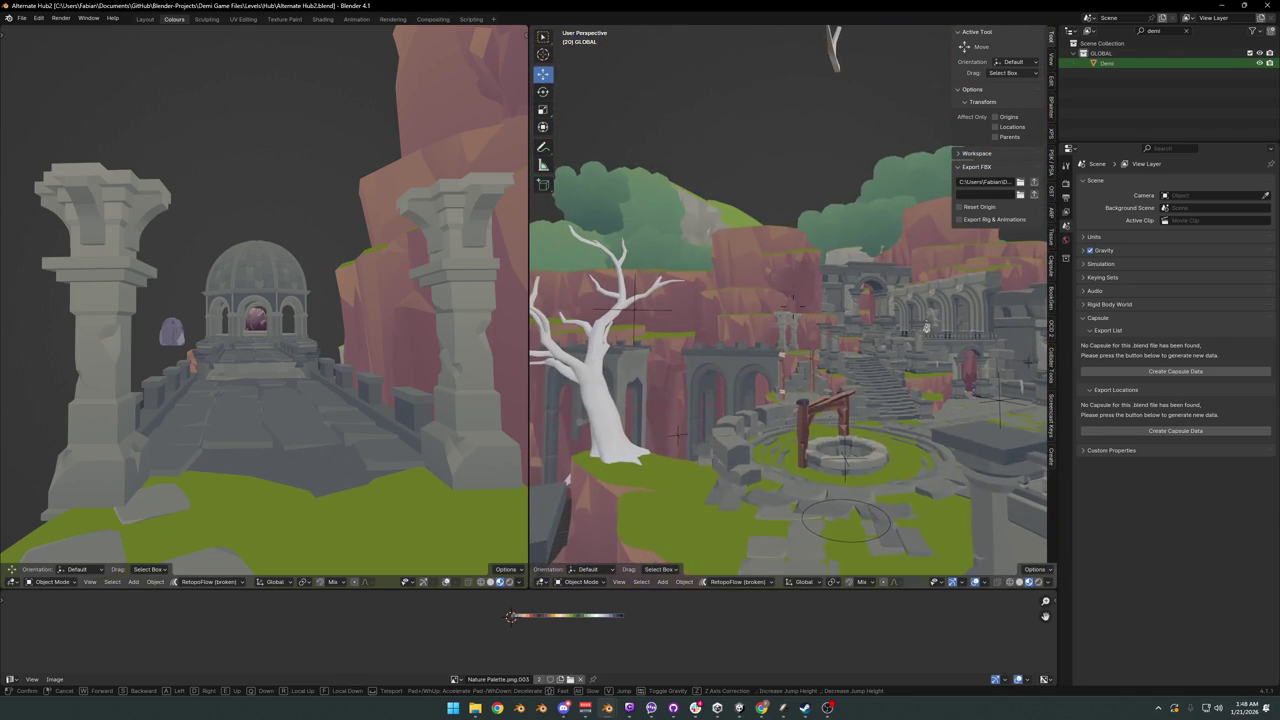
pyautogui.press('w')
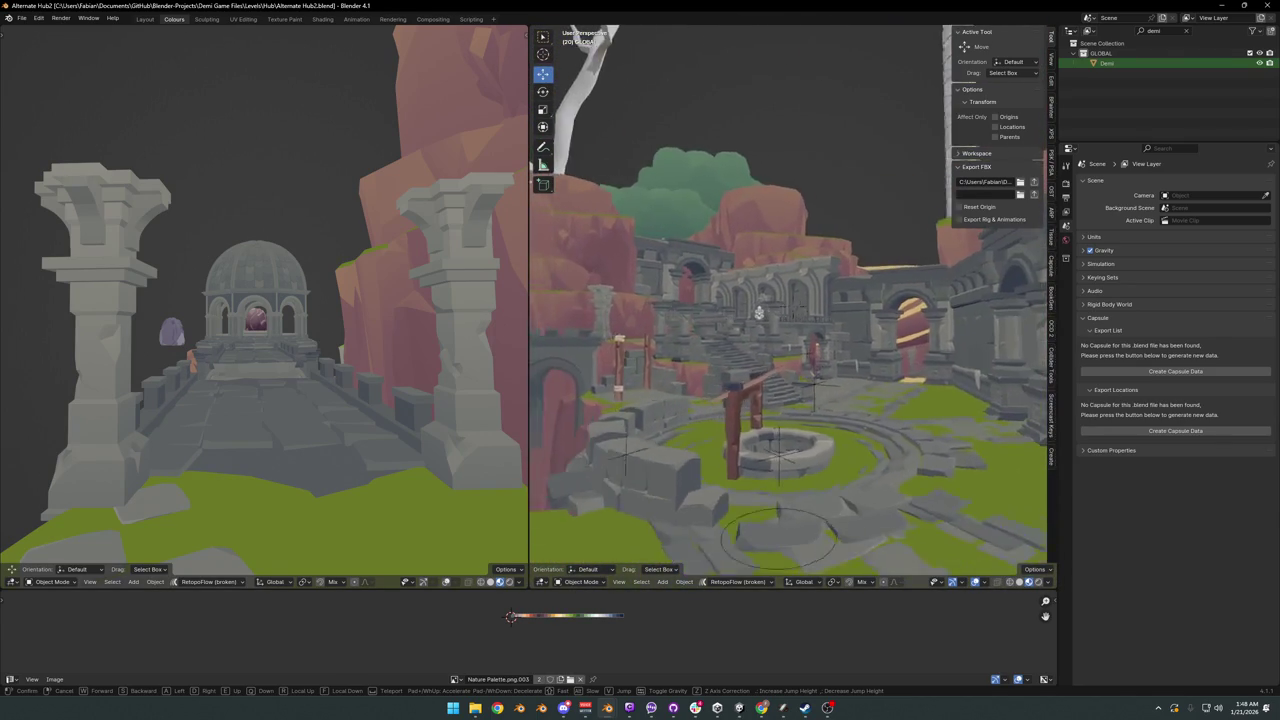
pyautogui.press('w')
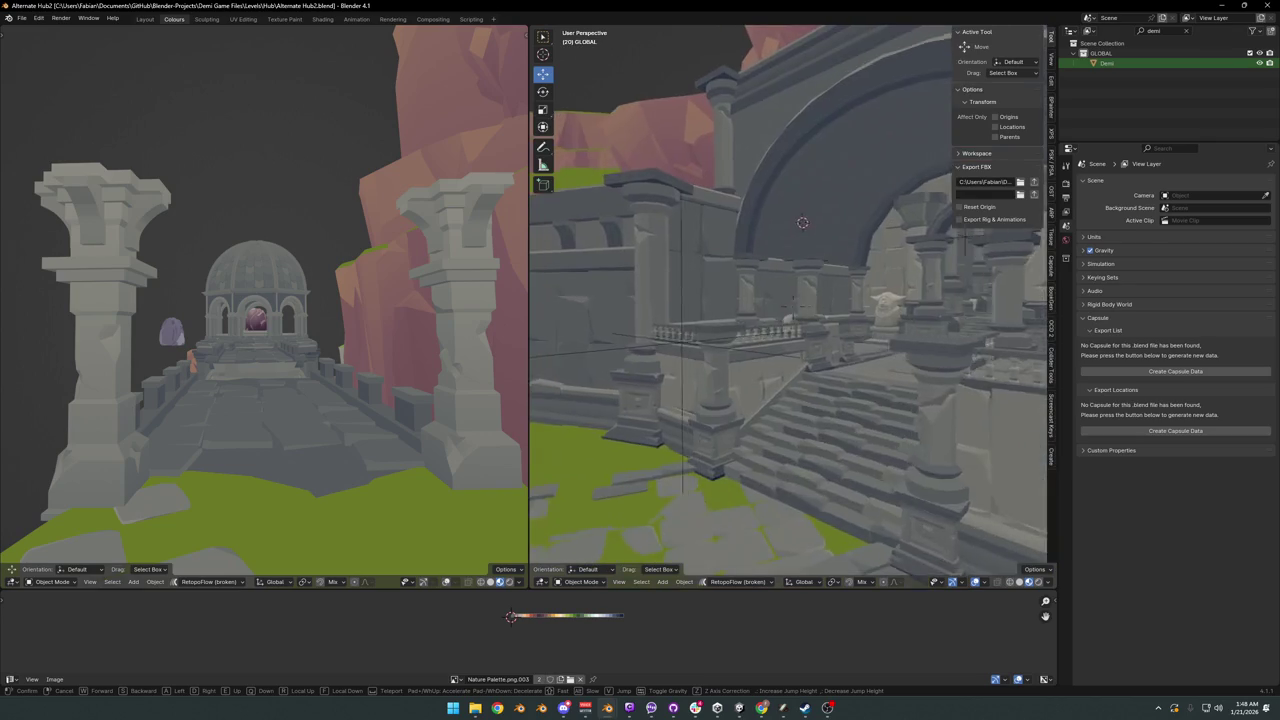
pyautogui.press('w')
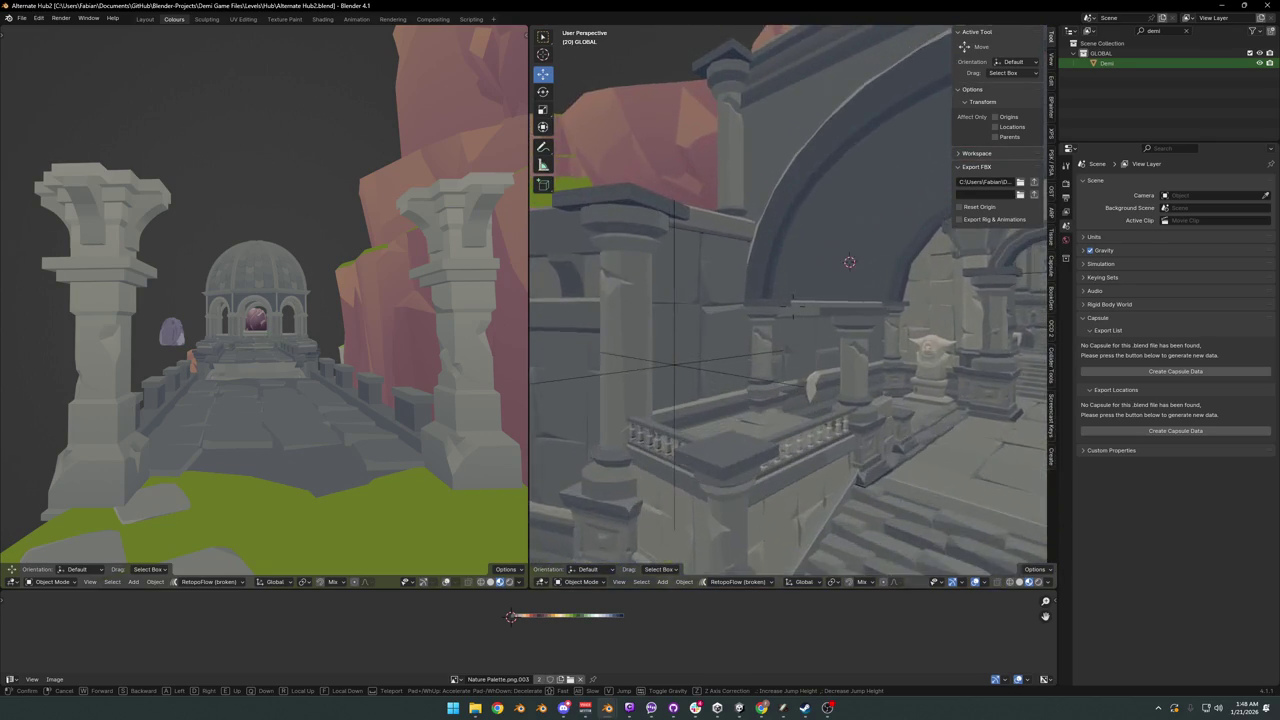
pyautogui.click(809, 165)
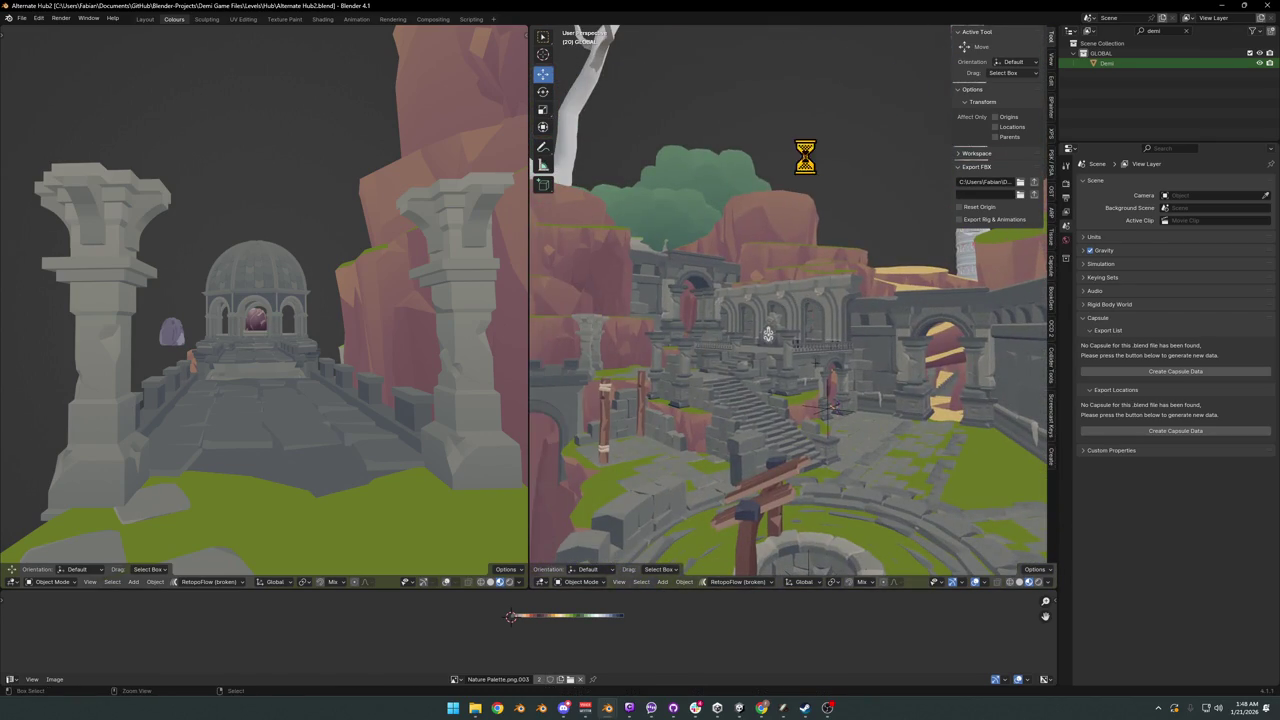
pyautogui.hotkey('ctrl', 's')
pyautogui.moveTo(607, 708)
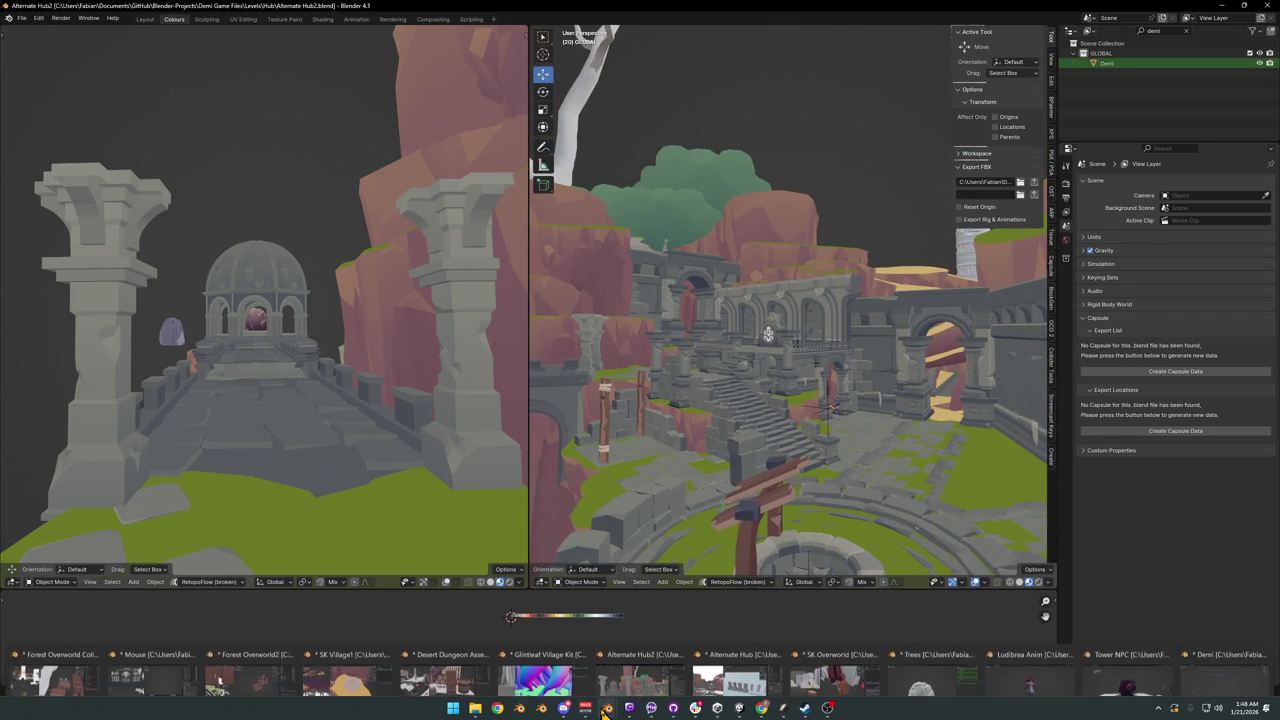
pyautogui.click(232, 665)
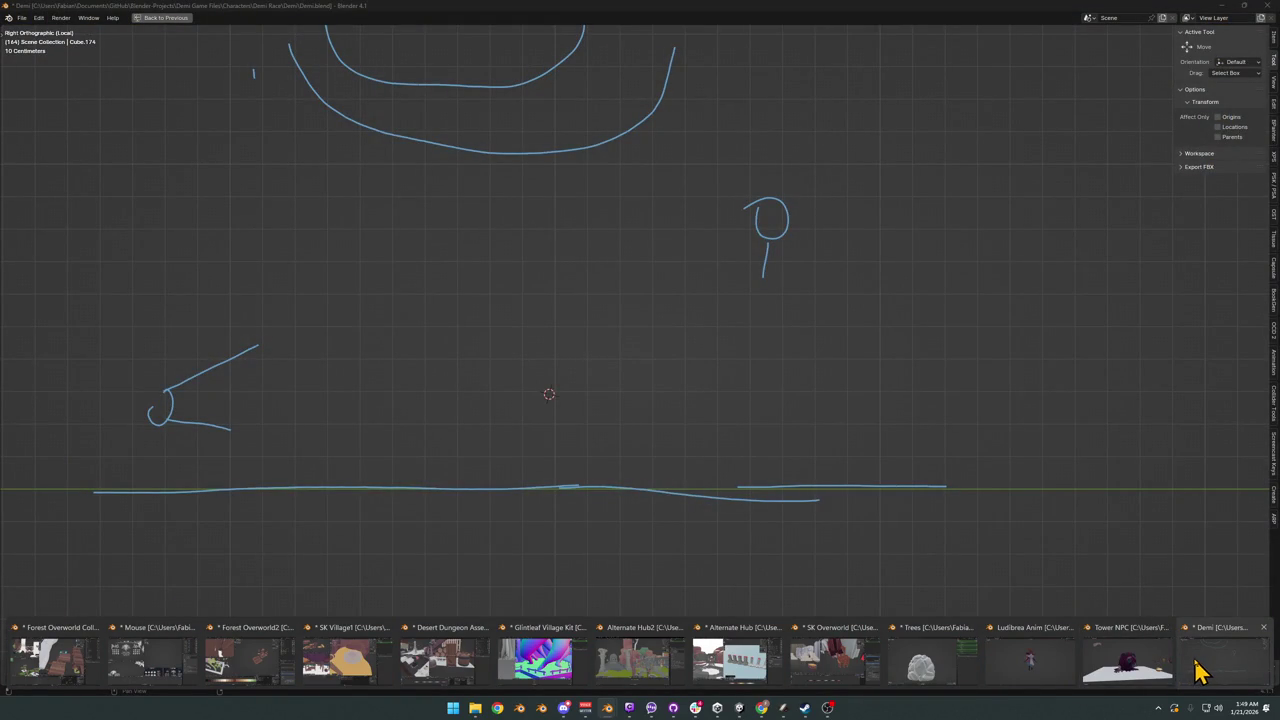
pyautogui.click(1200, 670)
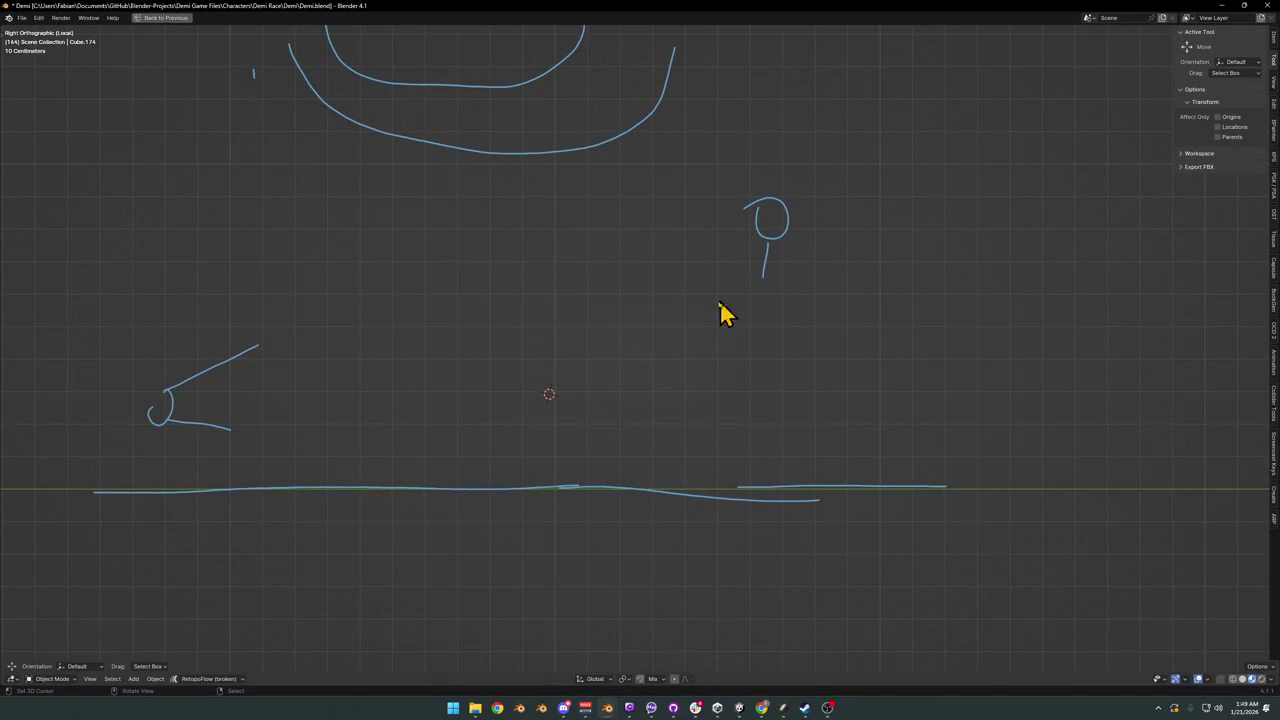
pyautogui.scroll(-5, 726, 330)
pyautogui.hotkey('alt', 'h')
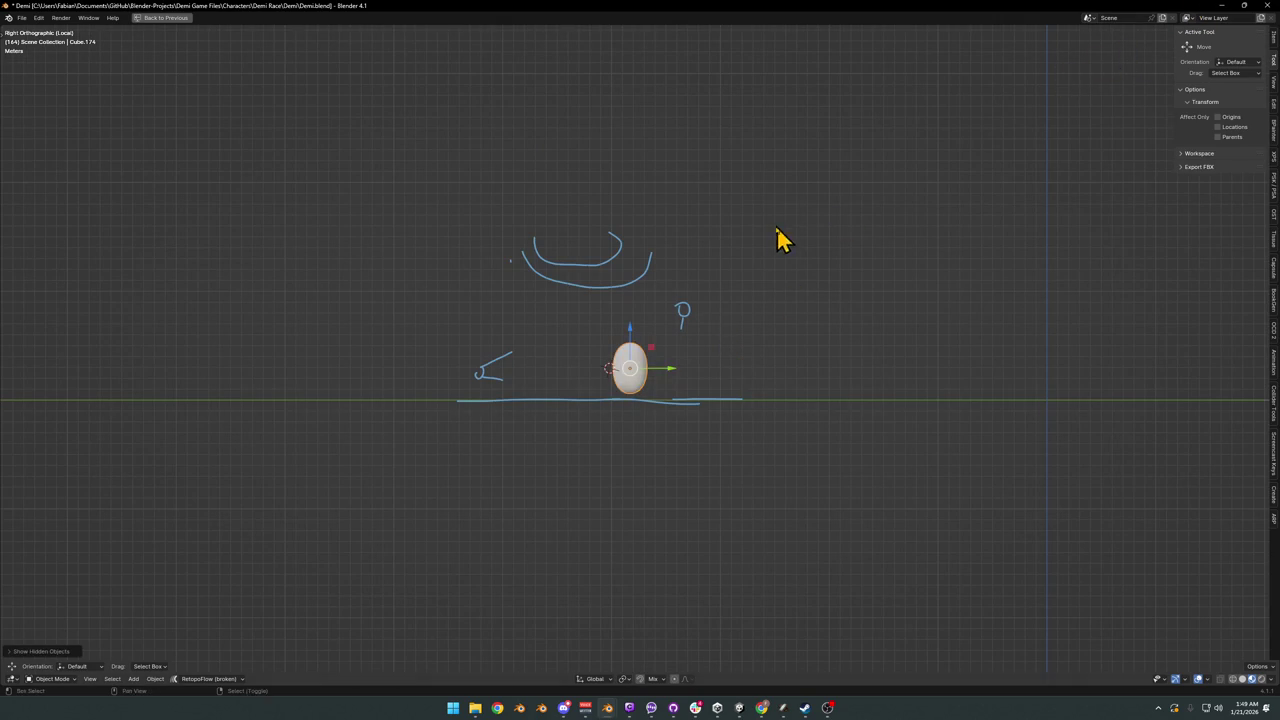
pyautogui.moveTo(771, 286); pyautogui.dragTo(789, 297, button='middle')
pyautogui.press('KP_Divide')
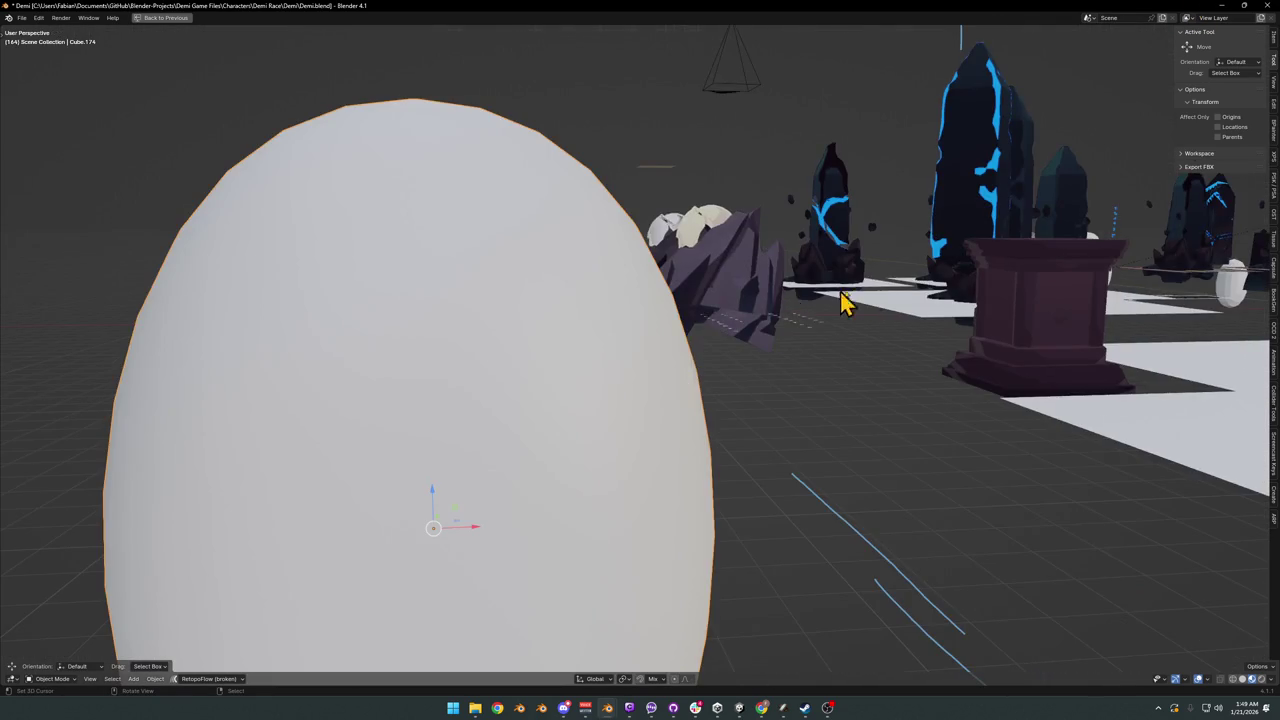
pyautogui.scroll(-5, 846, 294)
pyautogui.scroll(-4, 828, 343)
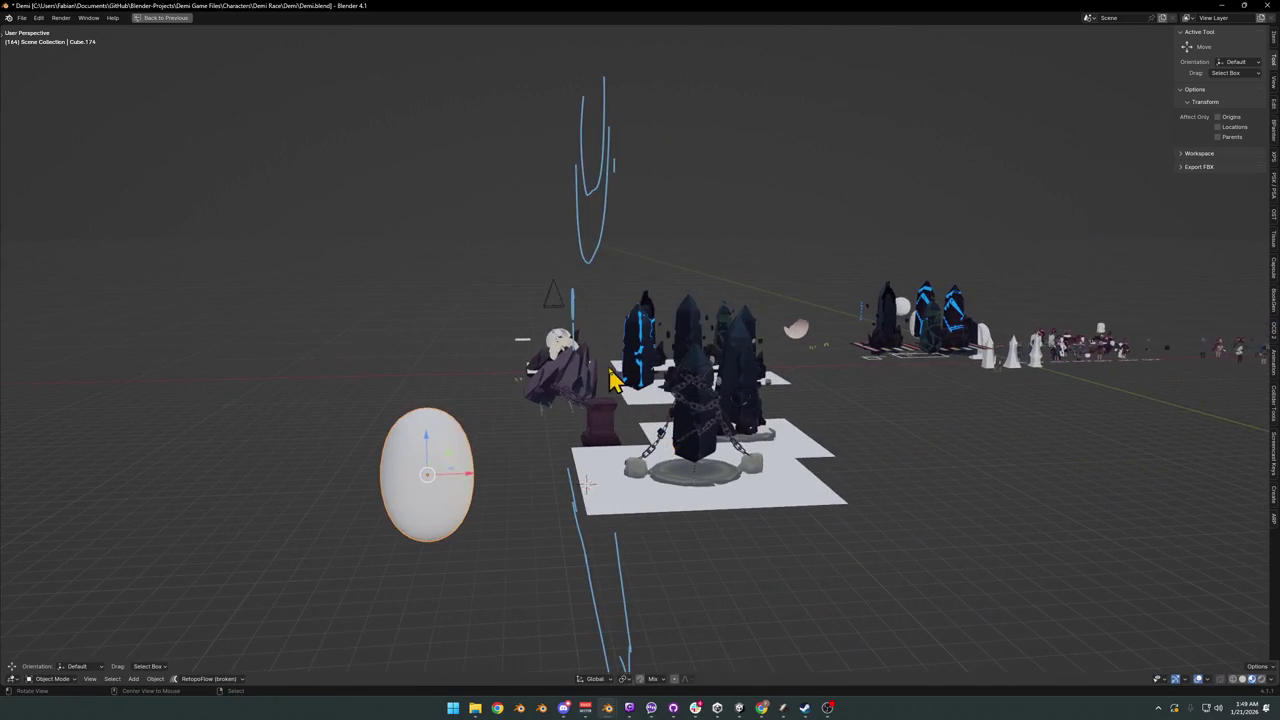
pyautogui.scroll(5, 569, 354)
pyautogui.moveTo(626, 380)
pyautogui.mouseDown(button='middle')
pyautogui.moveTo(730, 397)
pyautogui.moveTo(794, 374)
pyautogui.moveTo(757, 443)
pyautogui.moveTo(826, 423)
pyautogui.moveTo(790, 425)
pyautogui.mouseUp(button='middle')
pyautogui.scroll(-4, 757, 431)
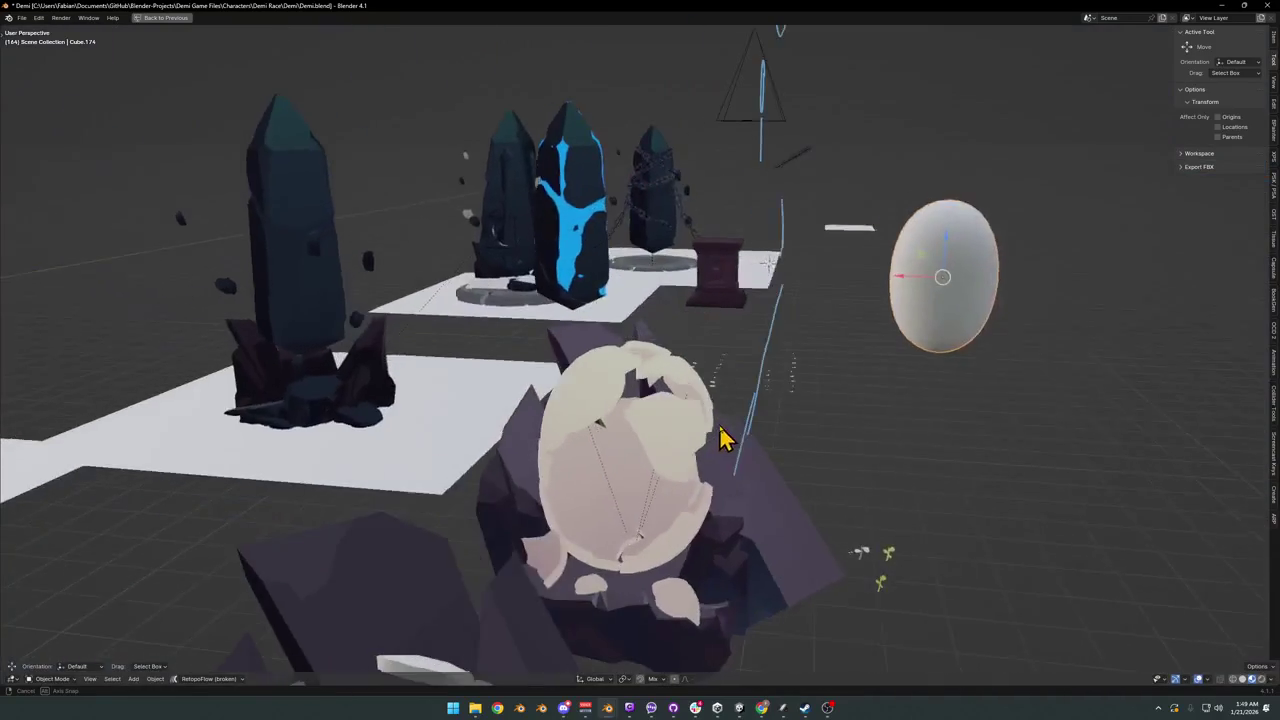
pyautogui.scroll(-3, 654, 449)
pyautogui.moveTo(654, 449)
pyautogui.mouseDown(button='middle')
pyautogui.moveTo(686, 449)
pyautogui.moveTo(727, 418)
pyautogui.mouseUp(button='middle')
pyautogui.scroll(-3, 394, 437)
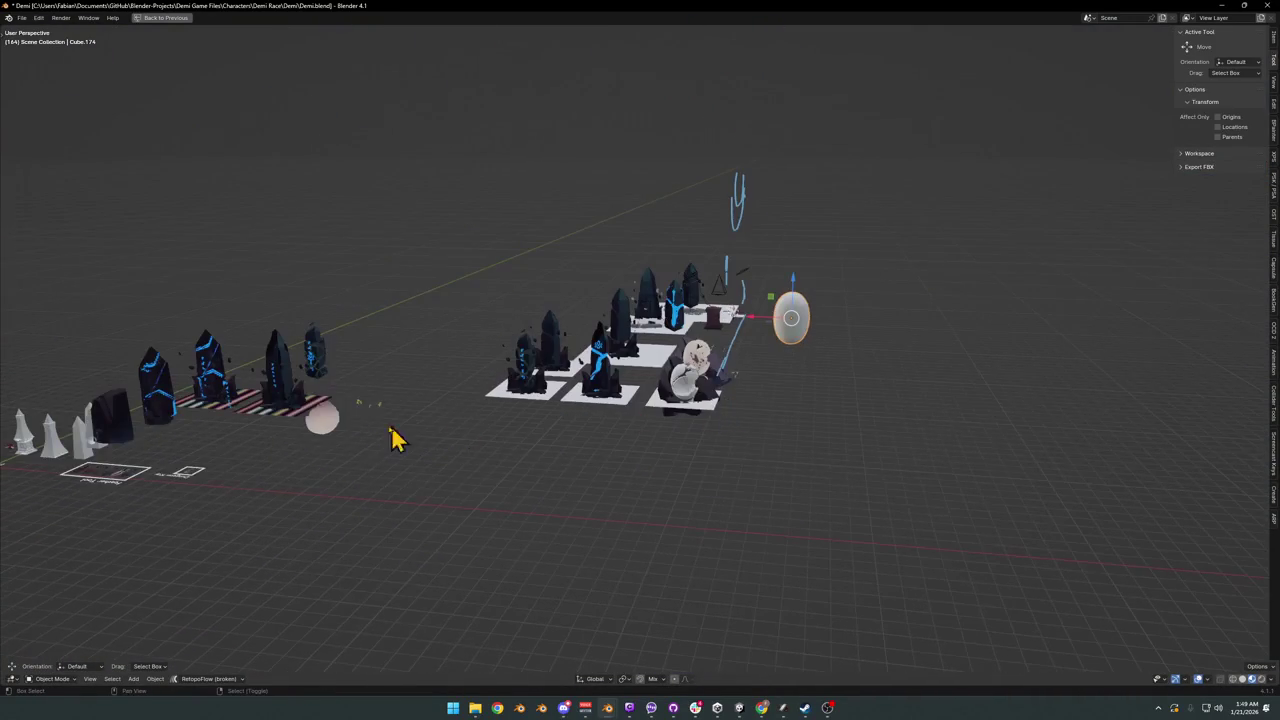
pyautogui.moveTo(394, 437)
pyautogui.keyDown('shift'); pyautogui.mouseDown(button='middle')
pyautogui.moveTo(489, 417)
pyautogui.moveTo(598, 447)
pyautogui.moveTo(571, 434)
pyautogui.moveTo(620, 409)
pyautogui.mouseUp(button='middle'); pyautogui.keyUp('shift')
pyautogui.scroll(5, 620, 409)
pyautogui.moveTo(671, 371)
pyautogui.mouseDown(button='middle')
pyautogui.moveTo(598, 420)
pyautogui.moveTo(491, 400)
pyautogui.mouseUp(button='middle')
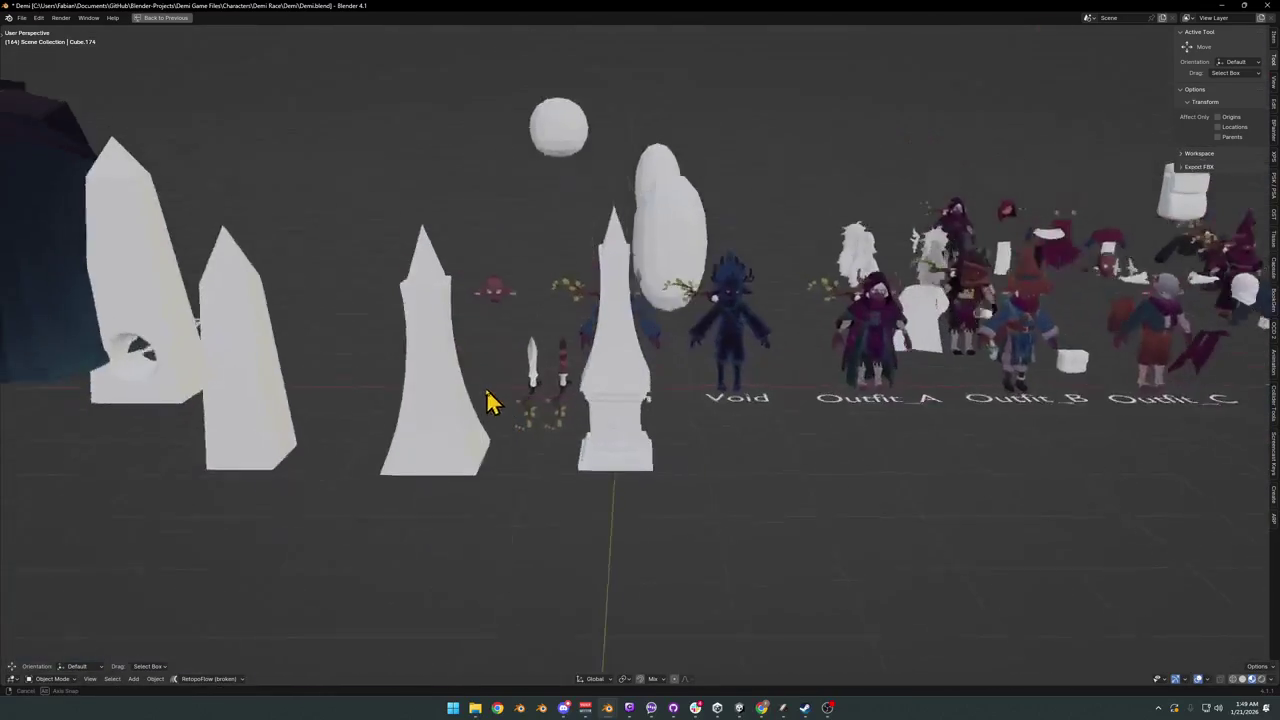
pyautogui.scroll(-3, 491, 400)
pyautogui.moveTo(560, 371); pyautogui.dragTo(598, 407, button='middle')
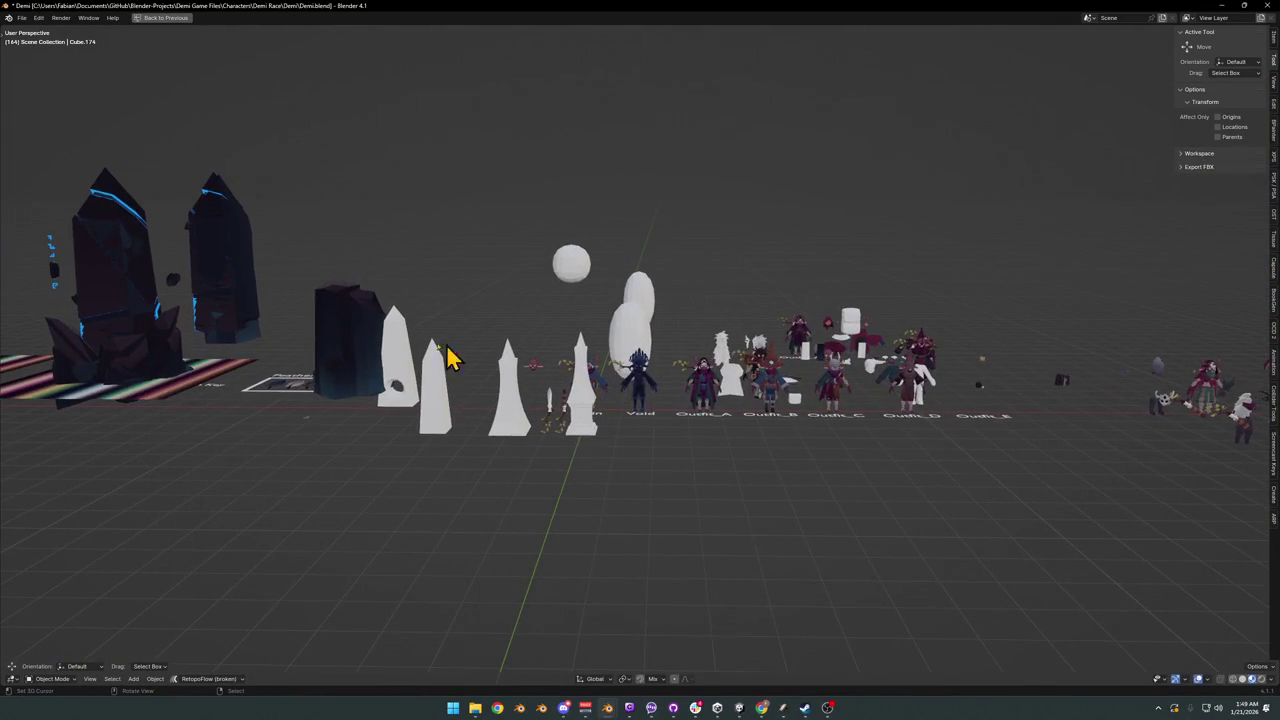
pyautogui.scroll(5, 234, 289)
pyautogui.moveTo(234, 289)
pyautogui.mouseDown(button='middle')
pyautogui.moveTo(480, 331)
pyautogui.moveTo(585, 375)
pyautogui.moveTo(566, 363)
pyautogui.mouseUp(button='middle')
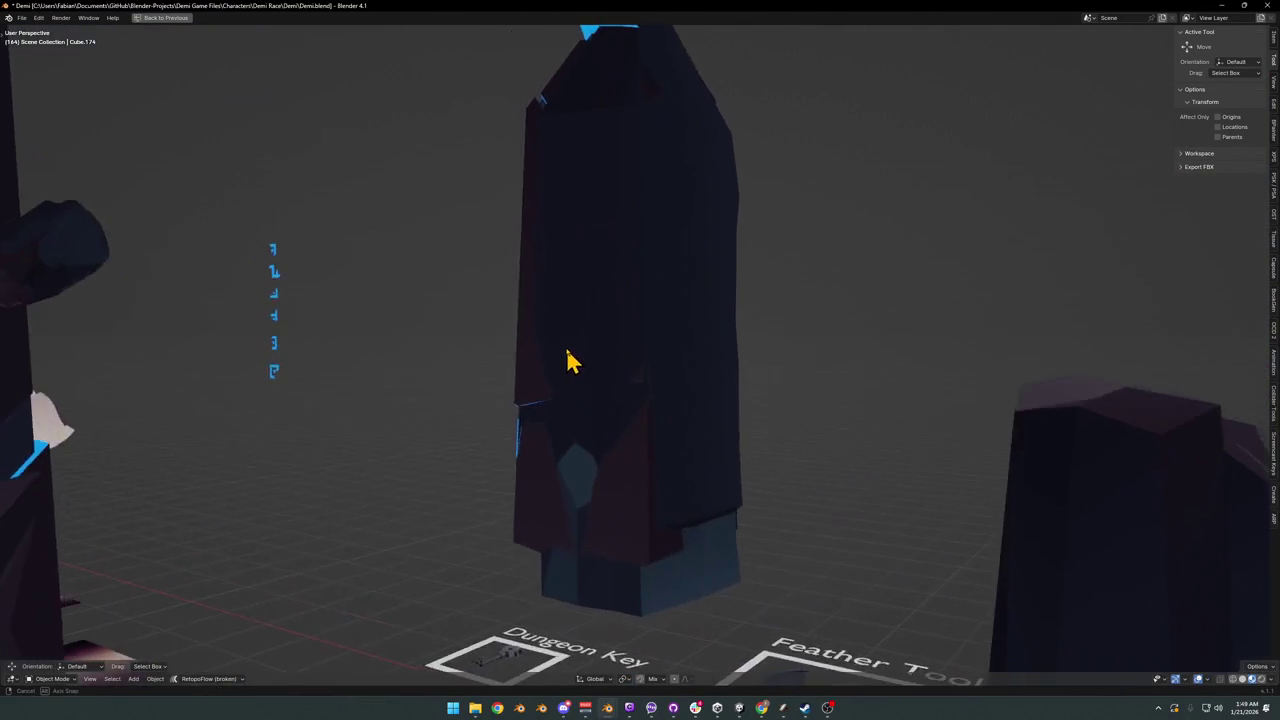
pyautogui.scroll(-2, 566, 363)
pyautogui.scroll(-3, 574, 371)
pyautogui.moveTo(785, 443)
pyautogui.mouseDown(button='middle')
pyautogui.moveTo(731, 451)
pyautogui.moveTo(780, 554)
pyautogui.mouseUp(button='middle')
pyautogui.scroll(3, 735, 488)
pyautogui.moveTo(735, 488); pyautogui.dragTo(686, 457, button='middle')
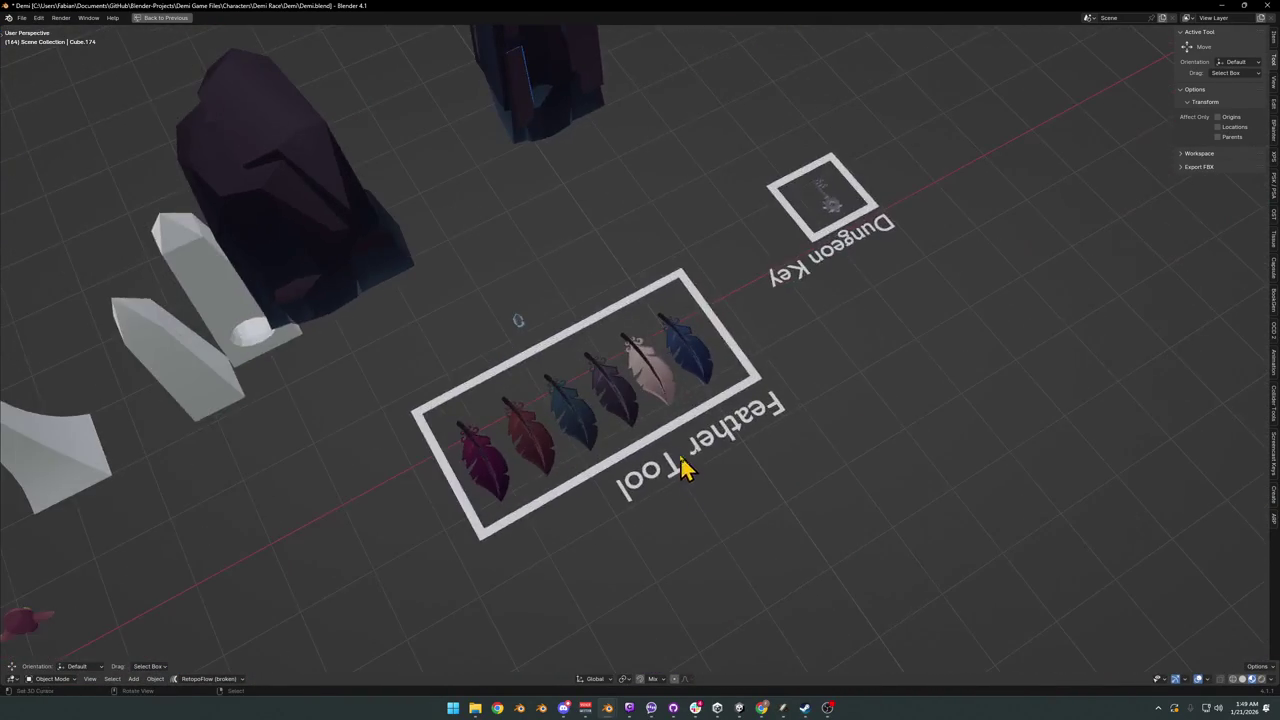
pyautogui.scroll(3, 640, 457)
pyautogui.scroll(-3, 700, 427)
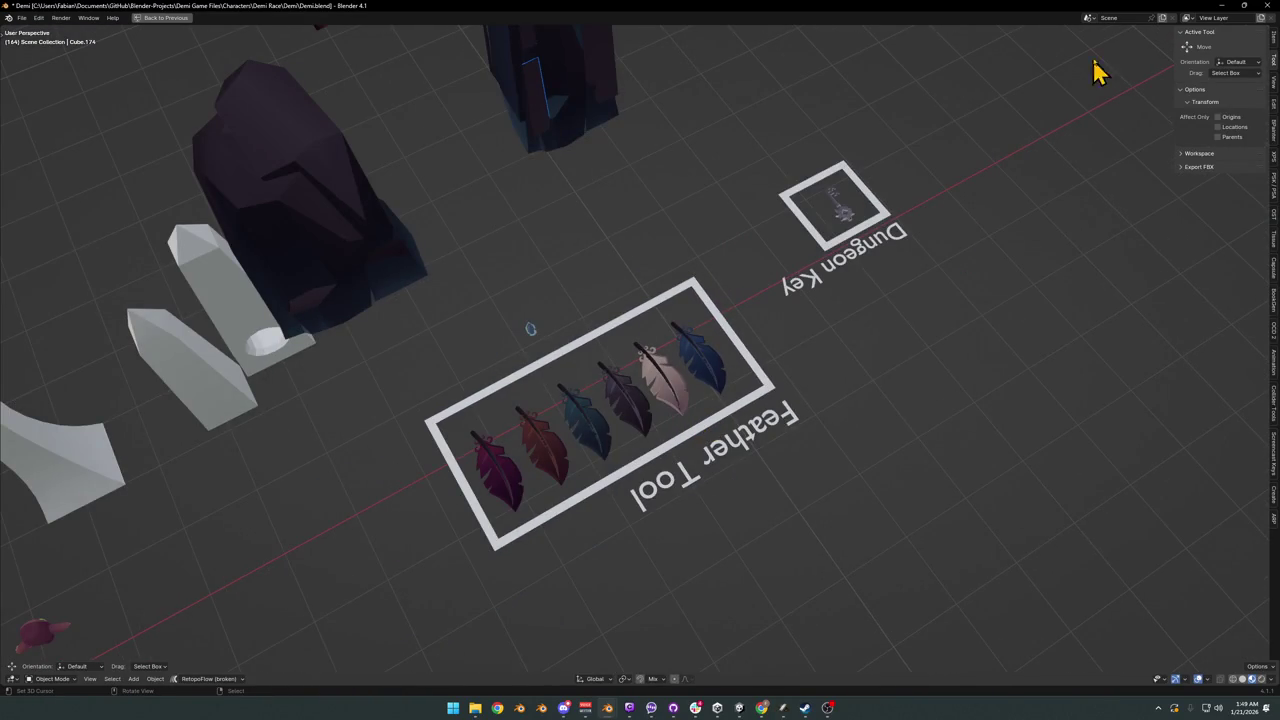
pyautogui.click(1220, 6)
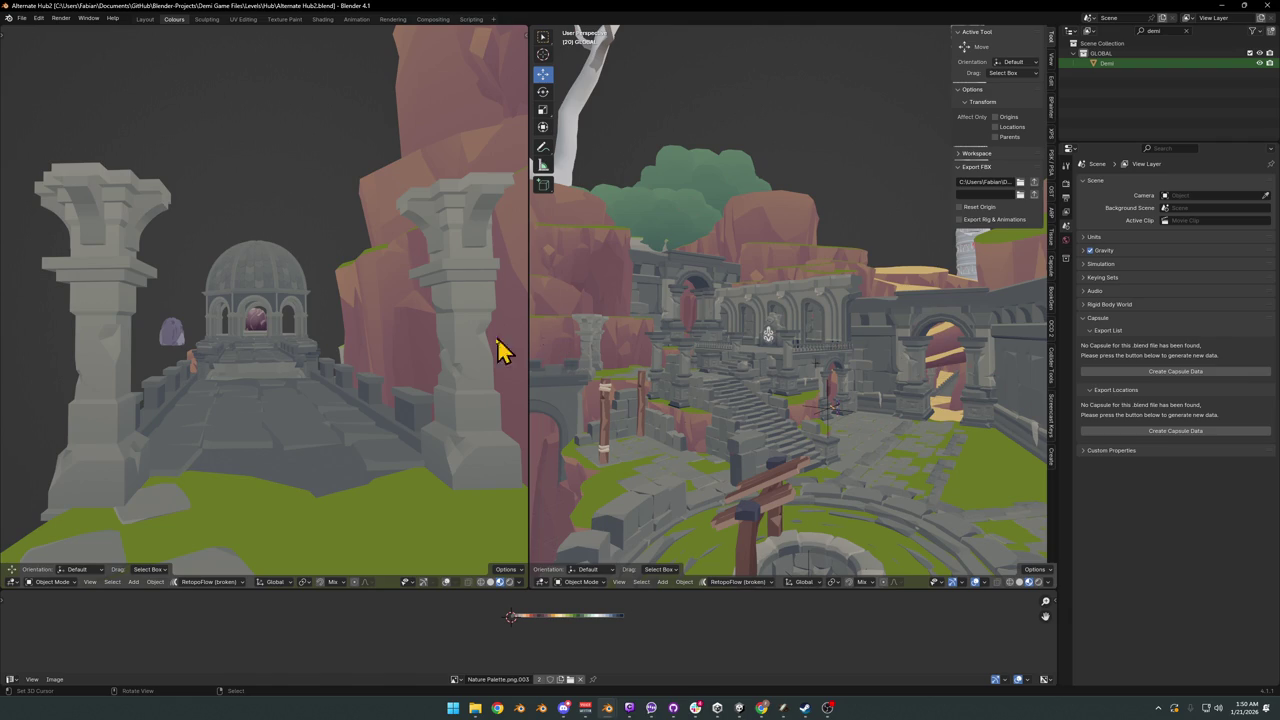
# - Save Alternate Hub2.blend and survey the courtyard stairs, walls and well from above
pyautogui.moveTo(725, 286)
pyautogui.mouseDown(button='middle')
pyautogui.moveTo(697, 378)
pyautogui.moveTo(751, 374)
pyautogui.mouseUp(button='middle')
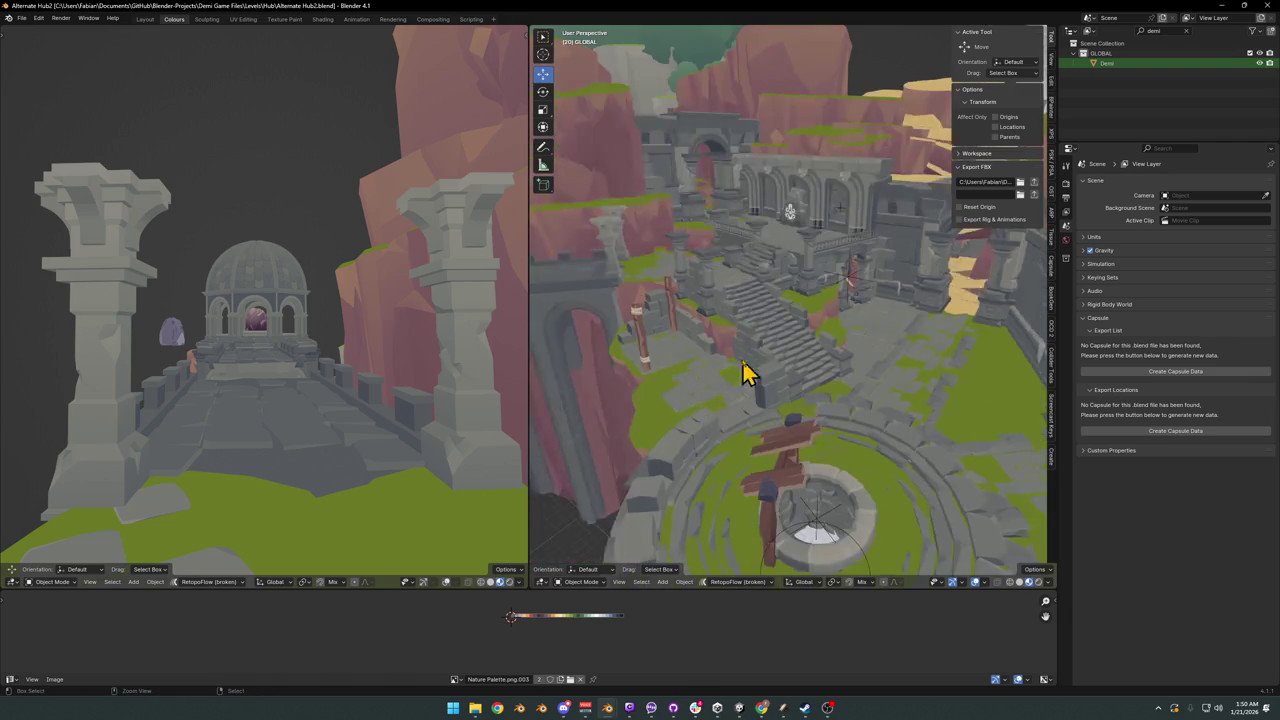
pyautogui.hotkey('ctrl', 's')
pyautogui.moveTo(720, 331)
pyautogui.mouseDown(button='middle')
pyautogui.moveTo(815, 405)
pyautogui.moveTo(826, 398)
pyautogui.mouseUp(button='middle')
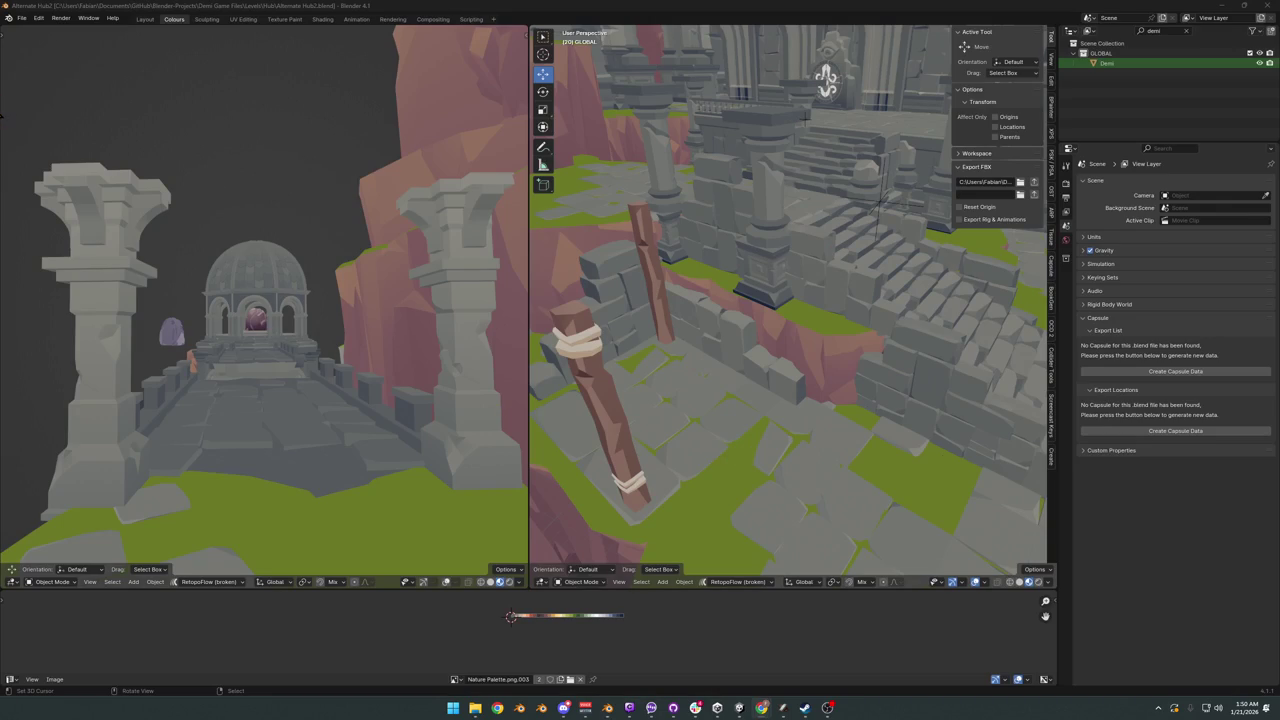
pyautogui.press('shift')
pyautogui.moveTo(760, 363)
pyautogui.mouseDown(button='middle')
pyautogui.moveTo(808, 357)
pyautogui.moveTo(783, 410)
pyautogui.moveTo(840, 350)
pyautogui.mouseUp(button='middle')
pyautogui.moveTo(842, 345)
pyautogui.mouseDown(button='middle')
pyautogui.moveTo(877, 349)
pyautogui.moveTo(877, 400)
pyautogui.moveTo(820, 366)
pyautogui.moveTo(835, 395)
pyautogui.mouseUp(button='middle')
pyautogui.click(835, 395)
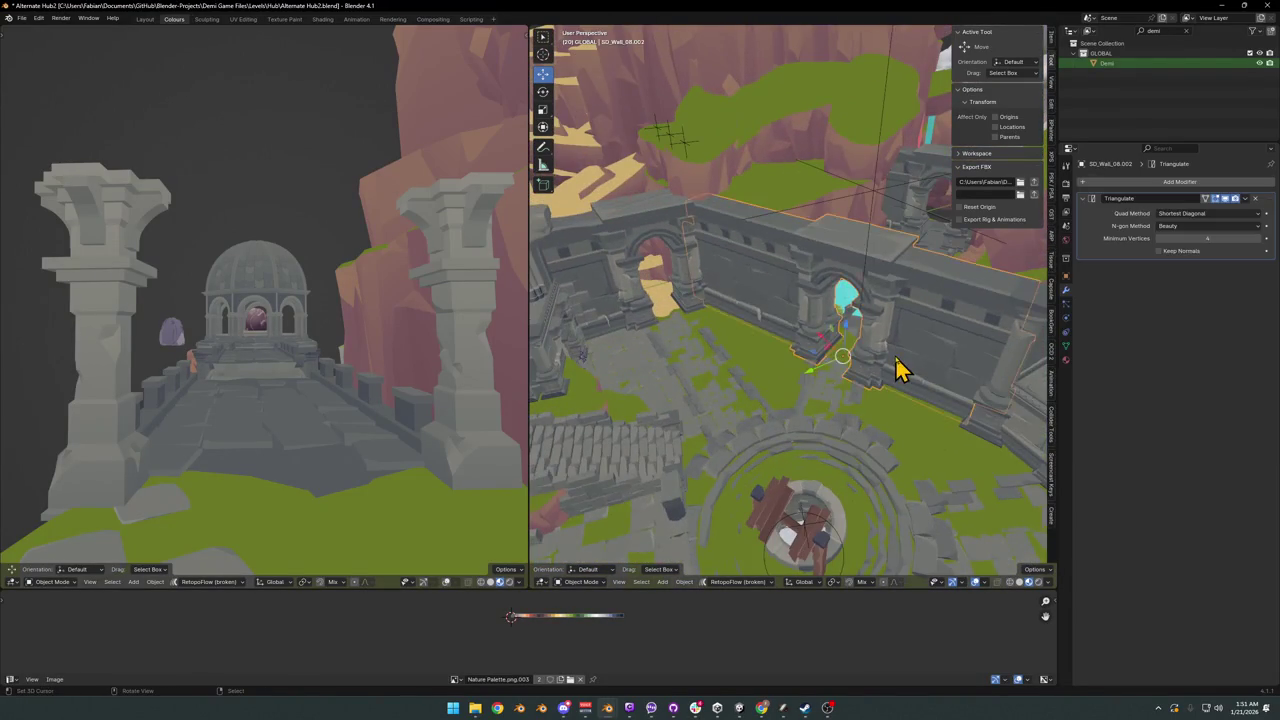
pyautogui.moveTo(894, 366)
pyautogui.mouseDown(button='middle')
pyautogui.moveTo(830, 388)
pyautogui.moveTo(777, 280)
pyautogui.moveTo(789, 343)
pyautogui.moveTo(809, 347)
pyautogui.moveTo(849, 400)
pyautogui.moveTo(830, 412)
pyautogui.moveTo(846, 391)
pyautogui.moveTo(837, 371)
pyautogui.moveTo(791, 400)
pyautogui.moveTo(823, 369)
pyautogui.moveTo(851, 366)
pyautogui.moveTo(800, 377)
pyautogui.moveTo(791, 400)
pyautogui.moveTo(771, 391)
pyautogui.moveTo(806, 374)
pyautogui.moveTo(771, 391)
pyautogui.moveTo(774, 403)
pyautogui.moveTo(818, 380)
pyautogui.moveTo(818, 403)
pyautogui.mouseUp(button='middle')
pyautogui.click(772, 287)
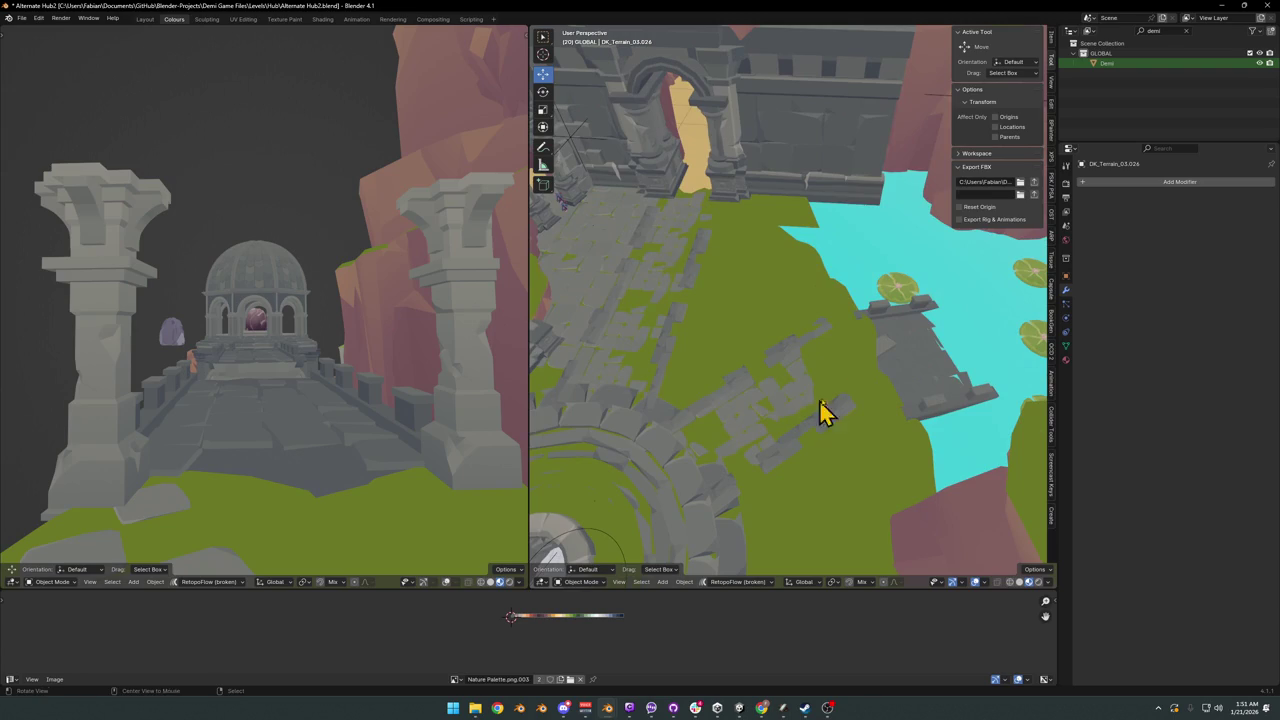
pyautogui.click(897, 355)
pyautogui.moveTo(893, 362)
pyautogui.mouseDown(button='middle')
pyautogui.moveTo(846, 391)
pyautogui.moveTo(849, 363)
pyautogui.moveTo(829, 363)
pyautogui.moveTo(826, 394)
pyautogui.moveTo(846, 374)
pyautogui.moveTo(909, 386)
pyautogui.moveTo(837, 394)
pyautogui.moveTo(826, 377)
pyautogui.moveTo(848, 356)
pyautogui.moveTo(843, 398)
pyautogui.moveTo(791, 400)
pyautogui.moveTo(855, 378)
pyautogui.moveTo(813, 403)
pyautogui.moveTo(811, 392)
pyautogui.mouseUp(button='middle')
# - Raise the cliff rock behind the arched ruin wall vertically
pyautogui.scroll(3, 805, 310)
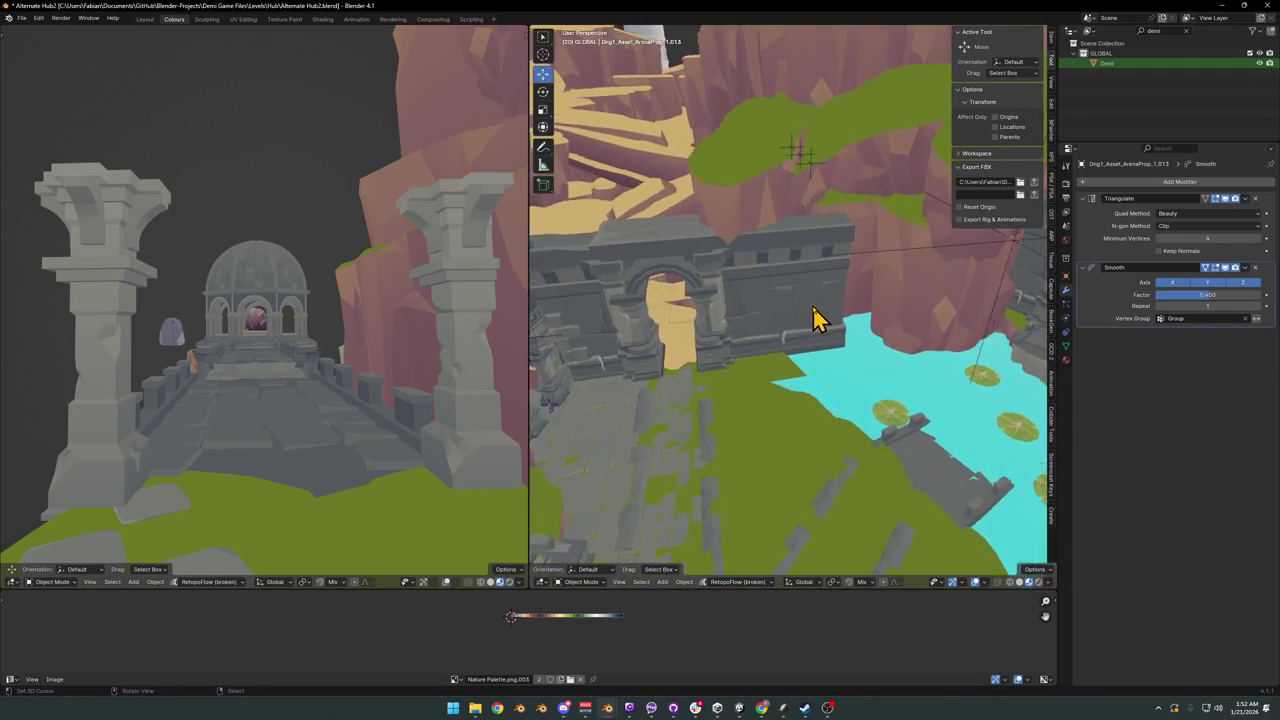
pyautogui.scroll(3, 811, 340)
pyautogui.click(705, 203)
pyautogui.moveTo(705, 203); pyautogui.dragTo(777, 371, button='middle')
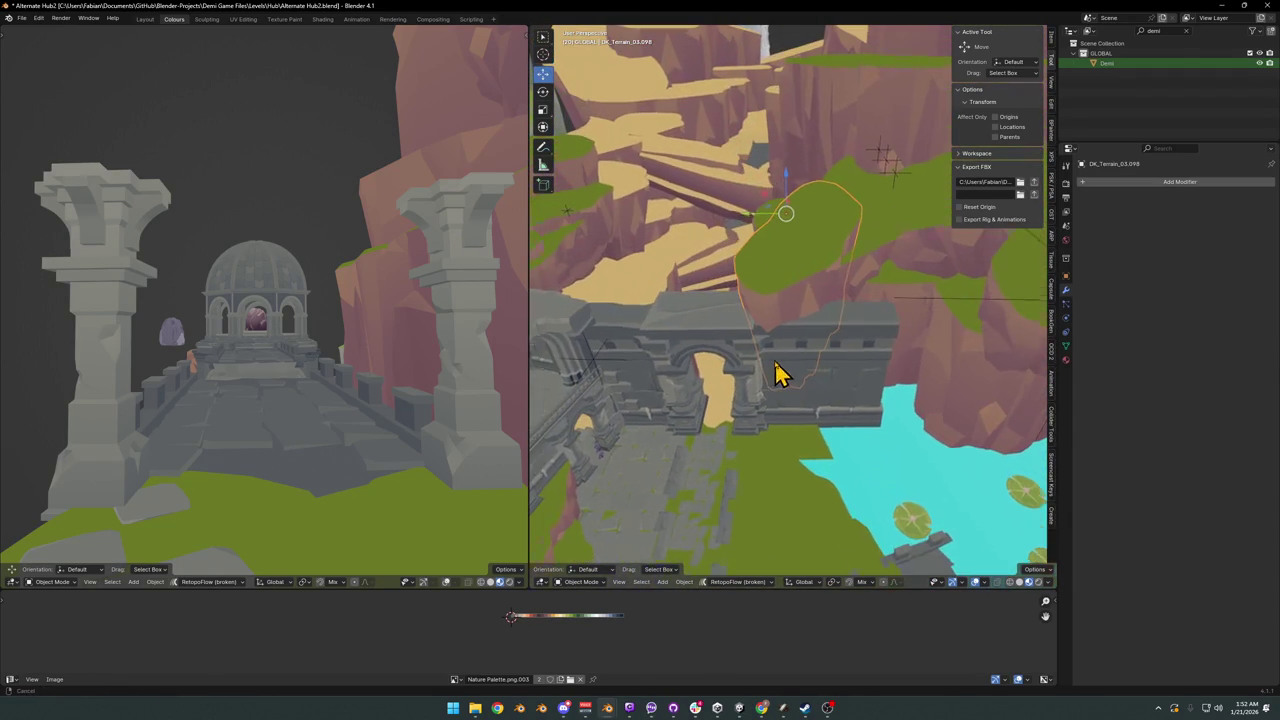
pyautogui.press('g')
pyautogui.press('z')
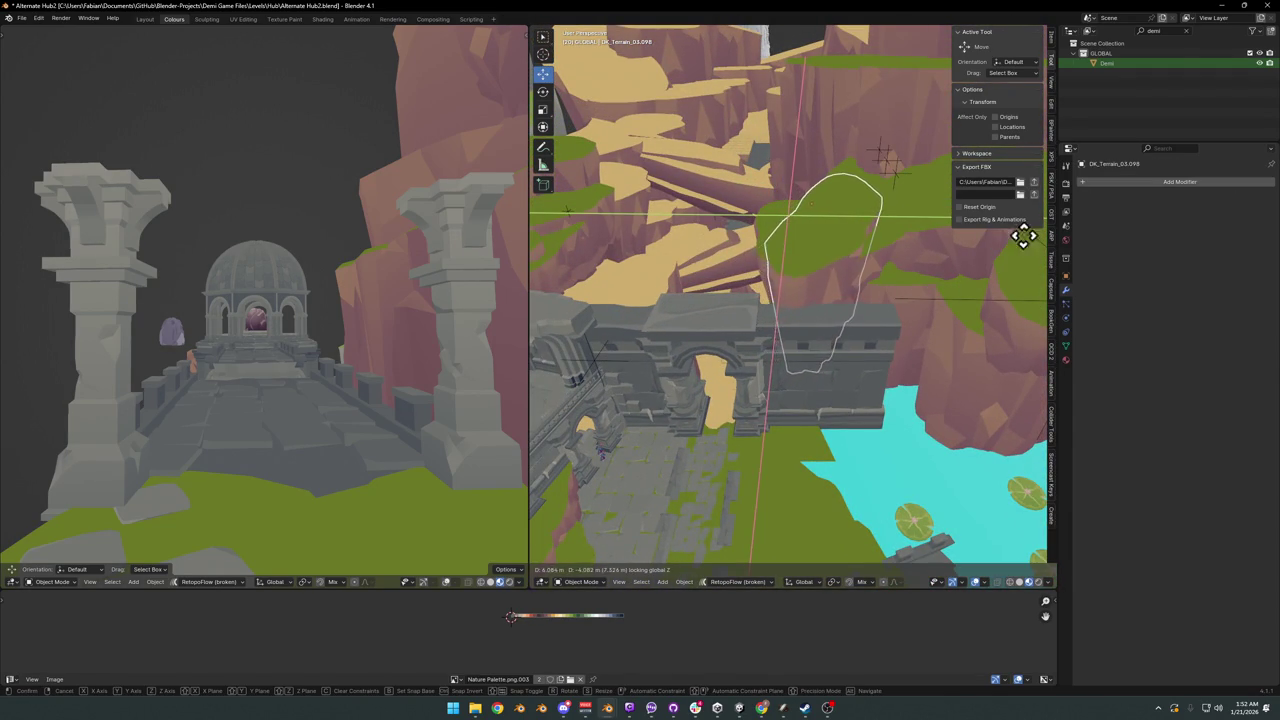
pyautogui.click(1027, 234)
pyautogui.moveTo(780, 320)
pyautogui.mouseDown(button='middle')
pyautogui.moveTo(908, 309)
pyautogui.moveTo(845, 370)
pyautogui.moveTo(860, 368)
pyautogui.moveTo(790, 410)
pyautogui.moveTo(651, 406)
pyautogui.moveTo(737, 406)
pyautogui.moveTo(705, 428)
pyautogui.mouseUp(button='middle')
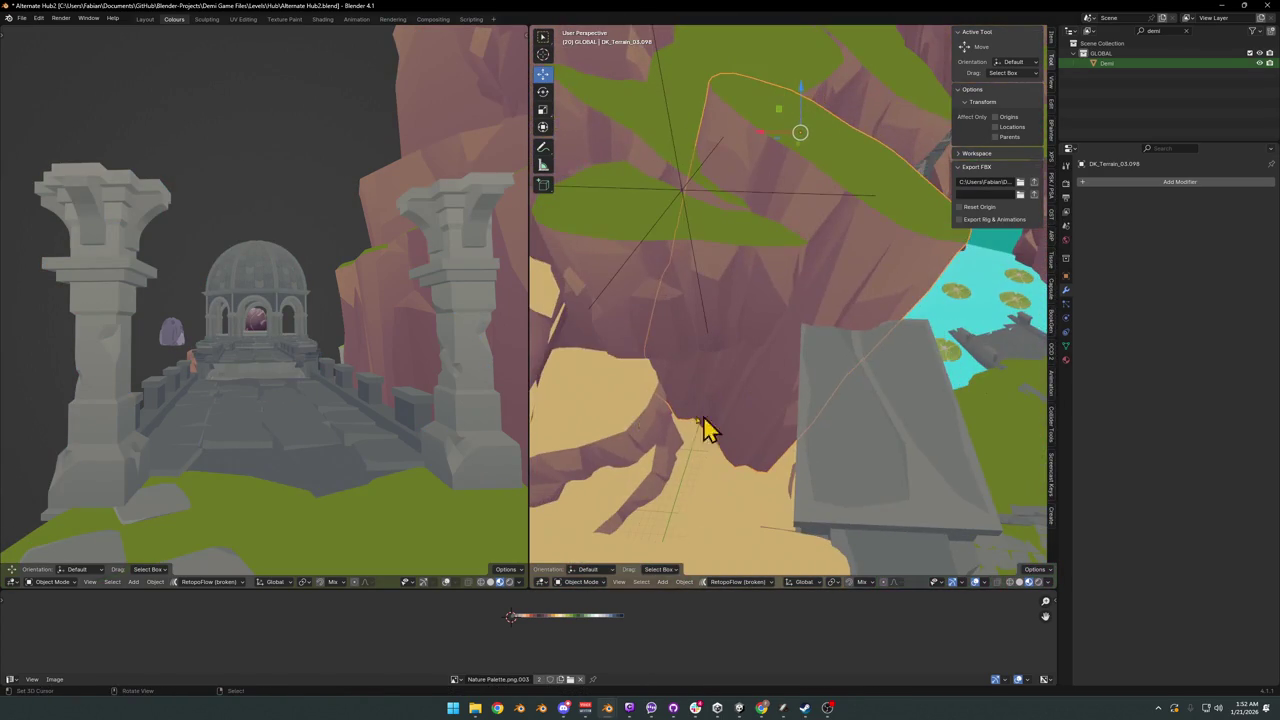
# - Duplicate the cliff rock and rotate the copy
pyautogui.hotkey('shift', 'd')
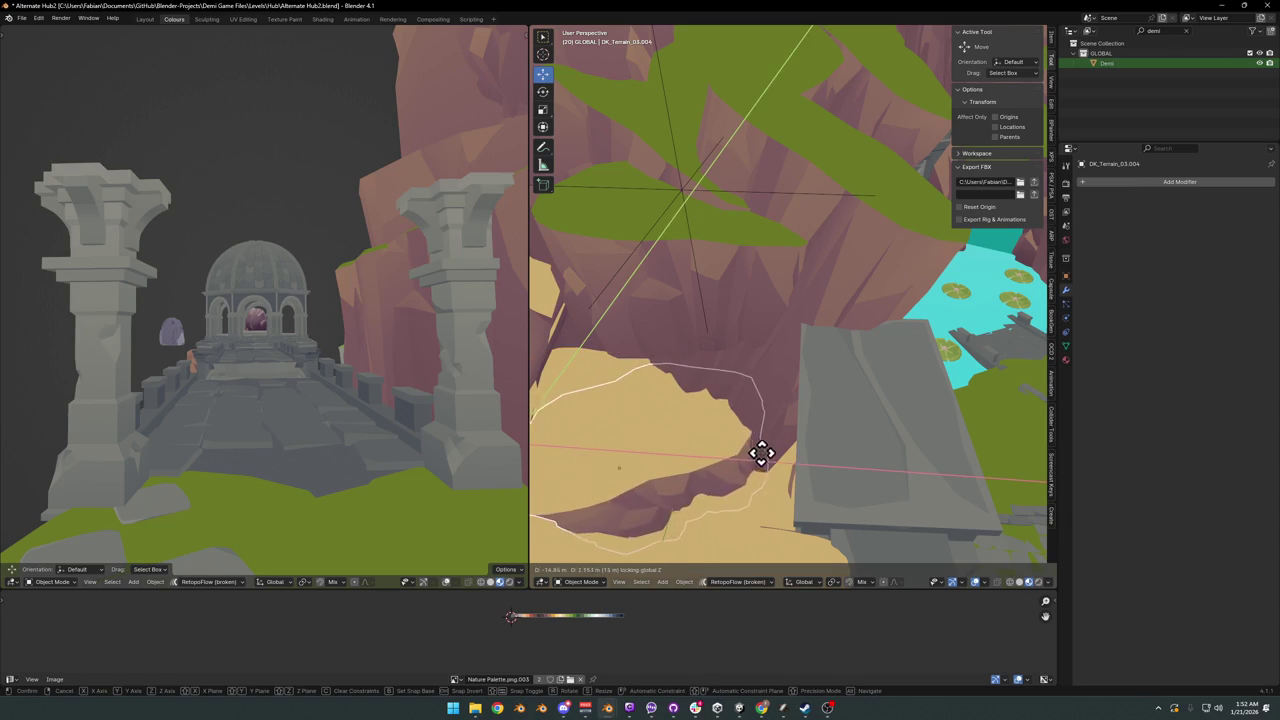
pyautogui.press('r')
pyautogui.click(800, 486)
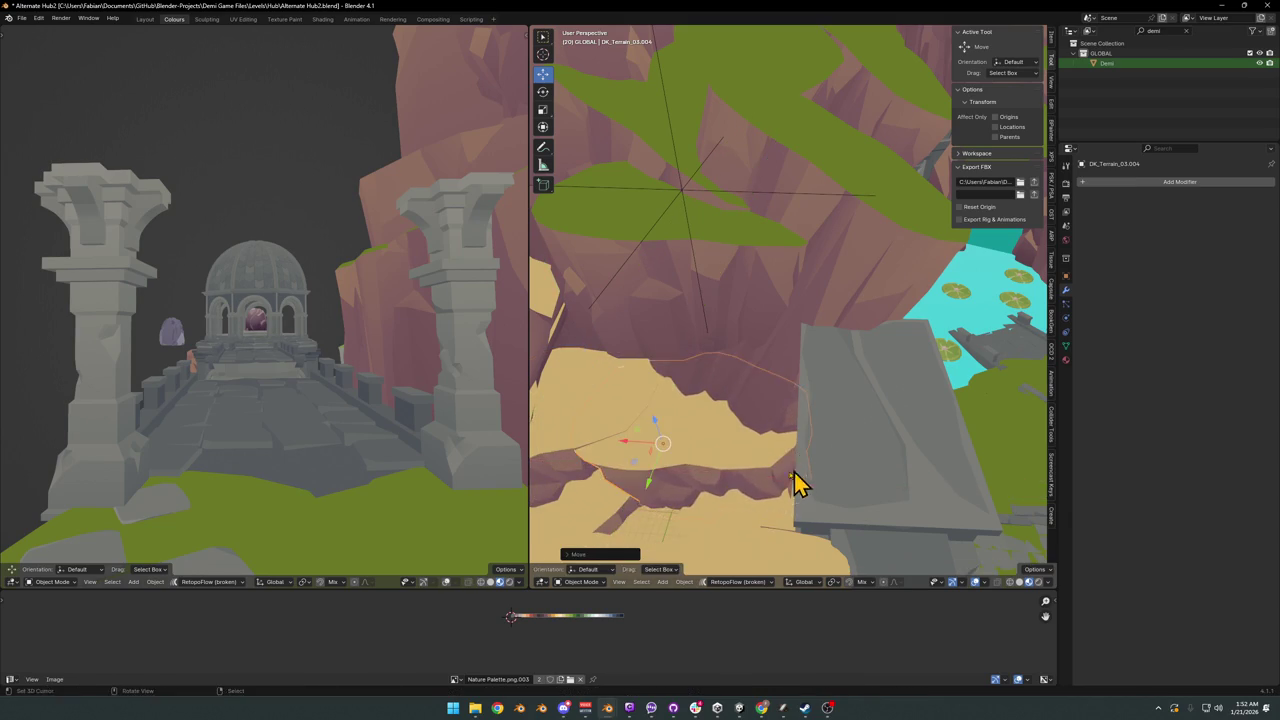
pyautogui.moveTo(800, 486)
pyautogui.mouseDown(button='middle')
pyautogui.moveTo(777, 486)
pyautogui.moveTo(820, 465)
pyautogui.moveTo(777, 481)
pyautogui.mouseUp(button='middle')
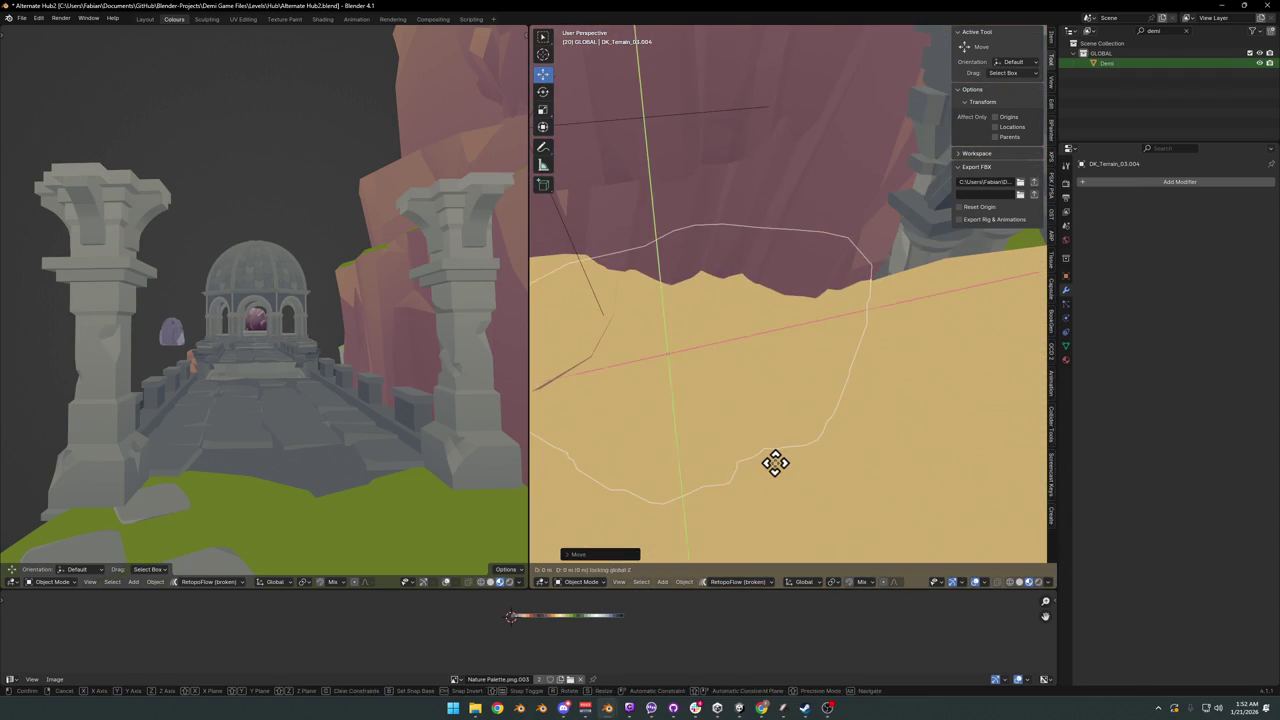
# - Place the duplicate rock nearby, moving it horizontally and adjusting its height
pyautogui.press('g')
pyautogui.hotkey('shift', 'z')
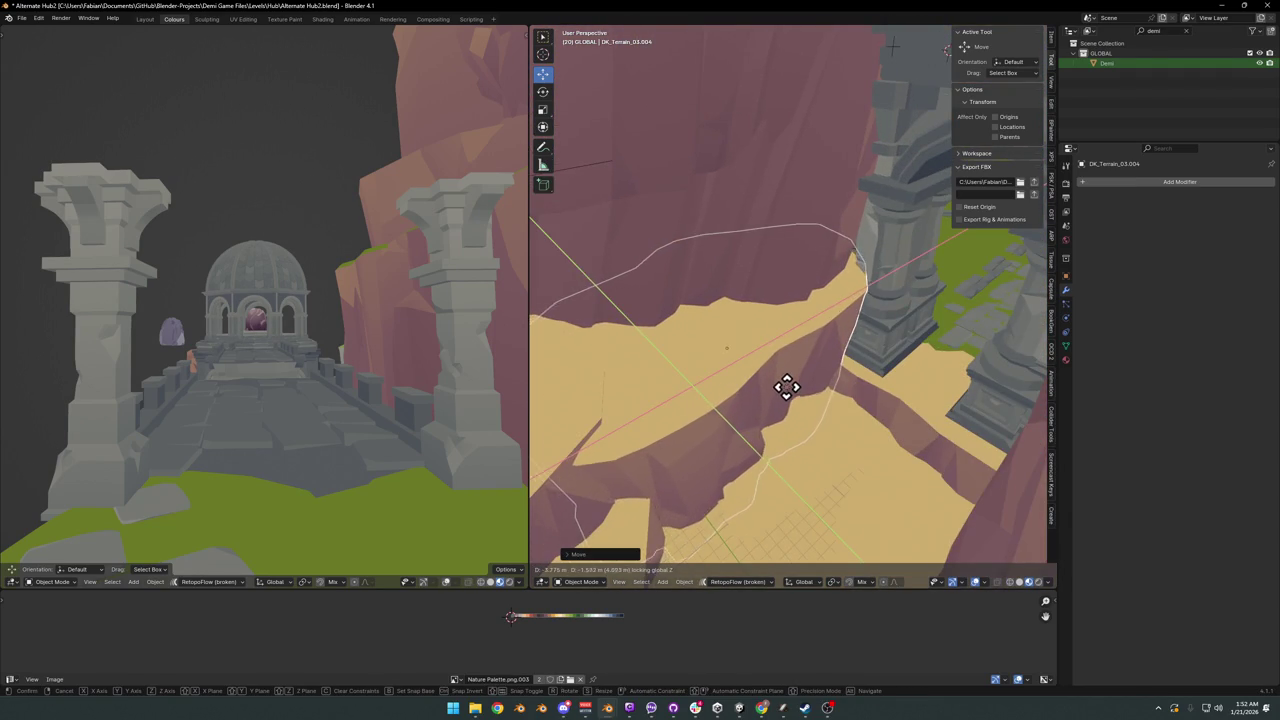
pyautogui.click(790, 398)
pyautogui.moveTo(790, 398); pyautogui.dragTo(797, 380, button='middle')
pyautogui.press('g')
pyautogui.press('z')
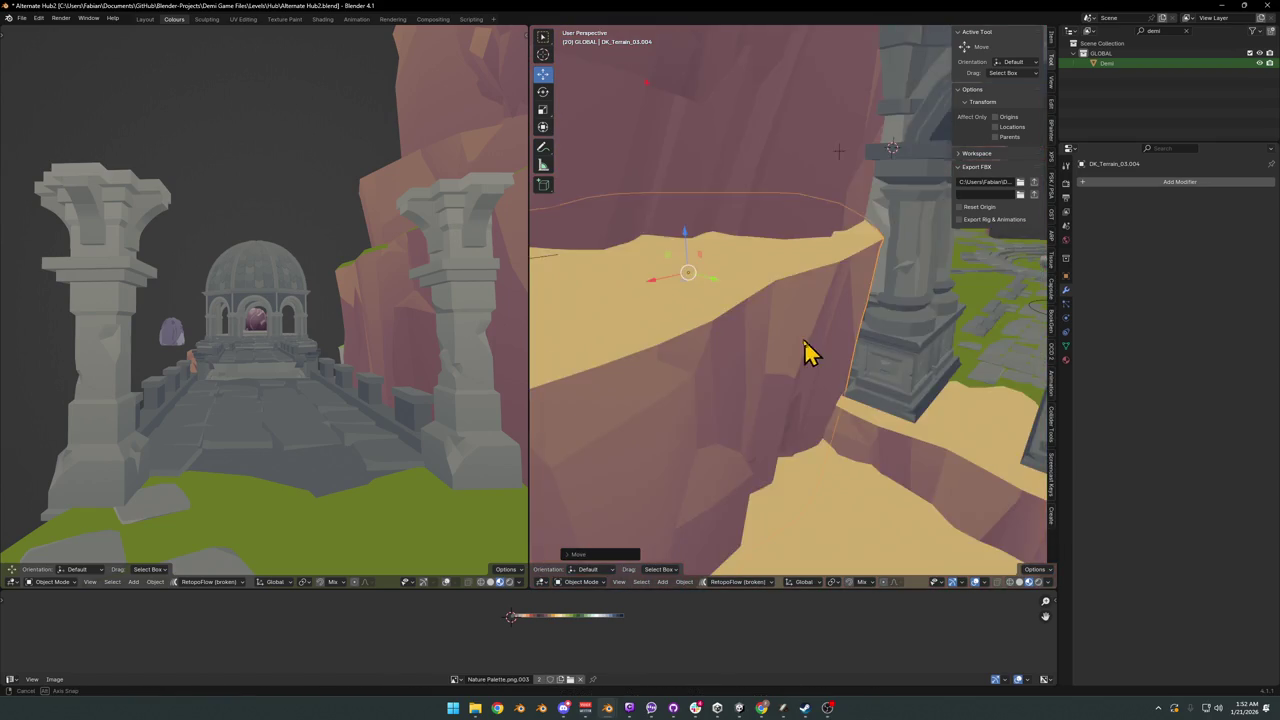
pyautogui.moveTo(808, 345)
pyautogui.mouseDown(button='middle')
pyautogui.moveTo(777, 400)
pyautogui.moveTo(811, 340)
pyautogui.moveTo(820, 360)
pyautogui.moveTo(797, 375)
pyautogui.moveTo(786, 414)
pyautogui.moveTo(814, 400)
pyautogui.moveTo(694, 371)
pyautogui.moveTo(737, 350)
pyautogui.moveTo(691, 374)
pyautogui.moveTo(791, 437)
pyautogui.moveTo(651, 411)
pyautogui.moveTo(689, 366)
pyautogui.moveTo(726, 374)
pyautogui.moveTo(780, 225)
pyautogui.mouseUp(button='middle')
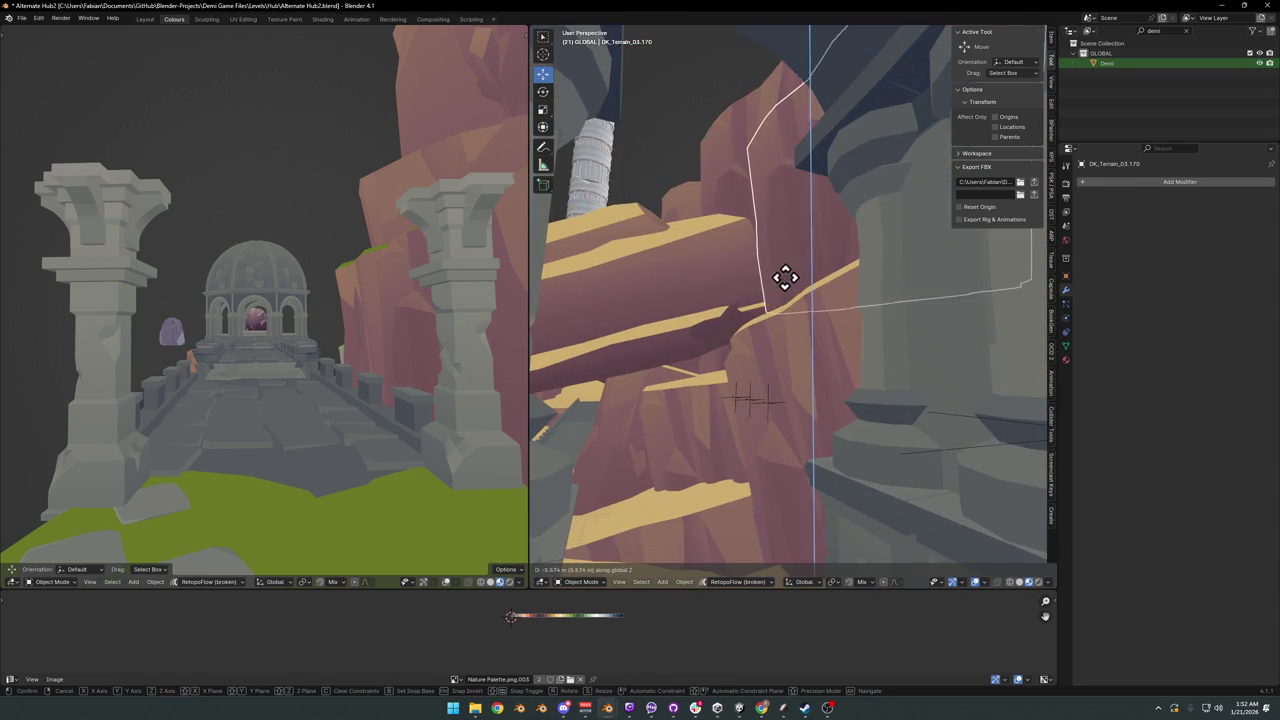
pyautogui.press('Escape')
pyautogui.moveTo(781, 300)
pyautogui.mouseDown(button='middle')
pyautogui.moveTo(757, 337)
pyautogui.moveTo(791, 391)
pyautogui.moveTo(760, 370)
pyautogui.moveTo(787, 257)
pyautogui.moveTo(777, 251)
pyautogui.moveTo(766, 329)
pyautogui.moveTo(789, 366)
pyautogui.moveTo(816, 360)
pyautogui.moveTo(791, 374)
pyautogui.moveTo(791, 403)
pyautogui.moveTo(803, 366)
pyautogui.moveTo(783, 390)
pyautogui.moveTo(694, 360)
pyautogui.moveTo(621, 375)
pyautogui.moveTo(661, 404)
pyautogui.moveTo(712, 383)
pyautogui.moveTo(789, 389)
pyautogui.moveTo(763, 371)
pyautogui.moveTo(790, 372)
pyautogui.moveTo(800, 432)
pyautogui.mouseUp(button='middle')
# - In SD_Wall_08.007's Edit Mode, select the base strip plus horizontal and top beam strips
pyautogui.click(780, 375)
pyautogui.press('Tab')
pyautogui.scroll(3, 777, 337)
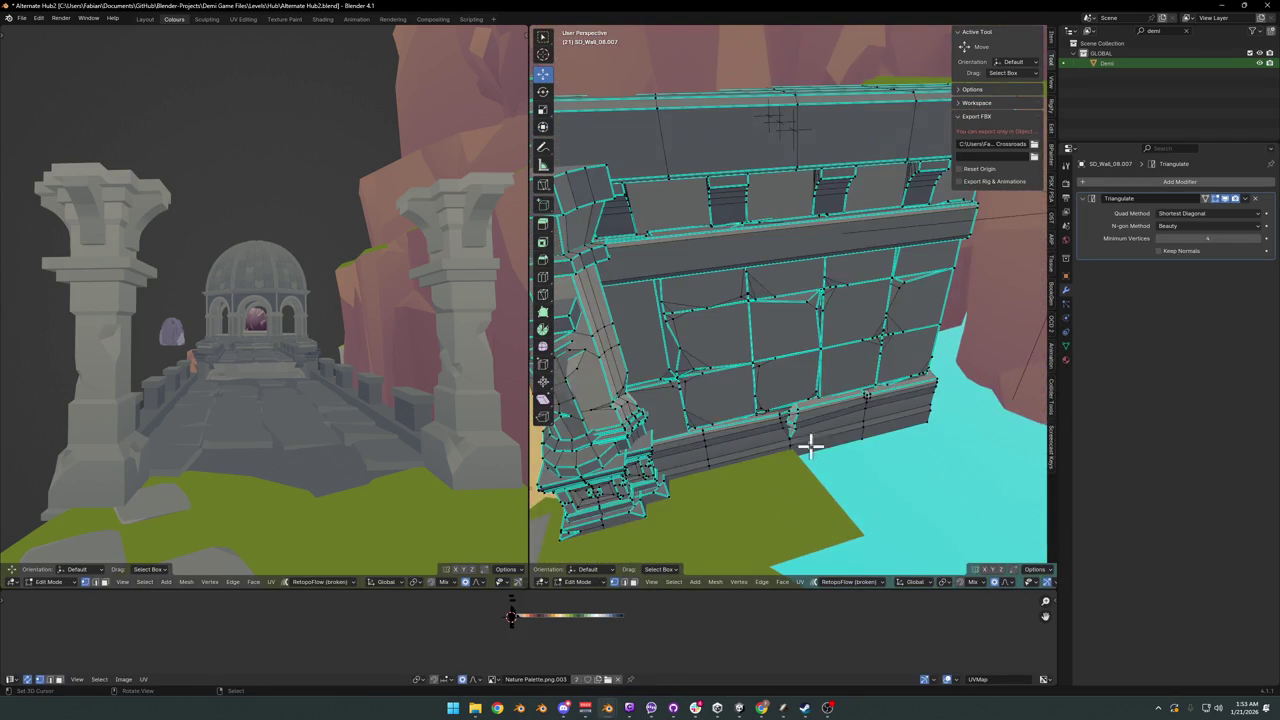
pyautogui.press('l')
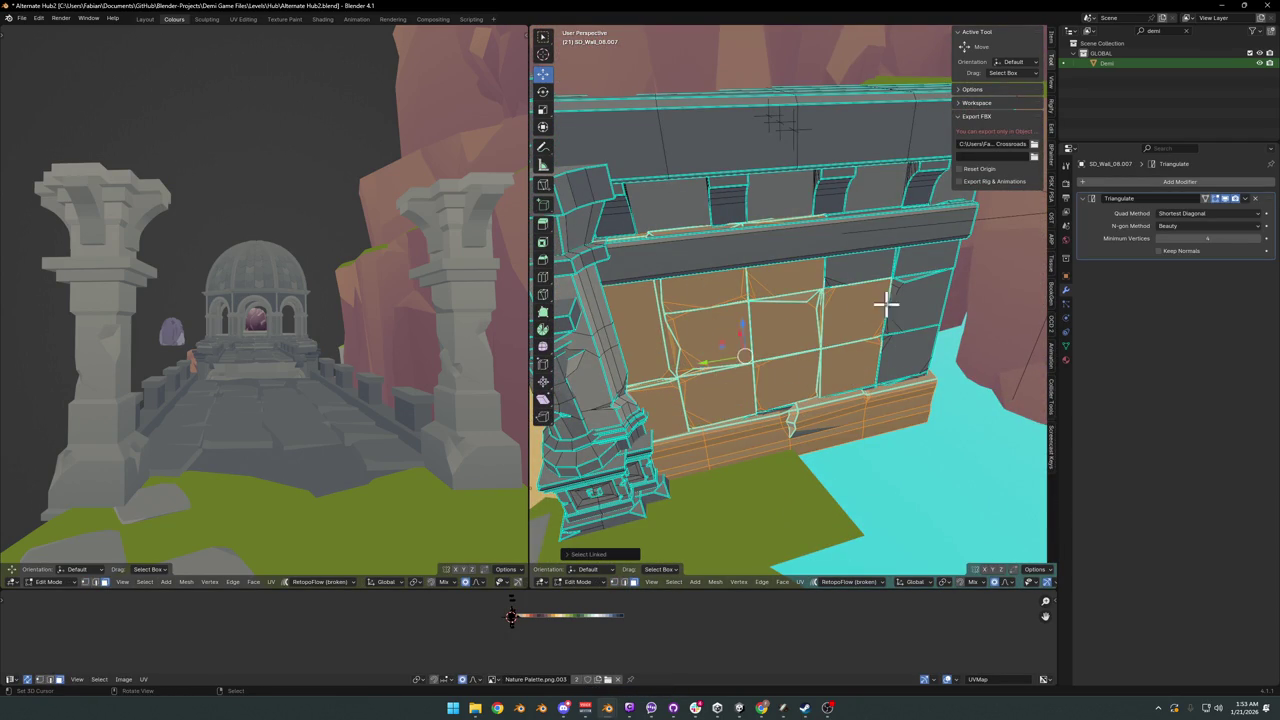
pyautogui.press('l')
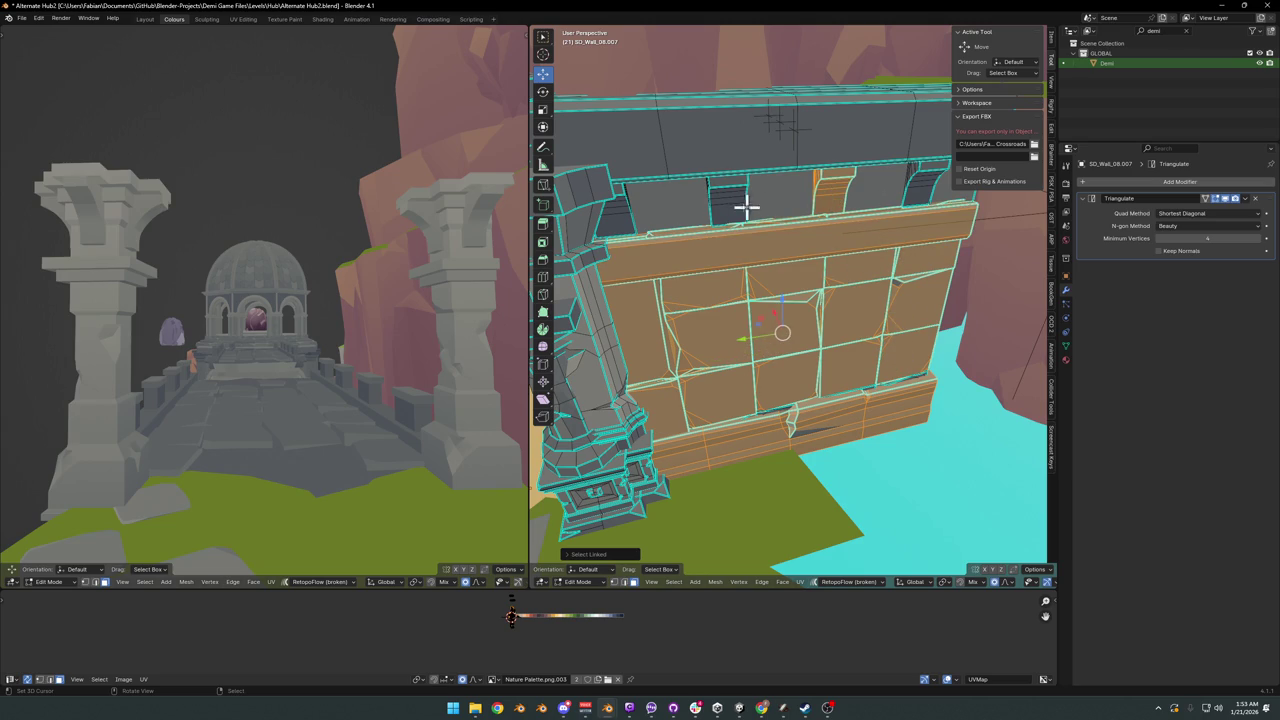
pyautogui.press('l')
pyautogui.press('l')
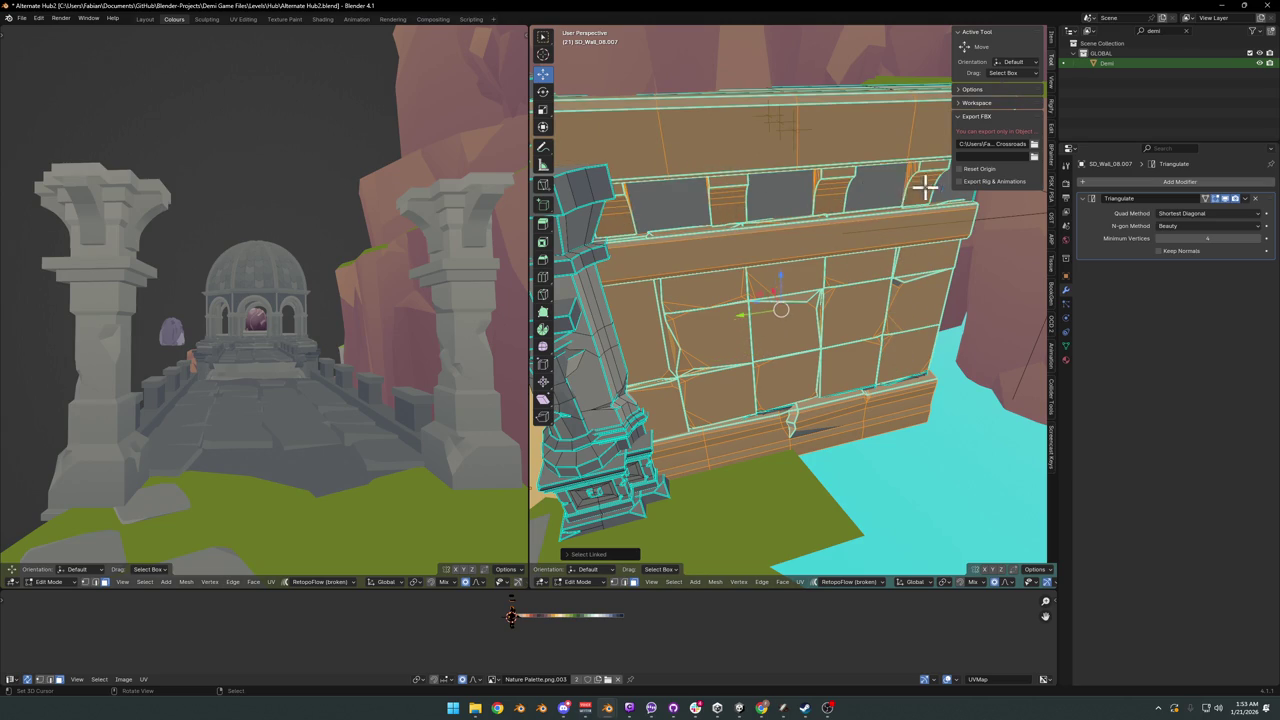
pyautogui.moveTo(818, 208)
pyautogui.mouseDown(button='middle')
pyautogui.moveTo(777, 323)
pyautogui.moveTo(849, 357)
pyautogui.moveTo(837, 334)
pyautogui.moveTo(799, 372)
pyautogui.moveTo(791, 363)
pyautogui.moveTo(812, 355)
pyautogui.mouseUp(button='middle')
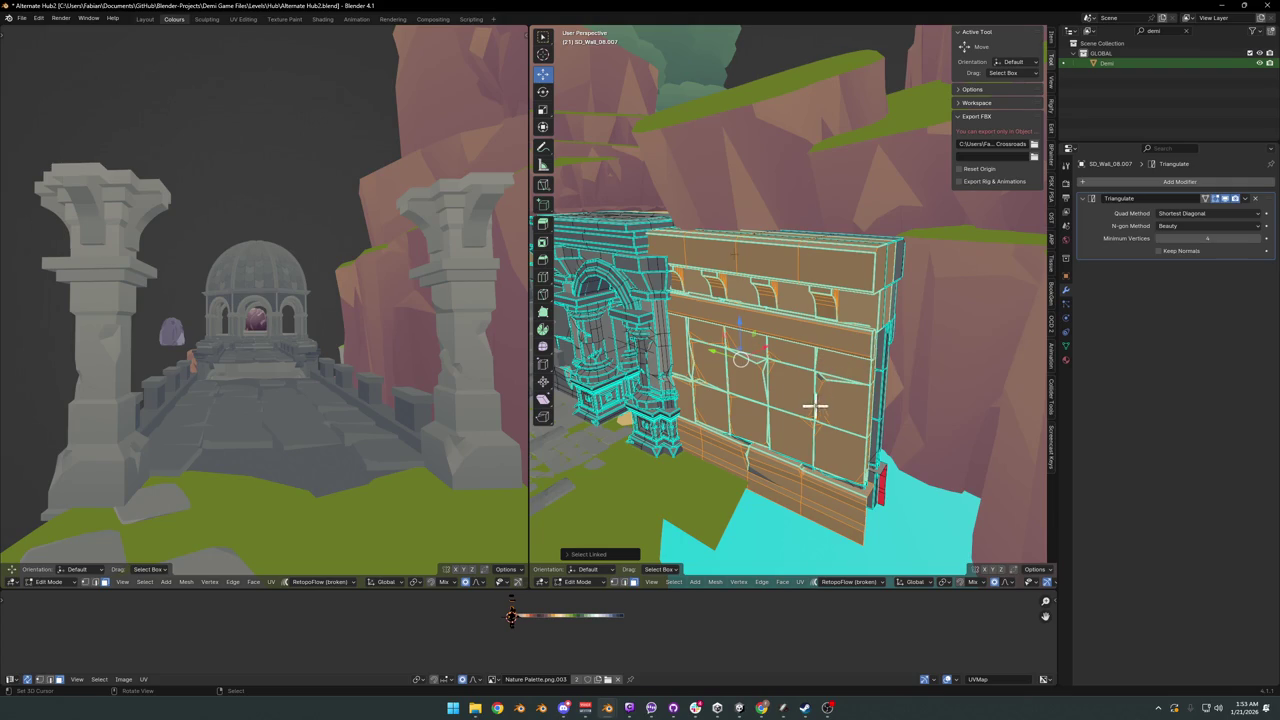
pyautogui.moveTo(873, 302); pyautogui.dragTo(839, 283, button='middle')
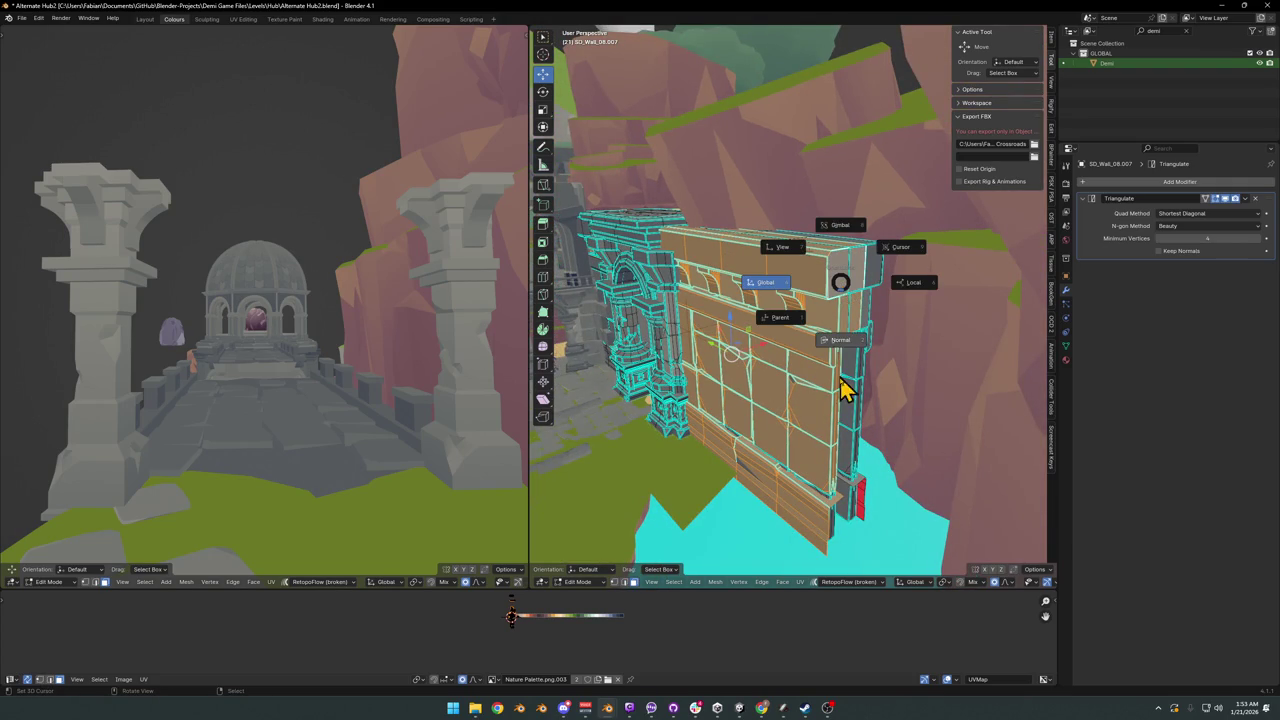
pyautogui.moveTo(741, 311); pyautogui.dragTo(785, 358, button='middle')
# - Shift the selected wall strips to the left, briefly hiding and restoring the arch geometry
pyautogui.press('g')
pyautogui.press('z')
pyautogui.press('z')
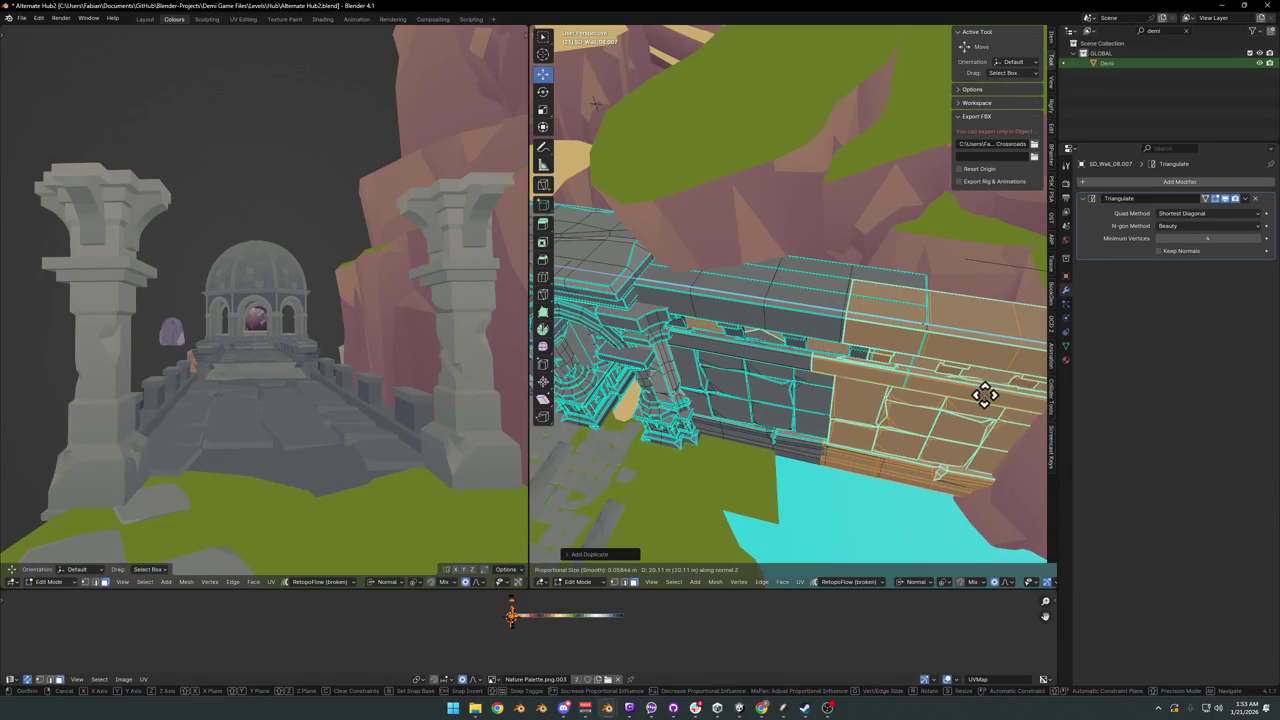
pyautogui.press('Escape')
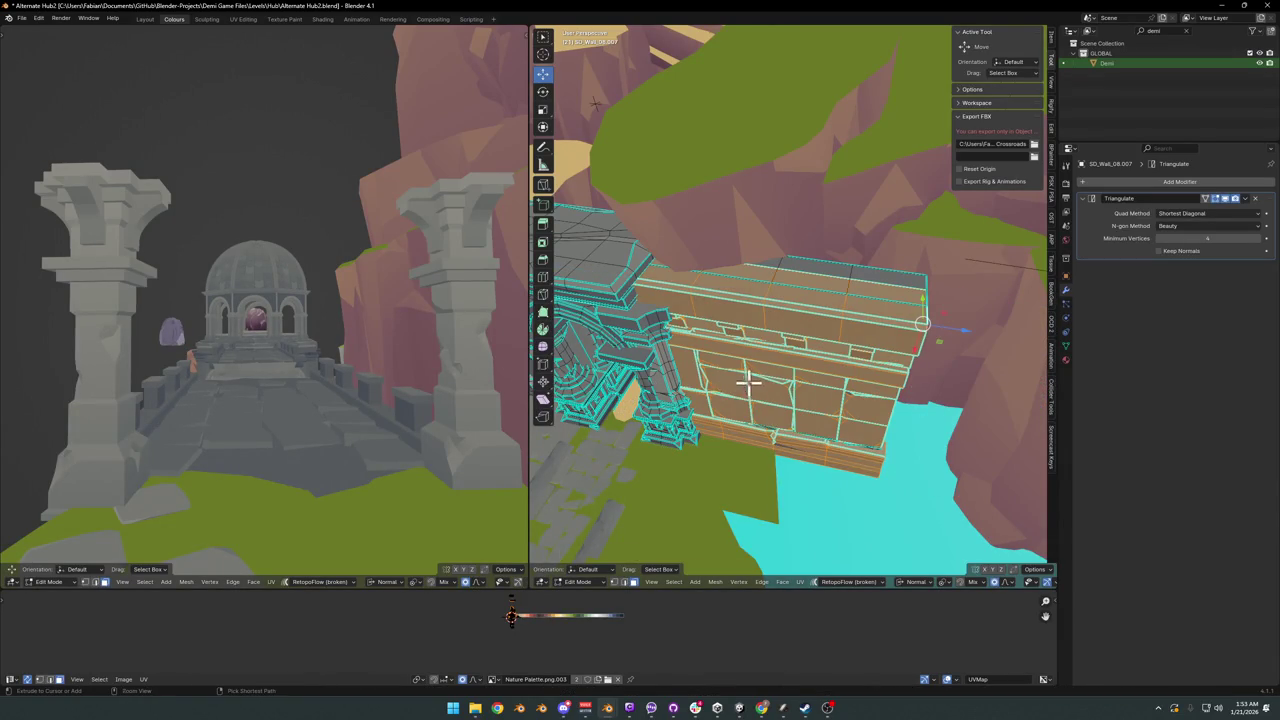
pyautogui.moveTo(748, 381)
pyautogui.mouseDown(button='middle')
pyautogui.moveTo(686, 434)
pyautogui.moveTo(745, 405)
pyautogui.mouseUp(button='middle')
pyautogui.press('g')
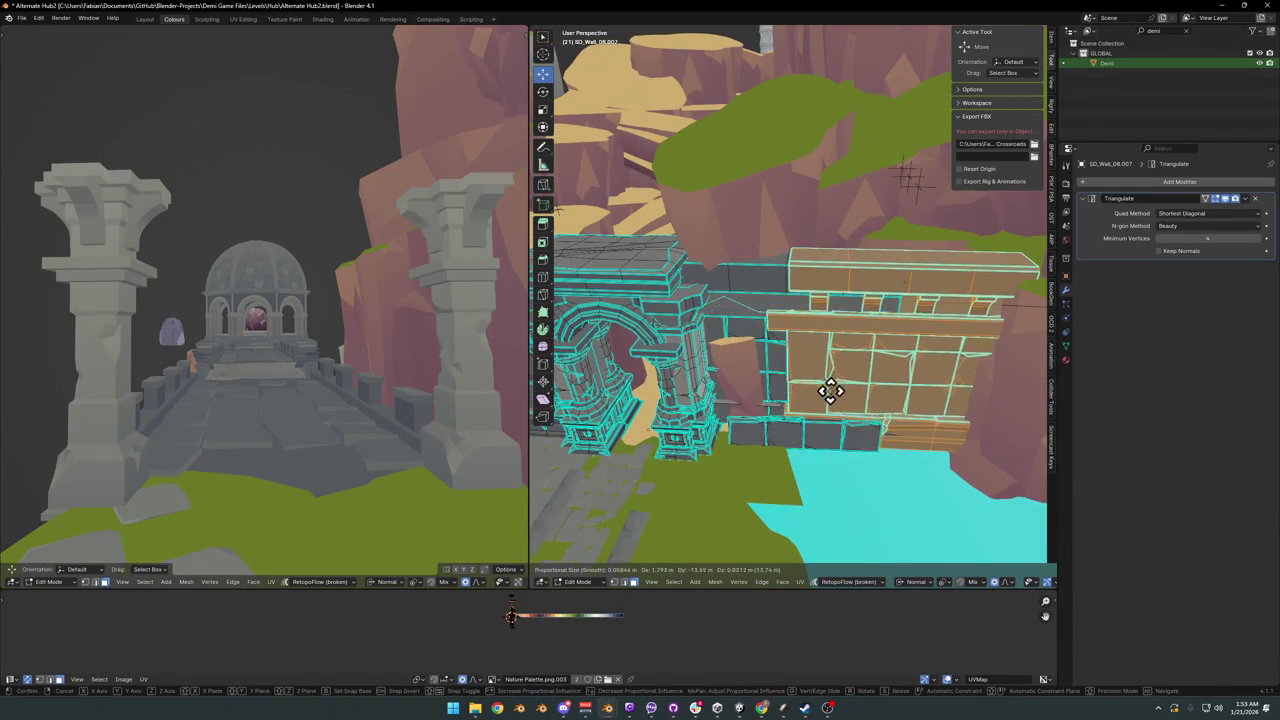
pyautogui.click(757, 350)
pyautogui.moveTo(745, 348)
pyautogui.mouseDown(button='middle')
pyautogui.moveTo(700, 380)
pyautogui.moveTo(822, 388)
pyautogui.mouseUp(button='middle')
pyautogui.press('h')
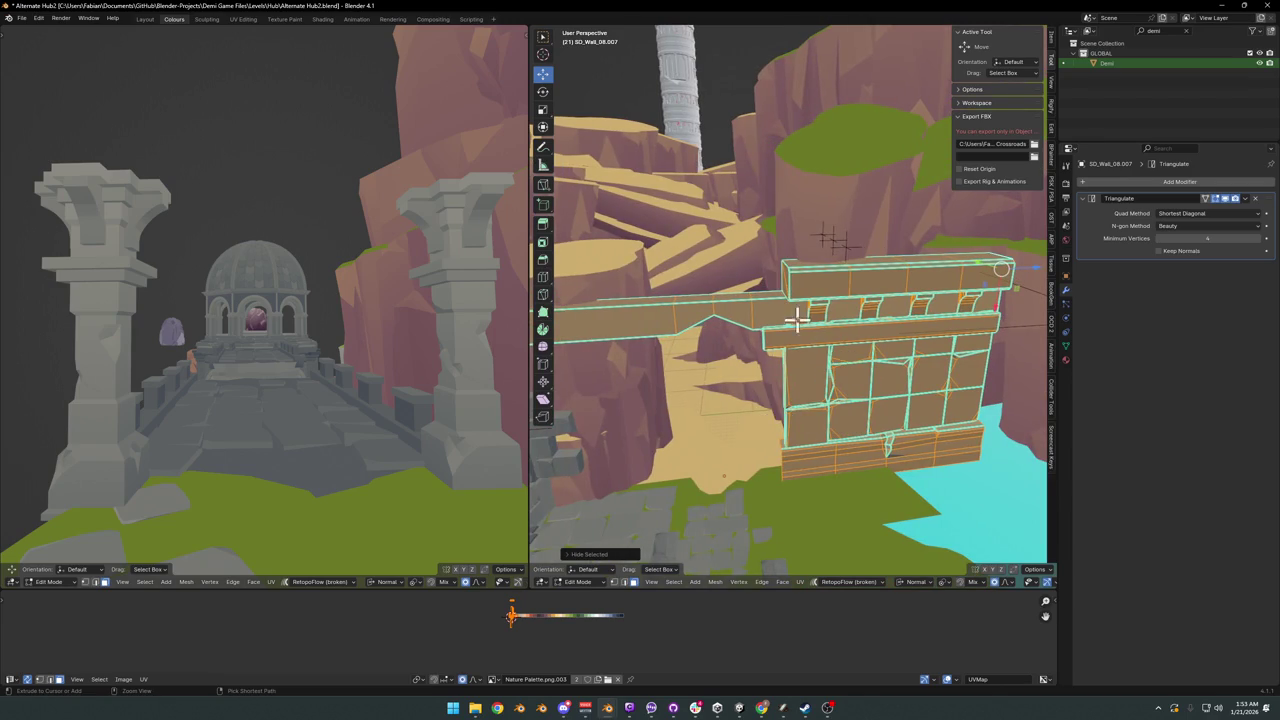
pyautogui.hotkey('alt', 'h')
pyautogui.moveTo(596, 386); pyautogui.dragTo(677, 344, button='middle')
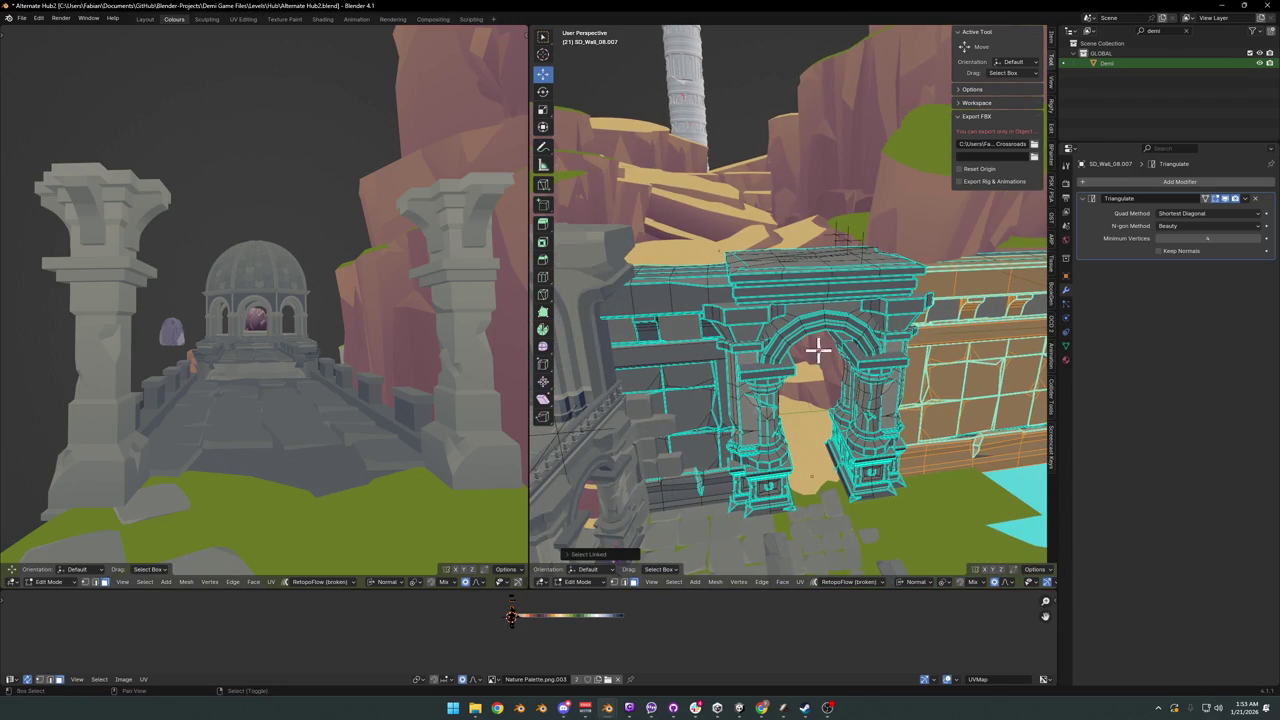
pyautogui.moveTo(818, 347)
pyautogui.mouseDown(button='middle')
pyautogui.moveTo(586, 349)
pyautogui.moveTo(691, 349)
pyautogui.moveTo(751, 397)
pyautogui.moveTo(747, 382)
pyautogui.moveTo(686, 400)
pyautogui.moveTo(857, 409)
pyautogui.moveTo(657, 402)
pyautogui.mouseUp(button='middle')
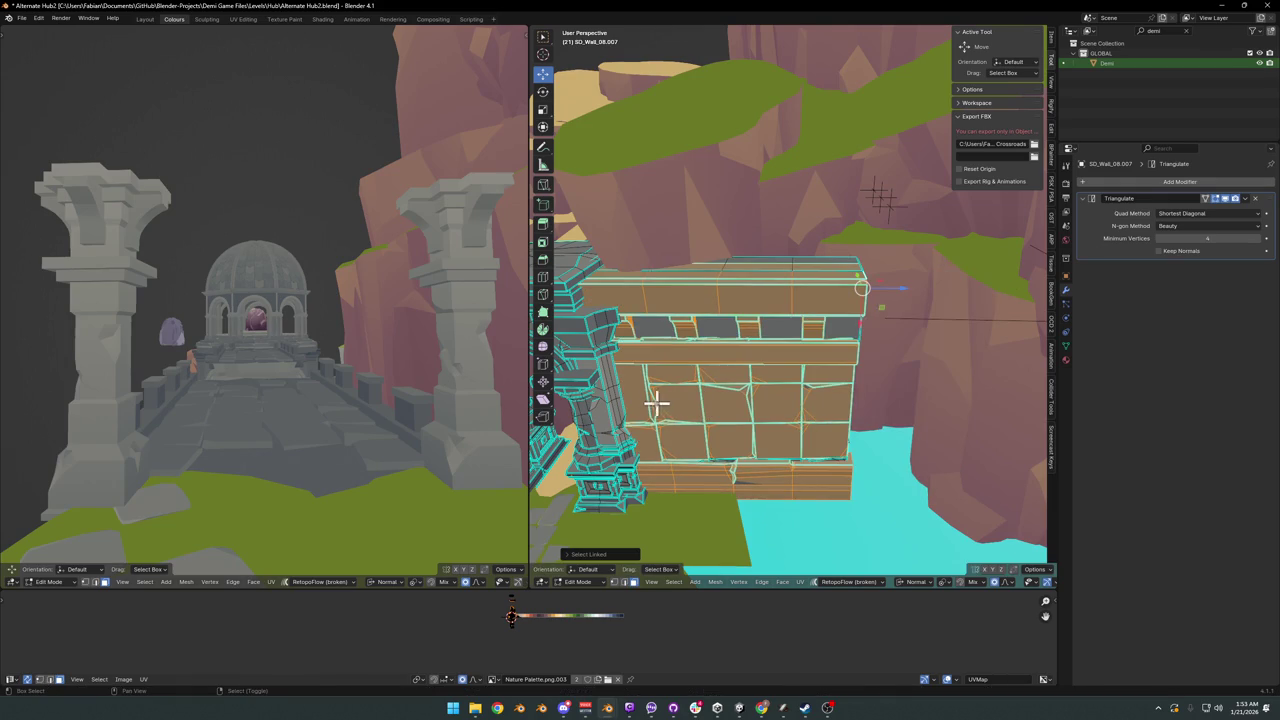
# - Duplicate the selected wall section, slide it along Z, then cancel the pending move
pyautogui.hotkey('shift', 'd')
pyautogui.press('z')
pyautogui.press('z')
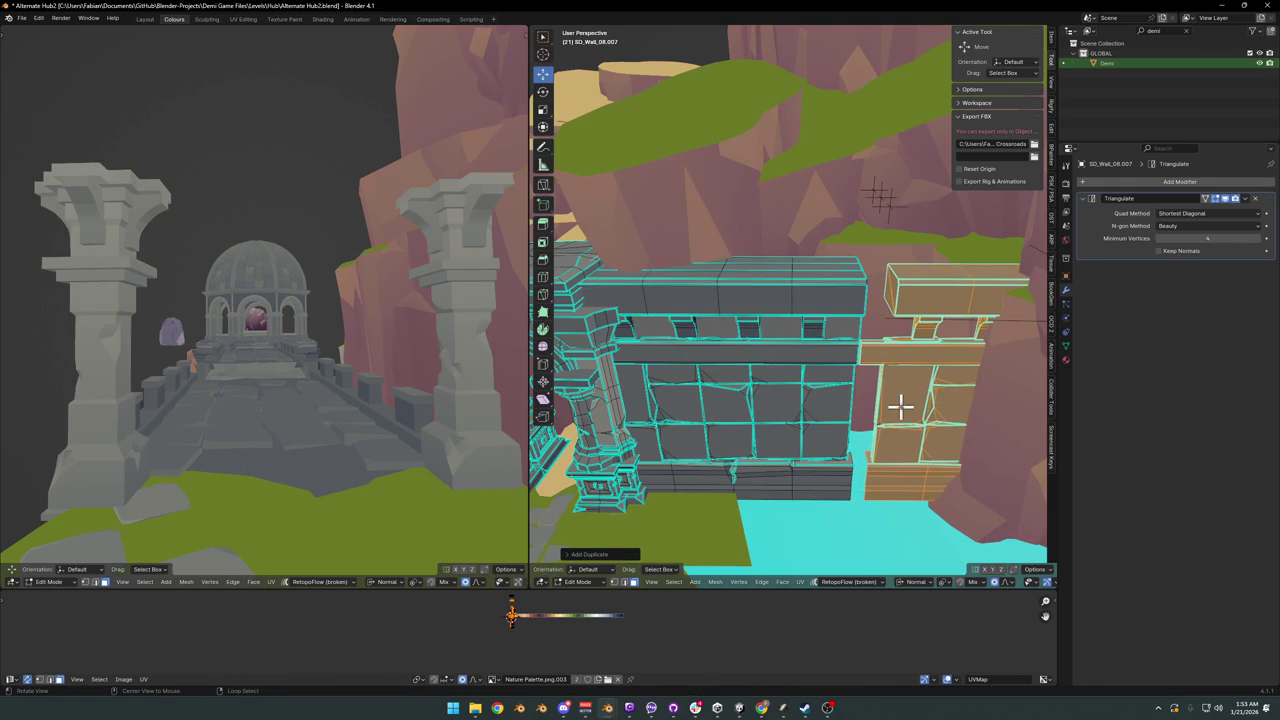
pyautogui.moveTo(900, 405)
pyautogui.mouseDown(button='middle')
pyautogui.moveTo(857, 386)
pyautogui.moveTo(866, 374)
pyautogui.moveTo(809, 388)
pyautogui.moveTo(808, 414)
pyautogui.moveTo(817, 380)
pyautogui.moveTo(835, 390)
pyautogui.moveTo(850, 375)
pyautogui.moveTo(811, 374)
pyautogui.moveTo(831, 411)
pyautogui.moveTo(854, 397)
pyautogui.moveTo(812, 347)
pyautogui.mouseUp(button='middle')
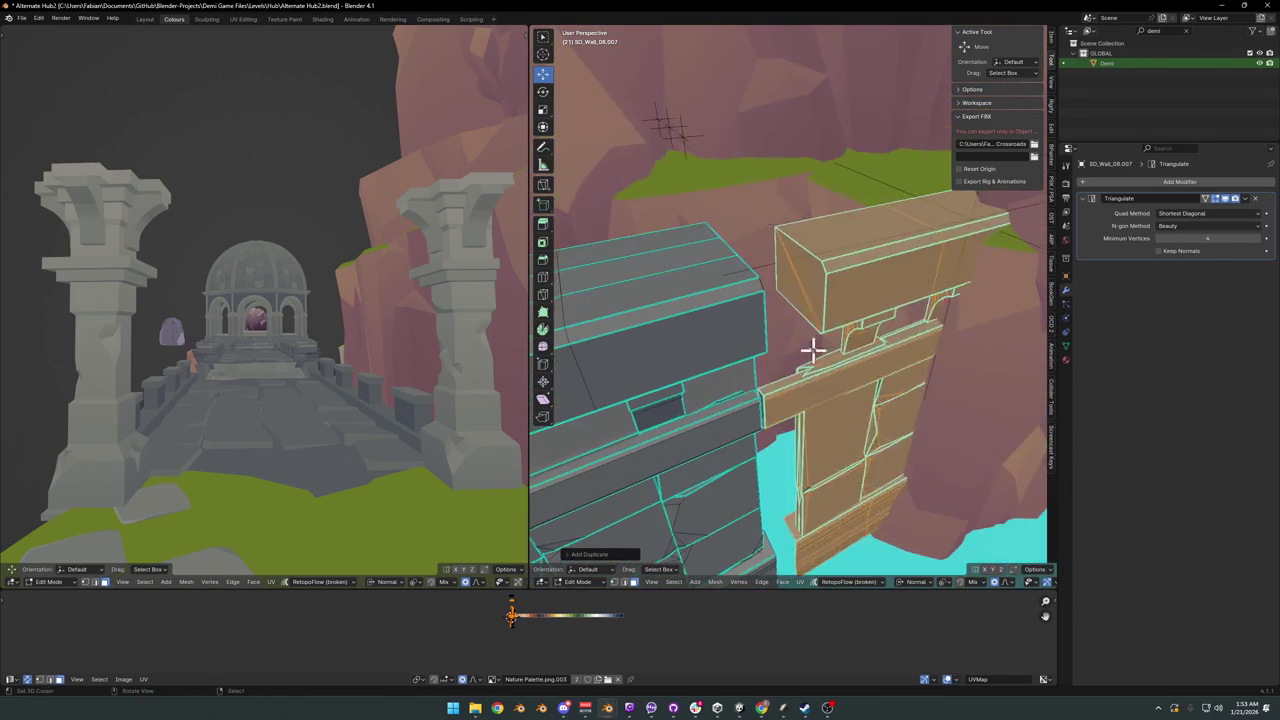
pyautogui.click(817, 288)
pyautogui.moveTo(792, 298)
pyautogui.mouseDown(button='middle')
pyautogui.moveTo(693, 279)
pyautogui.moveTo(743, 297)
pyautogui.moveTo(797, 432)
pyautogui.mouseUp(button='middle')
pyautogui.press('Escape')
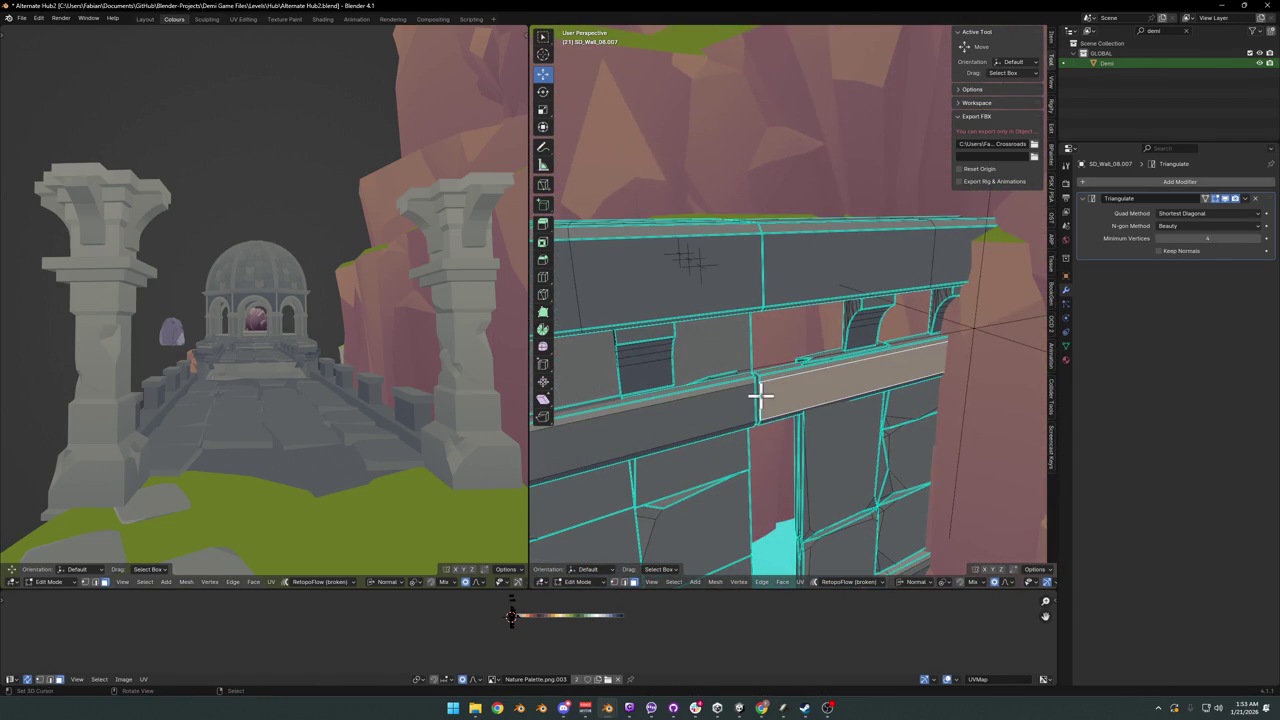
pyautogui.scroll(5, 757, 395)
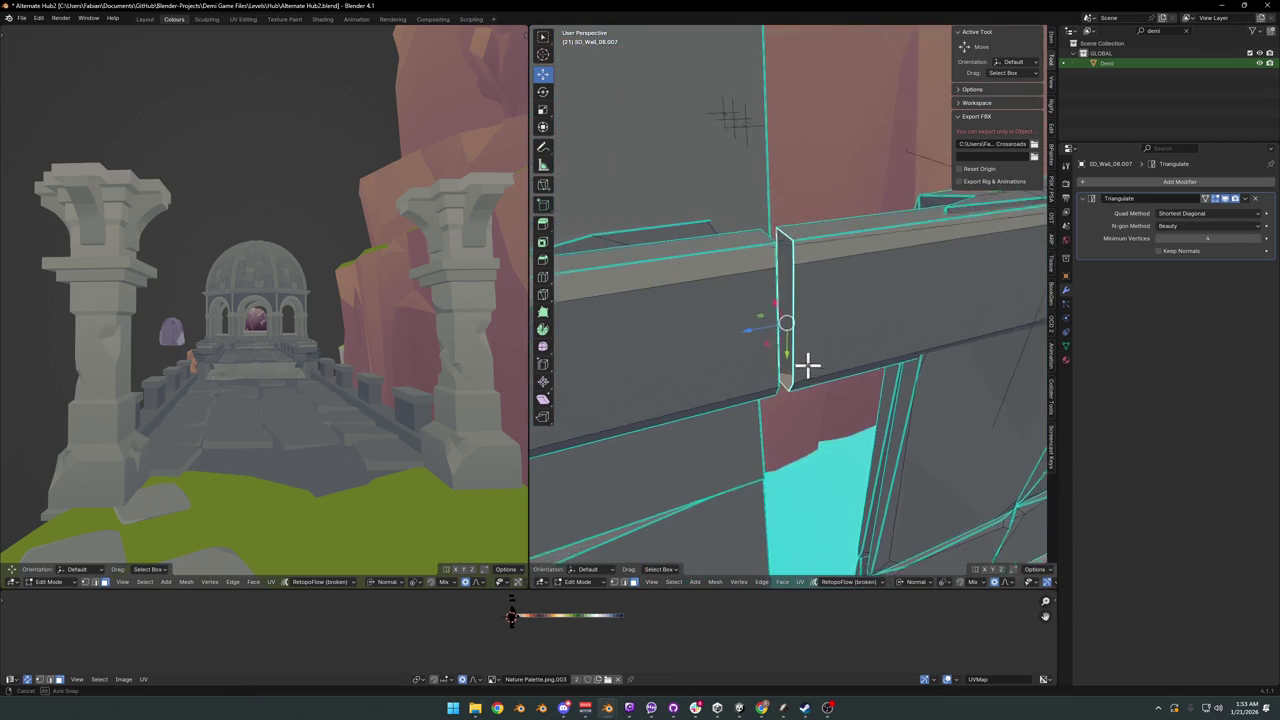
pyautogui.moveTo(831, 337)
pyautogui.mouseDown(button='middle')
pyautogui.moveTo(788, 323)
pyautogui.moveTo(788, 345)
pyautogui.moveTo(785, 305)
pyautogui.moveTo(849, 320)
pyautogui.moveTo(809, 331)
pyautogui.moveTo(743, 300)
pyautogui.moveTo(793, 355)
pyautogui.moveTo(831, 354)
pyautogui.moveTo(823, 429)
pyautogui.moveTo(866, 434)
pyautogui.mouseUp(button='middle')
# - Move the vertical seam edge to close the lower ledge gap, then return to Object Mode
pyautogui.click(766, 268)
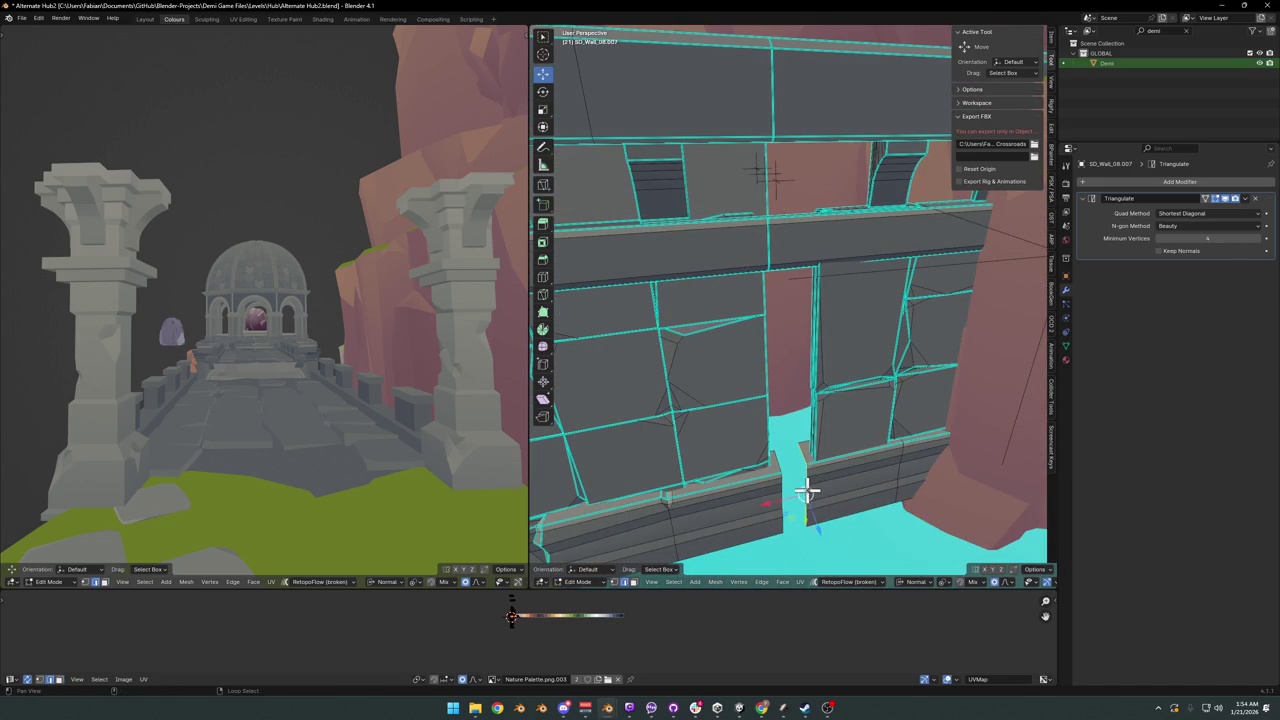
pyautogui.moveTo(781, 503); pyautogui.dragTo(830, 443)
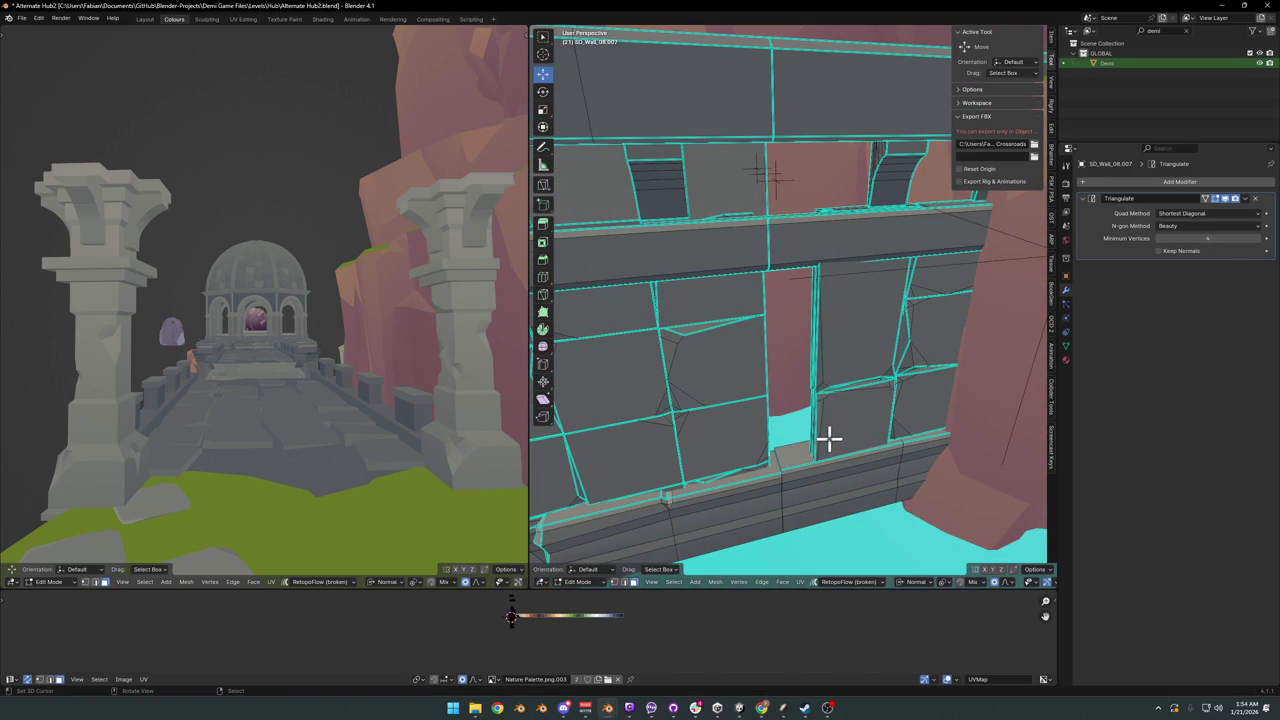
pyautogui.press('l')
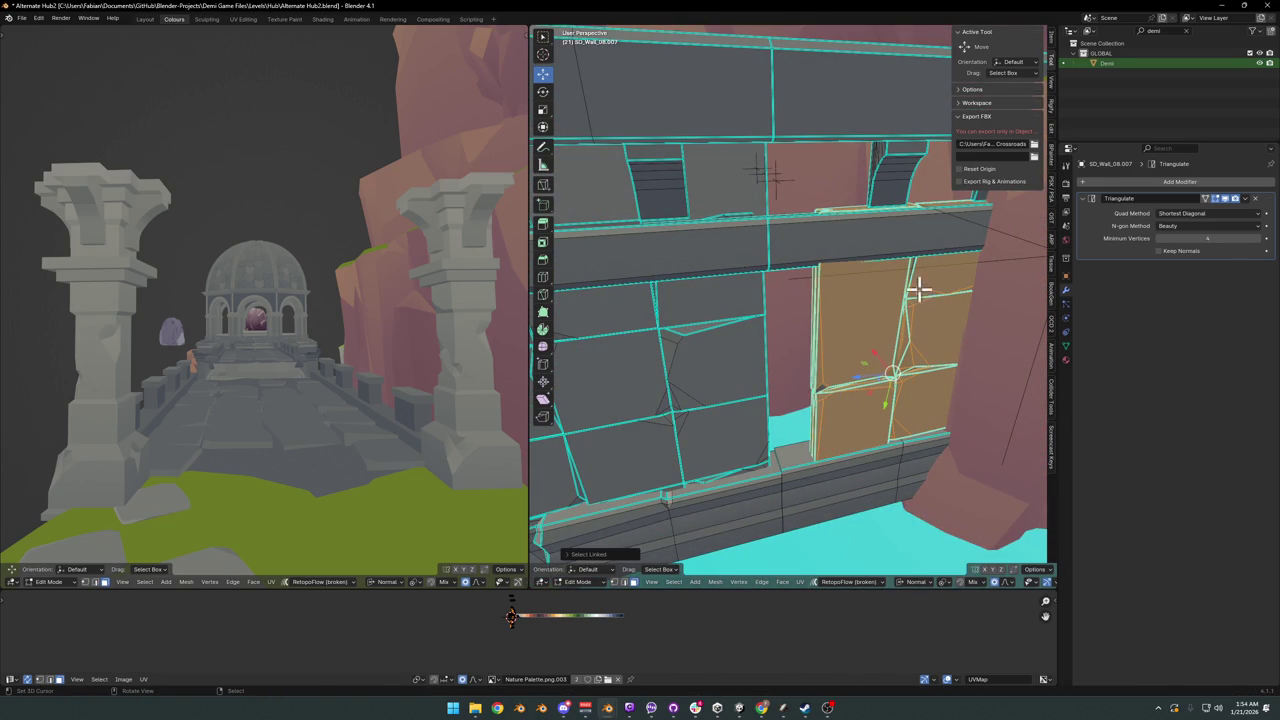
pyautogui.scroll(-3, 889, 371)
pyautogui.press('Tab')
pyautogui.moveTo(894, 394); pyautogui.dragTo(829, 434, button='middle')
# - Check terrain pieces DK_Terrain_03.024 and .160, then edit stone wall SD_Wall_08.007's mesh
pyautogui.click(846, 414)
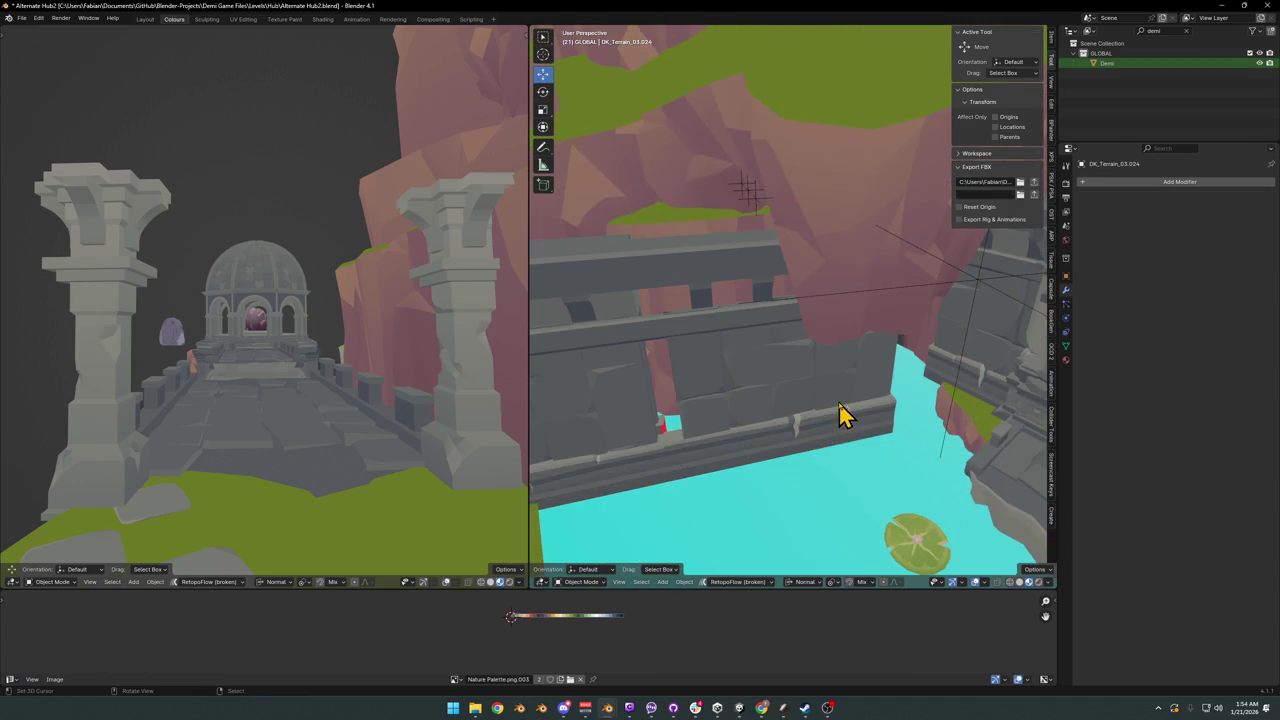
pyautogui.scroll(-3, 812, 420)
pyautogui.click(831, 286)
pyautogui.moveTo(826, 340)
pyautogui.mouseDown(button='middle')
pyautogui.moveTo(835, 418)
pyautogui.moveTo(840, 378)
pyautogui.mouseUp(button='middle')
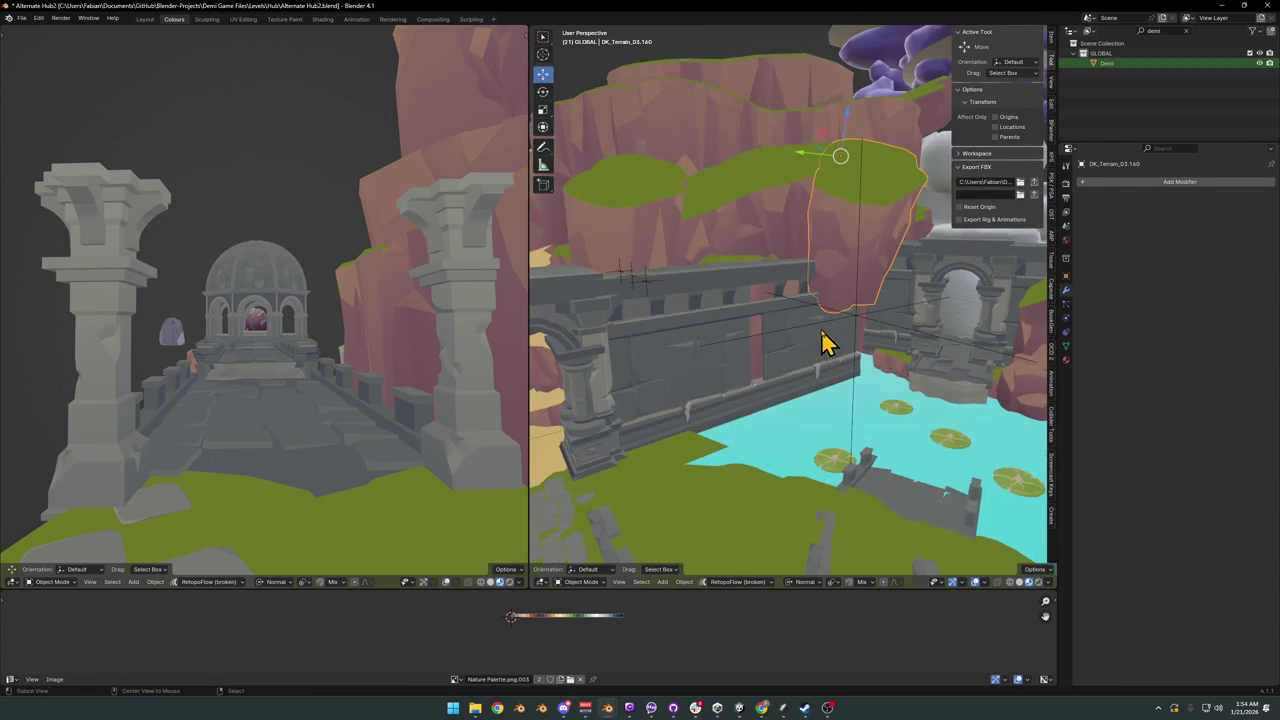
pyautogui.scroll(1, 822, 343)
pyautogui.scroll(1, 837, 357)
pyautogui.scroll(2, 803, 389)
pyautogui.scroll(1, 794, 380)
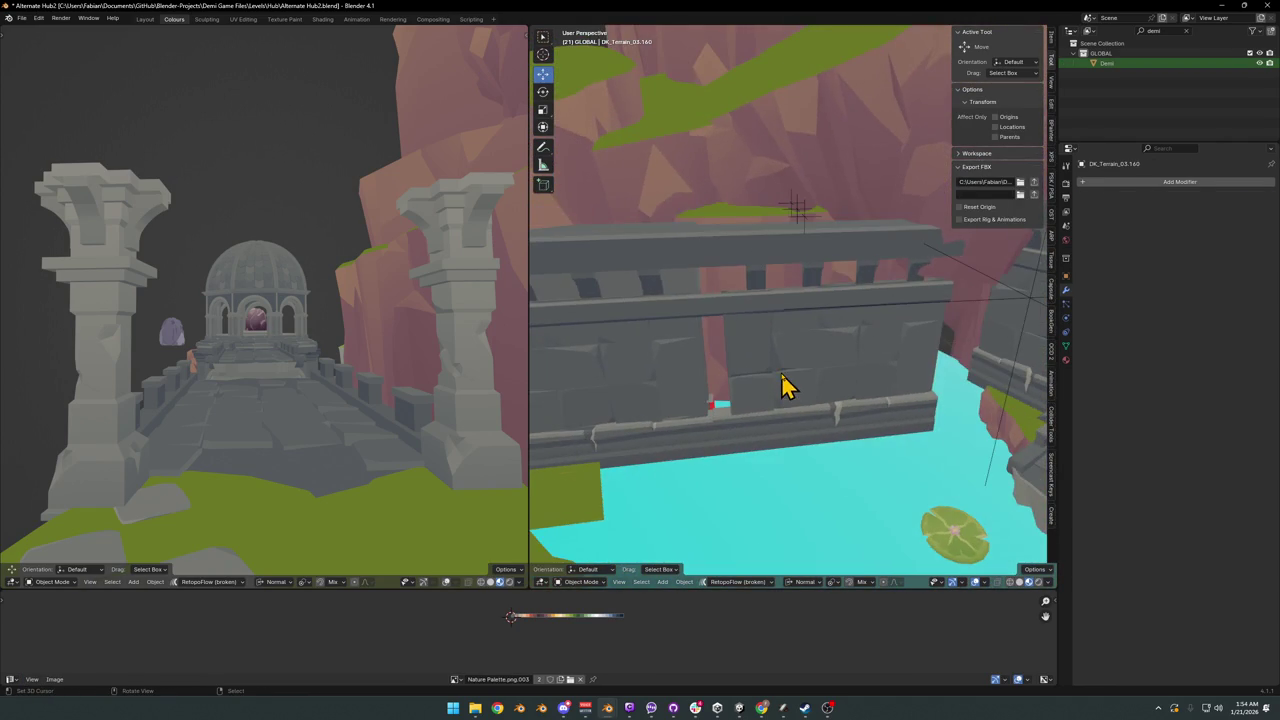
pyautogui.click(784, 387)
pyautogui.press('Tab')
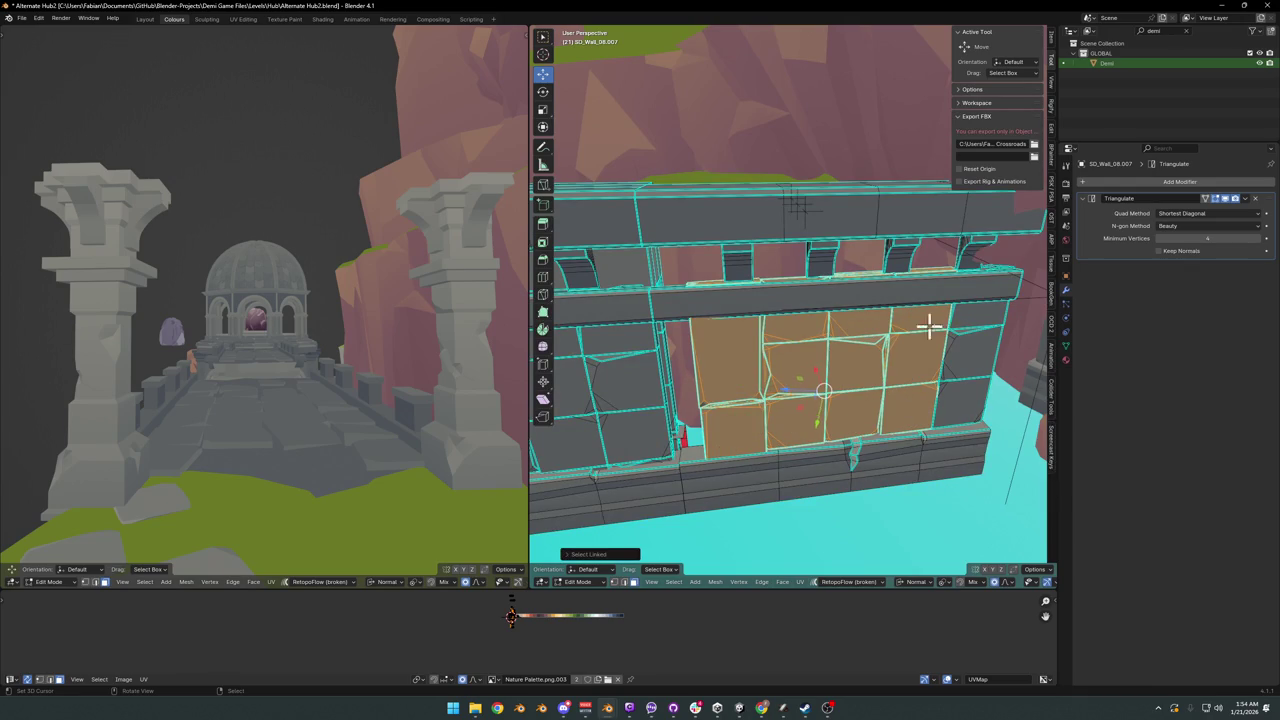
# - Push the selected wall faces along the X axis and exit Edit Mode
pyautogui.scroll(-2, 900, 350)
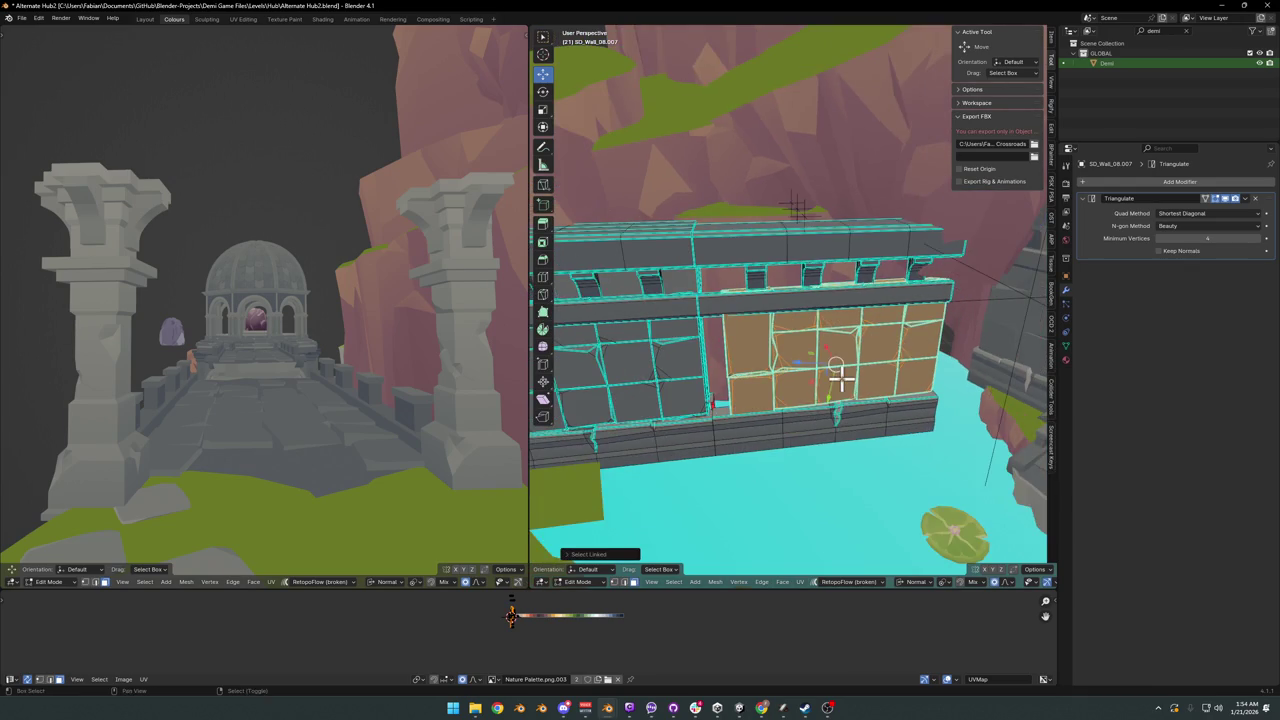
pyautogui.moveTo(837, 371); pyautogui.dragTo(886, 380, button='middle')
pyautogui.scroll(2, 787, 340)
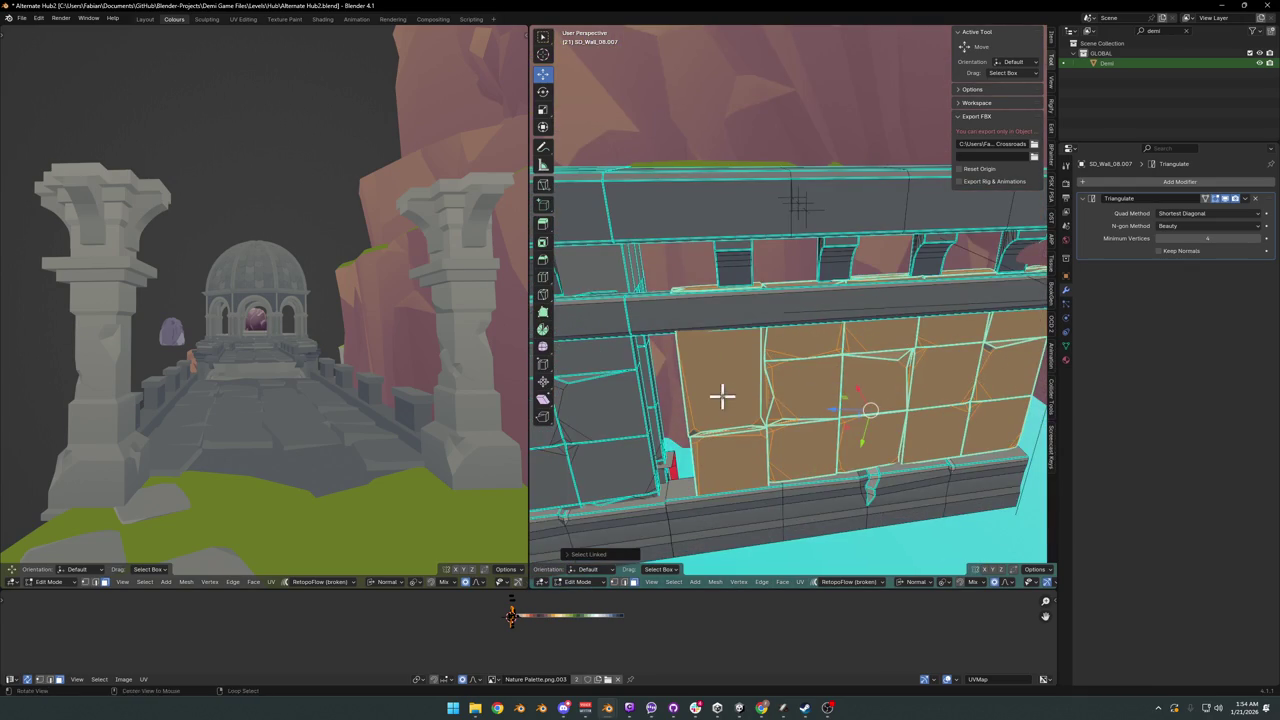
pyautogui.moveTo(722, 396); pyautogui.dragTo(800, 396, button='middle')
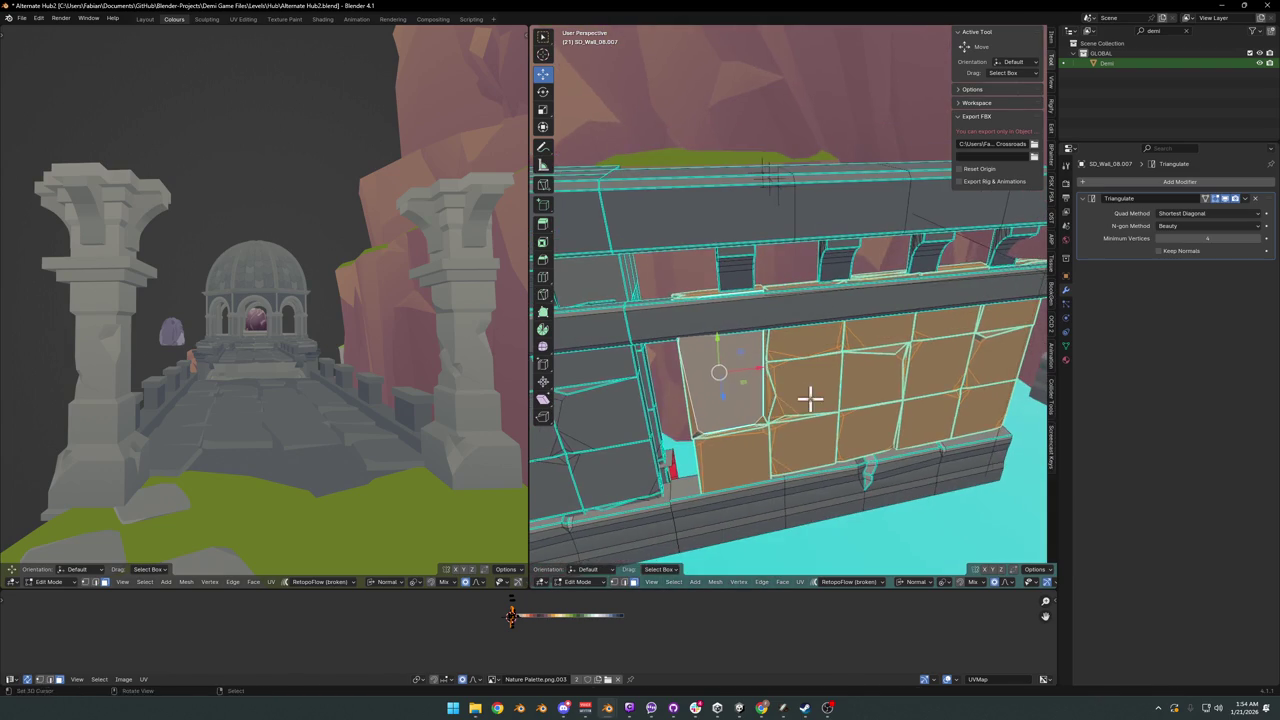
pyautogui.press('g')
pyautogui.press('x')
pyautogui.press('x')
pyautogui.click(765, 404)
pyautogui.moveTo(729, 414); pyautogui.dragTo(808, 408, button='middle')
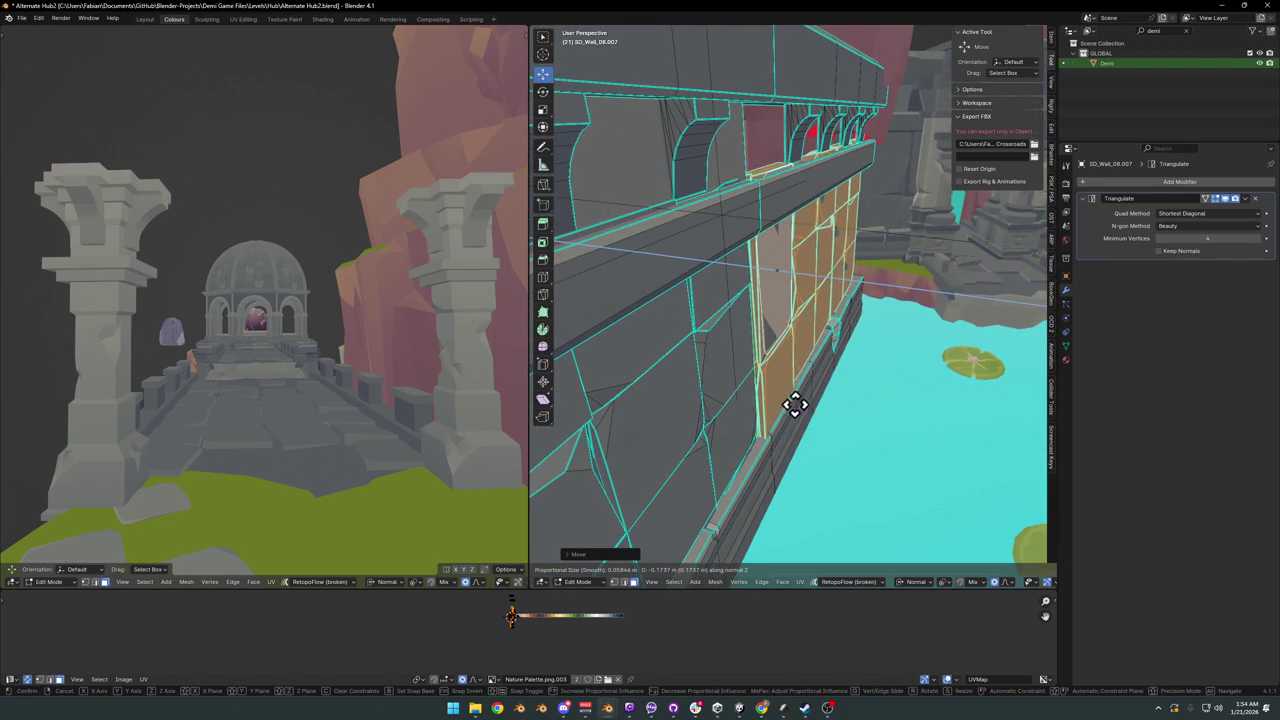
pyautogui.click(745, 403)
pyautogui.moveTo(745, 403)
pyautogui.mouseDown(button='middle')
pyautogui.moveTo(777, 357)
pyautogui.moveTo(749, 349)
pyautogui.moveTo(820, 351)
pyautogui.moveTo(766, 377)
pyautogui.moveTo(797, 389)
pyautogui.moveTo(786, 371)
pyautogui.moveTo(755, 376)
pyautogui.mouseUp(button='middle')
pyautogui.press('Tab')
pyautogui.press('Tab')
# - Reposition the wall faces again and return to Object Mode
pyautogui.press('g')
pyautogui.click(773, 388)
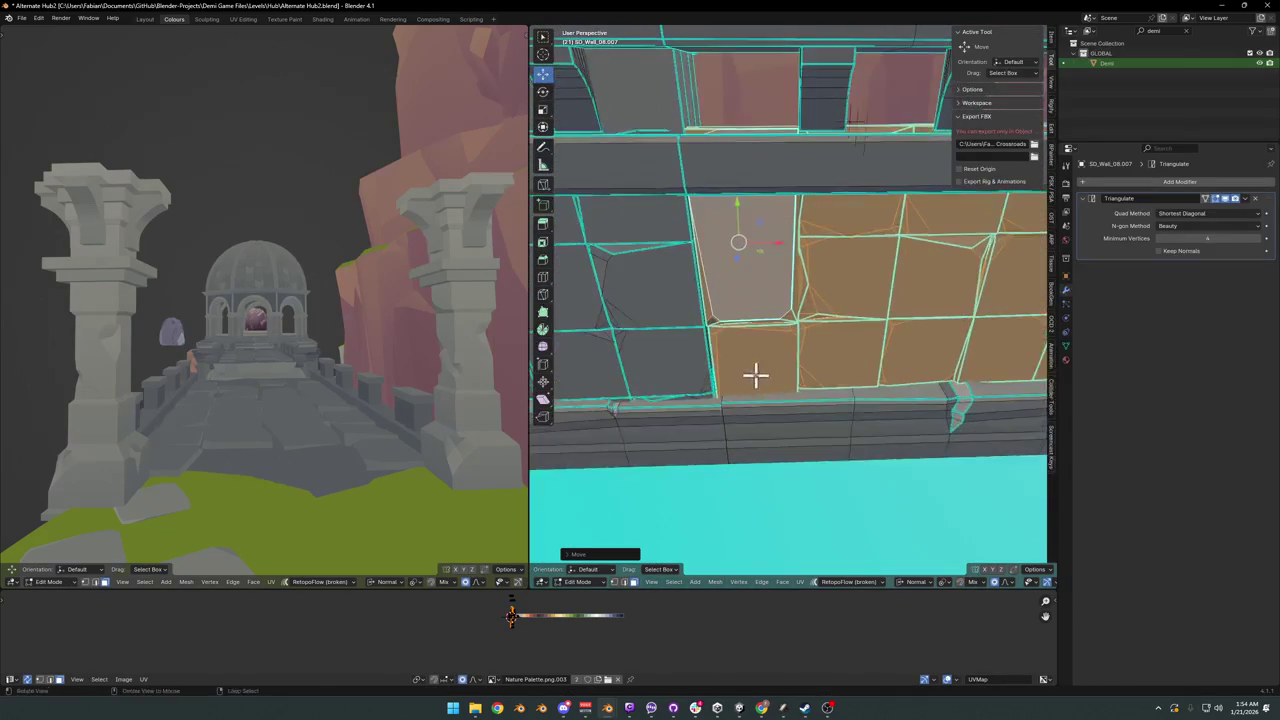
pyautogui.click(828, 371)
pyautogui.scroll(-5, 827, 366)
pyautogui.press('Tab')
pyautogui.moveTo(826, 363)
pyautogui.mouseDown(button='middle')
pyautogui.moveTo(820, 377)
pyautogui.moveTo(774, 386)
pyautogui.moveTo(755, 370)
pyautogui.moveTo(729, 403)
pyautogui.moveTo(654, 400)
pyautogui.moveTo(643, 380)
pyautogui.moveTo(690, 372)
pyautogui.moveTo(791, 397)
pyautogui.moveTo(843, 326)
pyautogui.moveTo(797, 334)
pyautogui.moveTo(800, 366)
pyautogui.moveTo(768, 347)
pyautogui.mouseUp(button='middle')
pyautogui.scroll(4, 843, 326)
# - Back in Edit Mode, select a block of wall faces and move it along Y
pyautogui.press('Tab')
pyautogui.scroll(-3, 768, 347)
pyautogui.press('Tab')
pyautogui.press('Tab')
pyautogui.keyDown('ctrl'); pyautogui.click(788, 358); pyautogui.keyUp('ctrl')
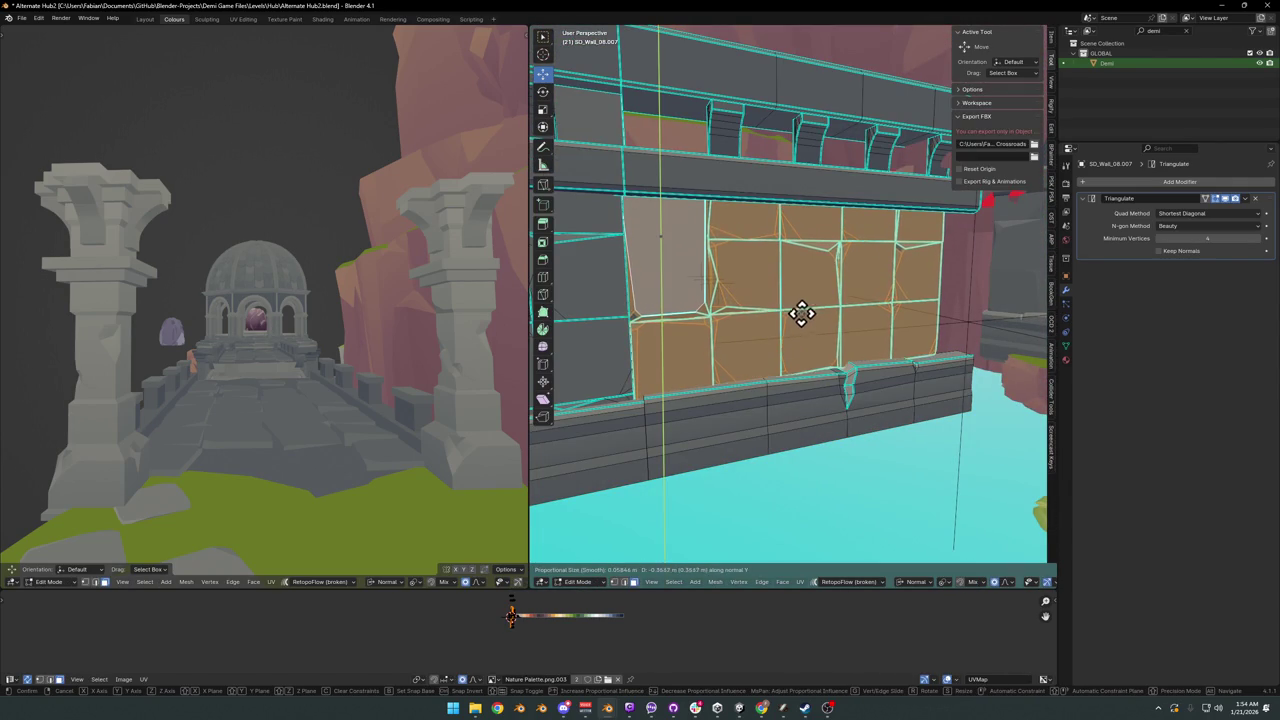
pyautogui.click(727, 527)
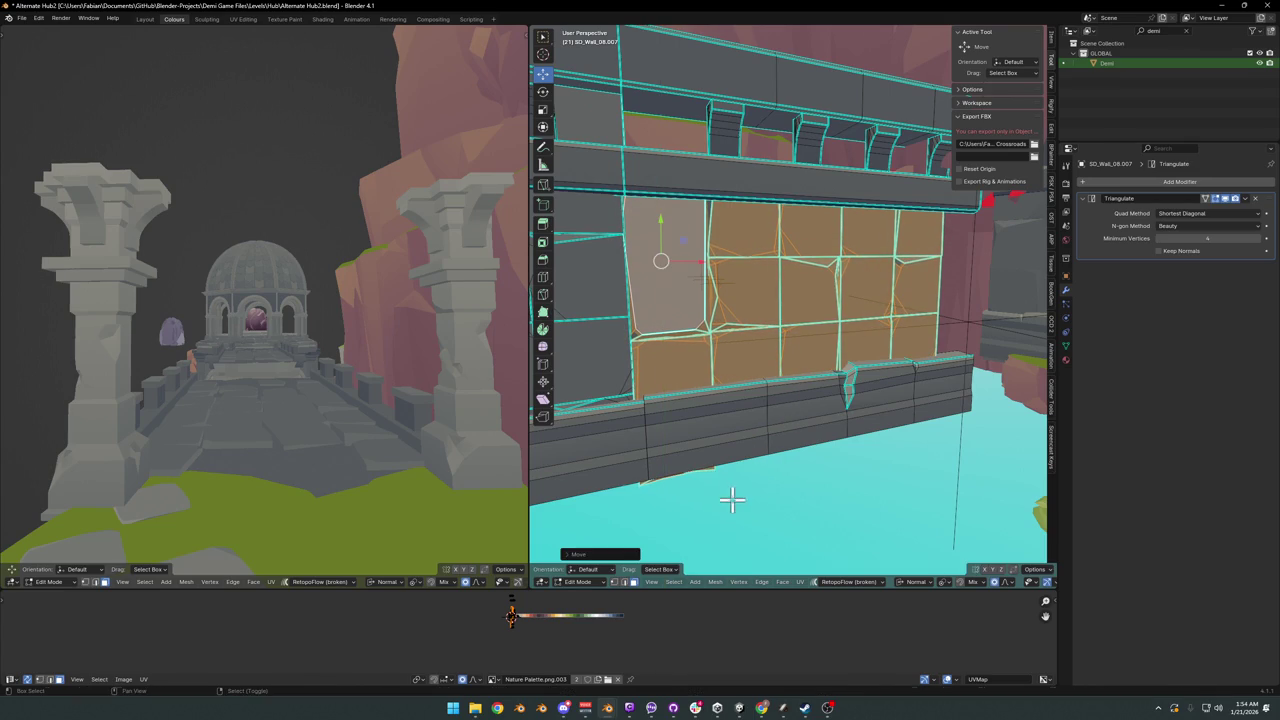
pyautogui.press('g')
pyautogui.press('y')
pyautogui.click(745, 448)
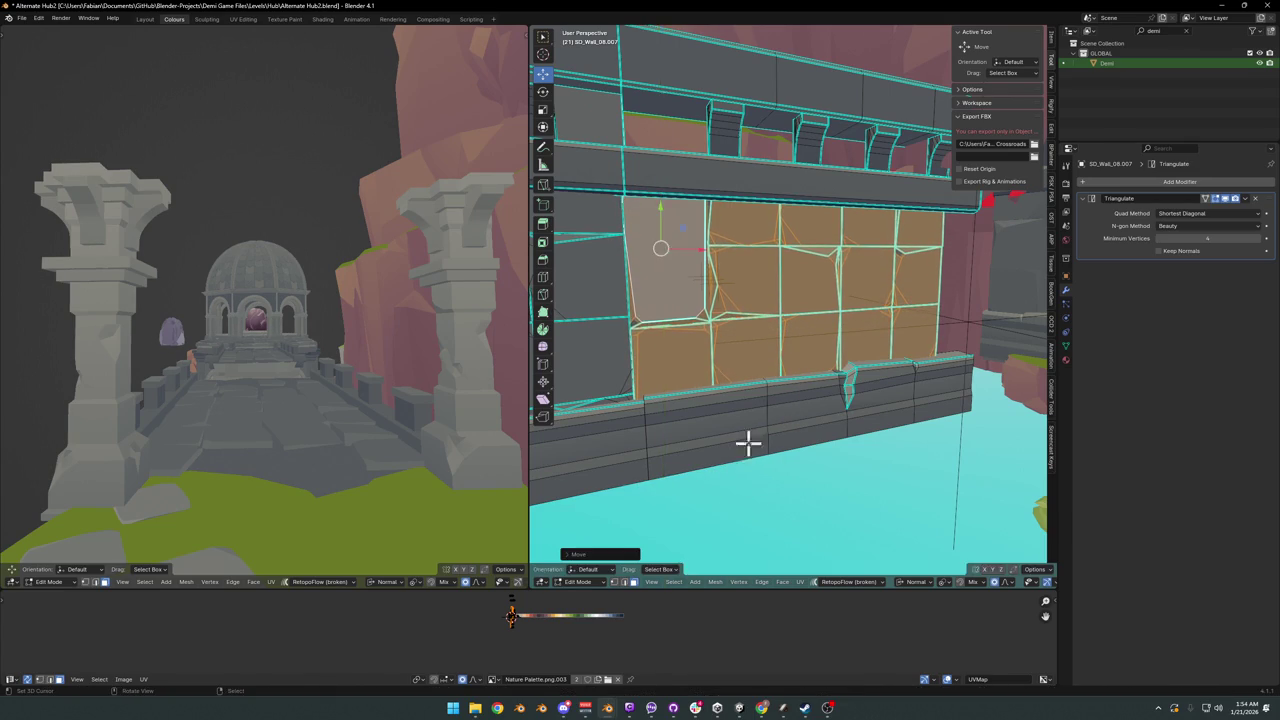
# - From a frontal view, move the selected wall faces further along Y
pyautogui.moveTo(749, 443)
pyautogui.mouseDown(button='middle')
pyautogui.moveTo(723, 443)
pyautogui.moveTo(749, 437)
pyautogui.mouseUp(button='middle')
pyautogui.moveTo(726, 392); pyautogui.dragTo(789, 354, button='middle')
pyautogui.scroll(2, 826, 354)
pyautogui.scroll(2, 791, 364)
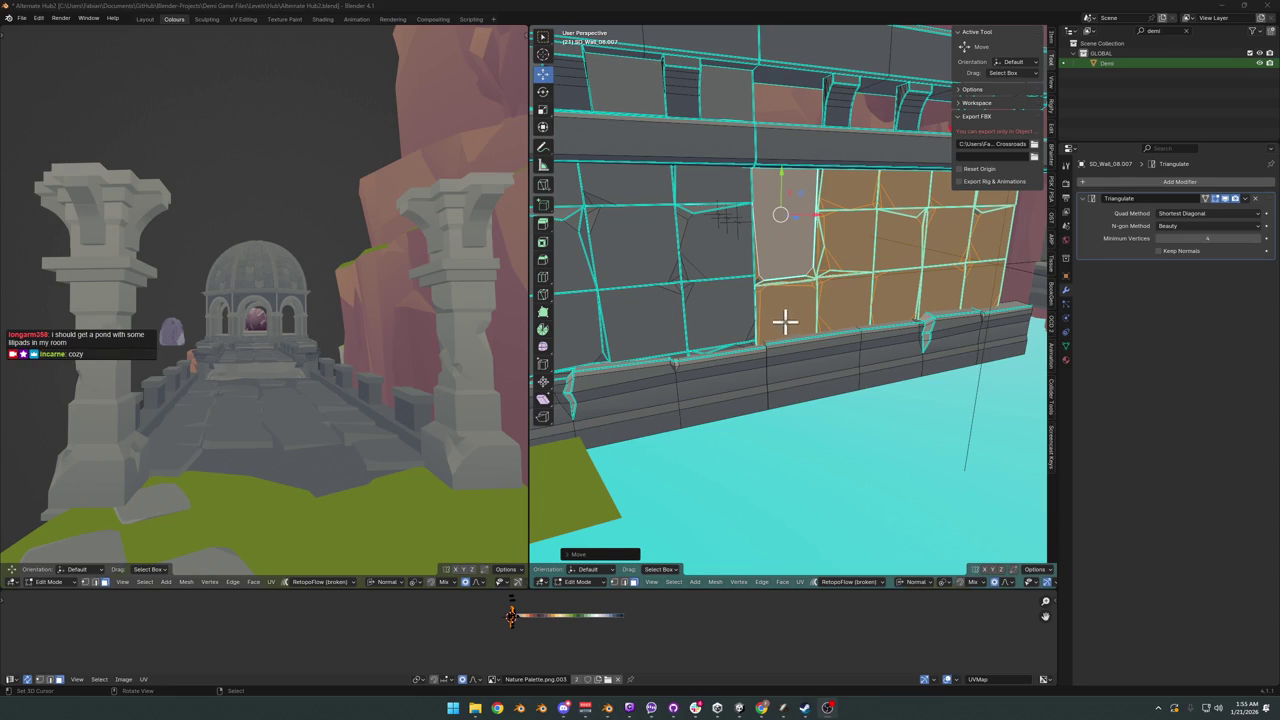
pyautogui.moveTo(785, 320)
pyautogui.mouseDown(button='middle')
pyautogui.moveTo(792, 350)
pyautogui.moveTo(717, 343)
pyautogui.mouseUp(button='middle')
pyautogui.scroll(4, 717, 343)
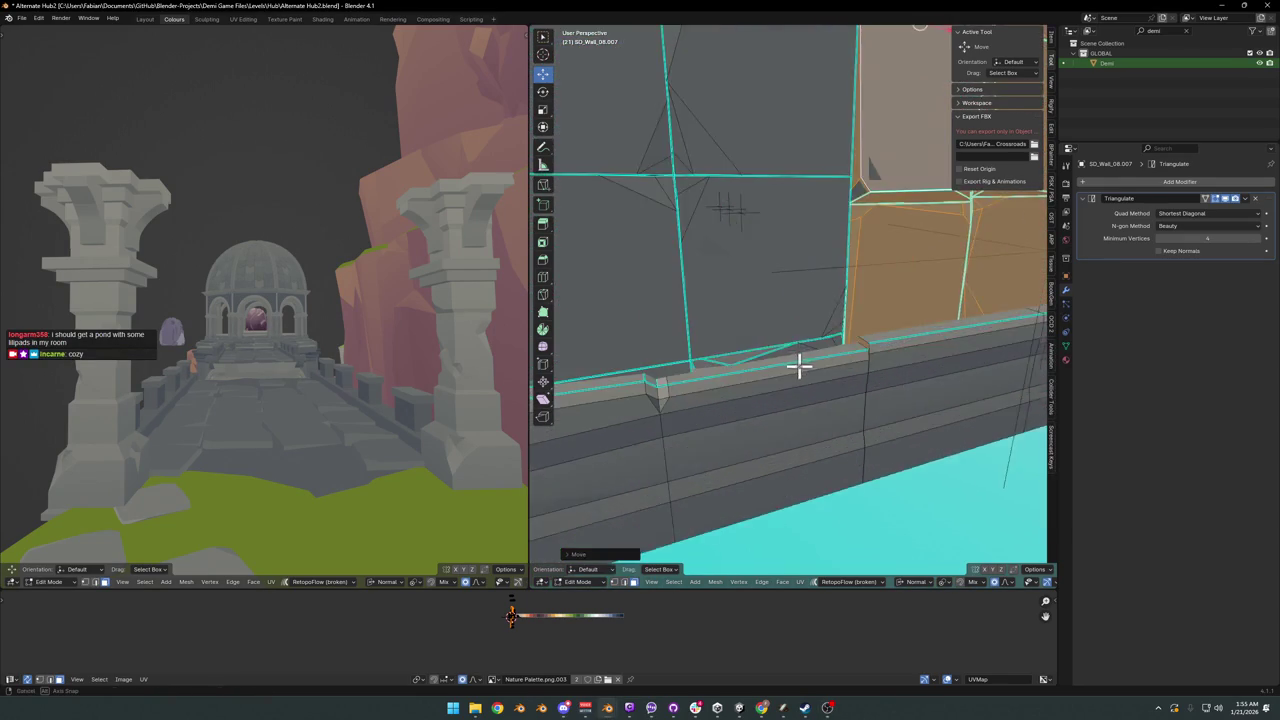
pyautogui.moveTo(797, 366)
pyautogui.mouseDown(button='middle')
pyautogui.moveTo(709, 348)
pyautogui.moveTo(769, 346)
pyautogui.moveTo(789, 391)
pyautogui.moveTo(731, 406)
pyautogui.mouseUp(button='middle')
pyautogui.scroll(2, 771, 323)
pyautogui.scroll(3, 771, 349)
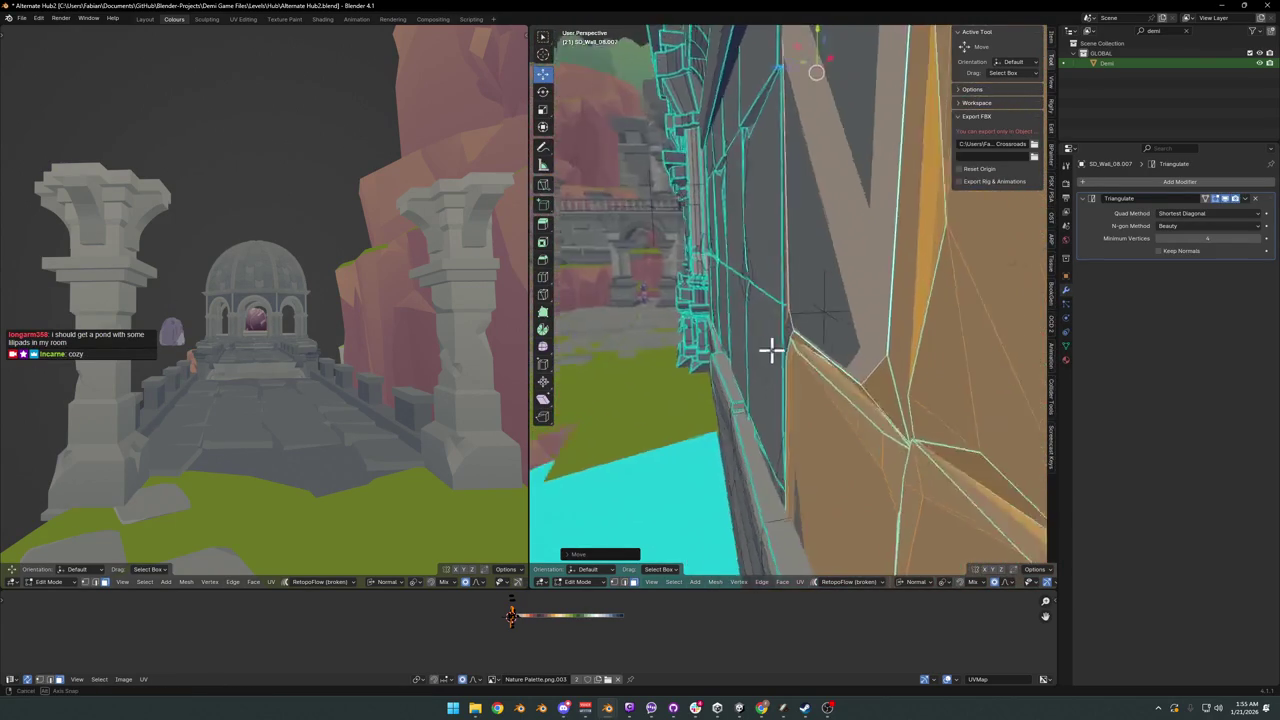
pyautogui.scroll(2, 803, 337)
pyautogui.scroll(2, 831, 328)
pyautogui.scroll(-4, 831, 328)
pyautogui.press('g')
pyautogui.press('y')
pyautogui.press('y')
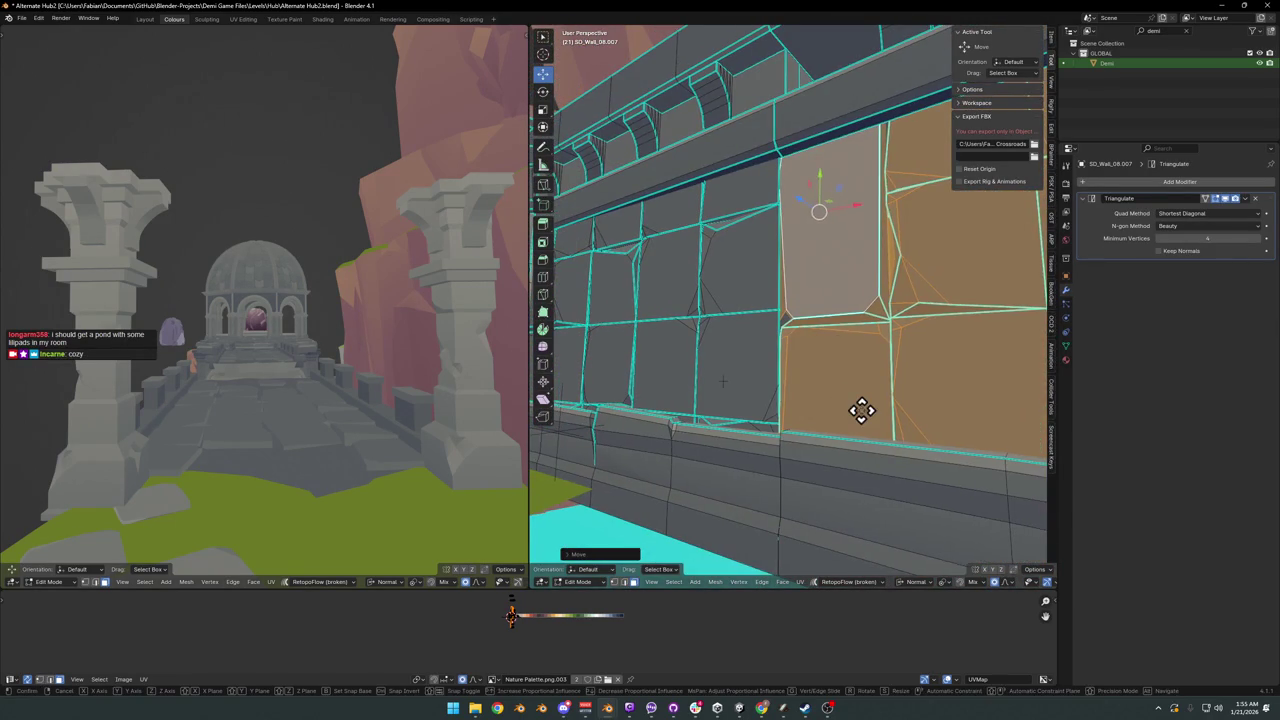
pyautogui.click(865, 413)
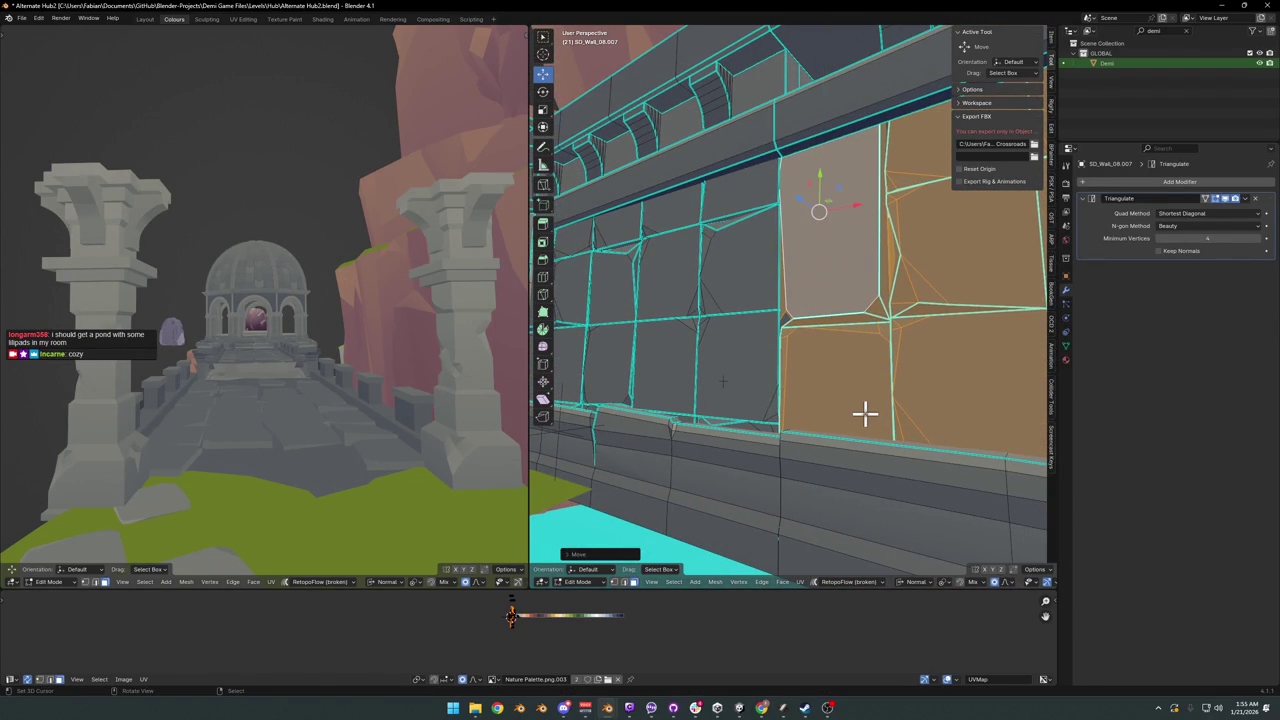
pyautogui.moveTo(865, 413)
pyautogui.mouseDown(button='middle')
pyautogui.moveTo(889, 421)
pyautogui.moveTo(851, 420)
pyautogui.moveTo(870, 393)
pyautogui.mouseUp(button='middle')
# - Delete the selected wall faces and select several linked wall blocks
pyautogui.press('x')
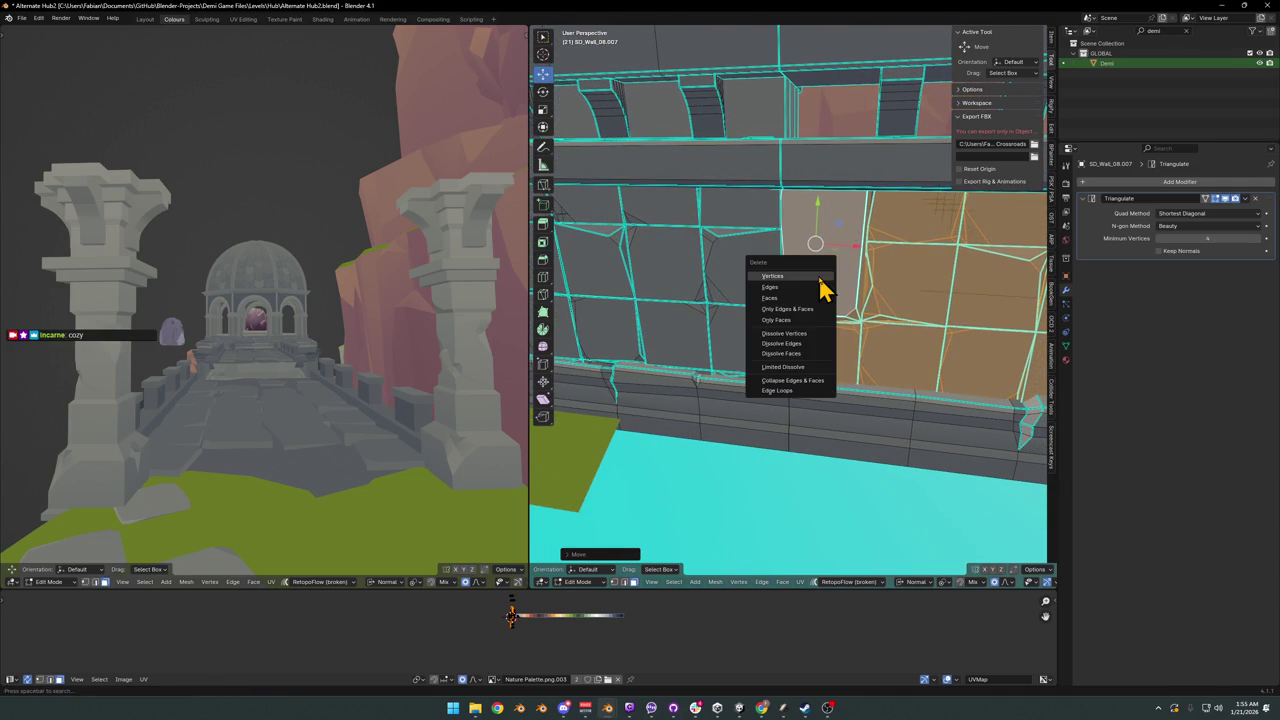
pyautogui.click(818, 277)
pyautogui.moveTo(769, 348)
pyautogui.mouseDown(button='middle')
pyautogui.moveTo(777, 363)
pyautogui.moveTo(684, 364)
pyautogui.mouseUp(button='middle')
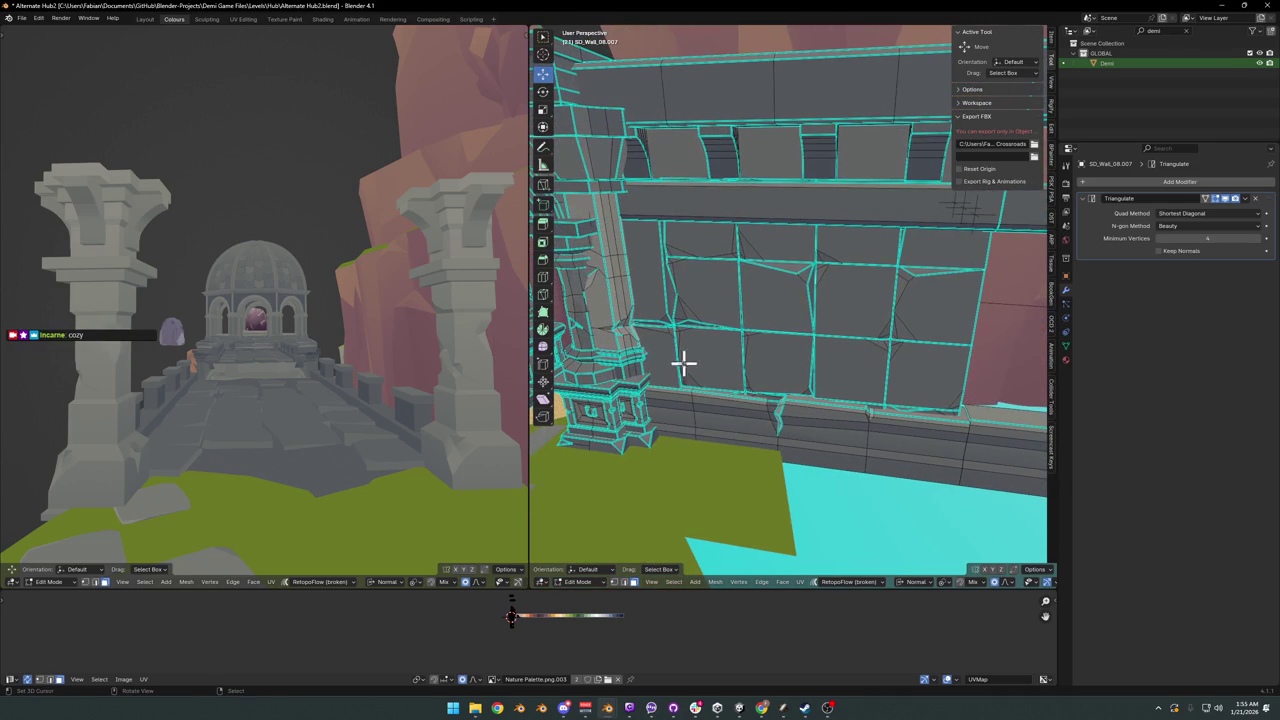
pyautogui.press('l')
pyautogui.press('l')
pyautogui.press('l')
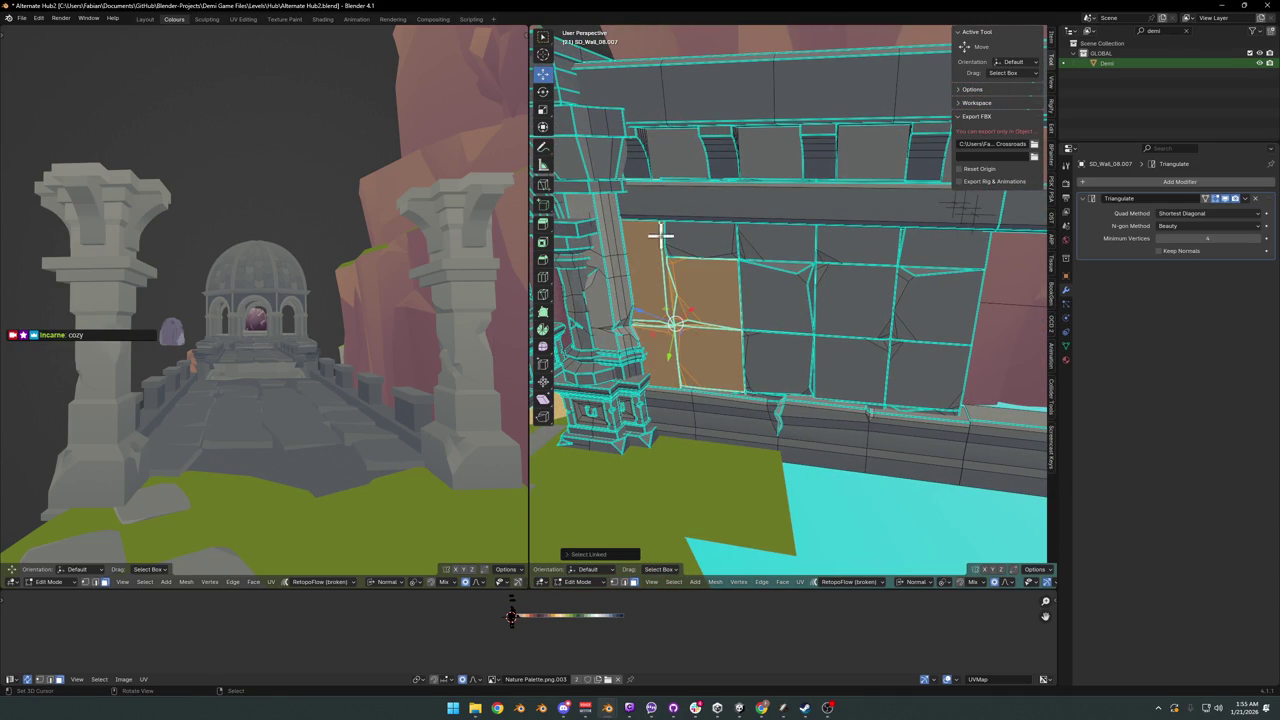
pyautogui.press('l')
pyautogui.press('l')
pyautogui.press('l')
pyautogui.press('l')
pyautogui.press('l')
pyautogui.press('l')
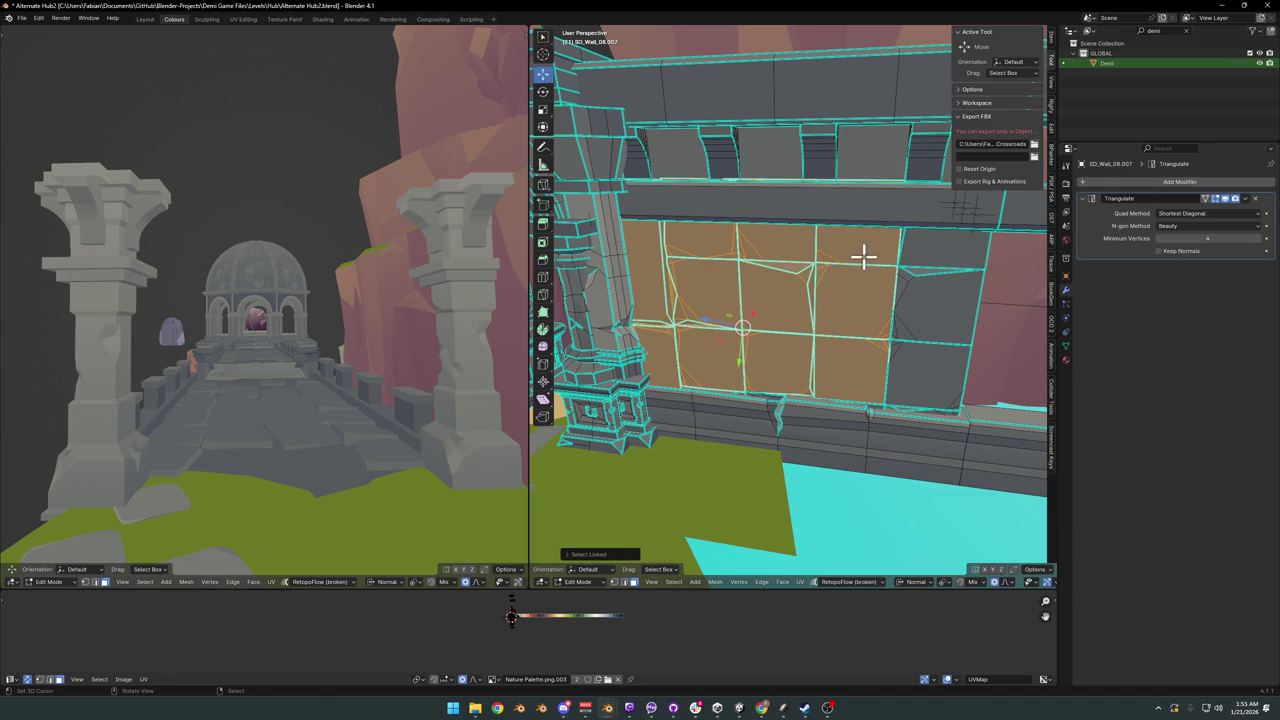
pyautogui.press('l')
pyautogui.press('l')
pyautogui.press('l')
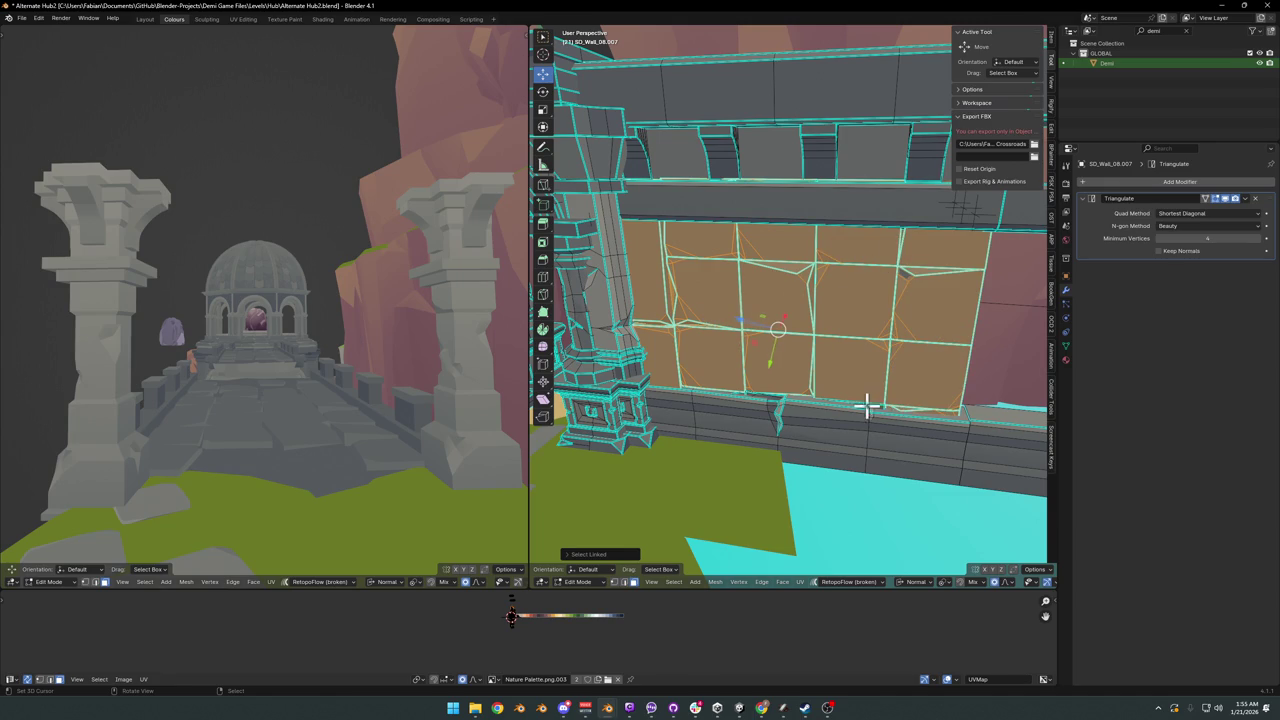
pyautogui.press('l')
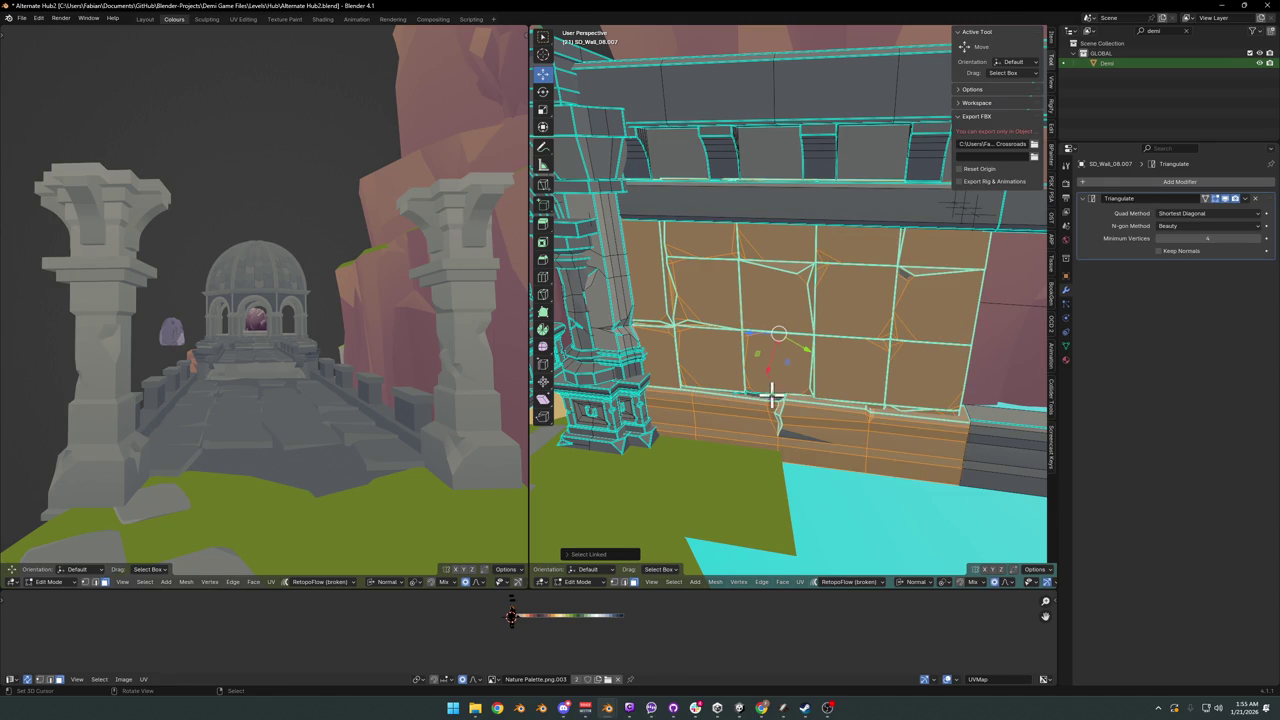
# - Swap the ledge strip for the ledge piece, enable X-ray, and extrude the faces outward
pyautogui.hotkey('ctrl', 'z')
pyautogui.scroll(4, 778, 385)
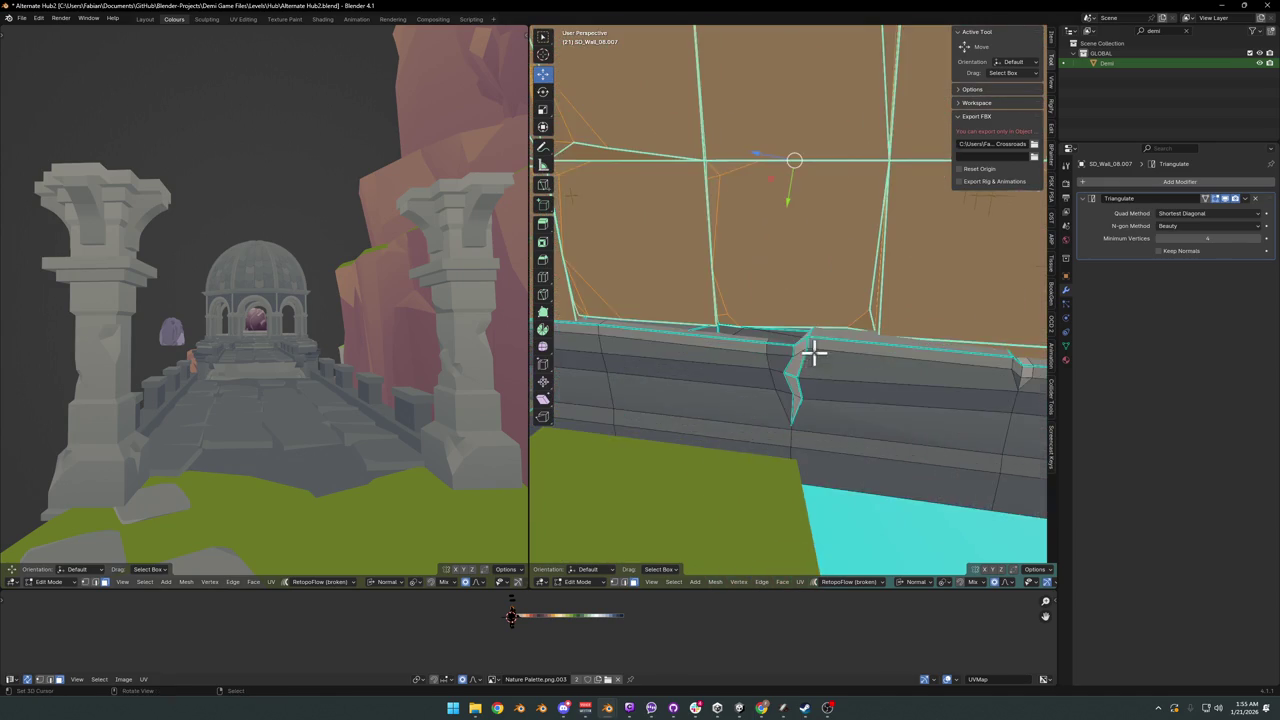
pyautogui.press('l')
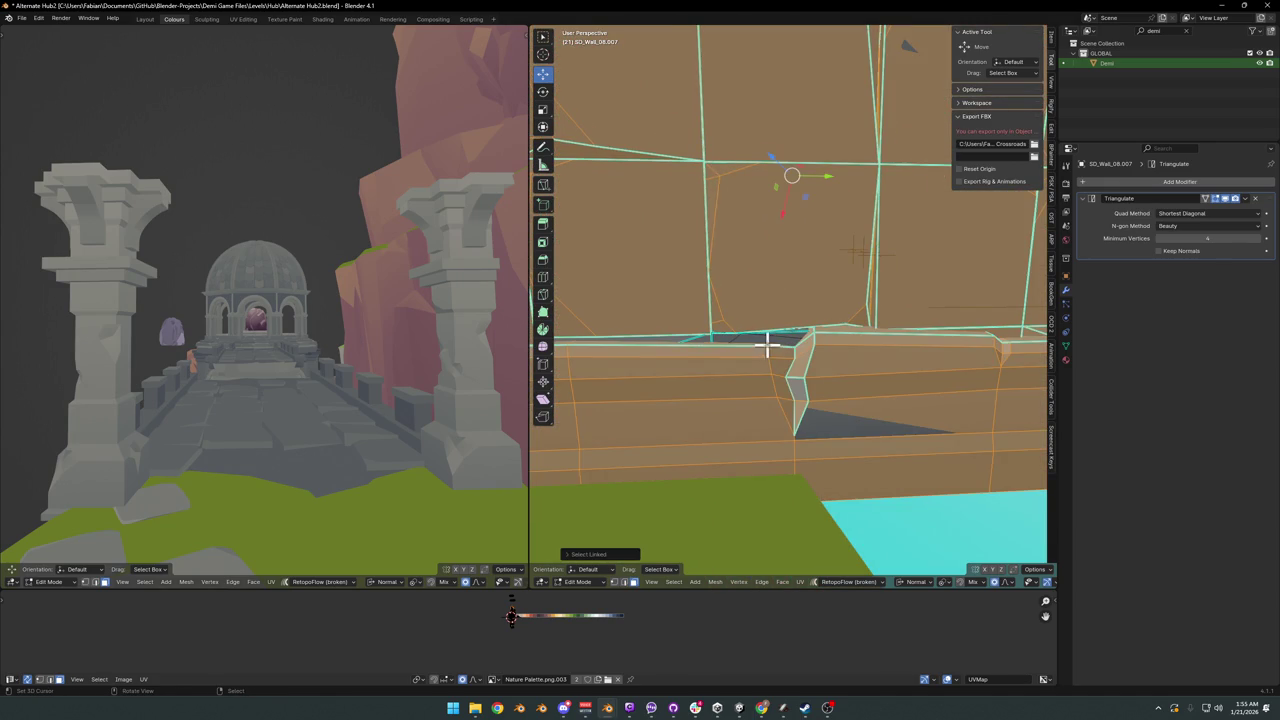
pyautogui.hotkey('ctrl', 'z')
pyautogui.press('l')
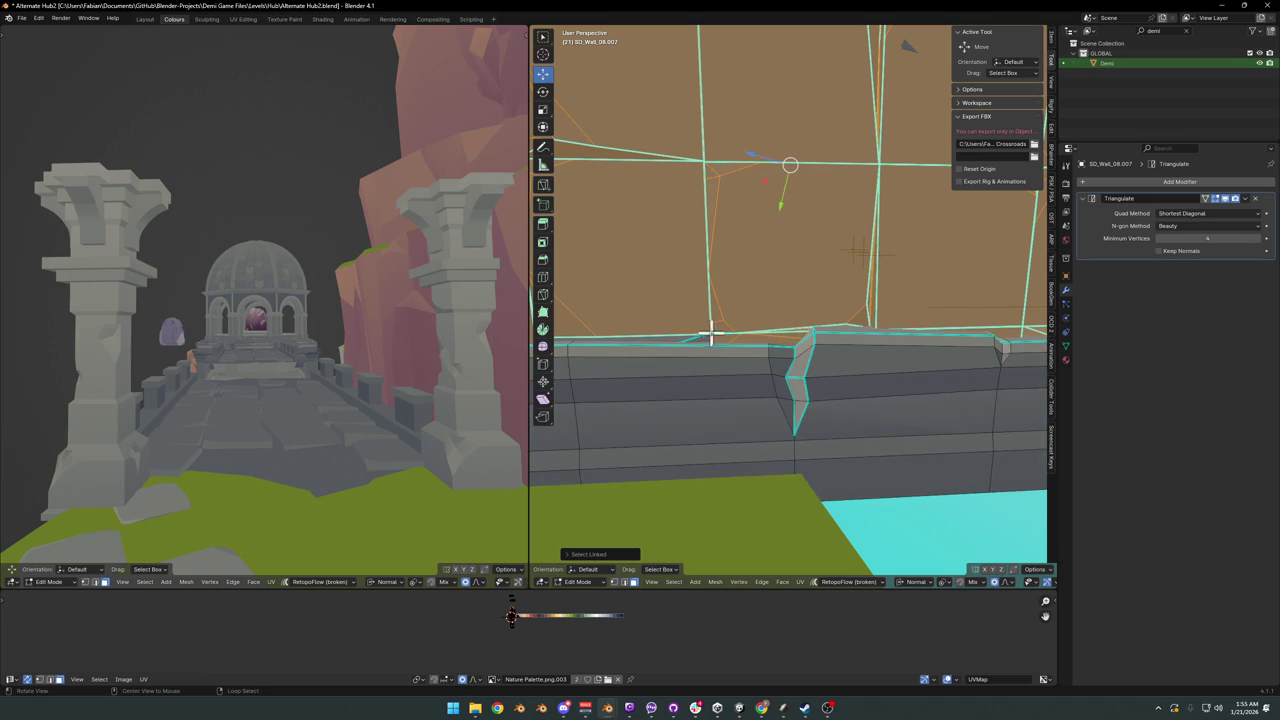
pyautogui.scroll(-3, 854, 369)
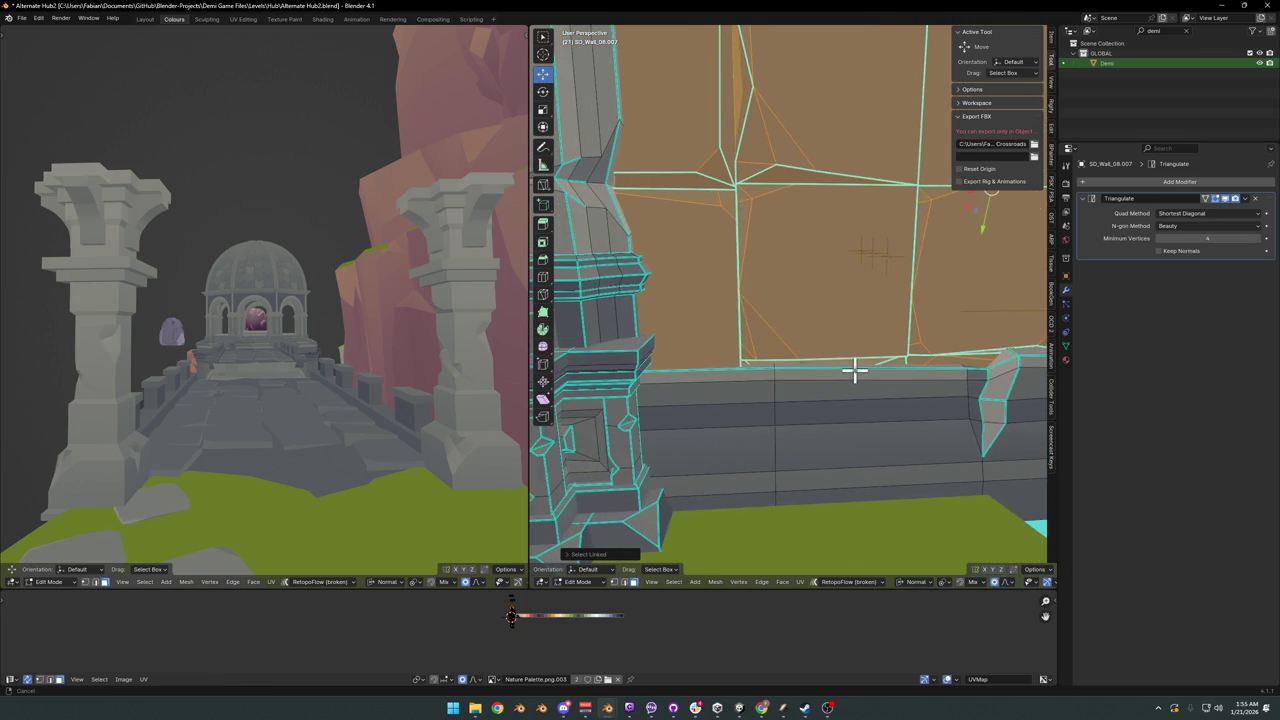
pyautogui.moveTo(777, 349)
pyautogui.mouseDown(button='middle')
pyautogui.moveTo(809, 355)
pyautogui.moveTo(714, 357)
pyautogui.mouseUp(button='middle')
pyautogui.hotkey('alt', 'z')
pyautogui.hotkey('alt', 'z')
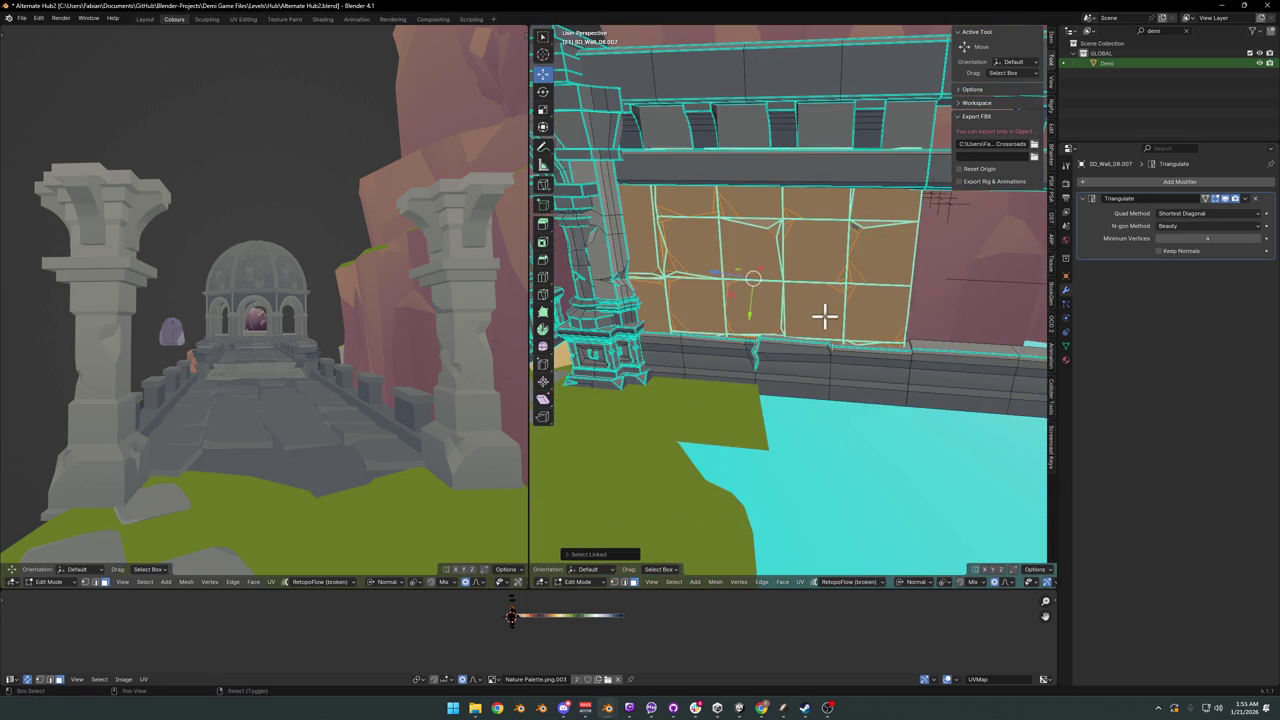
pyautogui.press('e')
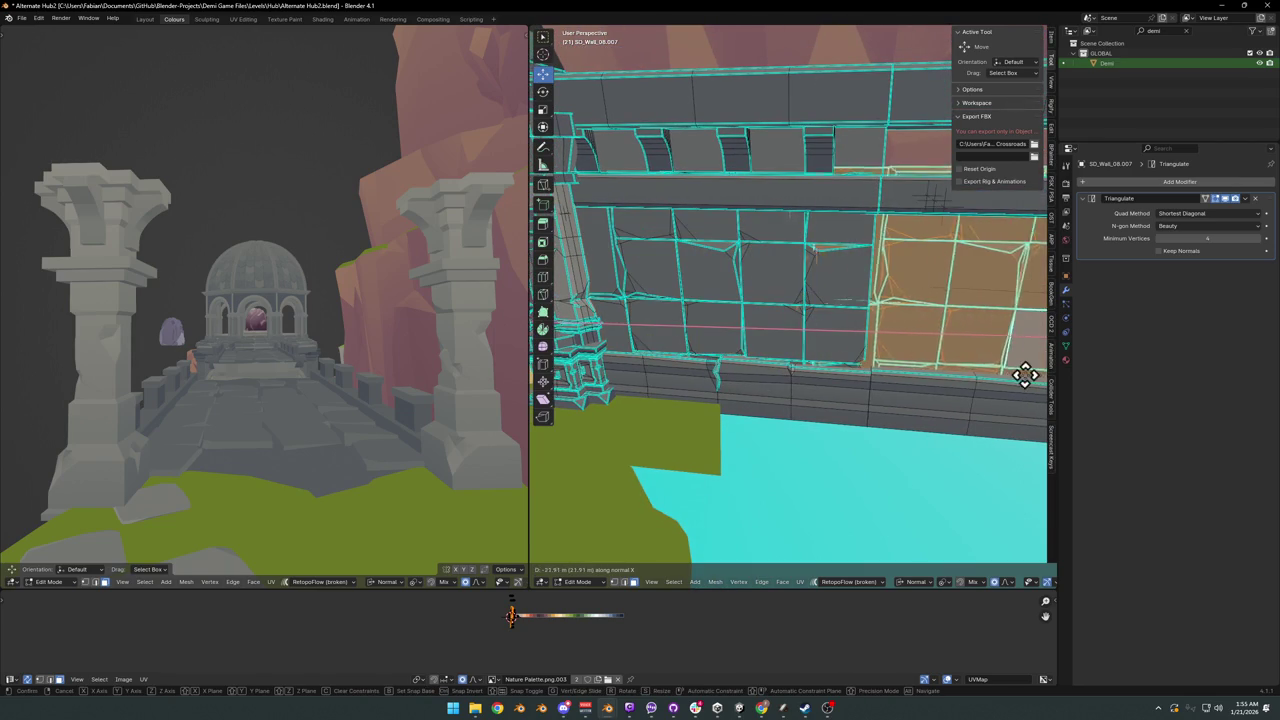
# - Place the copied wall faces and slide them along the wall's X axis
pyautogui.click(549, 375)
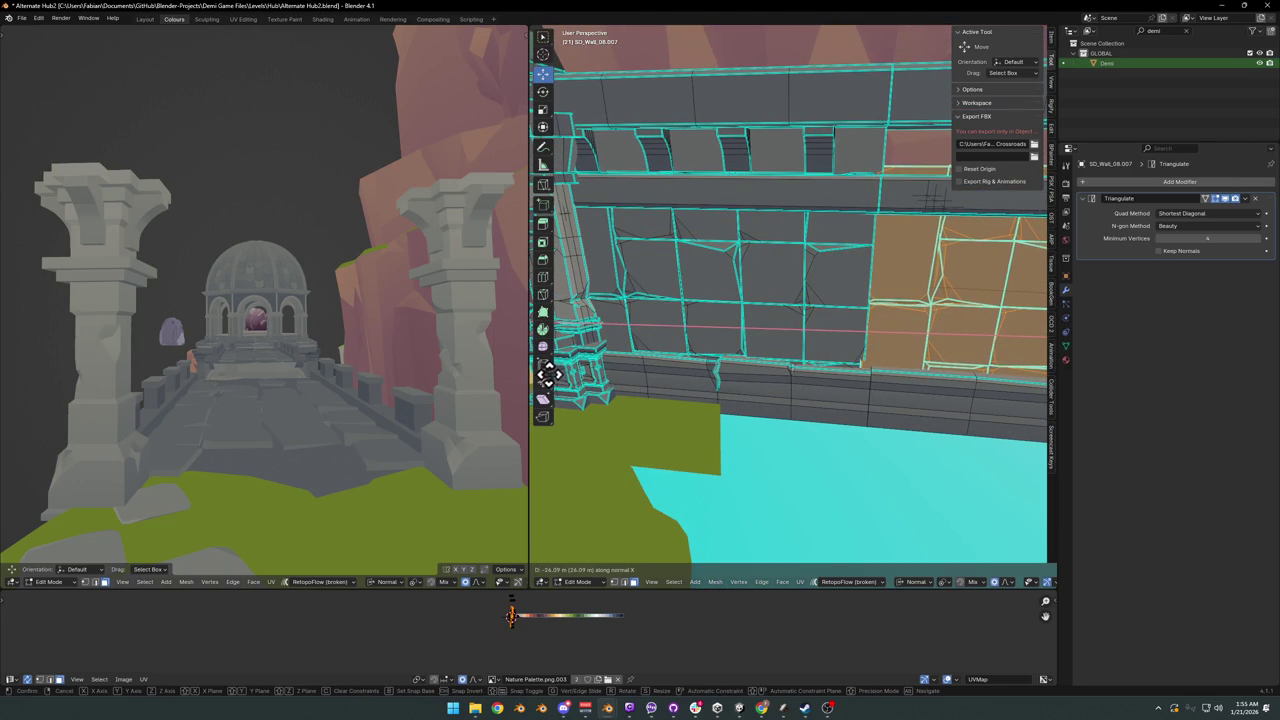
pyautogui.keyDown('alt'); pyautogui.moveTo(831, 290); pyautogui.dragTo(898, 288, button='middle'); pyautogui.keyUp('alt')
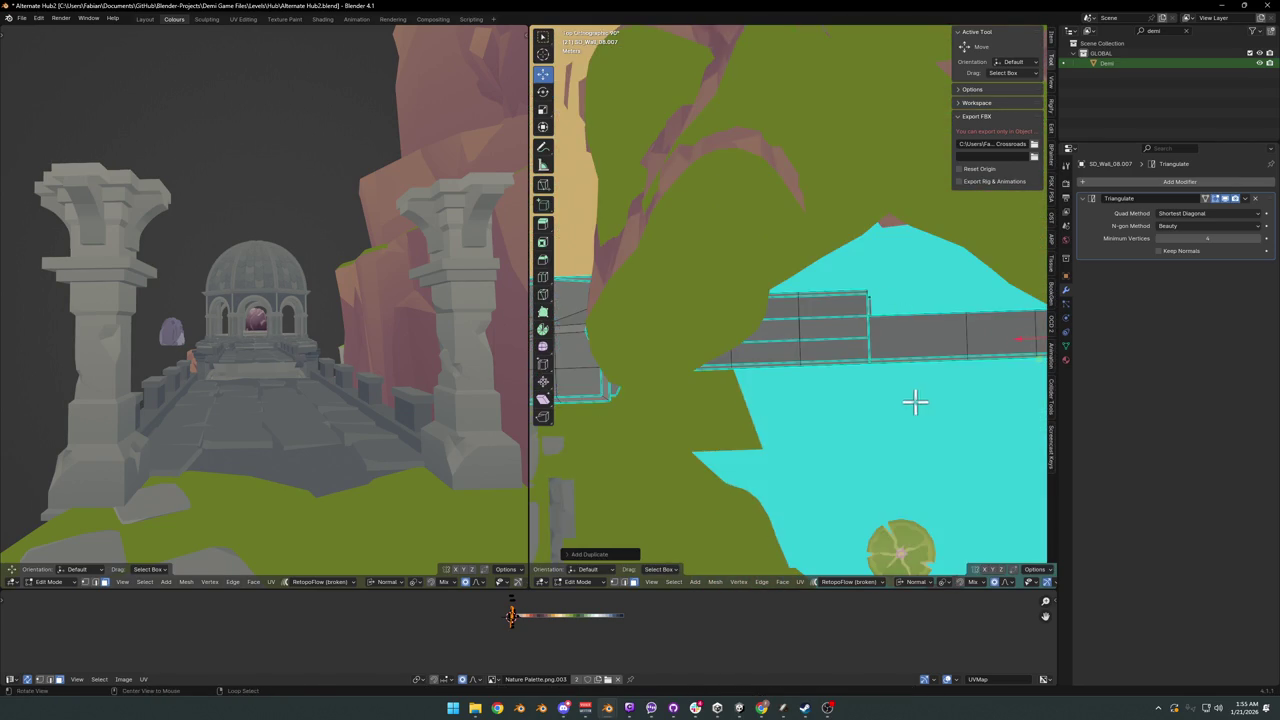
pyautogui.keyDown('alt'); pyautogui.moveTo(914, 401); pyautogui.dragTo(914, 300, button='middle'); pyautogui.keyUp('alt')
pyautogui.scroll(3, 774, 297)
pyautogui.moveTo(803, 300); pyautogui.dragTo(723, 337, button='middle')
pyautogui.press('g')
pyautogui.press('x')
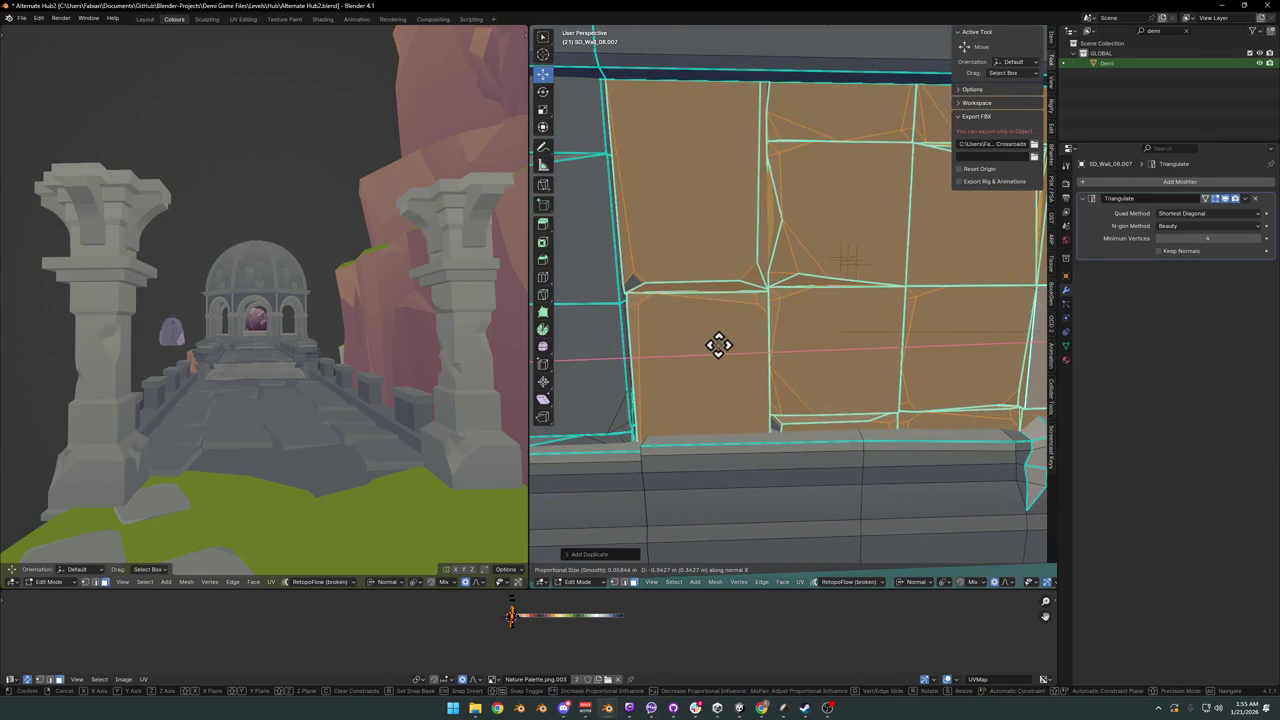
pyautogui.click(691, 343)
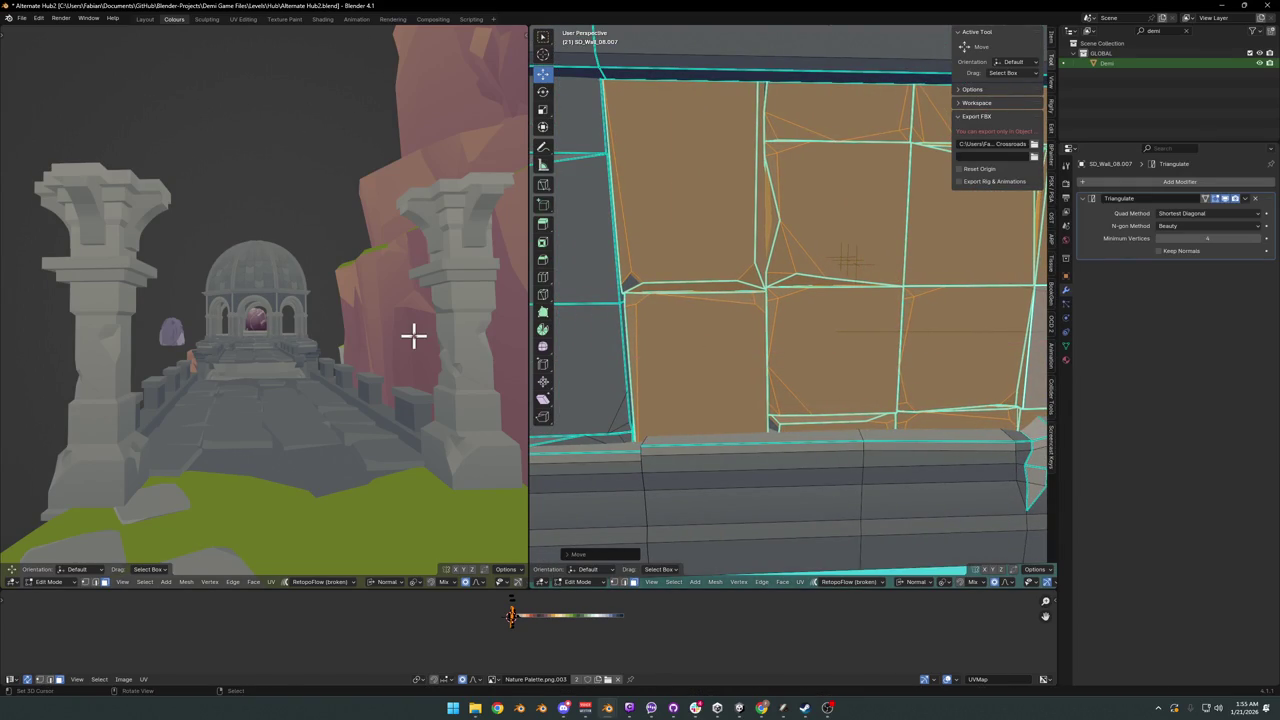
# - Slide the copied wall faces further along X to refine their position
pyautogui.scroll(5, 413, 336)
pyautogui.scroll(-5, 211, 346)
pyautogui.moveTo(371, 360)
pyautogui.mouseDown(button='middle')
pyautogui.moveTo(286, 371)
pyautogui.moveTo(186, 311)
pyautogui.mouseUp(button='middle')
pyautogui.scroll(2, 262, 307)
pyautogui.scroll(2, 262, 307)
pyautogui.scroll(2, 271, 320)
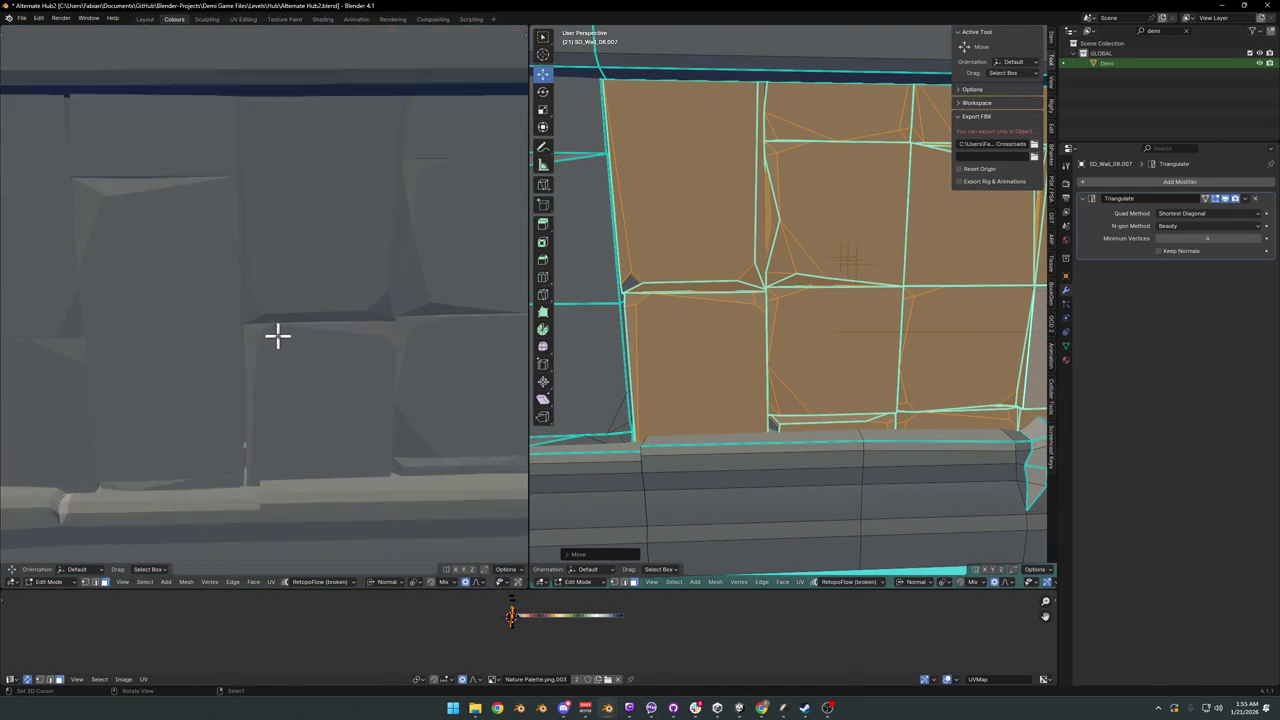
pyautogui.scroll(1, 277, 337)
pyautogui.press('g')
pyautogui.press('x')
pyautogui.press('x')
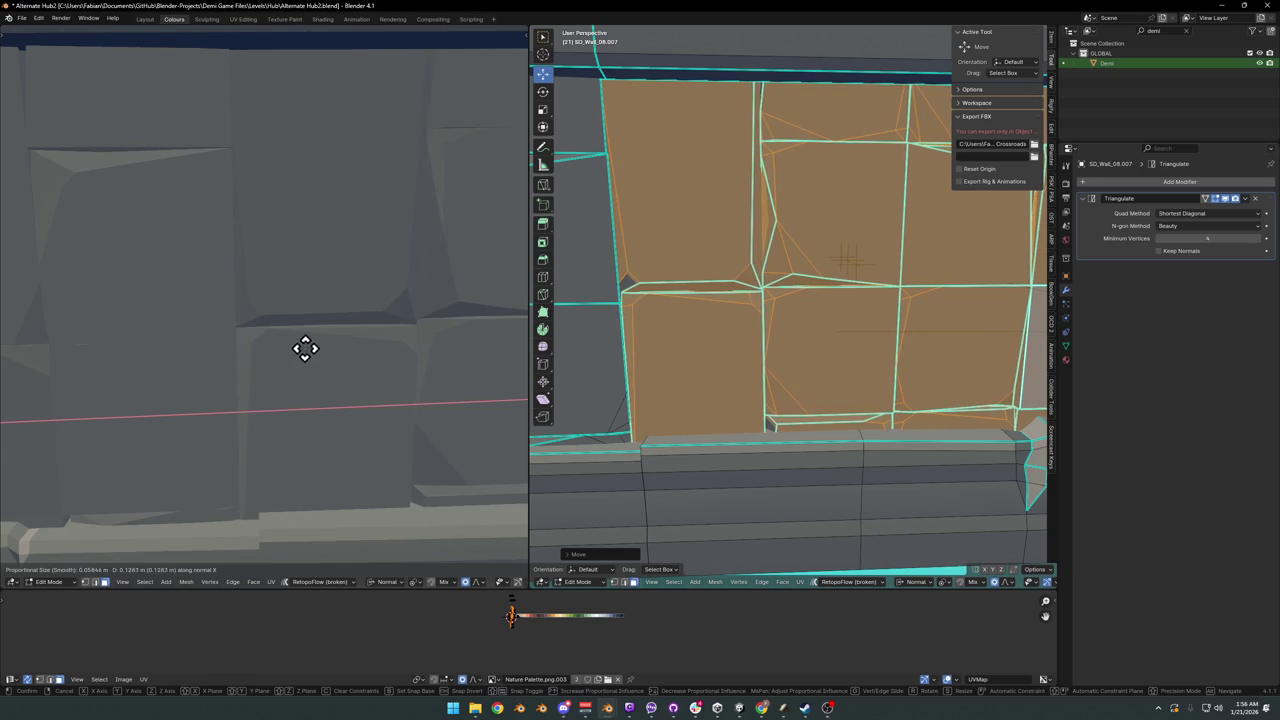
pyautogui.click(304, 346)
# - Reposition the wall section, then set its depth by moving it along normal Z
pyautogui.scroll(-3, 278, 363)
pyautogui.scroll(1, 277, 360)
pyautogui.scroll(3, 278, 352)
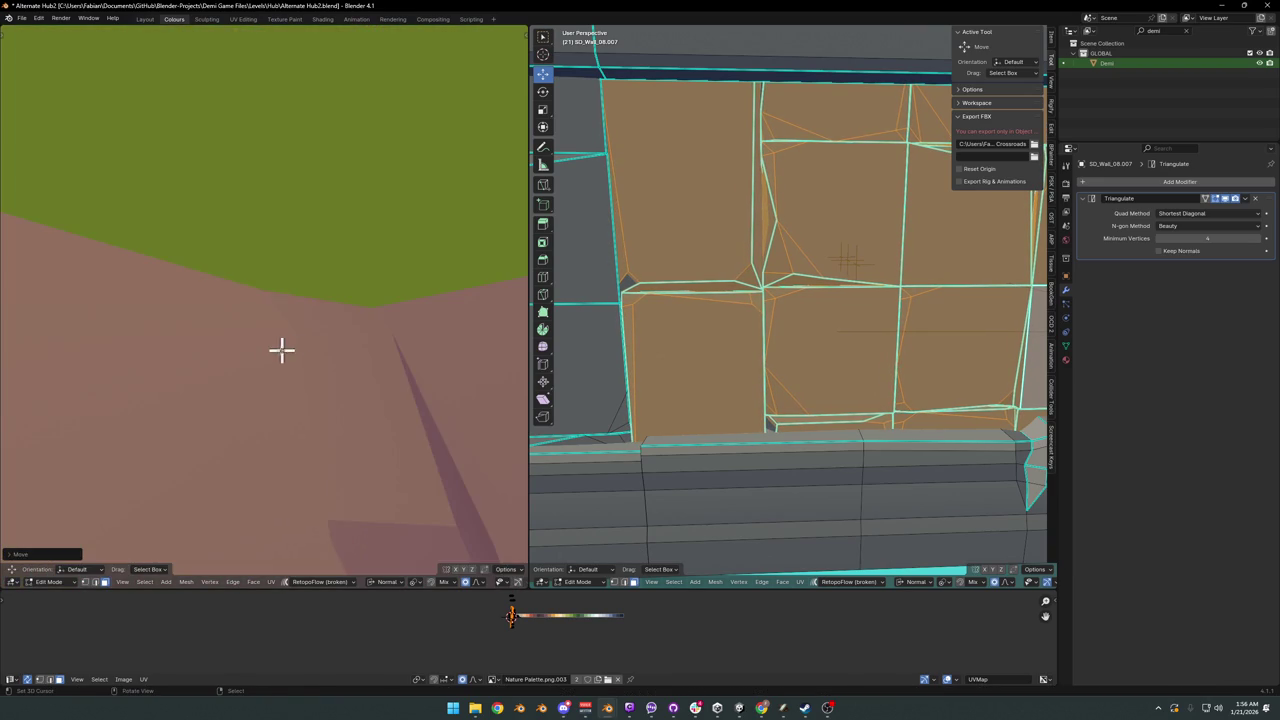
pyautogui.scroll(-4, 290, 349)
pyautogui.scroll(2, 315, 345)
pyautogui.scroll(1, 330, 341)
pyautogui.scroll(-5, 734, 223)
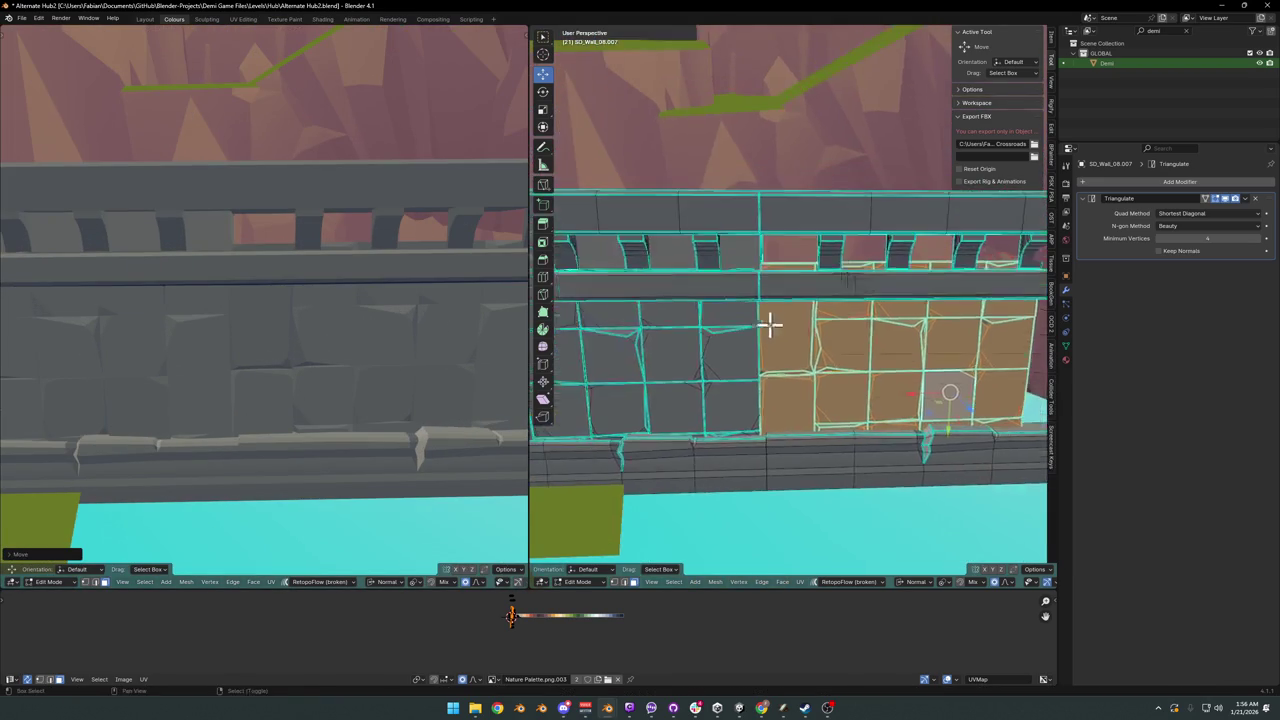
pyautogui.scroll(2, 794, 289)
pyautogui.moveTo(794, 289)
pyautogui.mouseDown(button='middle')
pyautogui.moveTo(757, 228)
pyautogui.moveTo(737, 220)
pyautogui.moveTo(797, 243)
pyautogui.moveTo(657, 263)
pyautogui.moveTo(660, 240)
pyautogui.moveTo(797, 249)
pyautogui.moveTo(766, 291)
pyautogui.moveTo(700, 312)
pyautogui.mouseUp(button='middle')
pyautogui.press('g')
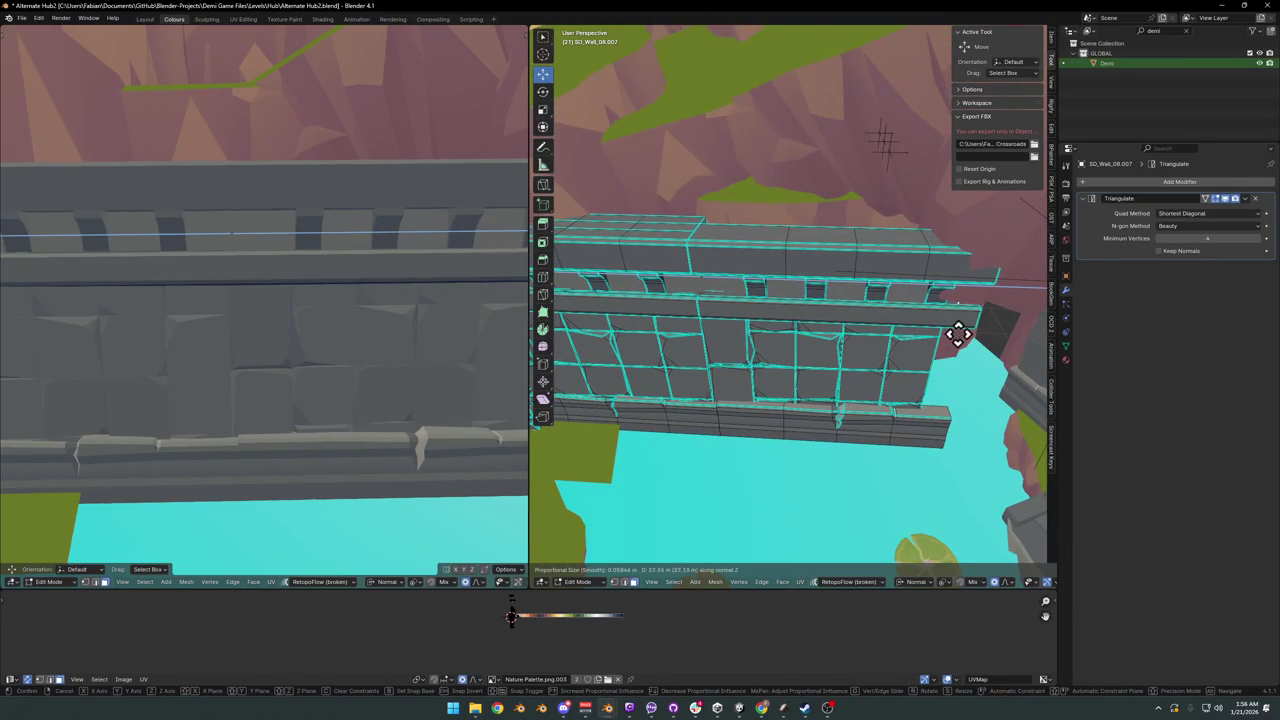
pyautogui.click(991, 323)
pyautogui.moveTo(991, 323); pyautogui.dragTo(853, 357, button='middle')
pyautogui.press('g')
pyautogui.press('z')
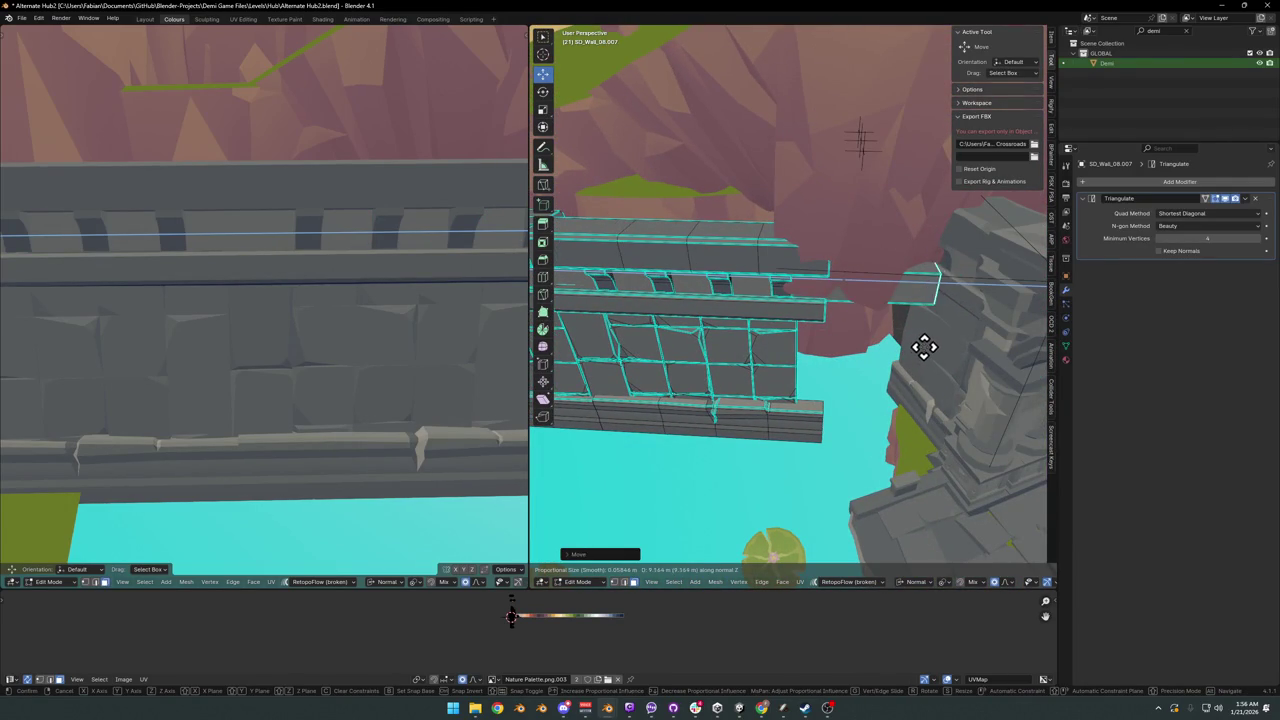
pyautogui.click(949, 341)
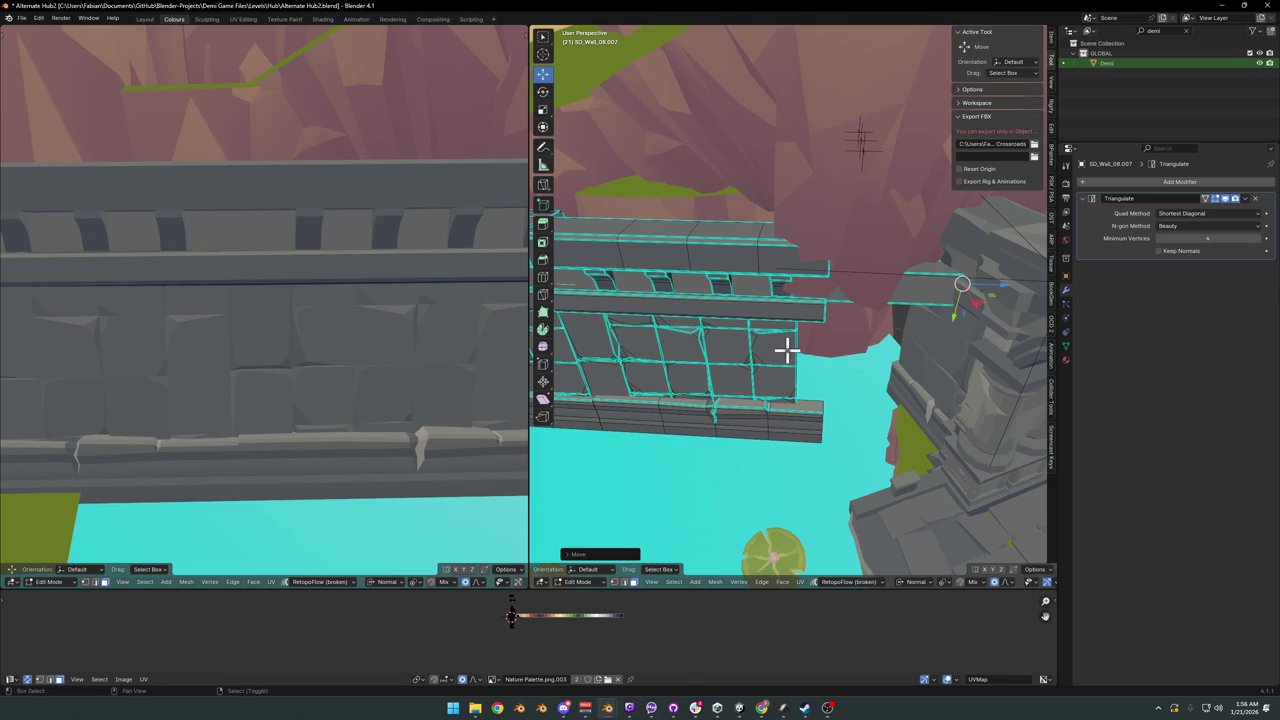
# - Extend the upper trim by moving its end edge along Z
pyautogui.moveTo(788, 316)
pyautogui.mouseDown(button='middle')
pyautogui.moveTo(886, 306)
pyautogui.moveTo(843, 294)
pyautogui.mouseUp(button='middle')
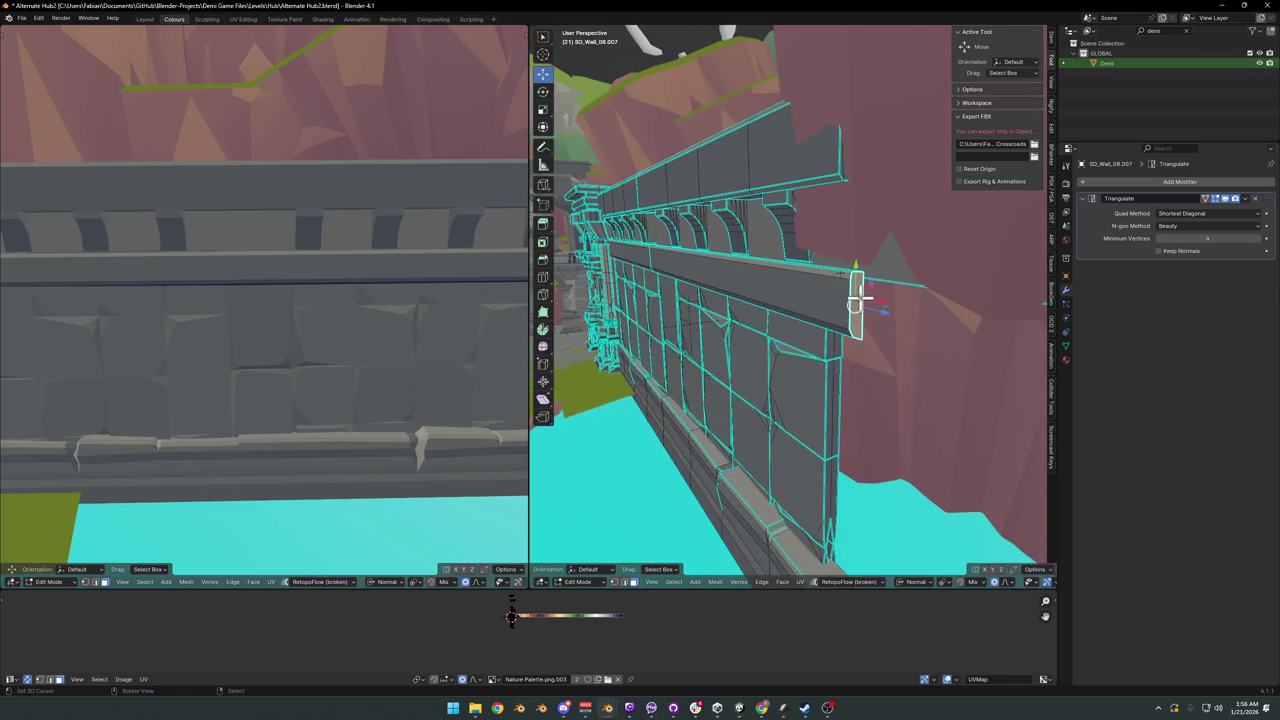
pyautogui.keyDown('shift'); pyautogui.click(842, 162); pyautogui.keyUp('shift')
pyautogui.moveTo(842, 162)
pyautogui.mouseDown(button='middle')
pyautogui.moveTo(854, 200)
pyautogui.moveTo(820, 200)
pyautogui.moveTo(854, 274)
pyautogui.moveTo(766, 300)
pyautogui.mouseUp(button='middle')
pyautogui.press('g')
pyautogui.press('z')
pyautogui.press('z')
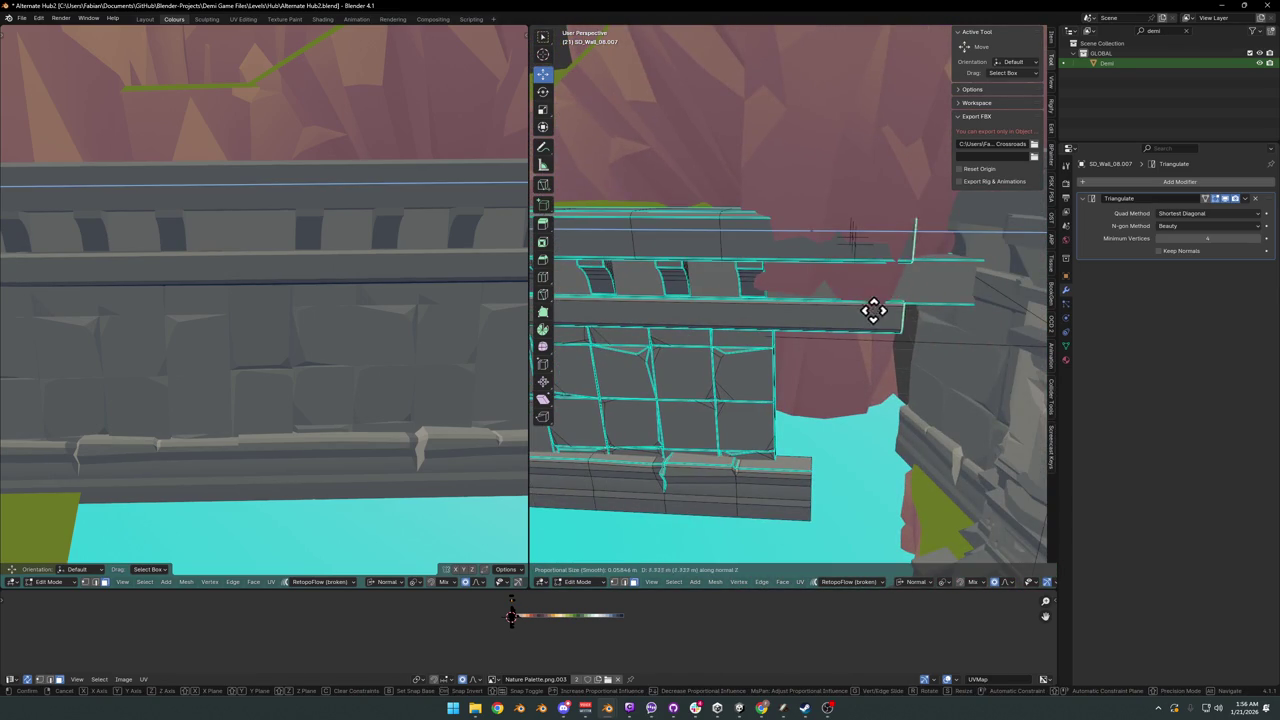
pyautogui.click(962, 306)
pyautogui.scroll(2, 826, 277)
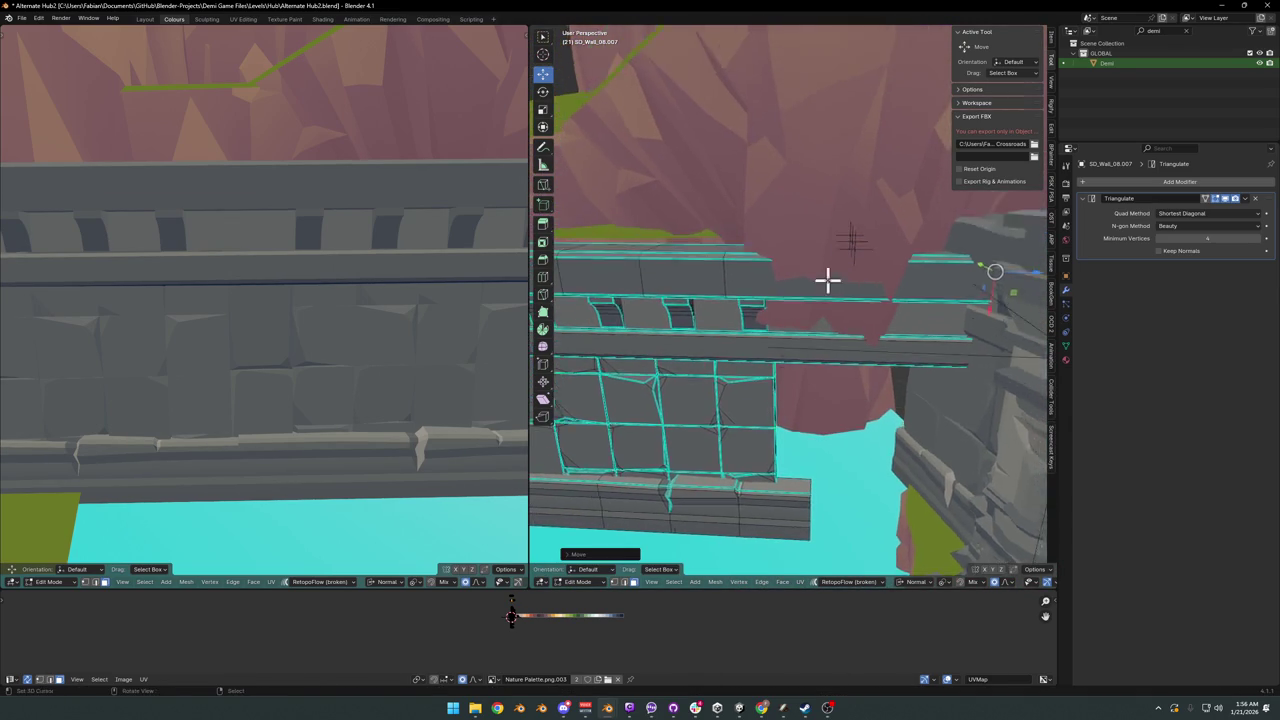
pyautogui.scroll(2, 780, 289)
# - Duplicate both corbel brackets and place the copies further right along the cornice
pyautogui.click(725, 320)
pyautogui.hotkey('ctrl', 'l')
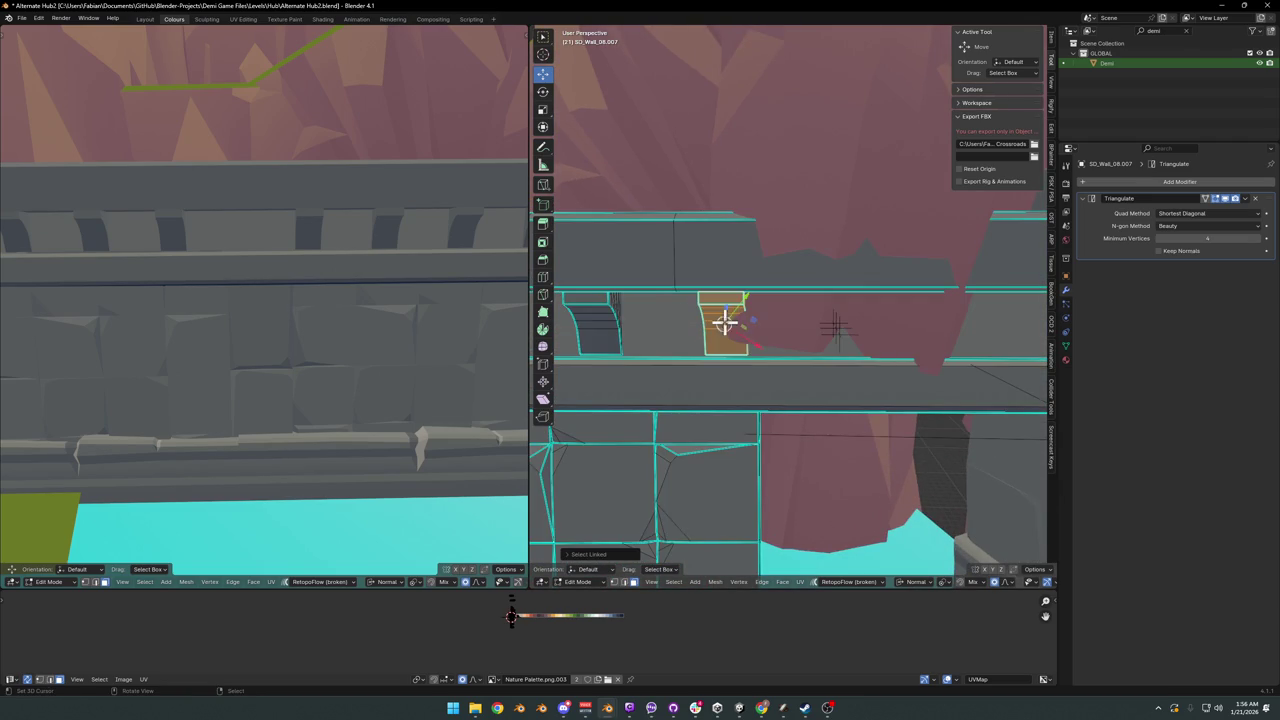
pyautogui.keyDown('shift'); pyautogui.click(594, 312); pyautogui.keyUp('shift')
pyautogui.hotkey('ctrl', 'l')
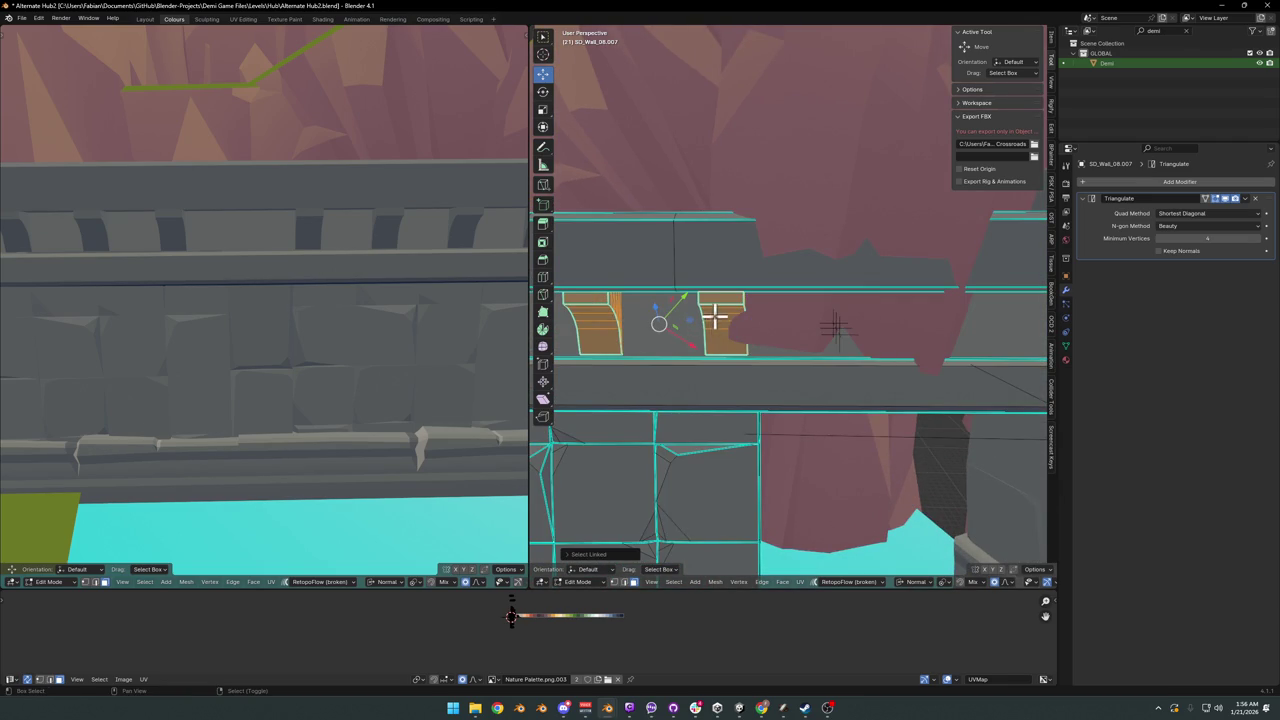
pyautogui.hotkey('shift', 'd')
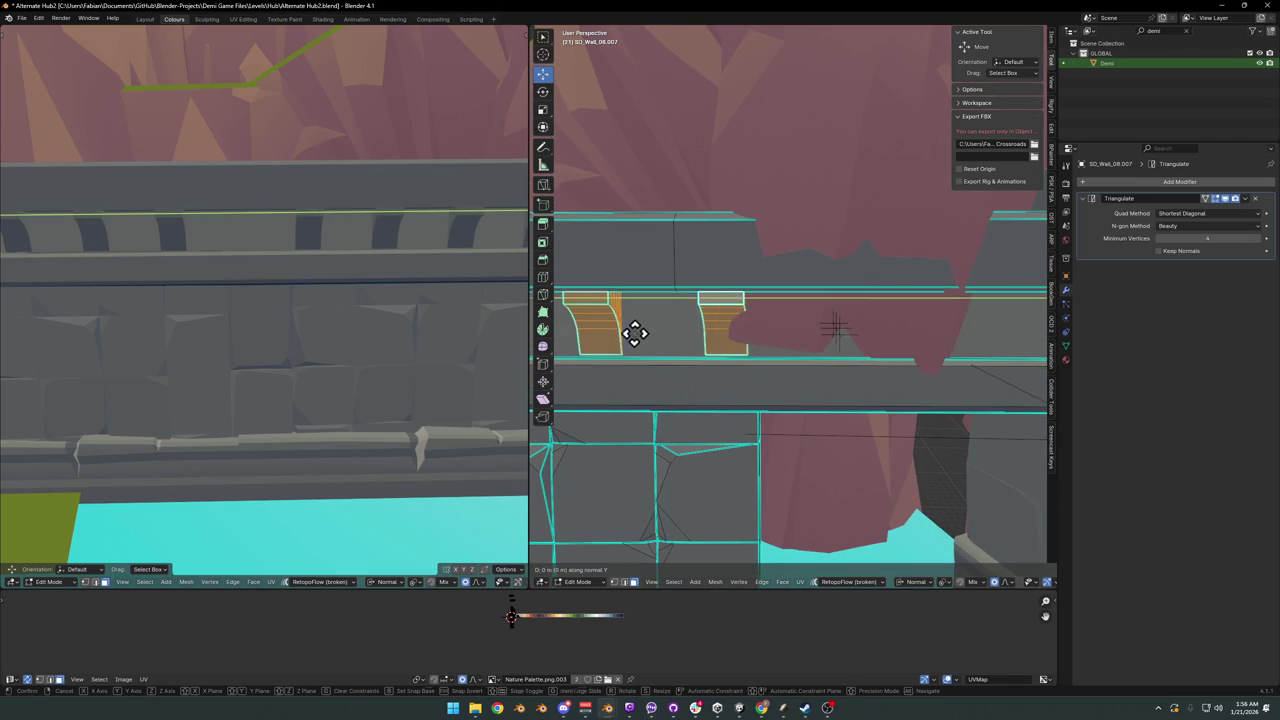
pyautogui.click(916, 342)
pyautogui.moveTo(916, 342); pyautogui.dragTo(831, 351, button='middle')
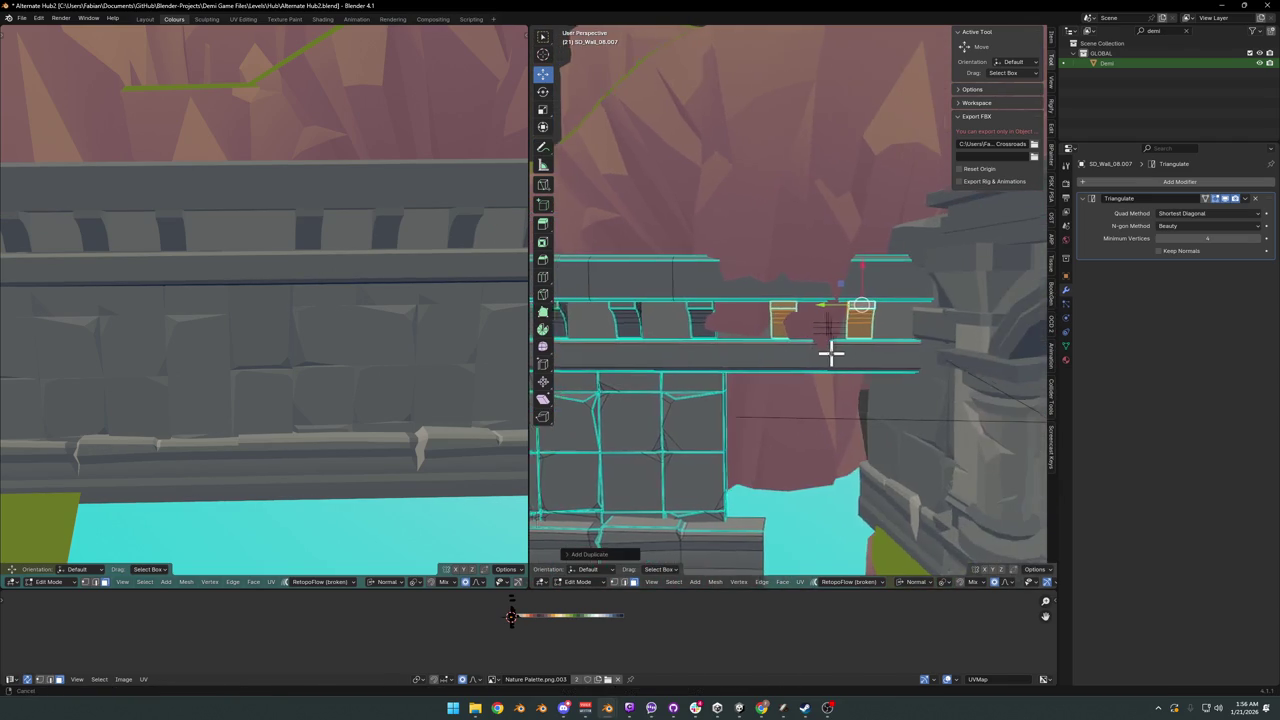
# - Return to Object Mode and select terrain piece DK_Terrain_03.087
pyautogui.press('Tab')
pyautogui.click(785, 283)
pyautogui.moveTo(785, 283)
pyautogui.mouseDown(button='middle')
pyautogui.moveTo(826, 309)
pyautogui.moveTo(797, 289)
pyautogui.moveTo(818, 340)
pyautogui.mouseUp(button='middle')
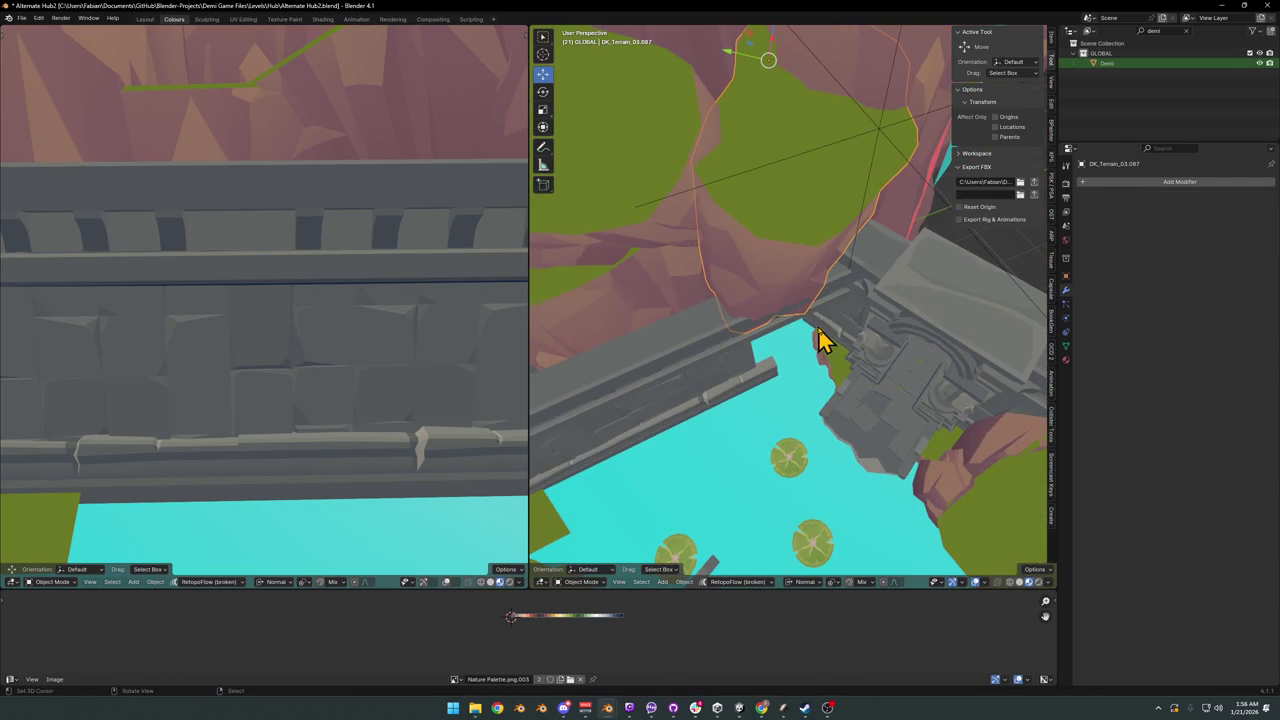
# - Shift terrain piece DK_Terrain_03.087 sideways while keeping its height
pyautogui.press('g')
pyautogui.hotkey('shift', 'z')
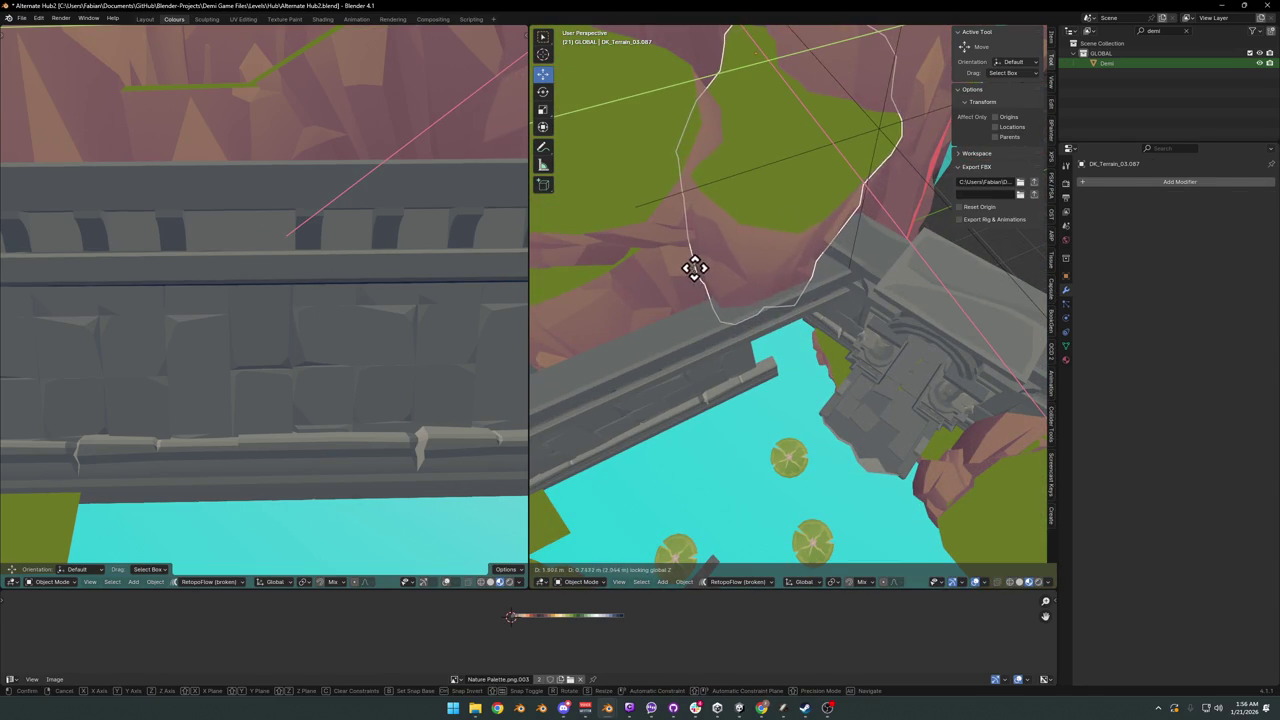
pyautogui.click(685, 278)
pyautogui.moveTo(685, 278)
pyautogui.mouseDown(button='middle')
pyautogui.moveTo(714, 329)
pyautogui.moveTo(808, 334)
pyautogui.moveTo(783, 303)
pyautogui.moveTo(783, 234)
pyautogui.moveTo(846, 366)
pyautogui.moveTo(895, 387)
pyautogui.mouseUp(button='middle')
# - Lower the wall SD_Wall_08.007's base about 2.014 m down along Z toward the pond
pyautogui.click(895, 387)
pyautogui.press('Tab')
pyautogui.scroll(3, 857, 340)
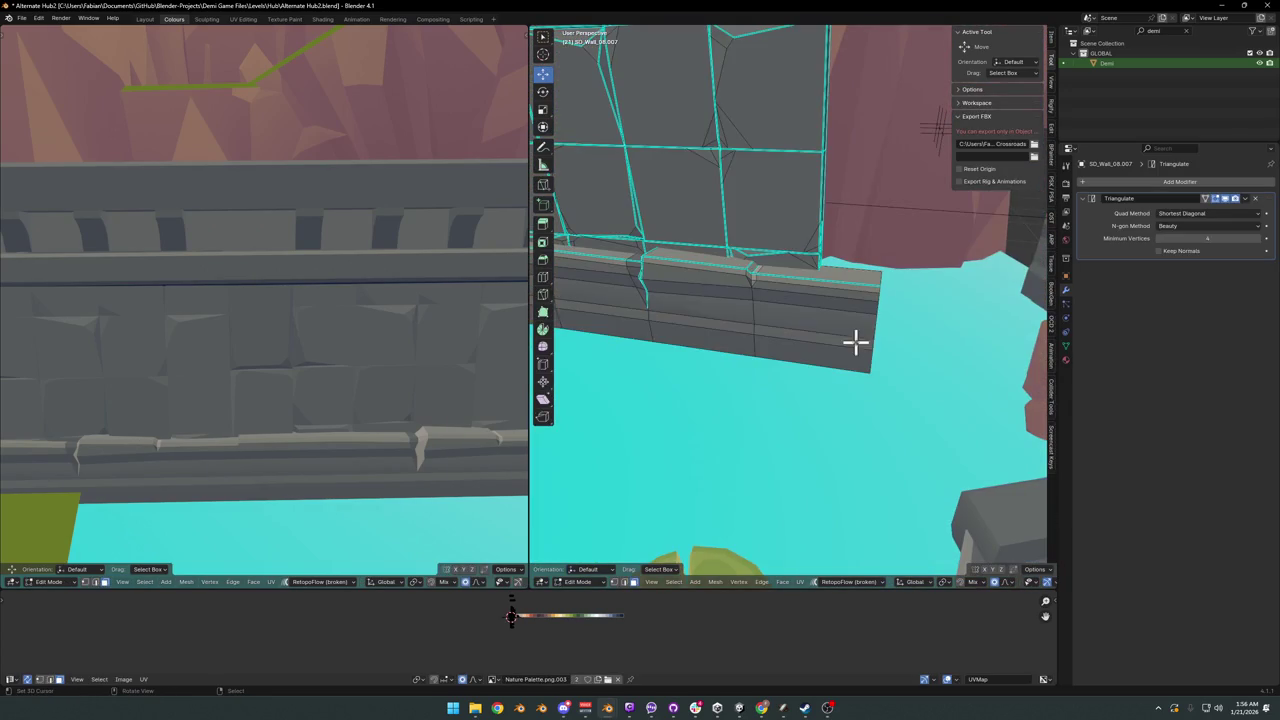
pyautogui.moveTo(866, 335); pyautogui.dragTo(782, 388, button='middle')
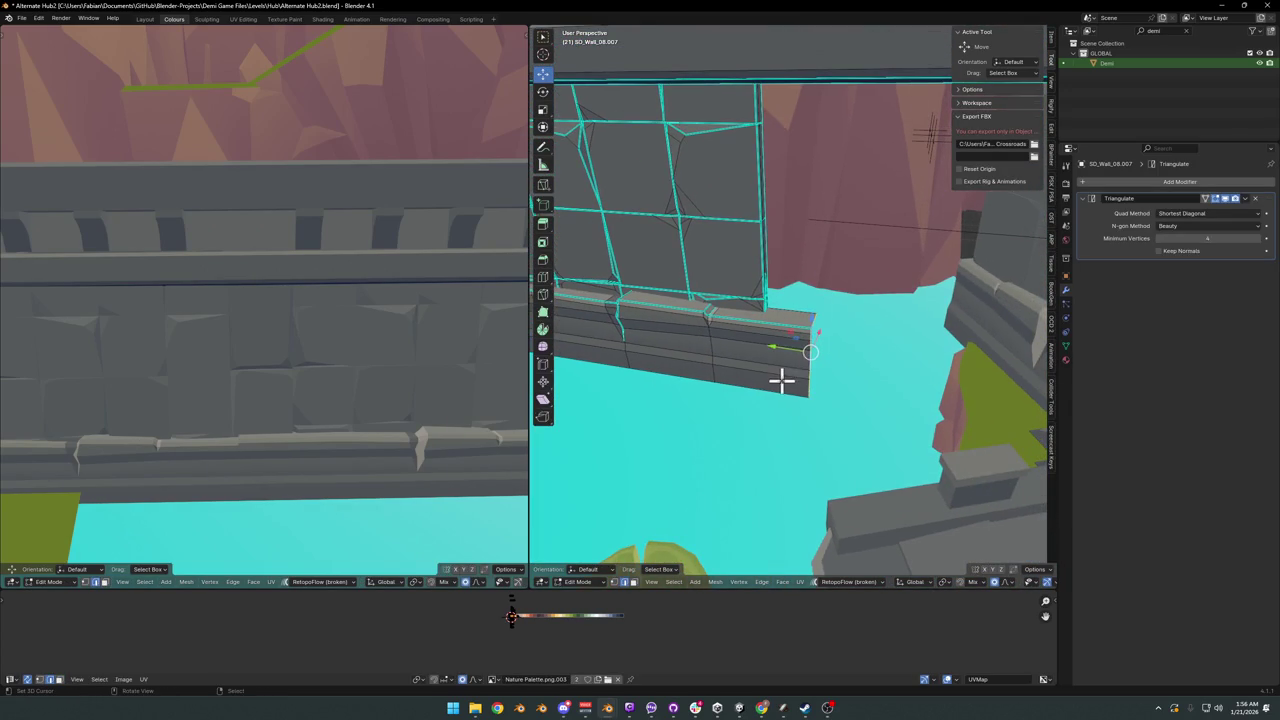
pyautogui.press('g')
pyautogui.press('g')
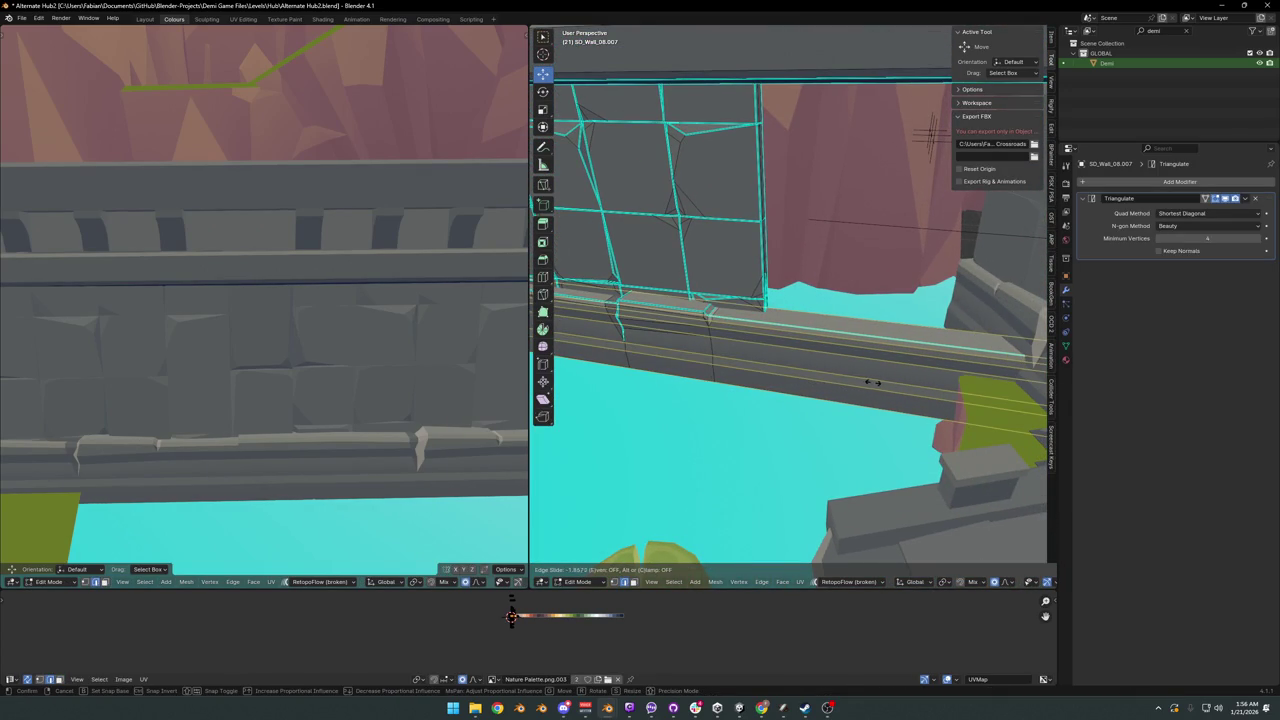
pyautogui.rightClick(872, 383)
pyautogui.moveTo(869, 354)
pyautogui.mouseDown(button='middle')
pyautogui.moveTo(760, 354)
pyautogui.moveTo(847, 336)
pyautogui.moveTo(820, 360)
pyautogui.moveTo(848, 366)
pyautogui.moveTo(791, 357)
pyautogui.moveTo(846, 346)
pyautogui.moveTo(783, 346)
pyautogui.moveTo(802, 347)
pyautogui.moveTo(786, 354)
pyautogui.moveTo(810, 368)
pyautogui.moveTo(829, 363)
pyautogui.moveTo(726, 390)
pyautogui.mouseUp(button='middle')
pyautogui.press('g')
pyautogui.press('z')
pyautogui.click(794, 384)
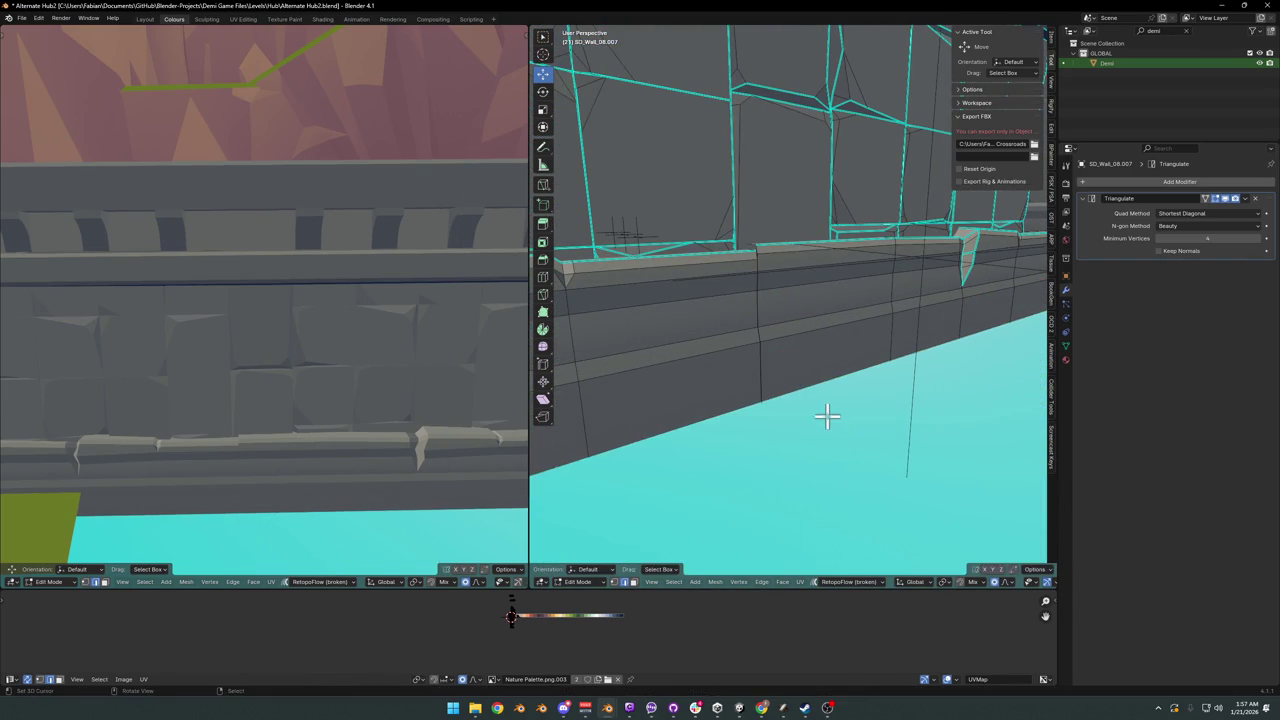
# - Return to Object Mode and save Alternate Hub2.blend
pyautogui.scroll(-5, 826, 417)
pyautogui.press('Tab')
pyautogui.moveTo(826, 417)
pyautogui.mouseDown(button='middle')
pyautogui.moveTo(795, 380)
pyautogui.moveTo(814, 334)
pyautogui.moveTo(871, 362)
pyautogui.moveTo(860, 360)
pyautogui.mouseUp(button='middle')
pyautogui.scroll(3, 794, 380)
pyautogui.hotkey('ctrl', 's')
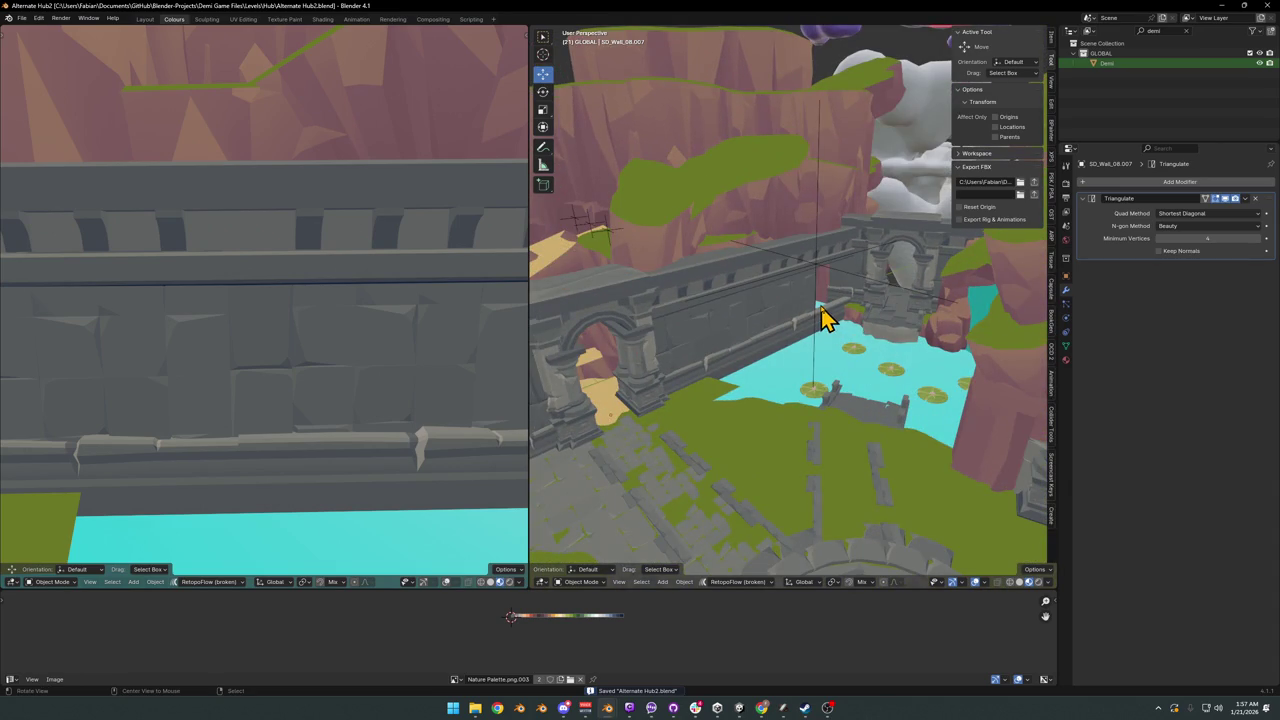
pyautogui.moveTo(833, 272)
pyautogui.mouseDown(button='middle')
pyautogui.moveTo(794, 366)
pyautogui.moveTo(783, 313)
pyautogui.moveTo(740, 354)
pyautogui.moveTo(831, 343)
pyautogui.moveTo(843, 377)
pyautogui.moveTo(784, 380)
pyautogui.mouseUp(button='middle')
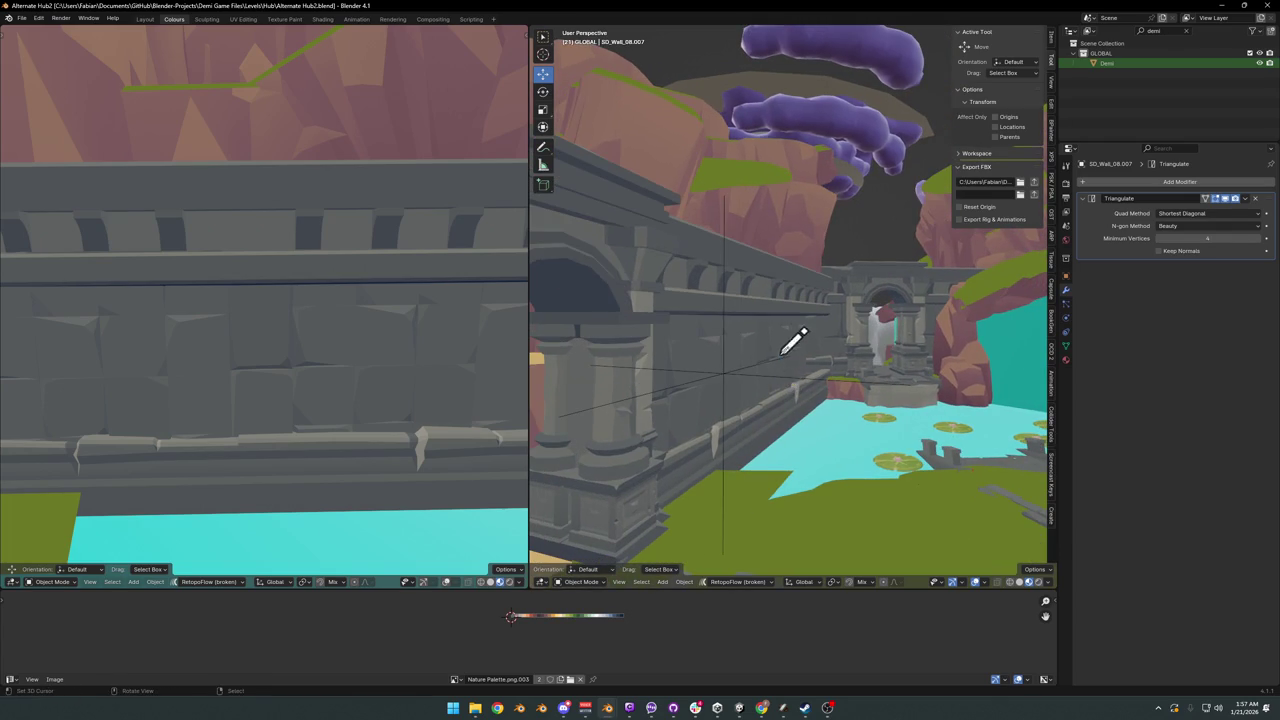
pyautogui.moveTo(781, 356); pyautogui.dragTo(797, 395)
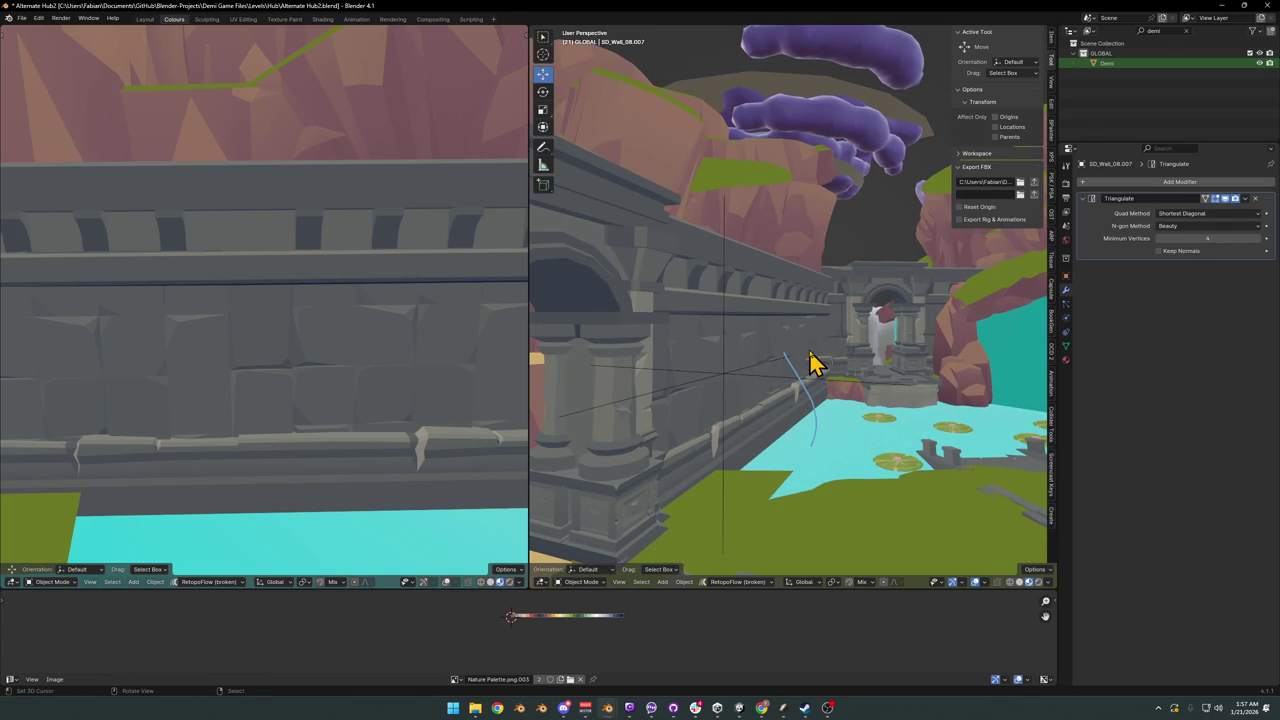
pyautogui.moveTo(840, 425); pyautogui.dragTo(820, 403, button='middle')
pyautogui.moveTo(777, 463)
pyautogui.mouseDown(button='middle')
pyautogui.moveTo(777, 400)
pyautogui.moveTo(845, 410)
pyautogui.mouseUp(button='middle')
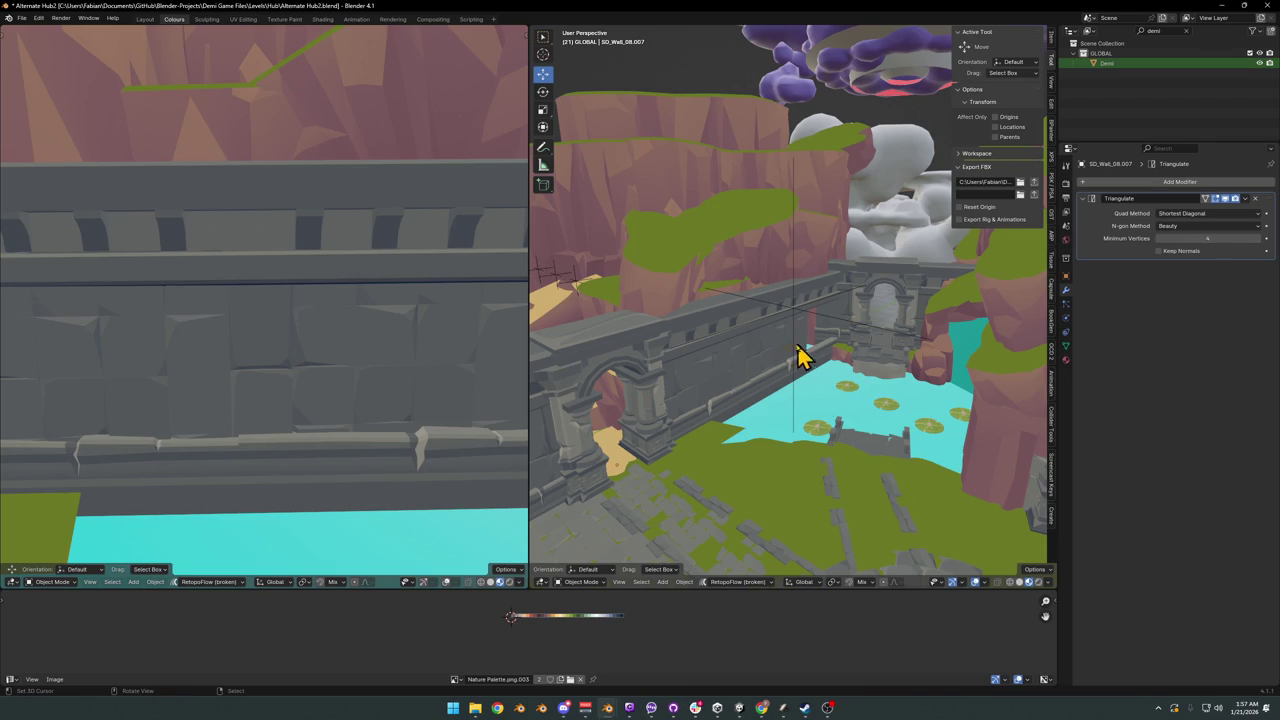
pyautogui.moveTo(777, 347)
pyautogui.mouseDown(button='middle')
pyautogui.moveTo(811, 354)
pyautogui.moveTo(689, 366)
pyautogui.moveTo(877, 394)
pyautogui.moveTo(815, 388)
pyautogui.moveTo(822, 366)
pyautogui.mouseUp(button='middle')
pyautogui.scroll(2, 826, 366)
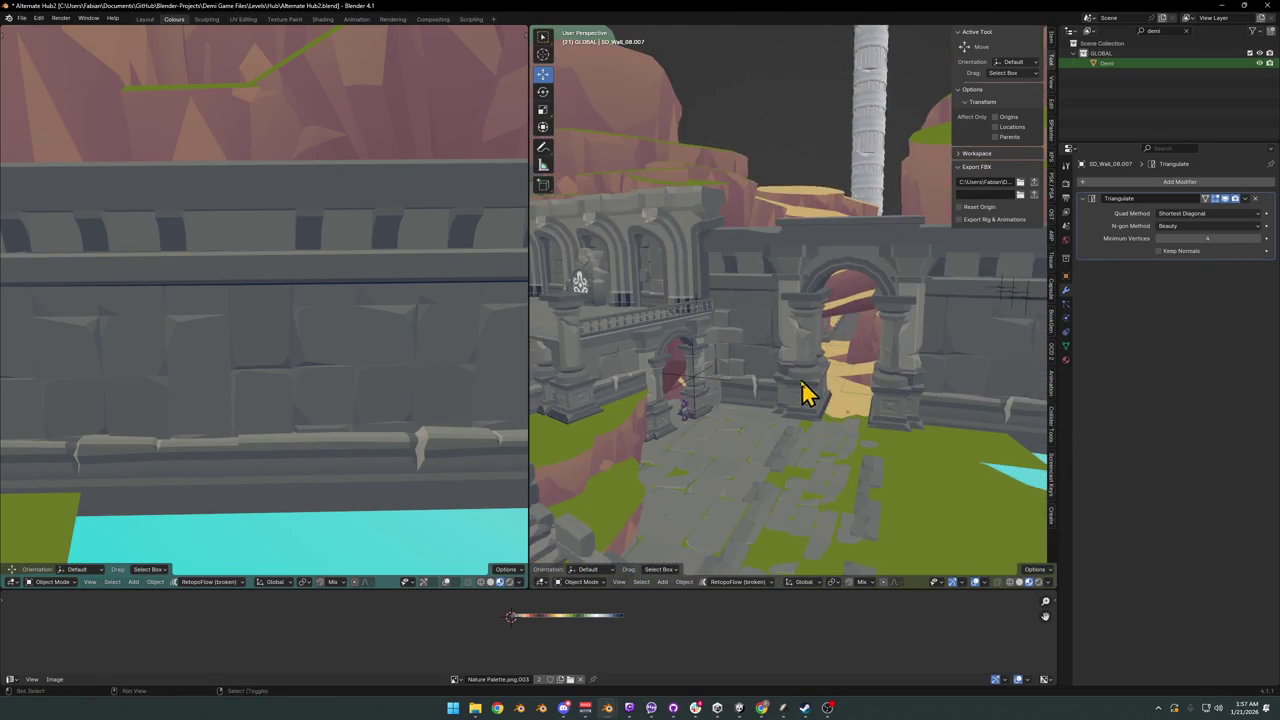
pyautogui.scroll(3, 840, 385)
pyautogui.scroll(-2, 808, 400)
pyautogui.scroll(-2, 851, 391)
pyautogui.scroll(-2, 846, 397)
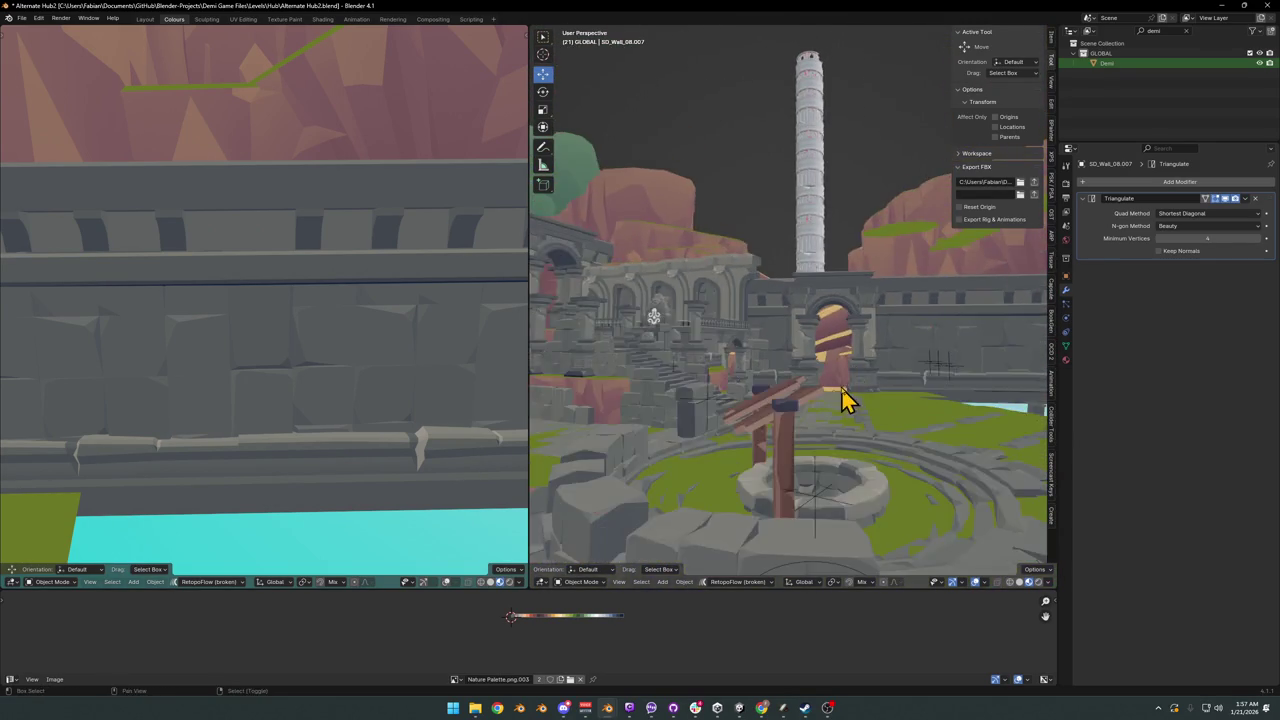
pyautogui.scroll(-2, 830, 395)
pyautogui.scroll(2, 820, 398)
pyautogui.scroll(2, 815, 390)
pyautogui.scroll(2, 825, 380)
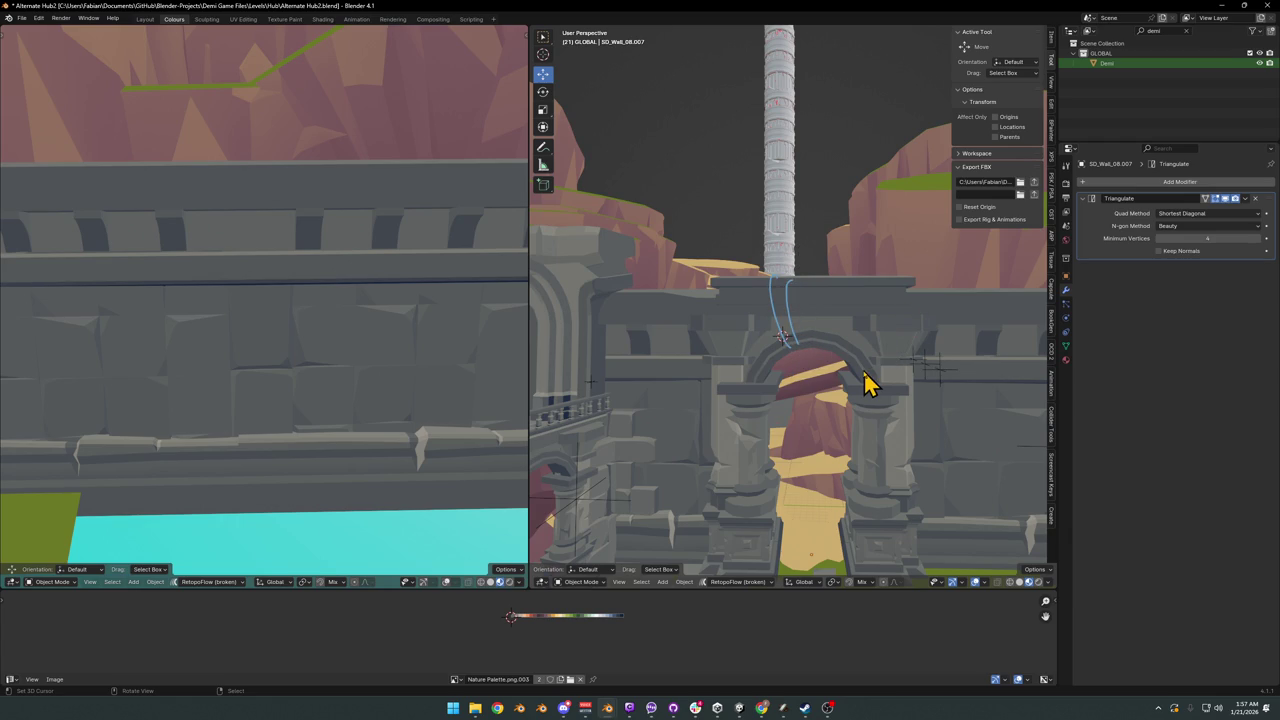
pyautogui.moveTo(823, 400)
pyautogui.mouseDown(button='middle')
pyautogui.moveTo(770, 360)
pyautogui.moveTo(826, 338)
pyautogui.mouseUp(button='middle')
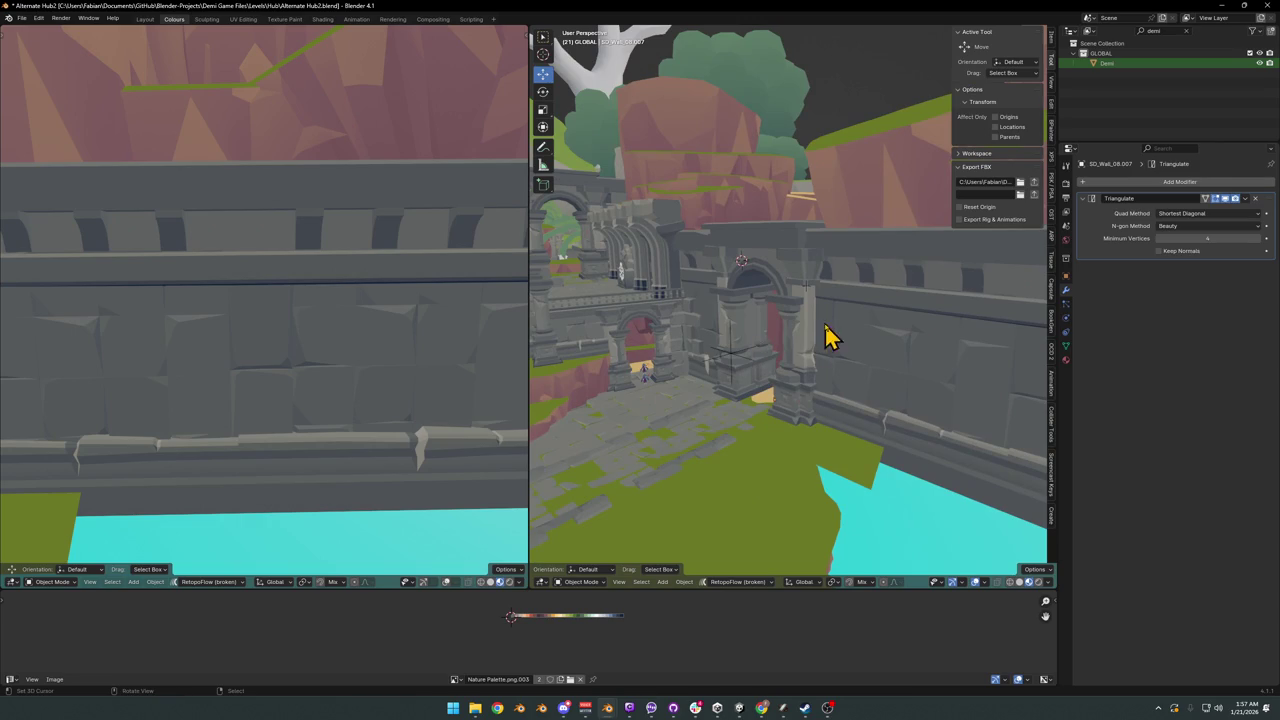
pyautogui.moveTo(831, 296); pyautogui.dragTo(755, 475)
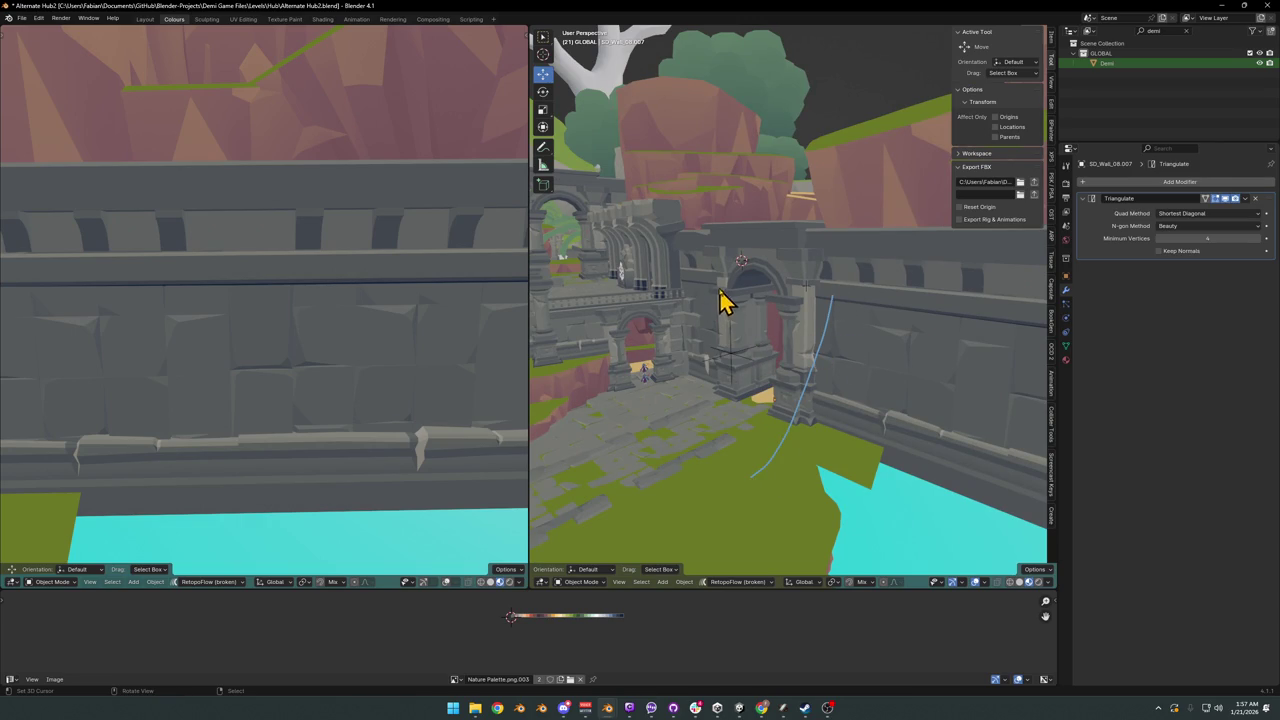
pyautogui.moveTo(721, 287); pyautogui.dragTo(643, 432)
pyautogui.moveTo(863, 318); pyautogui.dragTo(790, 477)
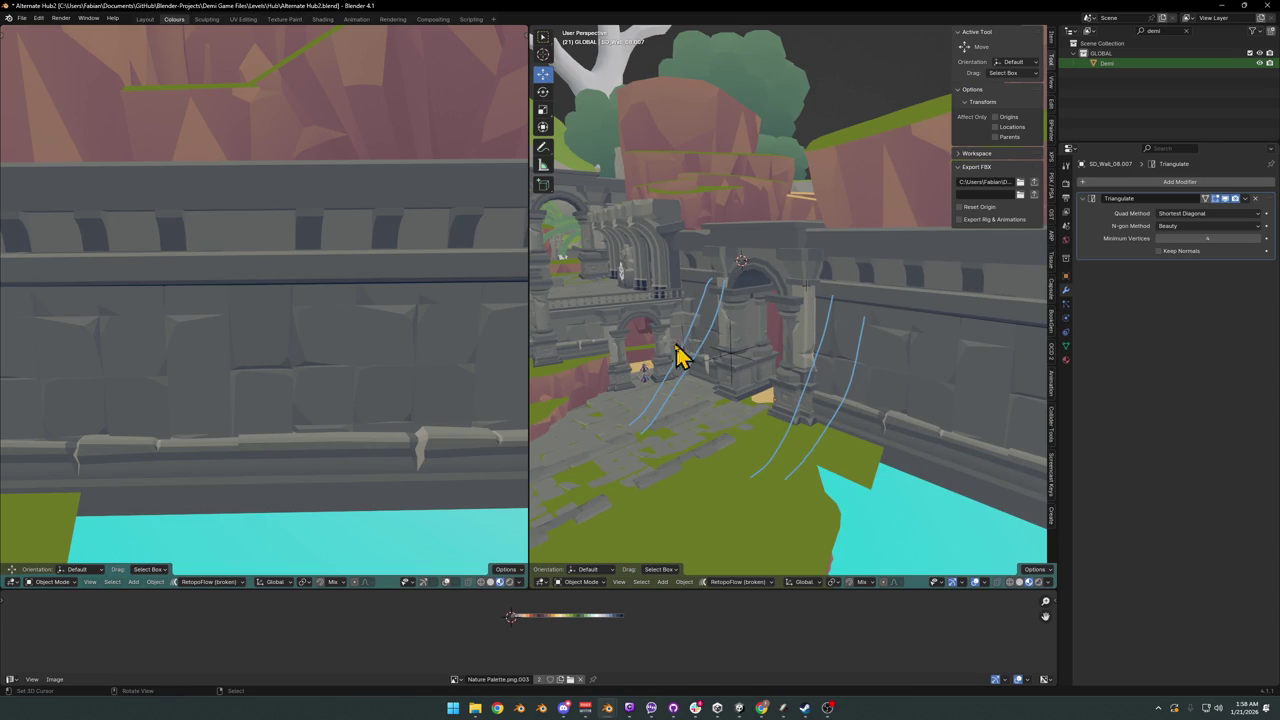
pyautogui.moveTo(745, 300); pyautogui.dragTo(618, 437, button='right')
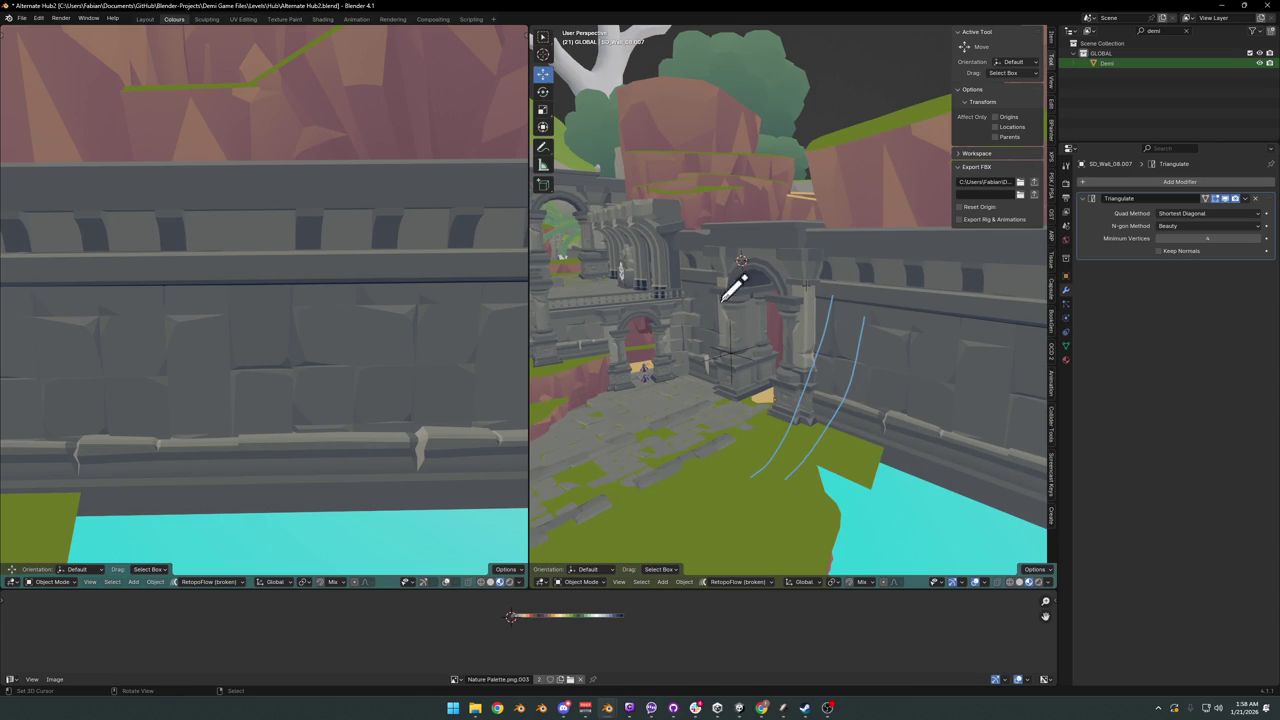
pyautogui.moveTo(722, 298); pyautogui.dragTo(661, 428)
pyautogui.moveTo(680, 425)
pyautogui.mouseDown(button='right')
pyautogui.moveTo(894, 343)
pyautogui.moveTo(845, 332)
pyautogui.mouseUp(button='right')
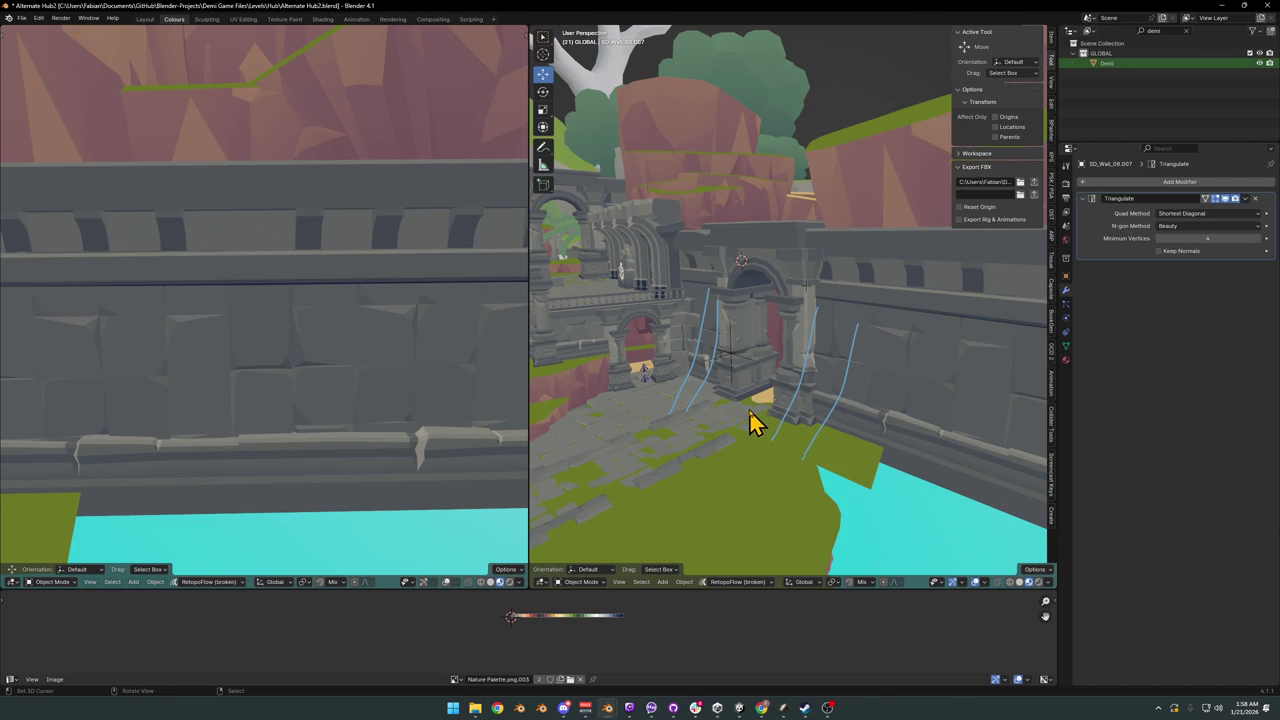
pyautogui.moveTo(749, 418); pyautogui.dragTo(737, 325, button='right')
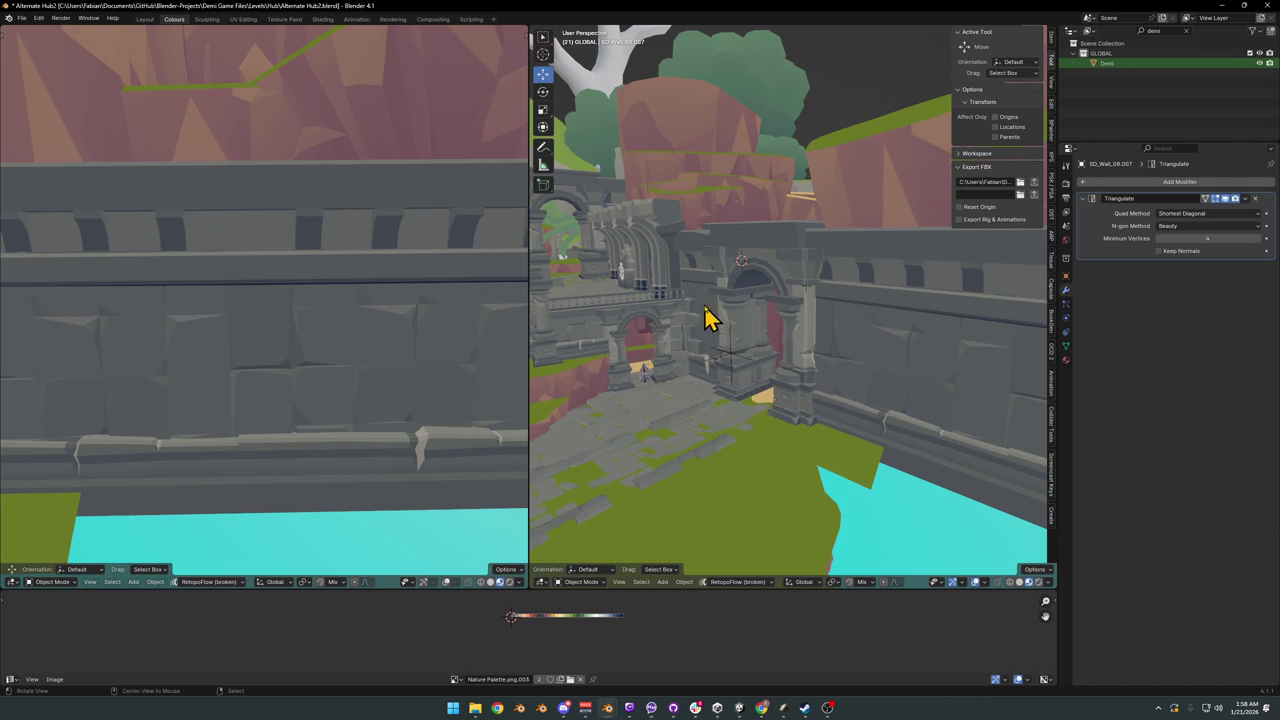
pyautogui.moveTo(705, 318)
pyautogui.mouseDown(button='middle')
pyautogui.moveTo(846, 428)
pyautogui.moveTo(812, 403)
pyautogui.mouseUp(button='middle')
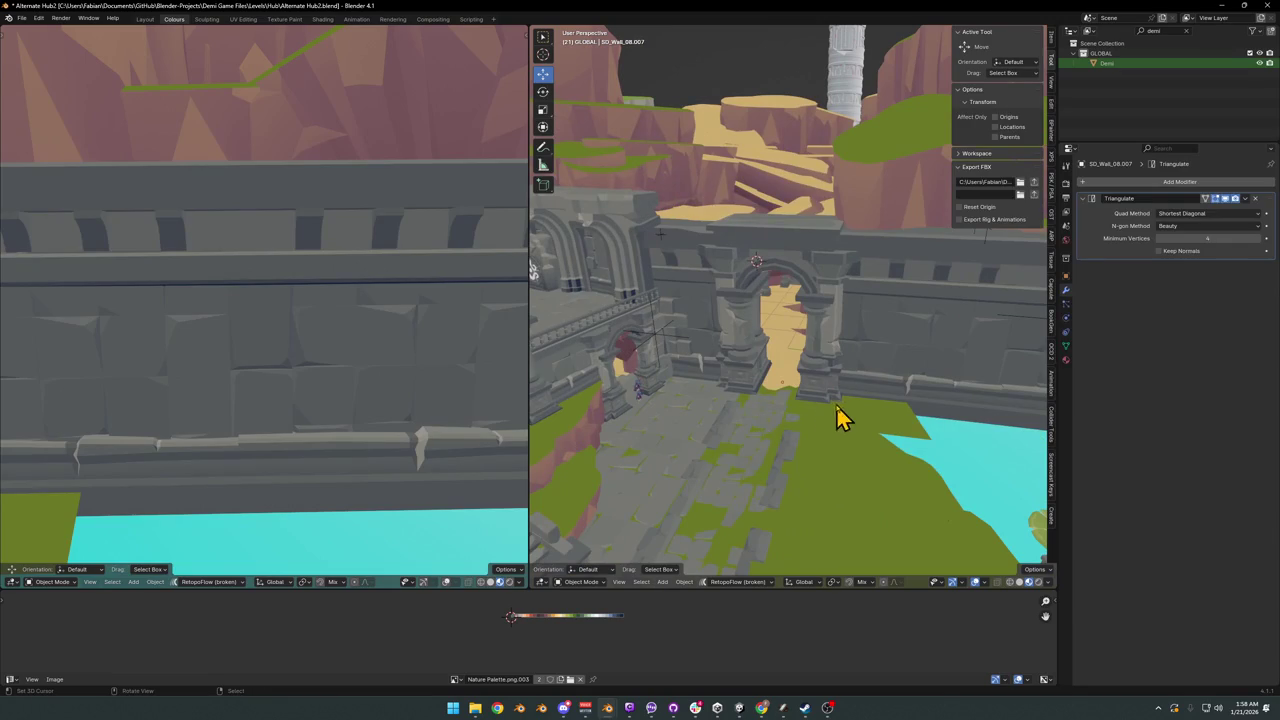
# - Select three strips of Ground.001 faces along the water edge
pyautogui.scroll(5, 855, 370)
pyautogui.scroll(4, 850, 385)
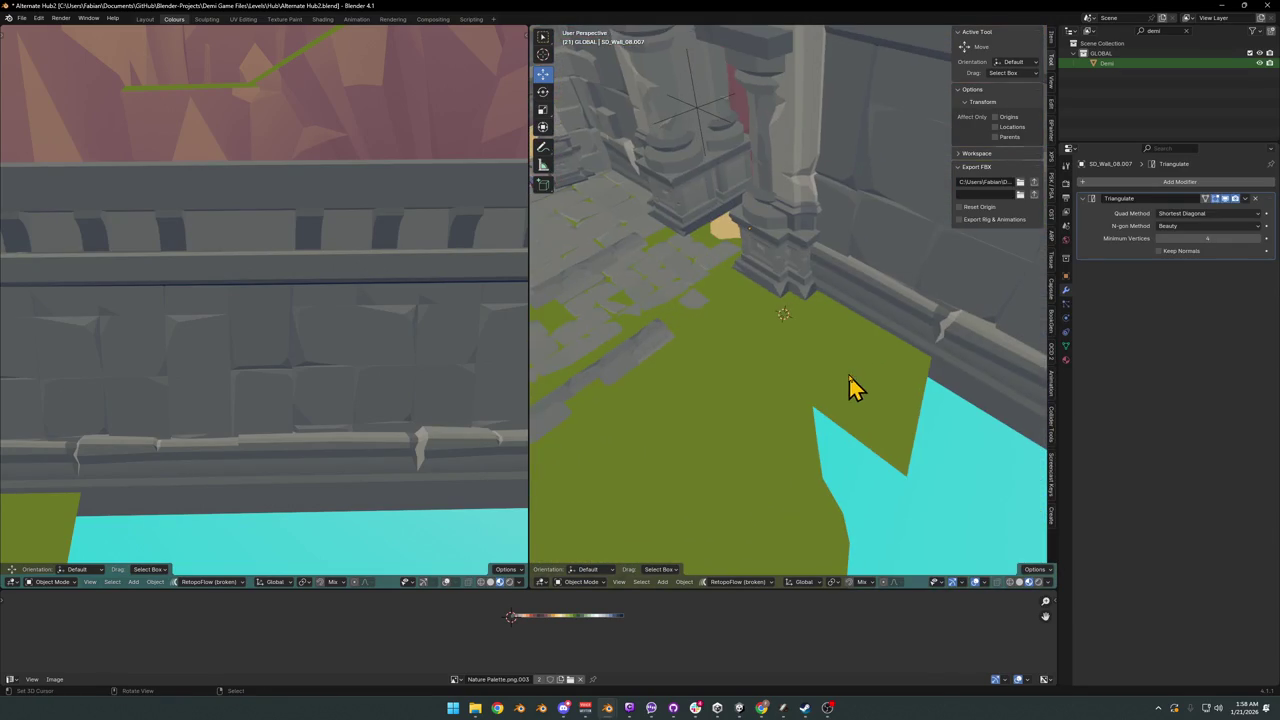
pyautogui.click(856, 398)
pyautogui.press('Tab')
pyautogui.keyDown('alt'); pyautogui.rightClick(891, 428); pyautogui.keyUp('alt')
pyautogui.keyDown('alt'); pyautogui.keyDown('shift'); pyautogui.rightClick(863, 400); pyautogui.keyUp('shift'); pyautogui.keyUp('alt')
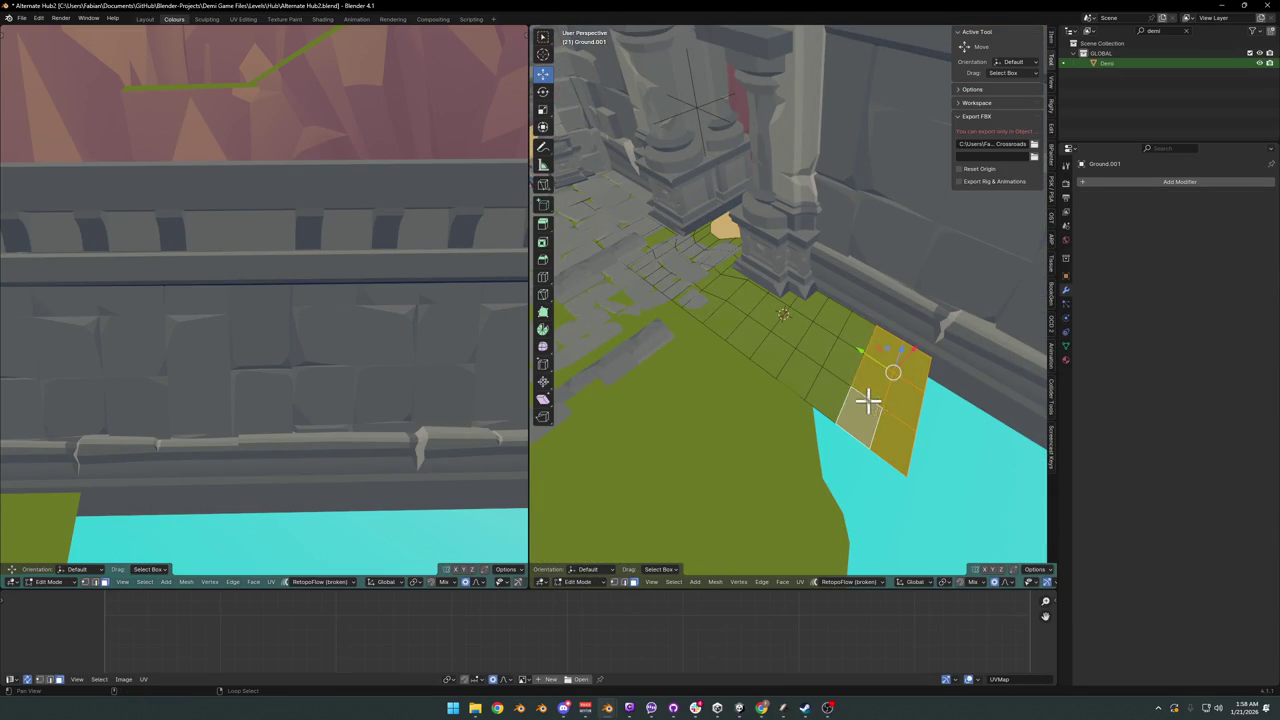
pyautogui.keyDown('alt'); pyautogui.keyDown('shift'); pyautogui.rightClick(843, 335); pyautogui.keyUp('shift'); pyautogui.keyUp('alt')
# - Delete the selected ground faces and return to Object Mode
pyautogui.press('x')
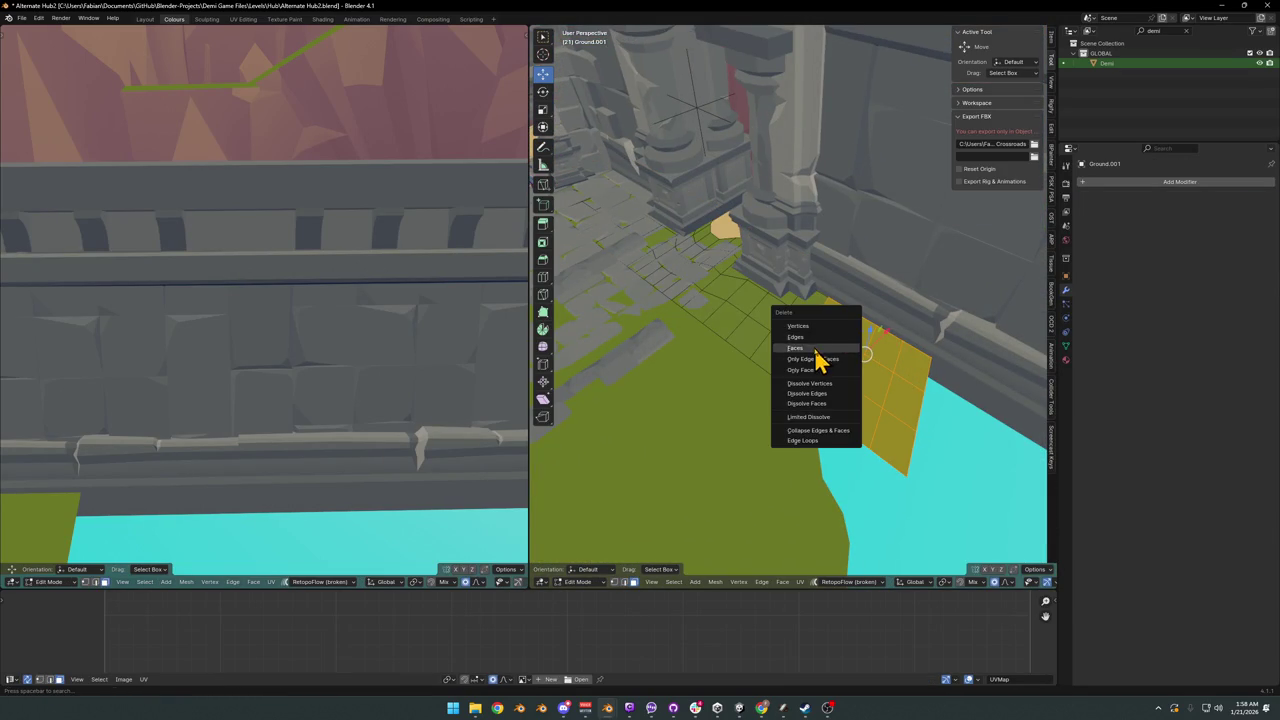
pyautogui.click(816, 350)
pyautogui.moveTo(800, 357); pyautogui.dragTo(813, 406, button='middle')
pyautogui.press('Tab')
pyautogui.scroll(-2, 813, 406)
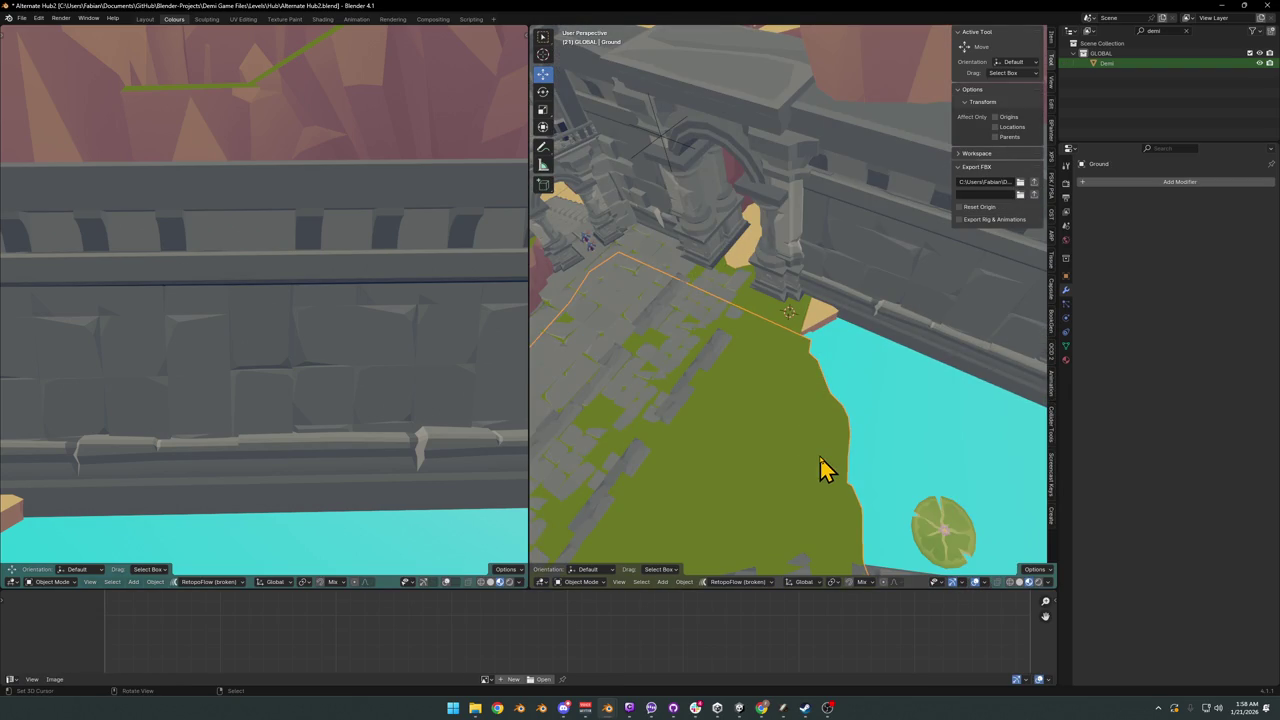
pyautogui.moveTo(703, 440)
pyautogui.mouseDown(button='middle')
pyautogui.moveTo(740, 477)
pyautogui.moveTo(797, 420)
pyautogui.mouseUp(button='middle')
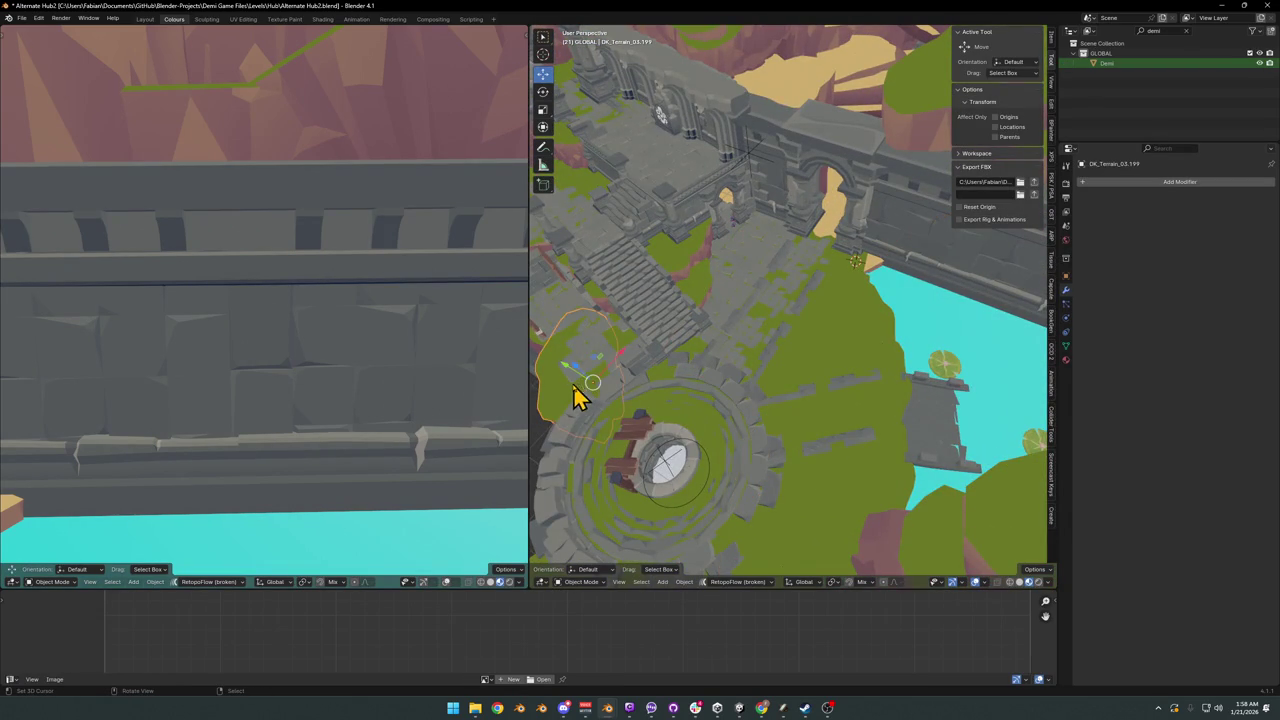
# - Move grass patch DK_Terrain_03.008 to the pond edge and adjust its height
pyautogui.press('g')
pyautogui.hotkey('shift', 'z')
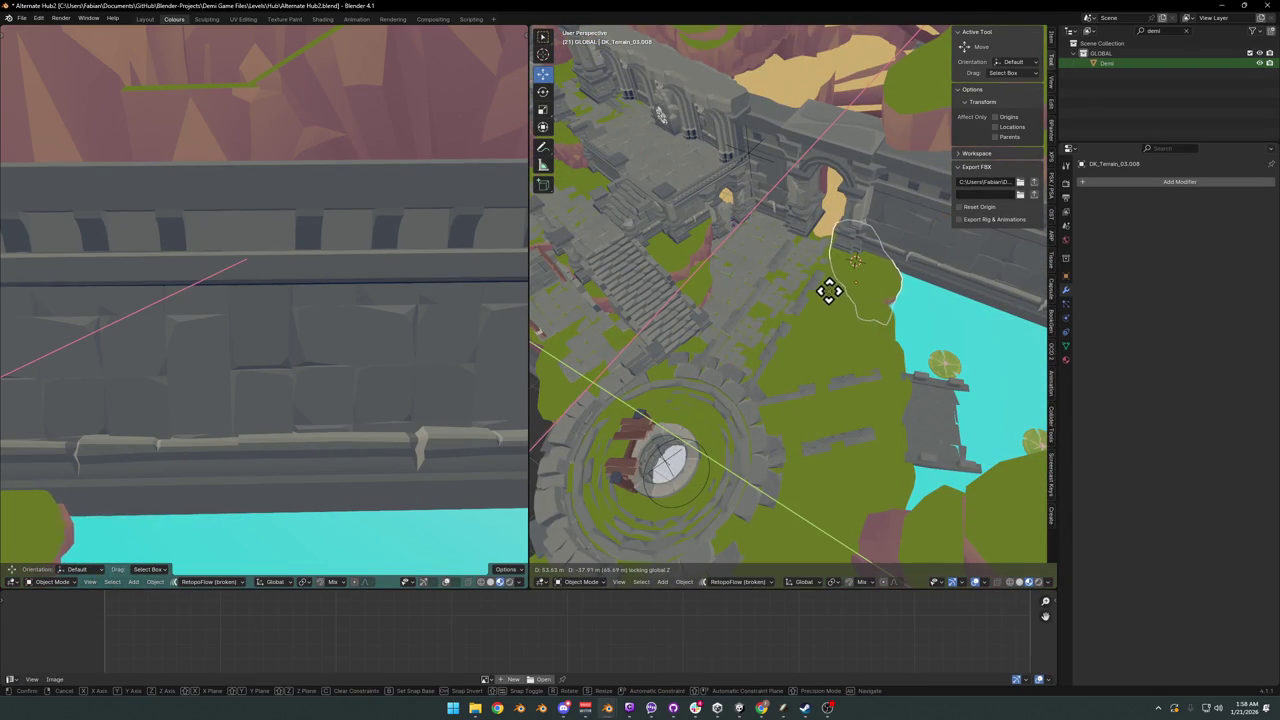
pyautogui.click(834, 292)
pyautogui.scroll(5, 871, 286)
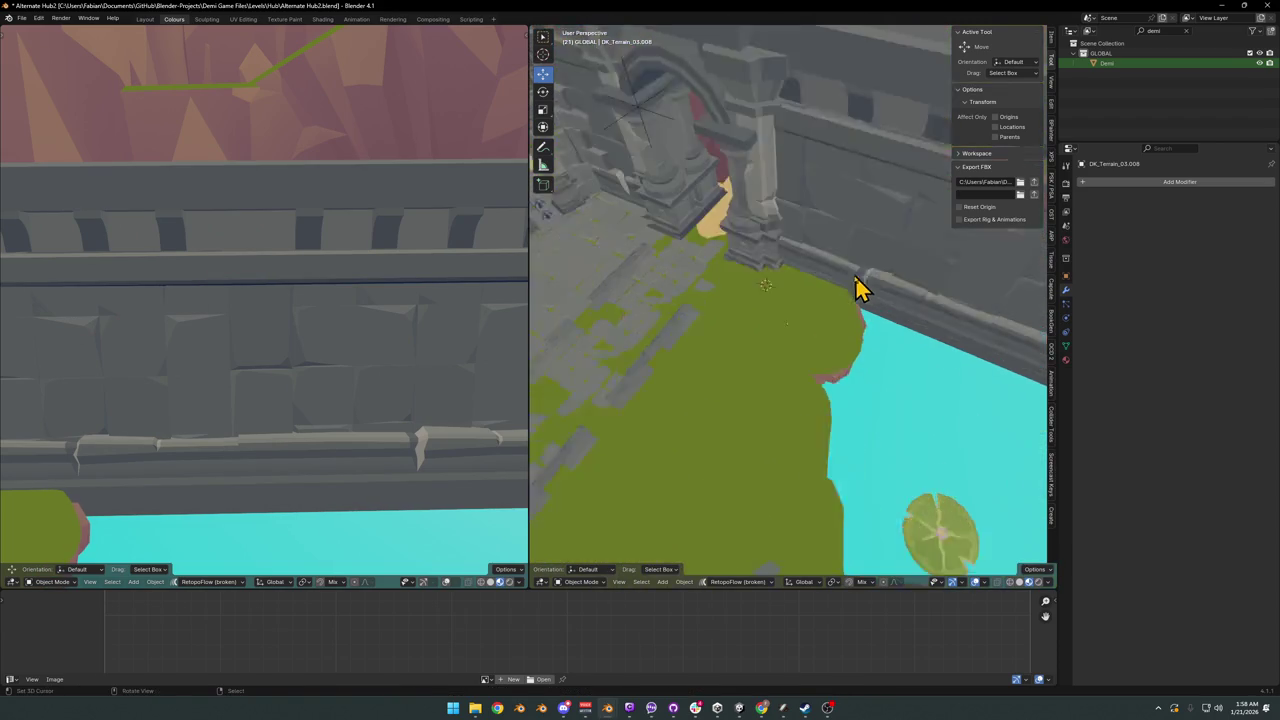
pyautogui.moveTo(855, 275)
pyautogui.mouseDown(button='middle')
pyautogui.moveTo(777, 320)
pyautogui.moveTo(778, 354)
pyautogui.moveTo(851, 337)
pyautogui.moveTo(851, 363)
pyautogui.moveTo(765, 350)
pyautogui.moveTo(751, 334)
pyautogui.moveTo(808, 360)
pyautogui.moveTo(789, 360)
pyautogui.moveTo(826, 346)
pyautogui.moveTo(815, 366)
pyautogui.moveTo(746, 349)
pyautogui.moveTo(831, 374)
pyautogui.moveTo(835, 387)
pyautogui.moveTo(803, 389)
pyautogui.moveTo(797, 354)
pyautogui.moveTo(754, 374)
pyautogui.moveTo(773, 355)
pyautogui.moveTo(734, 360)
pyautogui.moveTo(791, 349)
pyautogui.moveTo(830, 381)
pyautogui.moveTo(780, 357)
pyautogui.moveTo(806, 334)
pyautogui.moveTo(837, 346)
pyautogui.moveTo(737, 363)
pyautogui.mouseUp(button='middle')
pyautogui.press('g')
pyautogui.press('z')
pyautogui.click(800, 351)
# - Slide and rotate the grass patch about Z so it sits against the wall
pyautogui.press('g')
pyautogui.hotkey('shift', 'z')
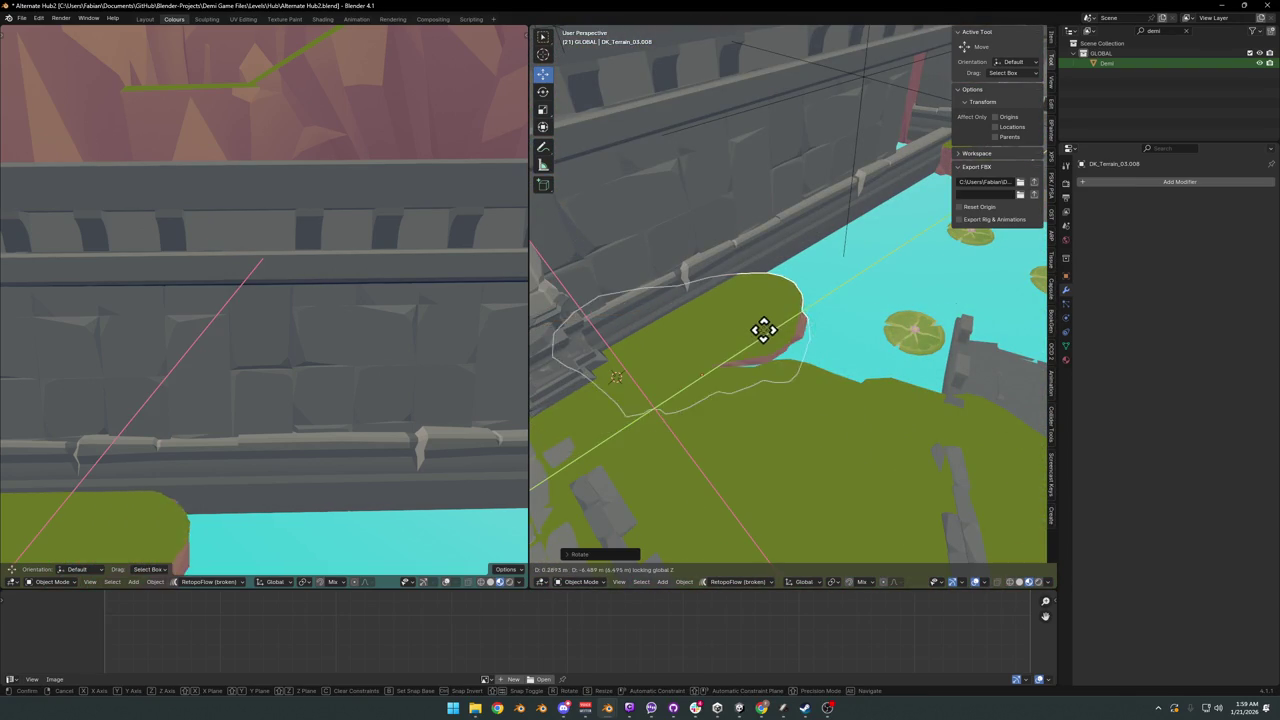
pyautogui.click(709, 386)
pyautogui.press('r')
pyautogui.press('z')
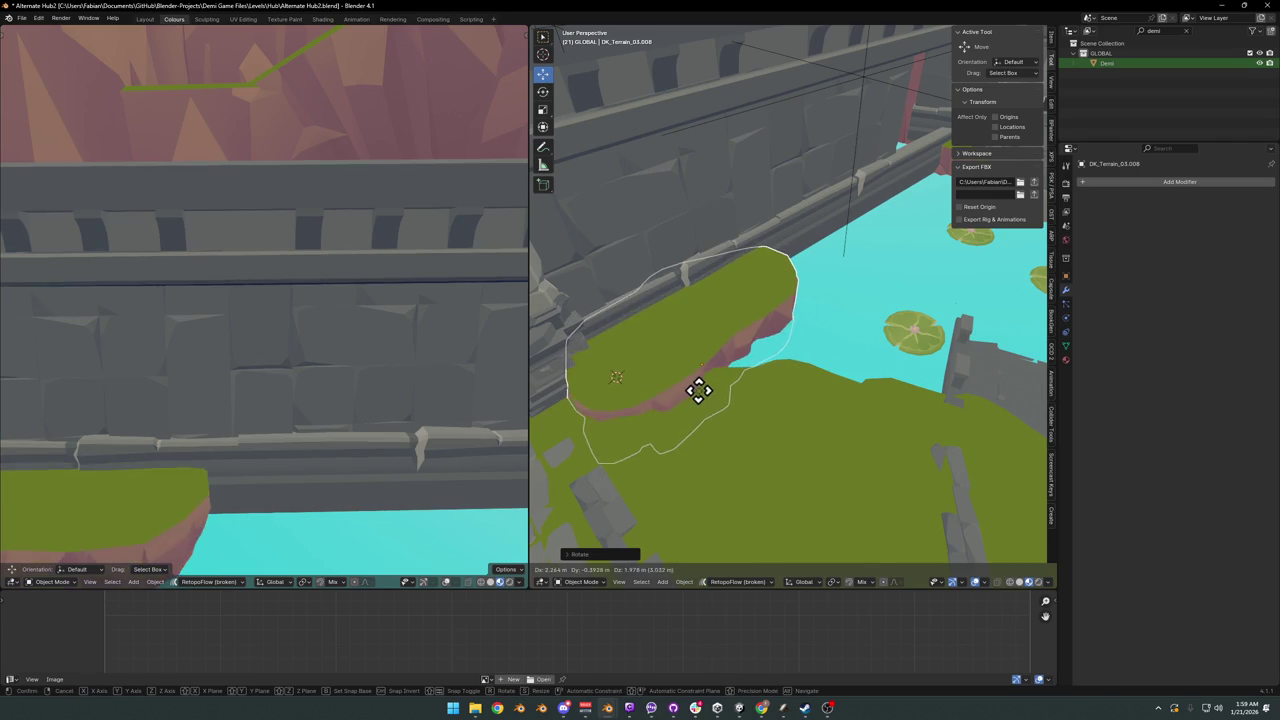
pyautogui.click(696, 382)
pyautogui.press('g')
pyautogui.hotkey('shift', 'z')
pyautogui.click(698, 385)
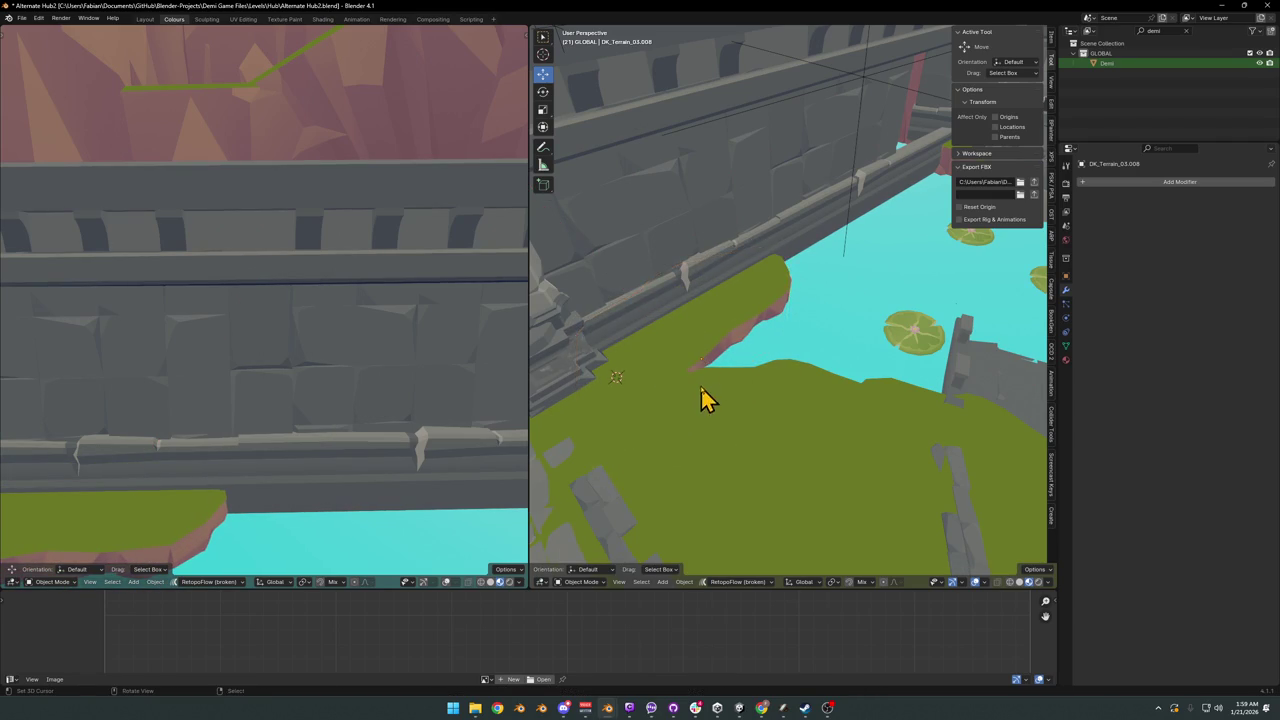
pyautogui.moveTo(700, 390)
pyautogui.mouseDown(button='middle')
pyautogui.moveTo(694, 381)
pyautogui.moveTo(722, 393)
pyautogui.moveTo(744, 380)
pyautogui.moveTo(704, 360)
pyautogui.moveTo(735, 350)
pyautogui.mouseUp(button='middle')
# - Turn the patch about Z again and slide it into place by the wall
pyautogui.press('r')
pyautogui.press('z')
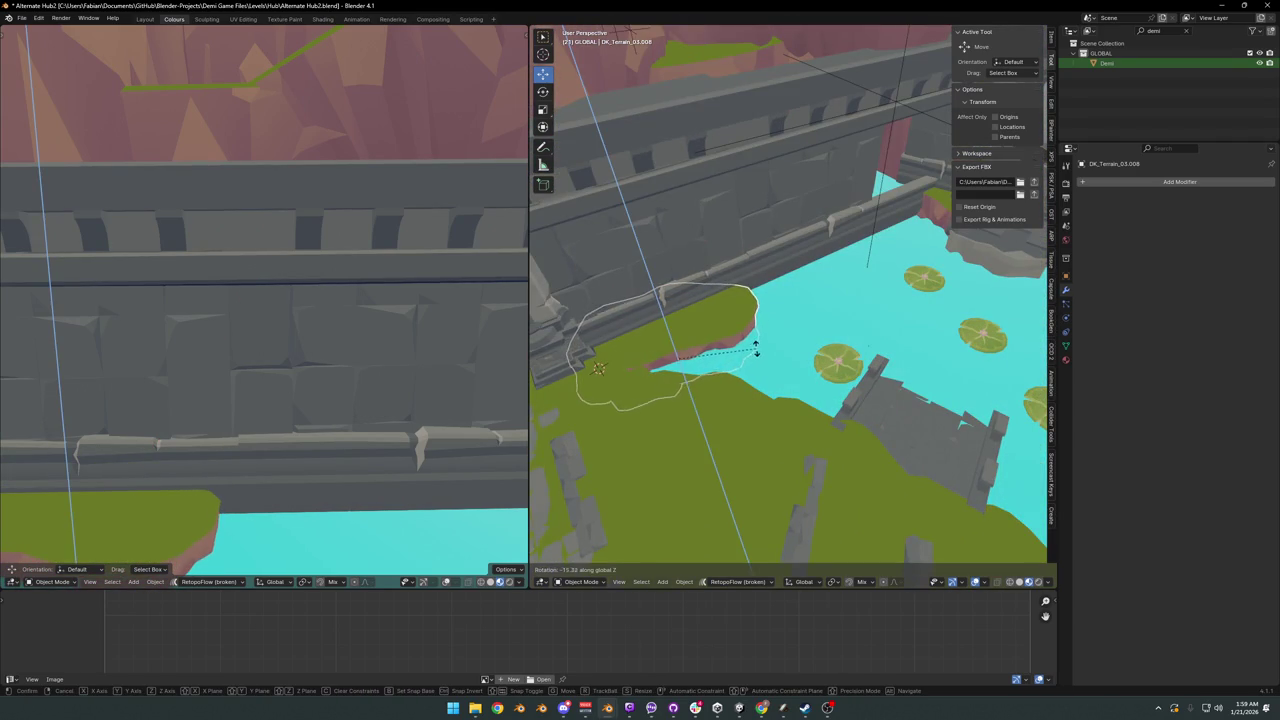
pyautogui.rightClick(755, 347)
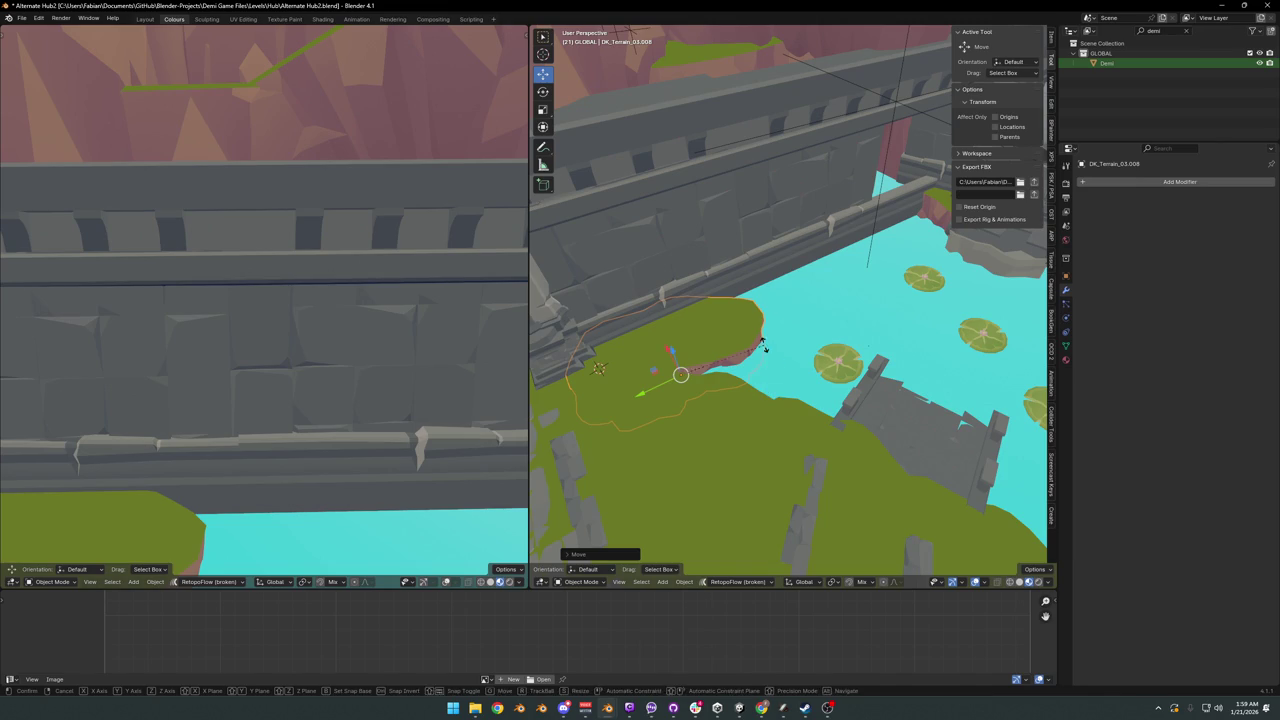
pyautogui.press('r')
pyautogui.press('z')
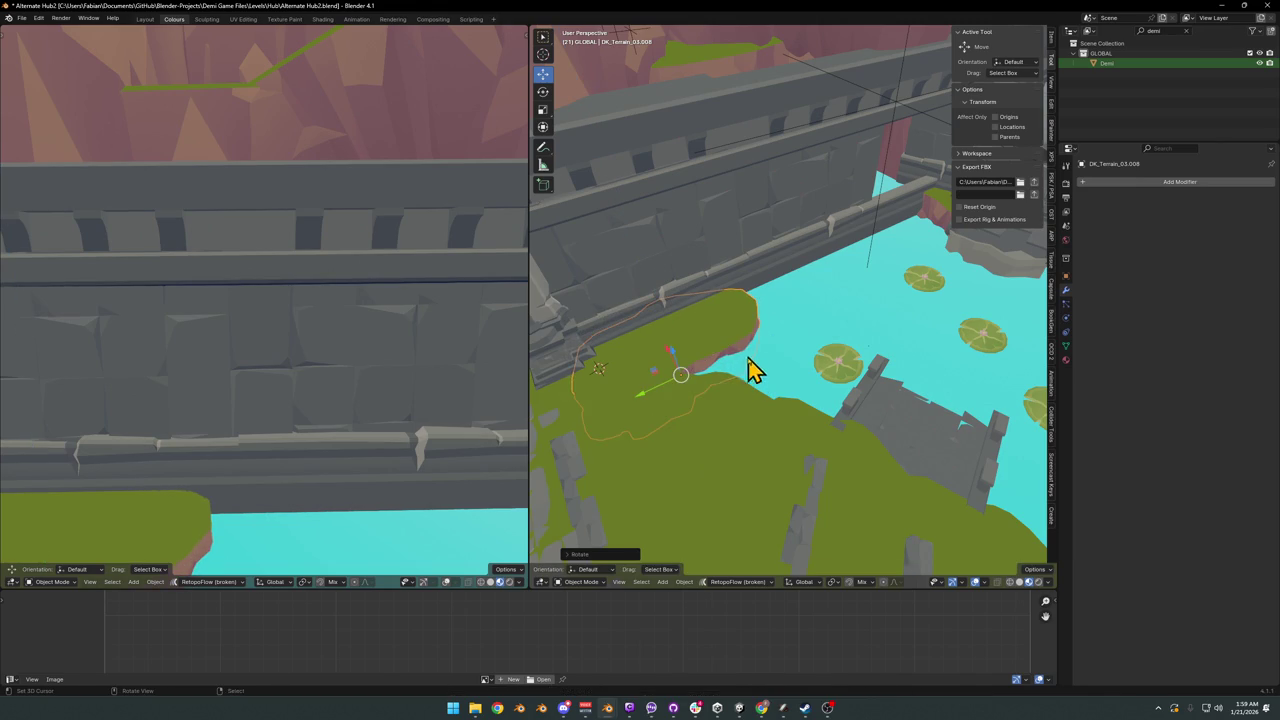
pyautogui.press('g')
pyautogui.hotkey('shift', 'z')
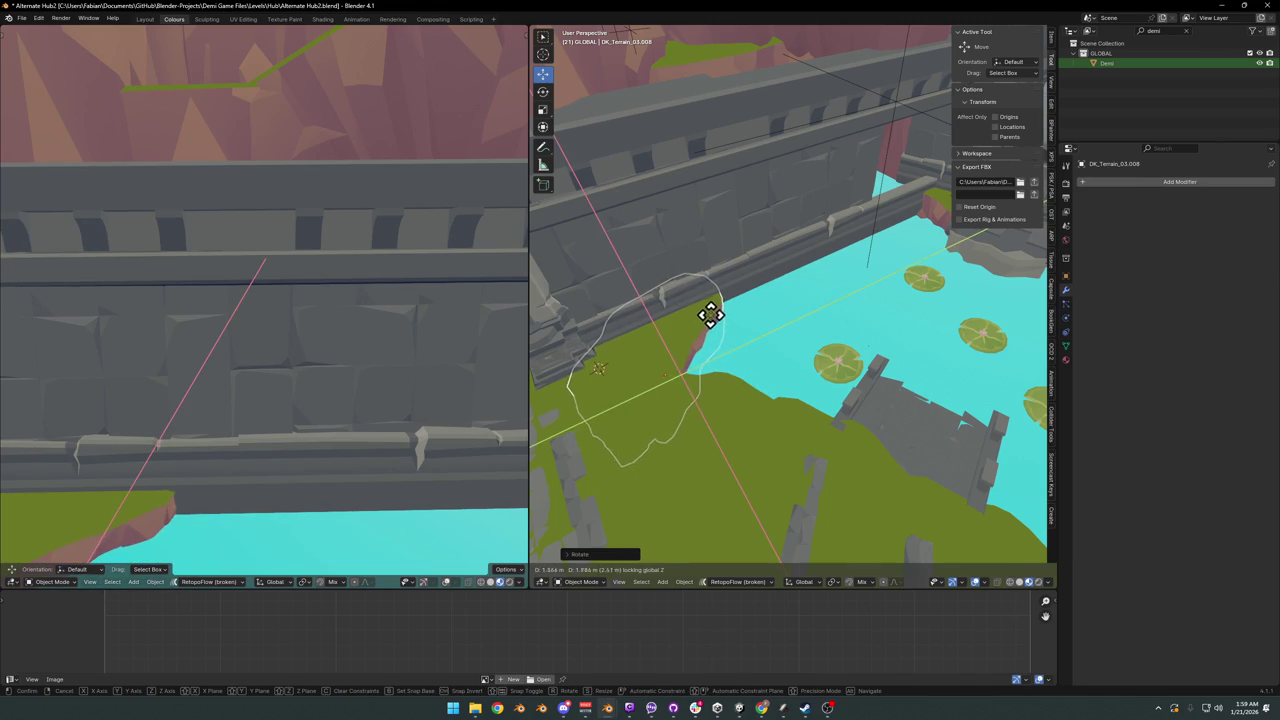
pyautogui.click(710, 315)
pyautogui.moveTo(710, 318)
pyautogui.mouseDown(button='middle')
pyautogui.moveTo(714, 363)
pyautogui.moveTo(727, 360)
pyautogui.mouseUp(button='middle')
# - Lower the grass patch until it sits flush with the ground
pyautogui.press('g')
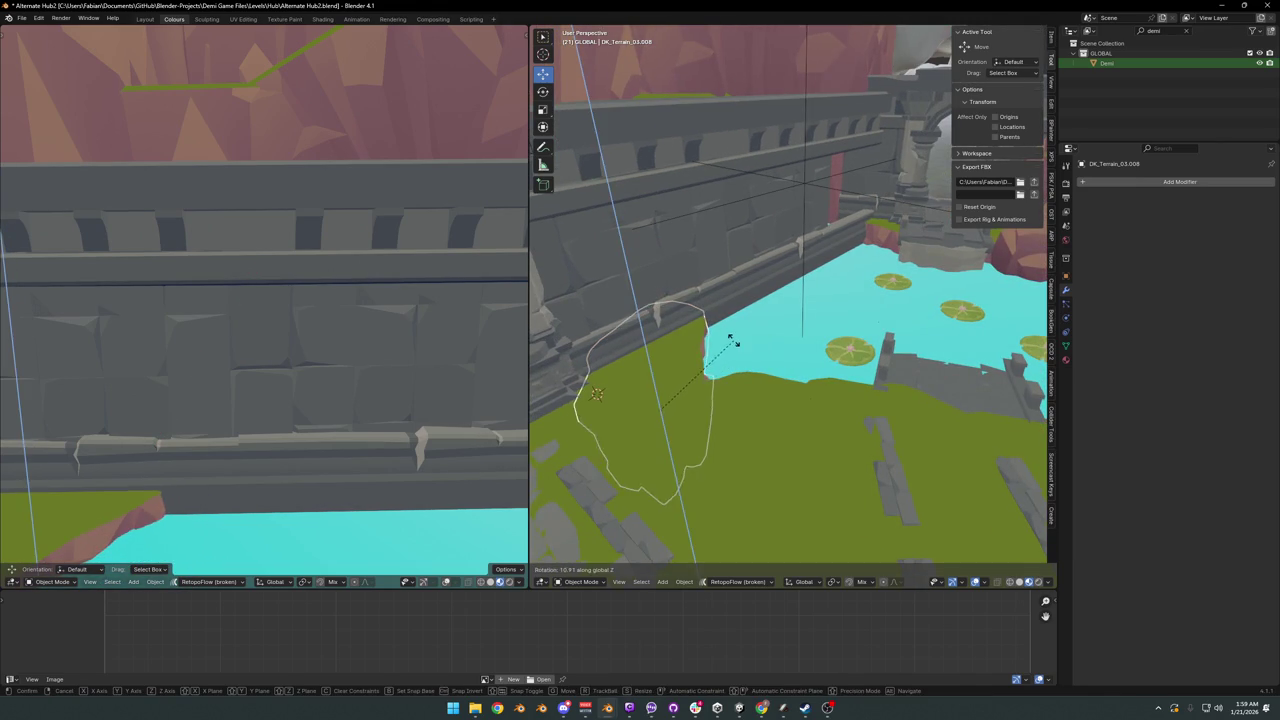
pyautogui.click(737, 349)
pyautogui.press('g')
pyautogui.click(708, 373)
pyautogui.moveTo(708, 373)
pyautogui.mouseDown(button='middle')
pyautogui.moveTo(680, 394)
pyautogui.moveTo(608, 394)
pyautogui.moveTo(730, 372)
pyautogui.moveTo(717, 380)
pyautogui.moveTo(771, 403)
pyautogui.moveTo(780, 386)
pyautogui.moveTo(938, 385)
pyautogui.moveTo(977, 363)
pyautogui.moveTo(851, 357)
pyautogui.mouseUp(button='middle')
pyautogui.click(809, 320)
pyautogui.moveTo(809, 320)
pyautogui.mouseDown(button='middle')
pyautogui.moveTo(854, 326)
pyautogui.moveTo(937, 297)
pyautogui.moveTo(703, 362)
pyautogui.moveTo(760, 397)
pyautogui.mouseUp(button='middle')
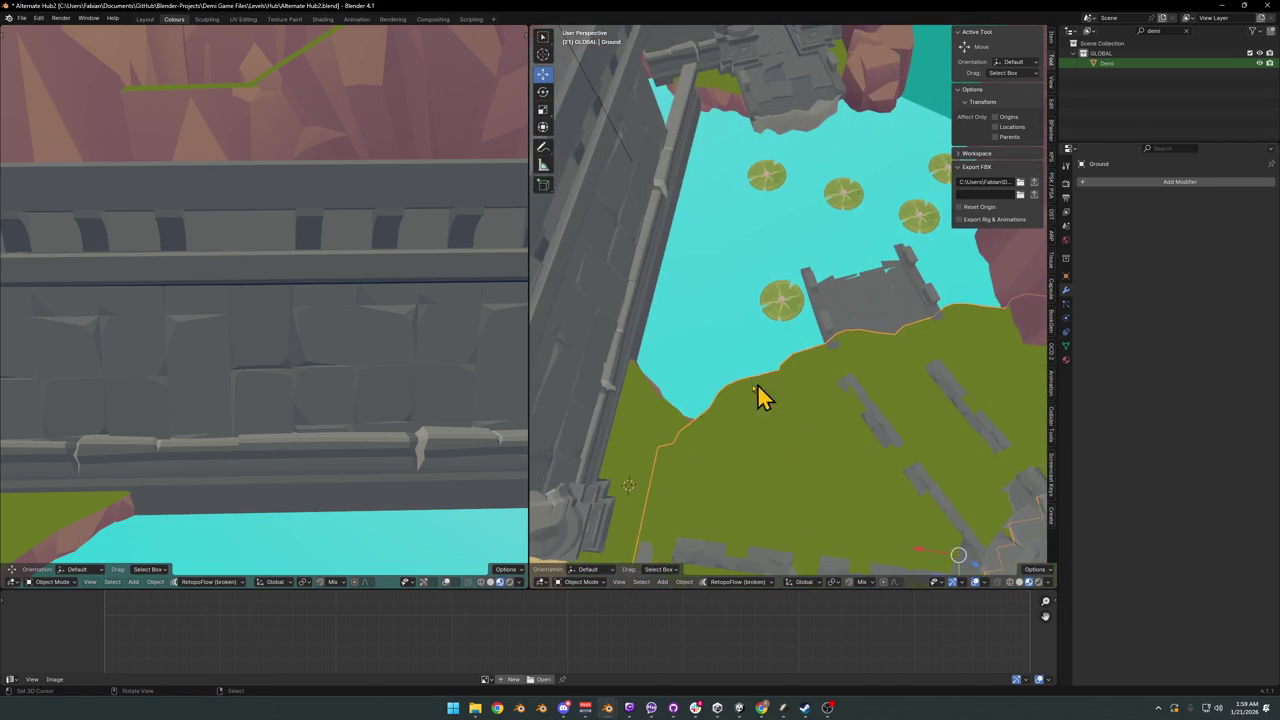
# - Duplicate the grass patch further along the shore and turn the copy about Z
pyautogui.hotkey('shift', 'd')
pyautogui.click(971, 357)
pyautogui.press('r')
pyautogui.press('z')
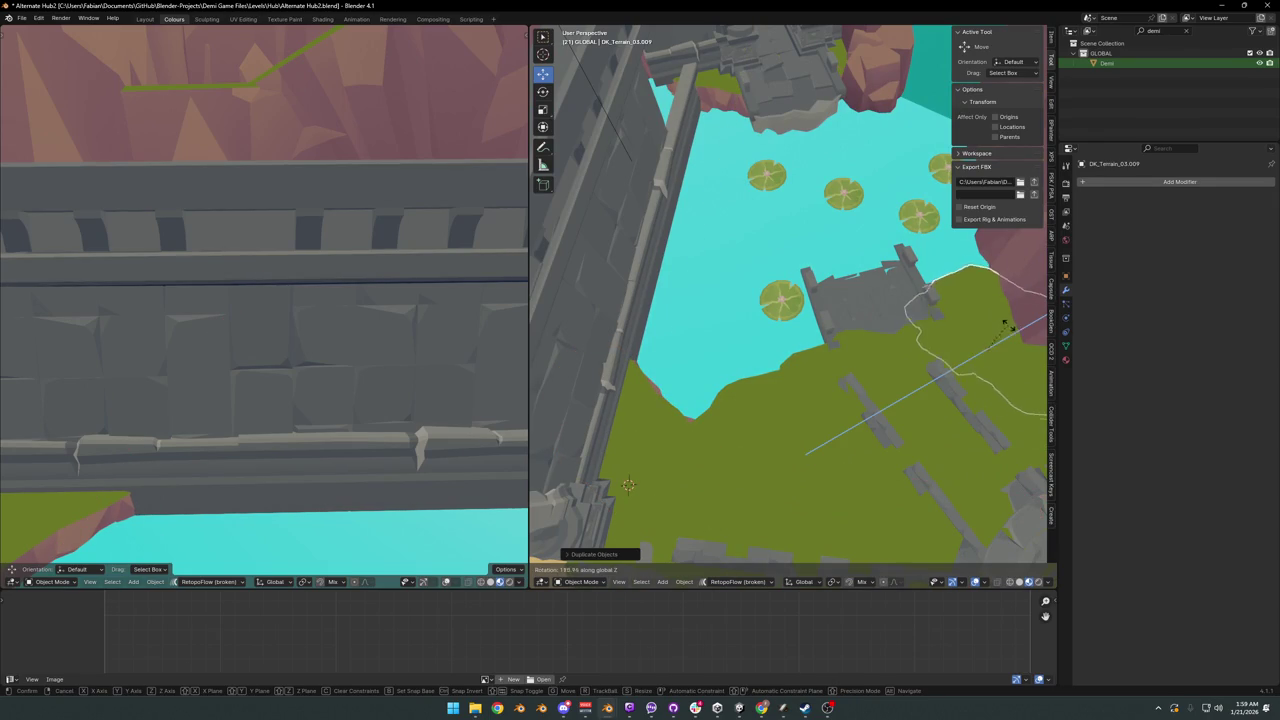
pyautogui.click(1025, 377)
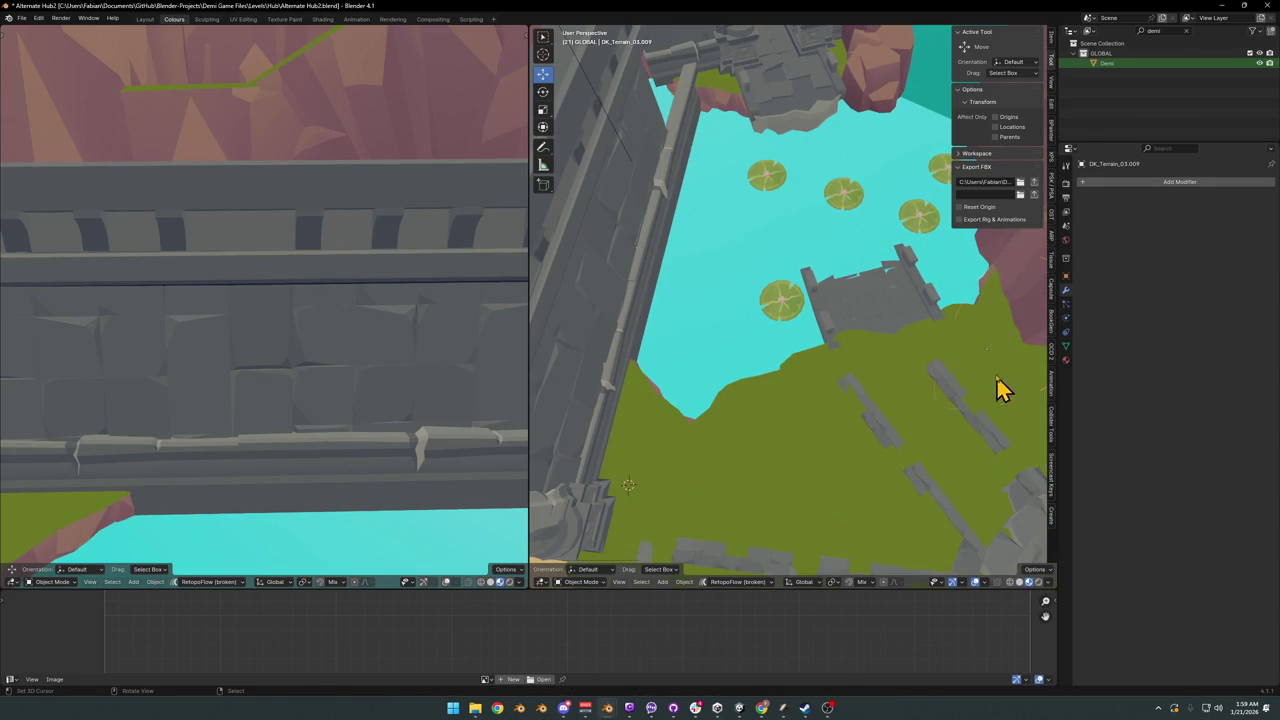
pyautogui.moveTo(997, 386)
pyautogui.mouseDown(button='middle')
pyautogui.moveTo(986, 337)
pyautogui.moveTo(866, 309)
pyautogui.moveTo(900, 297)
pyautogui.moveTo(903, 346)
pyautogui.moveTo(808, 323)
pyautogui.moveTo(812, 310)
pyautogui.mouseUp(button='middle')
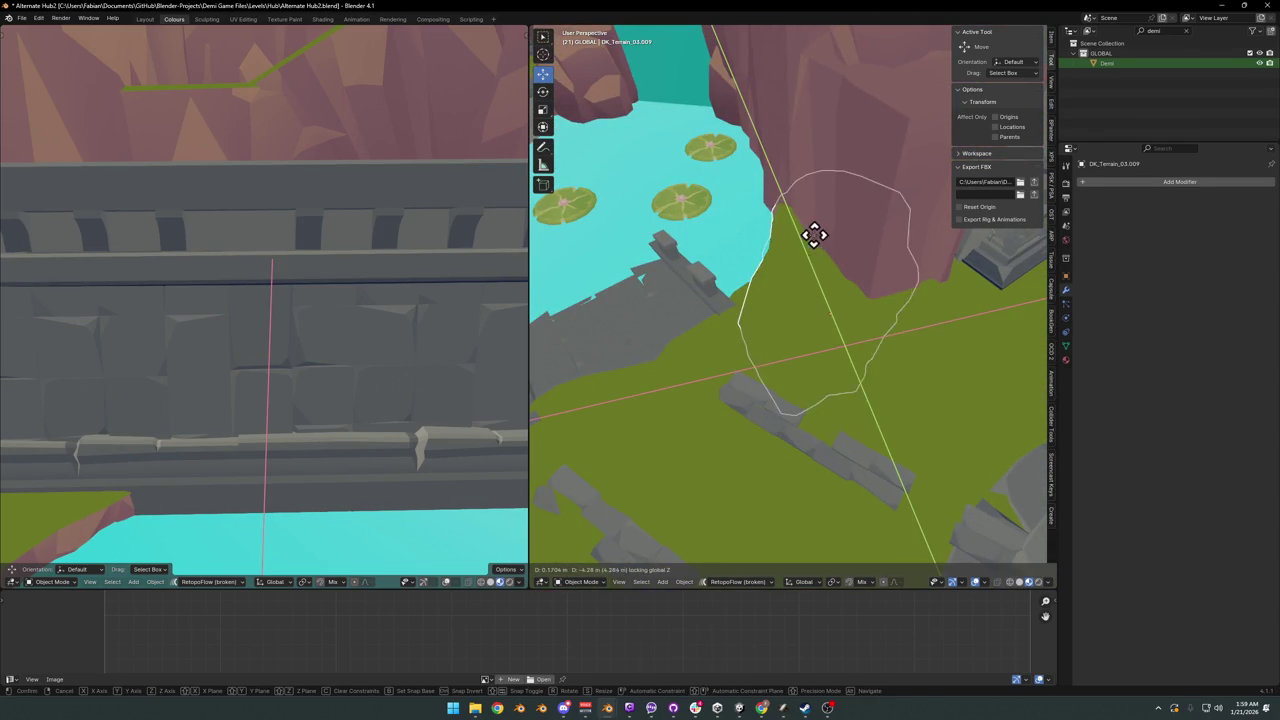
# - Reposition the grass patch in front of the arch and turn it slightly about Z
pyautogui.moveTo(826, 249)
pyautogui.mouseDown(button='middle')
pyautogui.moveTo(745, 288)
pyautogui.moveTo(751, 323)
pyautogui.moveTo(777, 323)
pyautogui.moveTo(751, 346)
pyautogui.moveTo(794, 377)
pyautogui.mouseUp(button='middle')
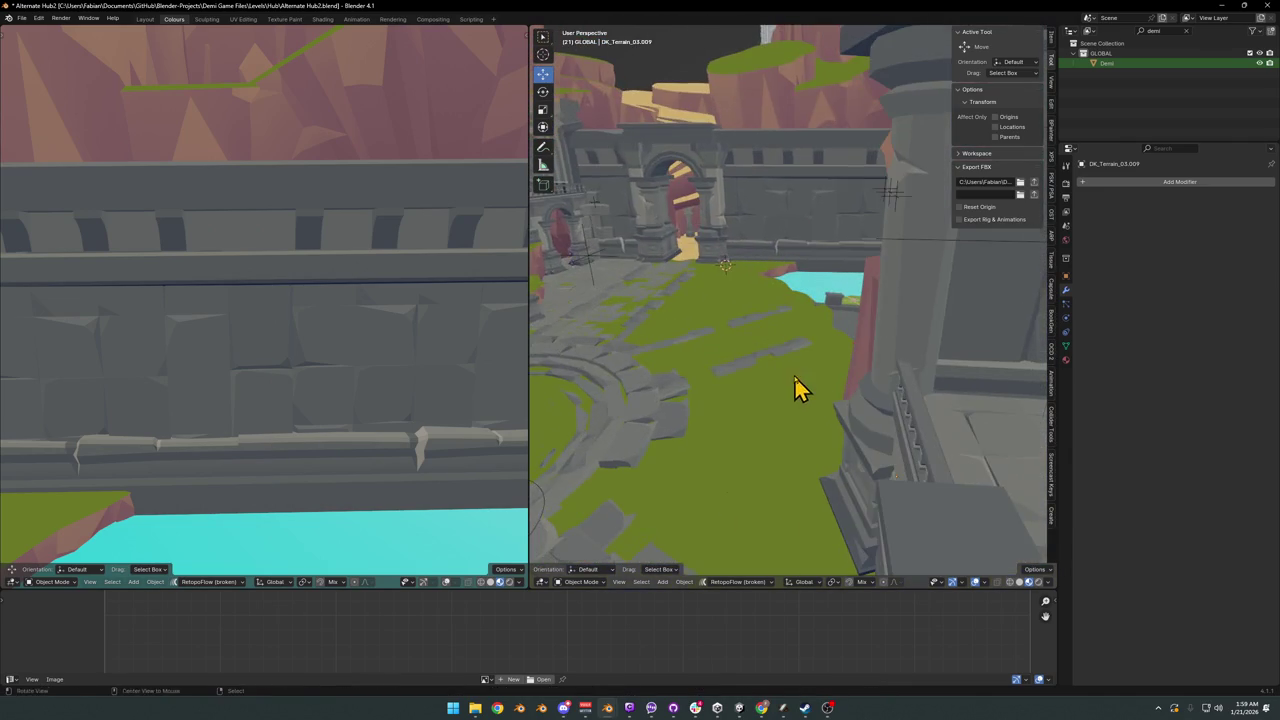
pyautogui.moveTo(757, 271); pyautogui.dragTo(812, 360, button='middle')
pyautogui.click(812, 360)
pyautogui.press('g')
pyautogui.hotkey('shift', 'z')
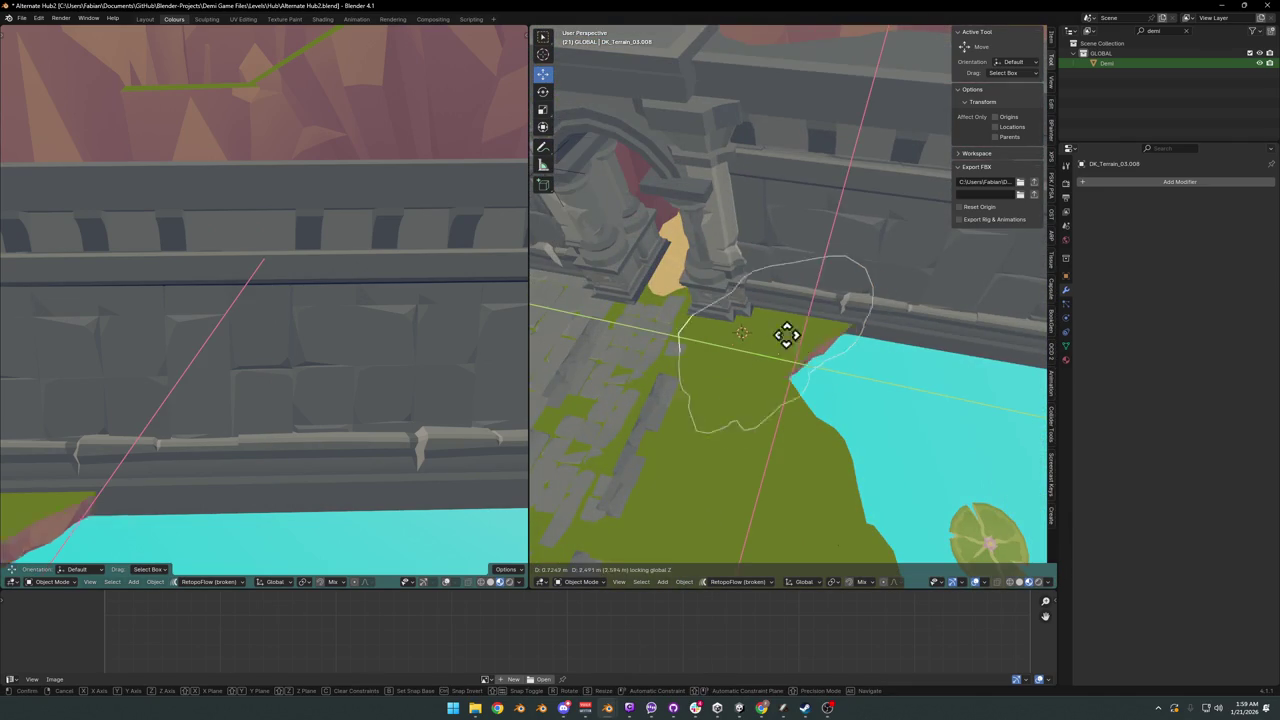
pyautogui.click(808, 328)
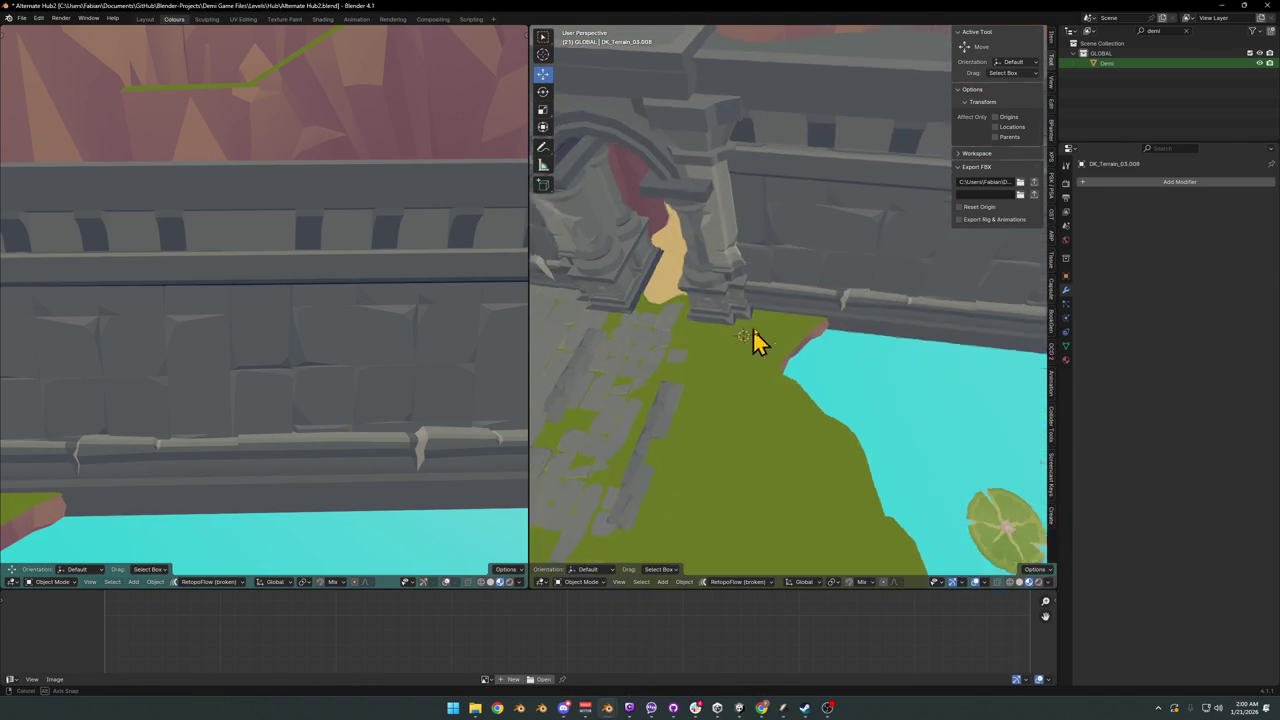
pyautogui.moveTo(751, 337)
pyautogui.mouseDown(button='middle')
pyautogui.moveTo(826, 309)
pyautogui.moveTo(791, 329)
pyautogui.moveTo(823, 363)
pyautogui.moveTo(766, 343)
pyautogui.moveTo(834, 349)
pyautogui.moveTo(817, 343)
pyautogui.moveTo(819, 360)
pyautogui.moveTo(866, 343)
pyautogui.moveTo(810, 355)
pyautogui.mouseUp(button='middle')
pyautogui.press('z')
pyautogui.click(824, 345)
pyautogui.scroll(3, 808, 331)
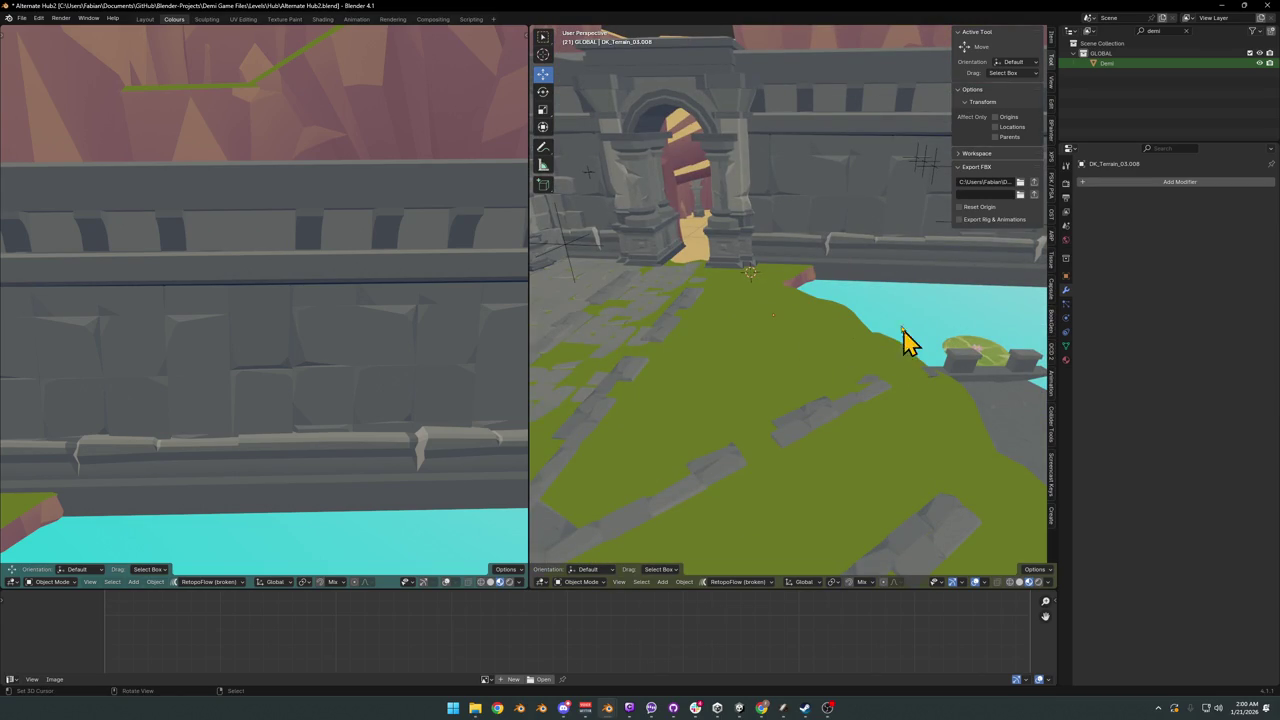
# - Select the pond-edge grass patch and tilt it with repeated free rotations
pyautogui.click(800, 290)
pyautogui.press('r')
pyautogui.press('r')
pyautogui.click(818, 290)
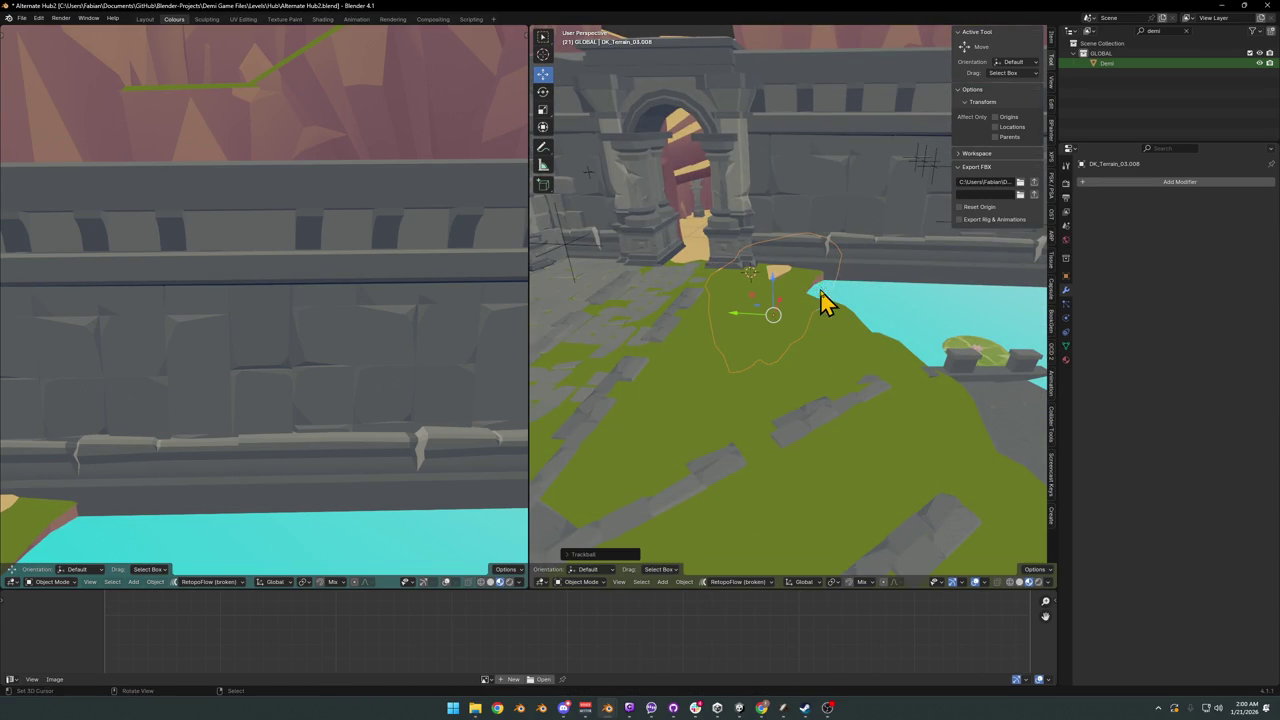
pyautogui.scroll(3, 790, 290)
pyautogui.moveTo(846, 306)
pyautogui.mouseDown(button='middle')
pyautogui.moveTo(871, 289)
pyautogui.moveTo(923, 334)
pyautogui.moveTo(877, 351)
pyautogui.moveTo(914, 316)
pyautogui.moveTo(889, 323)
pyautogui.mouseUp(button='middle')
pyautogui.press('r')
pyautogui.press('r')
pyautogui.click(929, 344)
pyautogui.press('r')
pyautogui.press('r')
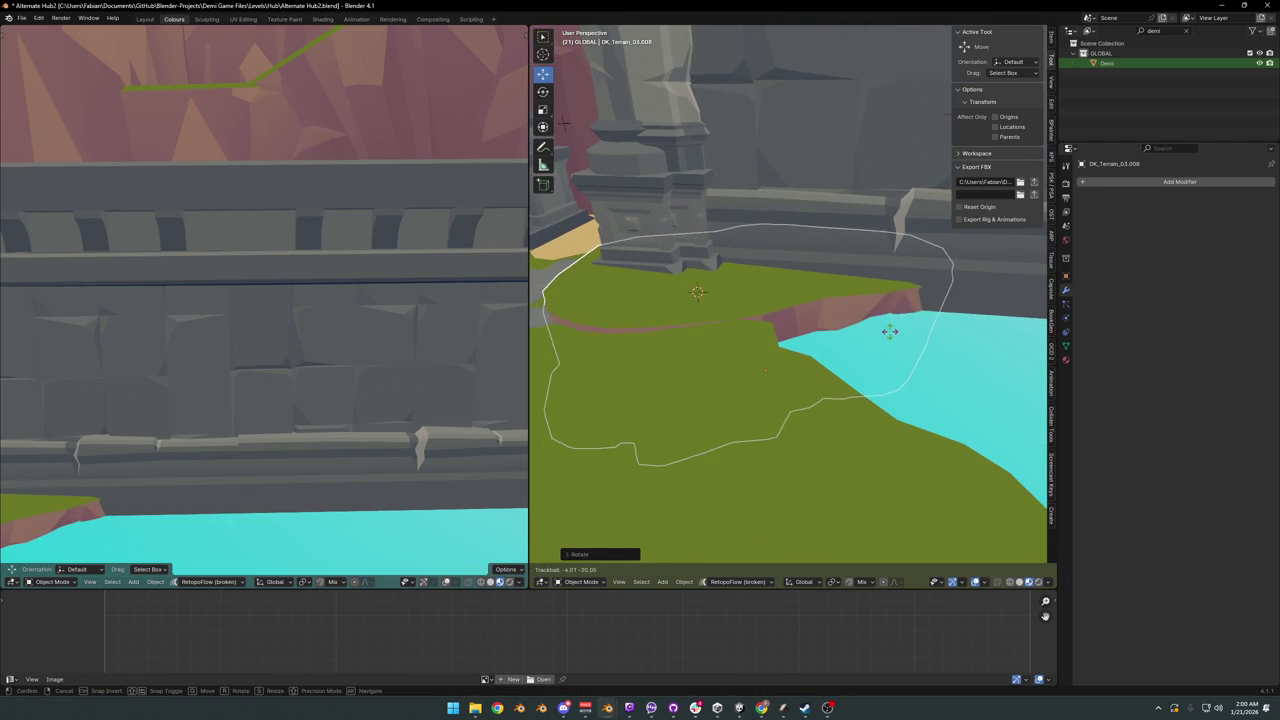
pyautogui.click(900, 333)
# - Shift the grass patch sideways with its height locked by Shift+Z
pyautogui.press('g')
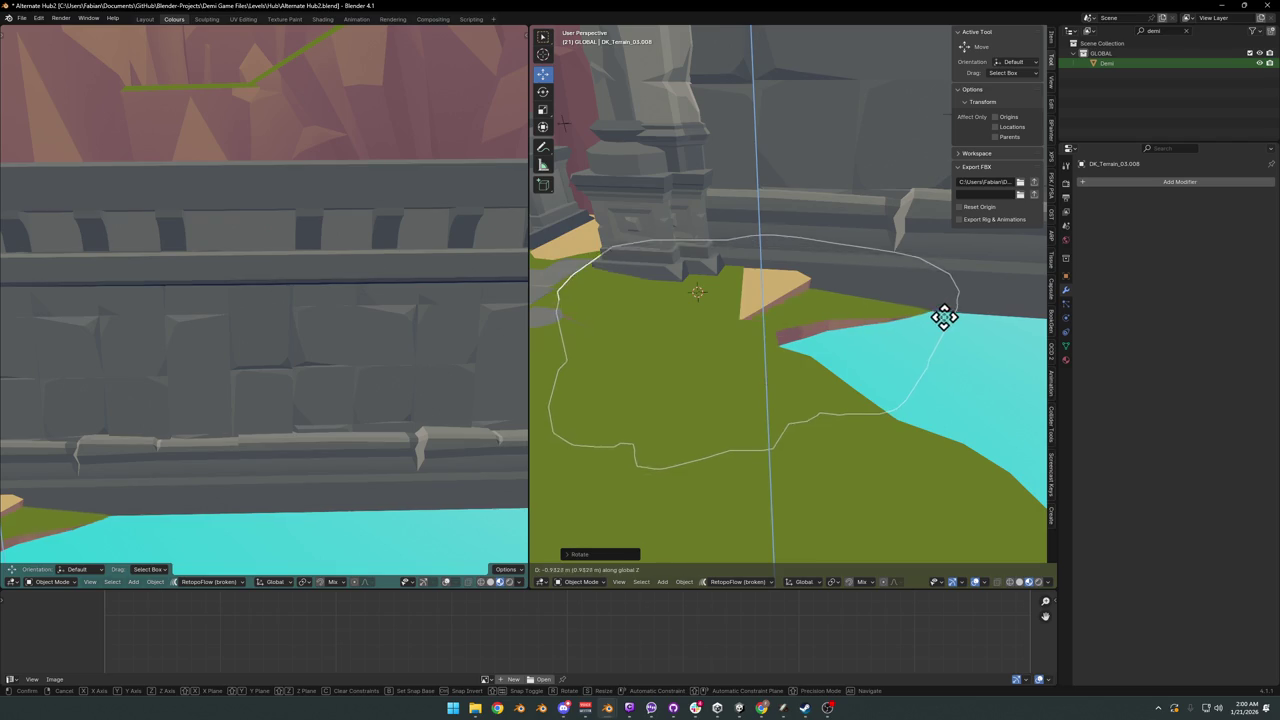
pyautogui.click(900, 317)
pyautogui.press('g')
pyautogui.hotkey('shift', 'z')
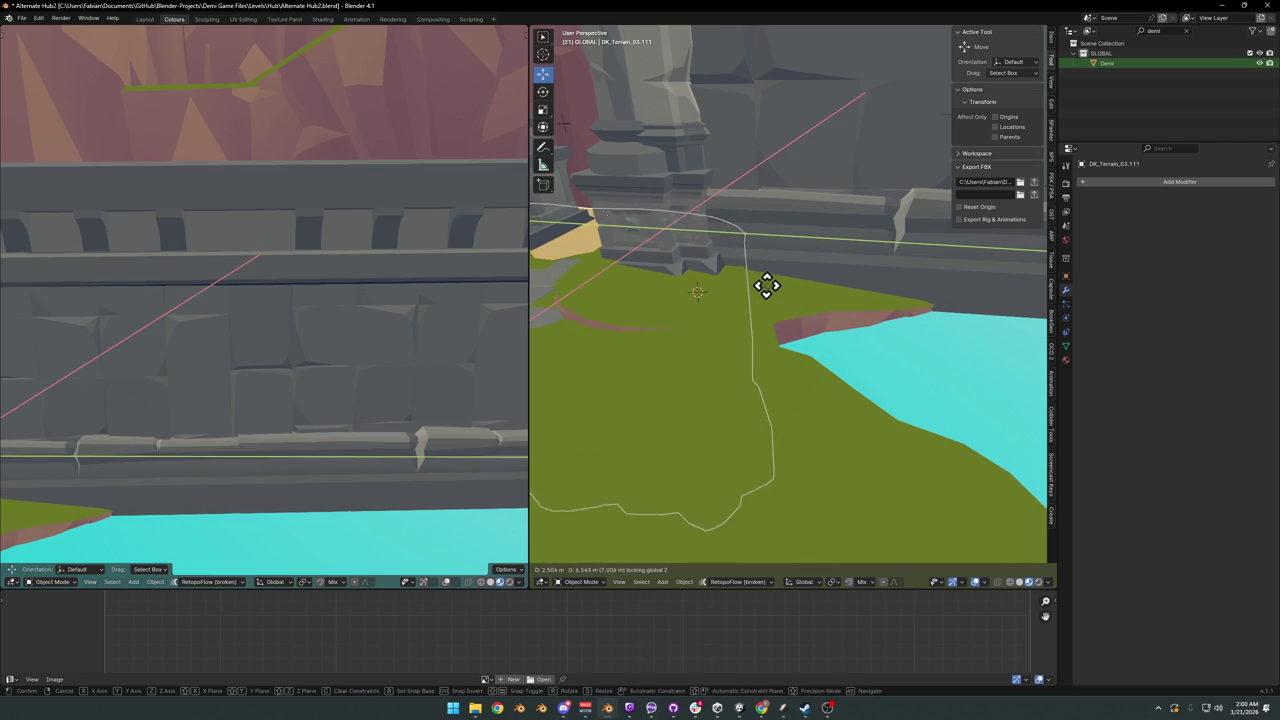
pyautogui.click(764, 298)
pyautogui.press('g')
pyautogui.hotkey('shift', 'z')
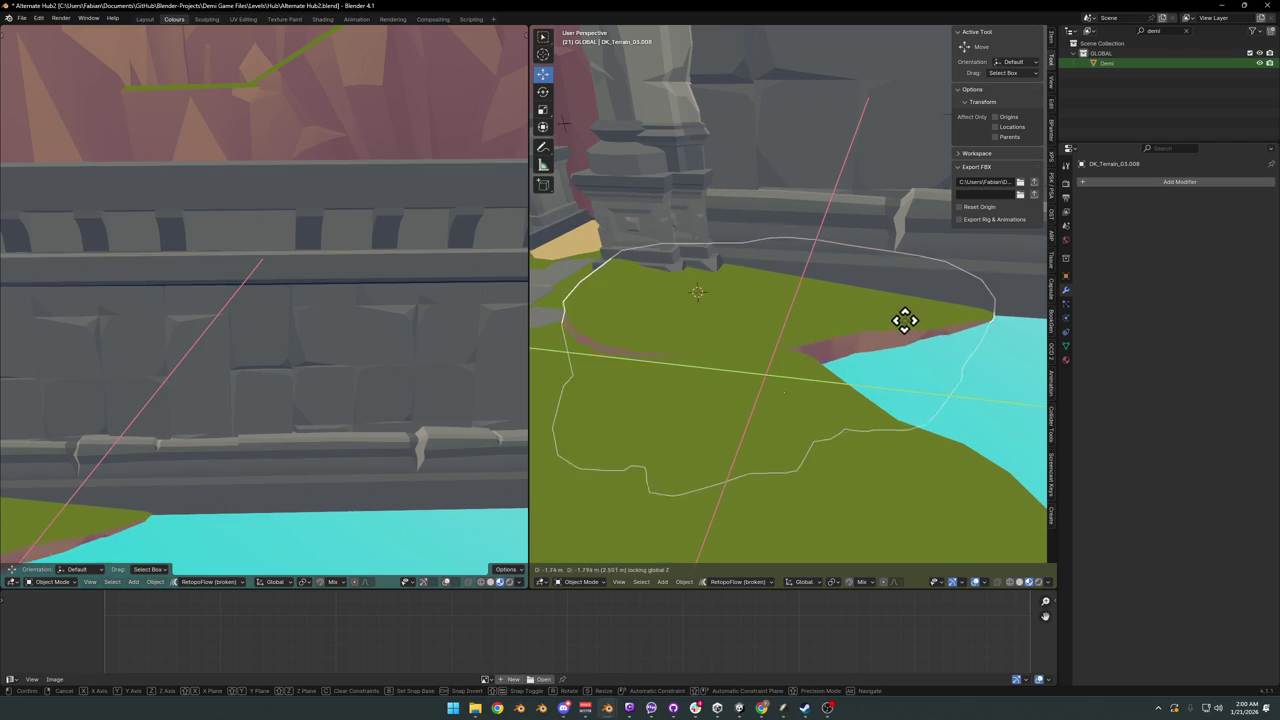
pyautogui.click(918, 332)
# - Lower the patch about 0.51 m and give it a final rotation along the shoreline
pyautogui.press('r')
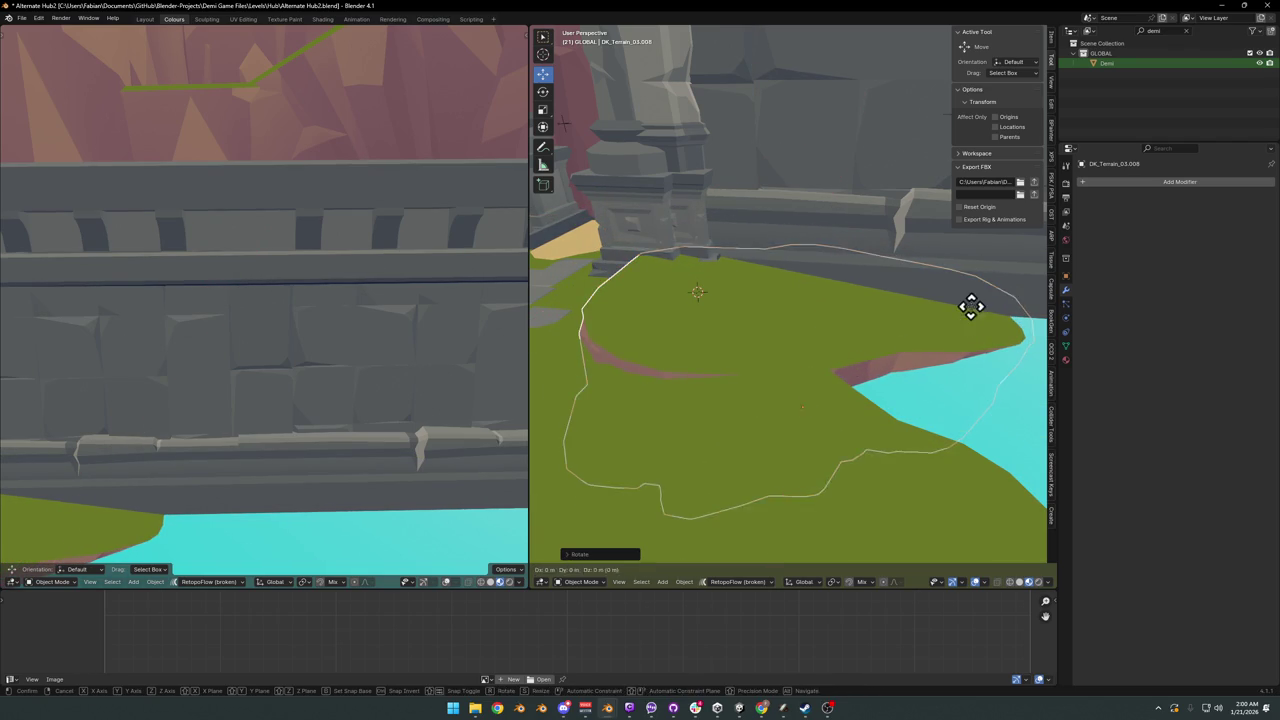
pyautogui.press('g')
pyautogui.press('z')
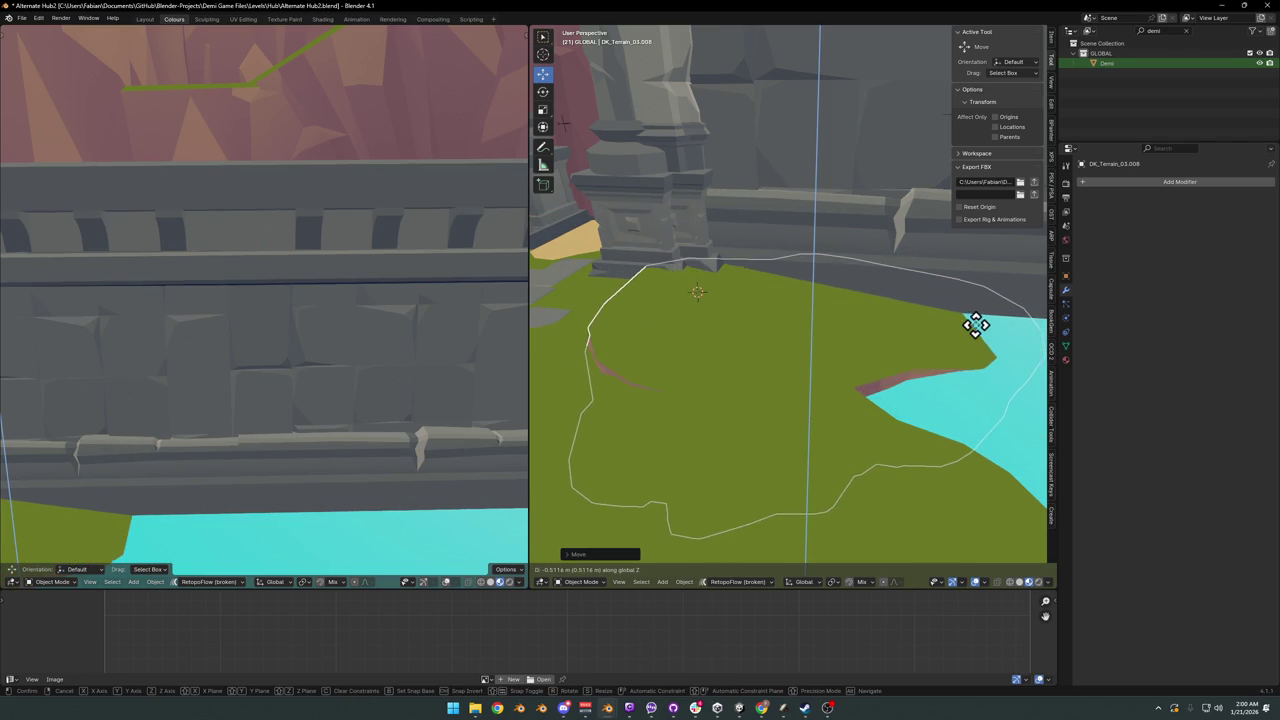
pyautogui.press('r')
pyautogui.click(997, 335)
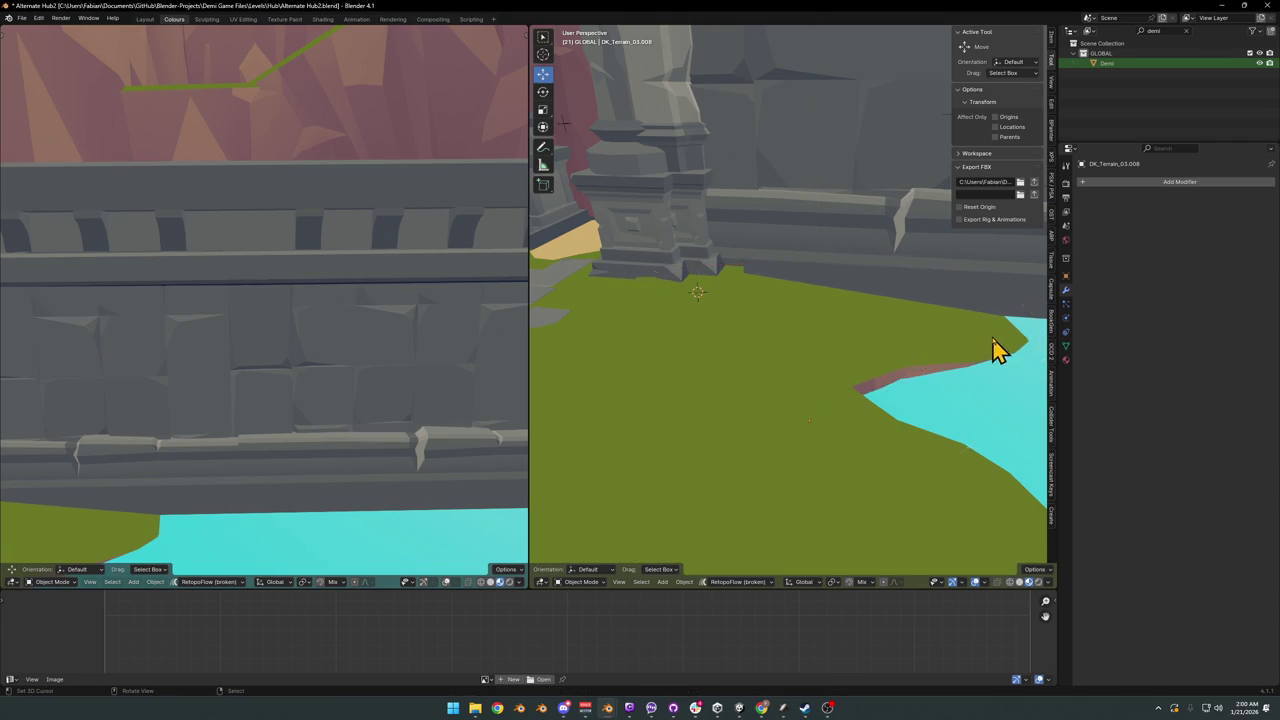
pyautogui.moveTo(991, 349)
pyautogui.mouseDown(button='middle')
pyautogui.moveTo(840, 345)
pyautogui.moveTo(871, 366)
pyautogui.moveTo(737, 378)
pyautogui.moveTo(820, 349)
pyautogui.moveTo(911, 340)
pyautogui.moveTo(840, 370)
pyautogui.mouseUp(button='middle')
pyautogui.click(697, 345)
# - Adjust the height of the grass patch near the path stones along Z
pyautogui.press('g')
pyautogui.press('z')
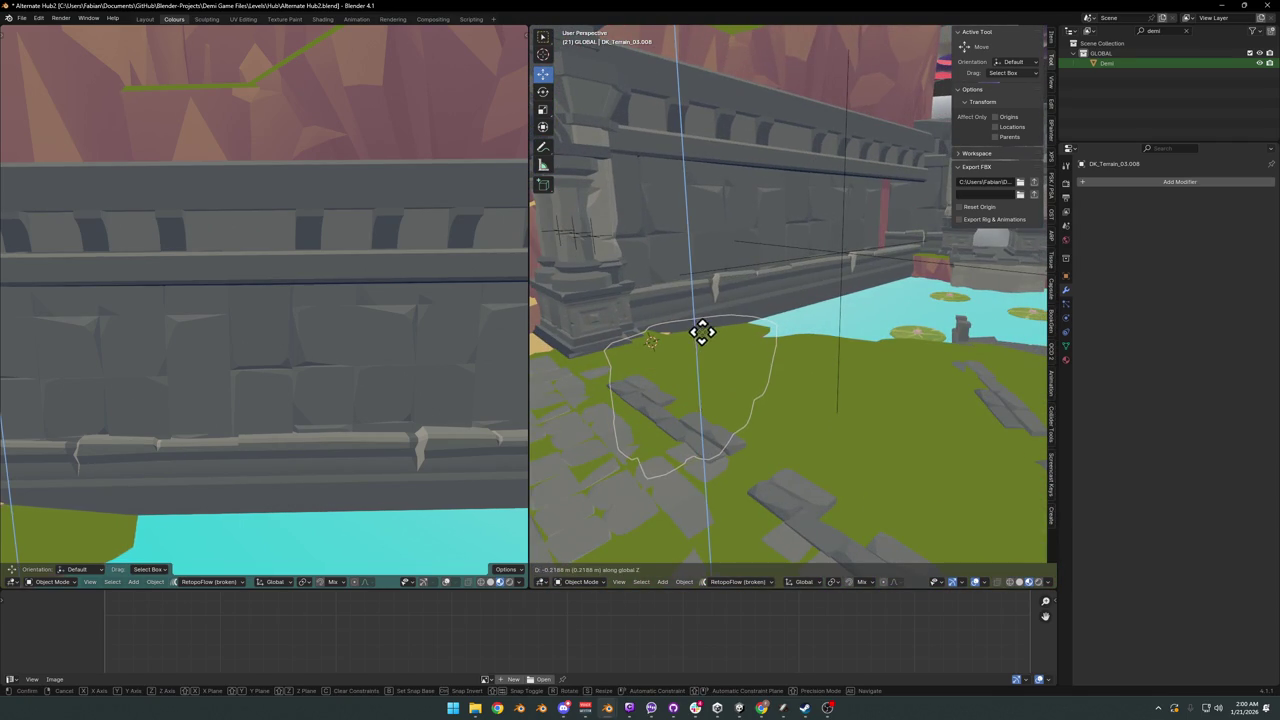
pyautogui.click(702, 333)
pyautogui.moveTo(800, 355)
pyautogui.mouseDown(button='middle')
pyautogui.moveTo(786, 377)
pyautogui.moveTo(823, 371)
pyautogui.moveTo(800, 354)
pyautogui.moveTo(895, 362)
pyautogui.mouseUp(button='middle')
pyautogui.middleClick(897, 372)
# - Lower the stone pier vertically toward the water, then orbit out over the pond
pyautogui.click(924, 392)
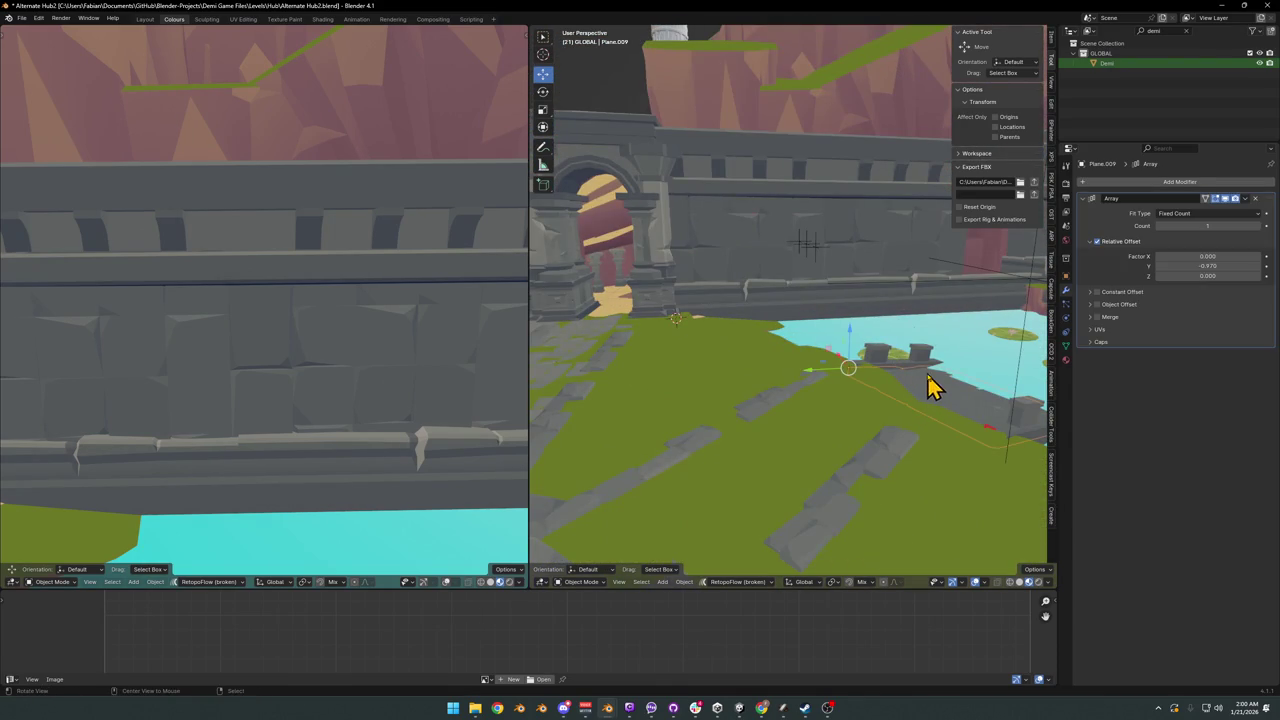
pyautogui.rightClick(986, 420)
pyautogui.moveTo(986, 420)
pyautogui.mouseDown(button='middle')
pyautogui.moveTo(929, 354)
pyautogui.moveTo(784, 380)
pyautogui.moveTo(800, 380)
pyautogui.mouseUp(button='middle')
pyautogui.click(810, 385)
pyautogui.press('g')
pyautogui.press('z')
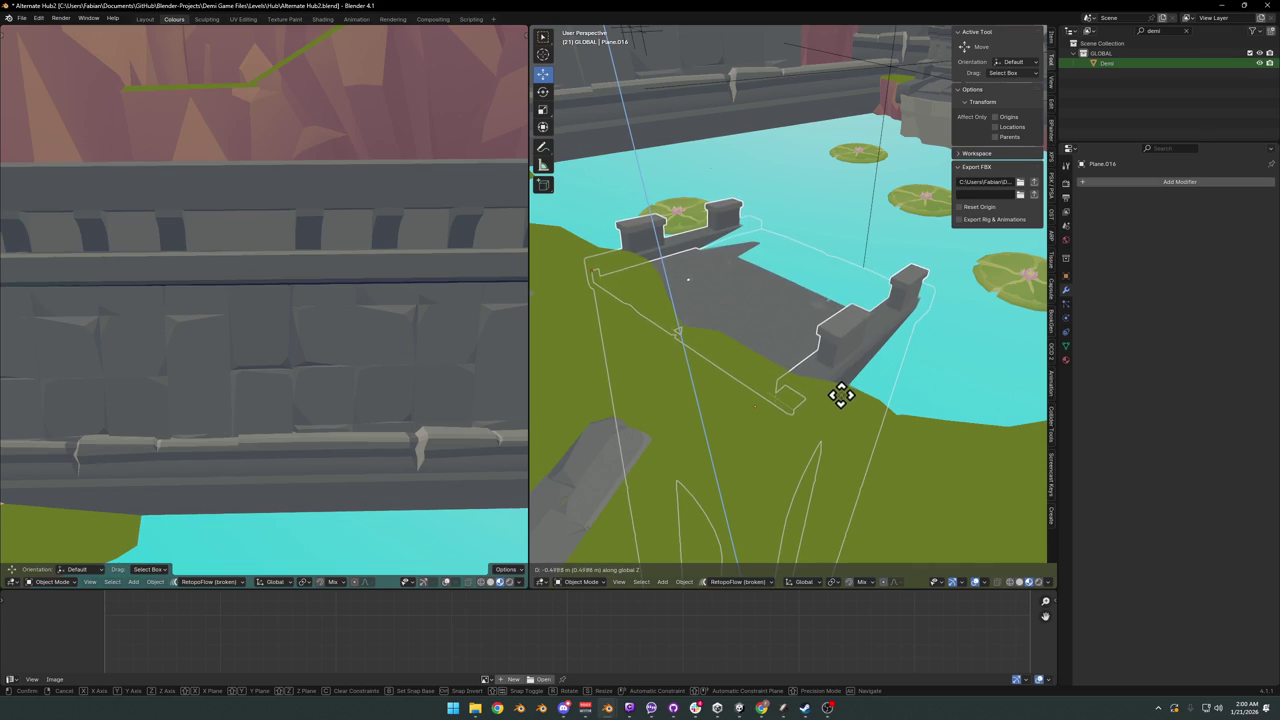
pyautogui.rightClick(766, 337)
pyautogui.moveTo(766, 337)
pyautogui.mouseDown(button='middle')
pyautogui.moveTo(766, 286)
pyautogui.moveTo(751, 331)
pyautogui.moveTo(700, 303)
pyautogui.moveTo(626, 317)
pyautogui.moveTo(780, 306)
pyautogui.moveTo(840, 335)
pyautogui.moveTo(803, 363)
pyautogui.moveTo(806, 337)
pyautogui.moveTo(877, 343)
pyautogui.moveTo(871, 363)
pyautogui.moveTo(803, 343)
pyautogui.moveTo(814, 331)
pyautogui.moveTo(806, 354)
pyautogui.moveTo(820, 337)
pyautogui.moveTo(886, 343)
pyautogui.mouseUp(button='middle')
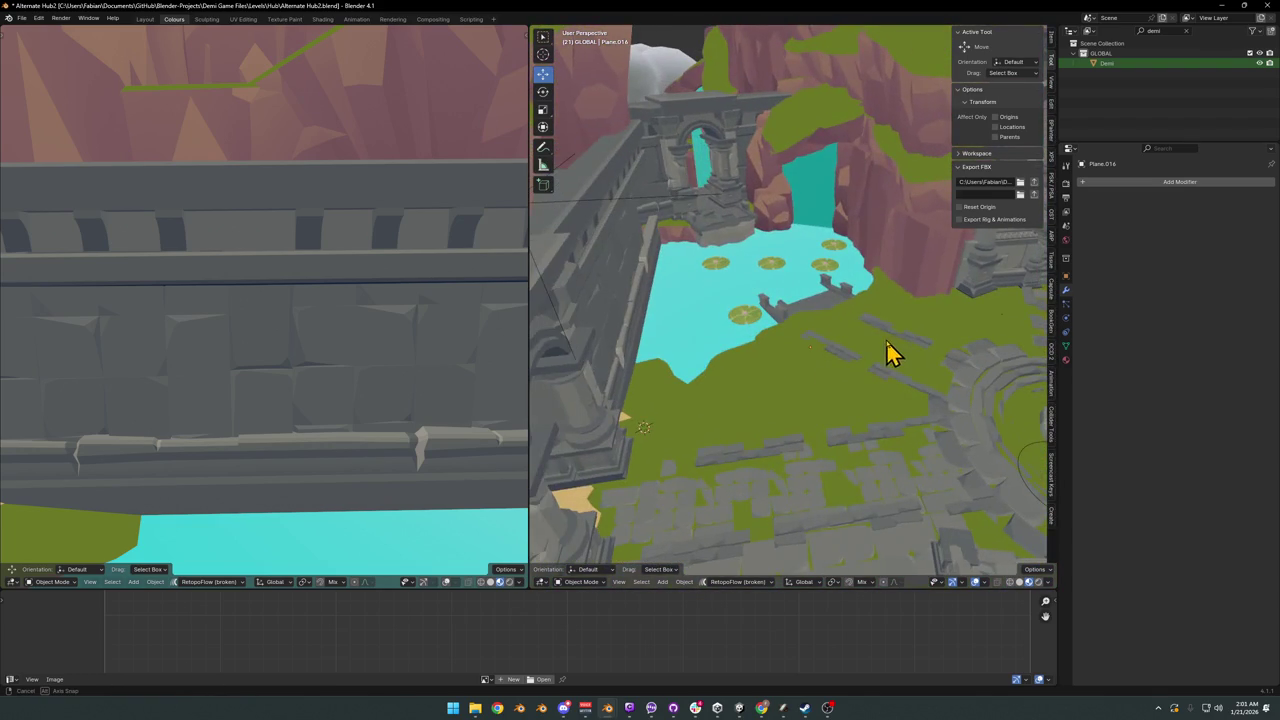
pyautogui.moveTo(743, 255)
pyautogui.mouseDown(button='middle')
pyautogui.moveTo(820, 297)
pyautogui.moveTo(837, 374)
pyautogui.moveTo(833, 355)
pyautogui.moveTo(729, 371)
pyautogui.moveTo(883, 389)
pyautogui.moveTo(870, 362)
pyautogui.moveTo(851, 386)
pyautogui.moveTo(862, 378)
pyautogui.mouseUp(button='middle')
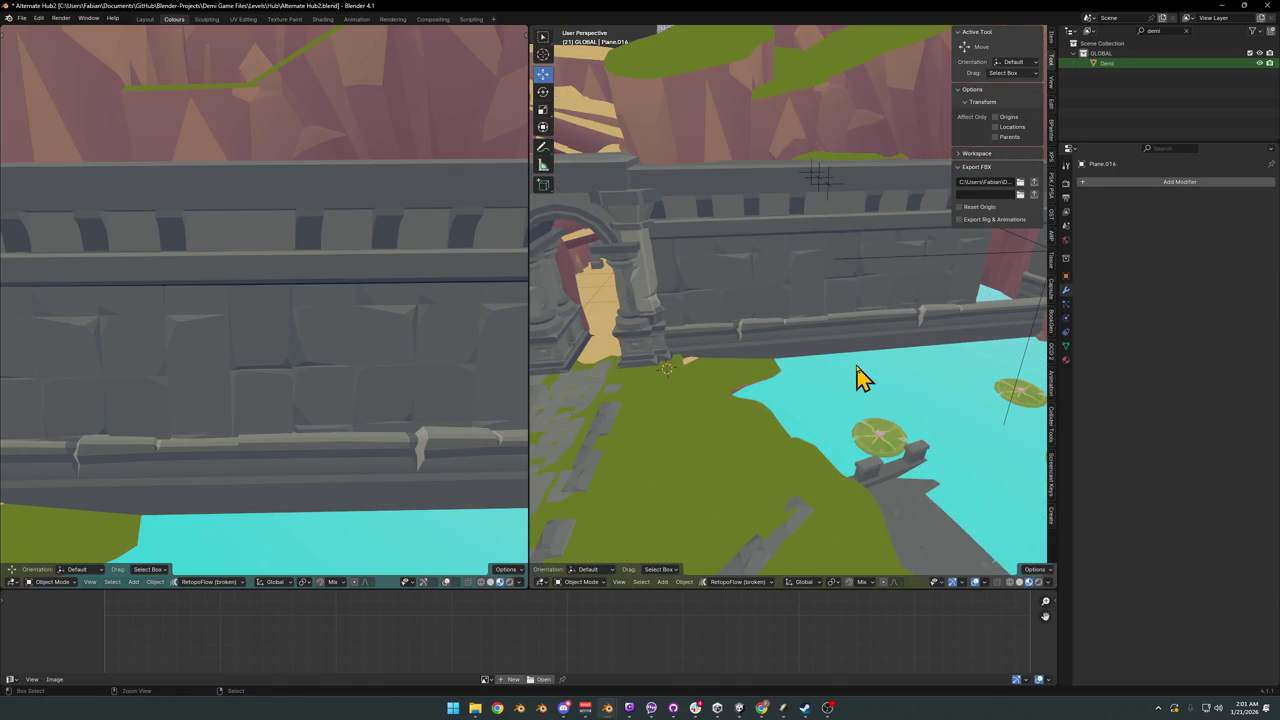
# - Undo the last pier and terrain changes and save the level file
pyautogui.hotkey('ctrl', 'z')
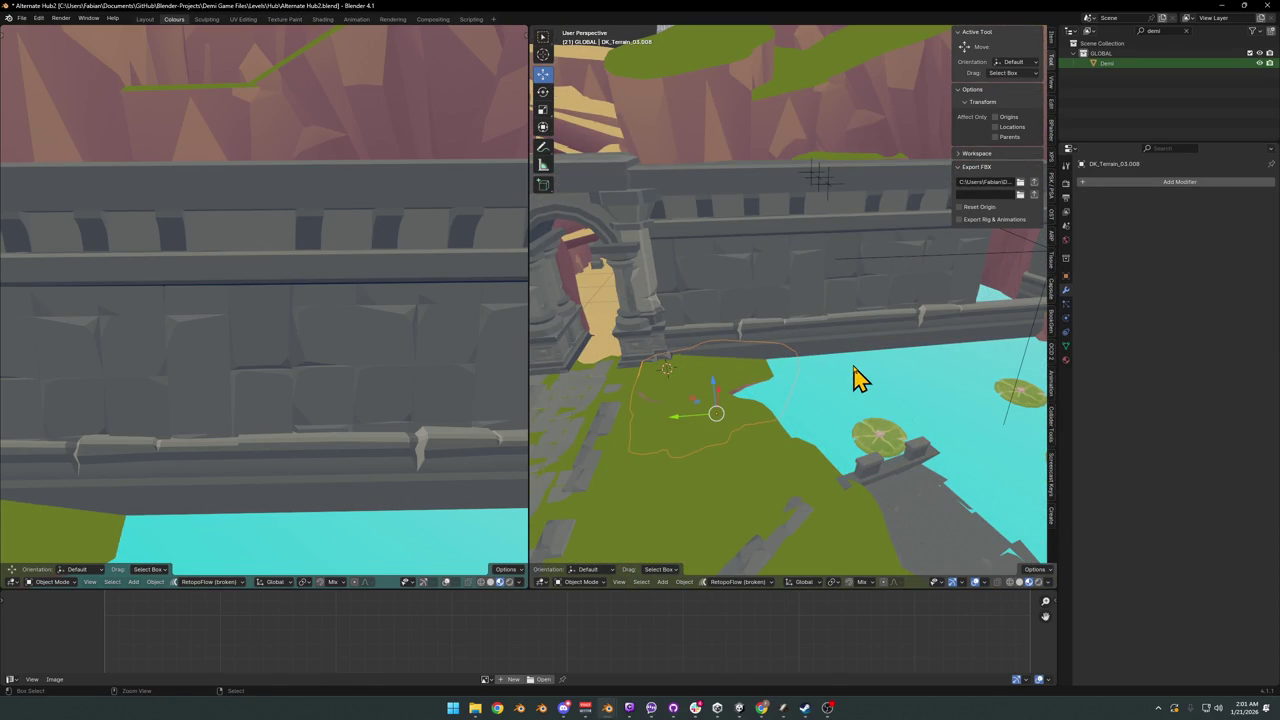
pyautogui.hotkey('ctrl', 'z')
pyautogui.hotkey('ctrl', 'z')
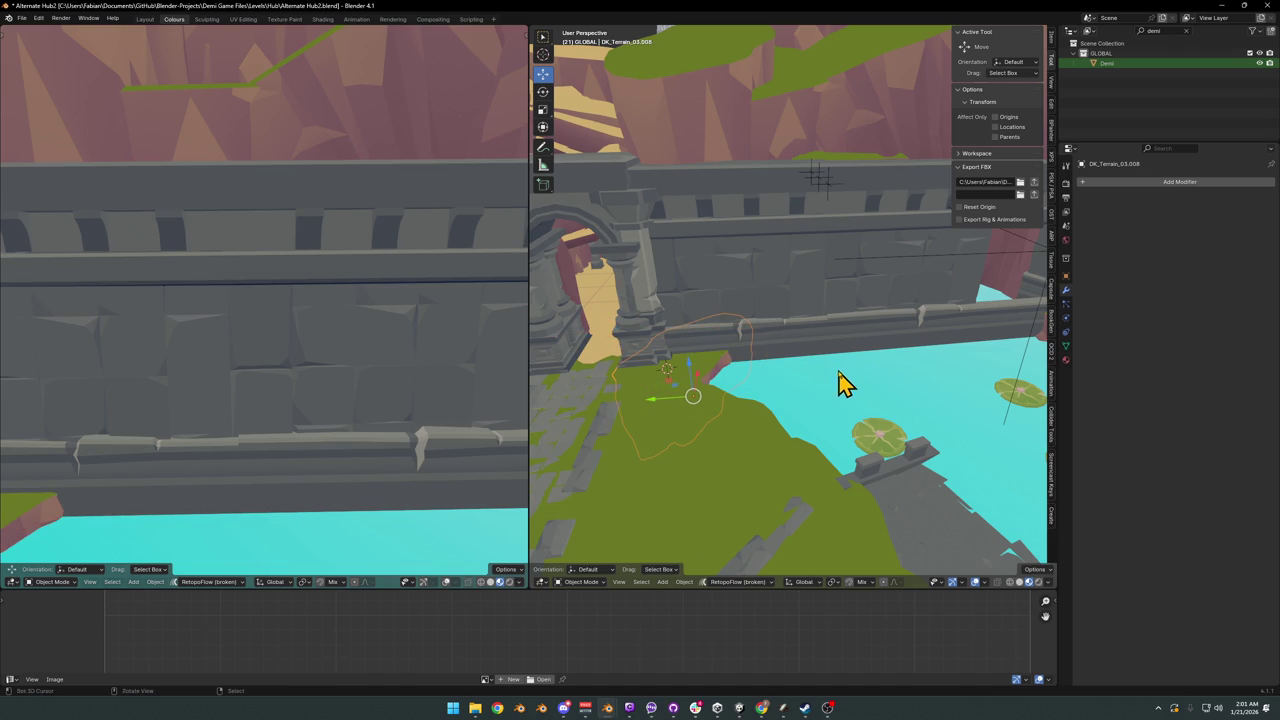
pyautogui.hotkey('ctrl', 's')
pyautogui.scroll(-2, 775, 398)
pyautogui.scroll(-3, 737, 417)
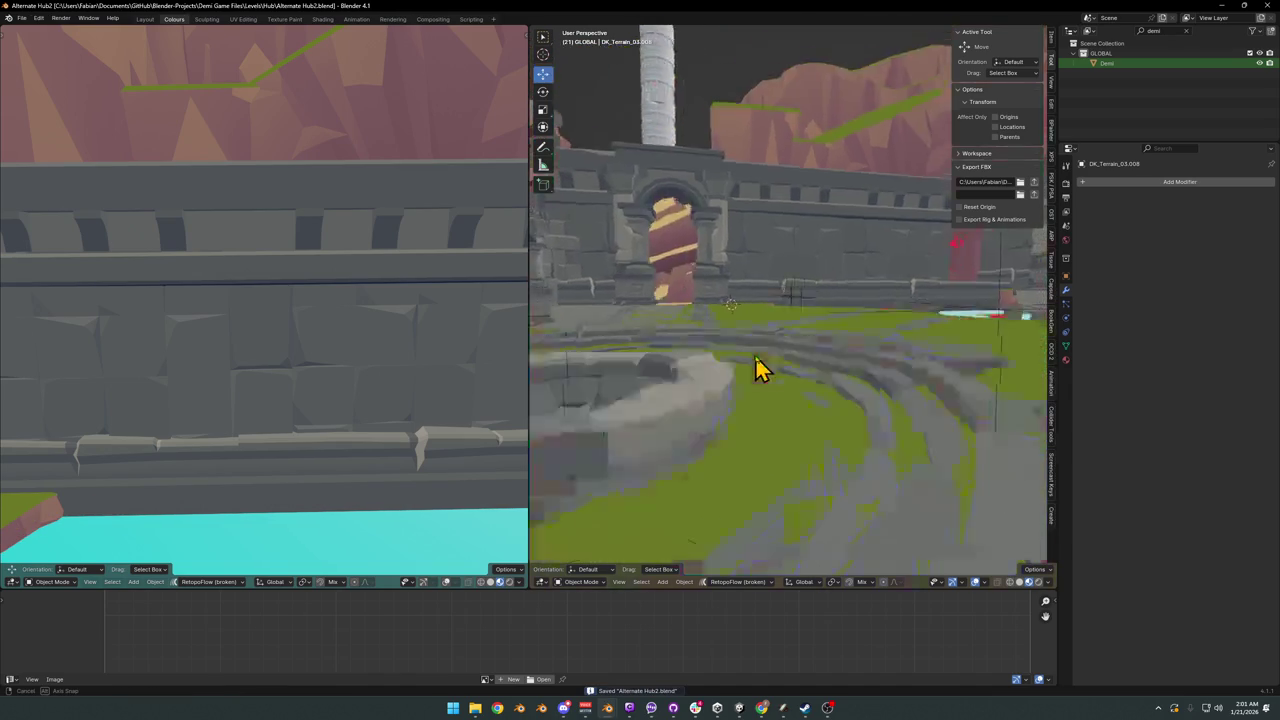
pyautogui.scroll(-2, 760, 366)
pyautogui.scroll(-2, 749, 377)
pyautogui.scroll(2, 775, 372)
pyautogui.scroll(3, 800, 380)
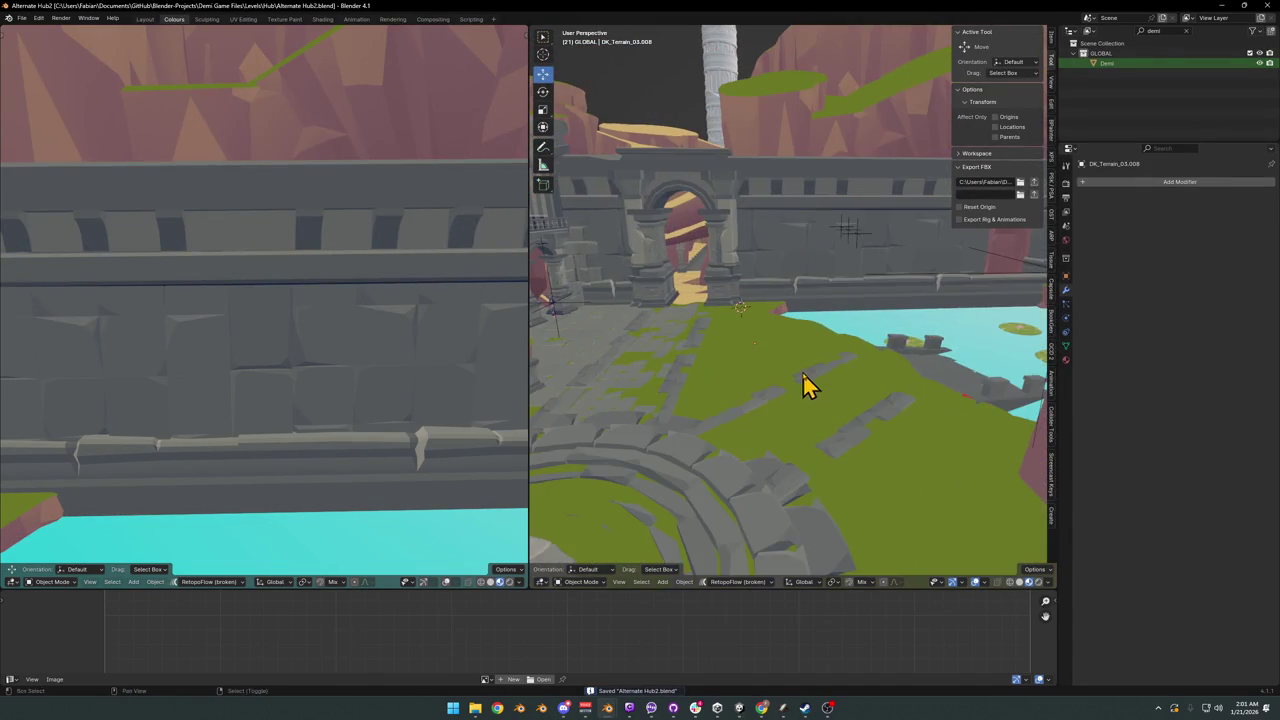
pyautogui.scroll(1, 808, 388)
pyautogui.moveTo(768, 340)
pyautogui.mouseDown(button='middle')
pyautogui.moveTo(814, 337)
pyautogui.moveTo(694, 357)
pyautogui.moveTo(820, 363)
pyautogui.moveTo(831, 377)
pyautogui.moveTo(789, 362)
pyautogui.moveTo(808, 372)
pyautogui.mouseUp(button='middle')
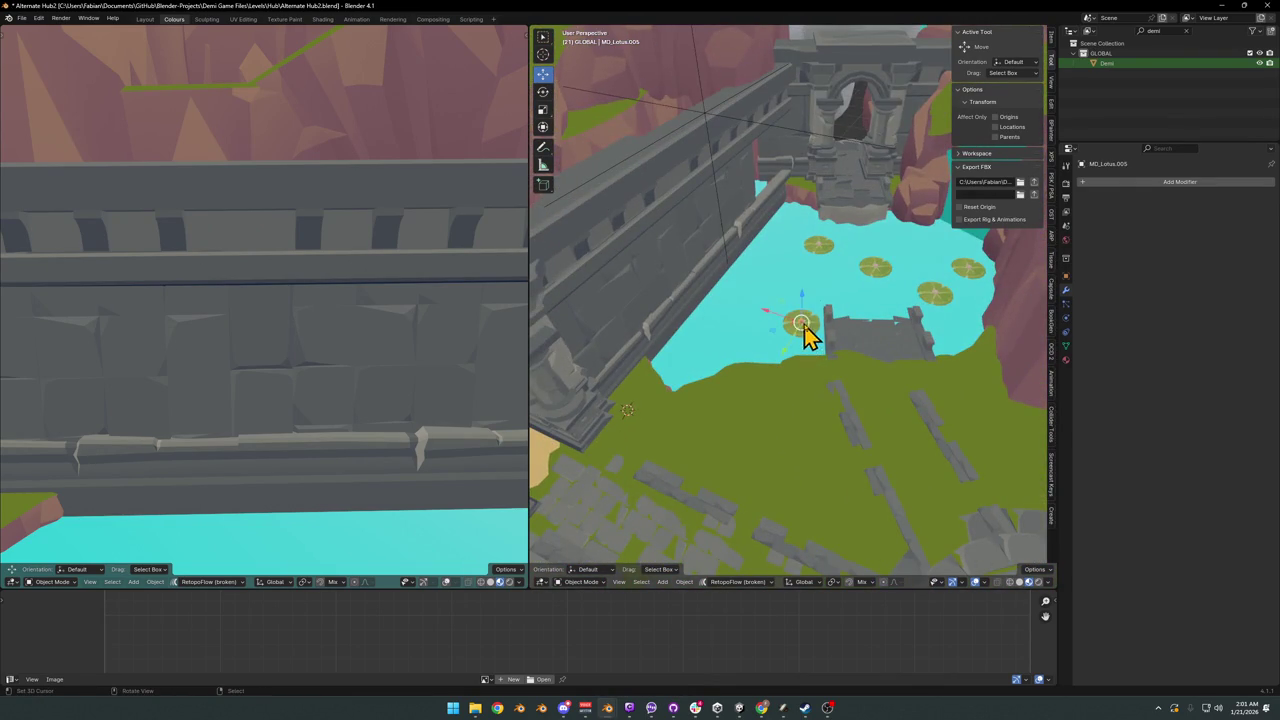
# - Slide the lily pad near the pier to a new spot on the water
pyautogui.scroll(5, 808, 328)
pyautogui.keyDown('shift'); pyautogui.click(815, 355); pyautogui.keyUp('shift')
pyautogui.scroll(-5, 790, 400)
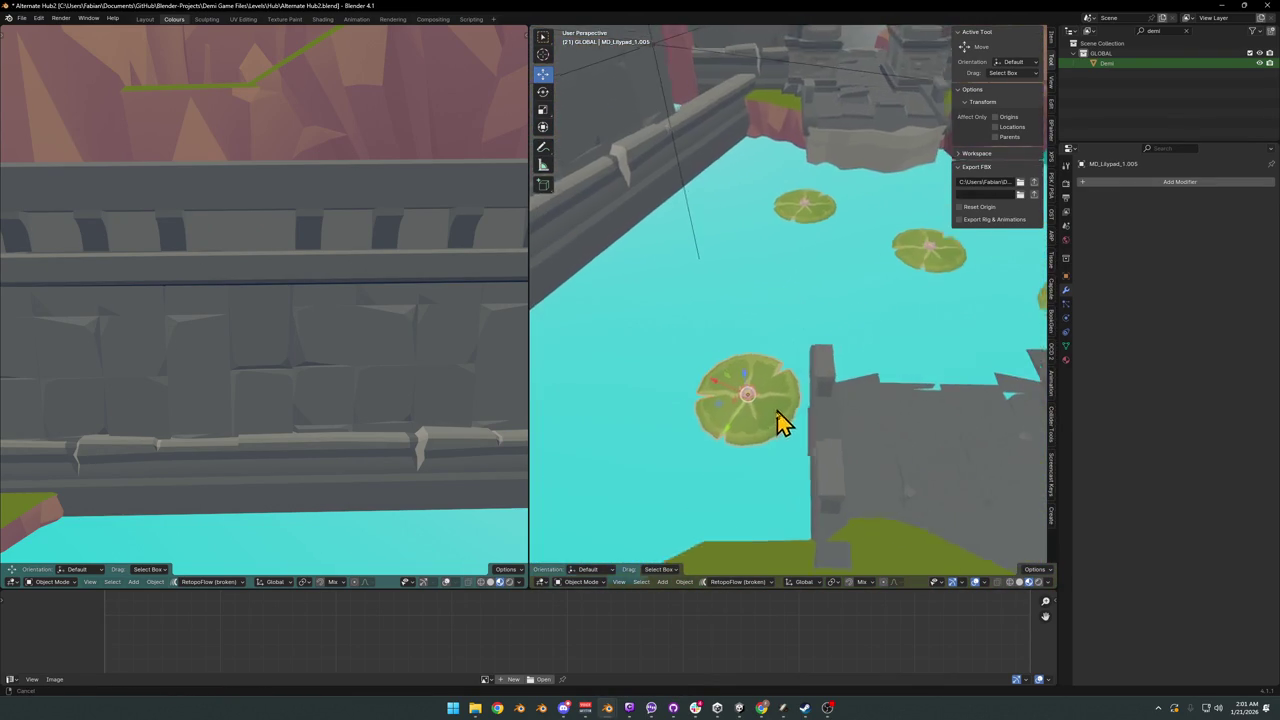
pyautogui.moveTo(777, 423)
pyautogui.mouseDown(button='middle')
pyautogui.moveTo(783, 371)
pyautogui.moveTo(814, 360)
pyautogui.moveTo(833, 370)
pyautogui.mouseUp(button='middle')
pyautogui.press('g')
pyautogui.hotkey('shift', 'z')
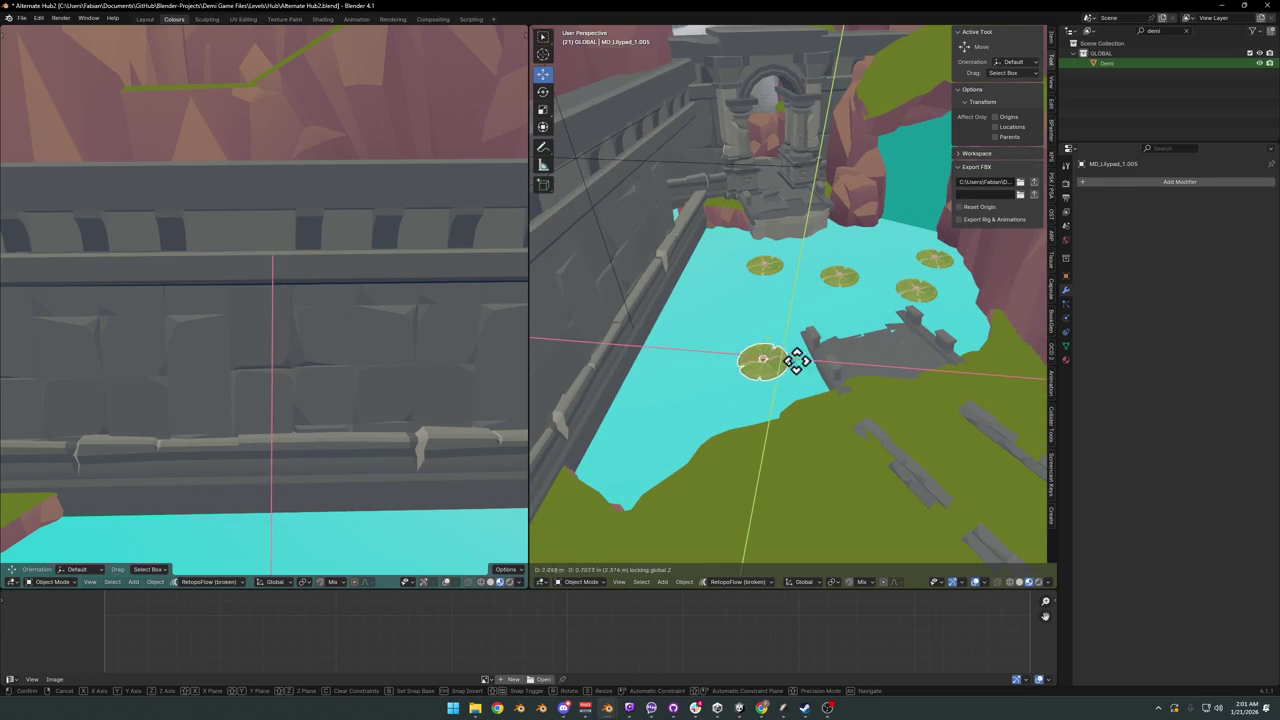
pyautogui.click(758, 368)
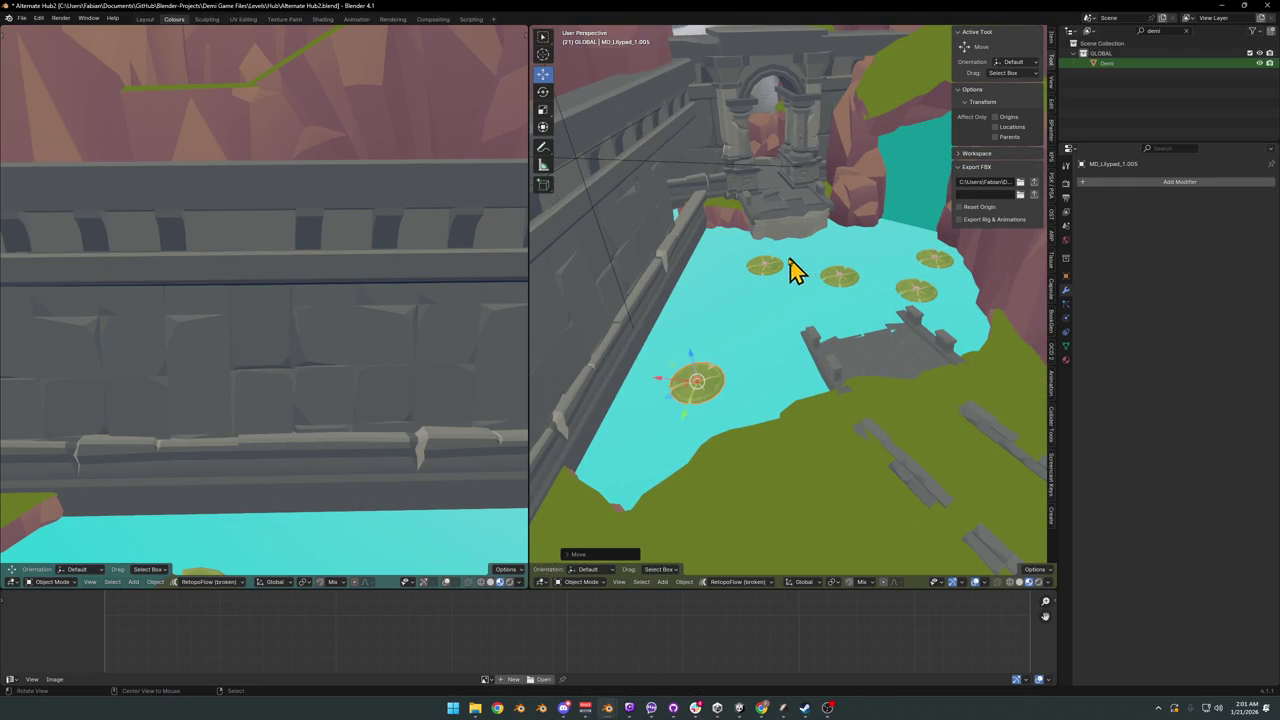
pyautogui.scroll(3, 777, 271)
pyautogui.moveTo(808, 286)
pyautogui.mouseDown(button='middle')
pyautogui.moveTo(785, 295)
pyautogui.moveTo(829, 309)
pyautogui.mouseUp(button='middle')
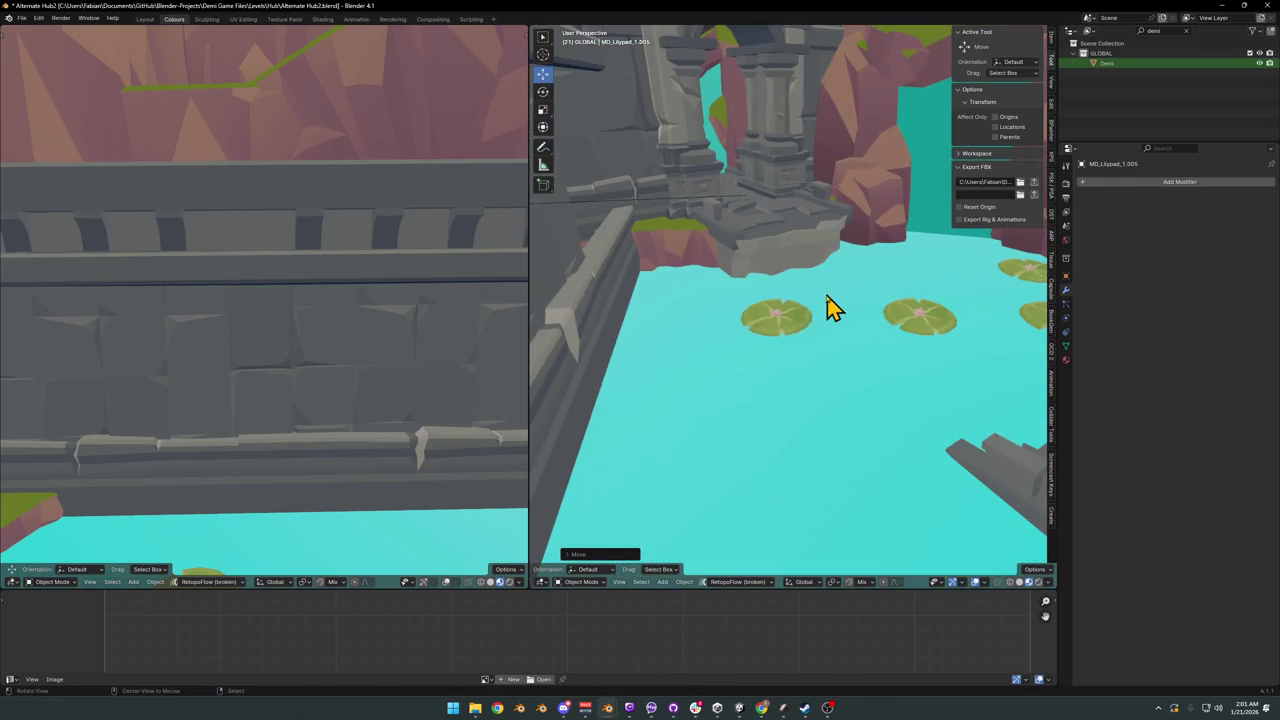
# - Delete a lily pad and three lotus flowers from the pond
pyautogui.click(795, 326)
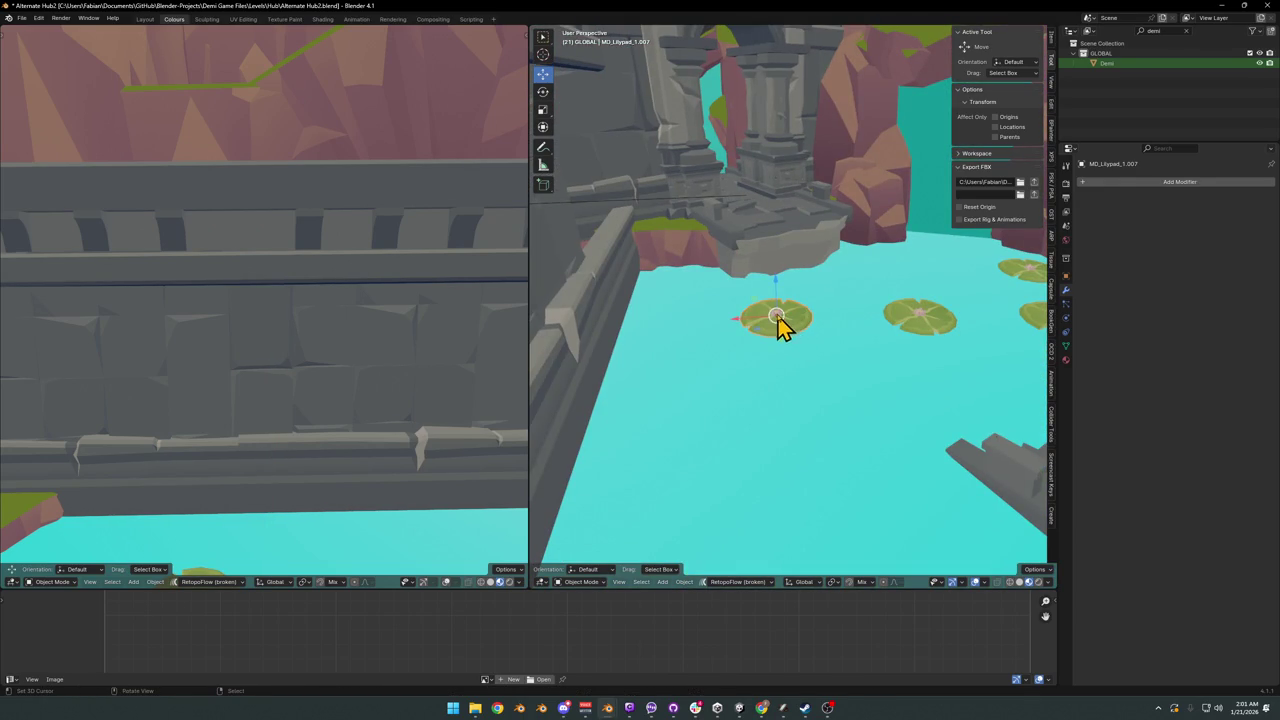
pyautogui.press('Delete')
pyautogui.moveTo(785, 323); pyautogui.dragTo(778, 475, button='middle')
pyautogui.click(787, 455)
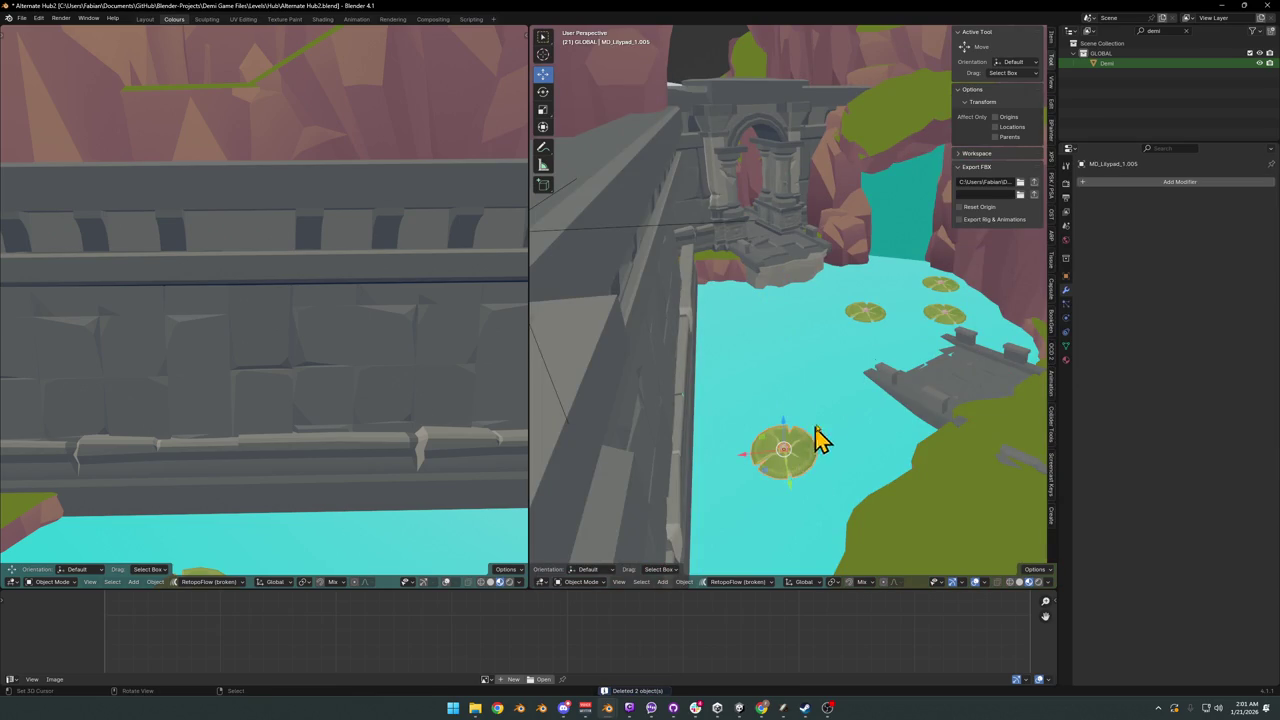
pyautogui.press('Delete')
pyautogui.scroll(3, 866, 334)
pyautogui.moveTo(866, 334)
pyautogui.mouseDown(button='middle')
pyautogui.moveTo(810, 410)
pyautogui.moveTo(790, 395)
pyautogui.mouseUp(button='middle')
pyautogui.click(762, 372)
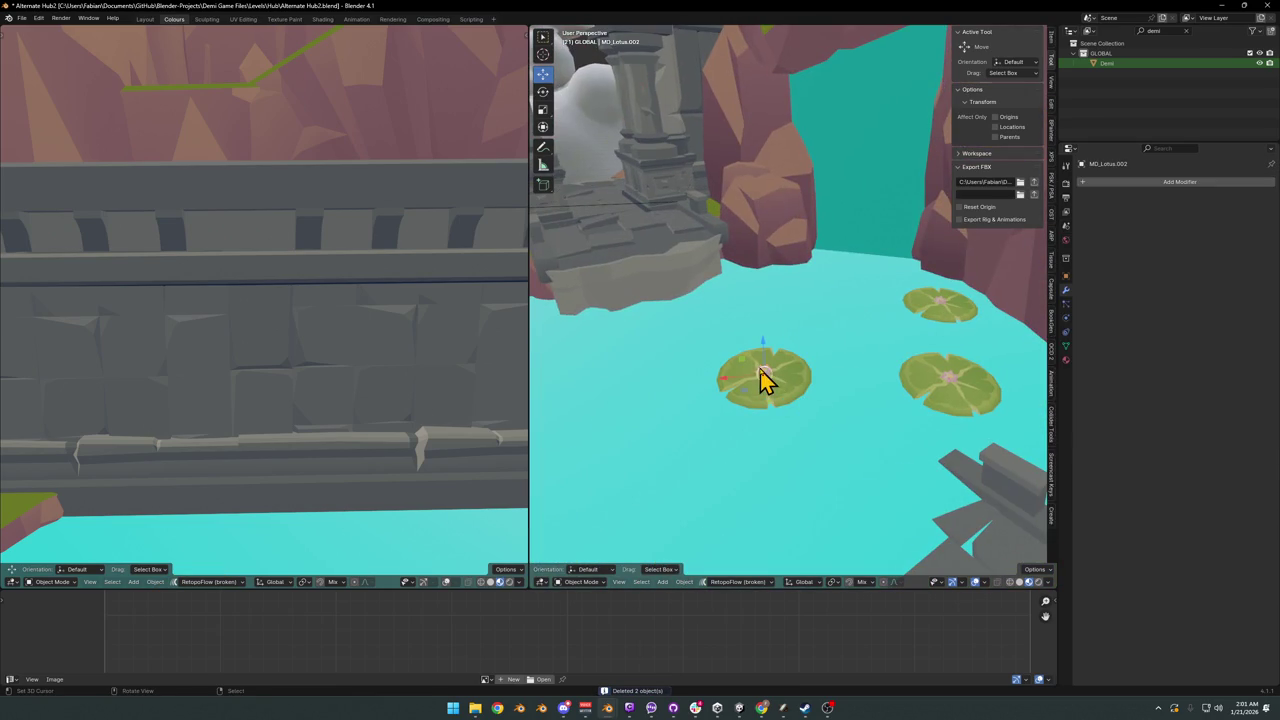
pyautogui.press('Delete')
pyautogui.click(950, 392)
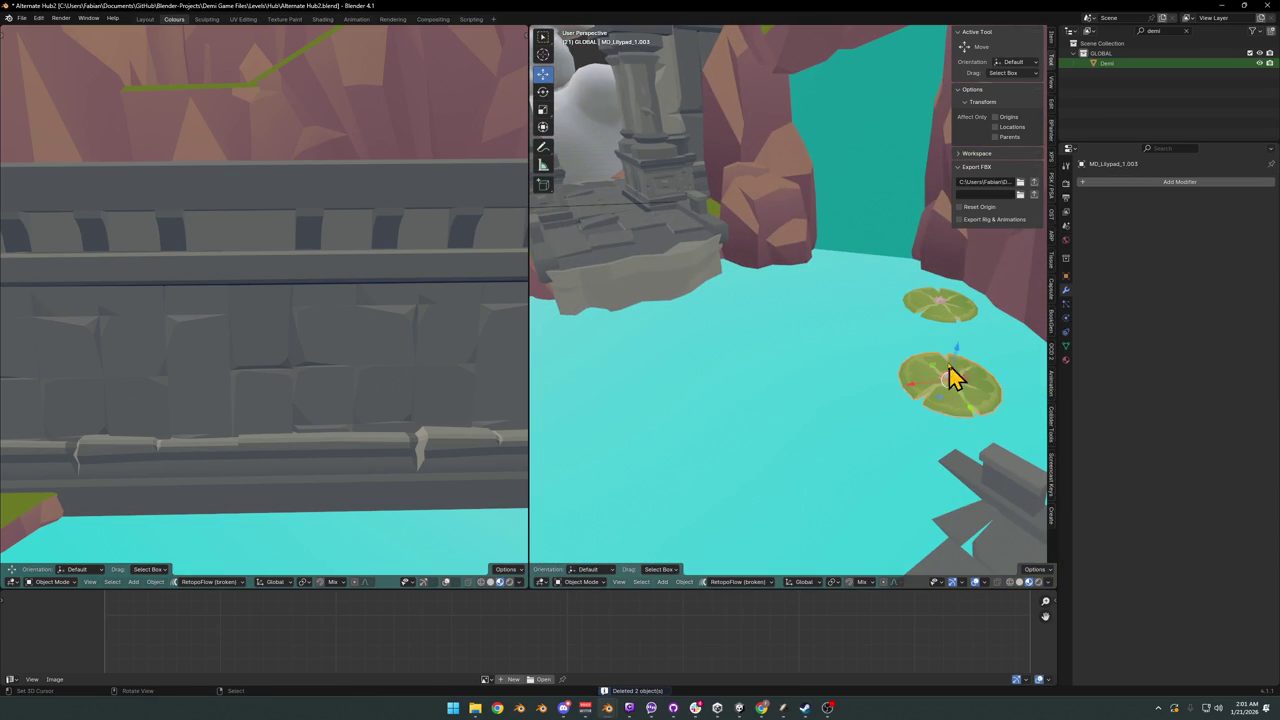
pyautogui.press('Delete')
# - Lower the upper lily pad vertically onto the water surface
pyautogui.click(945, 322)
pyautogui.press('g')
pyautogui.hotkey('shift', 'z')
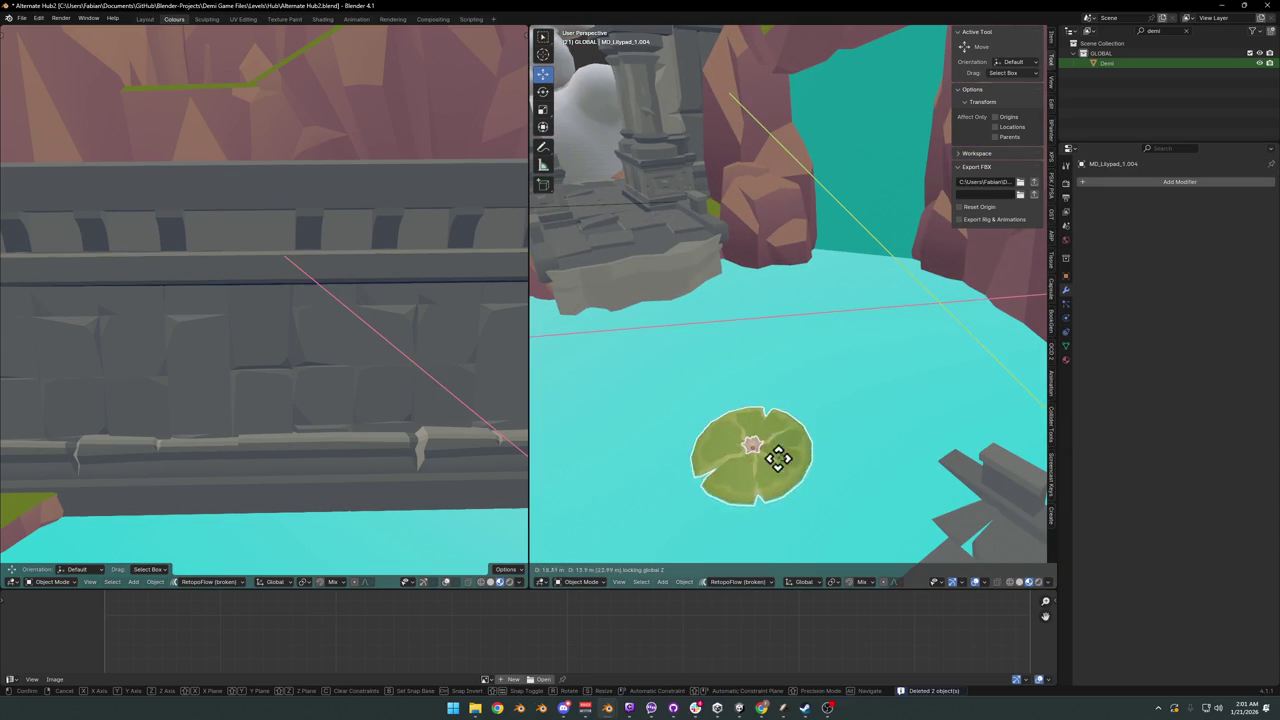
pyautogui.moveTo(771, 451); pyautogui.dragTo(800, 400, button='middle')
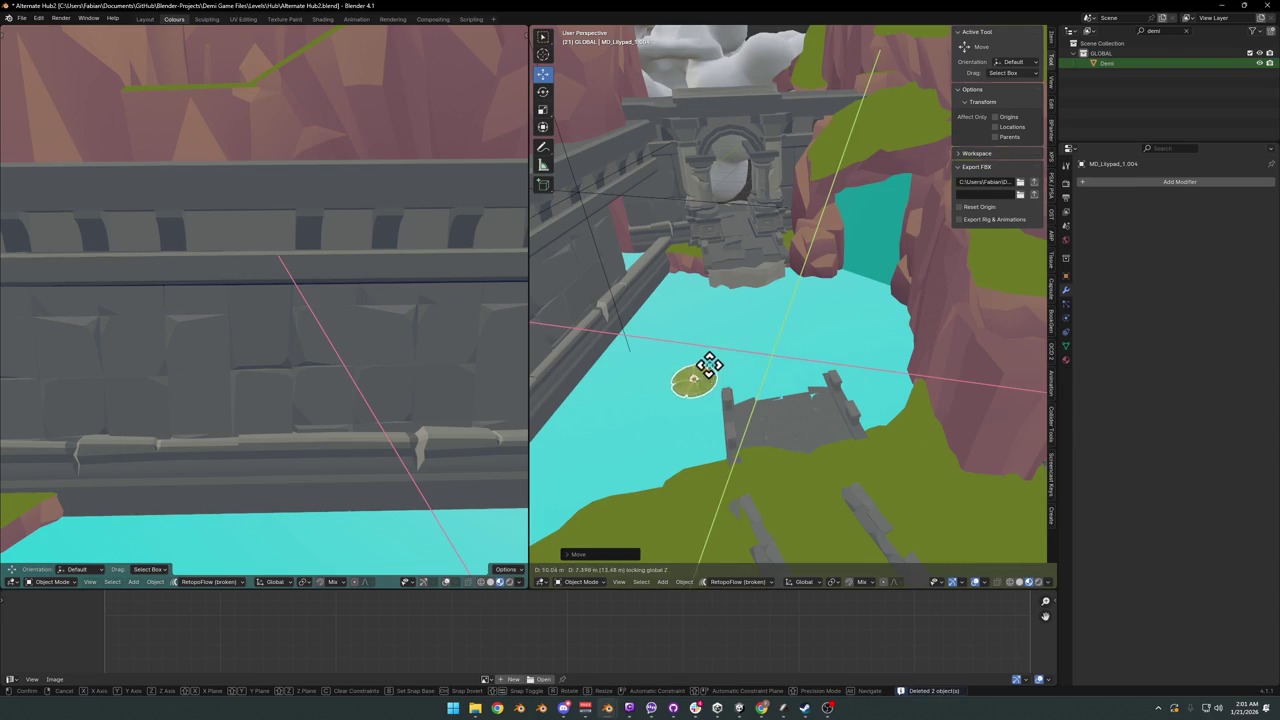
pyautogui.click(708, 400)
pyautogui.moveTo(708, 400)
pyautogui.mouseDown(button='middle')
pyautogui.moveTo(745, 389)
pyautogui.moveTo(765, 400)
pyautogui.mouseUp(button='middle')
pyautogui.scroll(3, 745, 397)
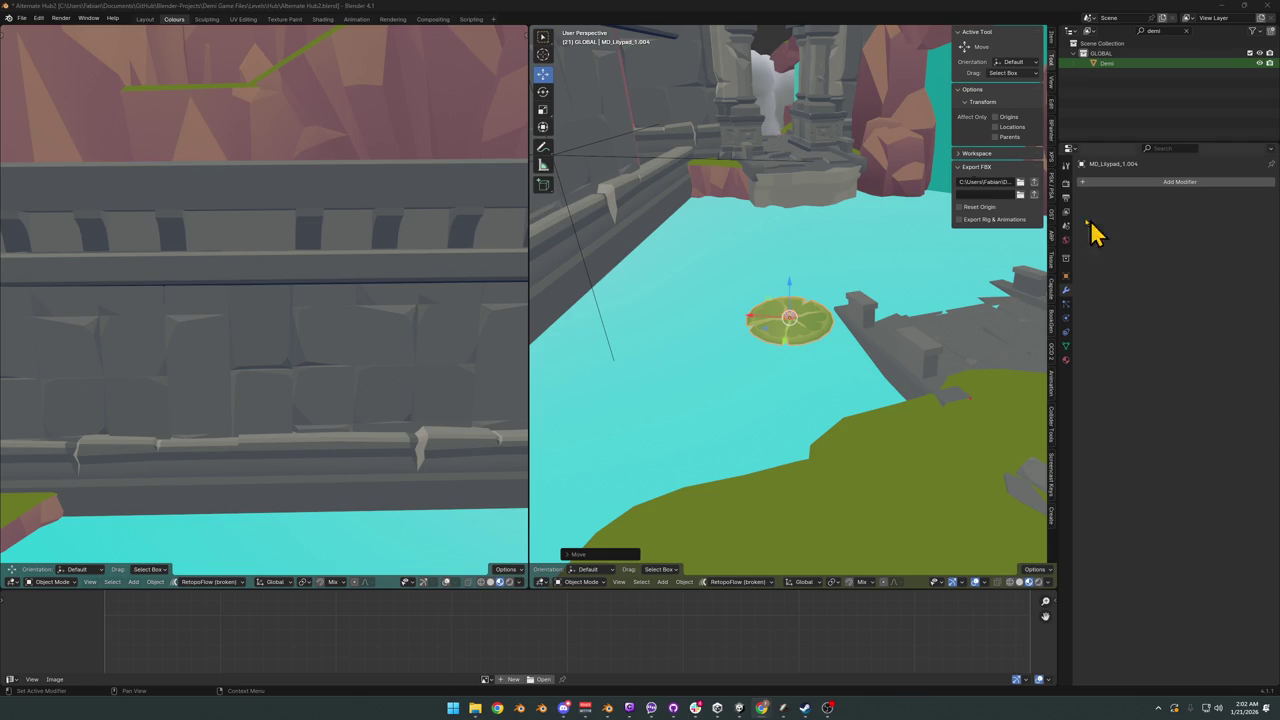
# - Delete the lily pad, undo once, select a wall piece and save the level
pyautogui.moveTo(837, 30)
pyautogui.mouseDown(button='middle')
pyautogui.moveTo(857, 286)
pyautogui.moveTo(785, 412)
pyautogui.moveTo(834, 380)
pyautogui.mouseUp(button='middle')
pyautogui.press('Delete')
pyautogui.scroll(-5, 777, 414)
pyautogui.scroll(5, 808, 388)
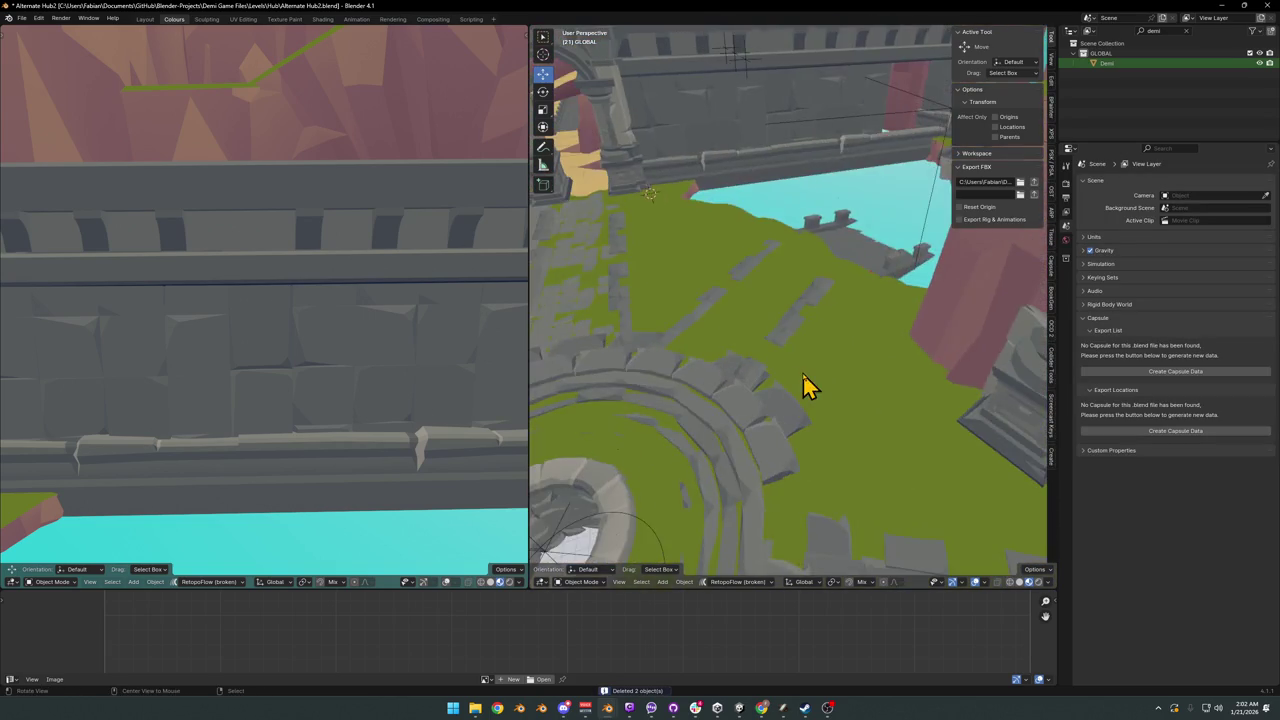
pyautogui.hotkey('ctrl', 'z')
pyautogui.click(830, 284)
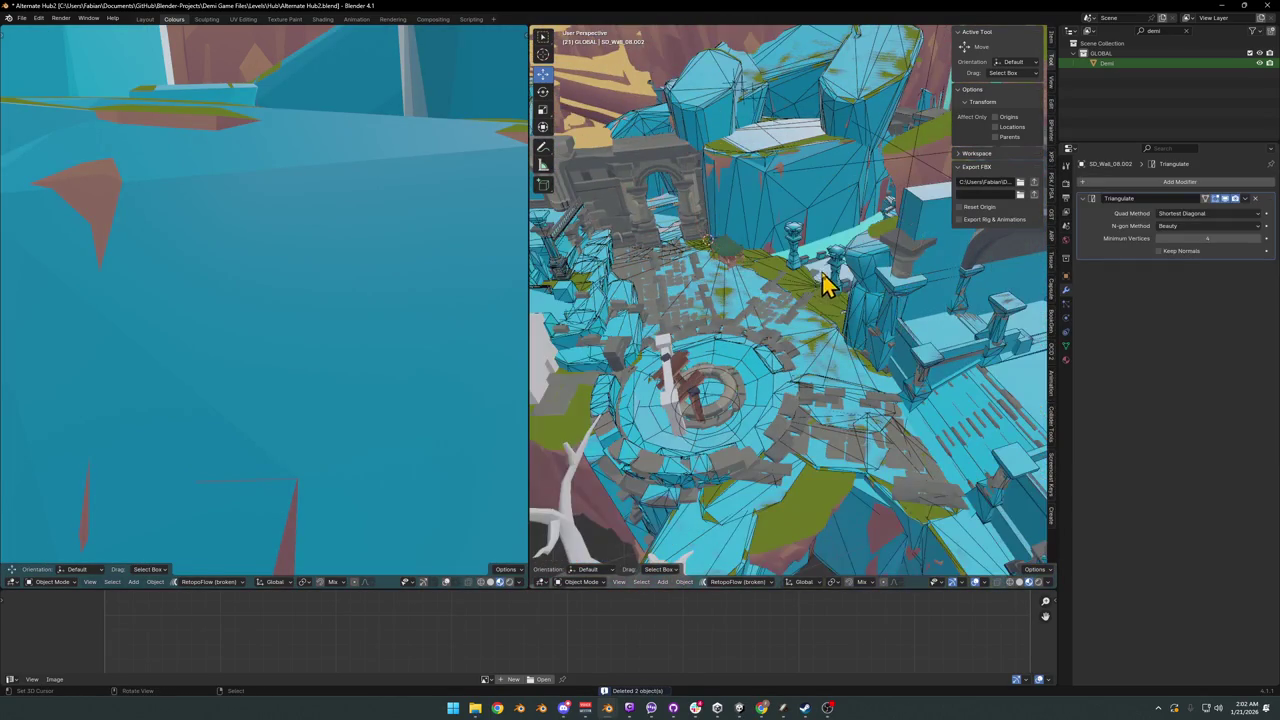
pyautogui.hotkey('ctrl', 's')
# - Delete the Grouped Collision object, then undo to restore it
pyautogui.scroll(5, 772, 306)
pyautogui.moveTo(823, 320); pyautogui.dragTo(794, 200, button='middle')
pyautogui.click(794, 198)
pyautogui.press('q')
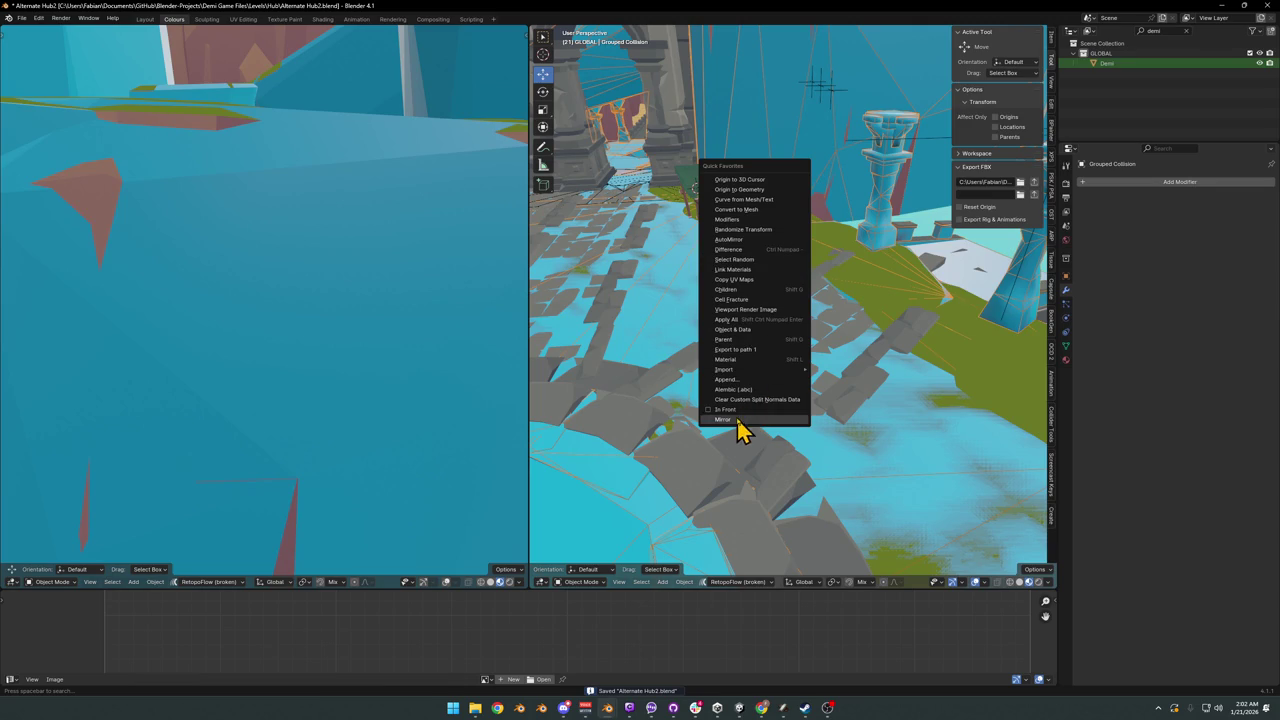
pyautogui.click(740, 360)
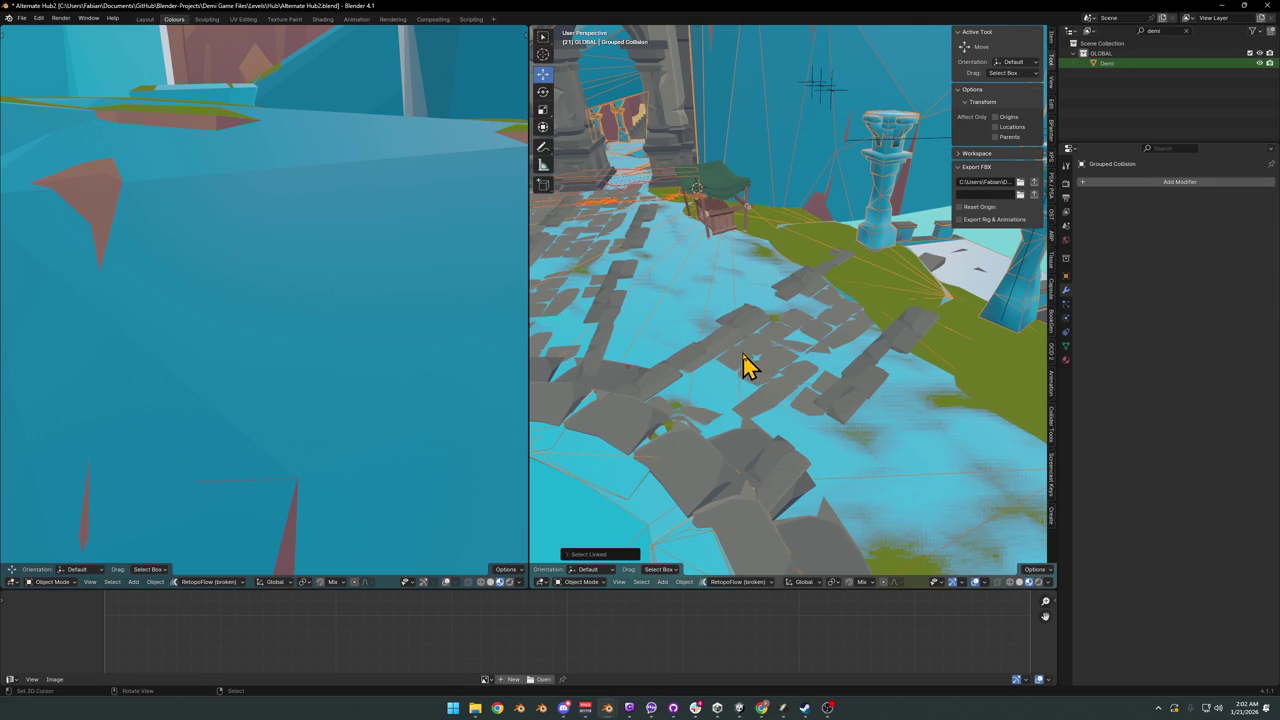
pyautogui.moveTo(745, 362)
pyautogui.mouseDown(button='middle')
pyautogui.moveTo(769, 289)
pyautogui.moveTo(737, 480)
pyautogui.mouseUp(button='middle')
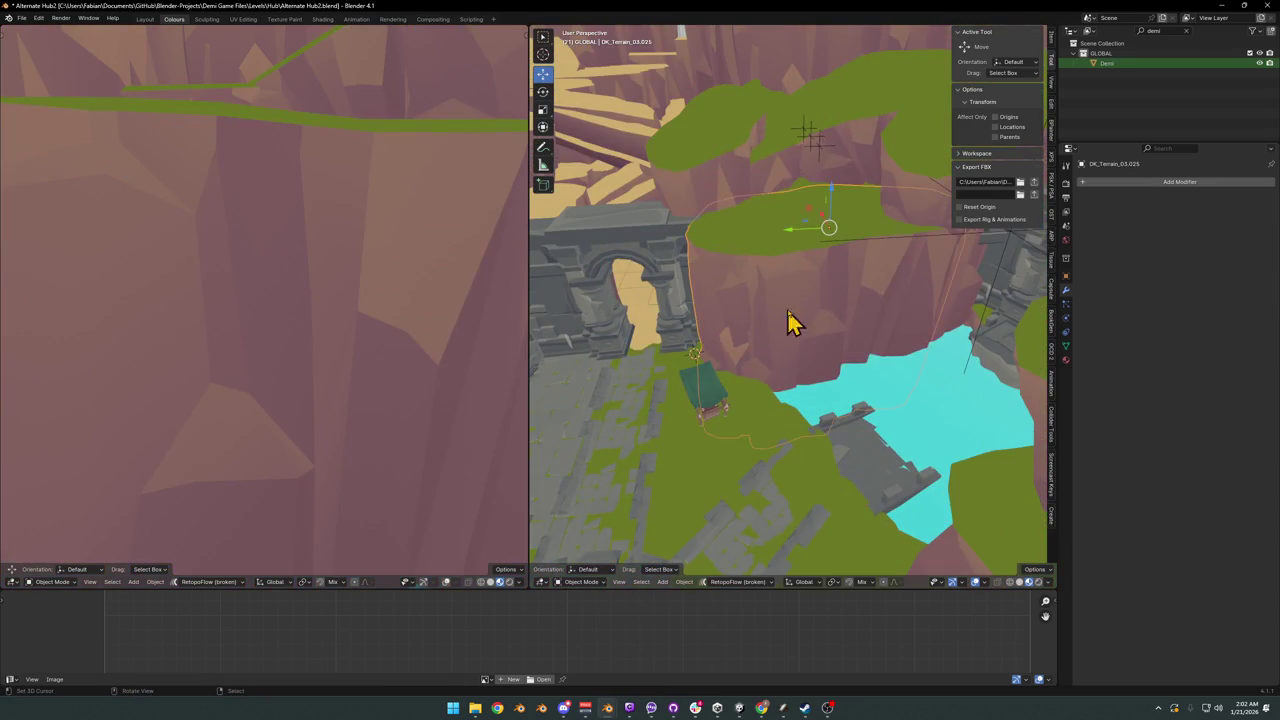
pyautogui.press('Delete')
pyautogui.hotkey('ctrl', 'z')
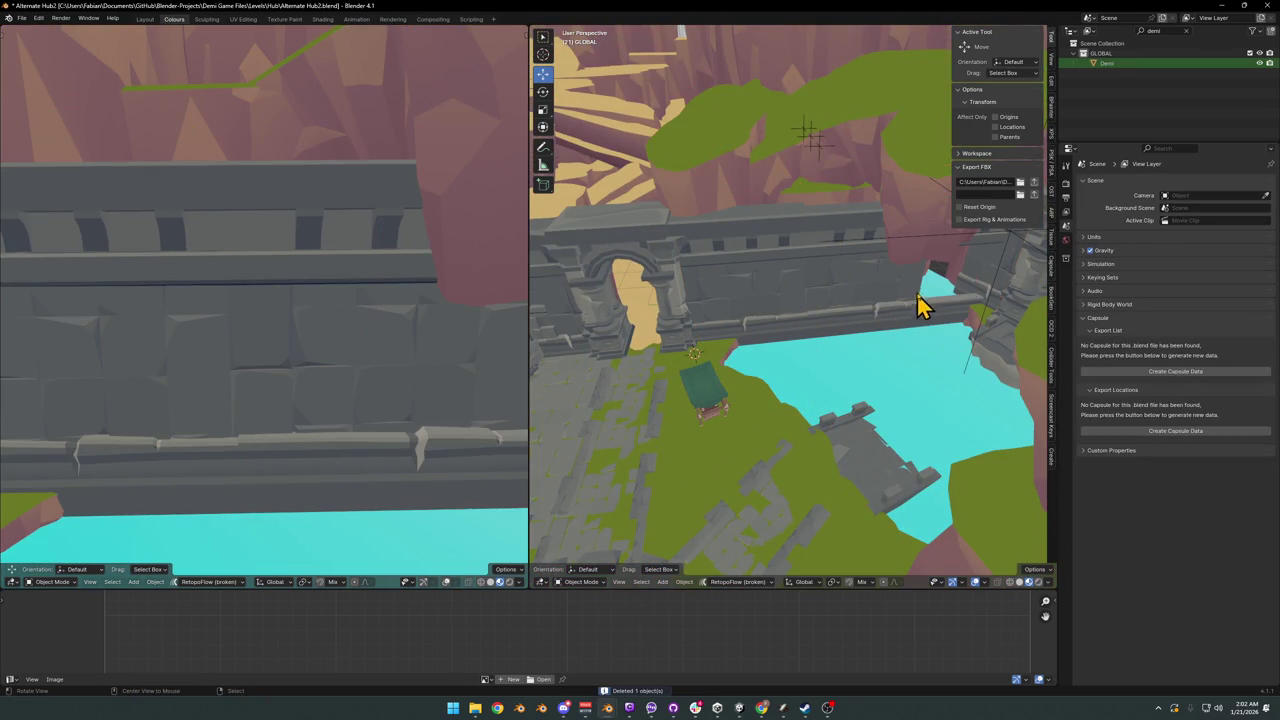
# - Select the green terrain patch and navigate the view toward the bridge and water
pyautogui.scroll(3, 893, 297)
pyautogui.moveTo(893, 297)
pyautogui.mouseDown(button='middle')
pyautogui.moveTo(809, 206)
pyautogui.moveTo(814, 306)
pyautogui.moveTo(894, 291)
pyautogui.moveTo(840, 303)
pyautogui.moveTo(749, 237)
pyautogui.mouseUp(button='middle')
pyautogui.click(751, 240)
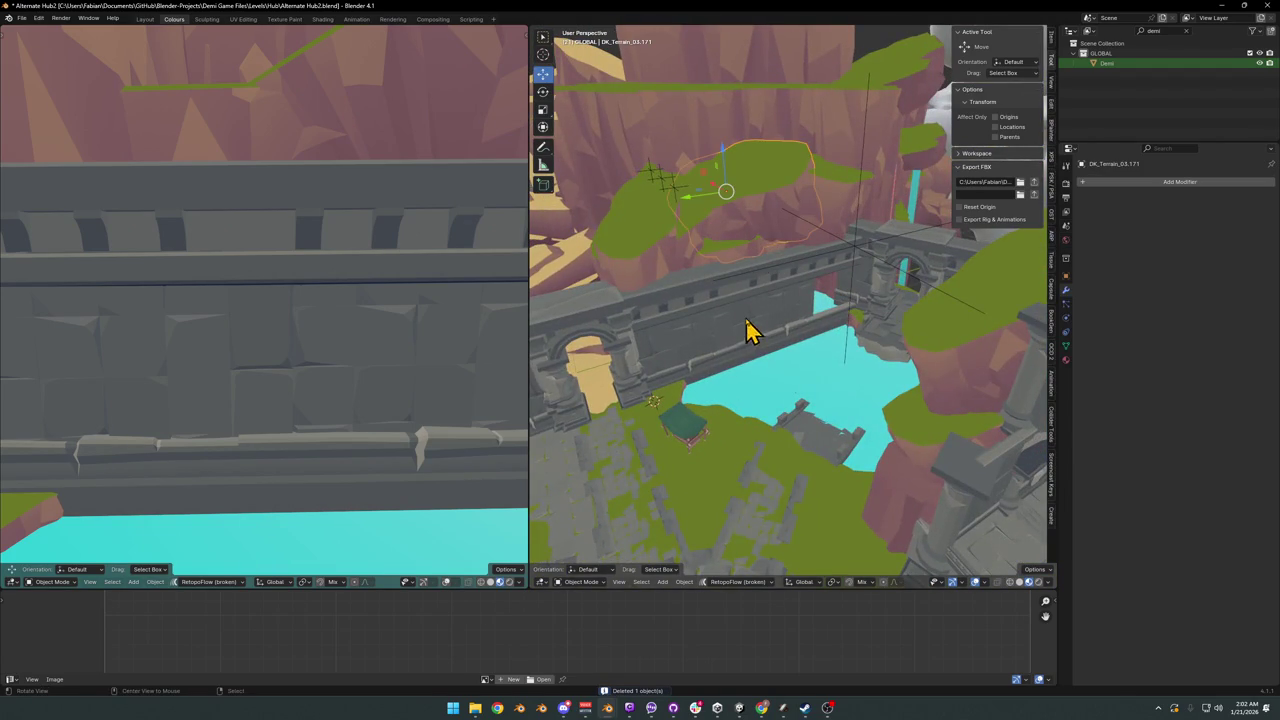
pyautogui.moveTo(749, 331)
pyautogui.mouseDown(button='middle')
pyautogui.moveTo(740, 289)
pyautogui.moveTo(734, 314)
pyautogui.moveTo(863, 331)
pyautogui.moveTo(826, 357)
pyautogui.moveTo(851, 334)
pyautogui.moveTo(834, 314)
pyautogui.mouseUp(button='middle')
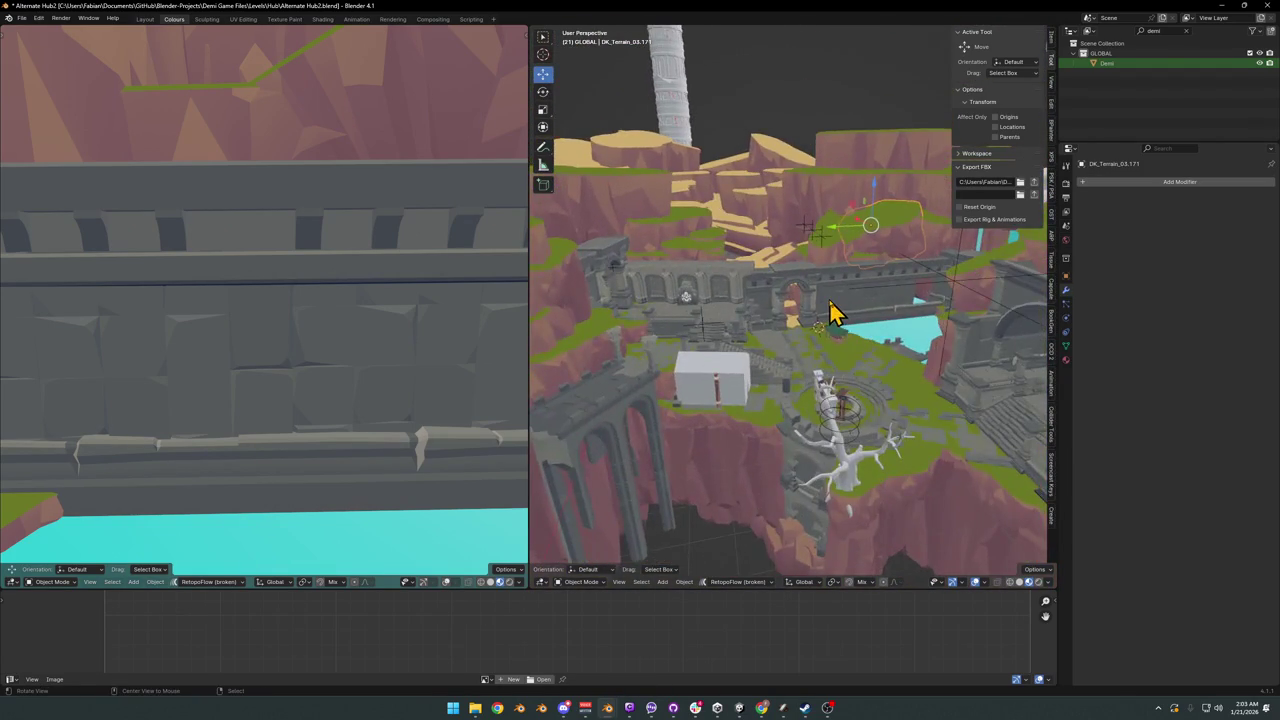
pyautogui.scroll(3, 840, 315)
pyautogui.scroll(3, 810, 318)
pyautogui.scroll(3, 760, 325)
pyautogui.scroll(4, 800, 350)
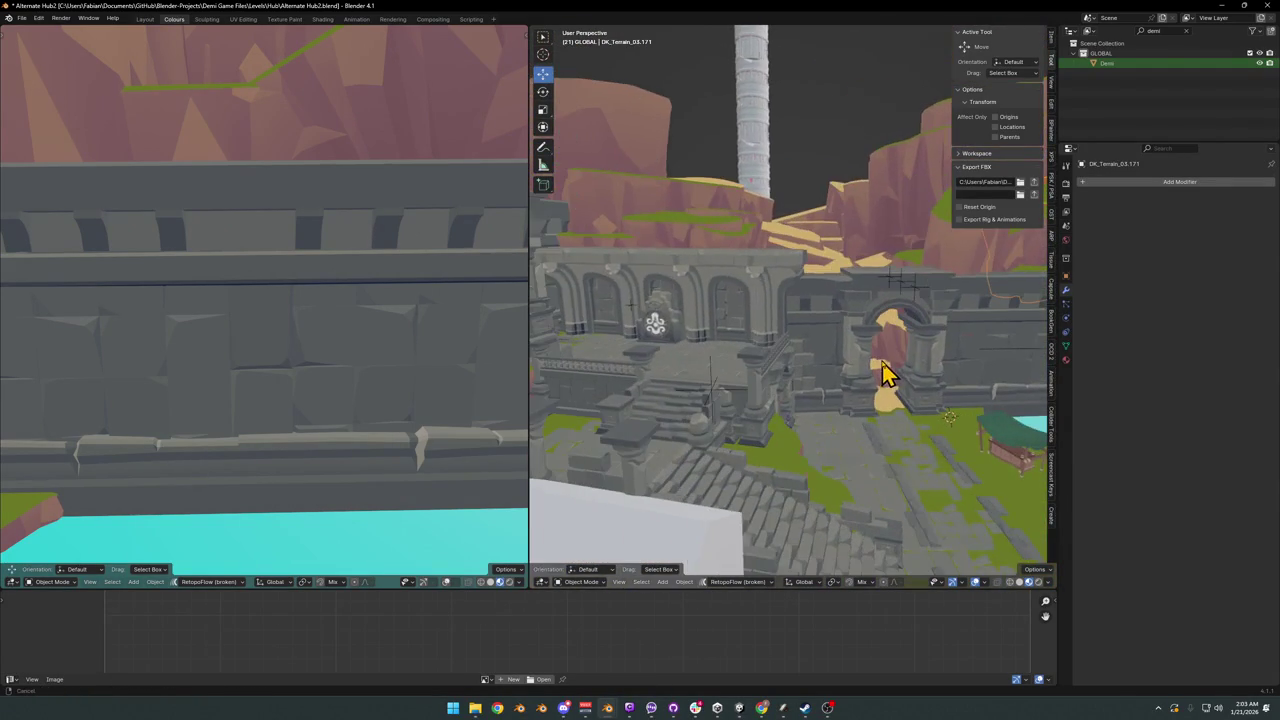
pyautogui.moveTo(905, 370)
pyautogui.keyDown('shift'); pyautogui.mouseDown(button='middle')
pyautogui.moveTo(826, 366)
pyautogui.moveTo(894, 349)
pyautogui.moveTo(826, 354)
pyautogui.moveTo(870, 330)
pyautogui.mouseUp(button='middle'); pyautogui.keyUp('shift')
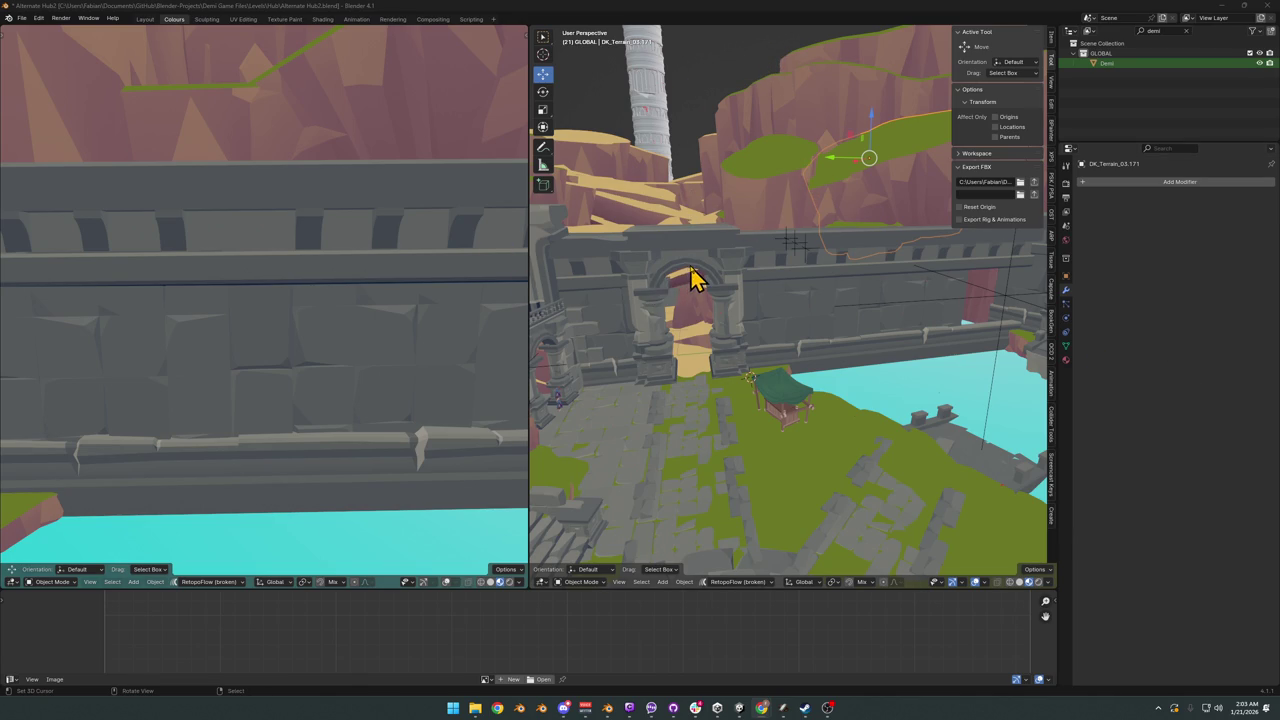
# - Remove the white placeholder Cube standing near the courtyard well
pyautogui.scroll(4, 771, 283)
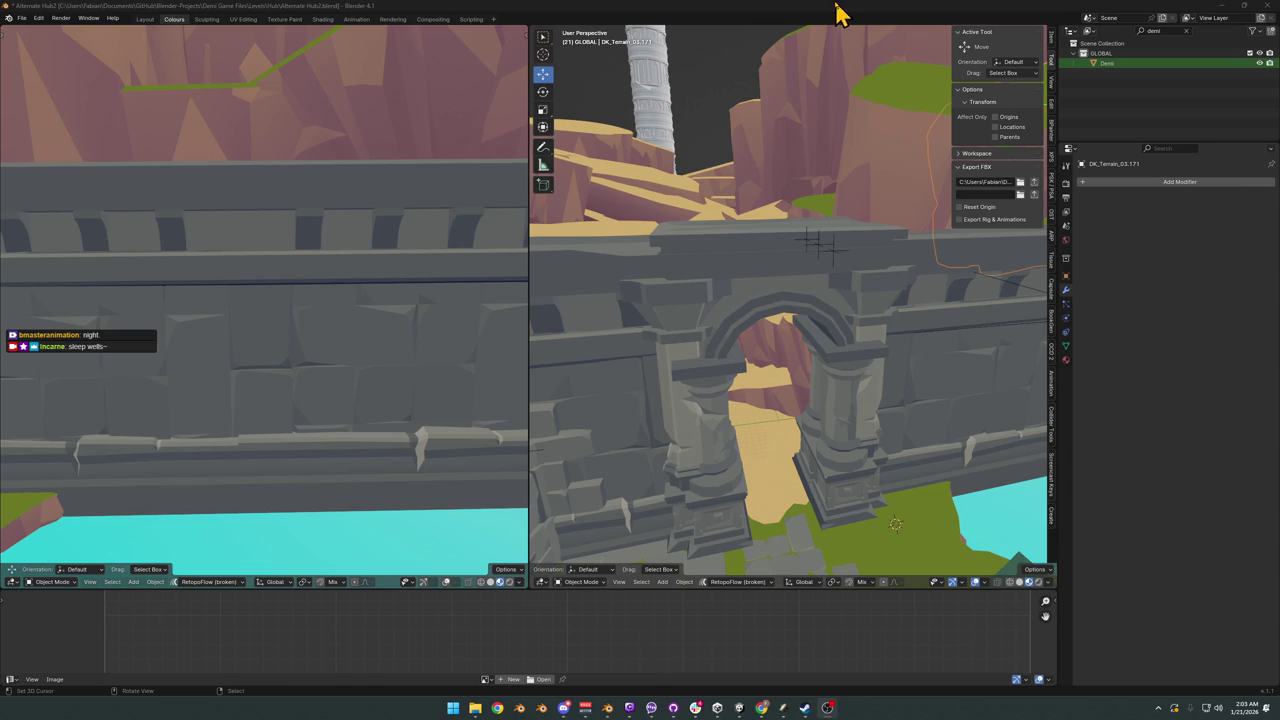
pyautogui.moveTo(809, 200)
pyautogui.mouseDown(button='middle')
pyautogui.moveTo(789, 276)
pyautogui.moveTo(808, 326)
pyautogui.moveTo(751, 390)
pyautogui.moveTo(789, 374)
pyautogui.moveTo(757, 366)
pyautogui.moveTo(790, 365)
pyautogui.moveTo(672, 388)
pyautogui.moveTo(731, 349)
pyautogui.moveTo(889, 323)
pyautogui.moveTo(760, 372)
pyautogui.mouseUp(button='middle')
pyautogui.click(740, 400)
pyautogui.press('Delete')
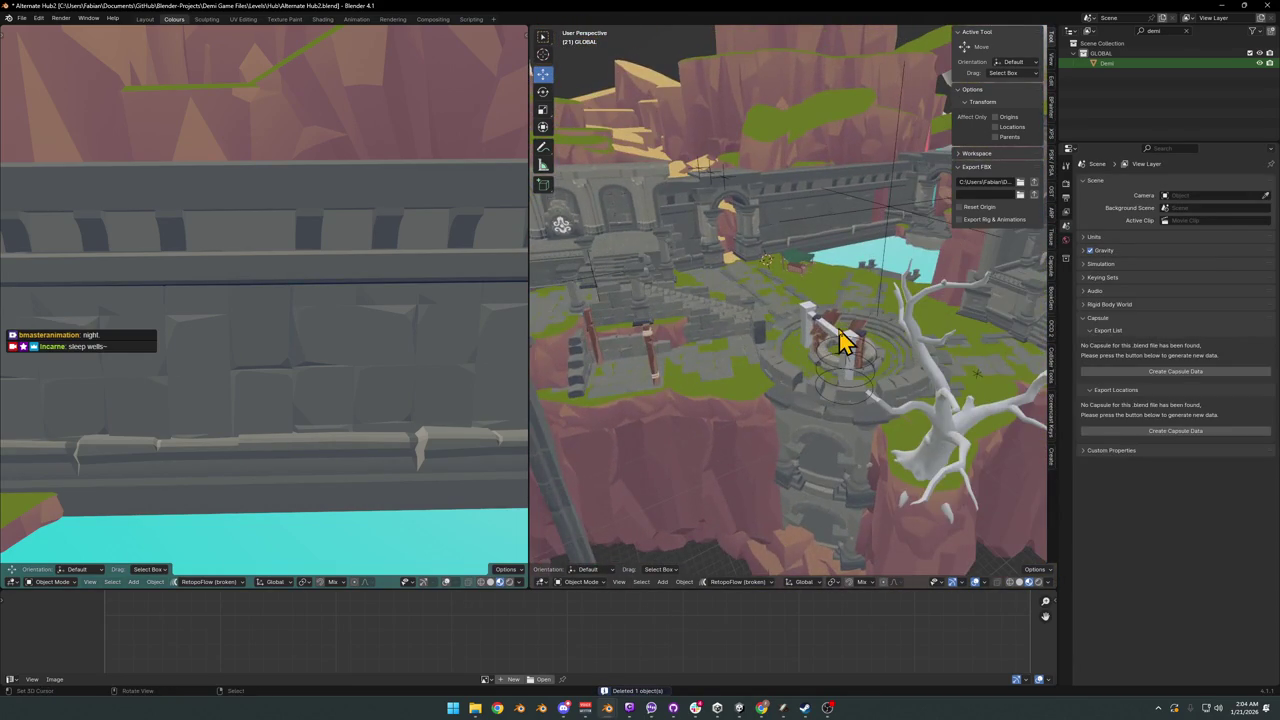
# - Delete the well's centre object and its floor plane, saving along the way
pyautogui.click(846, 334)
pyautogui.scroll(3, 846, 340)
pyautogui.press('Delete')
pyautogui.moveTo(894, 400)
pyautogui.mouseDown(button='middle')
pyautogui.moveTo(822, 402)
pyautogui.moveTo(851, 423)
pyautogui.mouseUp(button='middle')
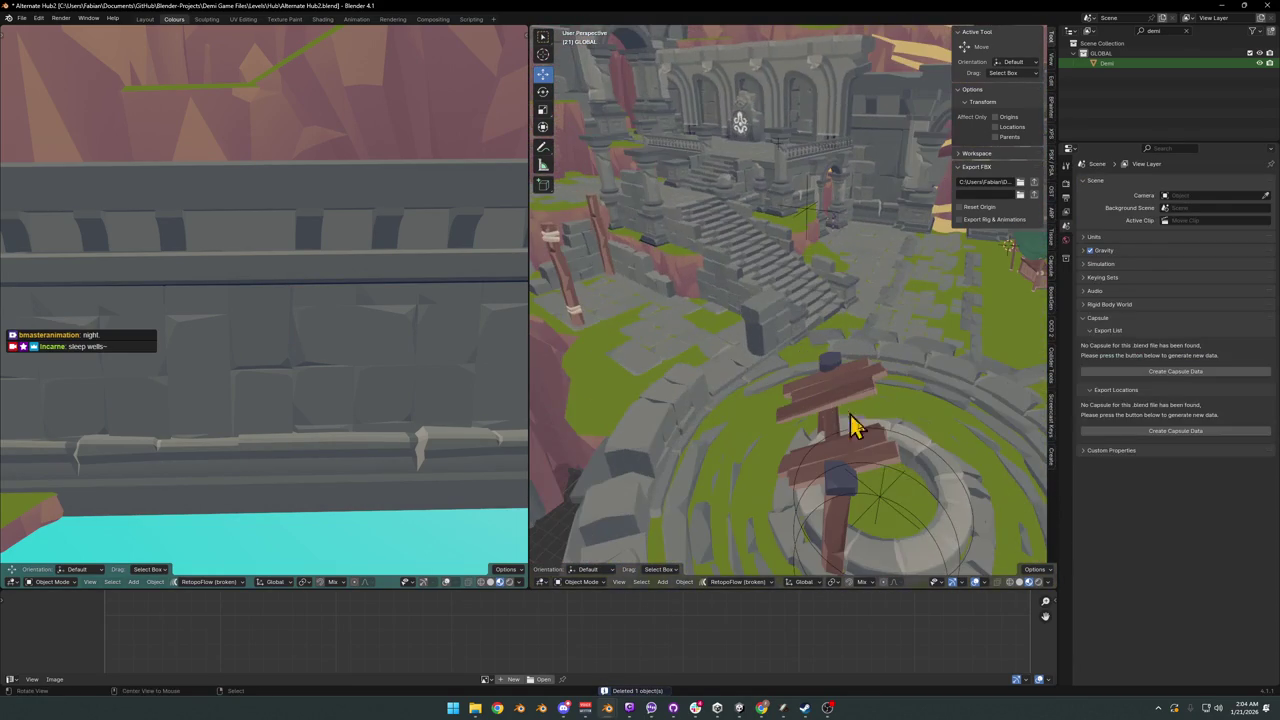
pyautogui.click(910, 503)
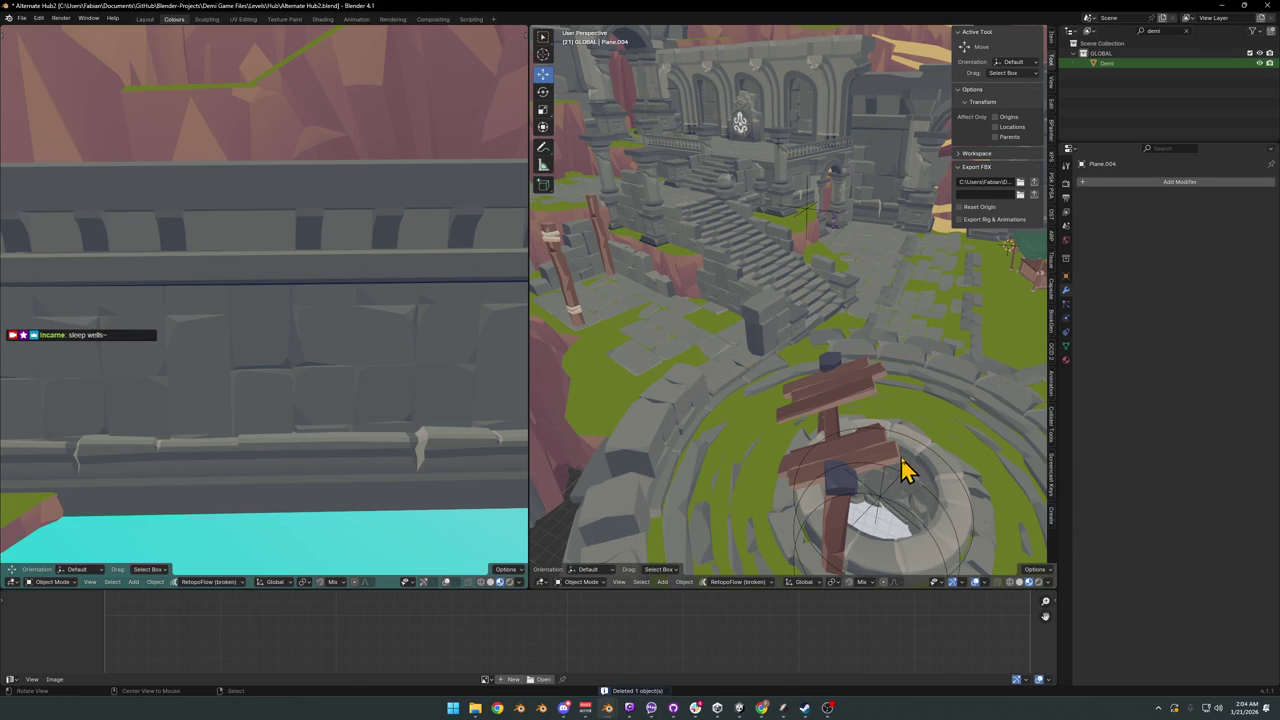
pyautogui.moveTo(903, 469); pyautogui.dragTo(914, 423, button='middle')
pyautogui.scroll(4, 914, 423)
pyautogui.hotkey('ctrl', 's')
pyautogui.press('Delete')
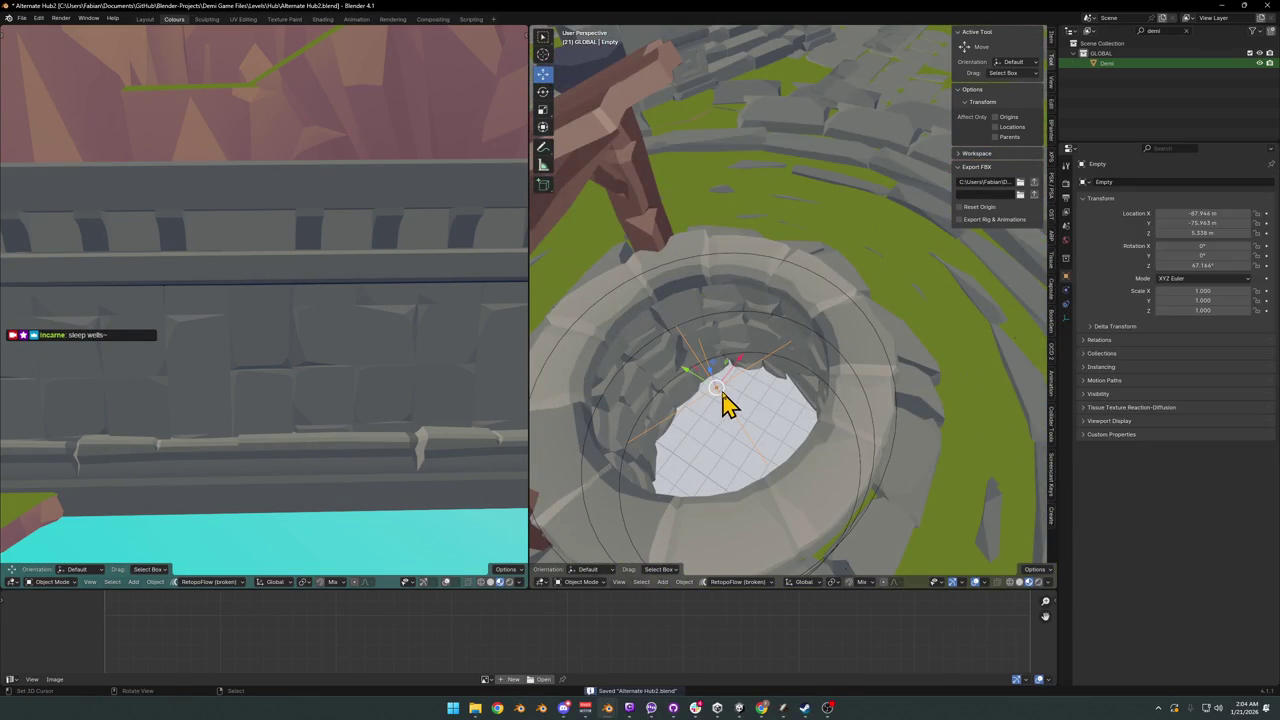
# - Select the BezierCircle around the well and toggle its deletion with repeated undos
pyautogui.click(685, 390)
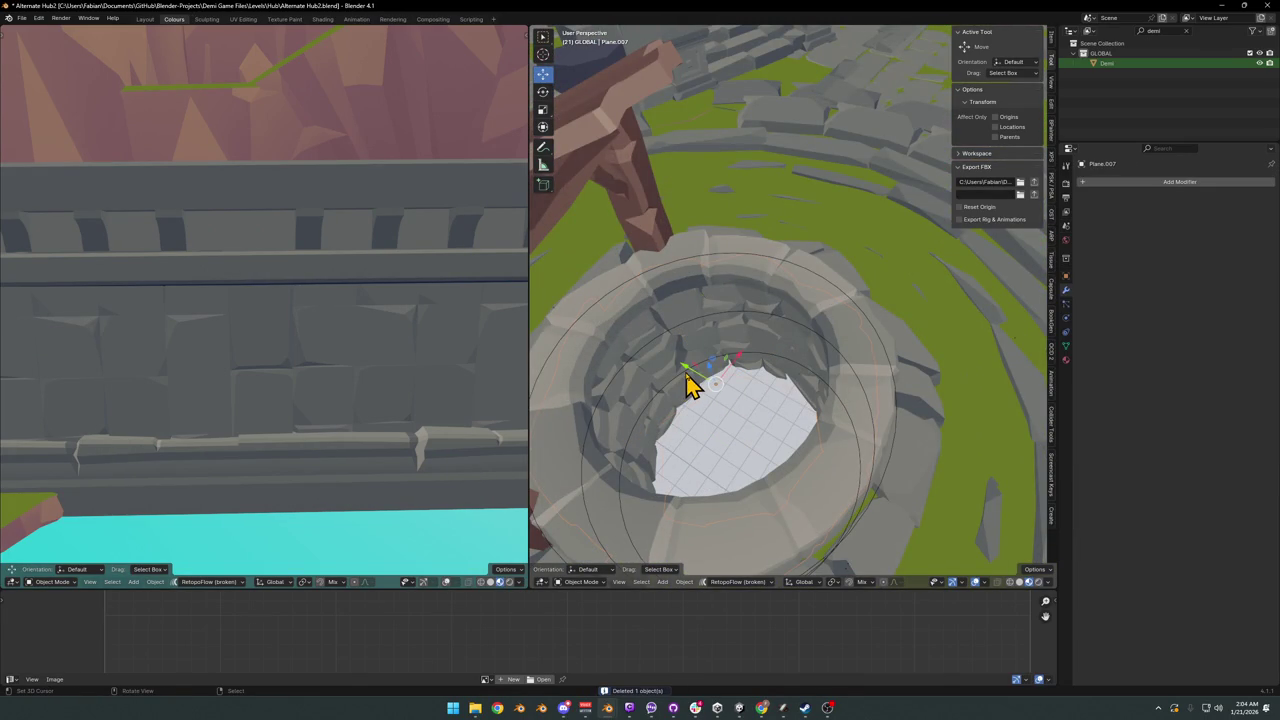
pyautogui.click(703, 367)
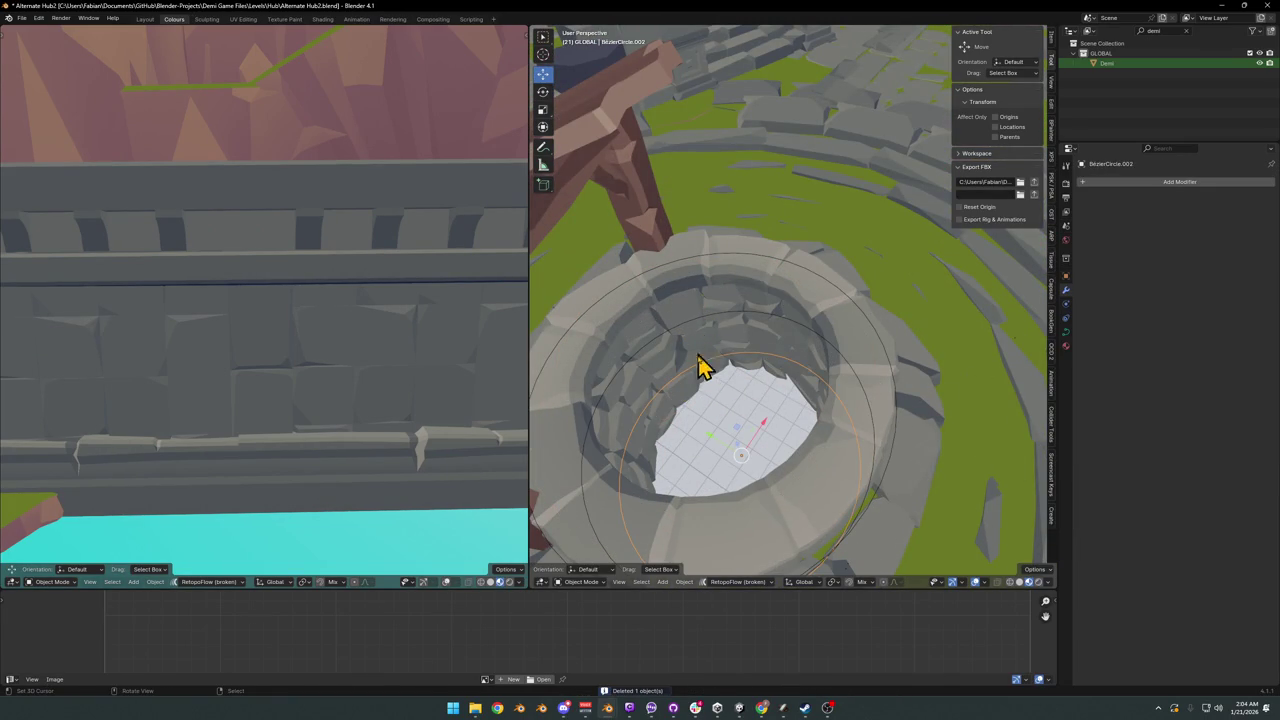
pyautogui.press('Delete')
pyautogui.hotkey('ctrl', 'z')
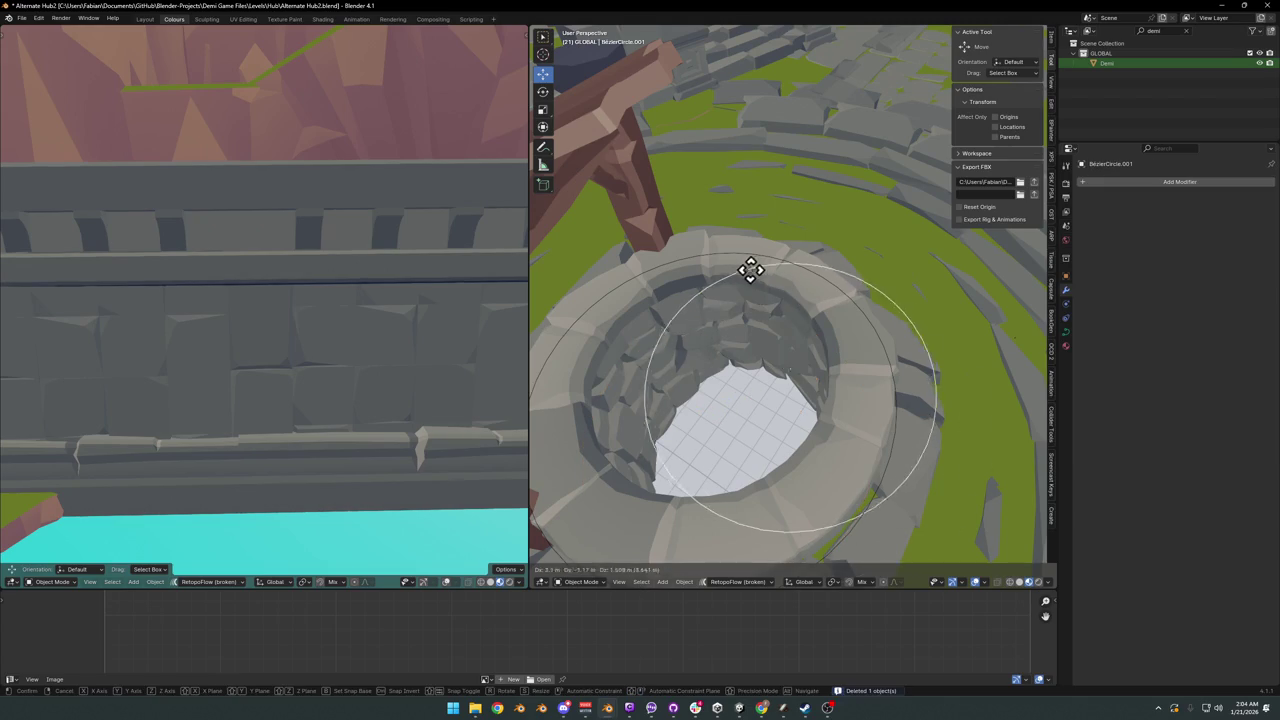
pyautogui.press('Delete')
pyautogui.hotkey('ctrl', 'z')
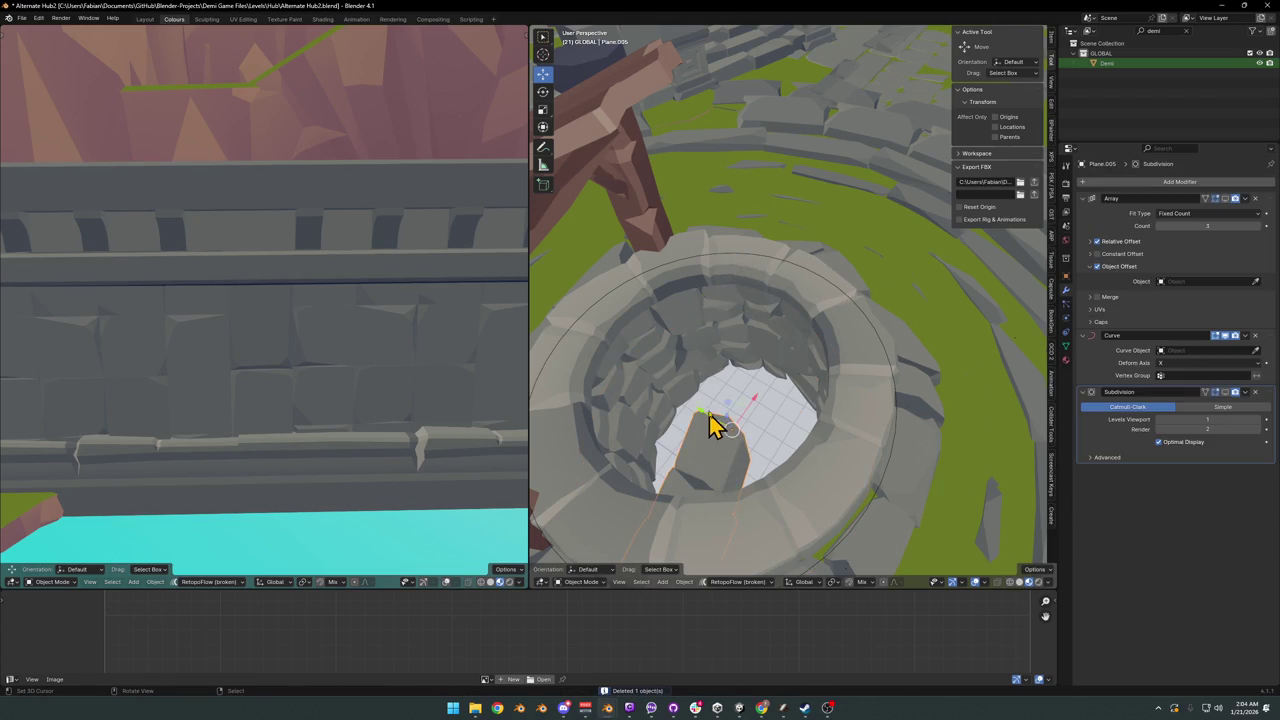
pyautogui.scroll(-4, 716, 421)
pyautogui.press('Delete')
pyautogui.scroll(2, 757, 390)
pyautogui.scroll(3, 757, 390)
pyautogui.hotkey('ctrl', 'z')
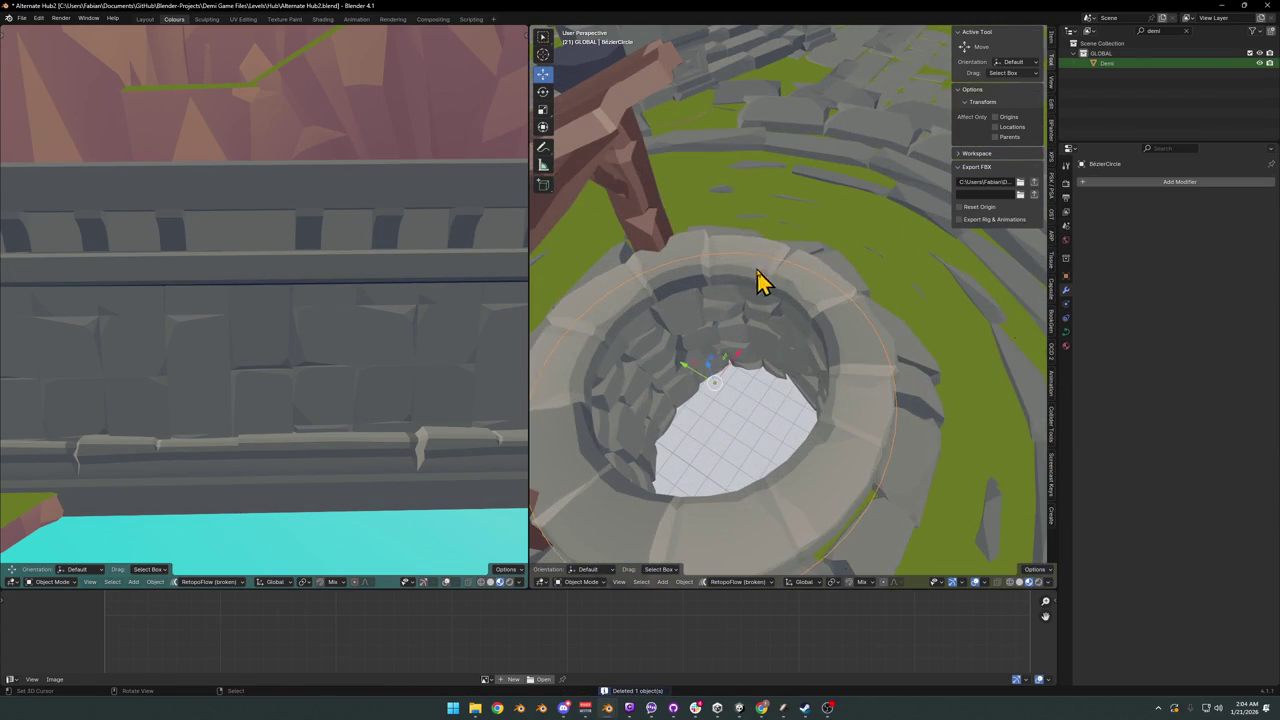
# - Delete the BezierCircle again, undo to restore it, and save Alternate Hub2.blend
pyautogui.moveTo(766, 280); pyautogui.dragTo(793, 280, button='middle')
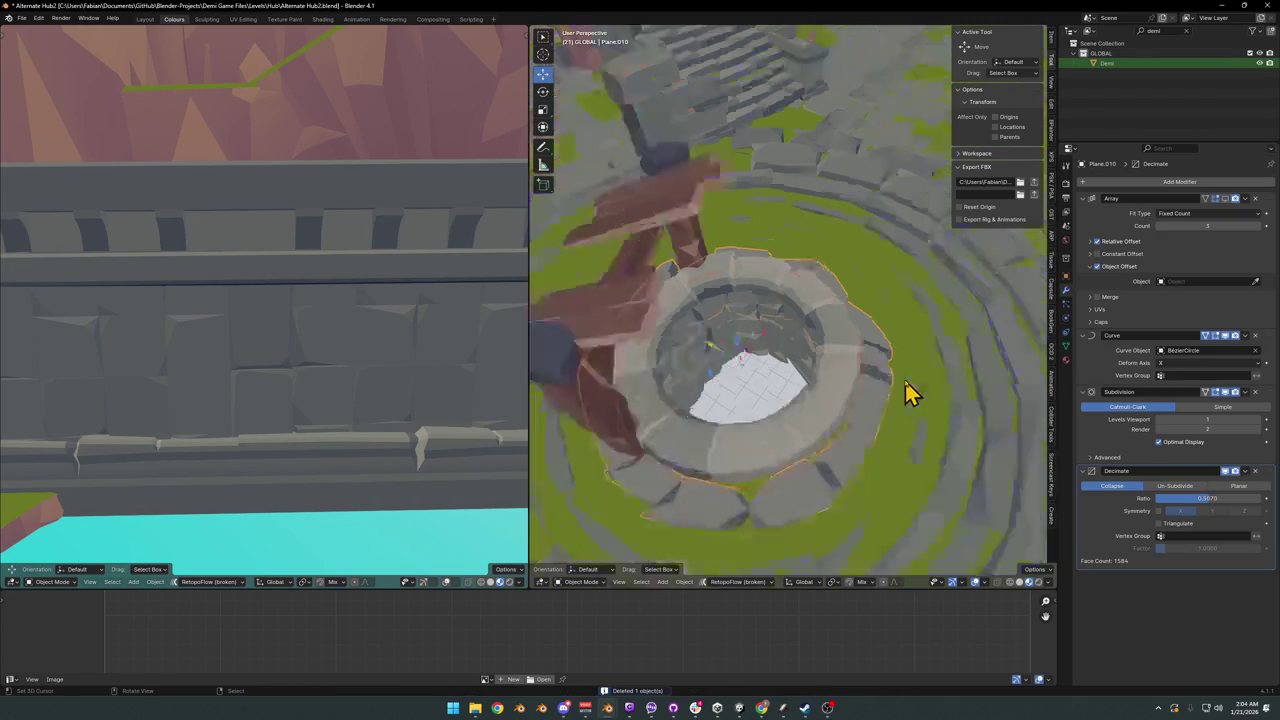
pyautogui.scroll(-4, 910, 397)
pyautogui.press('Delete')
pyautogui.scroll(3, 850, 380)
pyautogui.moveTo(845, 374); pyautogui.dragTo(794, 391, button='middle')
pyautogui.hotkey('ctrl', 'z')
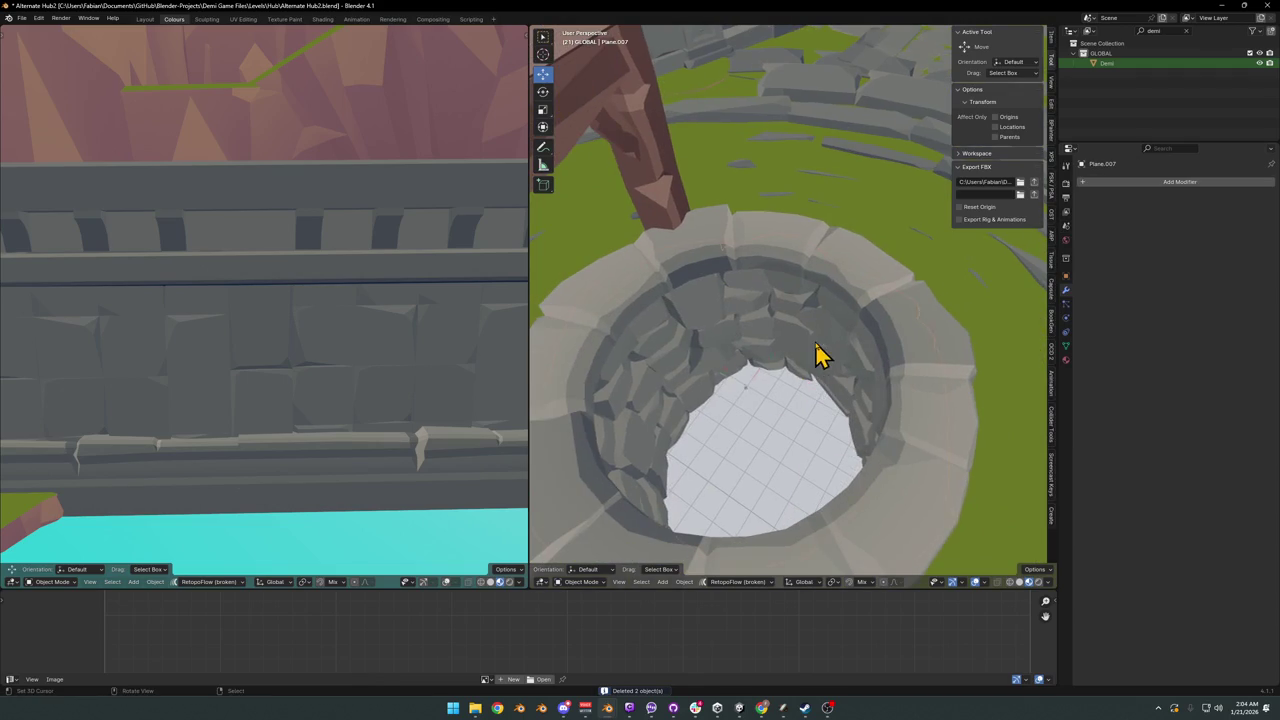
pyautogui.scroll(-4, 829, 334)
pyautogui.scroll(-2, 835, 345)
pyautogui.scroll(-2, 829, 371)
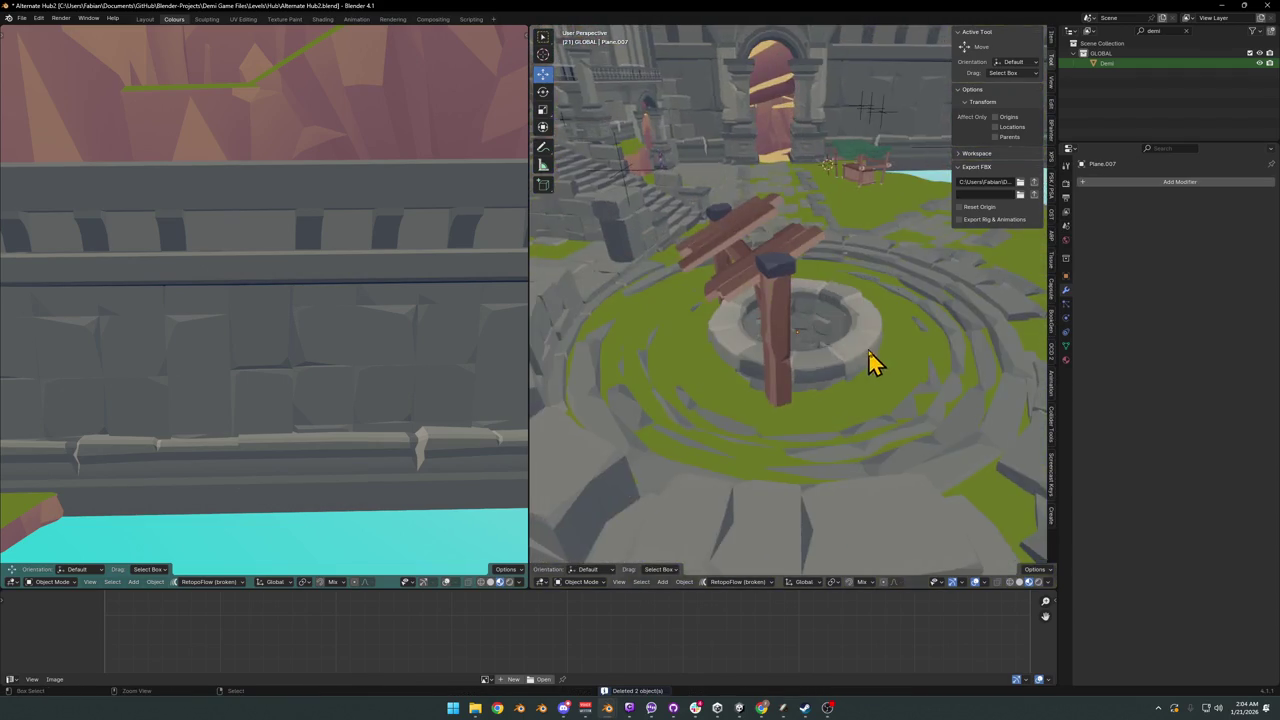
pyautogui.hotkey('ctrl', 's')
pyautogui.scroll(-3, 871, 363)
pyautogui.moveTo(871, 363)
pyautogui.mouseDown(button='middle')
pyautogui.moveTo(930, 365)
pyautogui.moveTo(814, 374)
pyautogui.mouseUp(button='middle')
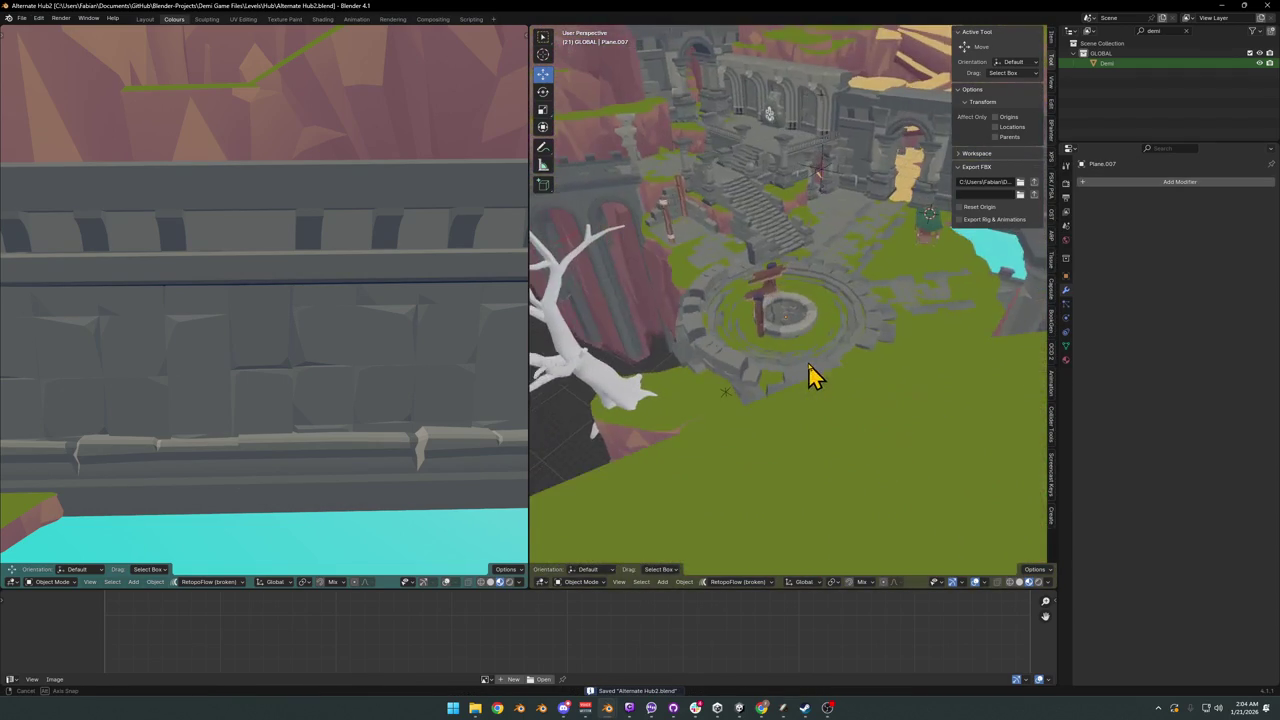
pyautogui.scroll(-2, 803, 380)
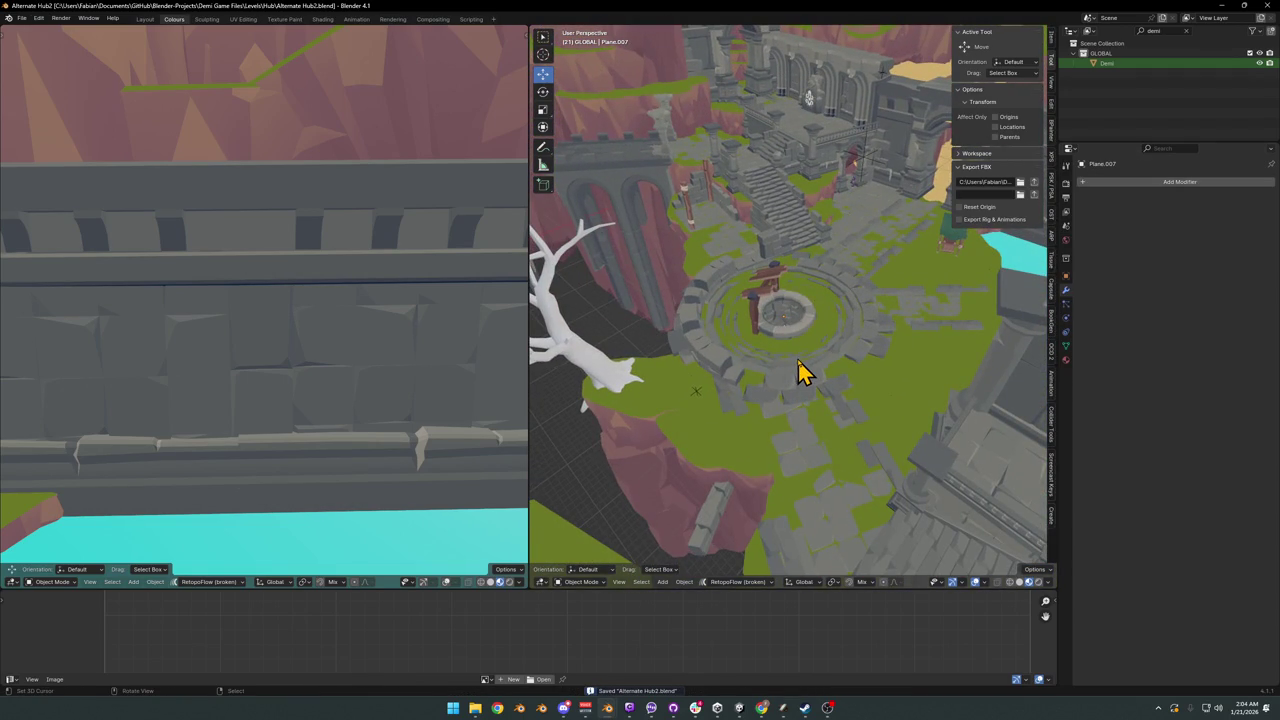
pyautogui.scroll(3, 789, 359)
# - Rotate the small market stall around Z and shift it vertically
pyautogui.moveTo(851, 343)
pyautogui.mouseDown(button='middle')
pyautogui.moveTo(766, 354)
pyautogui.moveTo(826, 362)
pyautogui.mouseUp(button='middle')
pyautogui.scroll(-2, 760, 346)
pyautogui.click(803, 266)
pyautogui.press('KP_Decimal')
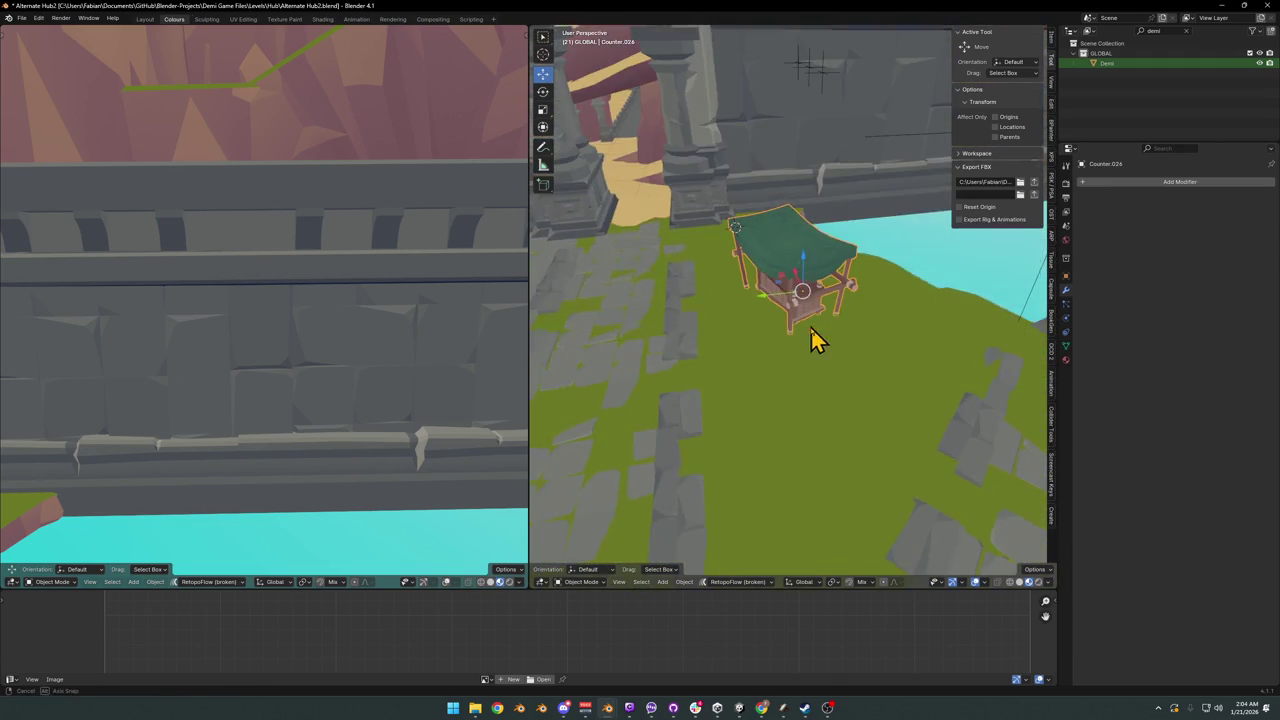
pyautogui.press('r')
pyautogui.press('z')
pyautogui.click(843, 329)
pyautogui.press('g')
pyautogui.hotkey('shift', 'z')
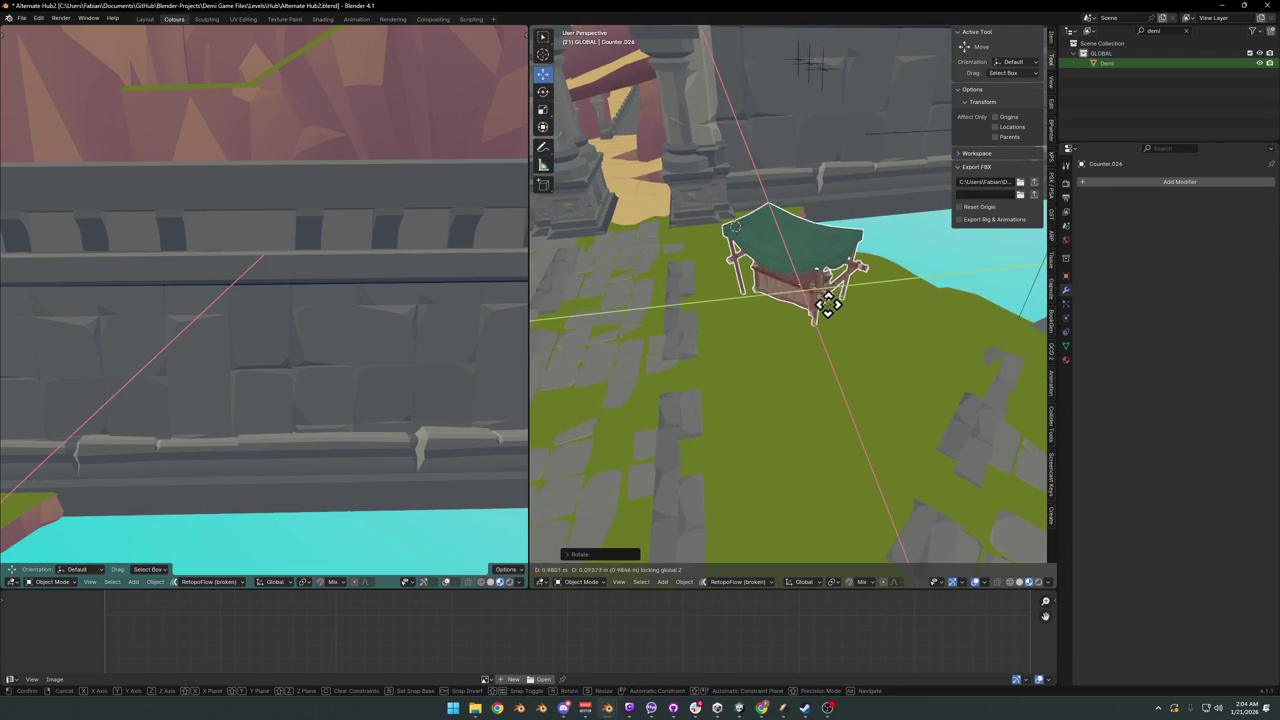
pyautogui.click(826, 287)
# - Select the broken stone arena prop and isolate its stray face in Edit Mode
pyautogui.scroll(-1, 846, 306)
pyautogui.scroll(-3, 846, 306)
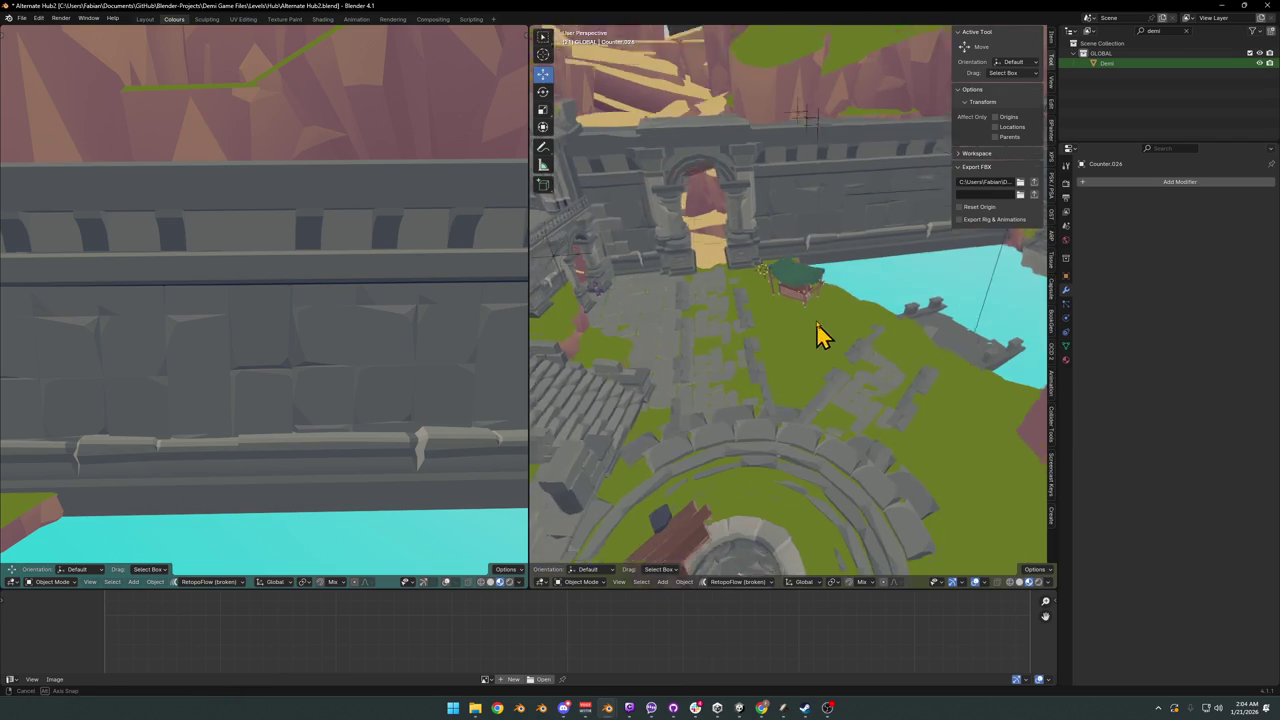
pyautogui.moveTo(823, 334)
pyautogui.mouseDown(button='middle')
pyautogui.moveTo(823, 304)
pyautogui.moveTo(866, 323)
pyautogui.moveTo(849, 343)
pyautogui.moveTo(785, 355)
pyautogui.moveTo(877, 417)
pyautogui.mouseUp(button='middle')
pyautogui.click(909, 417)
pyautogui.press('KP_Decimal')
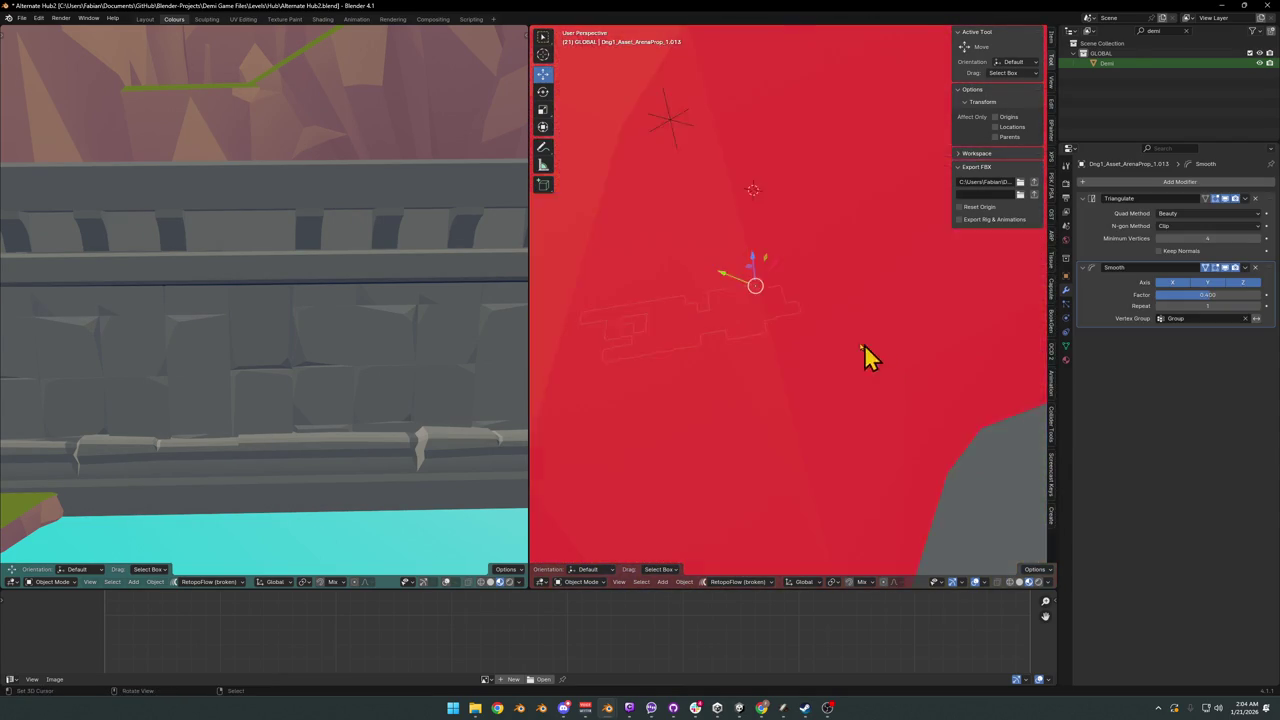
pyautogui.press('Tab')
pyautogui.hotkey('alt', 'a')
pyautogui.press('l')
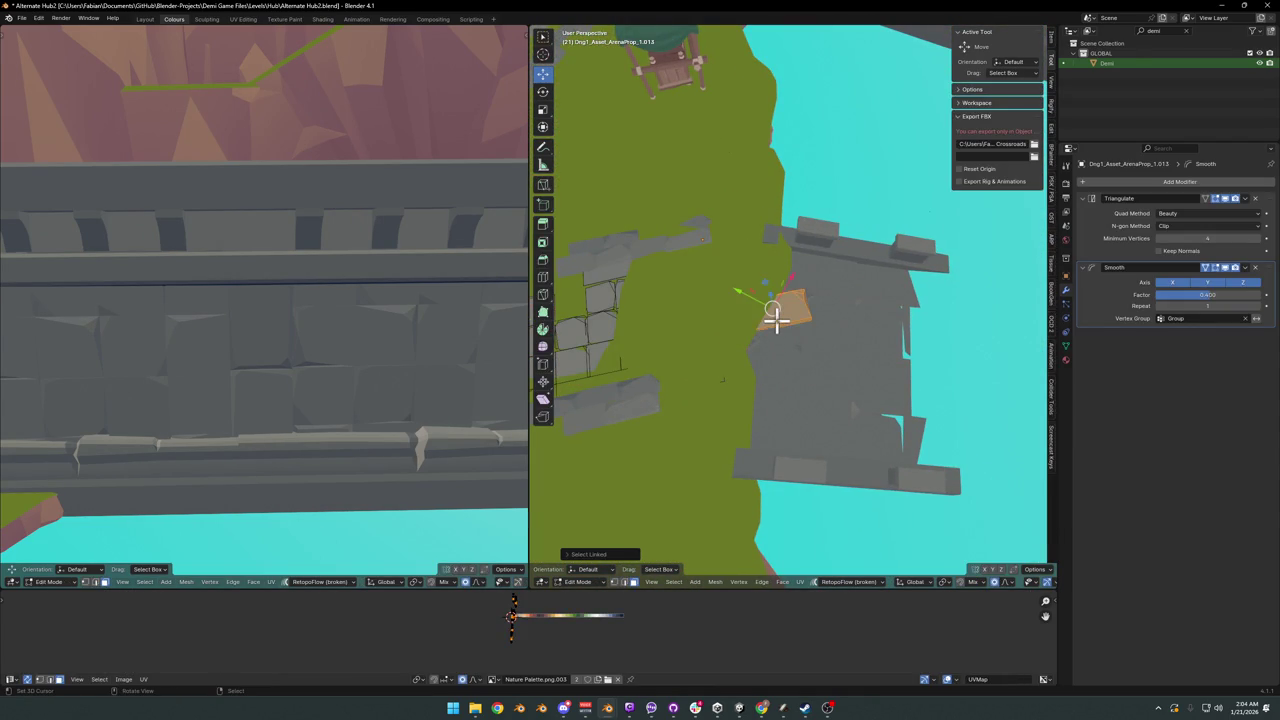
pyautogui.press('h')
pyautogui.hotkey('alt', 'h')
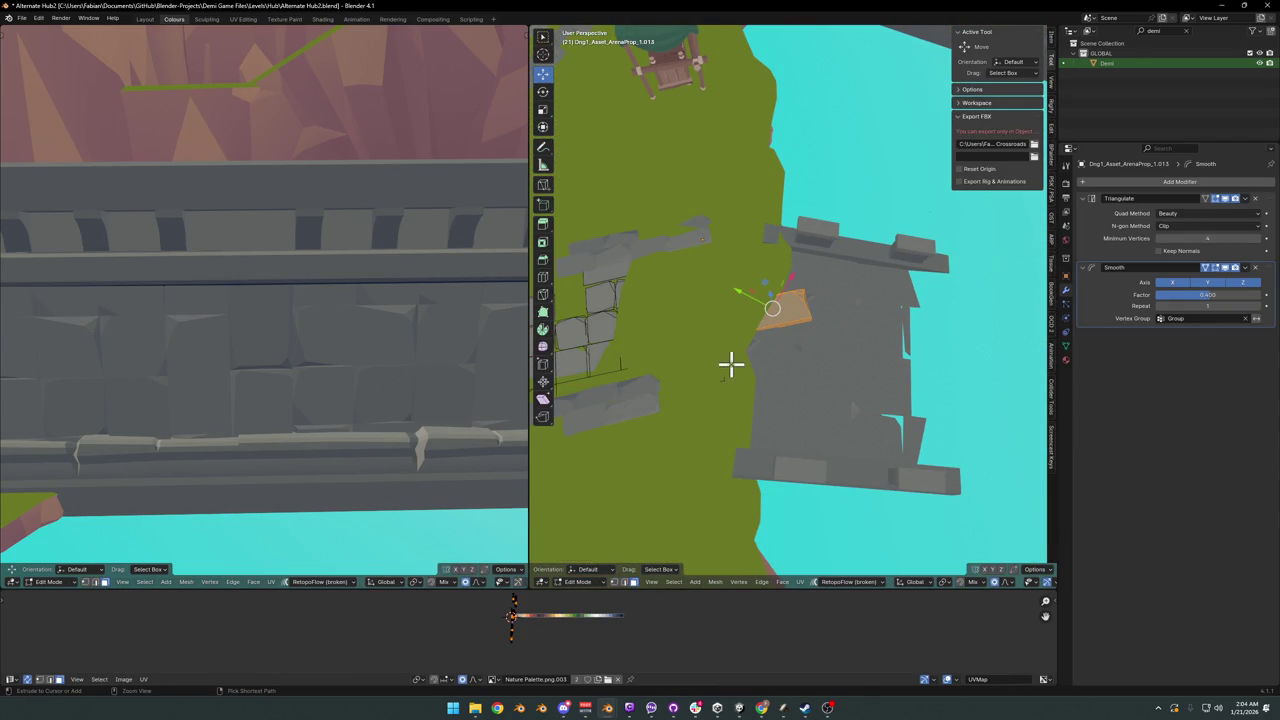
# - Delete the stray face, return to Object Mode and save Alternate Hub2.blend
pyautogui.press('x')
pyautogui.click(724, 356)
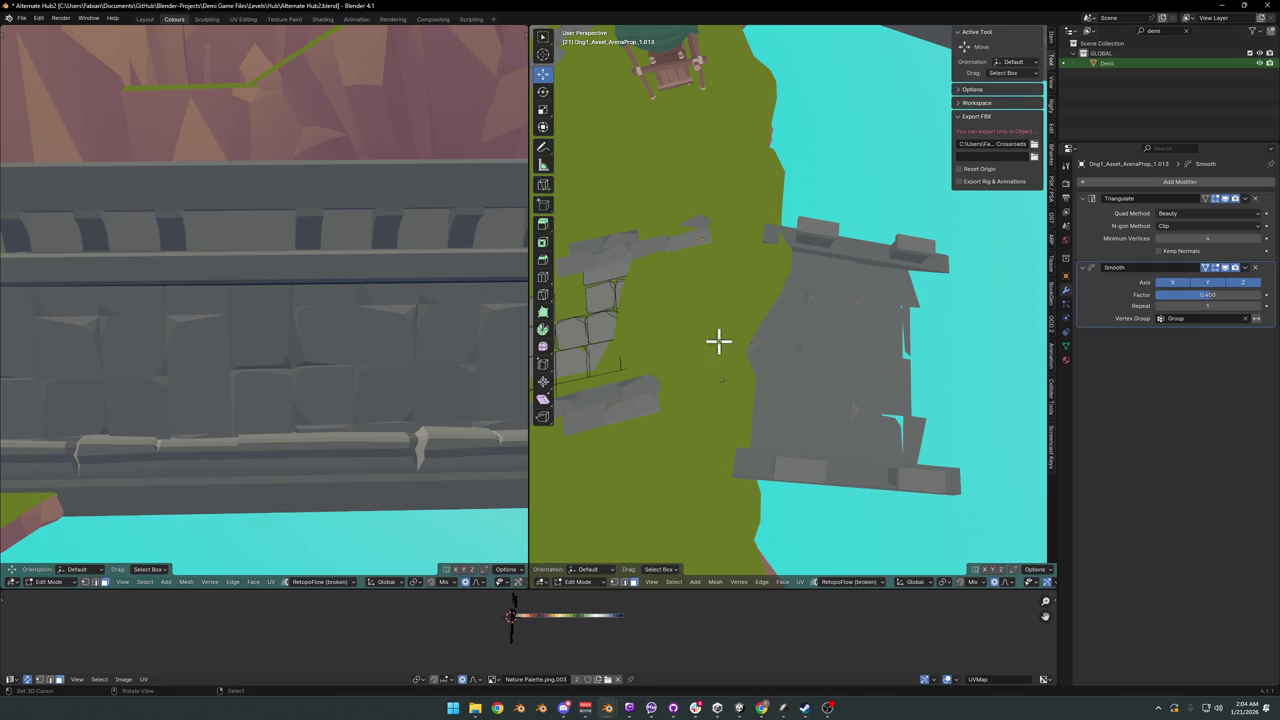
pyautogui.press('Tab')
pyautogui.moveTo(717, 340)
pyautogui.mouseDown(button='middle')
pyautogui.moveTo(770, 325)
pyautogui.moveTo(808, 346)
pyautogui.moveTo(837, 334)
pyautogui.moveTo(820, 337)
pyautogui.moveTo(822, 358)
pyautogui.moveTo(908, 366)
pyautogui.moveTo(651, 360)
pyautogui.moveTo(745, 358)
pyautogui.mouseUp(button='middle')
pyautogui.hotkey('ctrl', 's')
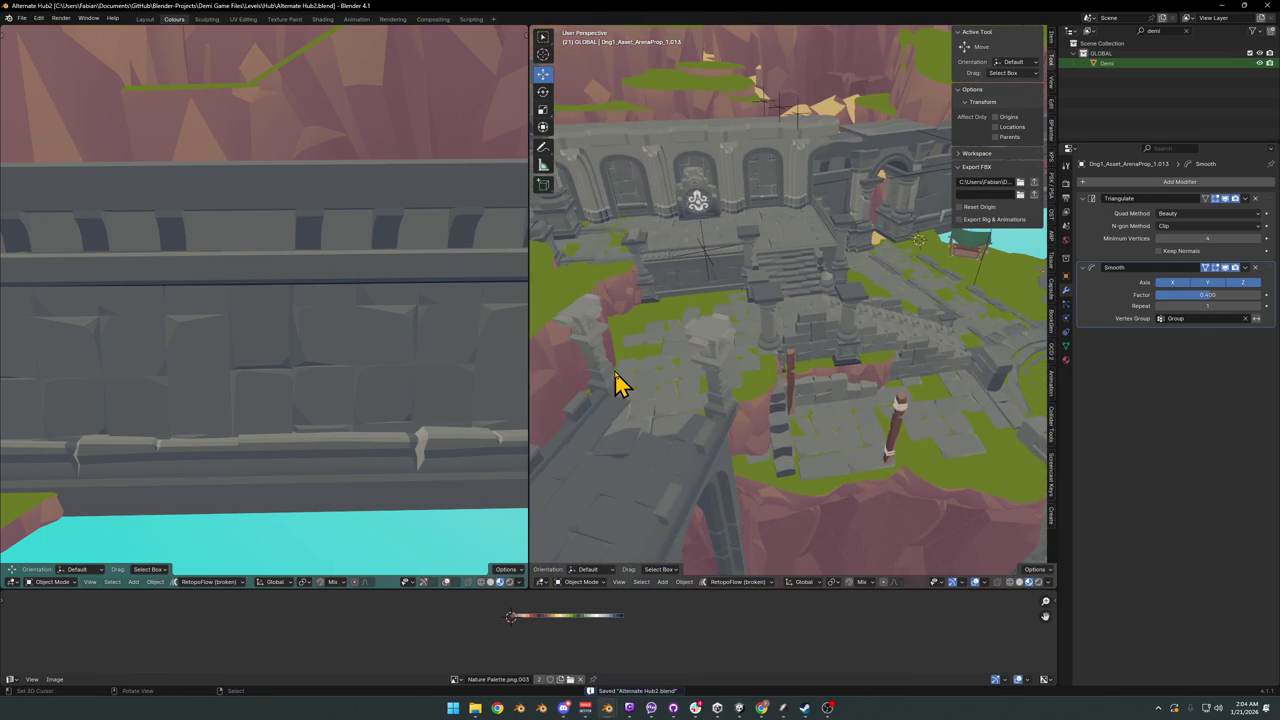
# - Duplicate a stone pillar and snap the copy to the 3D cursor
pyautogui.click(617, 380)
pyautogui.hotkey('shift', 'd')
pyautogui.rightClick(617, 380)
pyautogui.moveTo(885, 343)
pyautogui.mouseDown(button='middle')
pyautogui.moveTo(720, 390)
pyautogui.moveTo(757, 366)
pyautogui.mouseUp(button='middle')
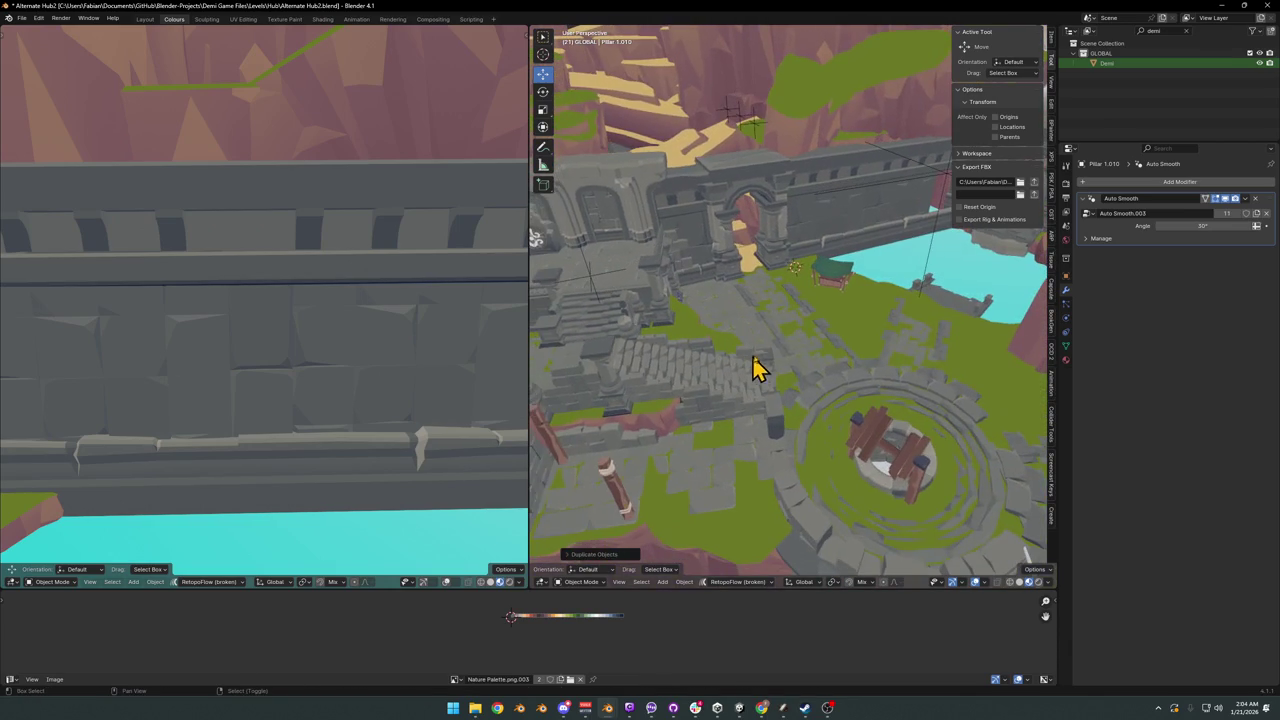
pyautogui.scroll(-3, 640, 400)
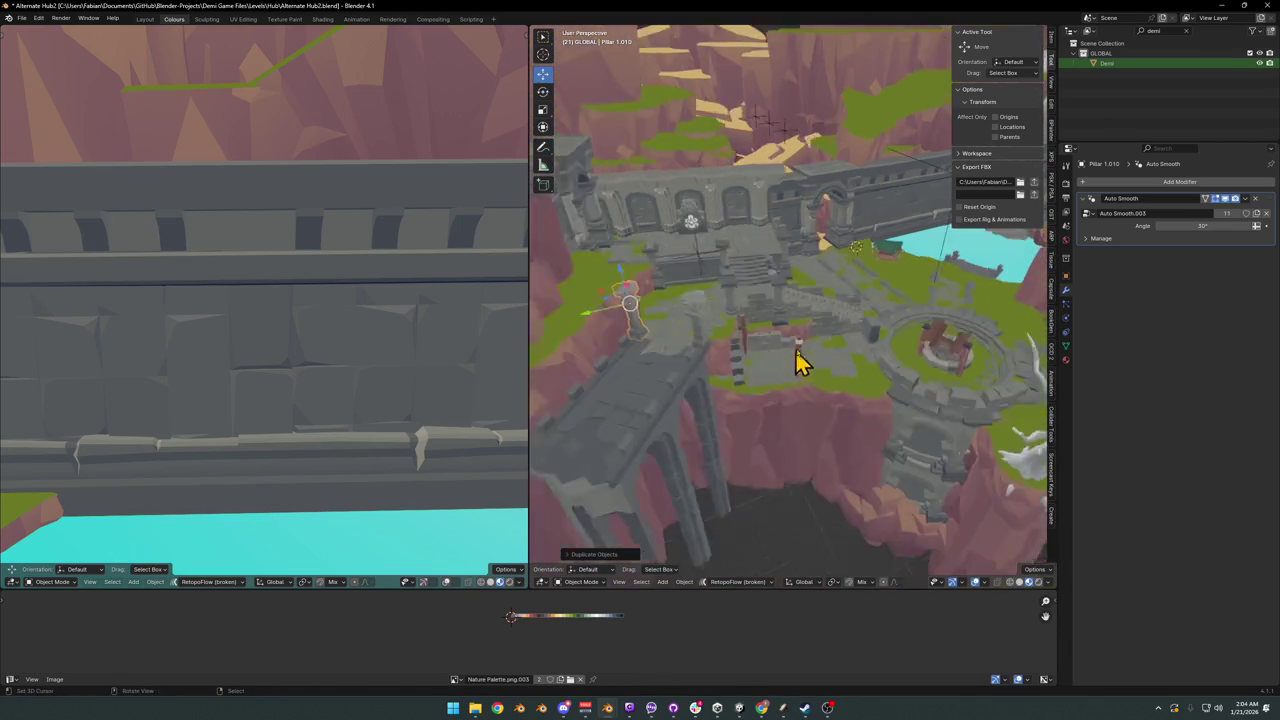
pyautogui.scroll(5, 800, 363)
pyautogui.scroll(3, 808, 343)
pyautogui.hotkey('shift', 's')
pyautogui.click(757, 345)
pyautogui.scroll(-3, 771, 371)
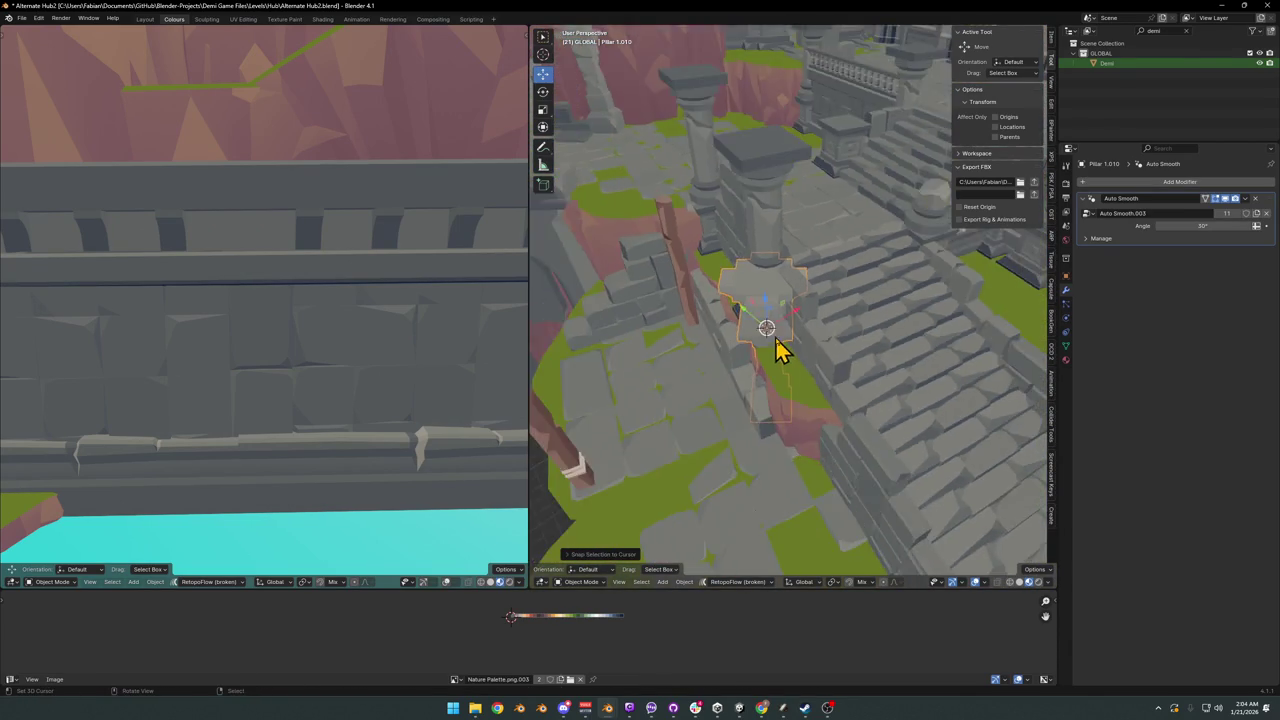
pyautogui.scroll(-2, 808, 374)
# - Slide the pillar copy along the ground plane next to the stairs
pyautogui.press('g')
pyautogui.press('z')
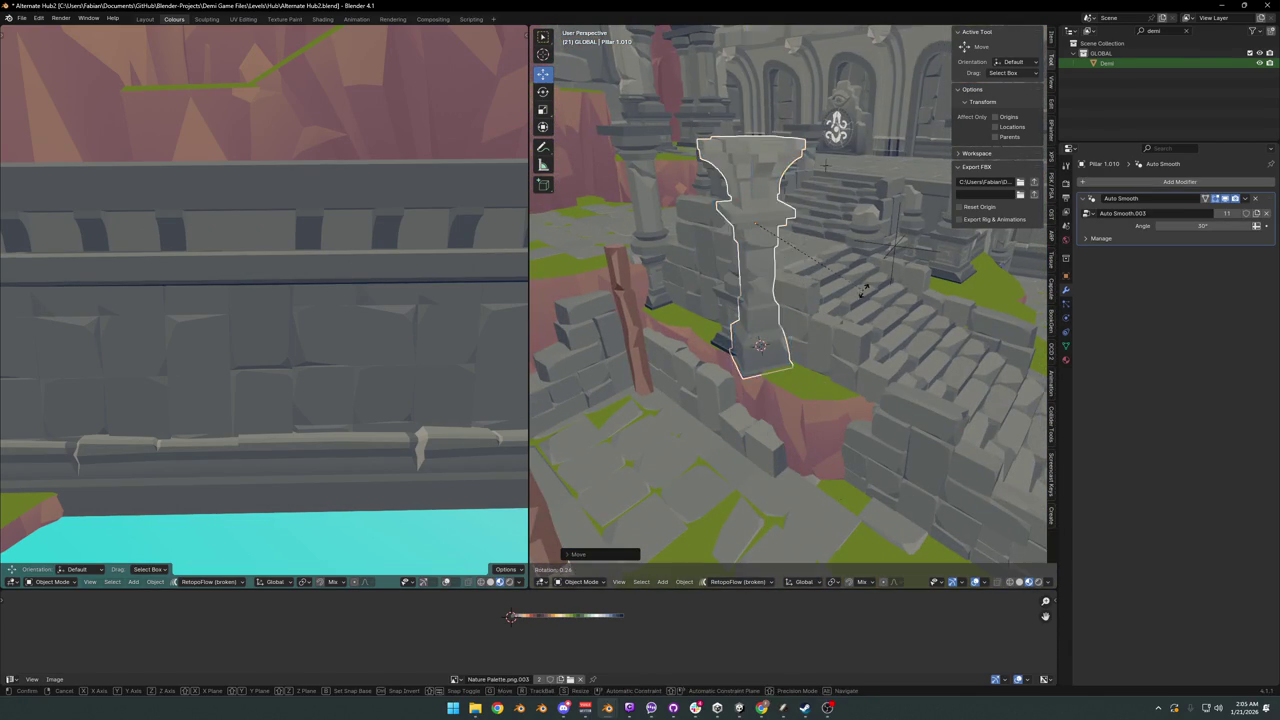
pyautogui.hotkey('shift', 'z')
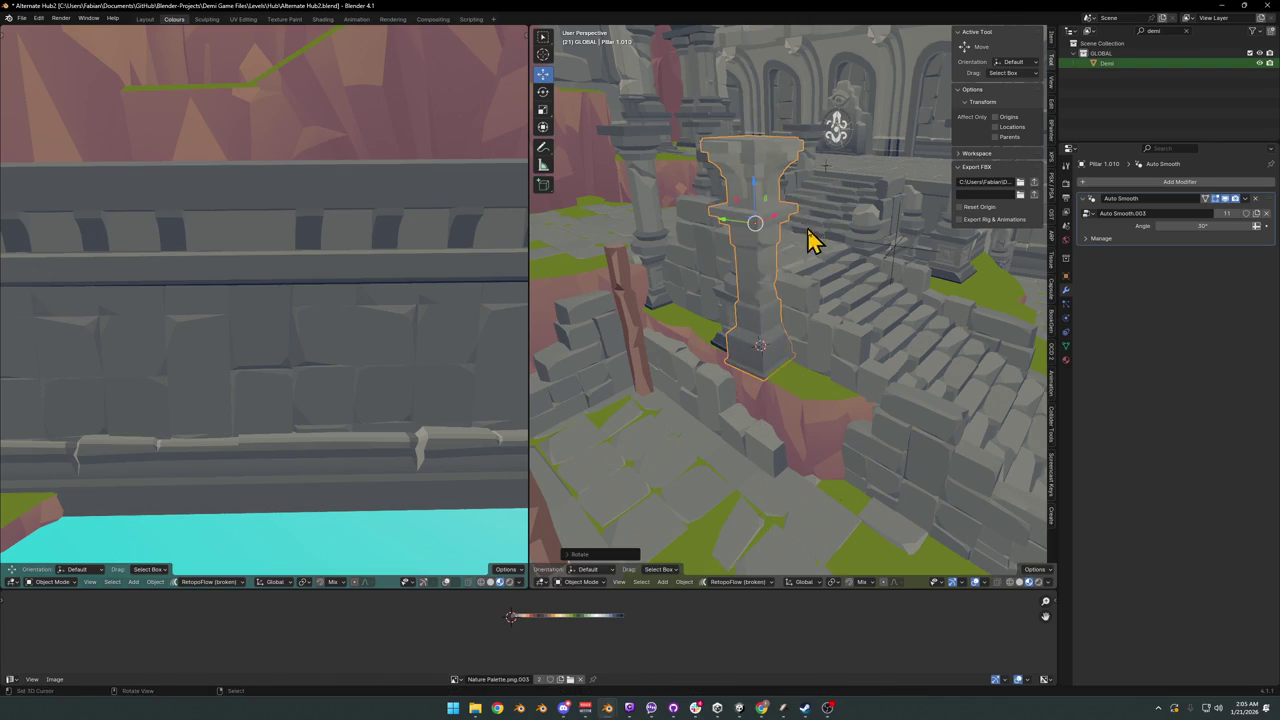
pyautogui.moveTo(814, 243); pyautogui.dragTo(797, 277, button='middle')
pyautogui.click(777, 247)
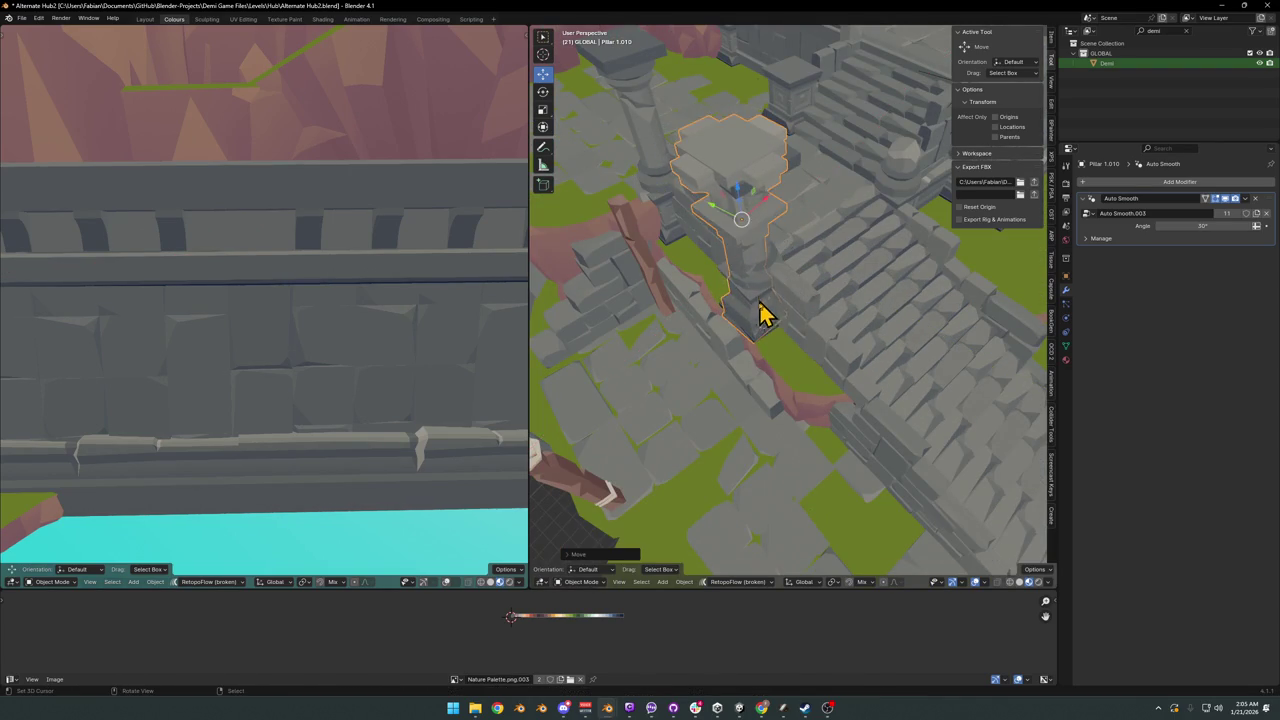
pyautogui.click(760, 313)
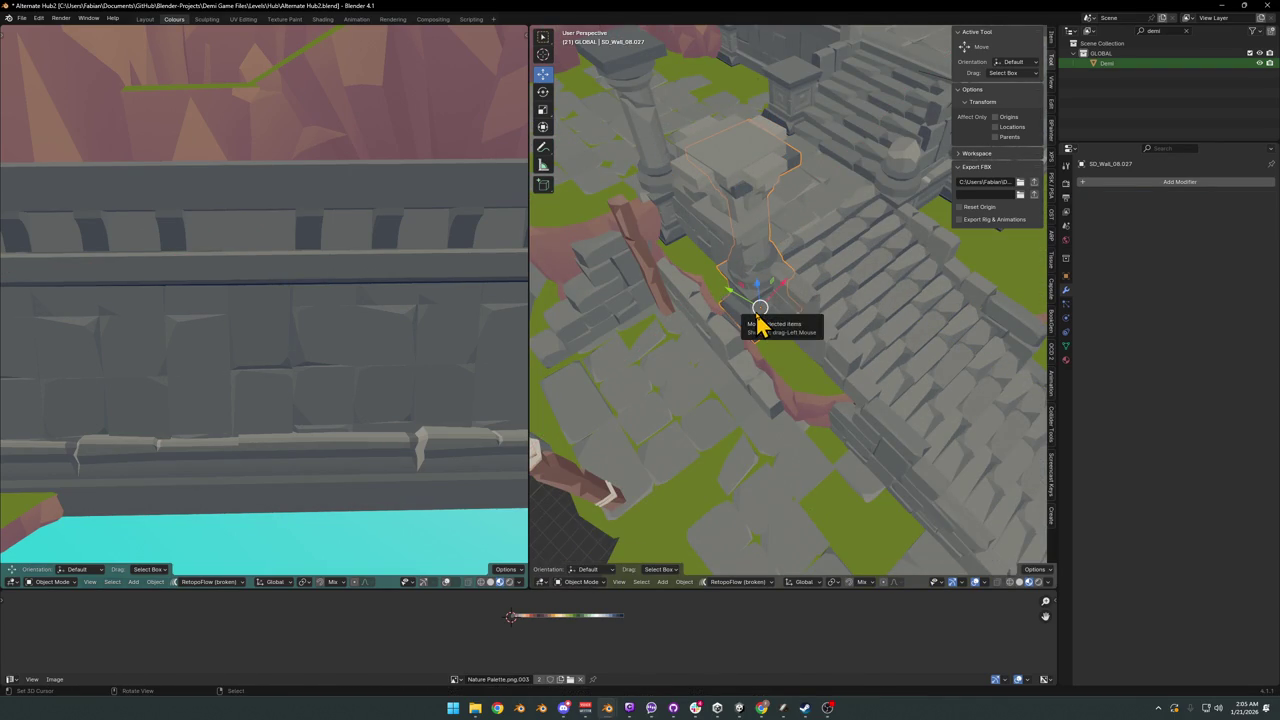
pyautogui.moveTo(760, 323)
pyautogui.mouseDown(button='middle')
pyautogui.moveTo(711, 283)
pyautogui.moveTo(780, 277)
pyautogui.moveTo(765, 320)
pyautogui.moveTo(846, 297)
pyautogui.mouseUp(button='middle')
pyautogui.click(780, 277)
pyautogui.press('g')
pyautogui.hotkey('shift', 'z')
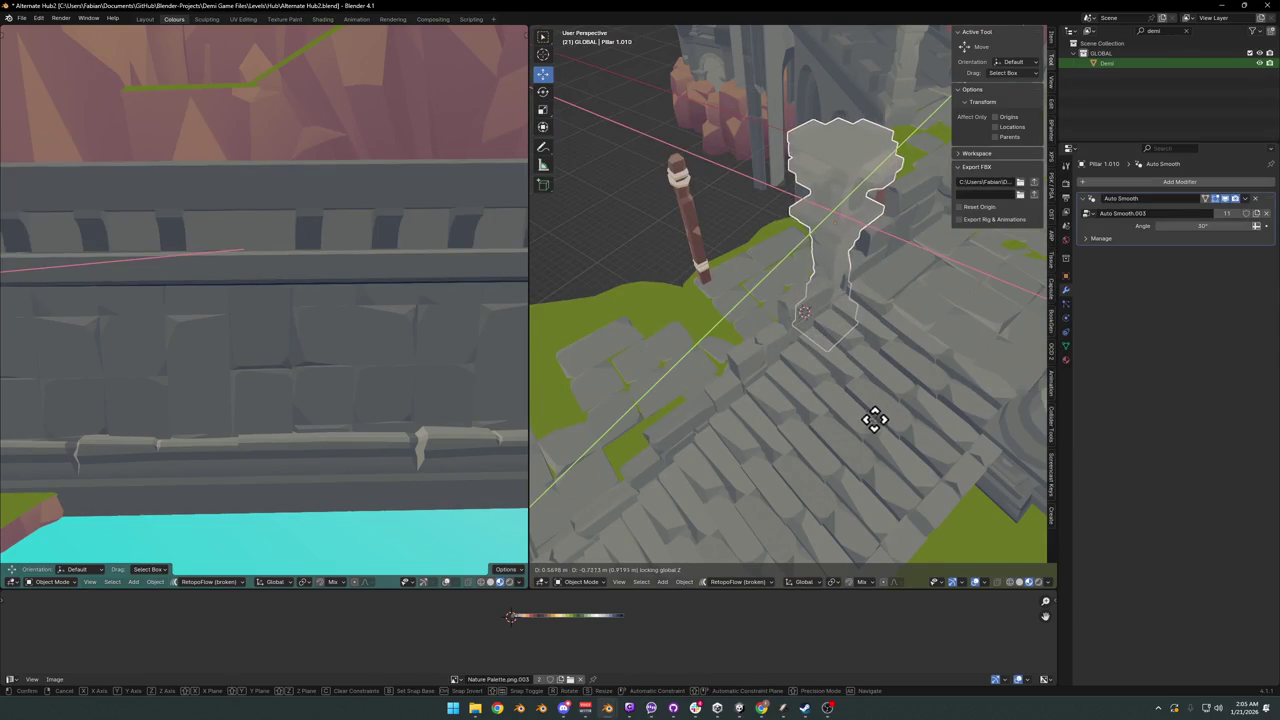
pyautogui.click(874, 420)
# - Turn the pillar around Z and adjust its ground position
pyautogui.press('r')
pyautogui.press('z')
pyautogui.click(907, 346)
pyautogui.press('g')
pyautogui.hotkey('shift', 'z')
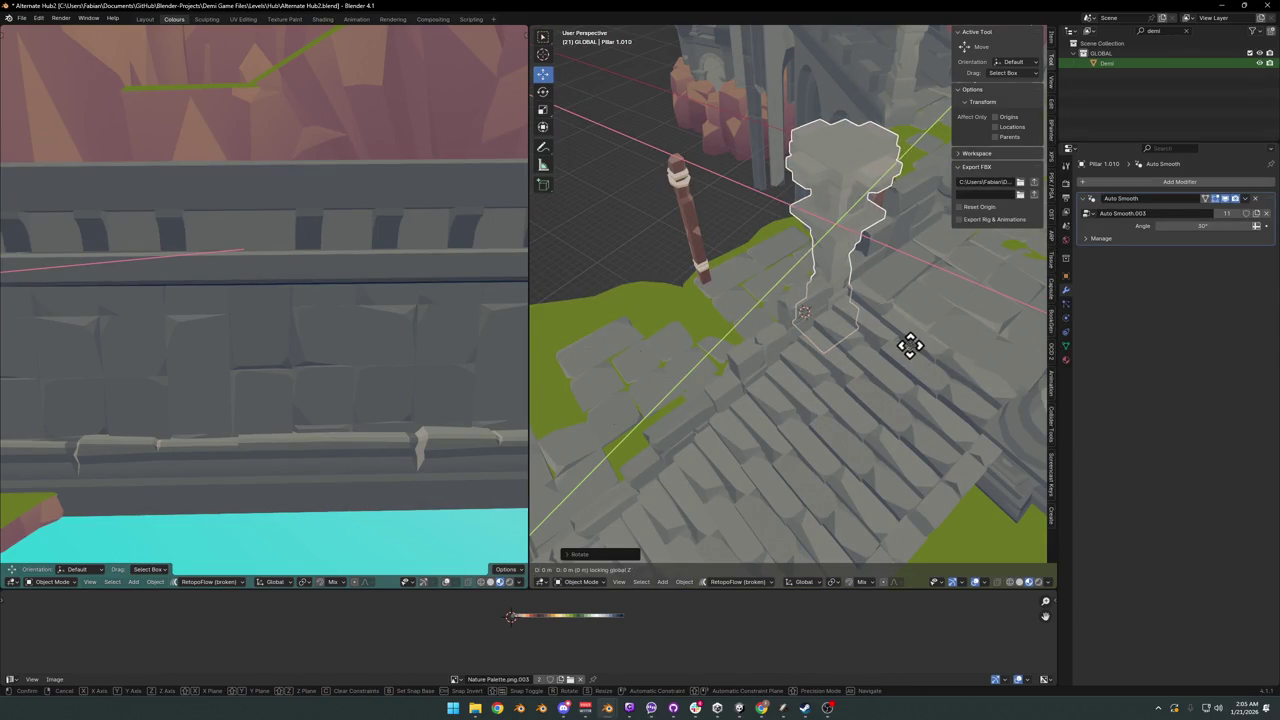
pyautogui.click(957, 375)
pyautogui.moveTo(957, 380)
pyautogui.mouseDown(button='middle')
pyautogui.moveTo(975, 300)
pyautogui.moveTo(930, 322)
pyautogui.mouseUp(button='middle')
# - Fine-tune the pillar's position and Z rotation beside the stairs
pyautogui.click(755, 331)
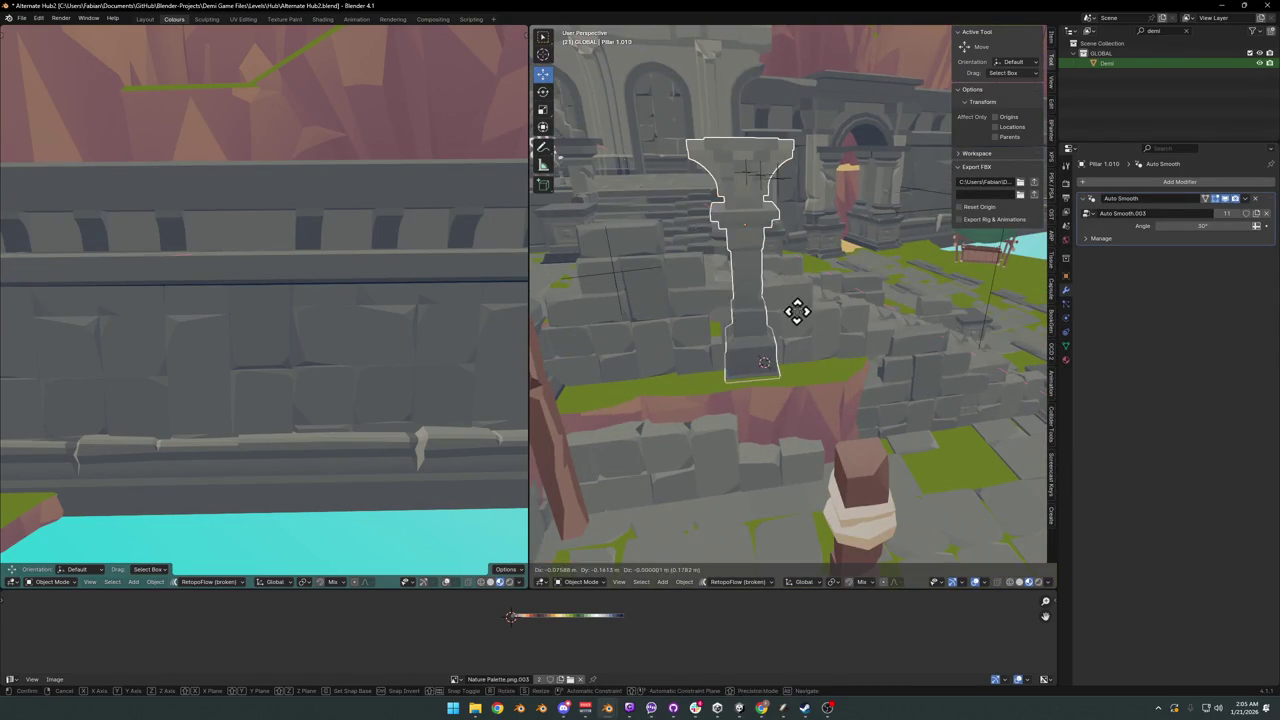
pyautogui.press('g')
pyautogui.hotkey('shift', 'z')
pyautogui.click(755, 313)
pyautogui.moveTo(714, 300)
pyautogui.mouseDown(button='middle')
pyautogui.moveTo(837, 294)
pyautogui.moveTo(746, 317)
pyautogui.moveTo(757, 335)
pyautogui.moveTo(766, 323)
pyautogui.mouseUp(button='middle')
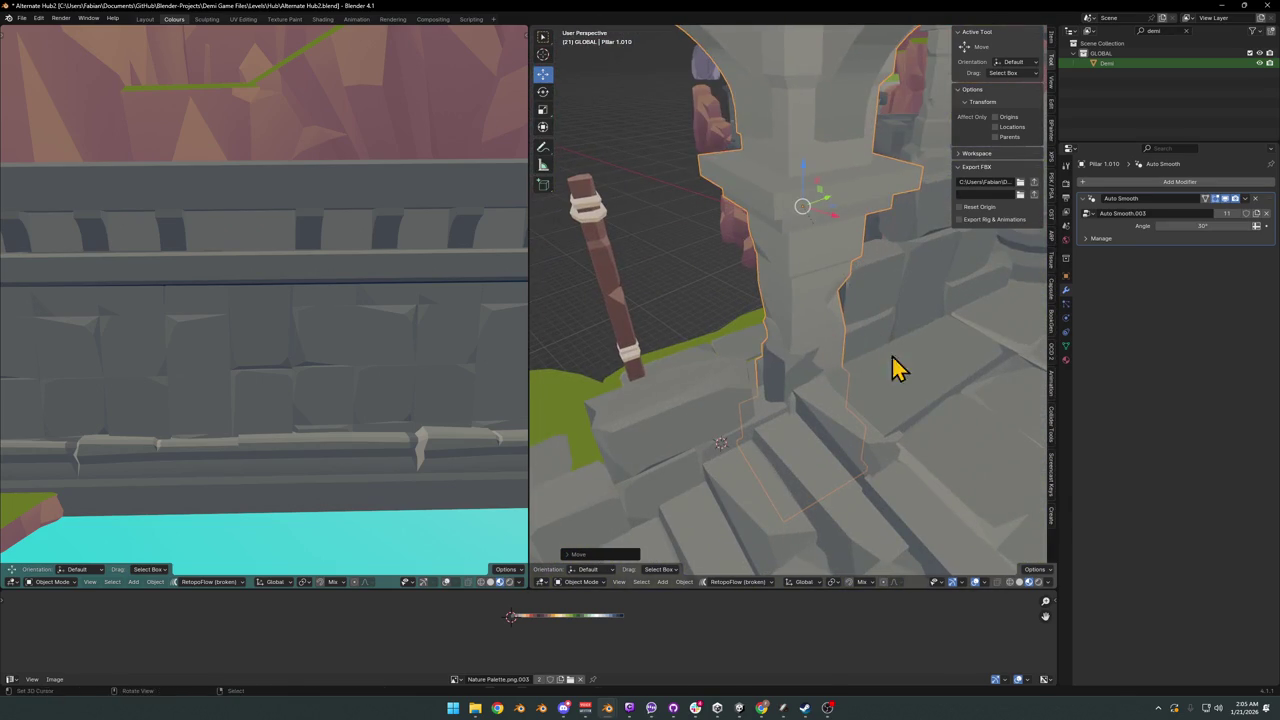
pyautogui.press('r')
pyautogui.press('z')
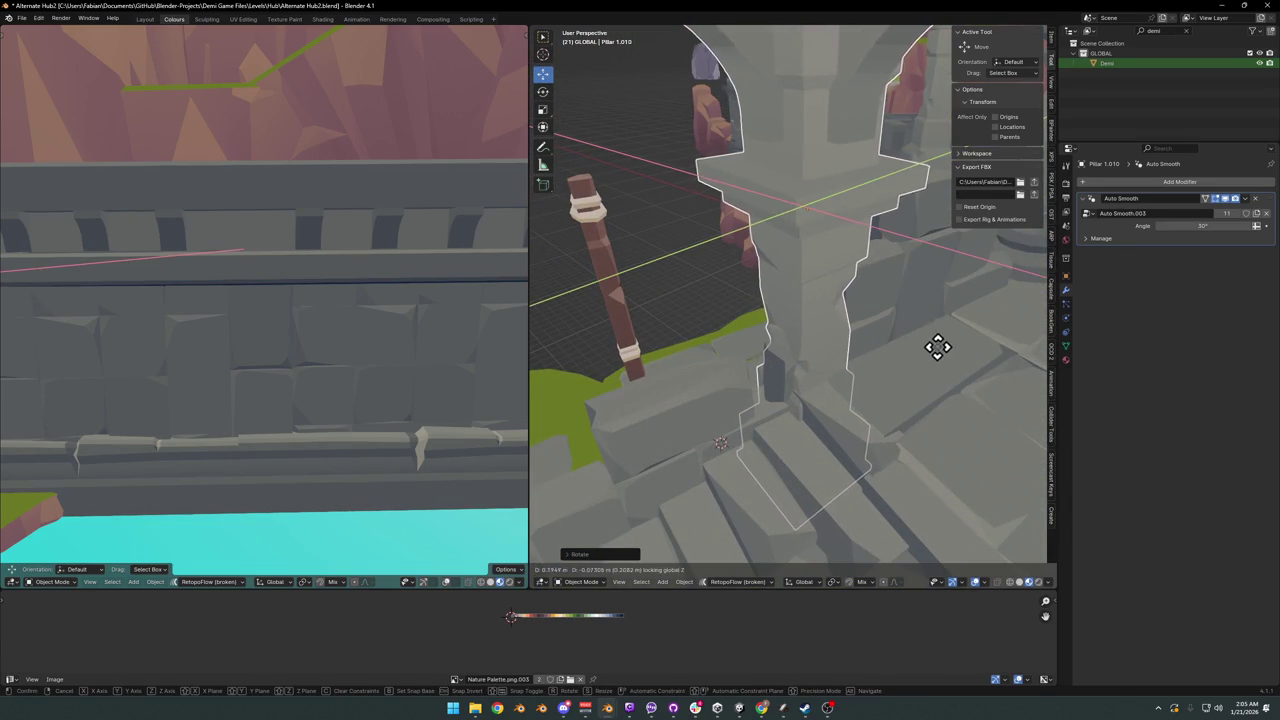
pyautogui.click(940, 342)
pyautogui.moveTo(942, 352)
pyautogui.mouseDown(button='middle')
pyautogui.moveTo(857, 334)
pyautogui.moveTo(943, 323)
pyautogui.moveTo(906, 337)
pyautogui.moveTo(880, 323)
pyautogui.moveTo(934, 314)
pyautogui.moveTo(900, 351)
pyautogui.moveTo(780, 360)
pyautogui.moveTo(800, 337)
pyautogui.moveTo(662, 340)
pyautogui.moveTo(720, 371)
pyautogui.moveTo(812, 360)
pyautogui.mouseUp(button='middle')
pyautogui.scroll(-3, 900, 320)
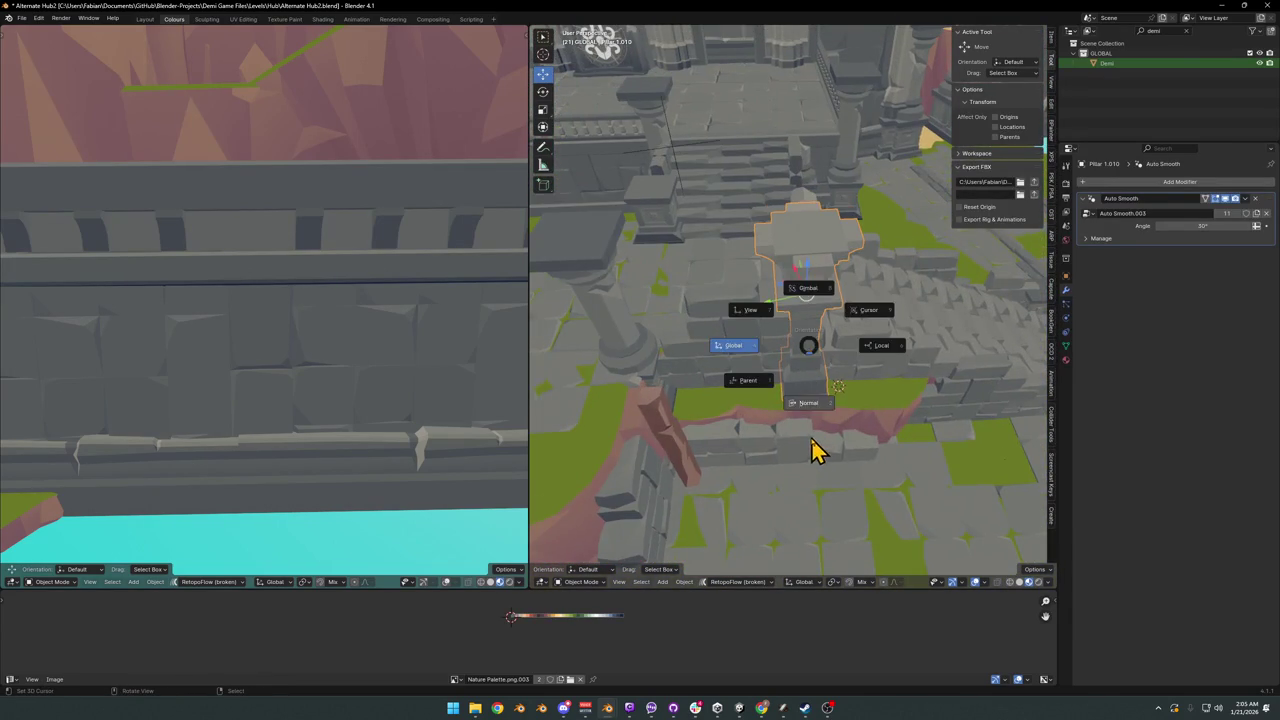
# - Duplicate the stairside pillar and place the copy just to its left
pyautogui.hotkey('shift', 'd')
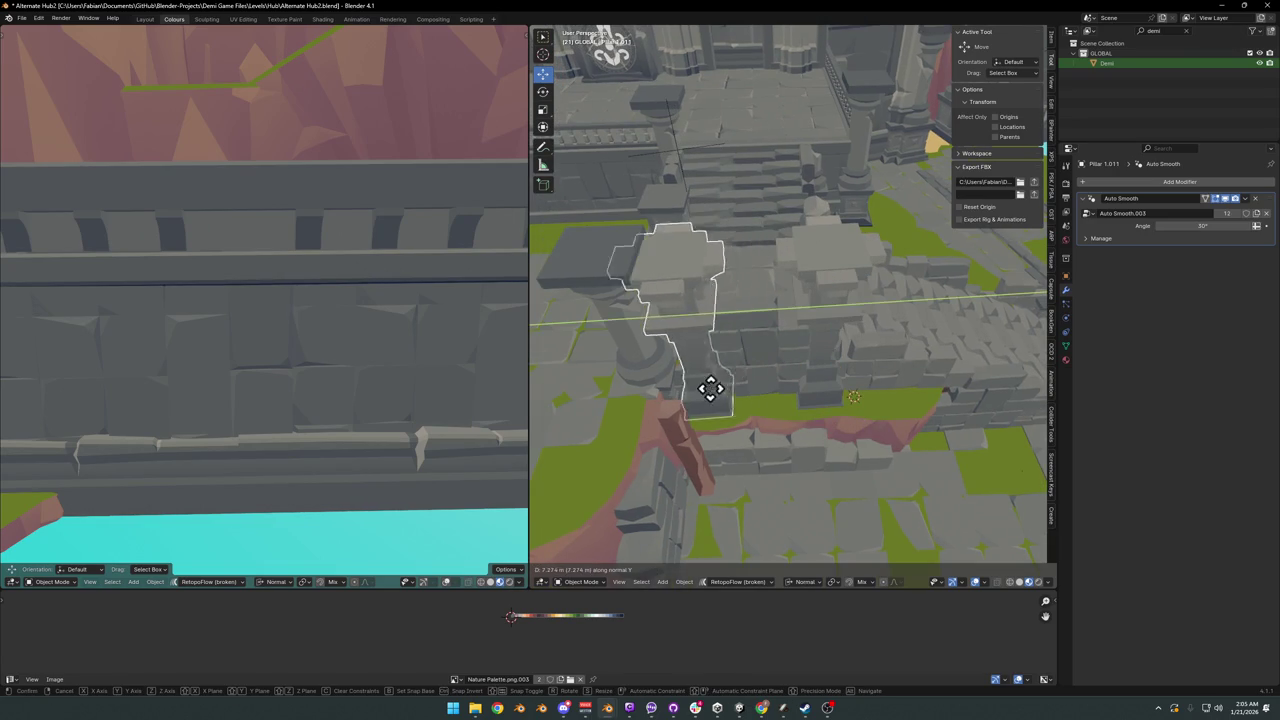
pyautogui.click(675, 388)
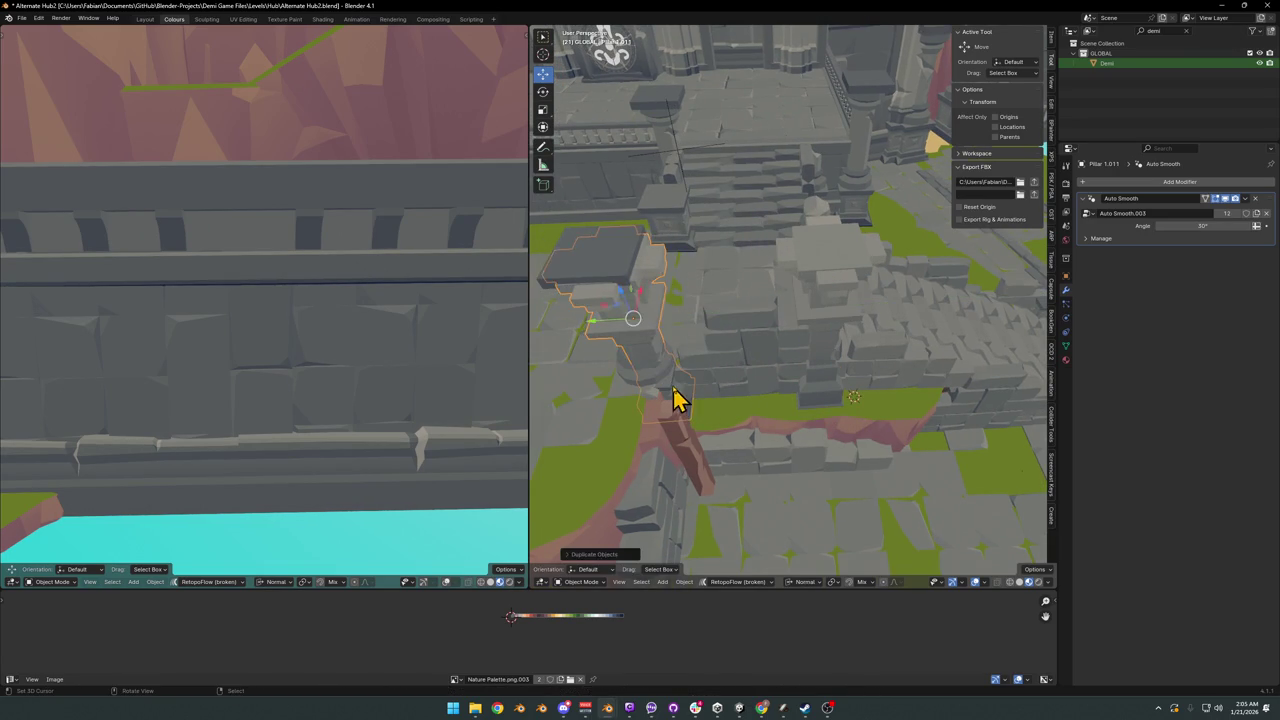
pyautogui.click(617, 252)
pyautogui.moveTo(641, 297); pyautogui.dragTo(829, 353, button='middle')
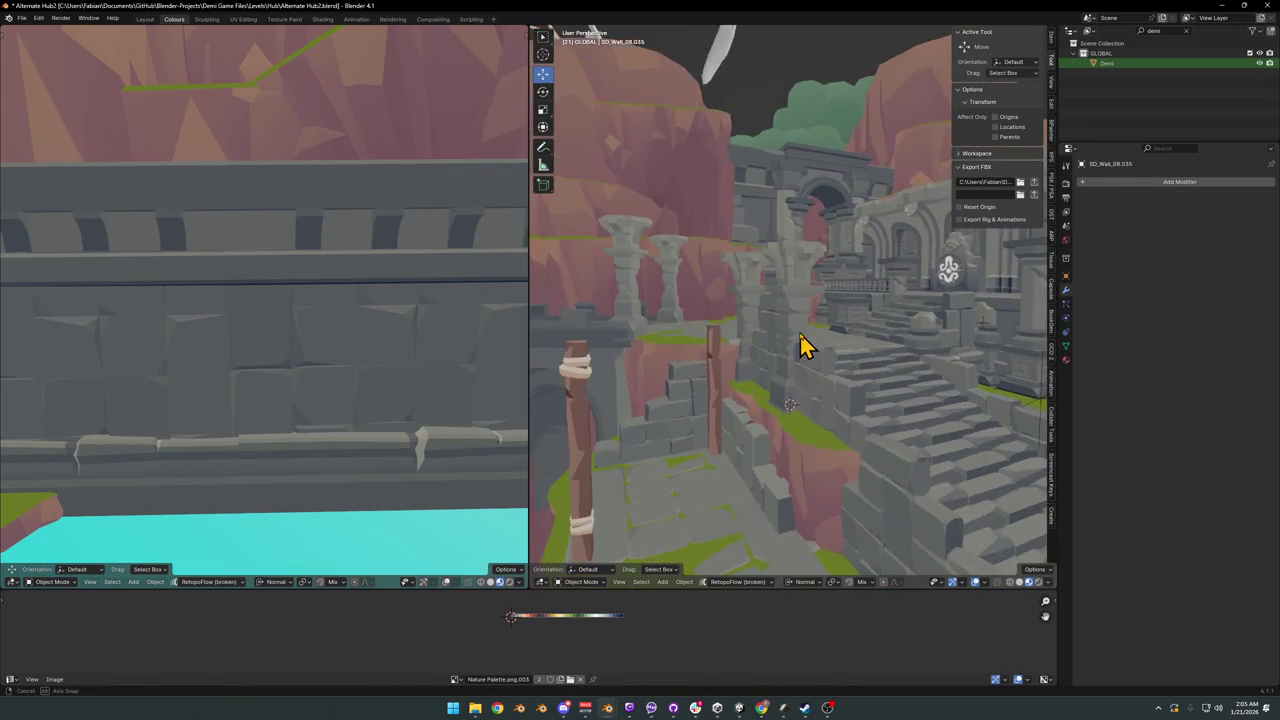
pyautogui.moveTo(829, 353)
pyautogui.mouseDown(button='middle')
pyautogui.moveTo(778, 345)
pyautogui.moveTo(808, 334)
pyautogui.moveTo(834, 354)
pyautogui.moveTo(875, 348)
pyautogui.mouseUp(button='middle')
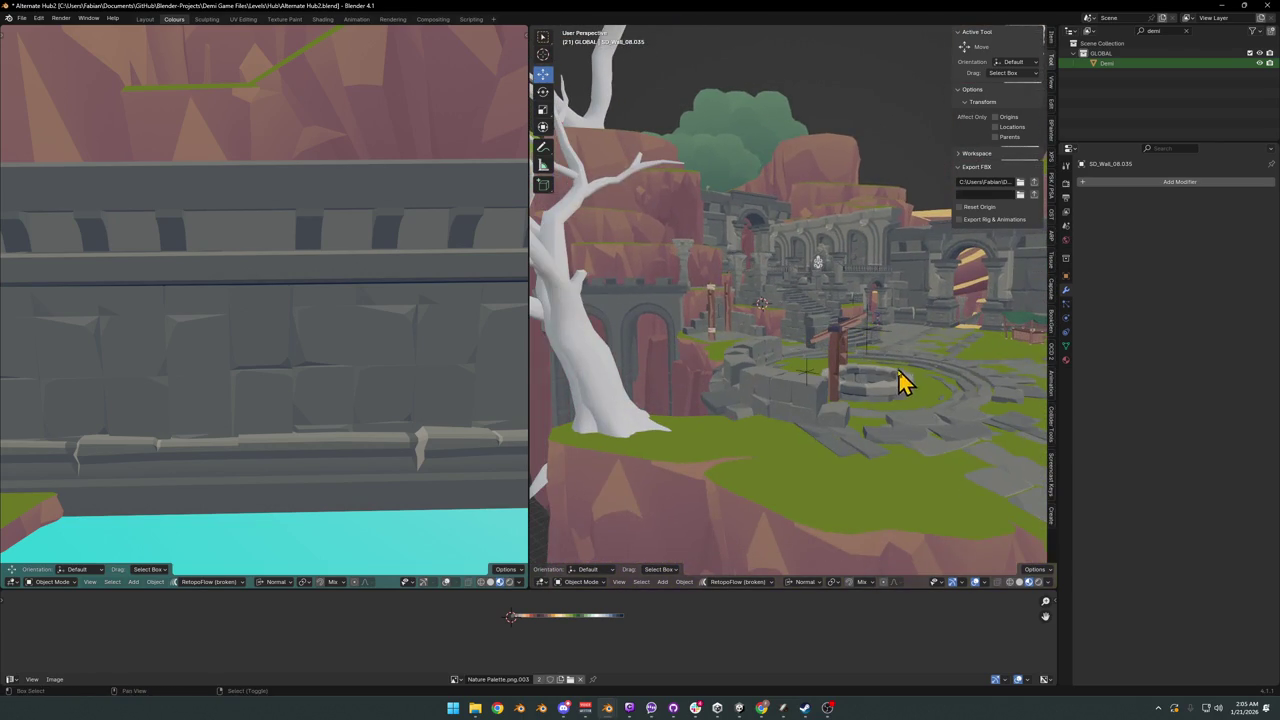
pyautogui.scroll(2, 900, 383)
pyautogui.scroll(2, 854, 371)
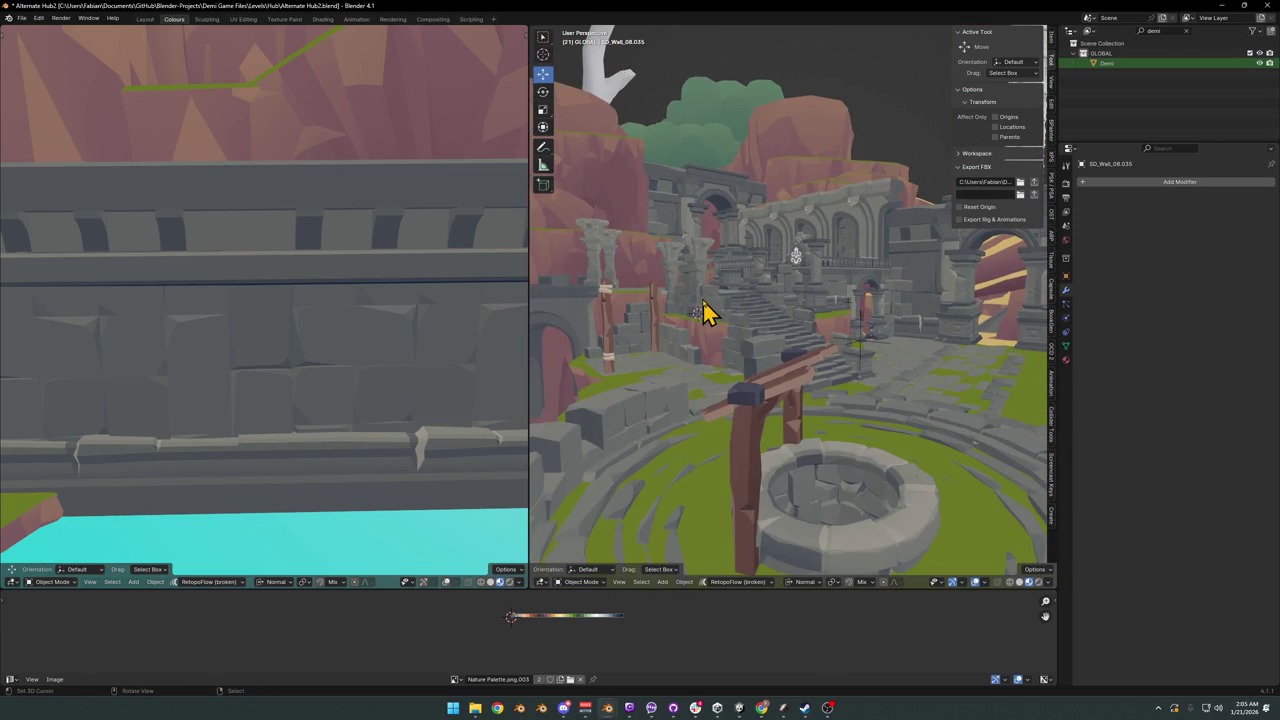
pyautogui.click(920, 345)
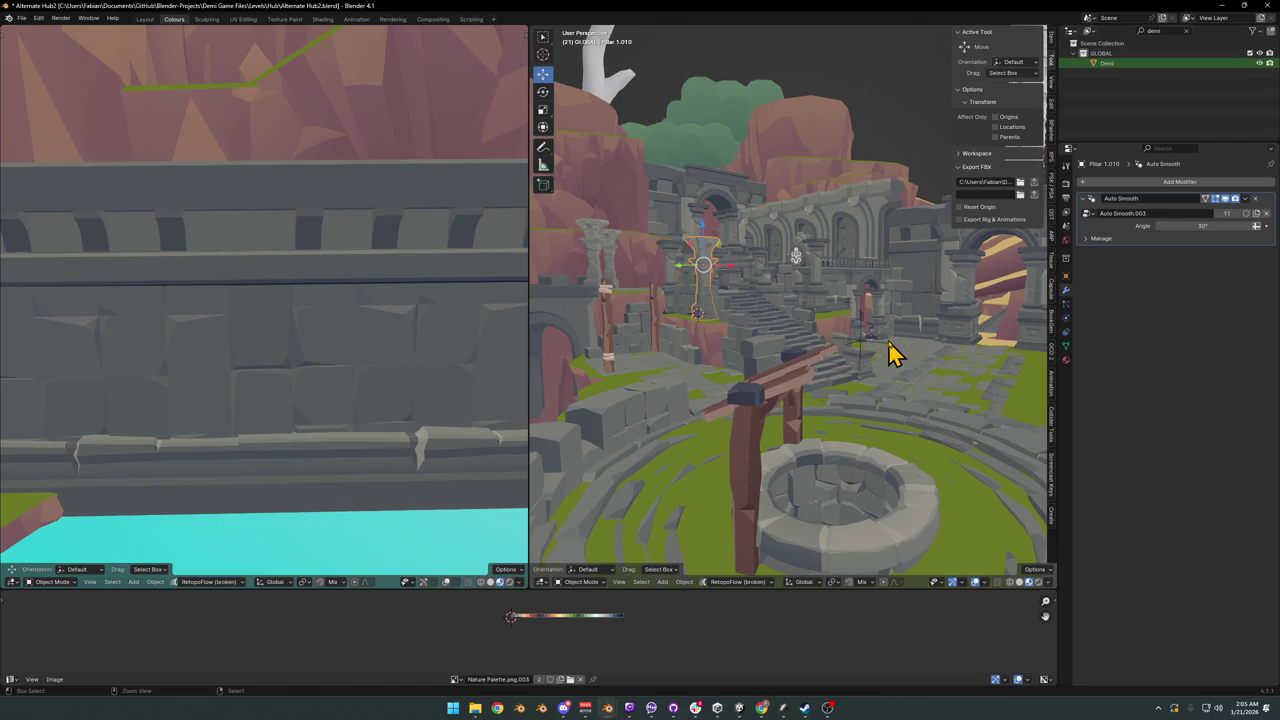
# - Deselect everything and zoom and orbit around the stairs to check both pillars
pyautogui.hotkey('alt', 'a')
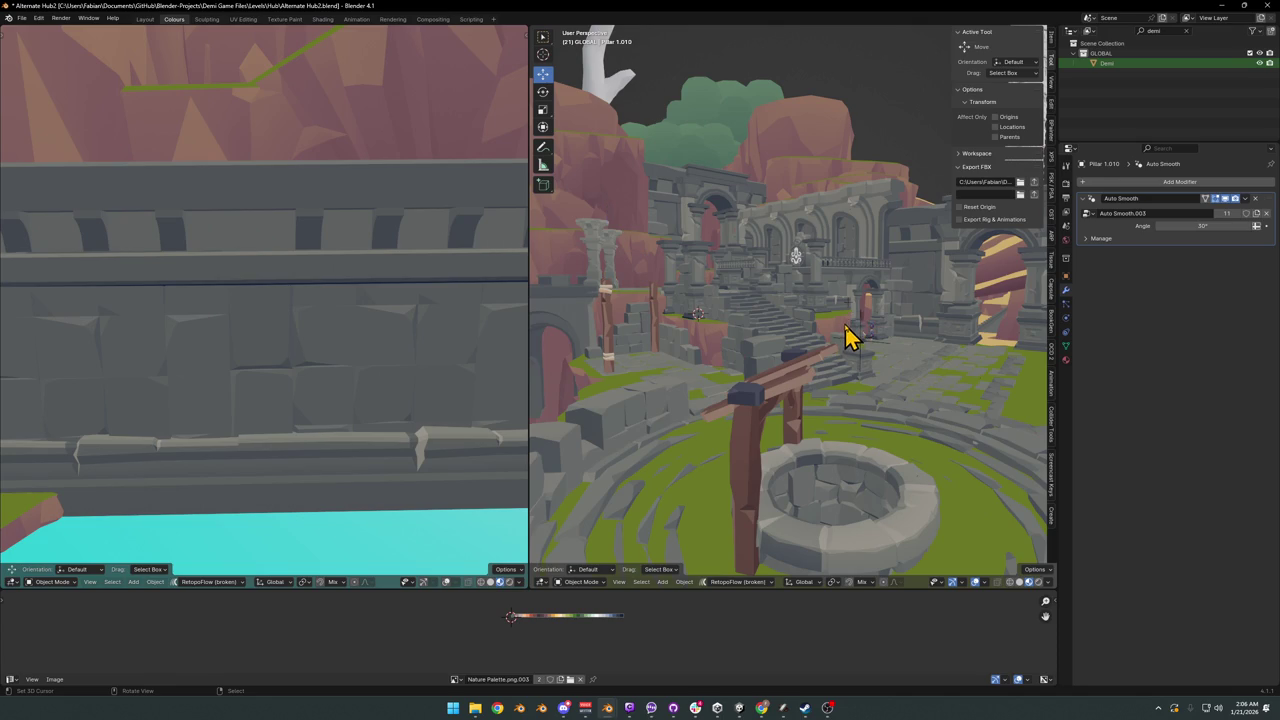
pyautogui.scroll(-2, 848, 326)
pyautogui.scroll(2, 866, 345)
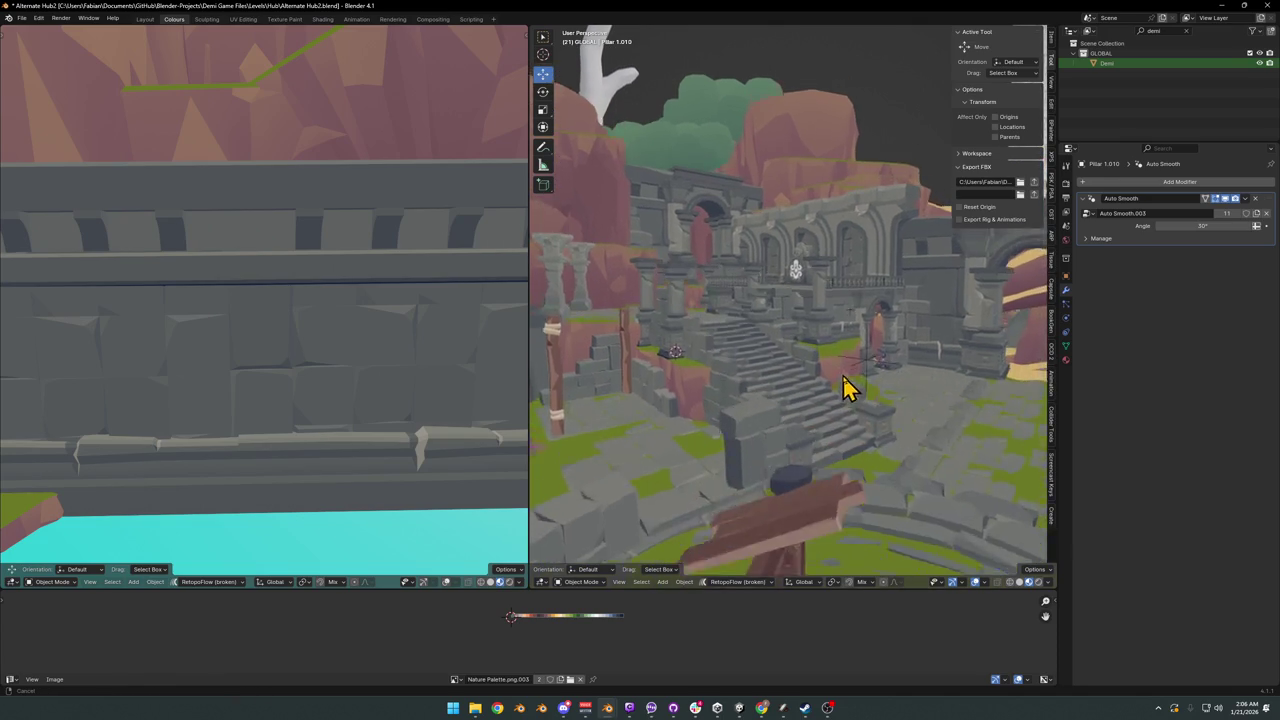
pyautogui.scroll(1, 848, 386)
pyautogui.scroll(1, 771, 371)
pyautogui.scroll(2, 734, 351)
pyautogui.scroll(2, 875, 375)
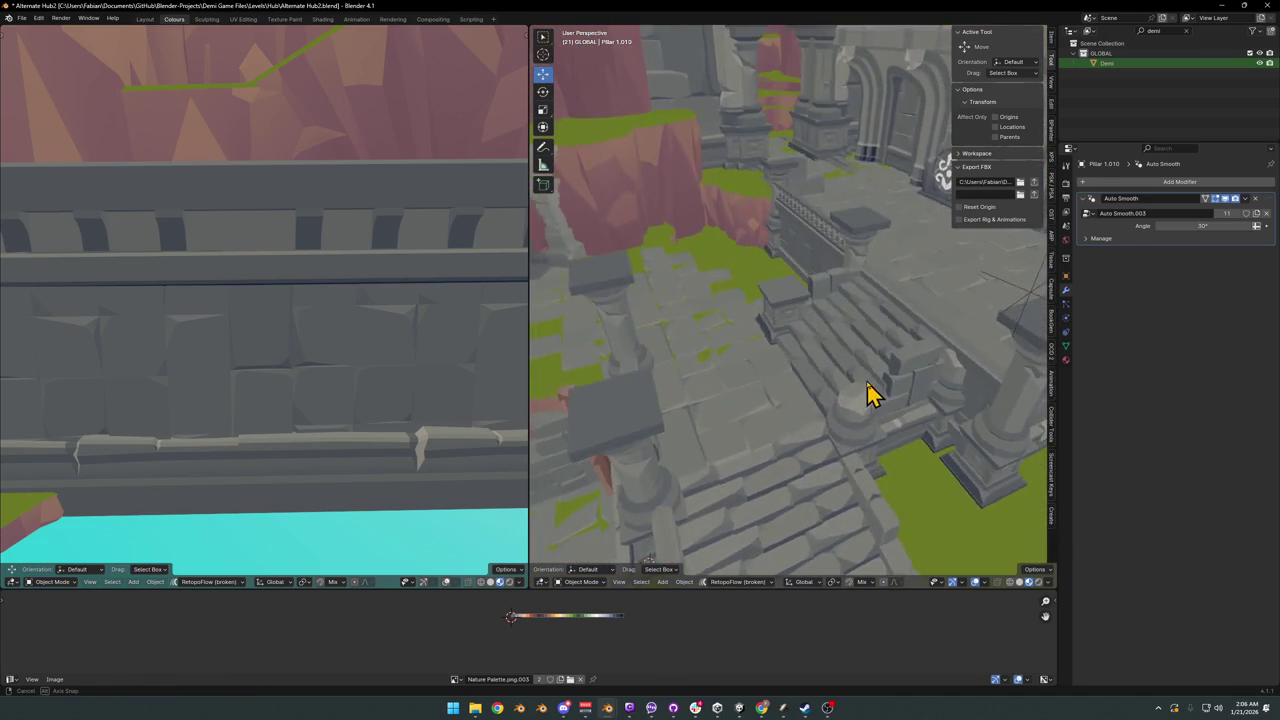
pyautogui.scroll(-2, 860, 370)
pyautogui.scroll(-2, 875, 352)
pyautogui.scroll(-2, 880, 350)
pyautogui.scroll(1, 880, 355)
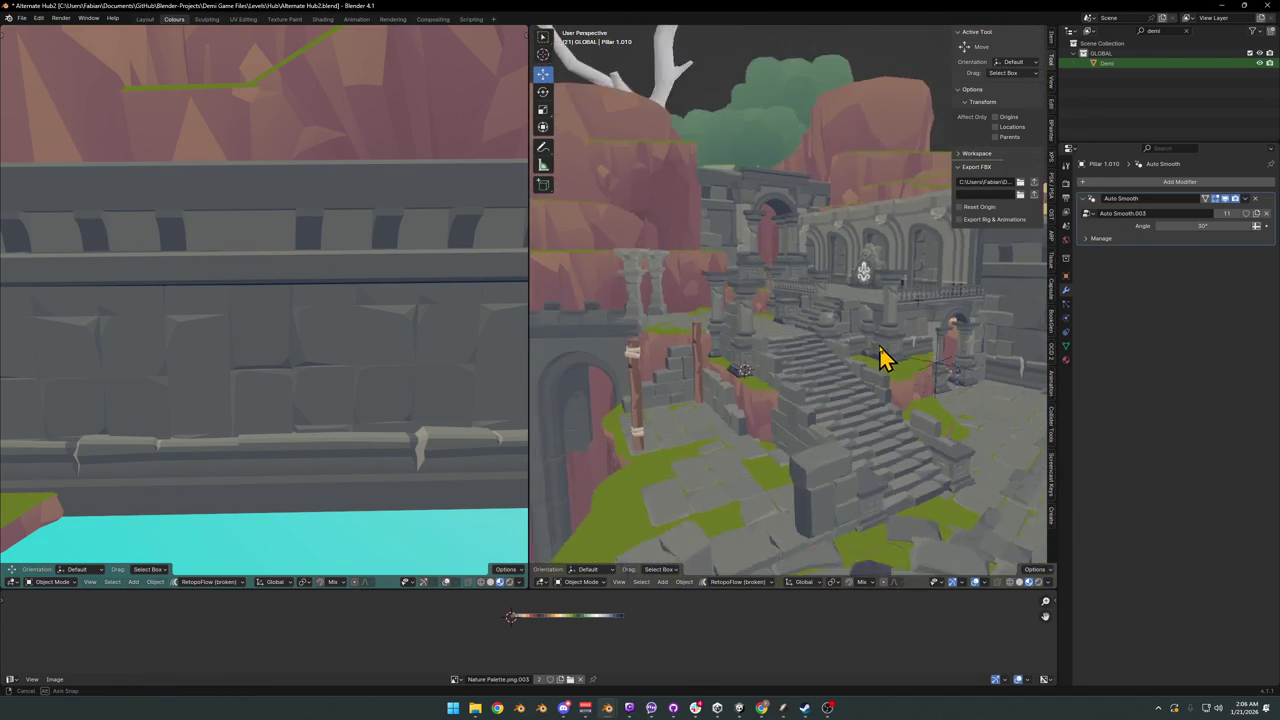
pyautogui.scroll(2, 885, 368)
pyautogui.scroll(2, 889, 385)
pyautogui.scroll(2, 893, 390)
pyautogui.moveTo(897, 390)
pyautogui.mouseDown(button='middle')
pyautogui.moveTo(805, 358)
pyautogui.moveTo(917, 369)
pyautogui.moveTo(928, 352)
pyautogui.moveTo(912, 350)
pyautogui.mouseUp(button='middle')
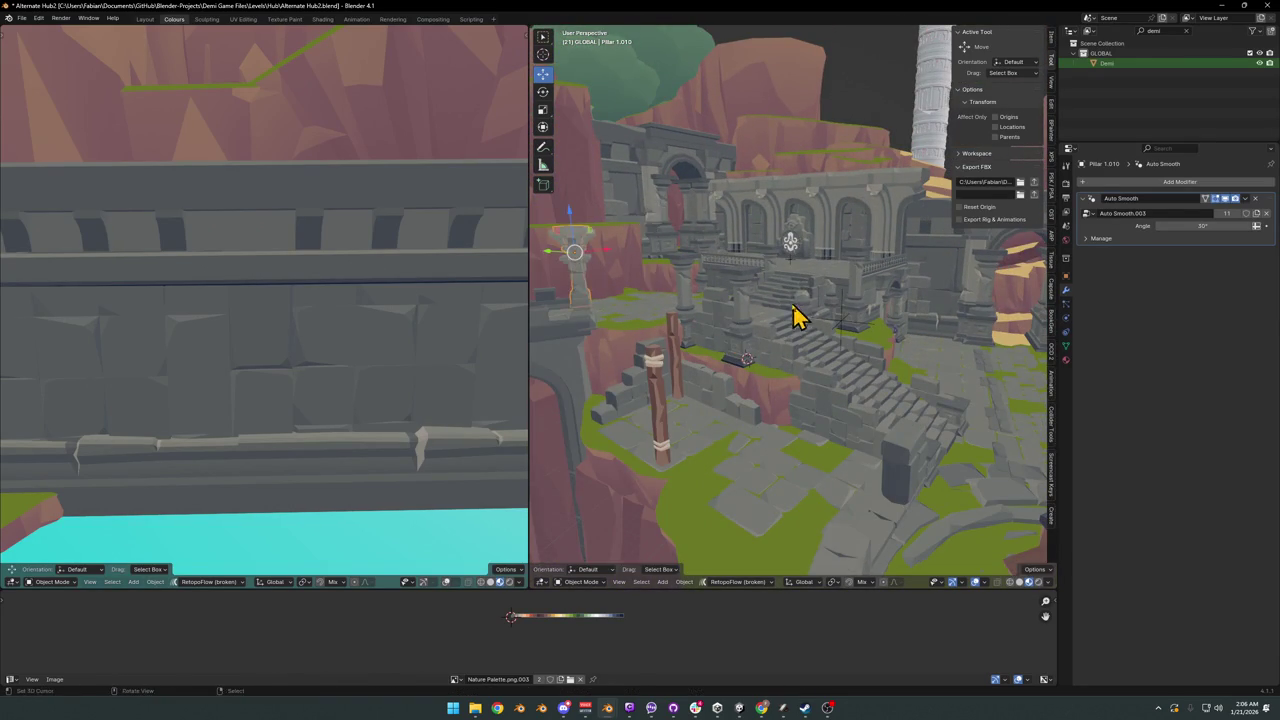
# - Snap the pillar to the 3D cursor at the pond edge, raise it, and set its origin there
pyautogui.moveTo(797, 317)
pyautogui.mouseDown(button='middle')
pyautogui.moveTo(777, 331)
pyautogui.moveTo(700, 314)
pyautogui.moveTo(830, 310)
pyautogui.mouseUp(button='middle')
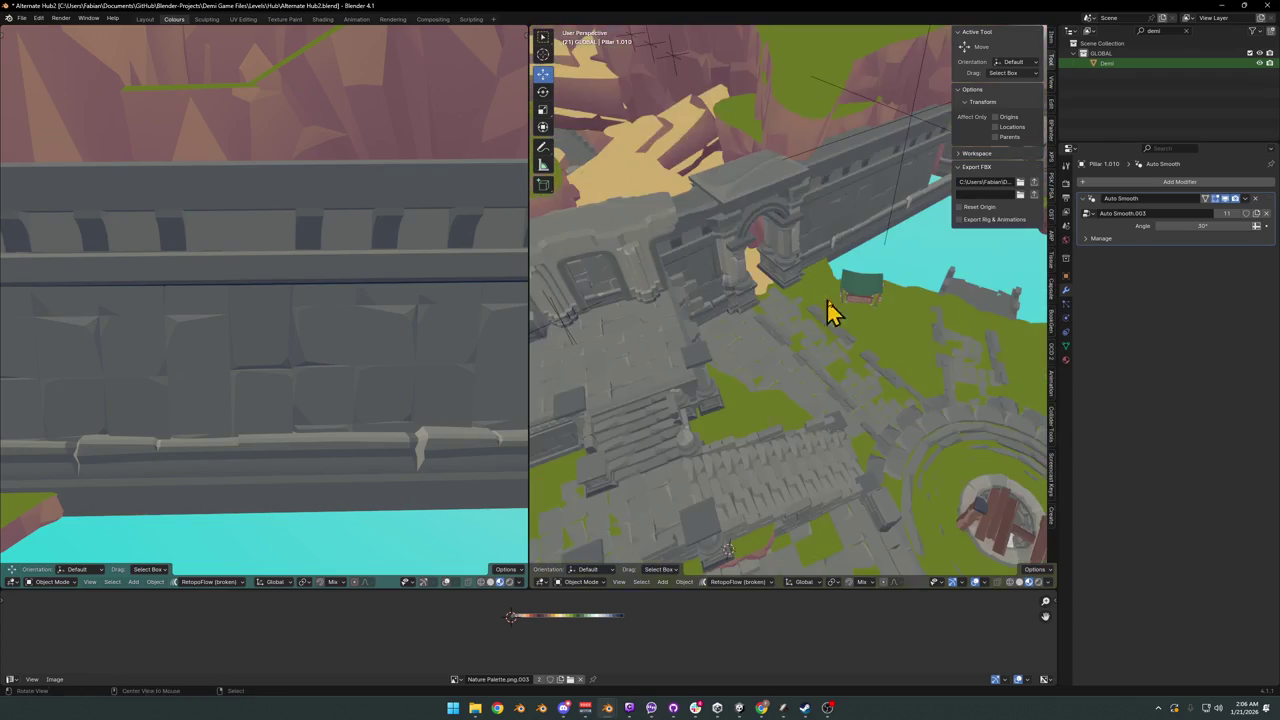
pyautogui.hotkey('shift', 's')
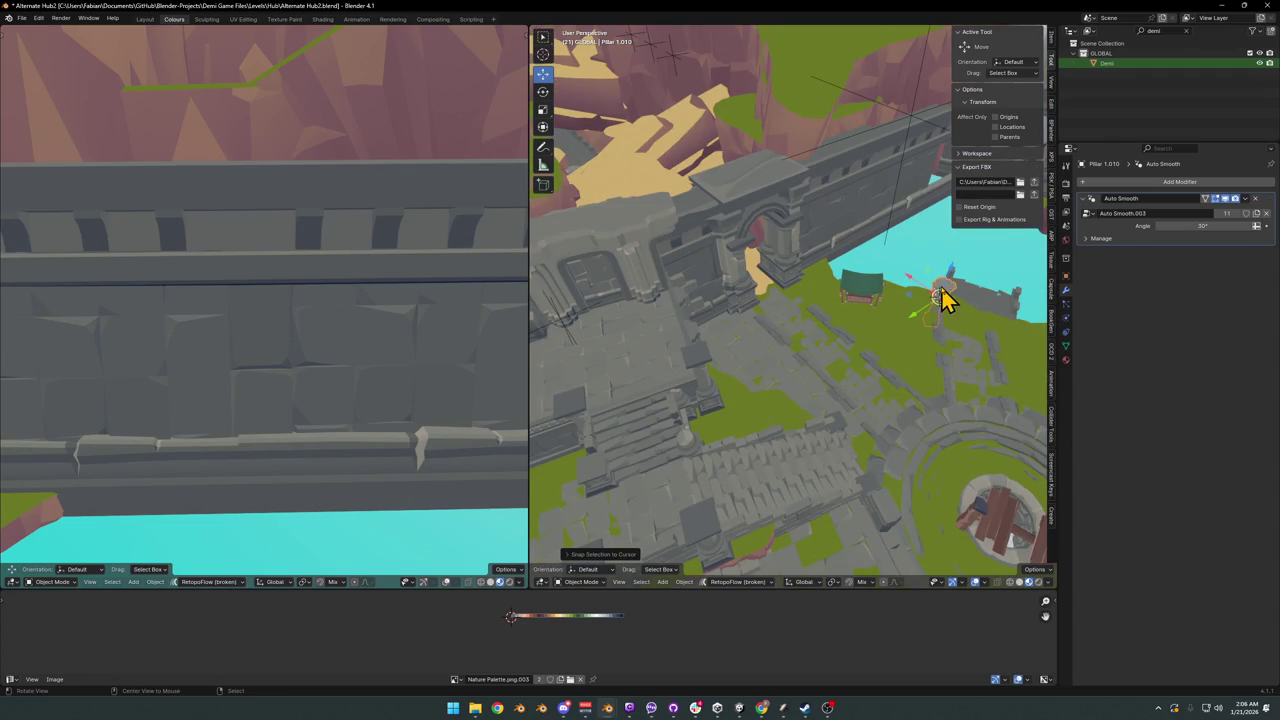
pyautogui.moveTo(943, 286); pyautogui.dragTo(818, 345, button='middle')
pyautogui.press('KP_Decimal')
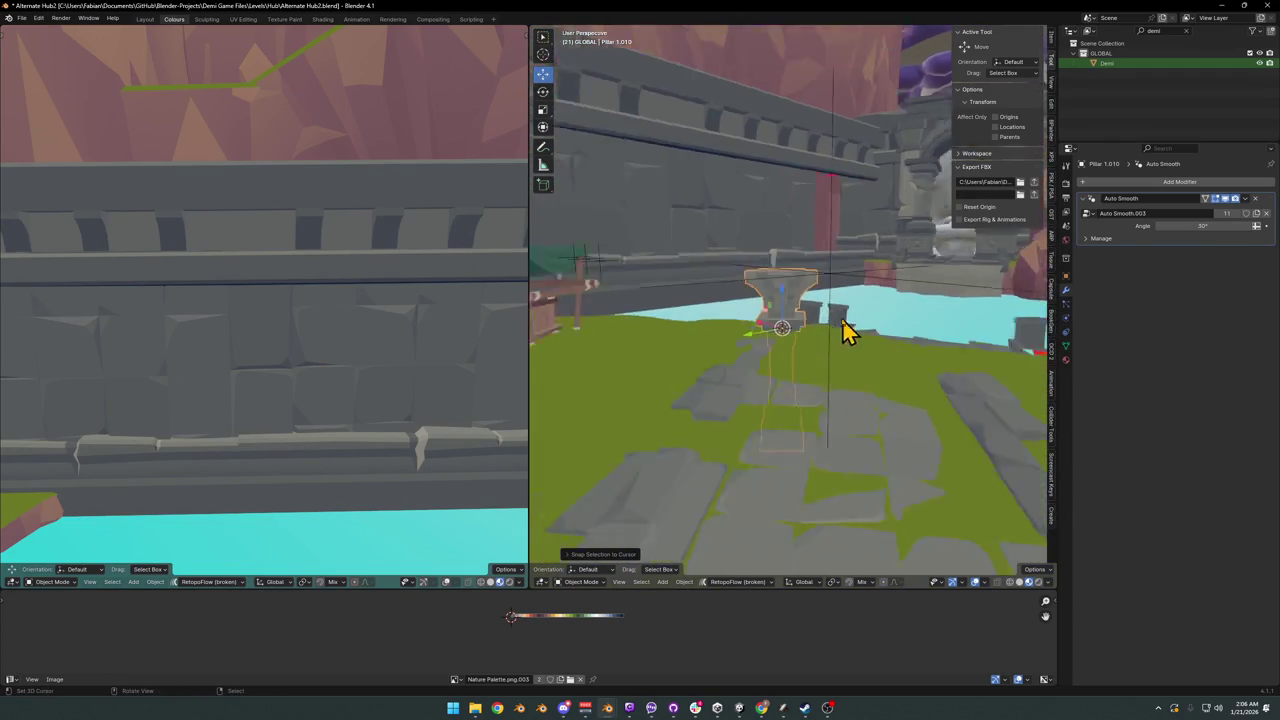
pyautogui.press('g')
pyautogui.press('z')
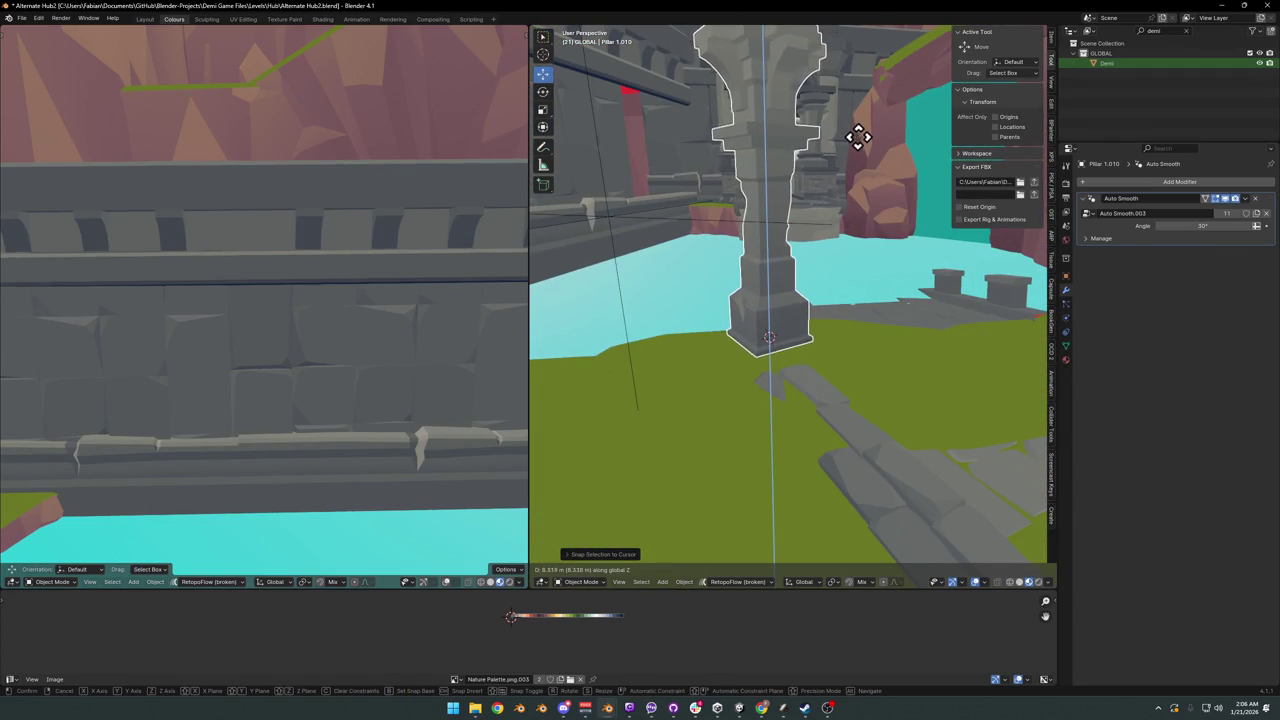
pyautogui.click(857, 139)
pyautogui.press('q')
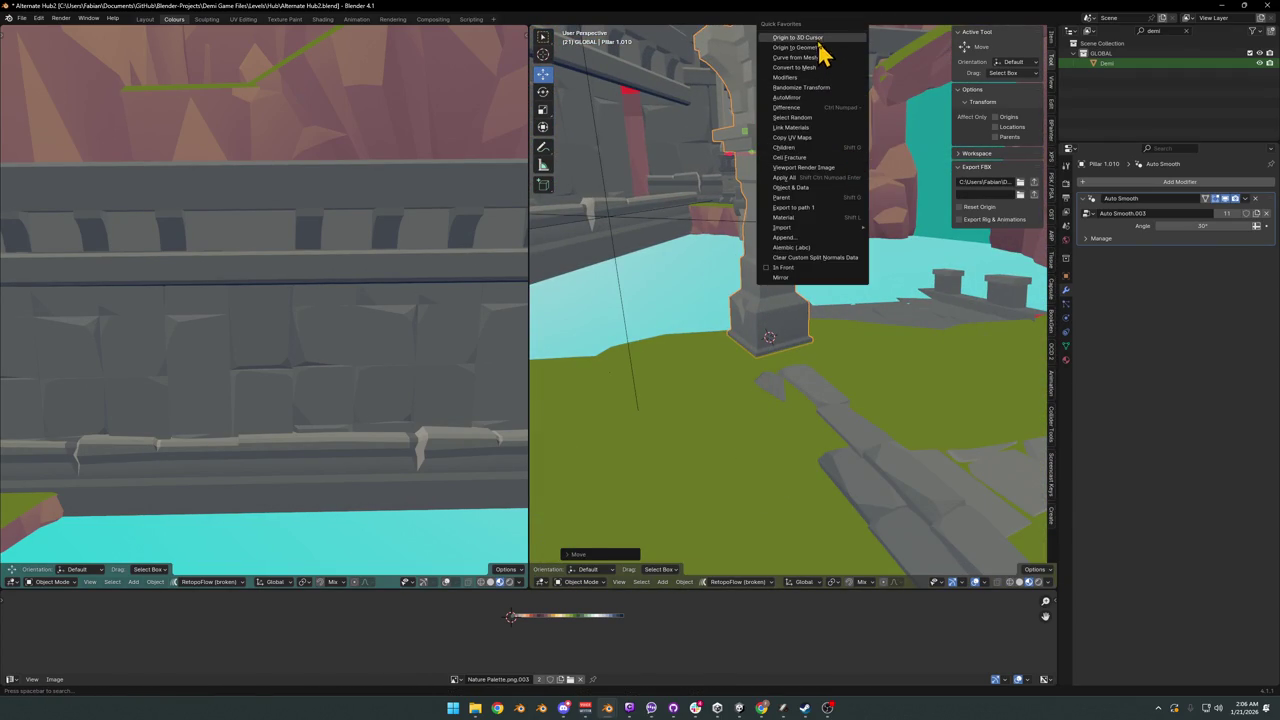
pyautogui.click(818, 40)
# - Turn the pillar around Z, then duplicate it and move the copy along the ground
pyautogui.moveTo(737, 251); pyautogui.dragTo(817, 277, button='middle')
pyautogui.press('r')
pyautogui.press('z')
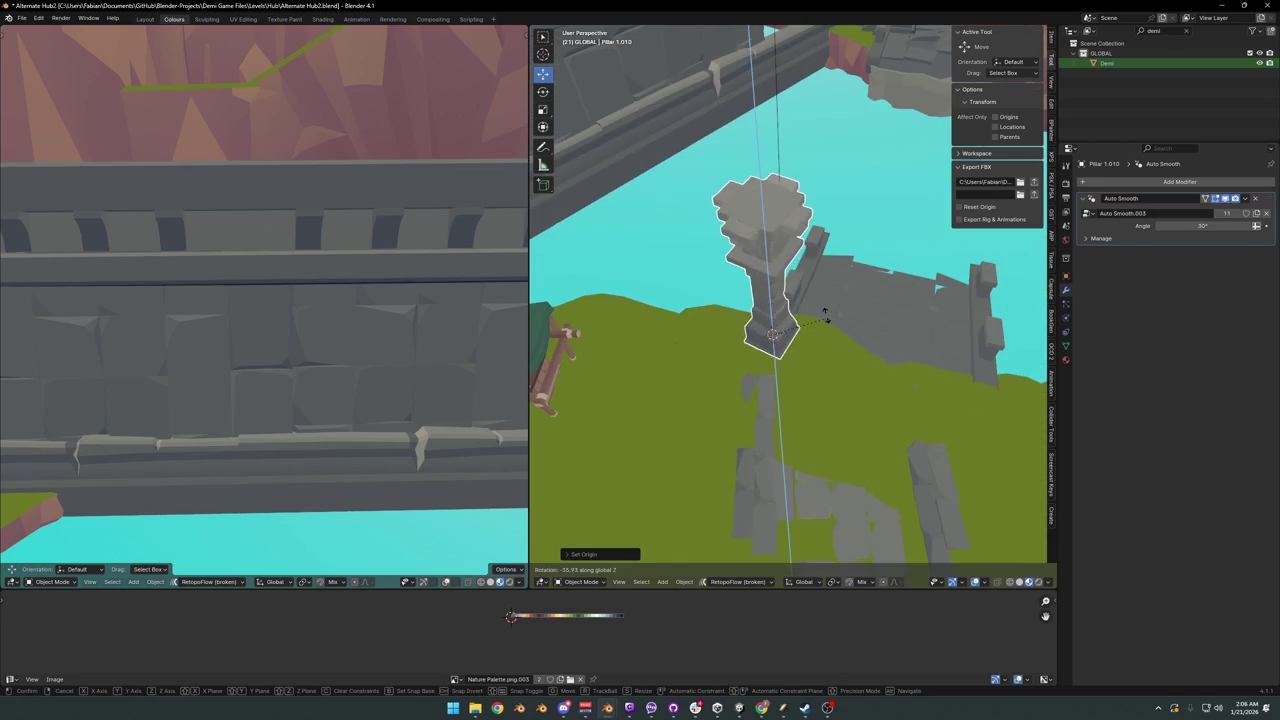
pyautogui.press('Escape')
pyautogui.hotkey('ctrl', 'z')
pyautogui.press('r')
pyautogui.press('z')
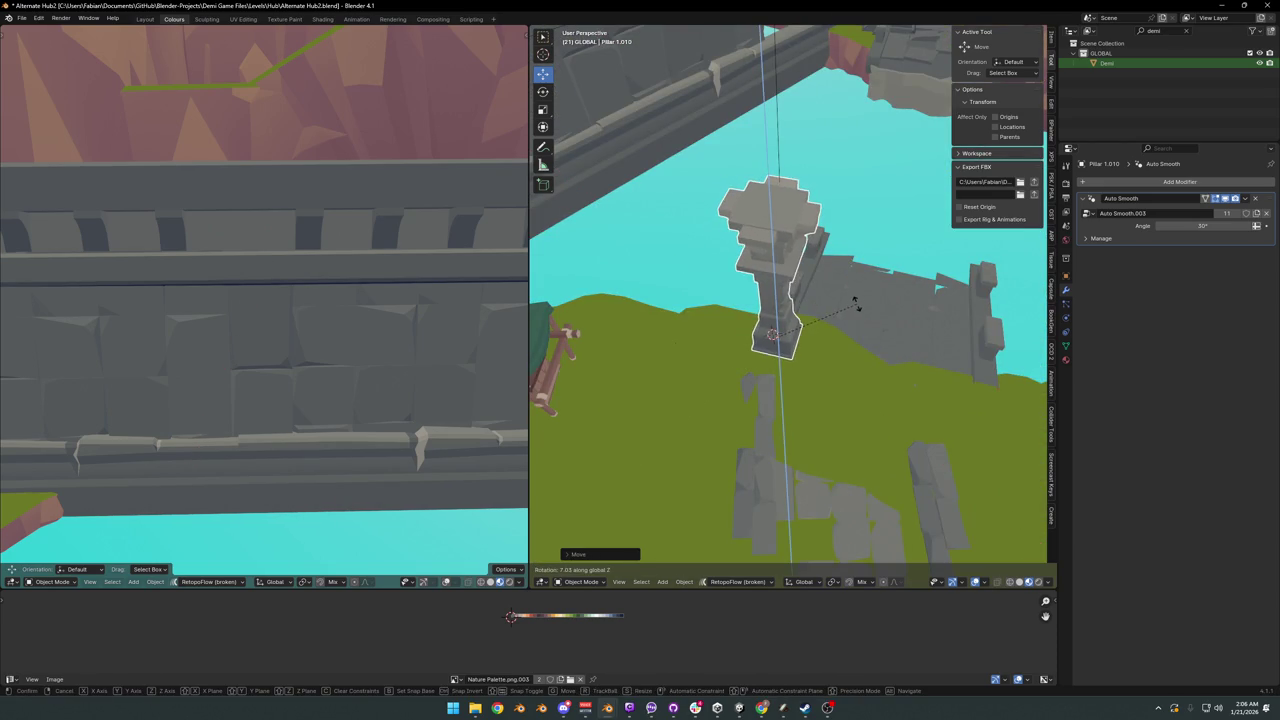
pyautogui.click(855, 302)
pyautogui.moveTo(820, 351)
pyautogui.mouseDown(button='middle')
pyautogui.moveTo(808, 335)
pyautogui.moveTo(874, 388)
pyautogui.moveTo(689, 357)
pyautogui.mouseUp(button='middle')
pyautogui.hotkey('shift', 'd')
pyautogui.hotkey('shift', 'z')
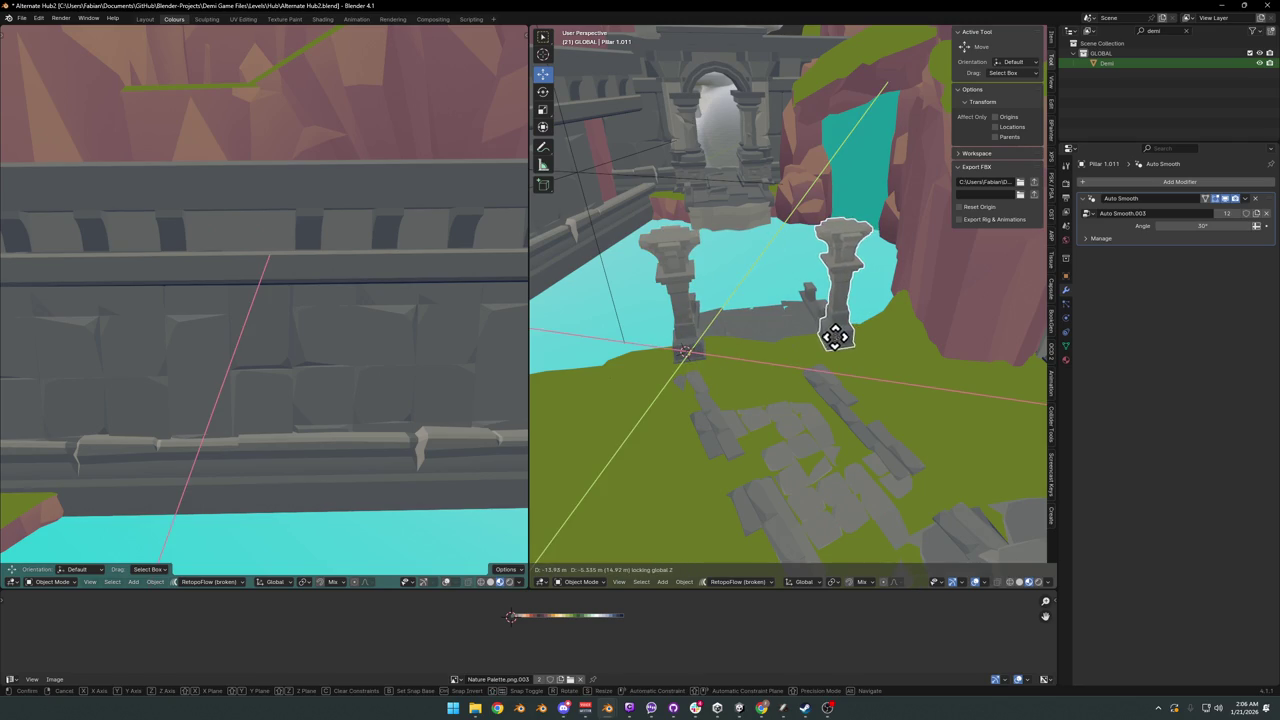
# - Delete the extra pillar copy at the pond edge and reselect the remaining pillar
pyautogui.click(835, 337)
pyautogui.moveTo(812, 335); pyautogui.dragTo(866, 363, button='middle')
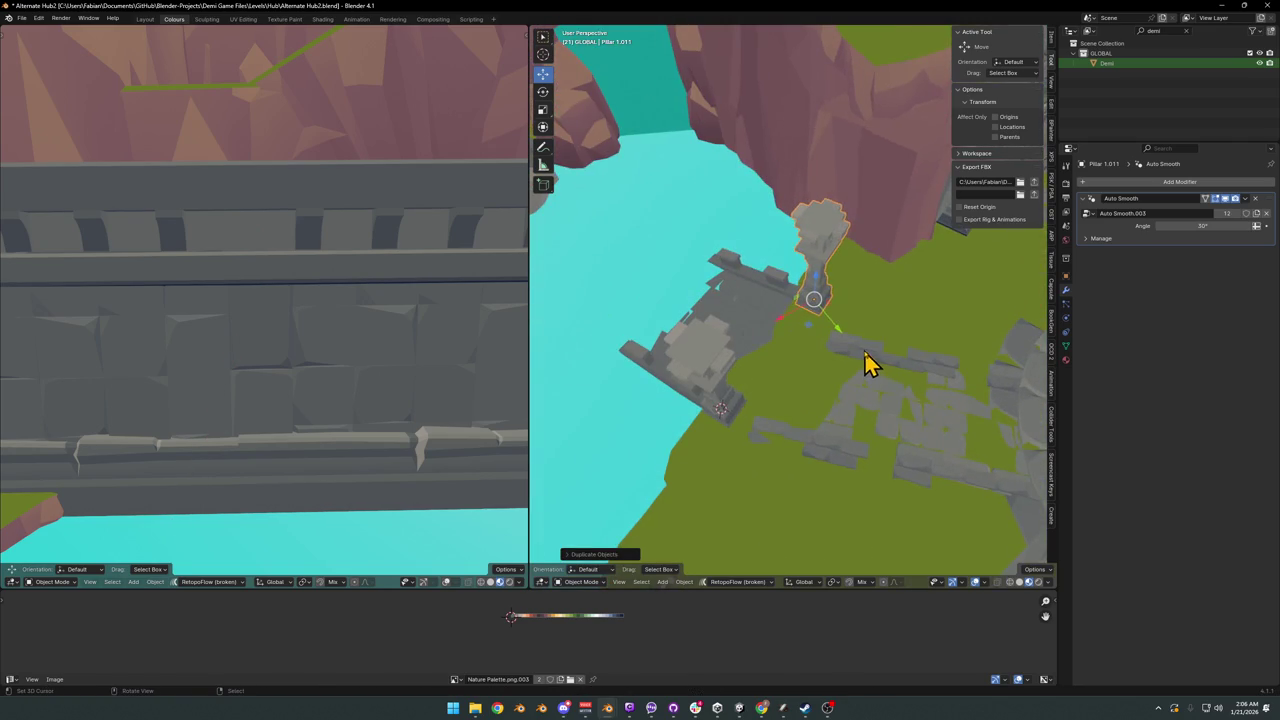
pyautogui.press('Delete')
pyautogui.click(728, 408)
# - Switch orientation to Normal and try a Y-constrained pillar duplicate, then cancel it
pyautogui.press('r')
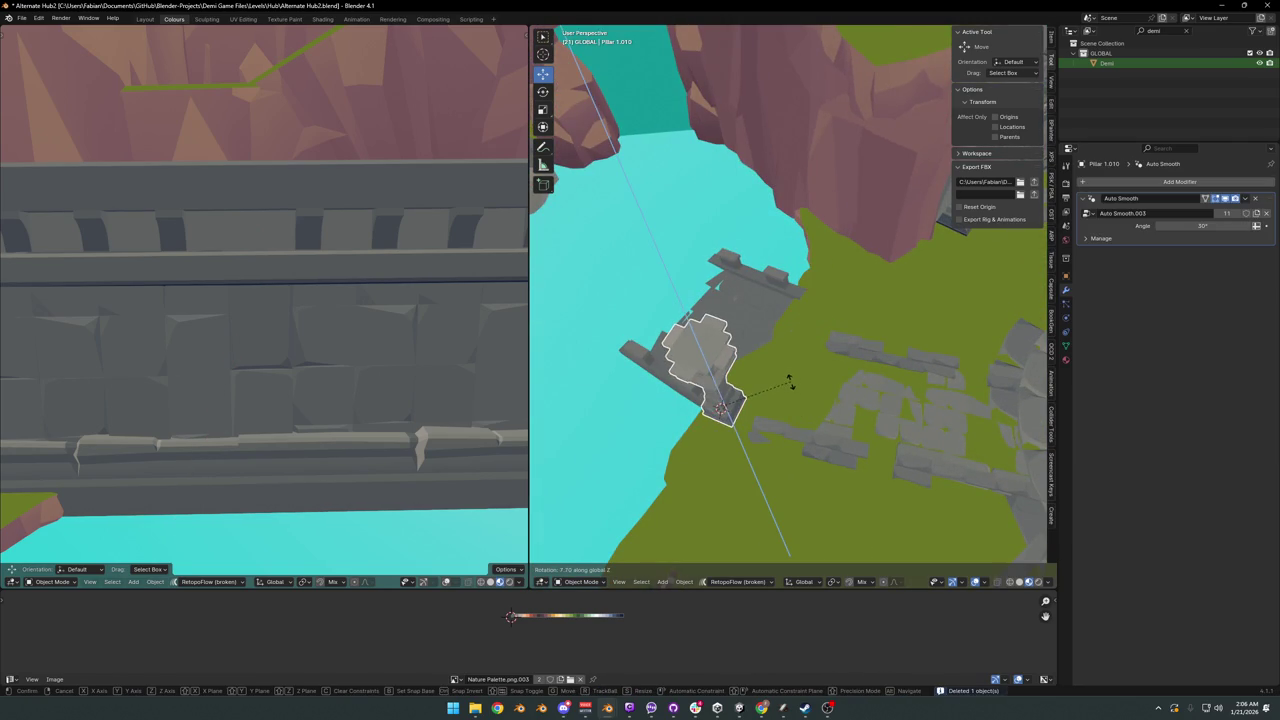
pyautogui.click(791, 397)
pyautogui.press(',')
pyautogui.click(785, 468)
pyautogui.hotkey('shift', 'd')
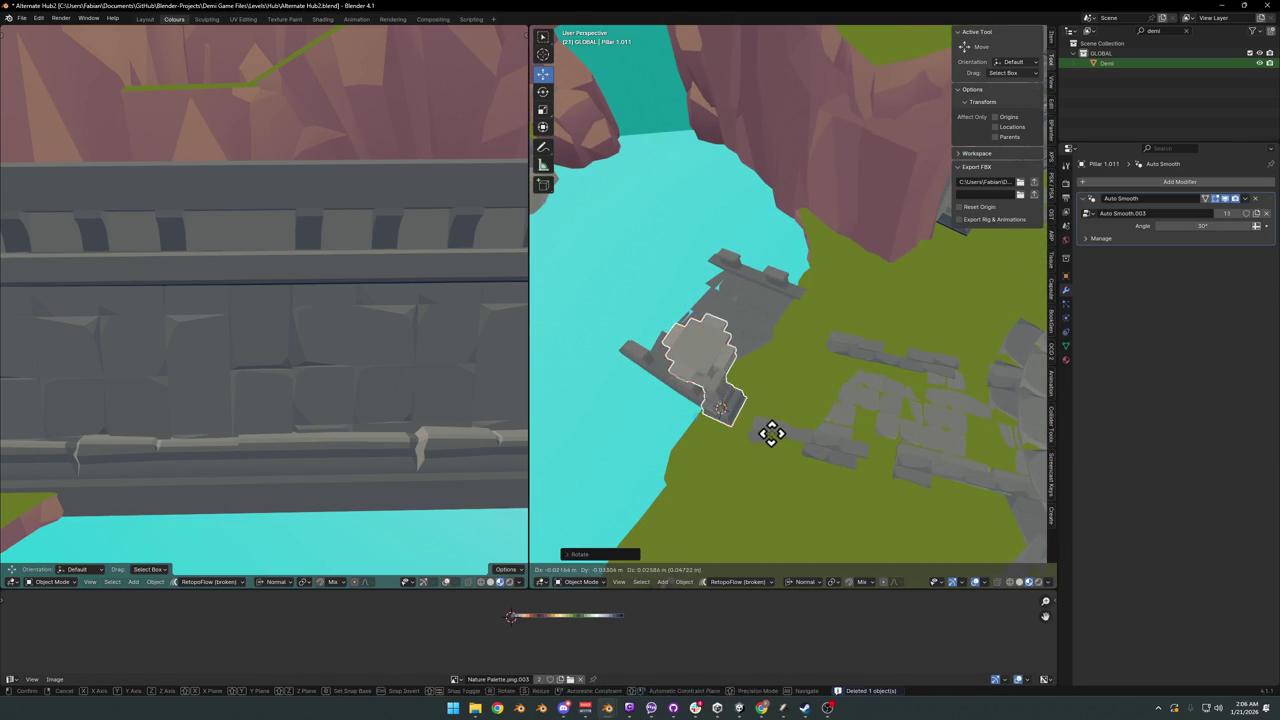
pyautogui.press('y')
pyautogui.rightClick(866, 347)
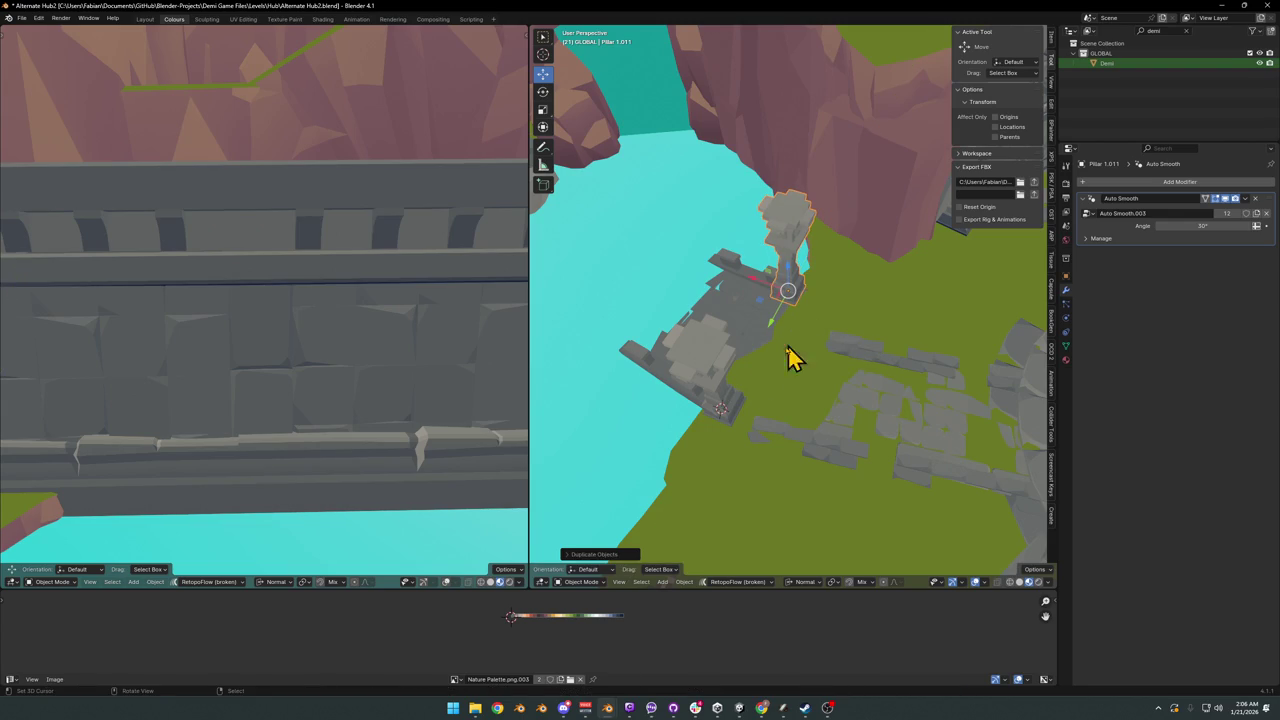
# - Add the stone ledge to the selection, with pivot on 3D Cursor and Global orientation
pyautogui.keyDown('shift'); pyautogui.click(731, 407); pyautogui.keyUp('shift')
pyautogui.press(',')
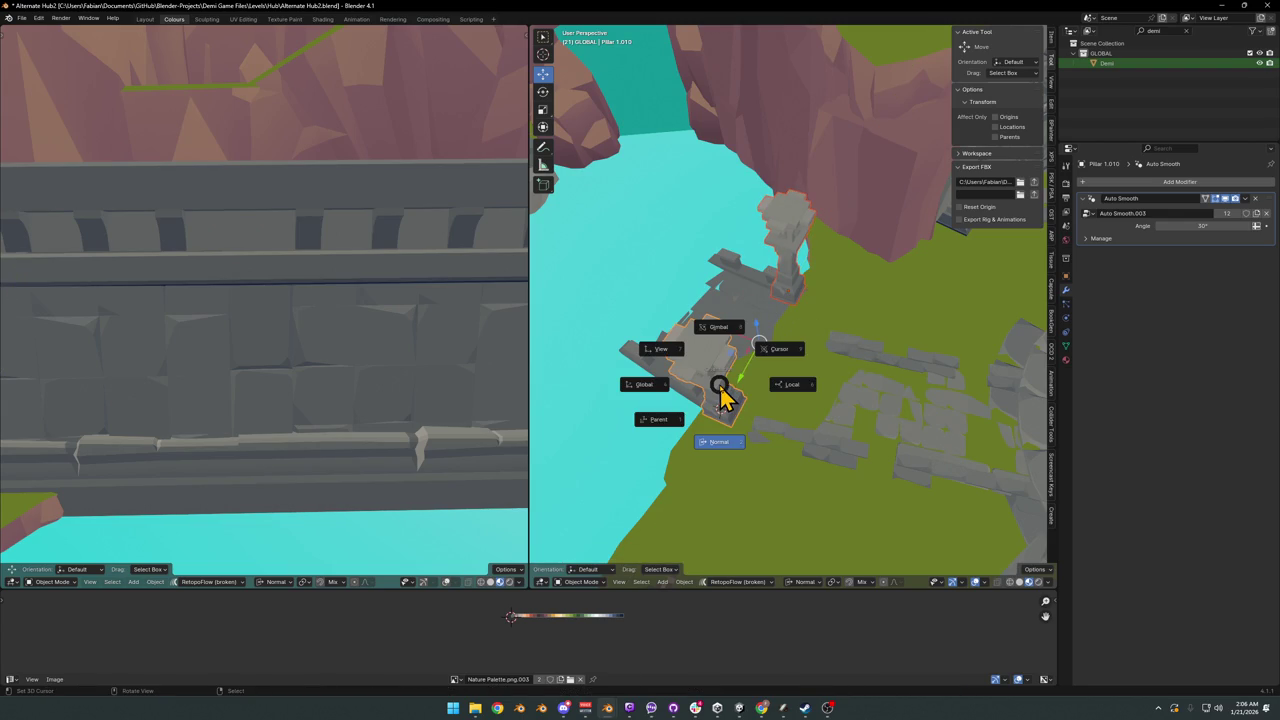
pyautogui.press('.')
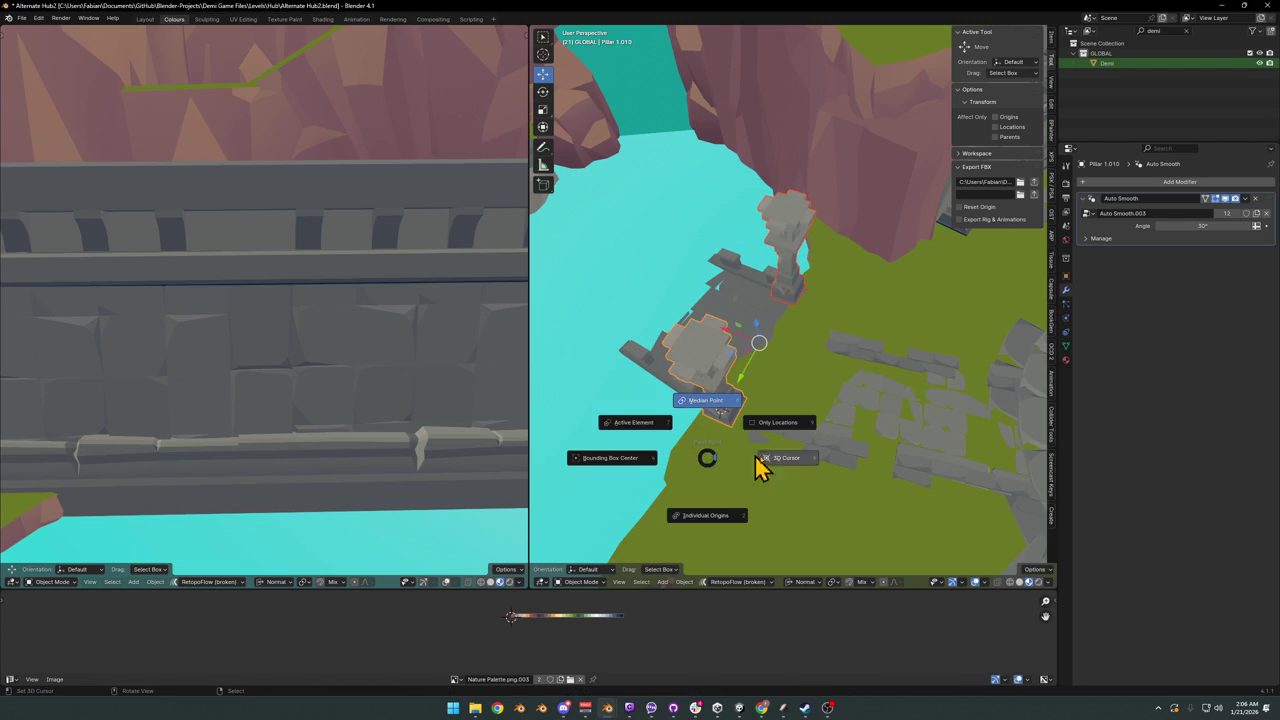
pyautogui.click(760, 462)
pyautogui.press(',')
pyautogui.click(666, 457)
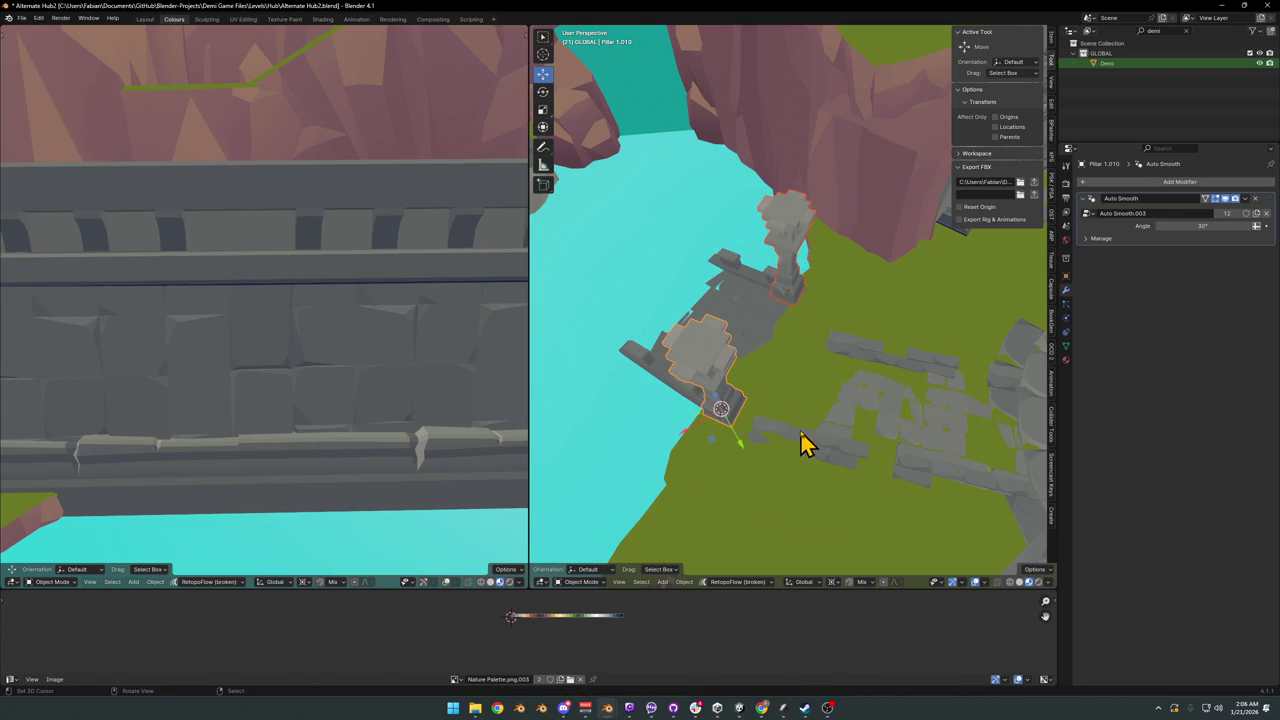
# - Rotate the pillar and ledge around the Z axis about the 3D cursor
pyautogui.press('r')
pyautogui.press('z')
pyautogui.click(812, 442)
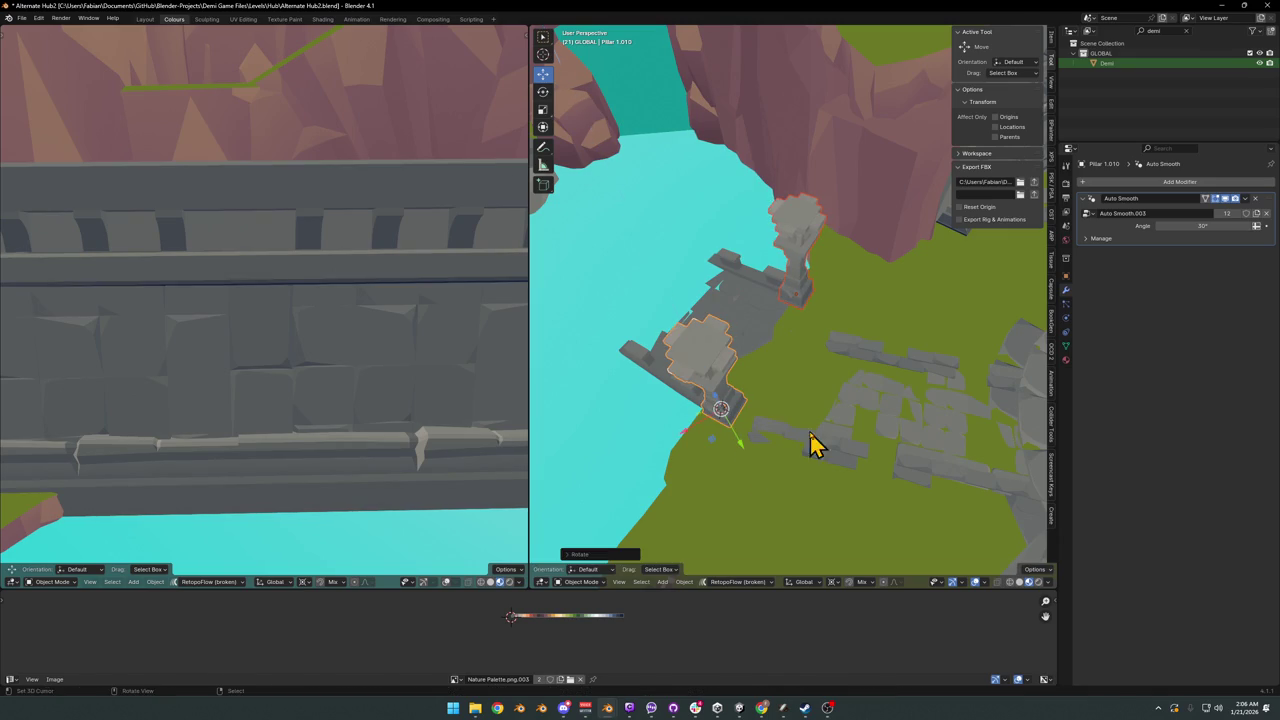
pyautogui.scroll(5, 760, 300)
pyautogui.moveTo(763, 337)
pyautogui.mouseDown(button='middle')
pyautogui.moveTo(843, 314)
pyautogui.moveTo(826, 346)
pyautogui.moveTo(740, 338)
pyautogui.moveTo(795, 271)
pyautogui.moveTo(800, 294)
pyautogui.moveTo(771, 331)
pyautogui.mouseUp(button='middle')
# - Test a horizontal Shift+Z move of the pillar, then cancel it
pyautogui.press('g')
pyautogui.scroll(-3, 823, 331)
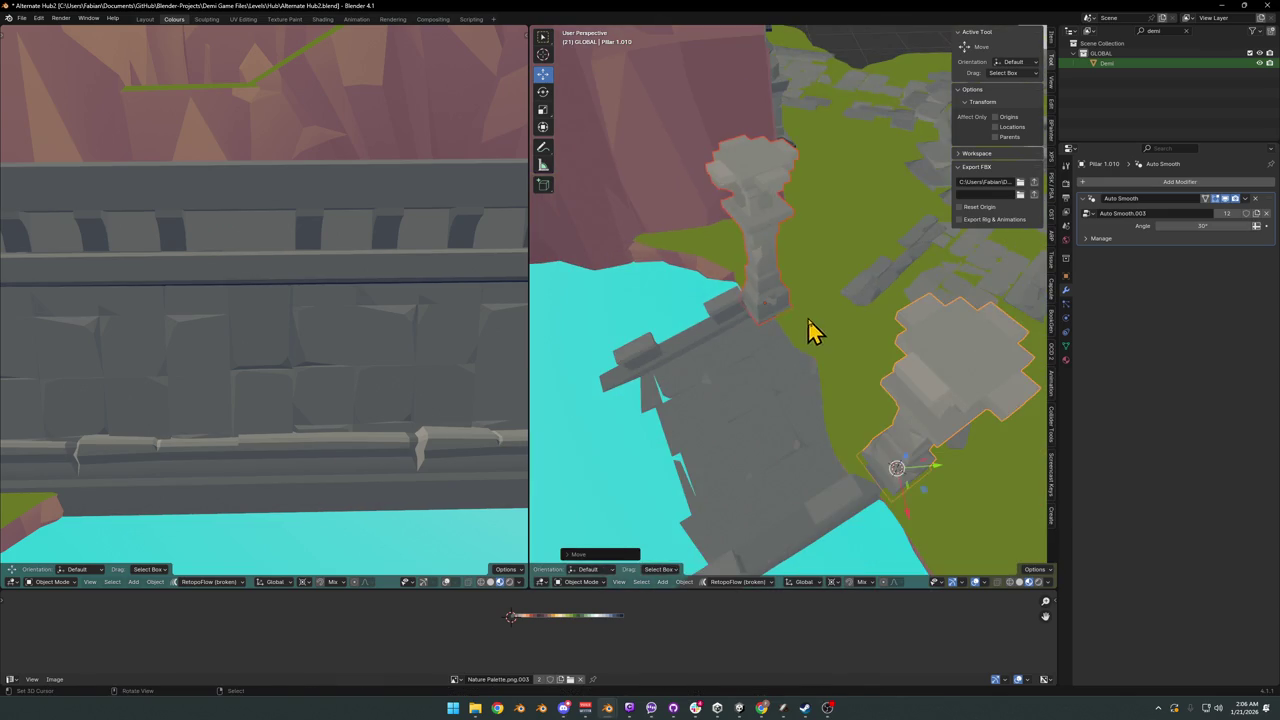
pyautogui.hotkey('shift', 'z')
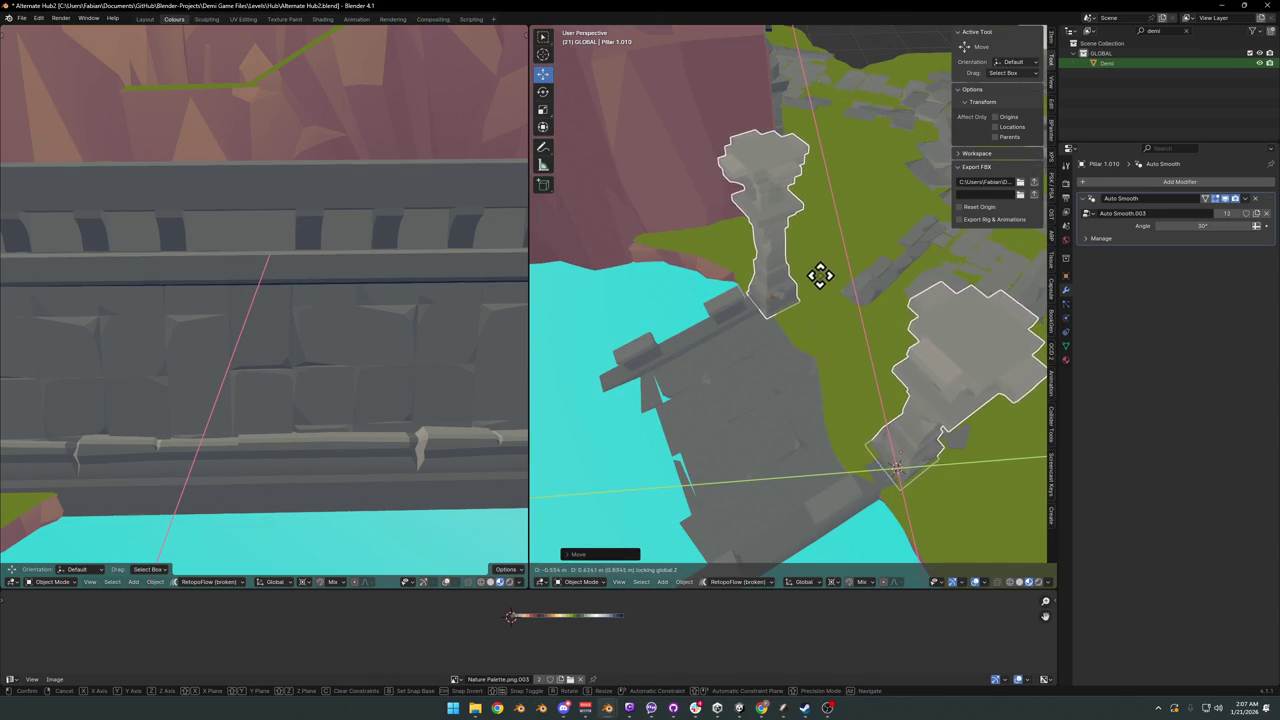
pyautogui.rightClick(820, 274)
pyautogui.scroll(3, 809, 279)
pyautogui.moveTo(809, 279)
pyautogui.mouseDown(button='middle')
pyautogui.moveTo(838, 269)
pyautogui.moveTo(823, 323)
pyautogui.mouseUp(button='middle')
# - Slide the pillar horizontally into place beside Pillar 1.012 and keep that position
pyautogui.press('g')
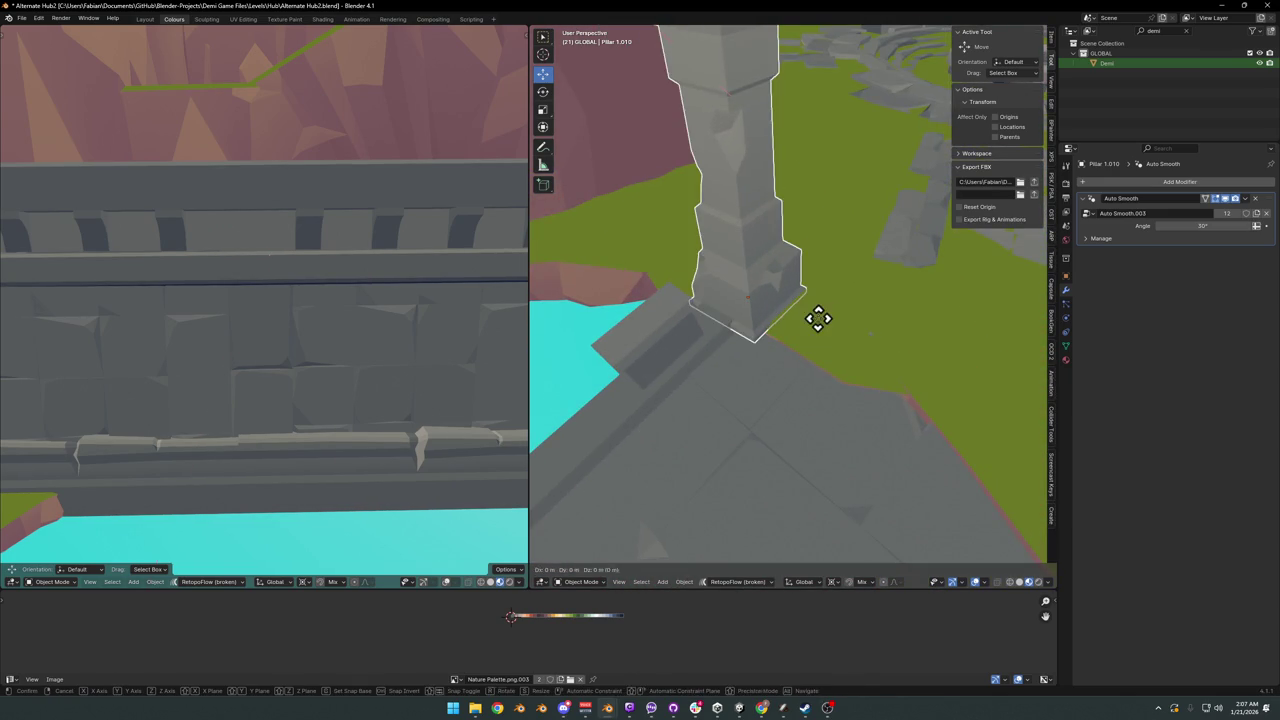
pyautogui.hotkey('shift', 'z')
pyautogui.click(769, 31)
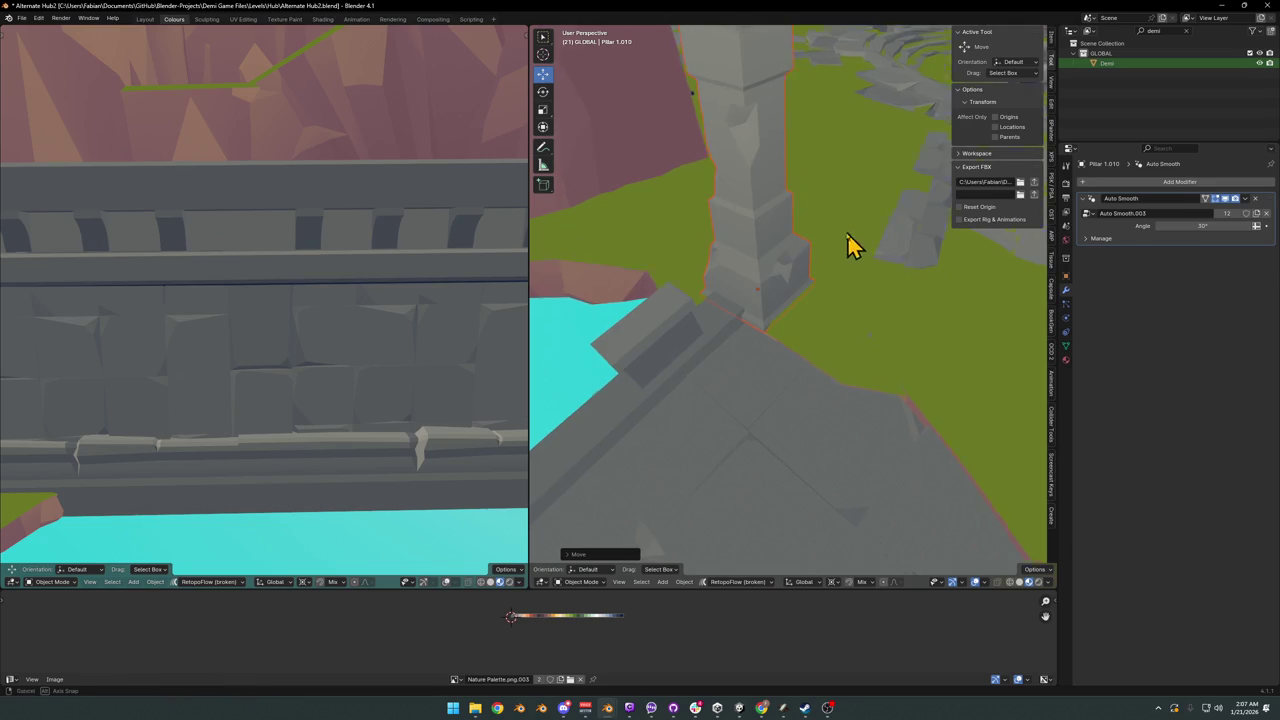
pyautogui.moveTo(847, 232); pyautogui.dragTo(826, 225, button='middle')
pyautogui.press('g')
pyautogui.hotkey('shift', 'z')
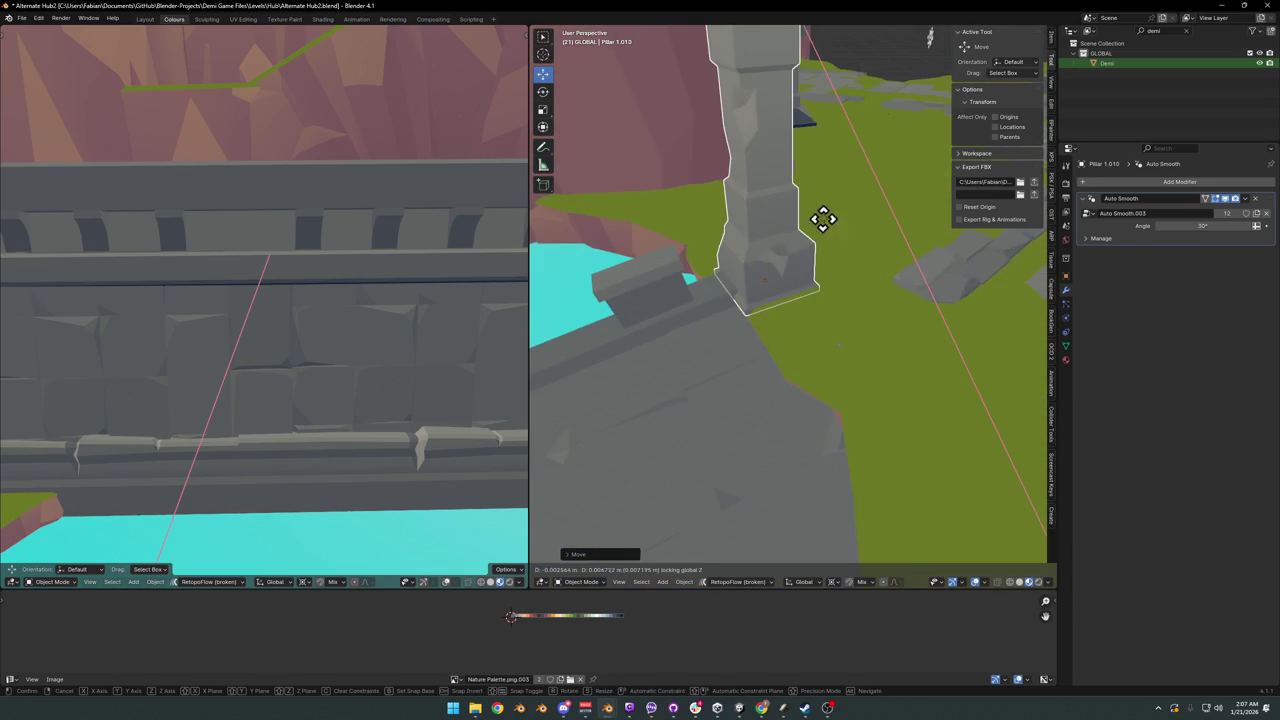
pyautogui.rightClick(866, 531)
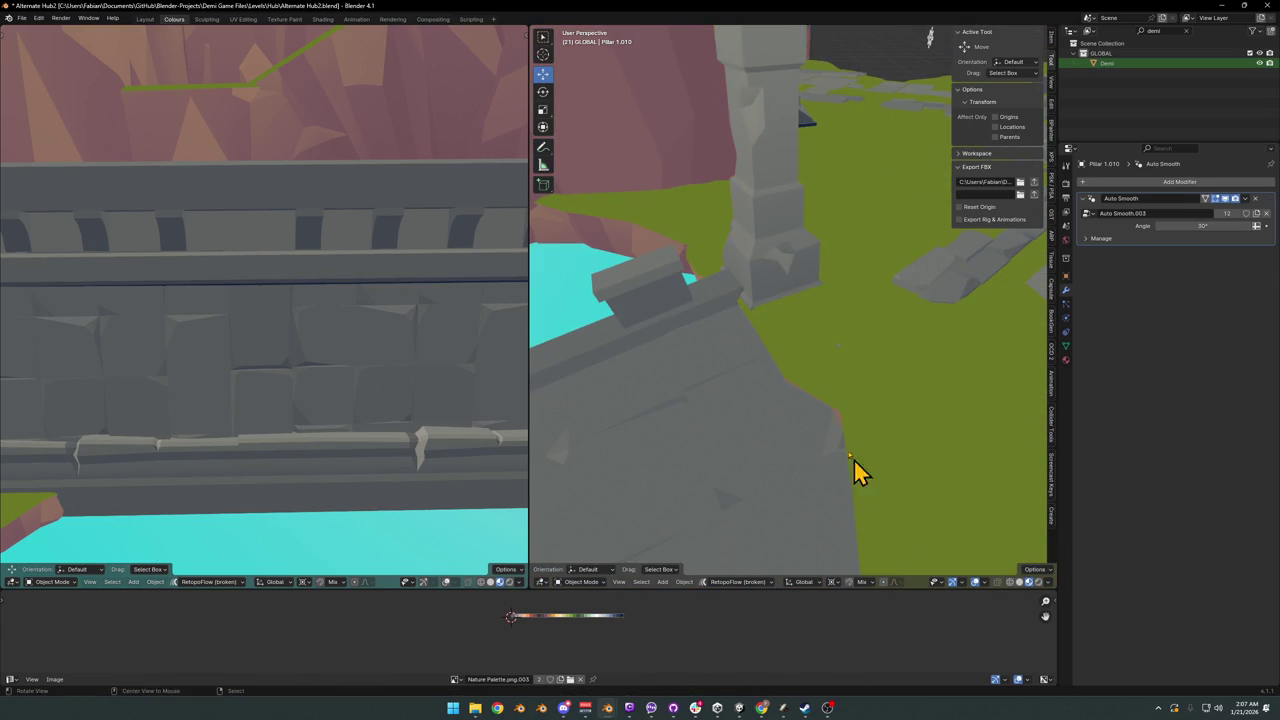
pyautogui.moveTo(854, 459)
pyautogui.mouseDown(button='middle')
pyautogui.moveTo(763, 334)
pyautogui.moveTo(801, 332)
pyautogui.moveTo(763, 323)
pyautogui.mouseUp(button='middle')
pyautogui.scroll(-4, 766, 324)
# - Save the level, then slide the stone path prop horizontally toward the stairs
pyautogui.hotkey('ctrl', 's')
pyautogui.click(774, 357)
pyautogui.click(754, 380)
pyautogui.press('r')
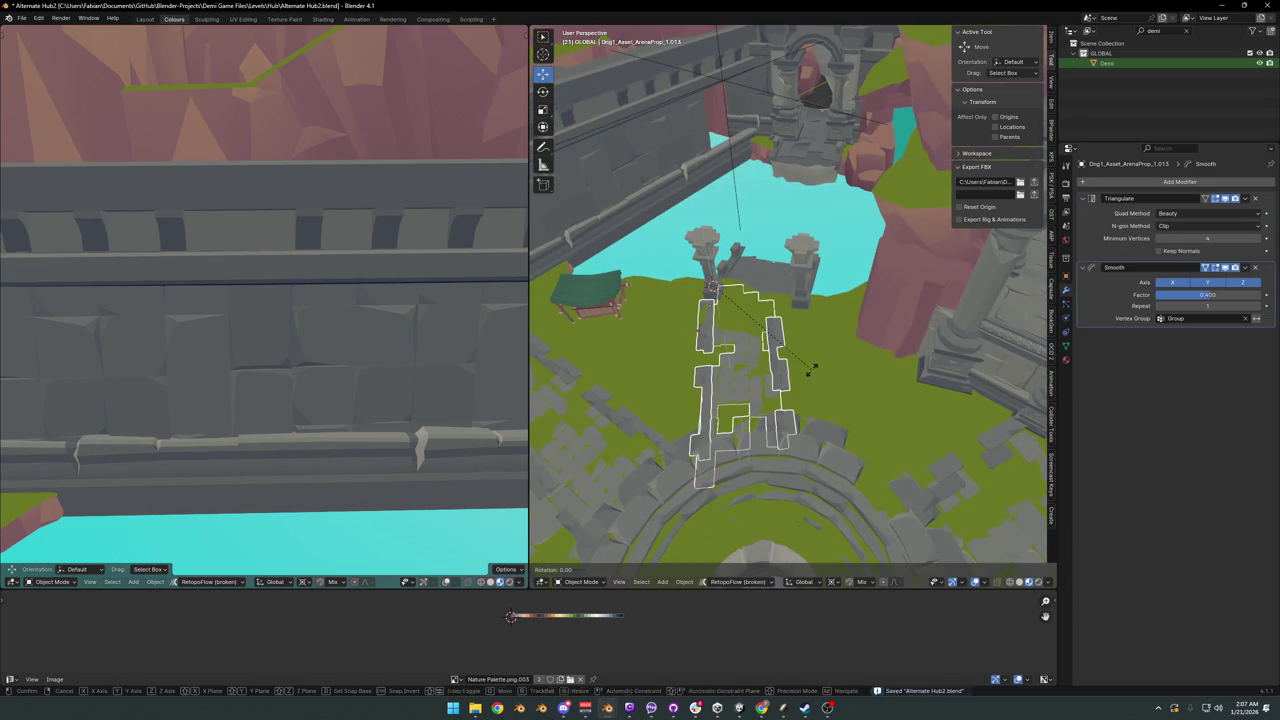
pyautogui.rightClick(810, 415)
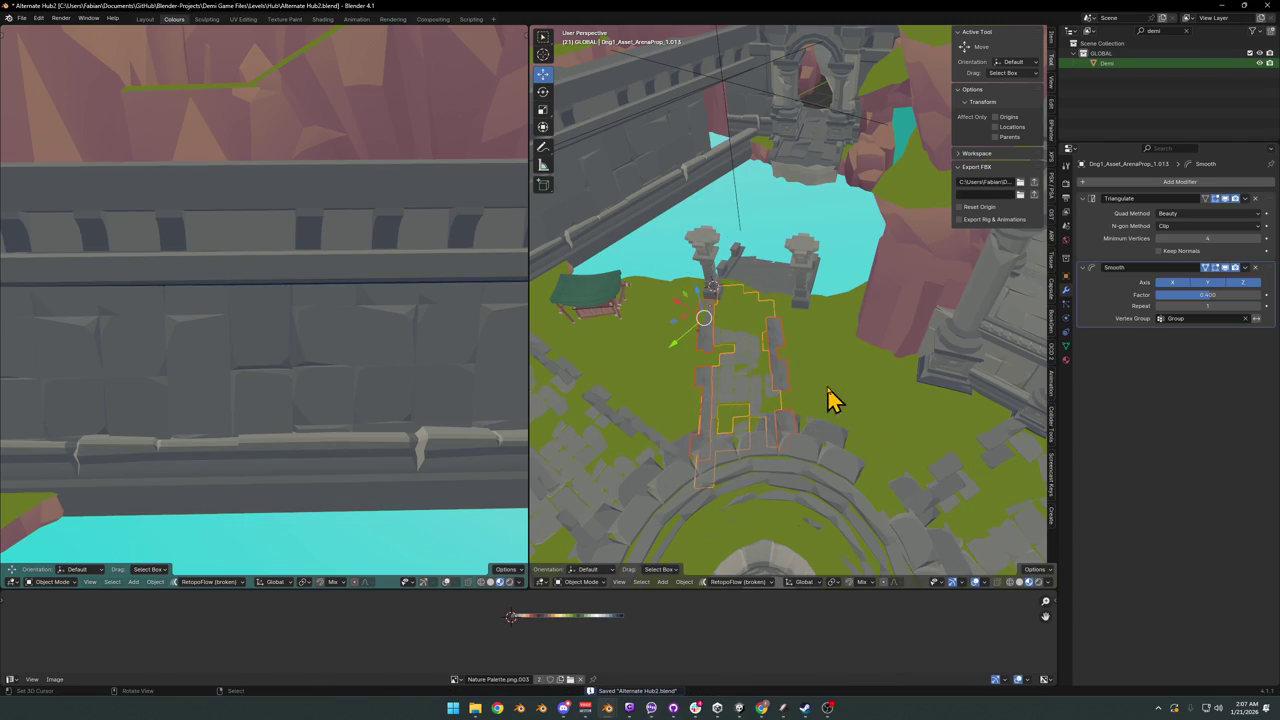
pyautogui.press('g')
pyautogui.hotkey('shift', 'z')
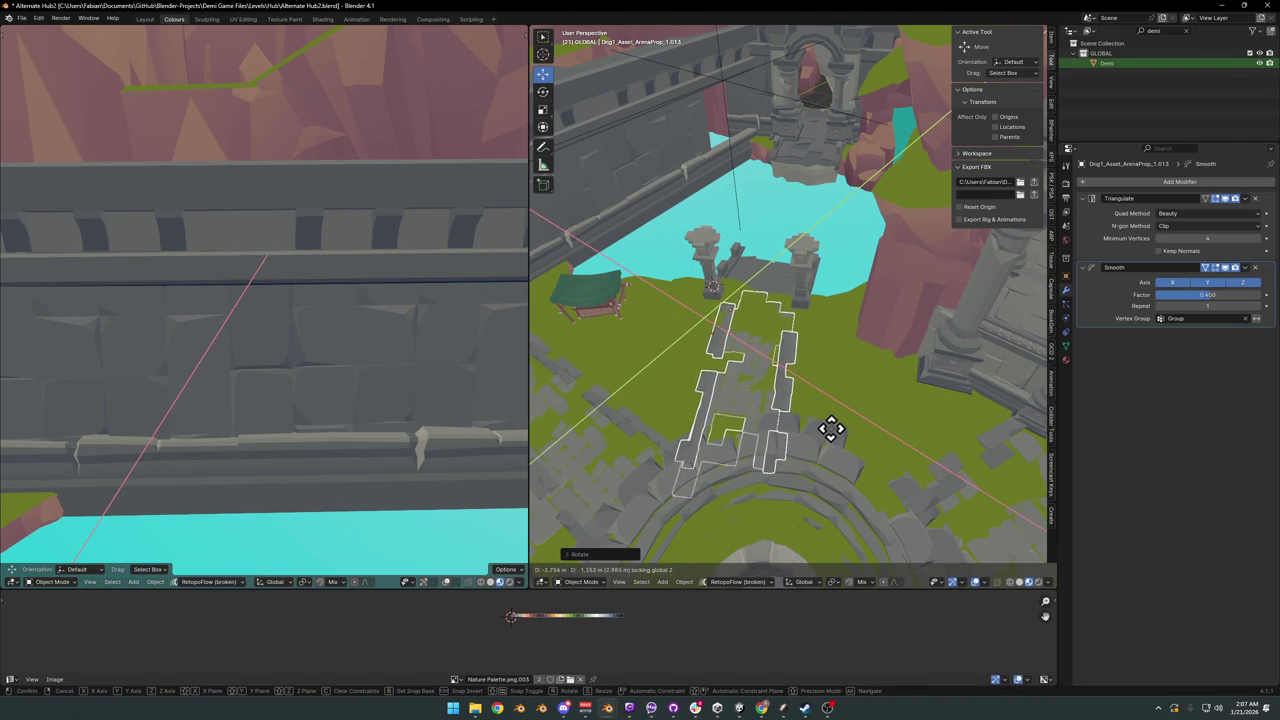
pyautogui.click(831, 428)
# - Rotate the path prop about Z and nudge it into line toward the pillars
pyautogui.press('r')
pyautogui.press('z')
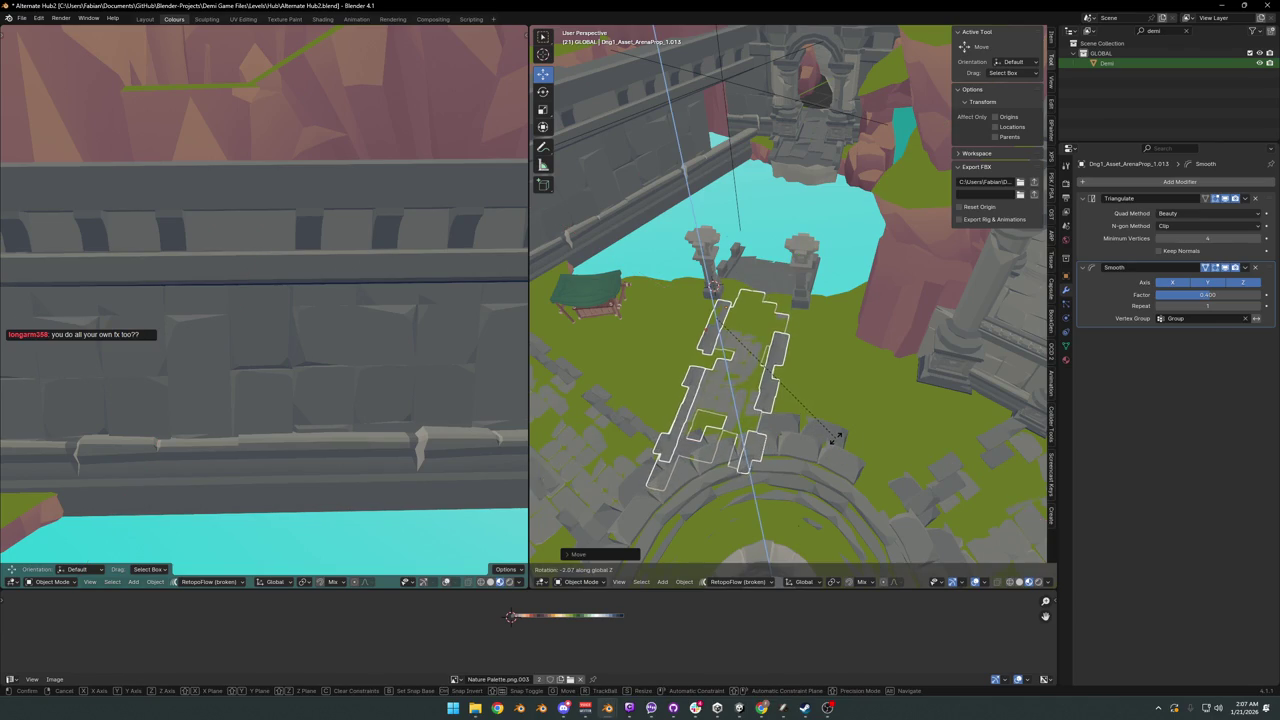
pyautogui.click(832, 438)
pyautogui.press('g')
pyautogui.hotkey('shift', 'z')
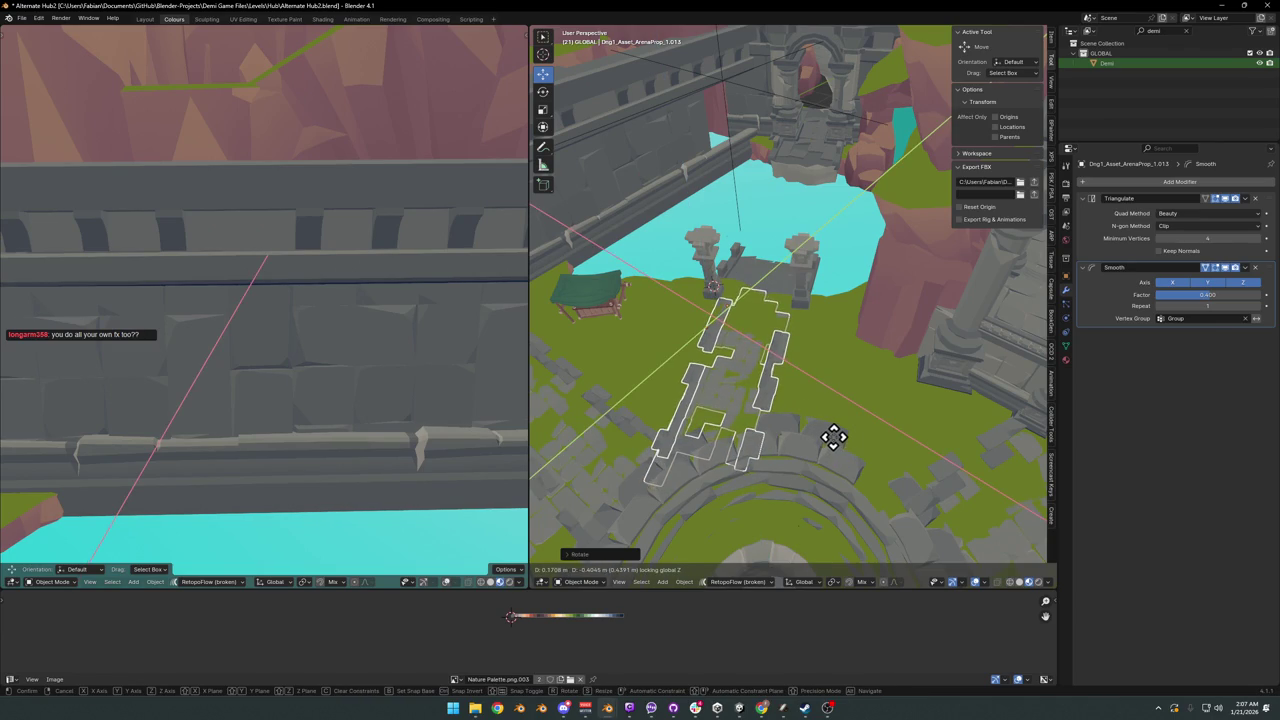
pyautogui.click(834, 446)
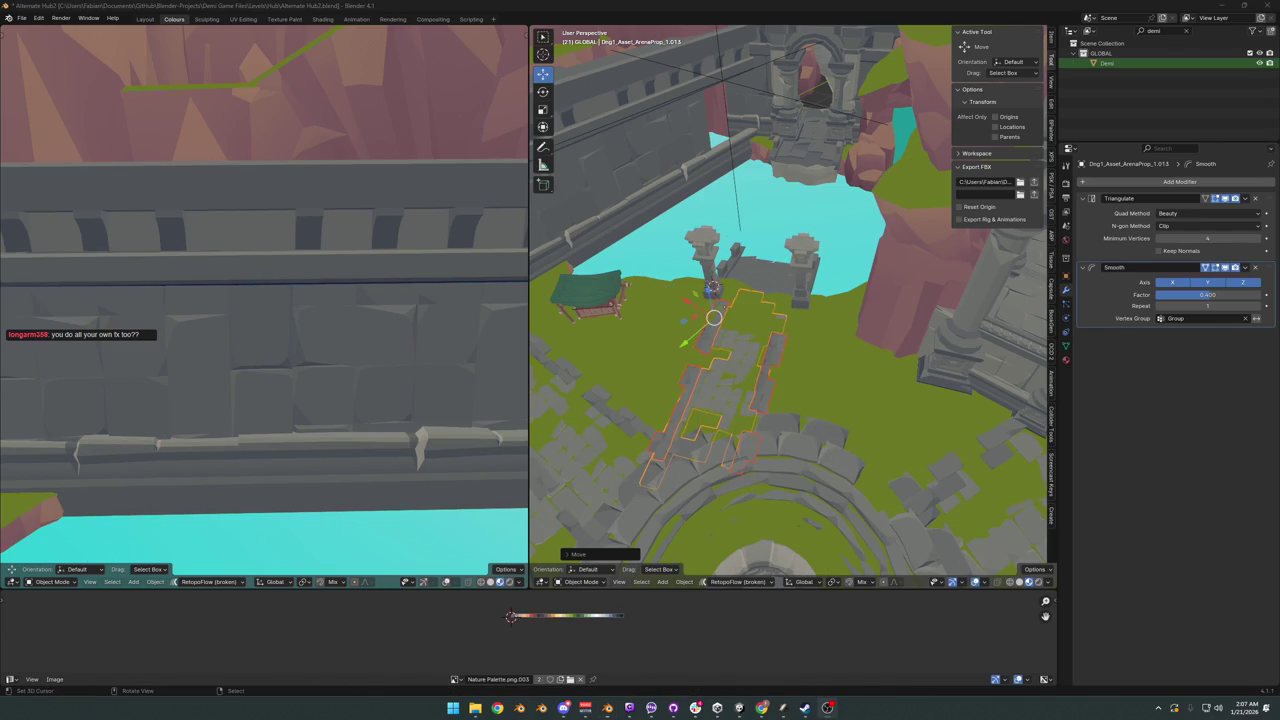
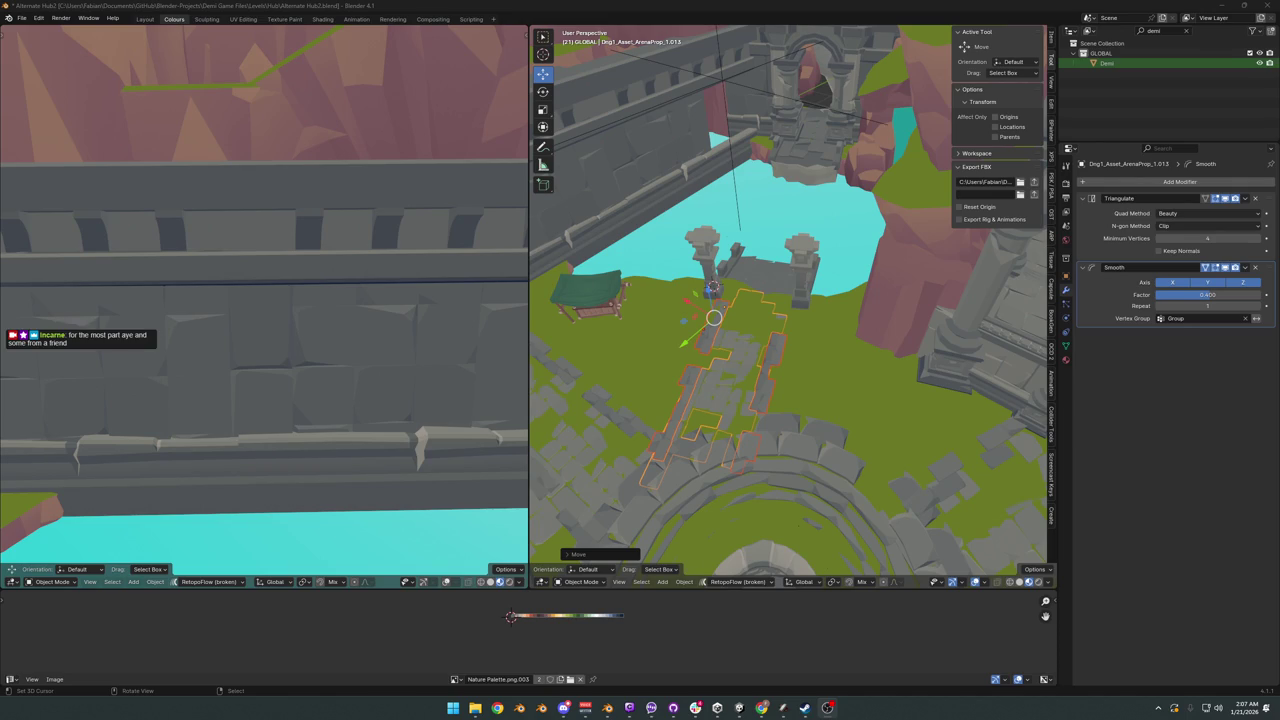
# - Rotate the stone path piece about 1° around the vertical axis
pyautogui.scroll(5, 792, 372)
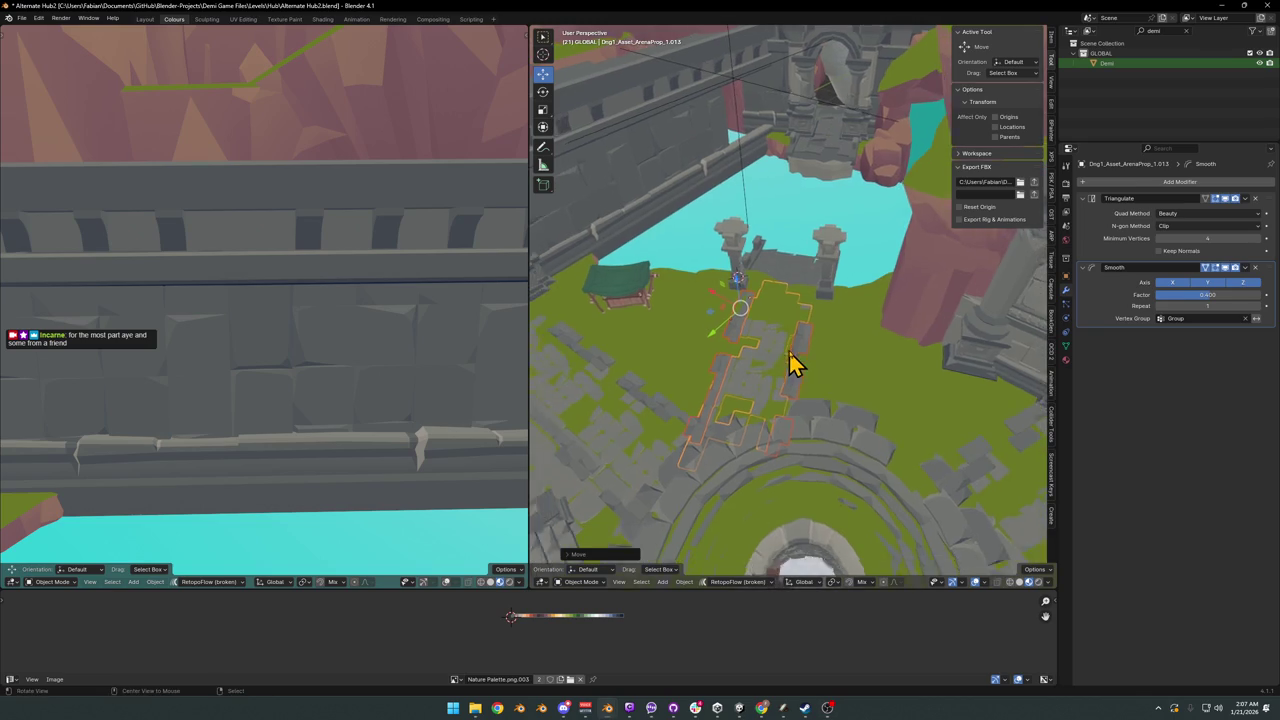
pyautogui.moveTo(791, 366)
pyautogui.mouseDown(button='middle')
pyautogui.moveTo(806, 354)
pyautogui.moveTo(808, 420)
pyautogui.moveTo(836, 392)
pyautogui.mouseUp(button='middle')
pyautogui.click(836, 392)
pyautogui.press('r')
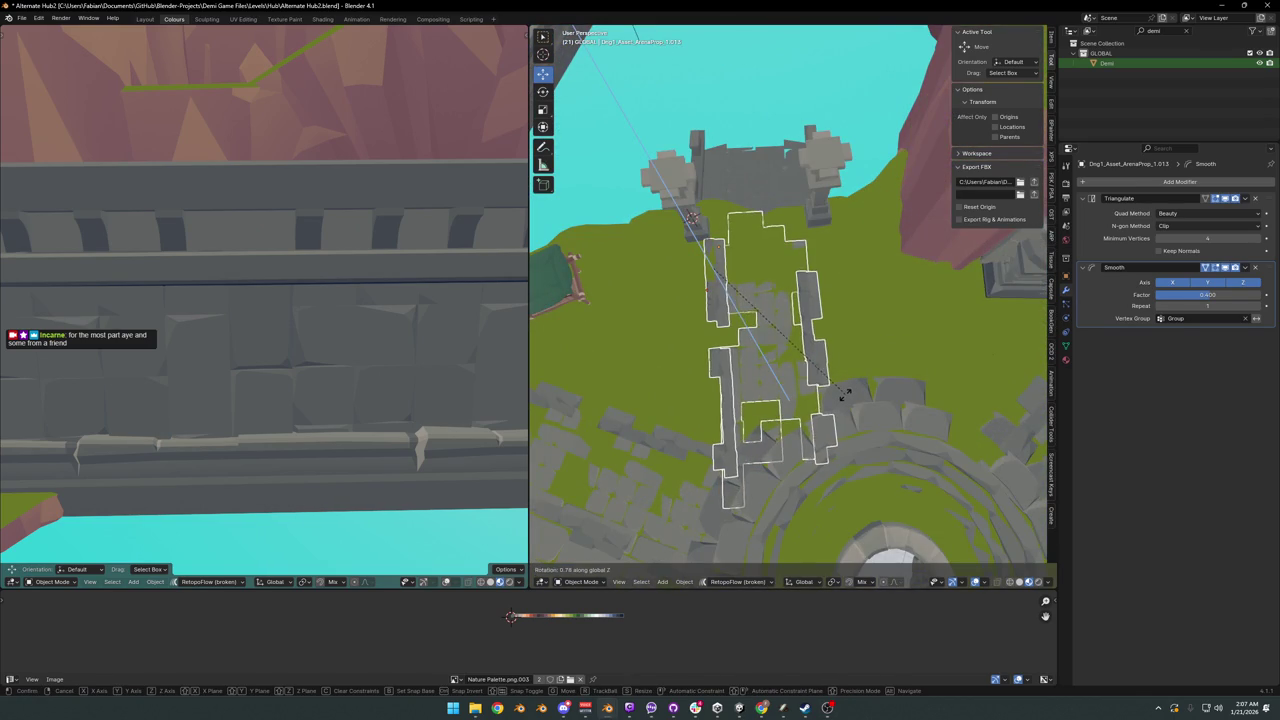
pyautogui.click(843, 393)
# - Adjust the path piece's height and check its fit among the arena stones
pyautogui.press('g')
pyautogui.hotkey('shift', 'z')
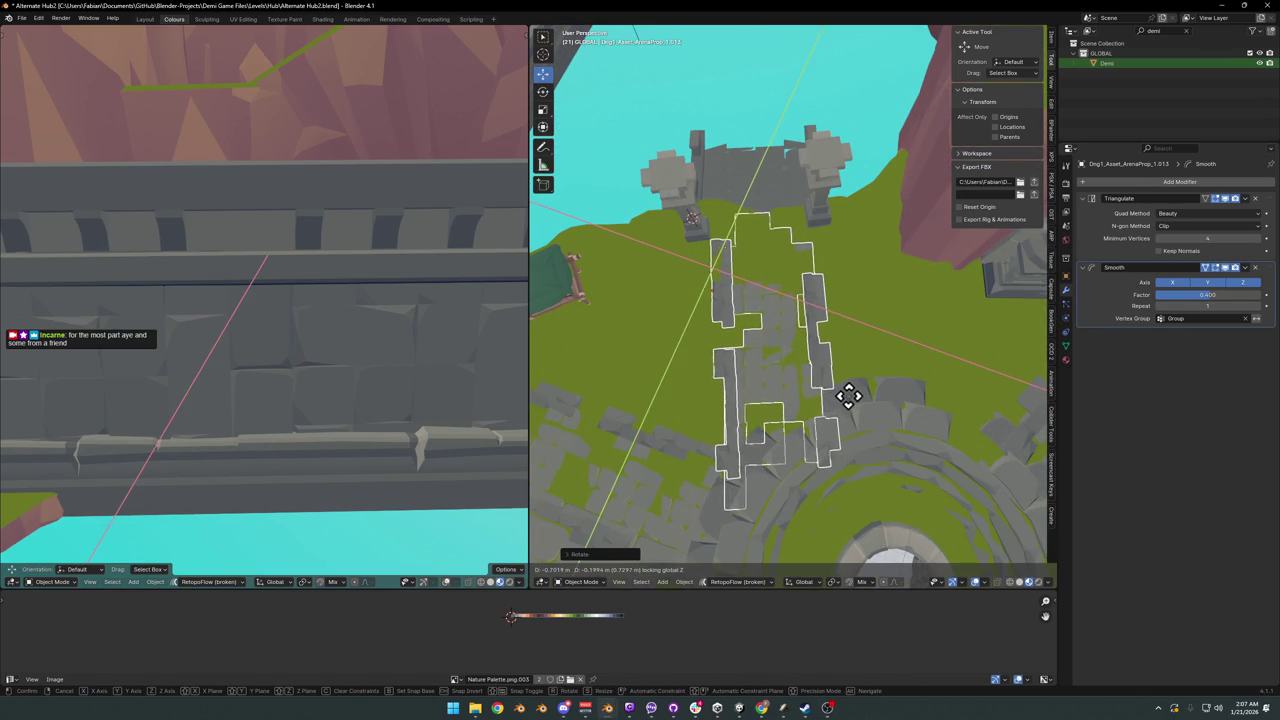
pyautogui.click(848, 395)
pyautogui.moveTo(800, 300)
pyautogui.mouseDown(button='middle')
pyautogui.moveTo(800, 277)
pyautogui.moveTo(786, 323)
pyautogui.moveTo(668, 313)
pyautogui.moveTo(563, 257)
pyautogui.moveTo(551, 277)
pyautogui.mouseUp(button='middle')
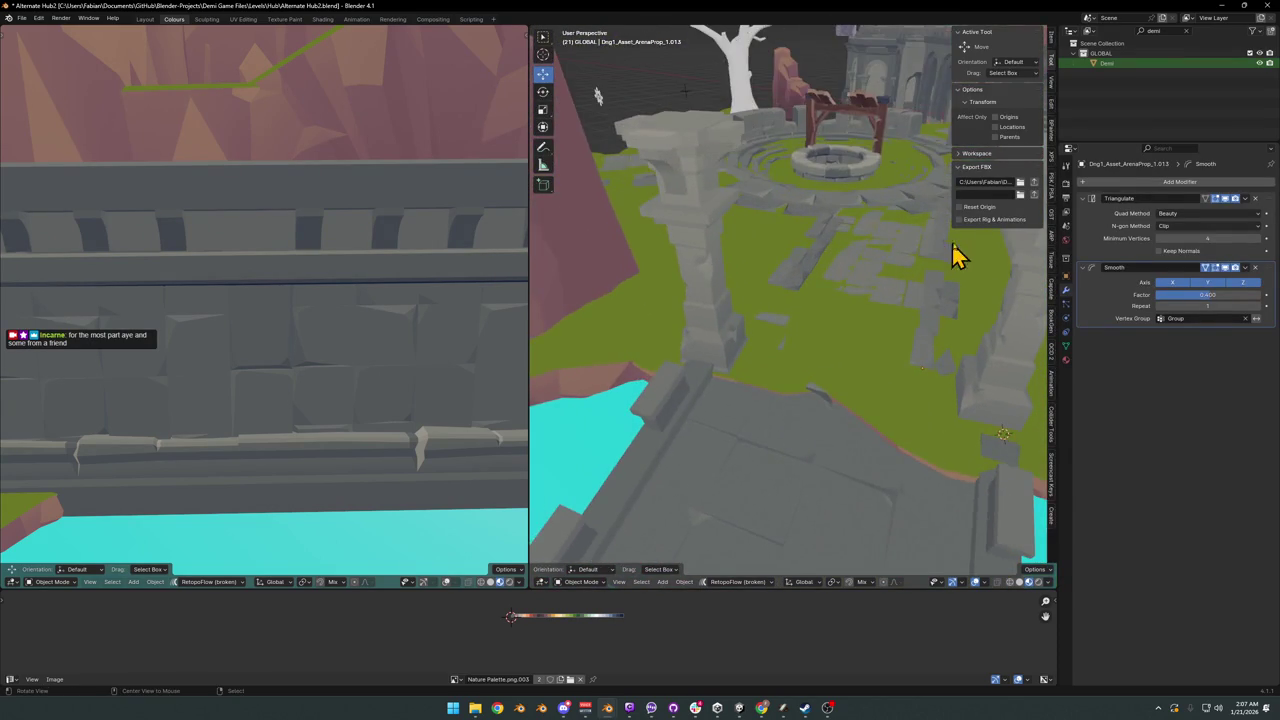
pyautogui.moveTo(958, 255)
pyautogui.mouseDown(button='middle')
pyautogui.moveTo(829, 277)
pyautogui.moveTo(851, 314)
pyautogui.moveTo(758, 275)
pyautogui.moveTo(729, 294)
pyautogui.moveTo(737, 320)
pyautogui.moveTo(731, 271)
pyautogui.moveTo(731, 286)
pyautogui.moveTo(780, 323)
pyautogui.moveTo(813, 312)
pyautogui.mouseUp(button='middle')
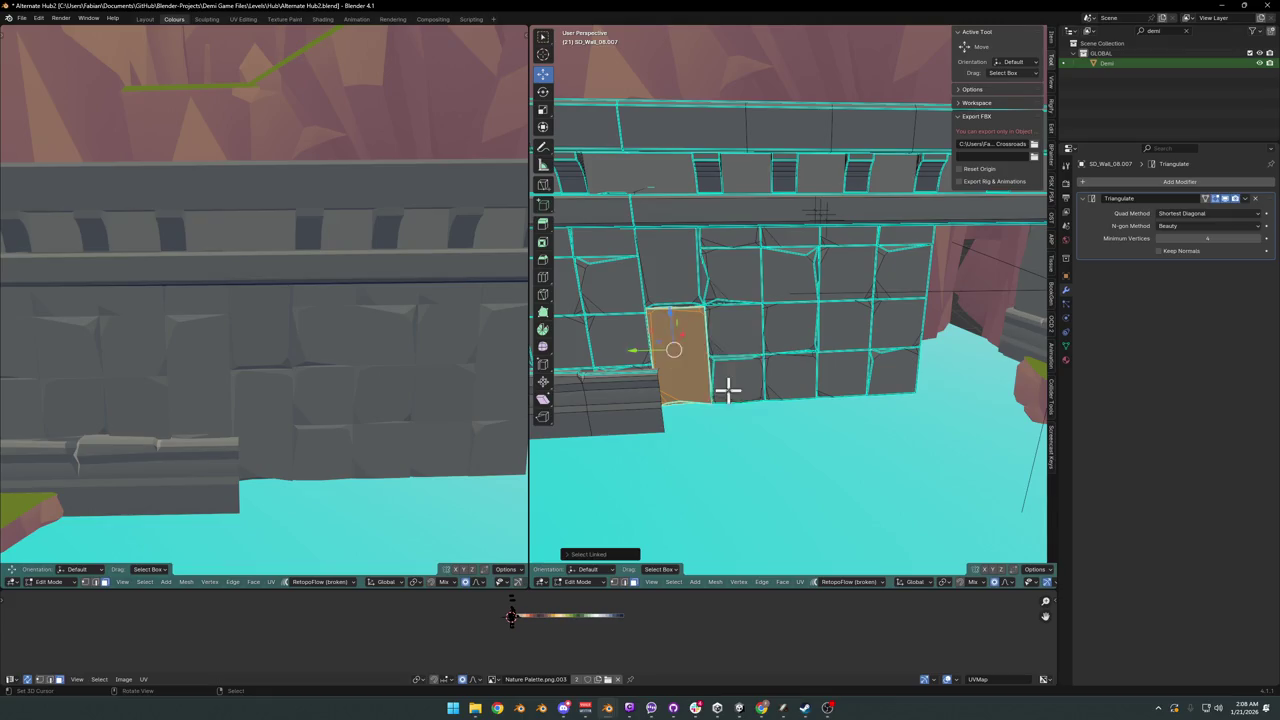
# - Select the linked stone-block faces on SD_Wall_08.007, dropping one stray face
pyautogui.keyDown('shift'); pyautogui.click(689, 277); pyautogui.keyUp('shift')
pyautogui.hotkey('ctrl', 'l')
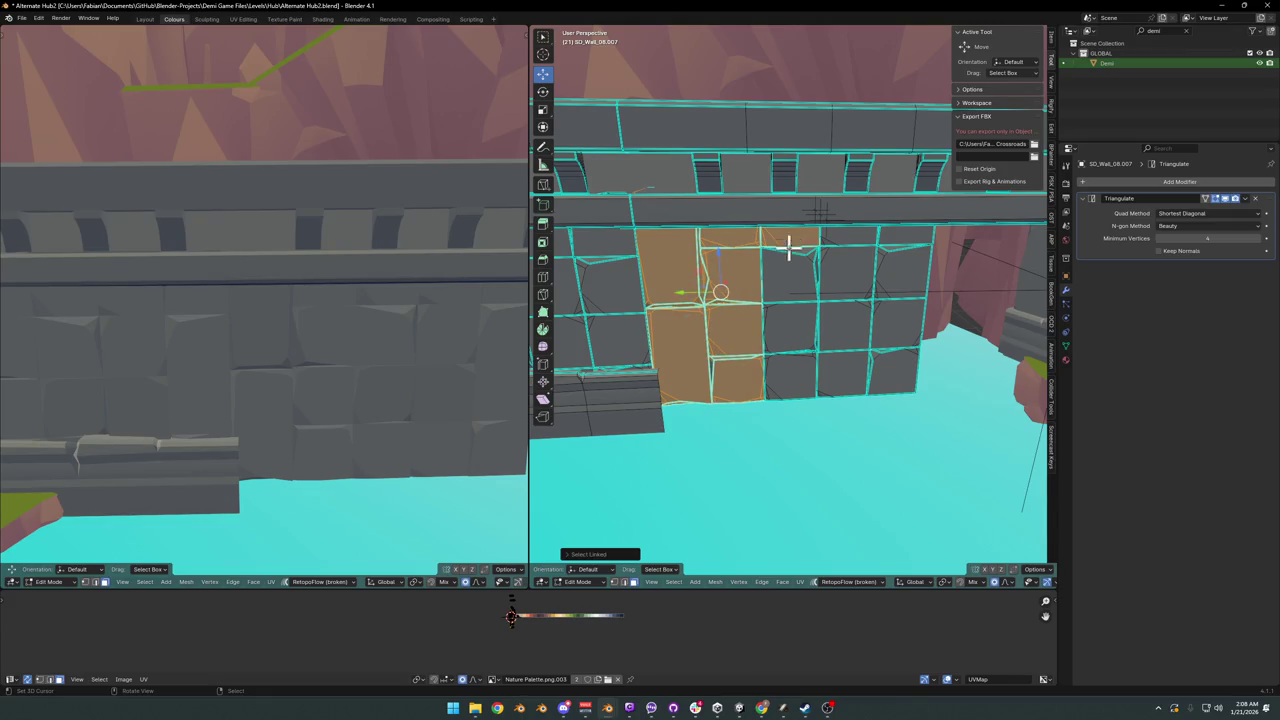
pyautogui.keyDown('shift'); pyautogui.click(789, 246); pyautogui.keyUp('shift')
pyautogui.keyDown('shift'); pyautogui.click(787, 340); pyautogui.keyUp('shift')
pyautogui.keyDown('shift'); pyautogui.click(852, 322); pyautogui.keyUp('shift')
pyautogui.keyDown('shift'); pyautogui.click(853, 250); pyautogui.keyUp('shift')
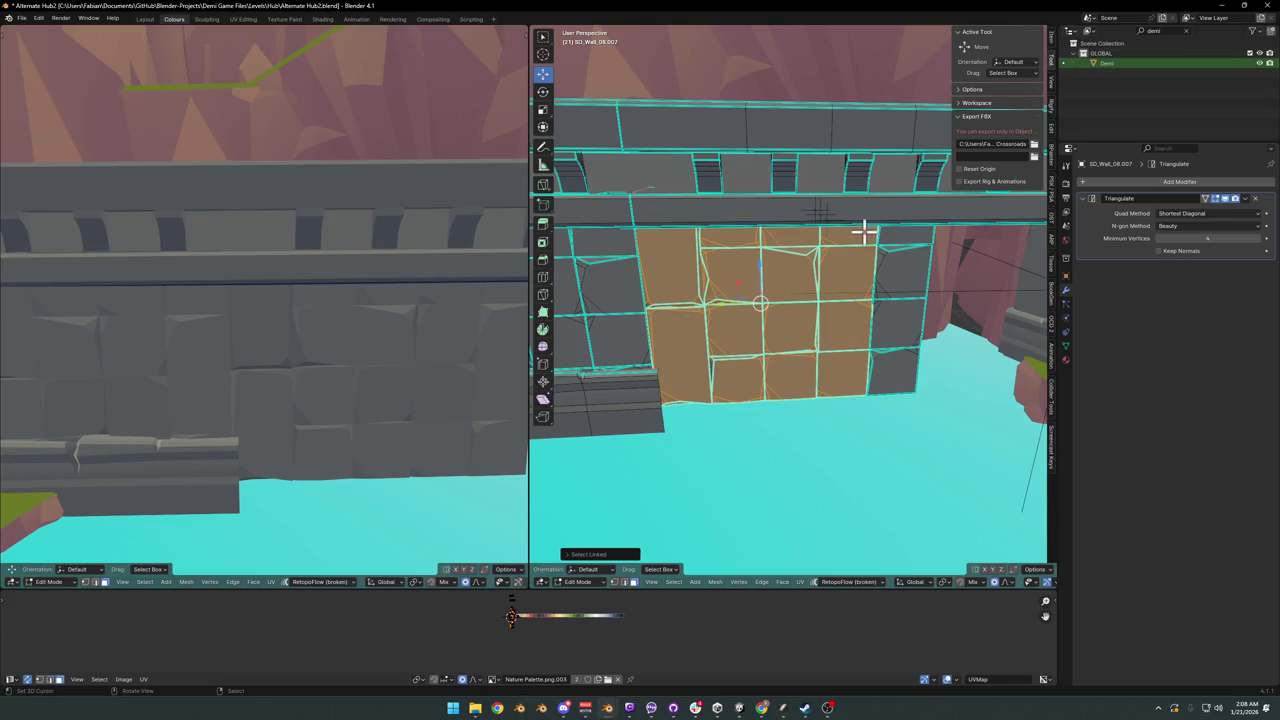
pyautogui.moveTo(880, 335); pyautogui.dragTo(806, 331, button='middle')
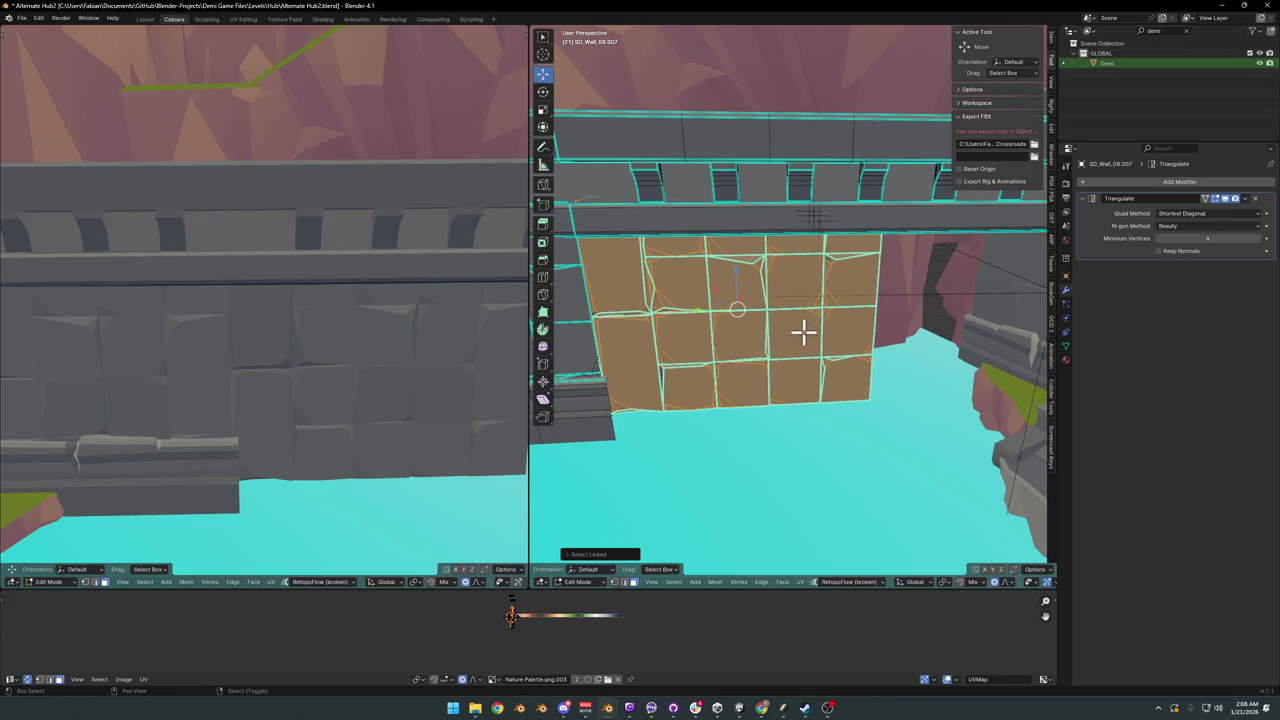
pyautogui.keyDown('shift'); pyautogui.click(803, 331); pyautogui.keyUp('shift')
# - Set transform orientation to Normal and pivot point to Active Element
pyautogui.press(',')
pyautogui.click(805, 398)
pyautogui.press('.')
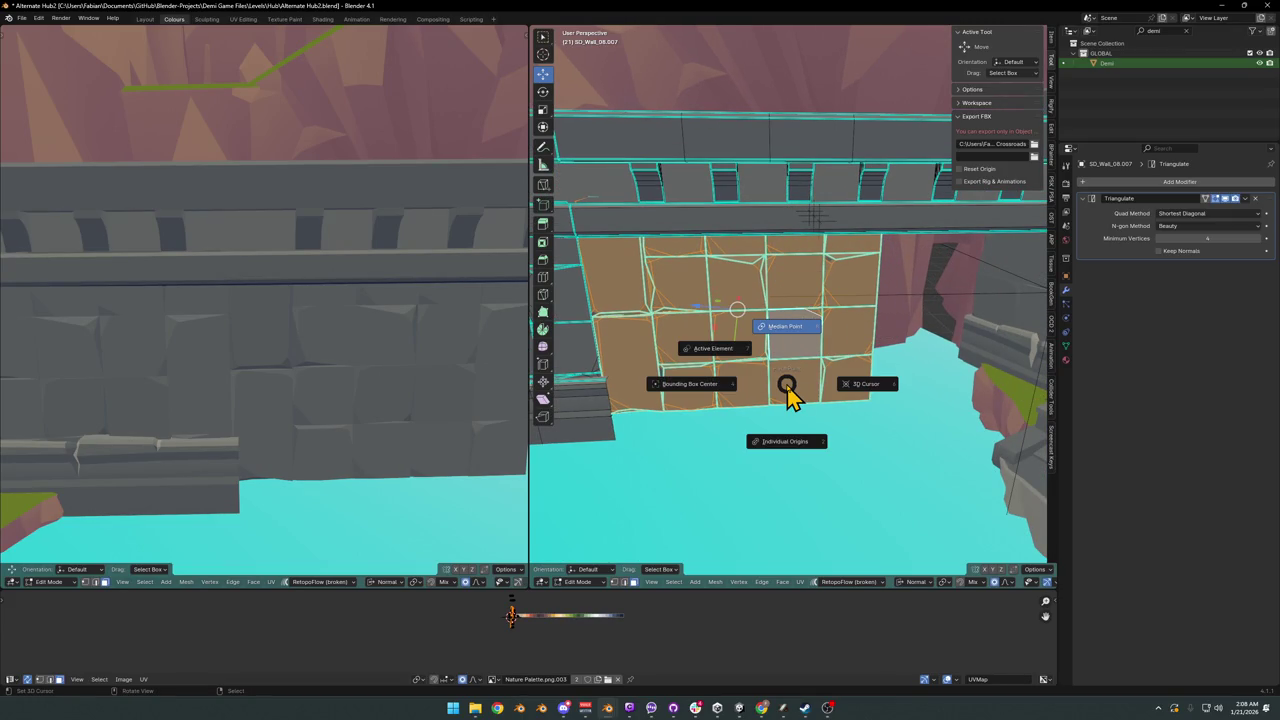
pyautogui.click(716, 335)
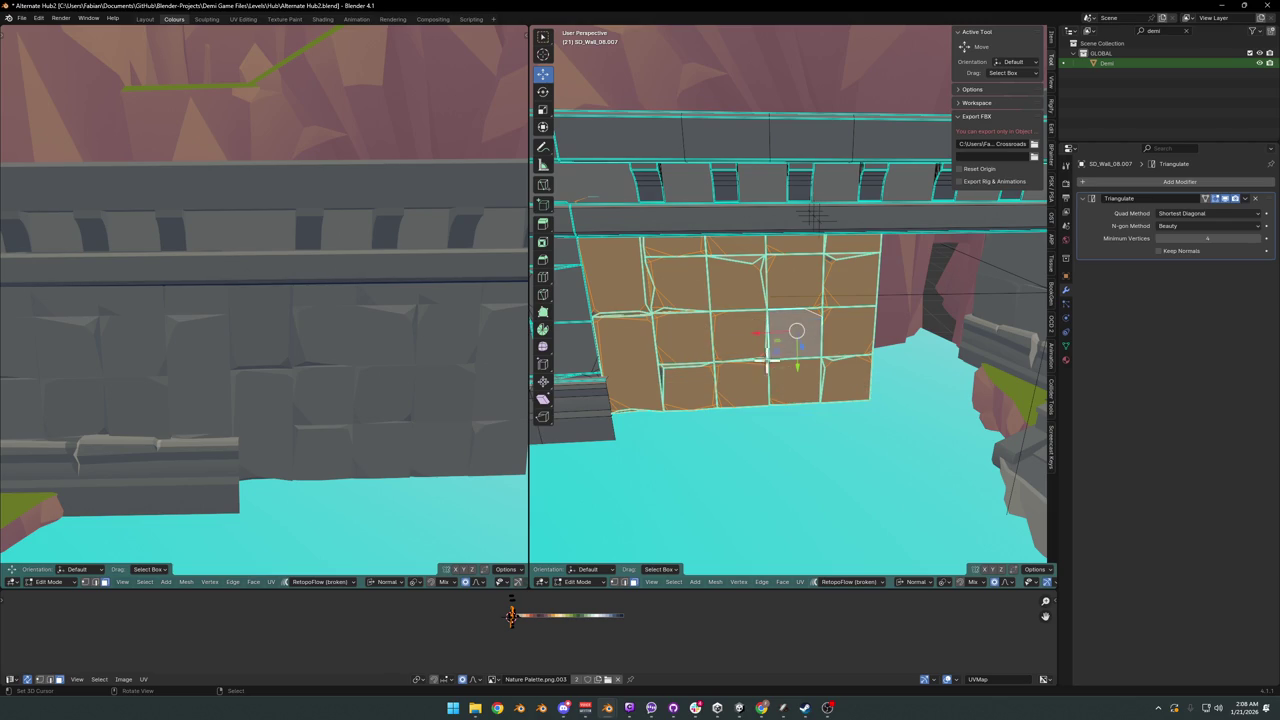
# - Duplicate the block faces and slide the copy along the wall on X
pyautogui.press('g')
pyautogui.press('x')
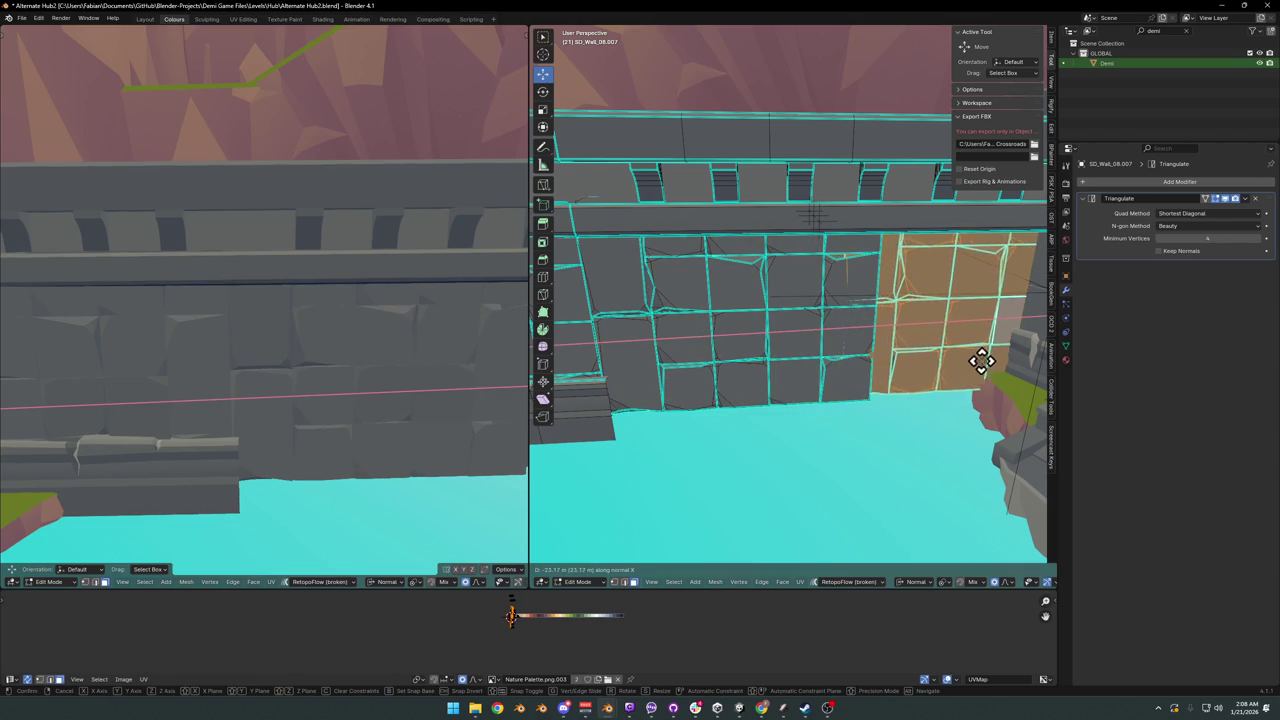
pyautogui.click(1003, 357)
pyautogui.moveTo(1003, 357)
pyautogui.mouseDown(button='middle')
pyautogui.moveTo(910, 360)
pyautogui.moveTo(880, 346)
pyautogui.mouseUp(button='middle')
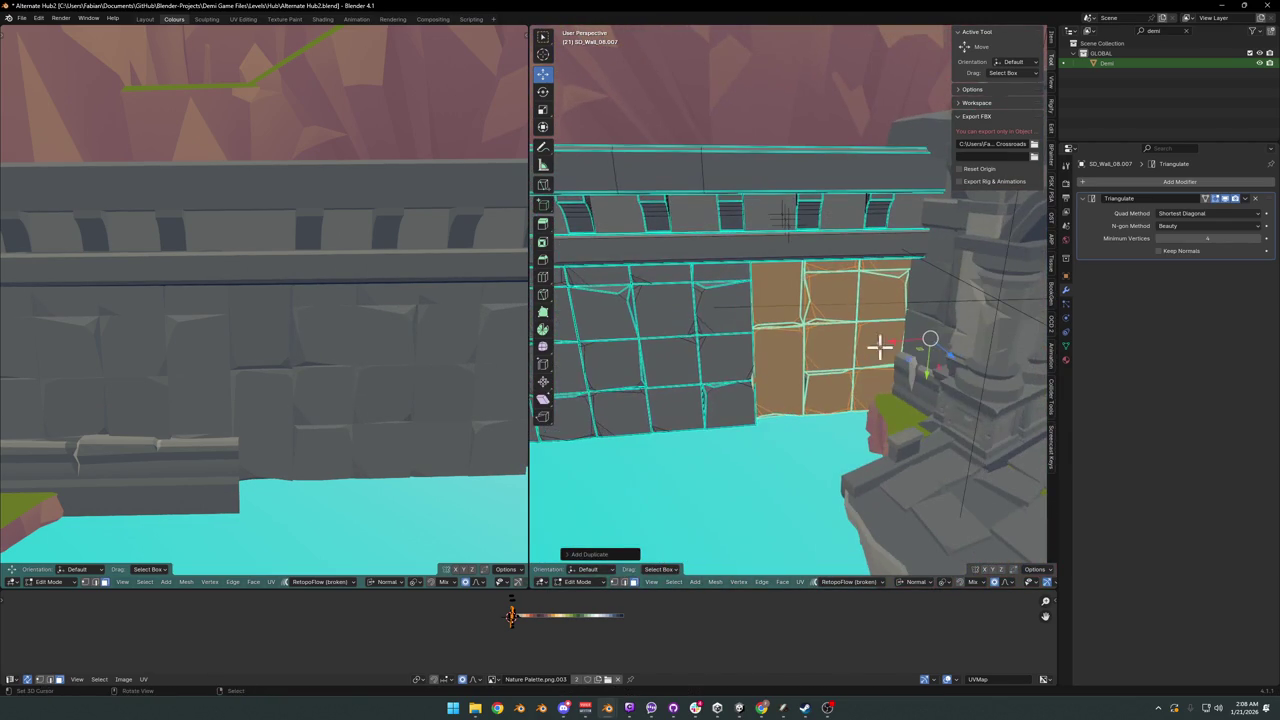
pyautogui.moveTo(385, 360)
pyautogui.mouseDown(button='middle')
pyautogui.moveTo(273, 328)
pyautogui.moveTo(356, 290)
pyautogui.mouseUp(button='middle')
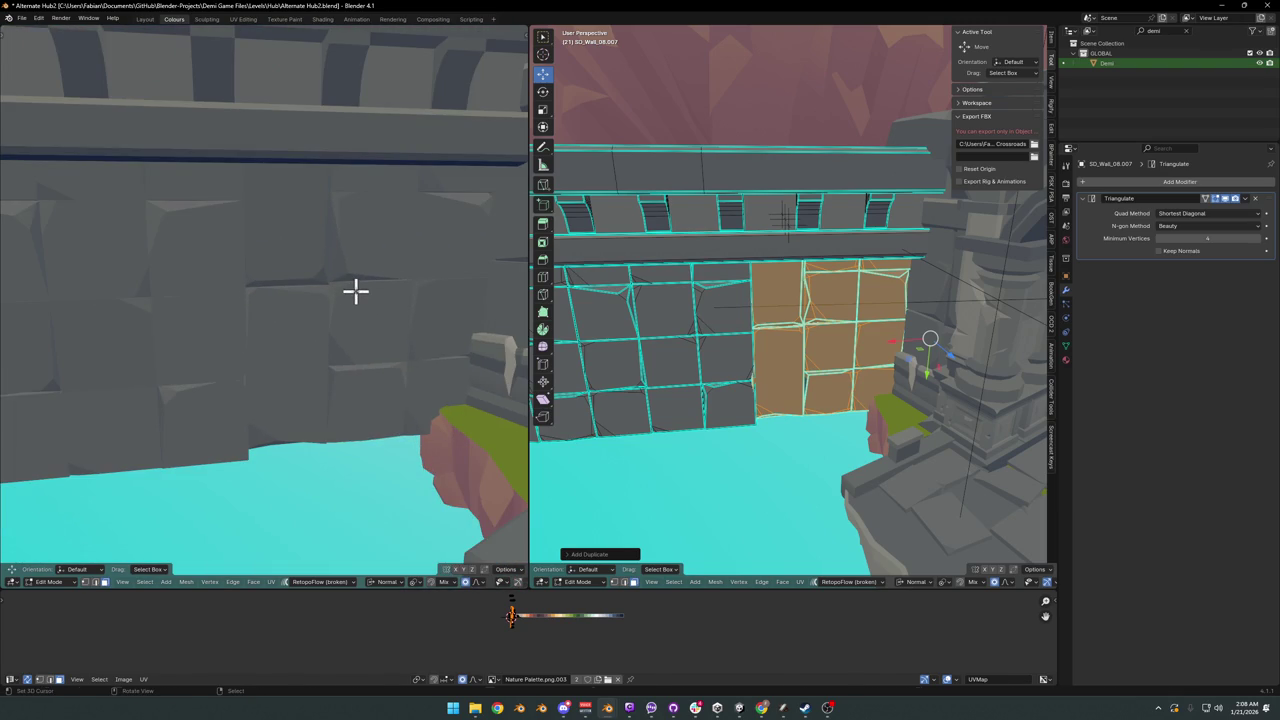
# - Nudge the copied blocks in depth along Y
pyautogui.press('g')
pyautogui.press('y')
pyautogui.press('y')
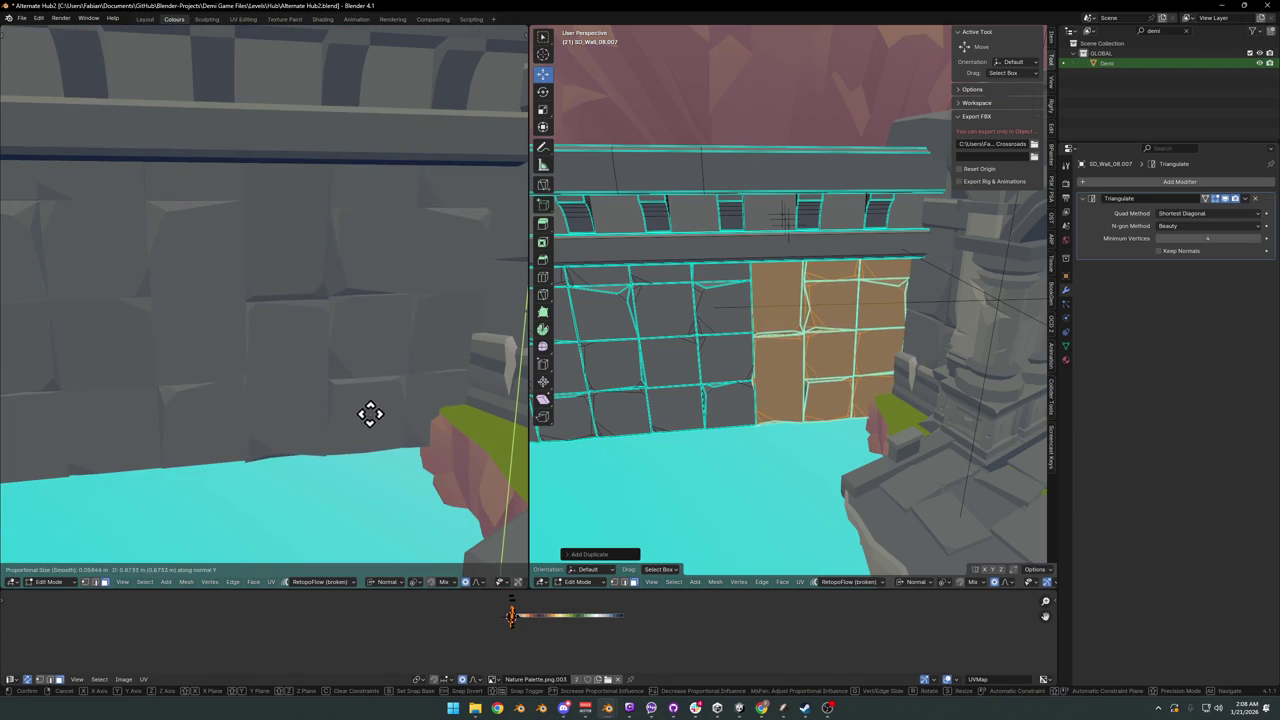
pyautogui.click(379, 379)
pyautogui.moveTo(354, 357)
pyautogui.mouseDown(button='middle')
pyautogui.moveTo(314, 380)
pyautogui.moveTo(295, 372)
pyautogui.mouseUp(button='middle')
# - Shift the copied blocks sideways along X, then refine their depth along Y
pyautogui.press('g')
pyautogui.press('x')
pyautogui.press('x')
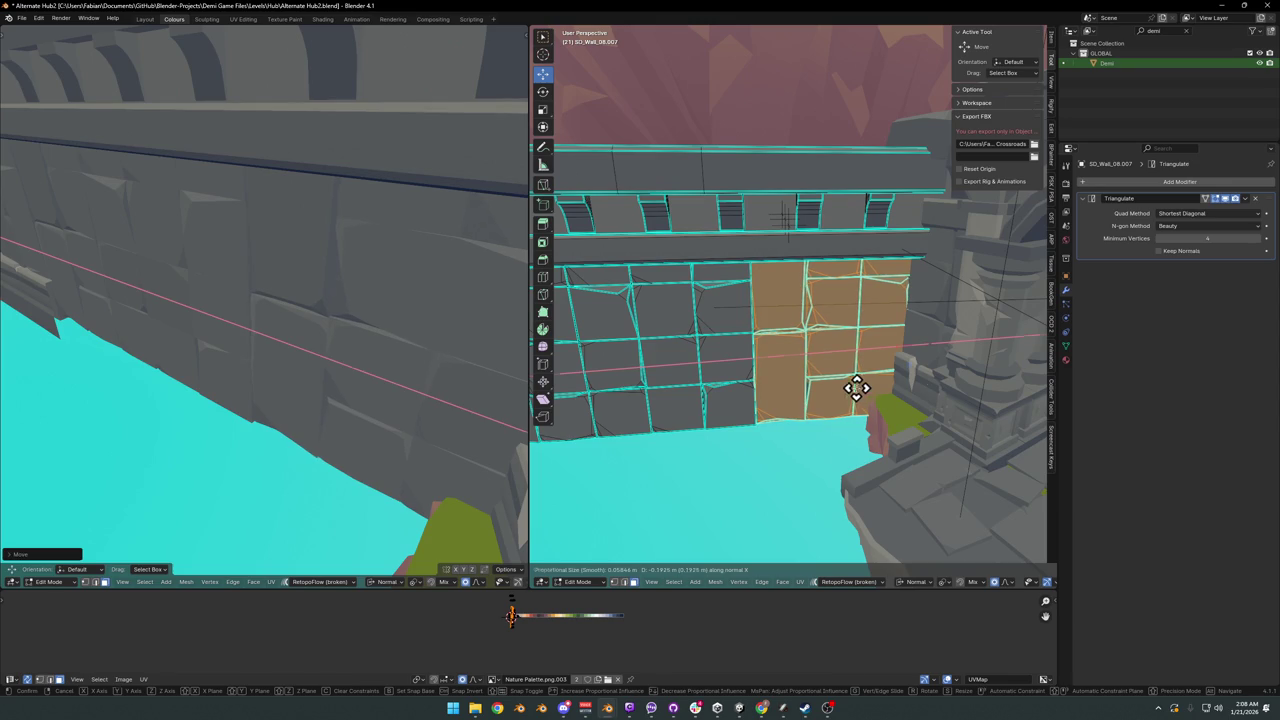
pyautogui.moveTo(400, 350); pyautogui.dragTo(326, 326, button='middle')
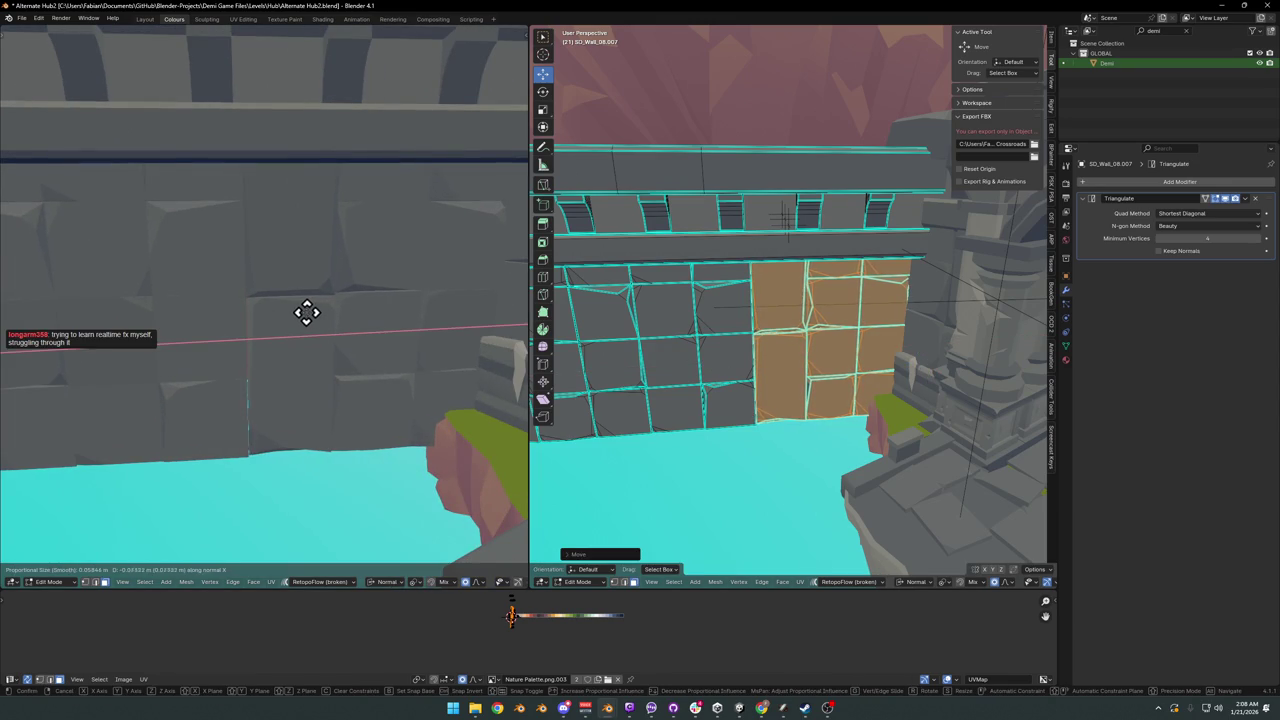
pyautogui.click(298, 313)
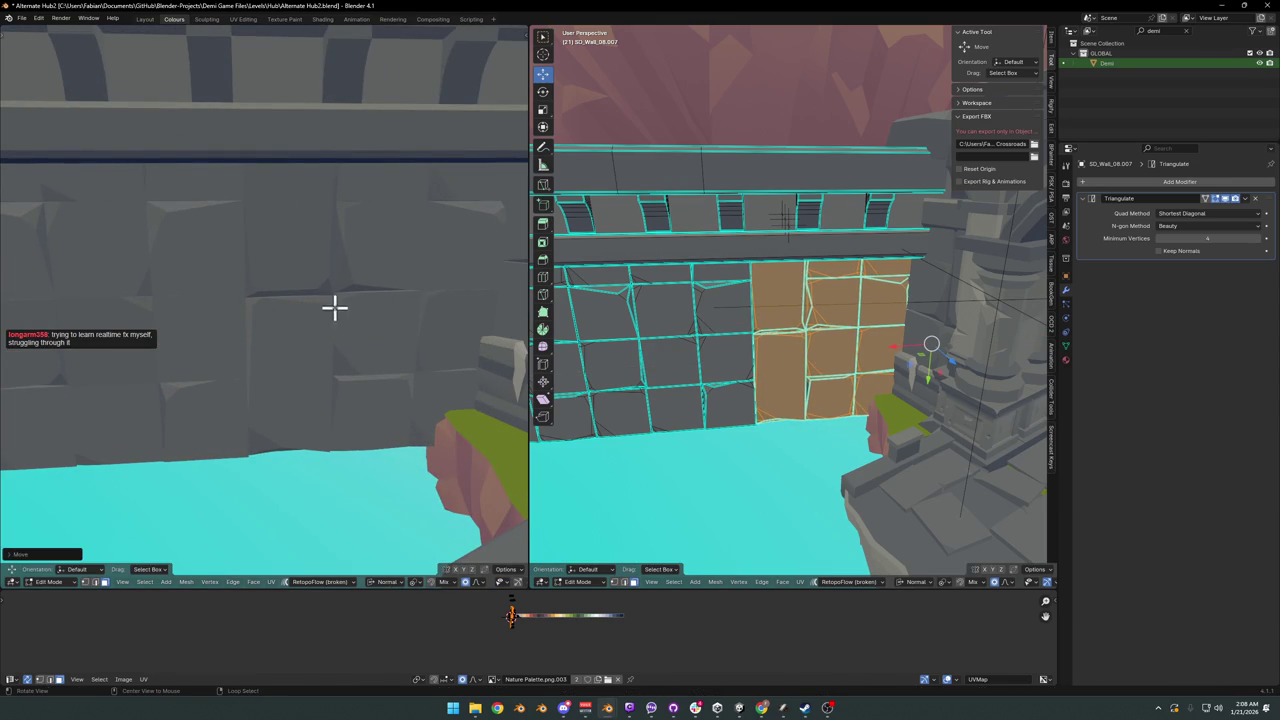
pyautogui.press('g')
pyautogui.press('y')
pyautogui.press('y')
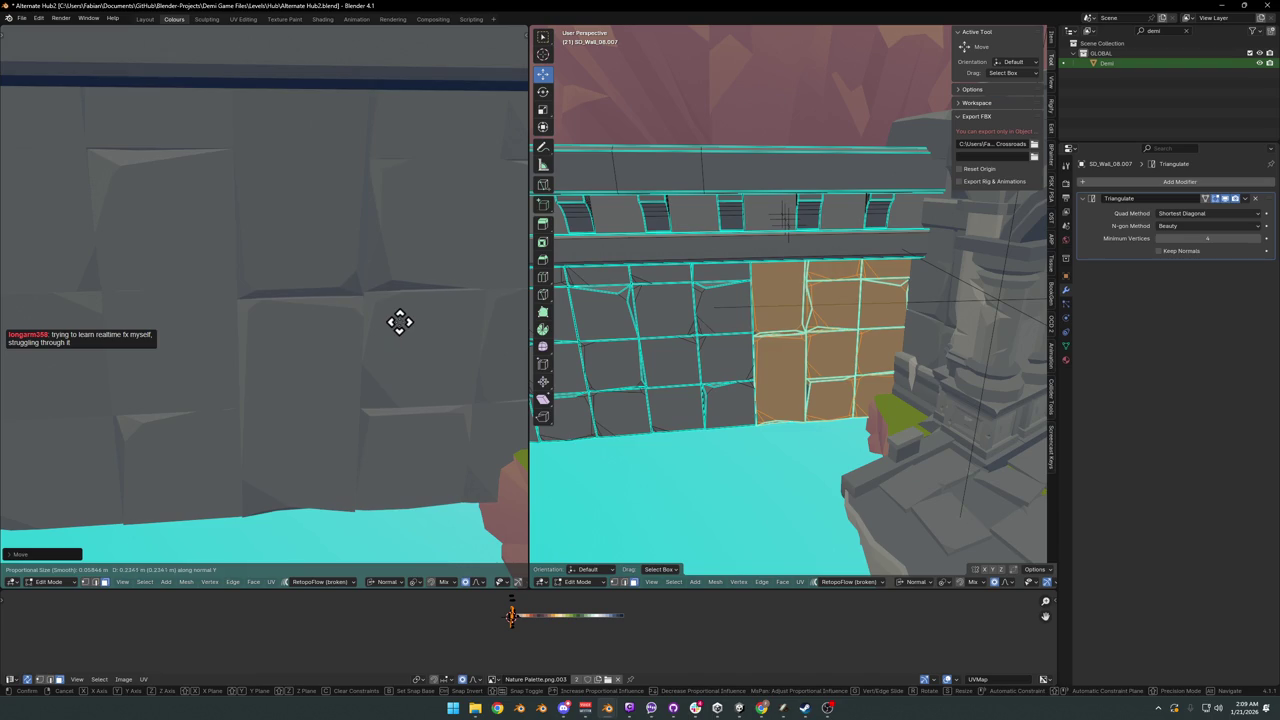
pyautogui.click(398, 323)
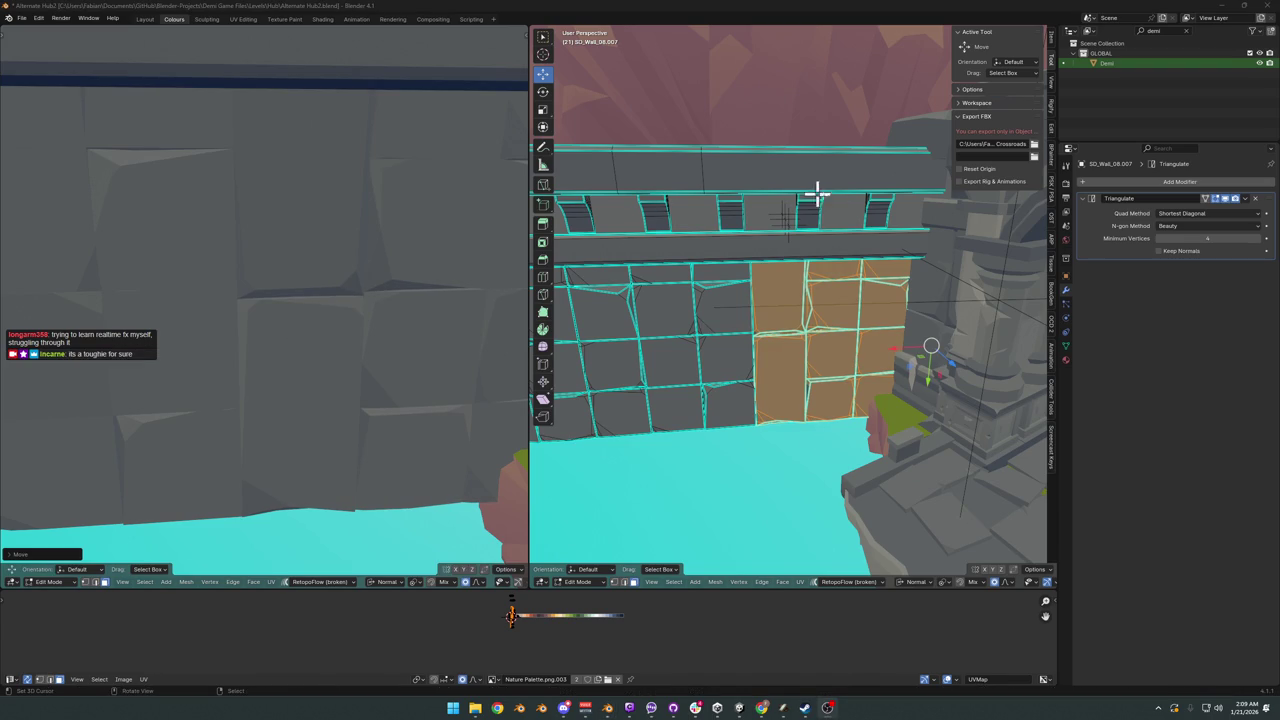
pyautogui.moveTo(818, 195)
pyautogui.mouseDown(button='middle')
pyautogui.moveTo(851, 296)
pyautogui.moveTo(706, 278)
pyautogui.mouseUp(button='middle')
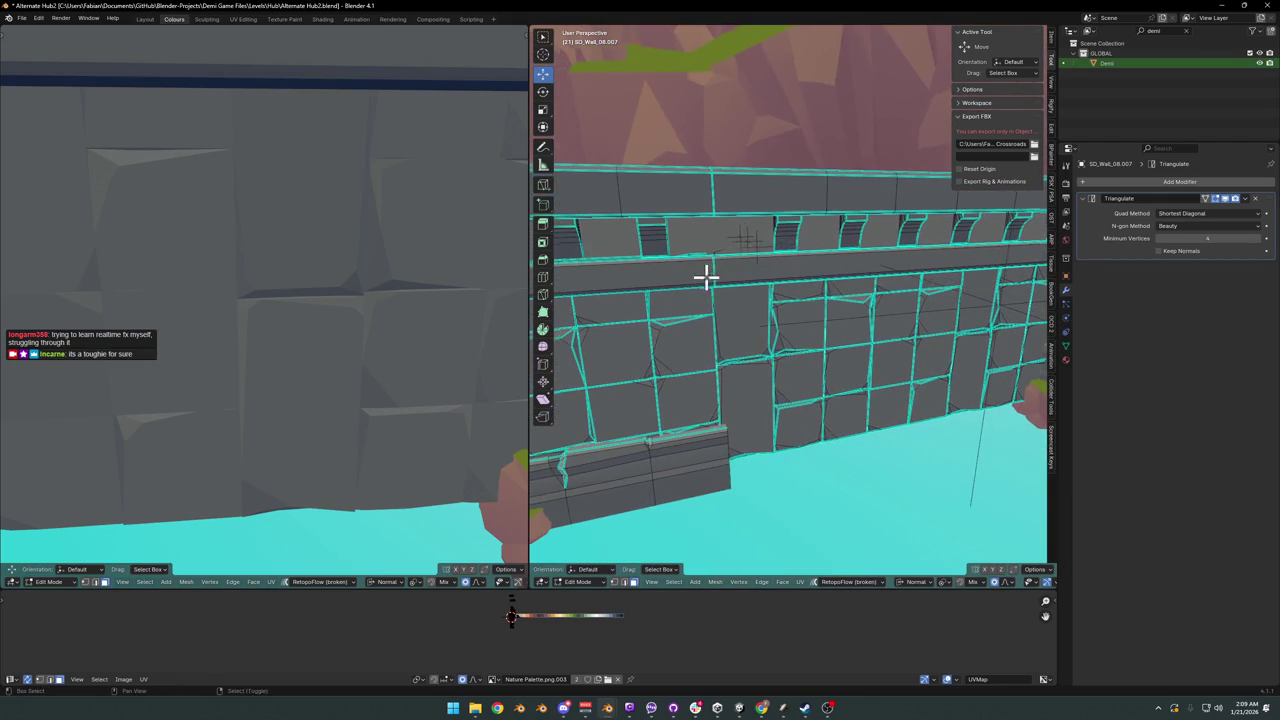
# - Pick the linked lower wall strip, clear the selection, and toggle Edit Mode off and on
pyautogui.moveTo(779, 241); pyautogui.dragTo(782, 255, button='middle')
pyautogui.scroll(-5, 306, 297)
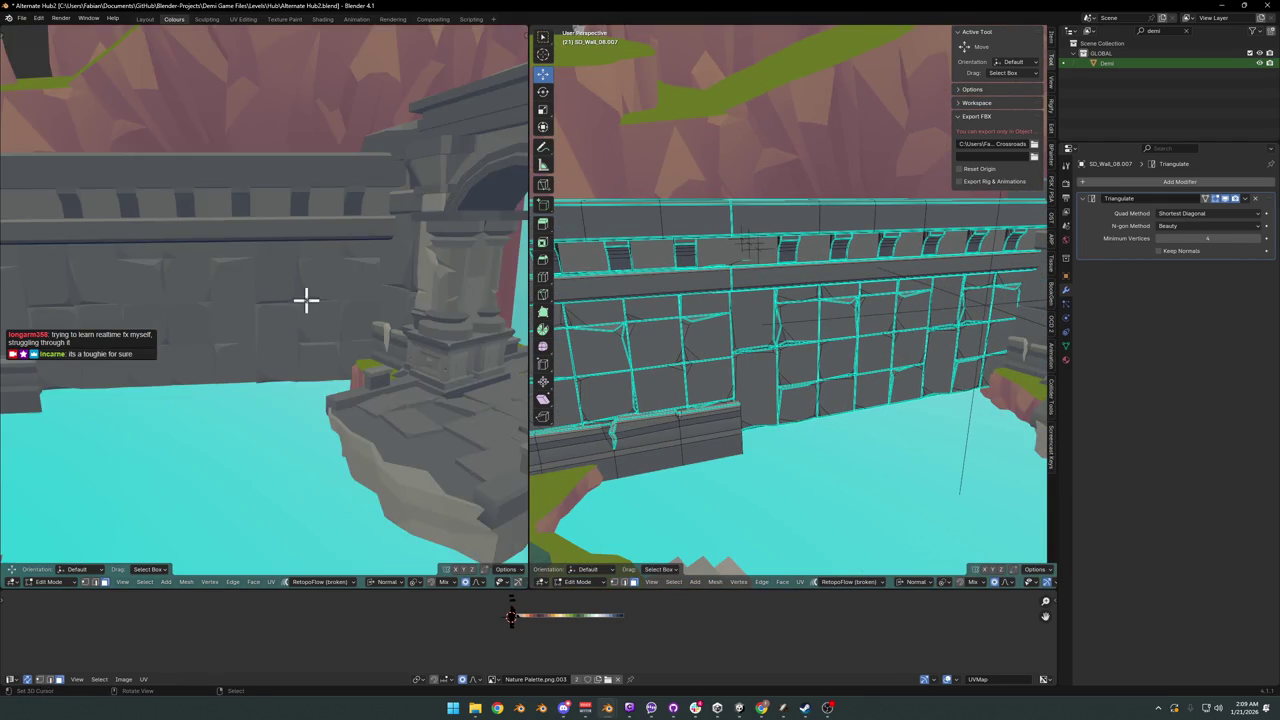
pyautogui.moveTo(306, 297)
pyautogui.mouseDown(button='middle')
pyautogui.moveTo(400, 320)
pyautogui.moveTo(366, 277)
pyautogui.moveTo(340, 290)
pyautogui.moveTo(360, 277)
pyautogui.moveTo(350, 270)
pyautogui.moveTo(362, 288)
pyautogui.mouseUp(button='middle')
pyautogui.press('l')
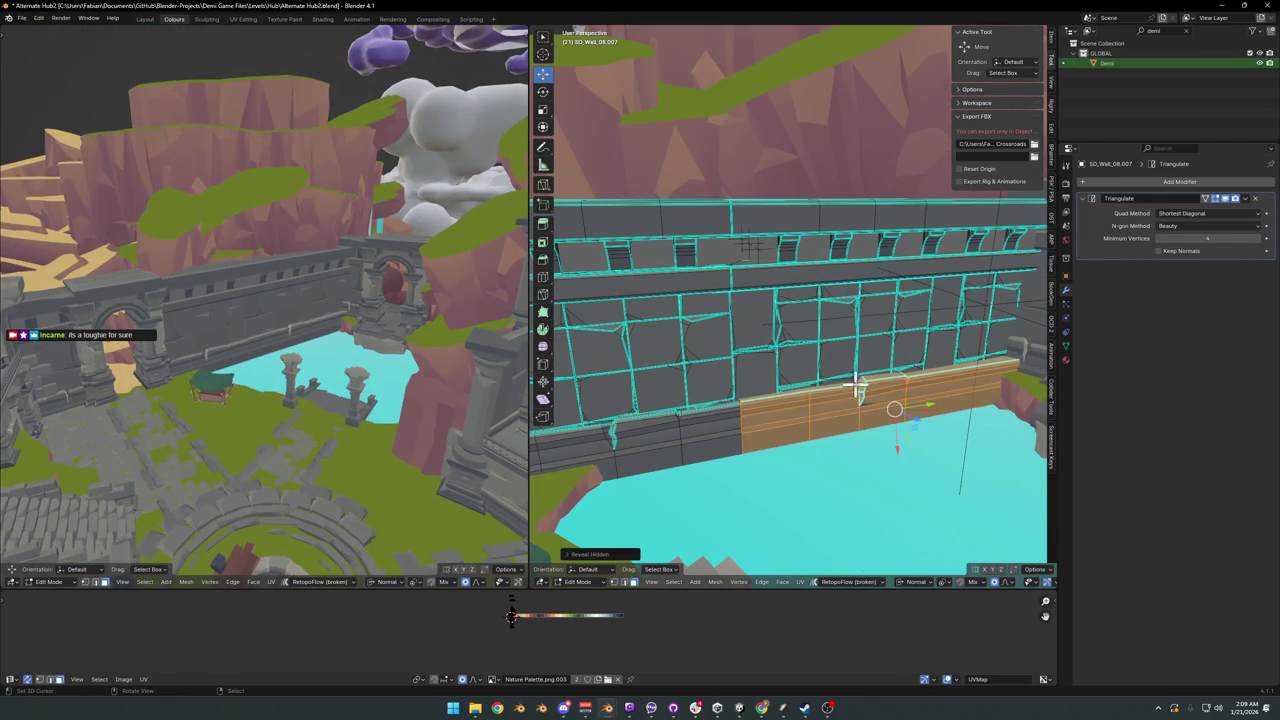
pyautogui.hotkey('alt', 'a')
pyautogui.press('Tab')
pyautogui.moveTo(955, 348)
pyautogui.mouseDown(button='middle')
pyautogui.moveTo(929, 337)
pyautogui.moveTo(894, 371)
pyautogui.moveTo(913, 366)
pyautogui.mouseUp(button='middle')
pyautogui.press('Tab')
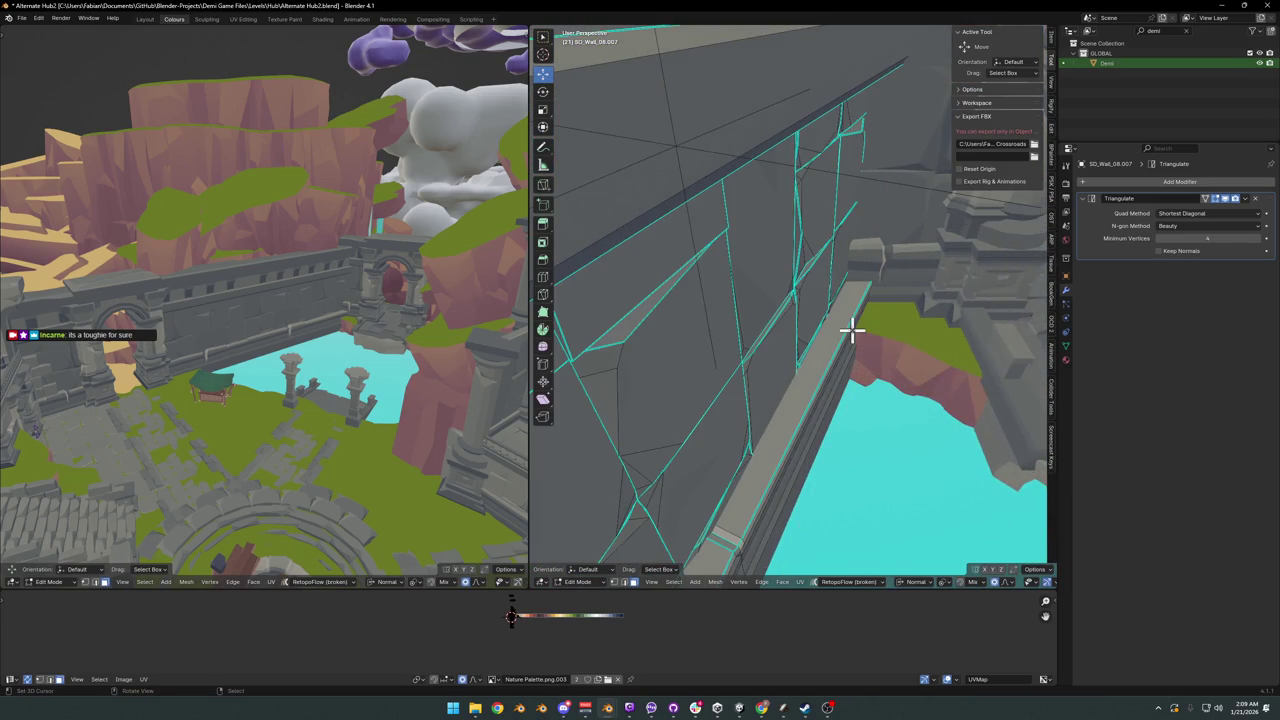
pyautogui.moveTo(851, 331); pyautogui.dragTo(871, 331, button='middle')
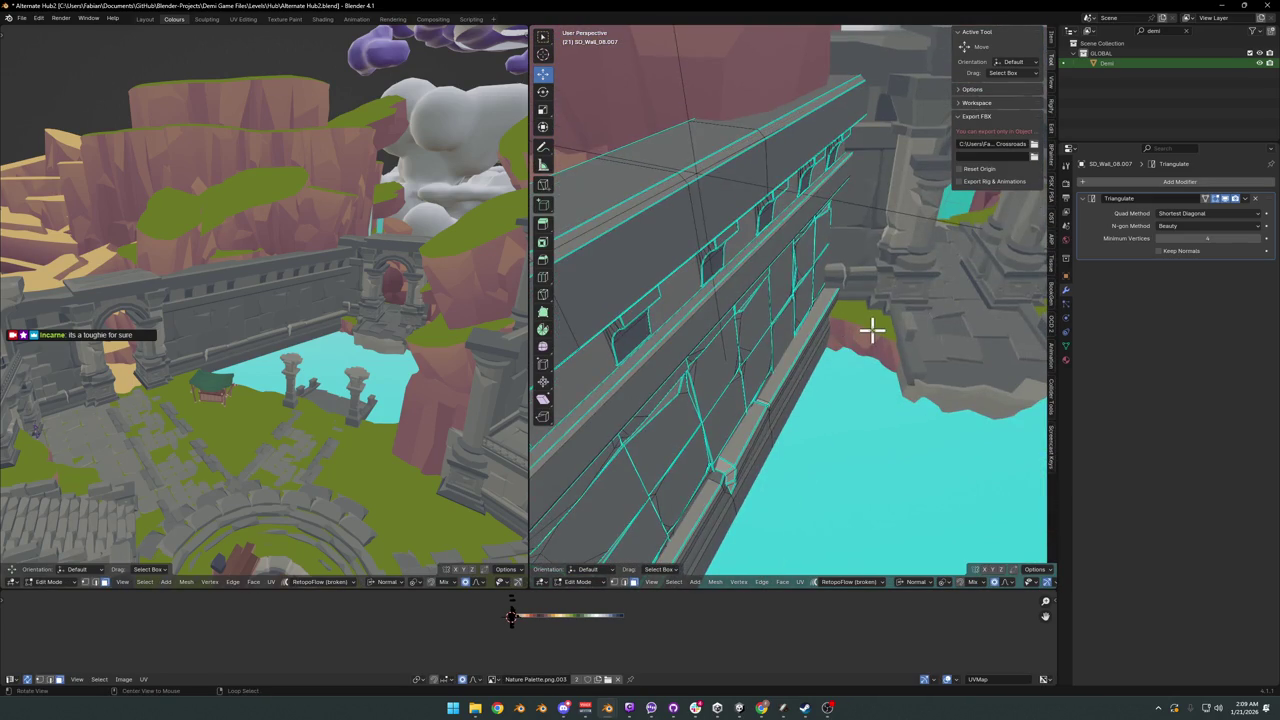
# - Check hidden edges in X-ray, then shift the ledge geometry along normal Z twice
pyautogui.hotkey('alt', 'z')
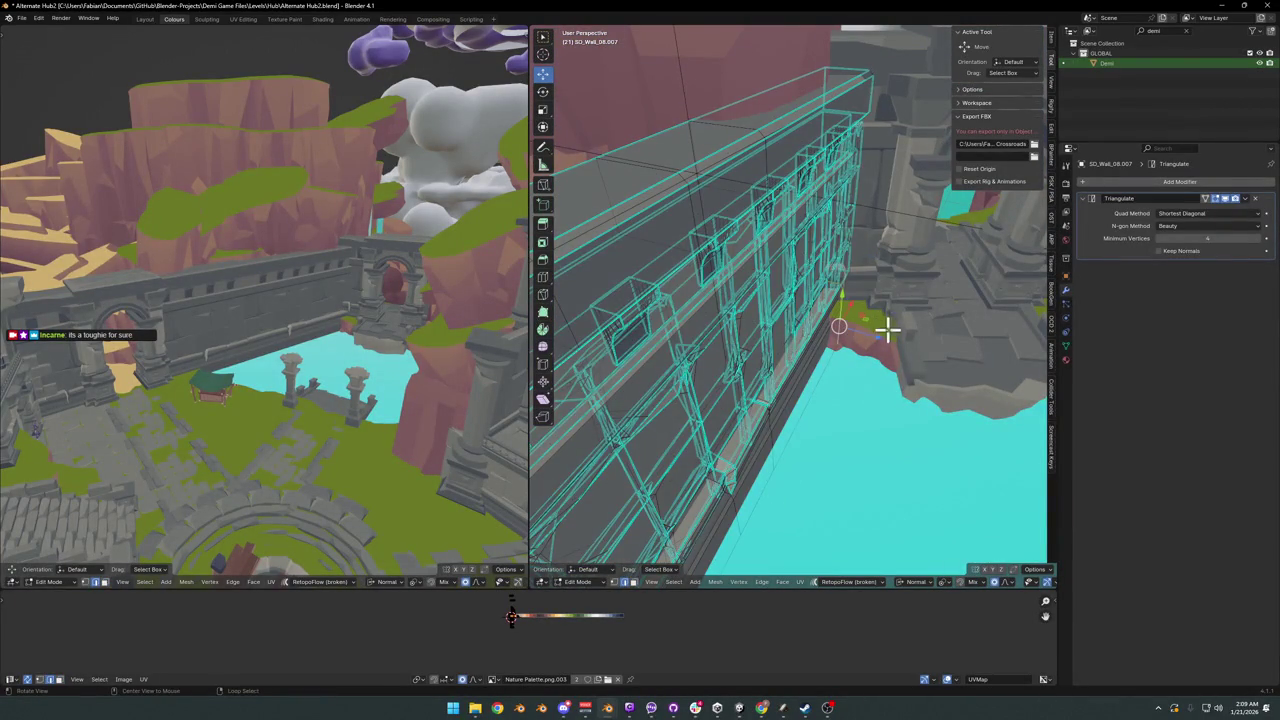
pyautogui.hotkey('alt', 'z')
pyautogui.press('g')
pyautogui.press('z')
pyautogui.press('z')
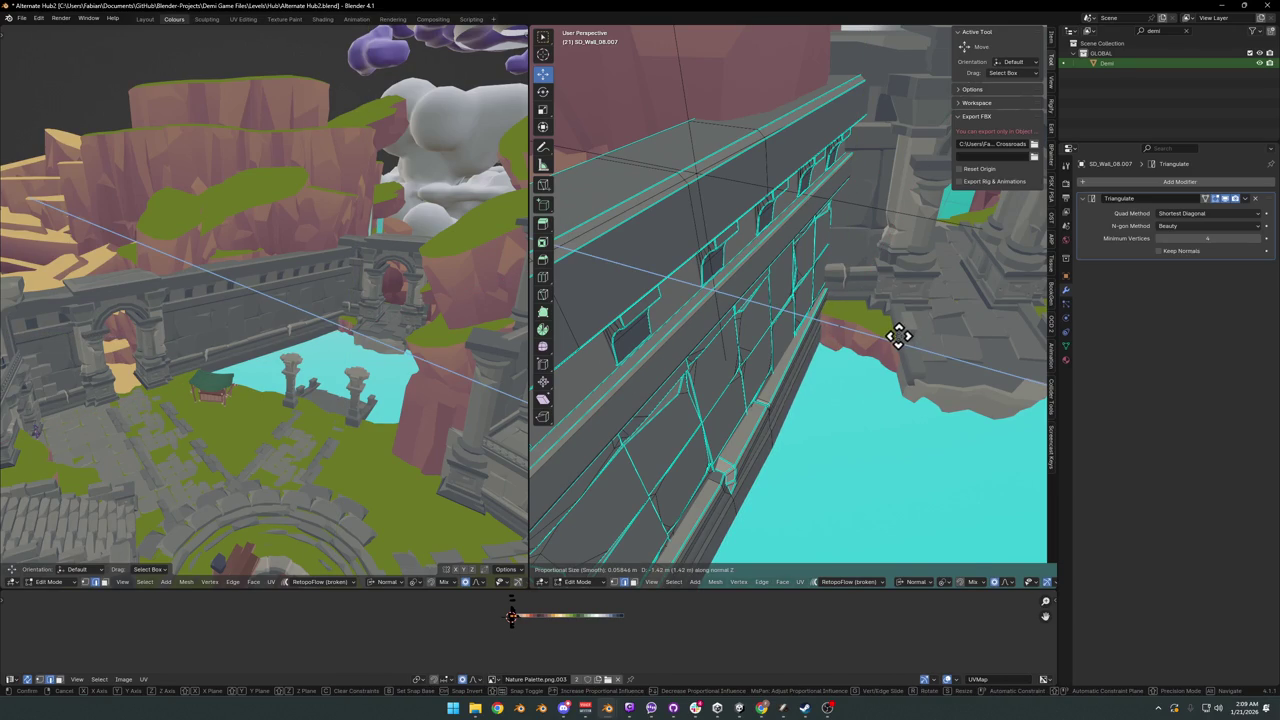
pyautogui.click(899, 336)
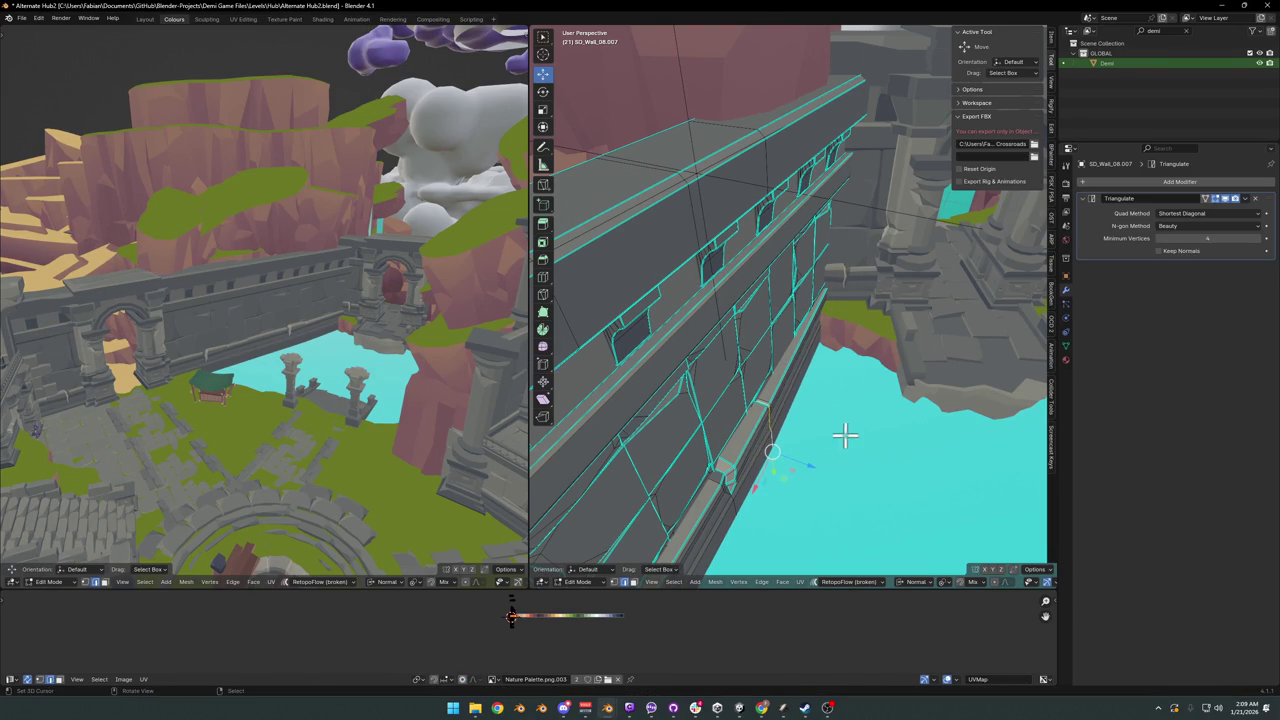
pyautogui.press('g')
pyautogui.press('z')
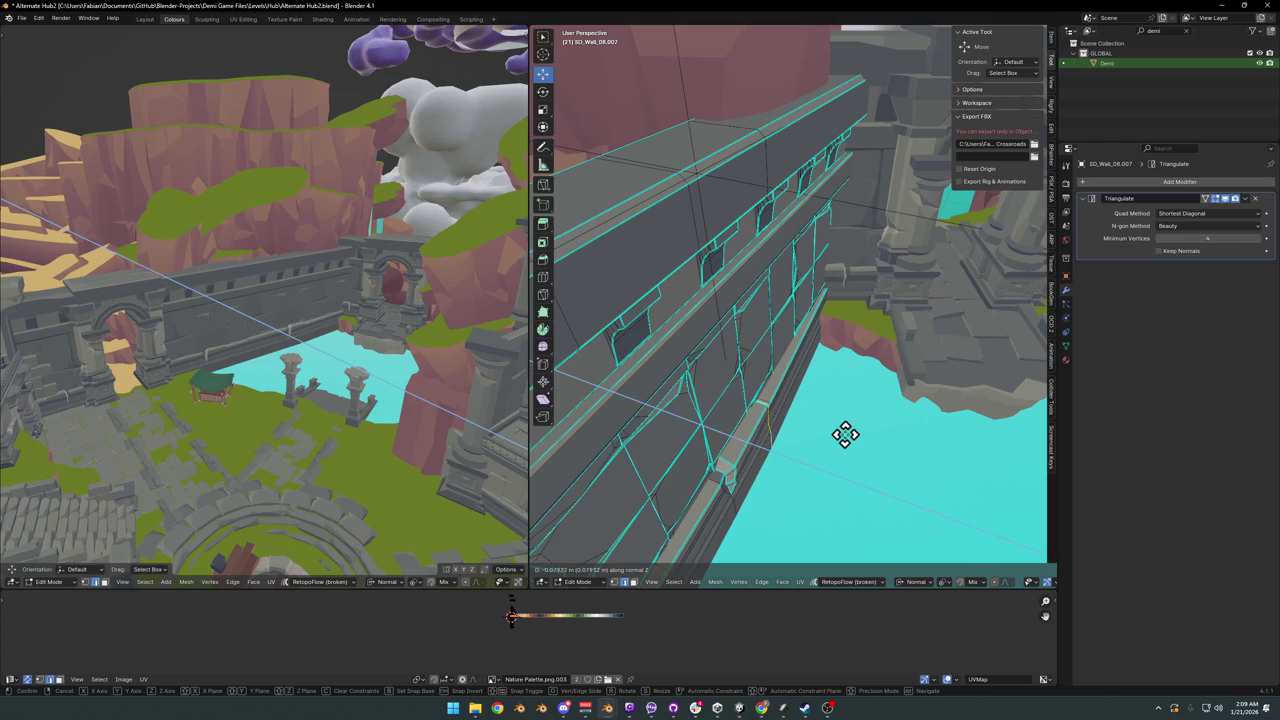
pyautogui.click(845, 434)
# - Push the ledge edge further inward along its normal Z with proportional falloff
pyautogui.press('g')
pyautogui.press('z')
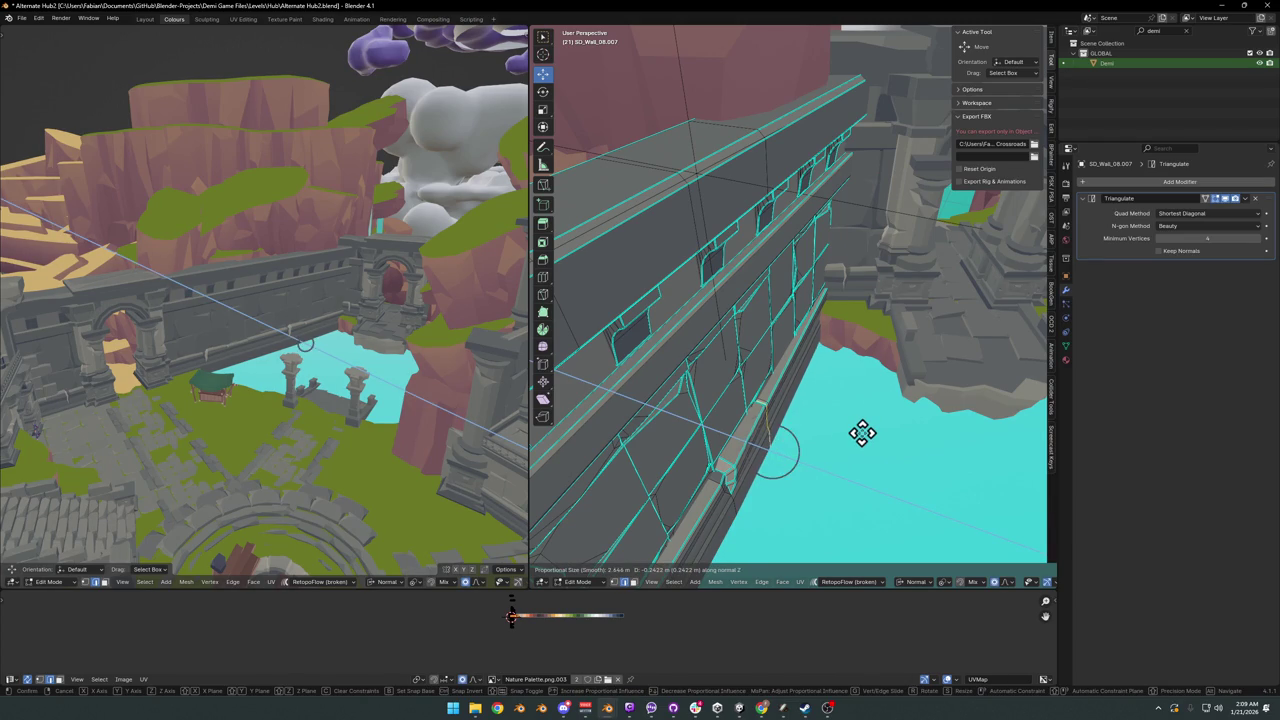
pyautogui.click(828, 437)
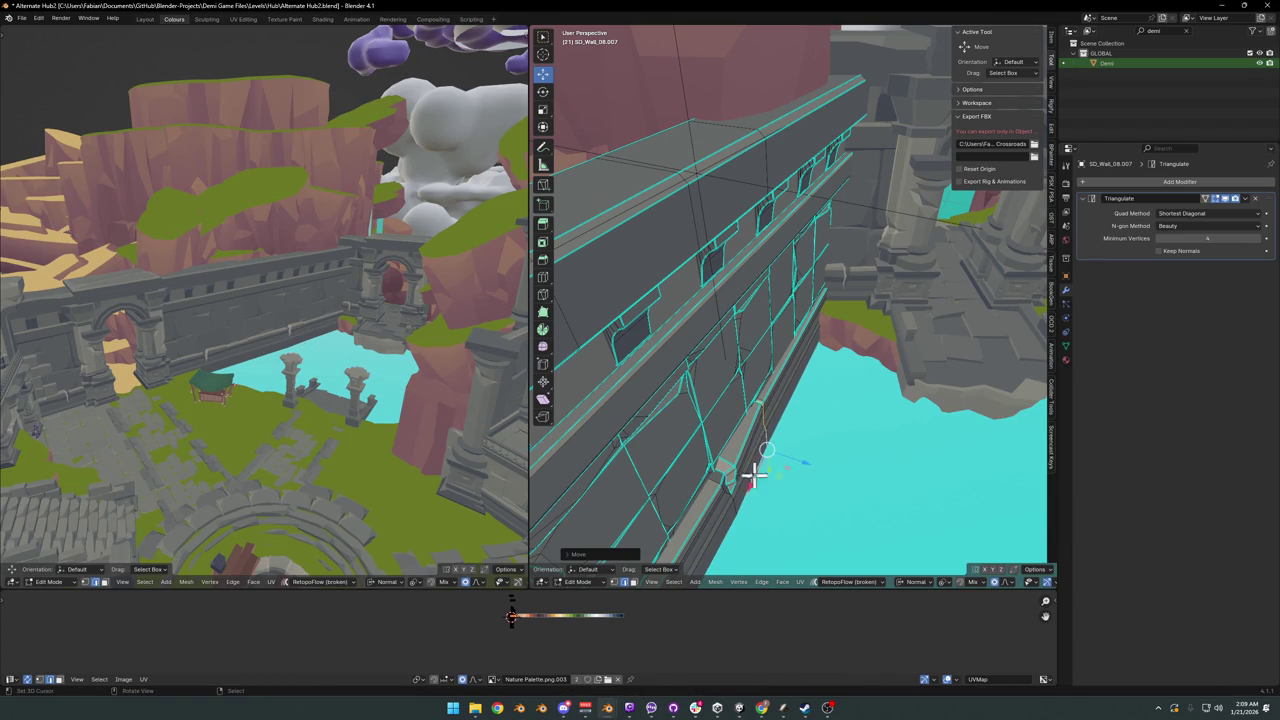
pyautogui.press('g')
pyautogui.press('x')
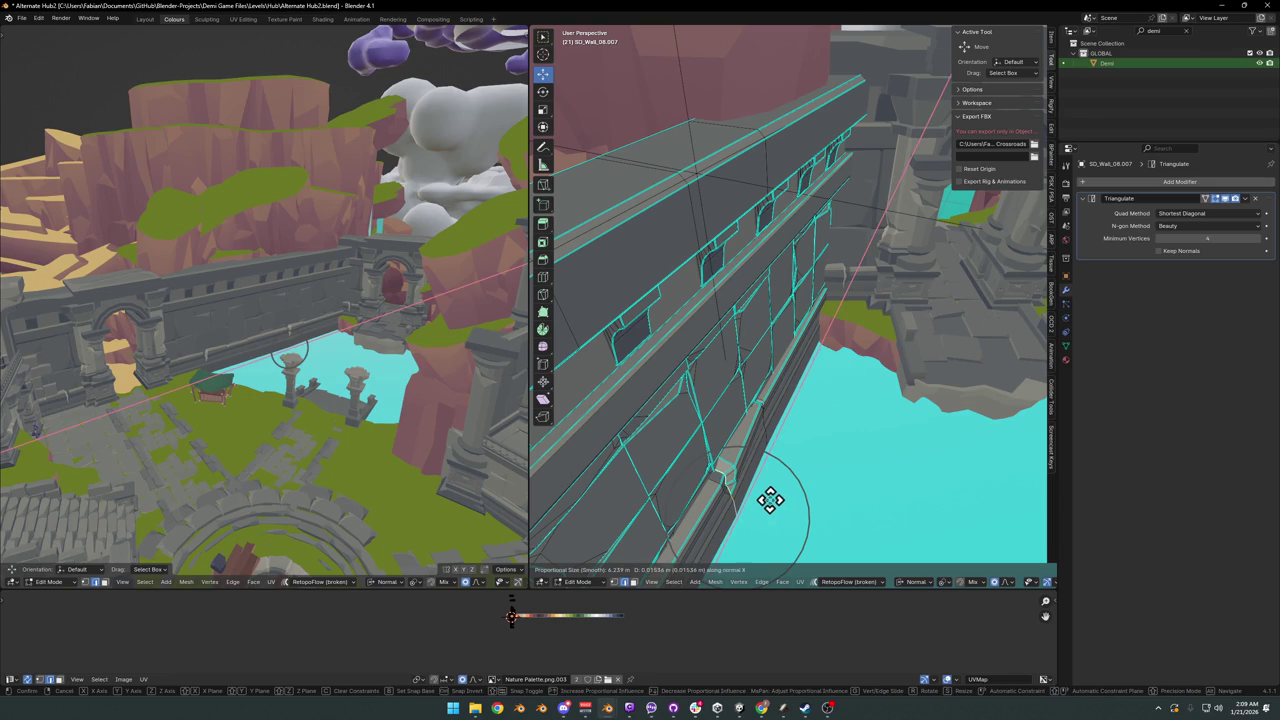
pyautogui.press('z')
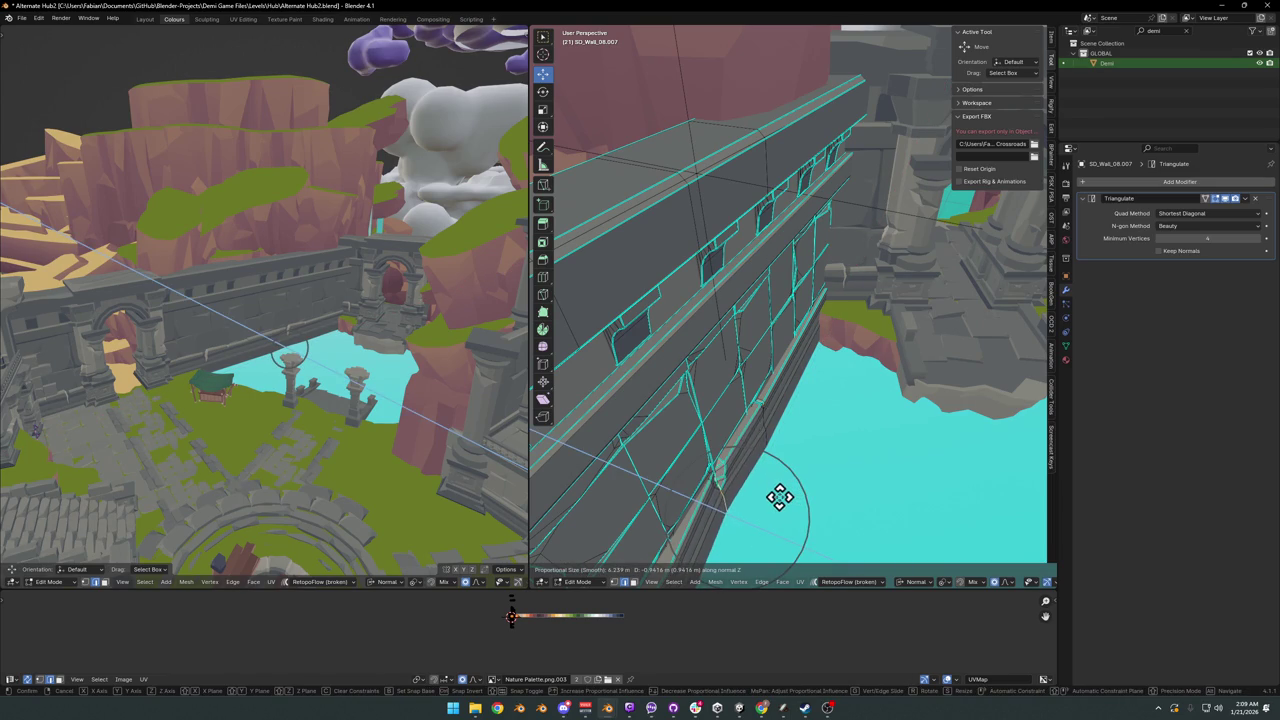
pyautogui.click(780, 500)
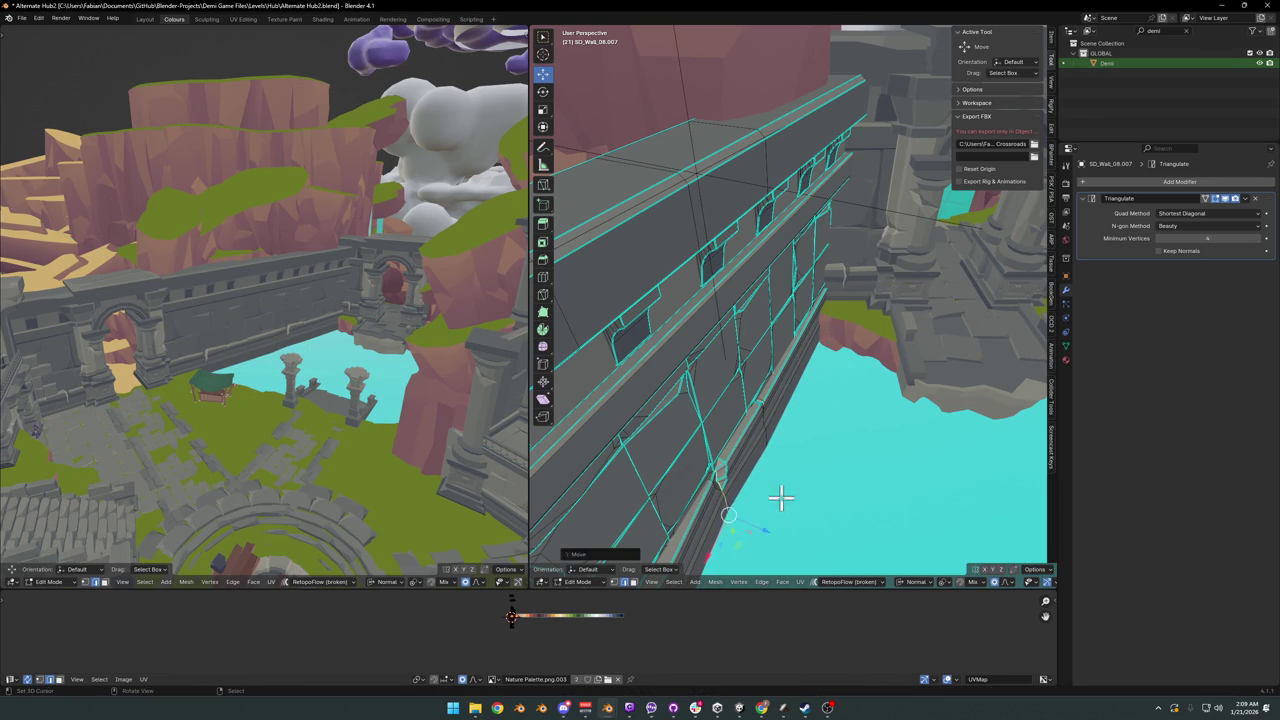
# - Nudge the ledge edge along normal Z, cancelling a second attempt
pyautogui.moveTo(781, 482)
pyautogui.mouseDown(button='middle')
pyautogui.moveTo(759, 507)
pyautogui.moveTo(763, 443)
pyautogui.moveTo(857, 423)
pyautogui.moveTo(790, 410)
pyautogui.mouseUp(button='middle')
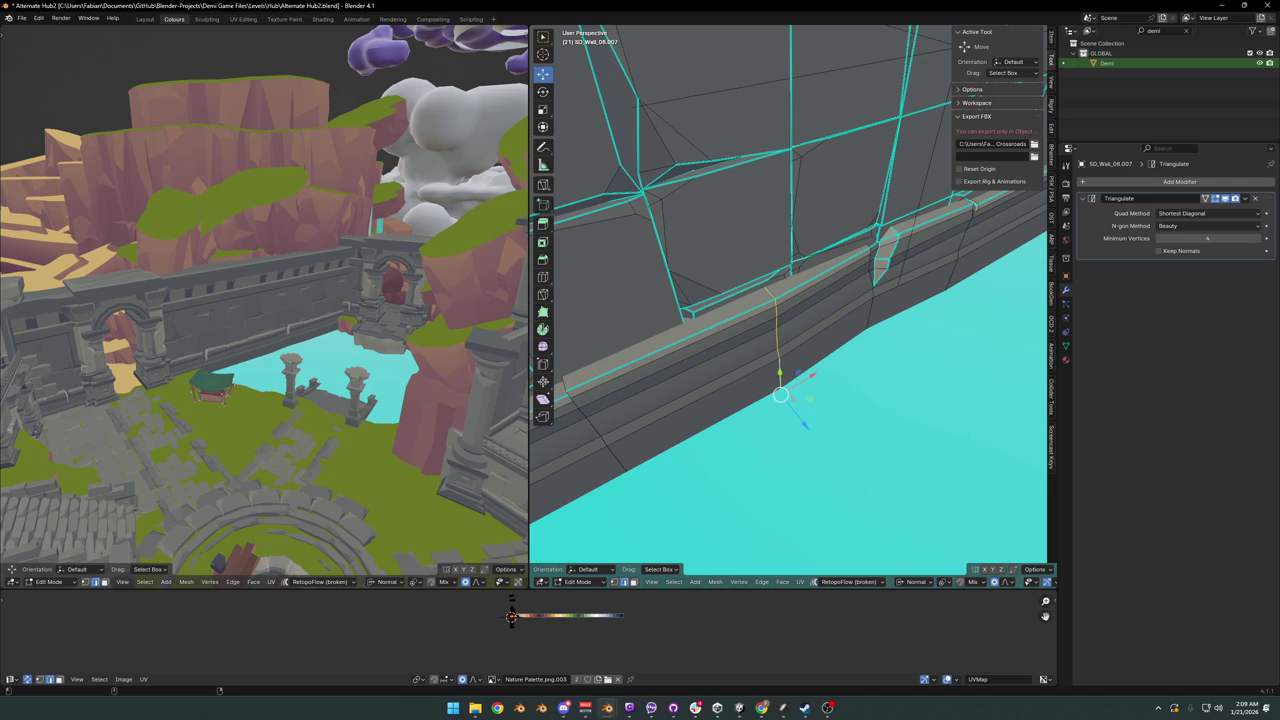
pyautogui.moveTo(835, 366)
pyautogui.mouseDown(button='middle')
pyautogui.moveTo(817, 337)
pyautogui.moveTo(894, 354)
pyautogui.moveTo(741, 423)
pyautogui.mouseUp(button='middle')
pyautogui.press('g')
pyautogui.press('z')
pyautogui.press('z')
pyautogui.click(859, 352)
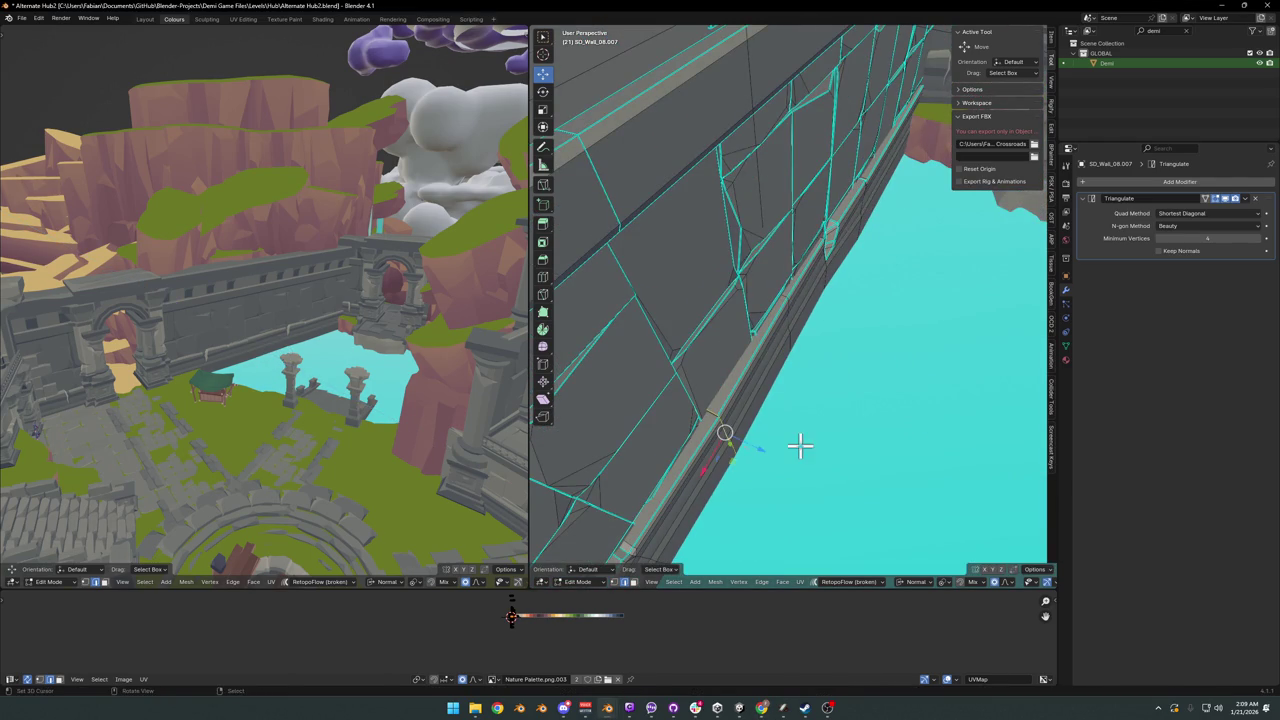
pyautogui.press('g')
pyautogui.press('z')
pyautogui.press('z')
pyautogui.rightClick(732, 447)
# - Reshape the ledge edge with two more soft proportional moves
pyautogui.moveTo(733, 418)
pyautogui.mouseDown(button='middle')
pyautogui.moveTo(820, 366)
pyautogui.moveTo(749, 354)
pyautogui.moveTo(760, 317)
pyautogui.moveTo(820, 298)
pyautogui.moveTo(772, 250)
pyautogui.mouseUp(button='middle')
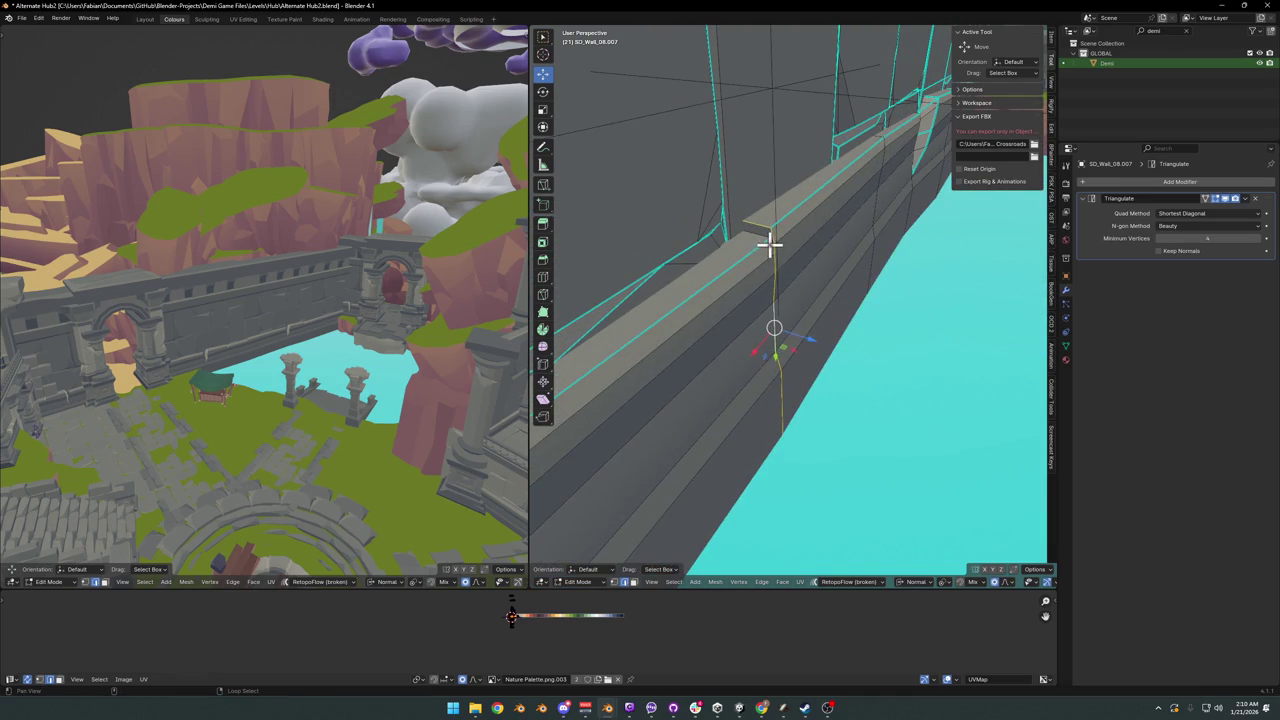
pyautogui.moveTo(883, 313)
pyautogui.mouseDown(button='middle')
pyautogui.moveTo(837, 343)
pyautogui.moveTo(857, 357)
pyautogui.mouseUp(button='middle')
pyautogui.press('g')
pyautogui.press('z')
pyautogui.press('z')
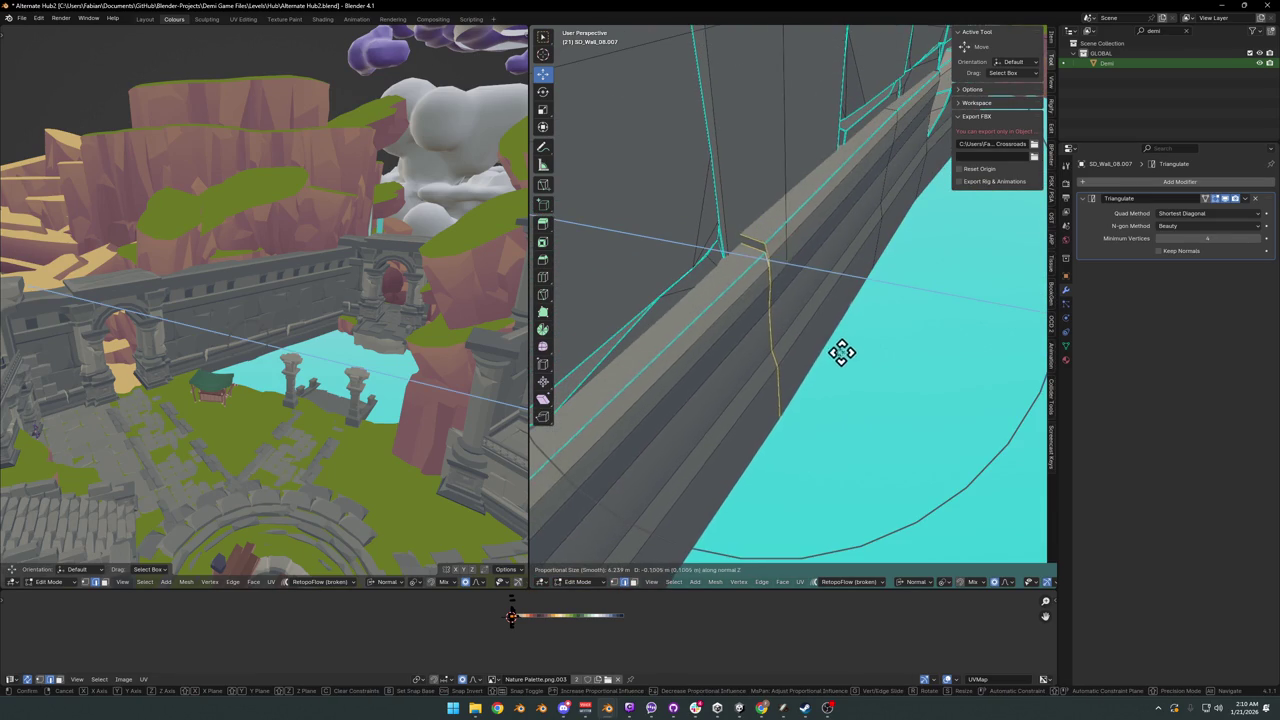
pyautogui.click(734, 326)
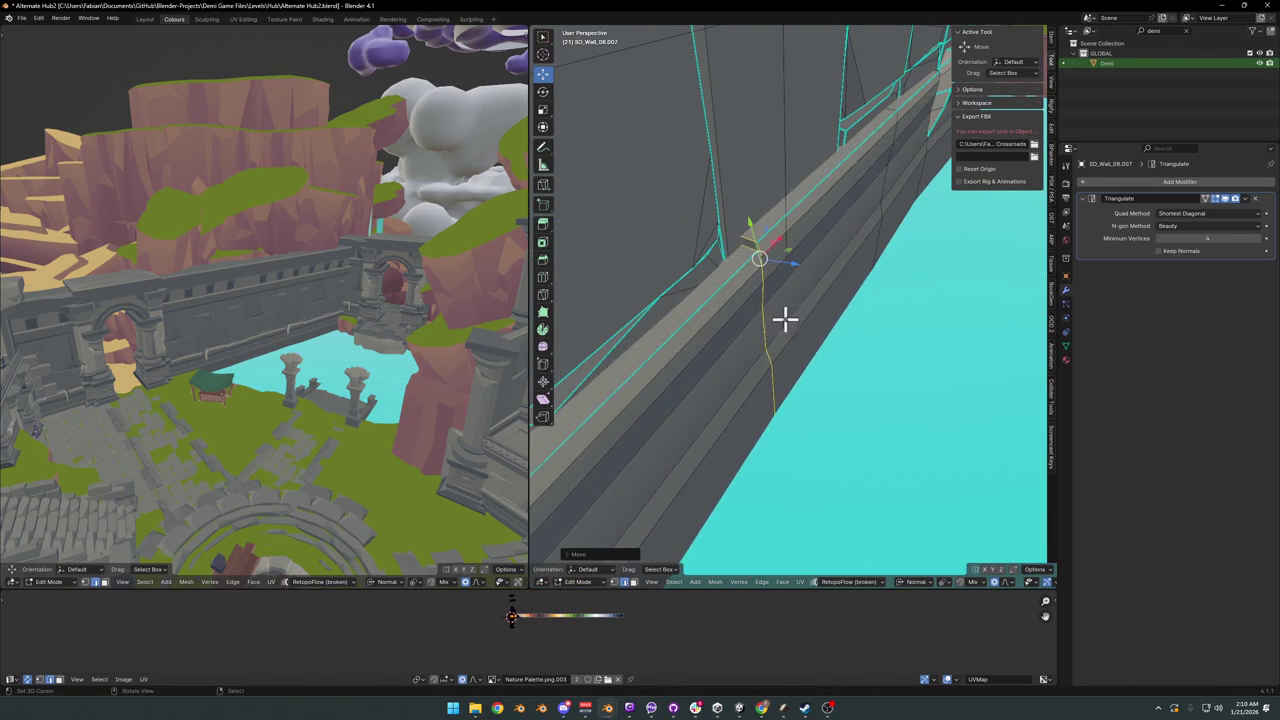
pyautogui.moveTo(786, 314)
pyautogui.mouseDown(button='middle')
pyautogui.moveTo(838, 343)
pyautogui.moveTo(771, 390)
pyautogui.mouseUp(button='middle')
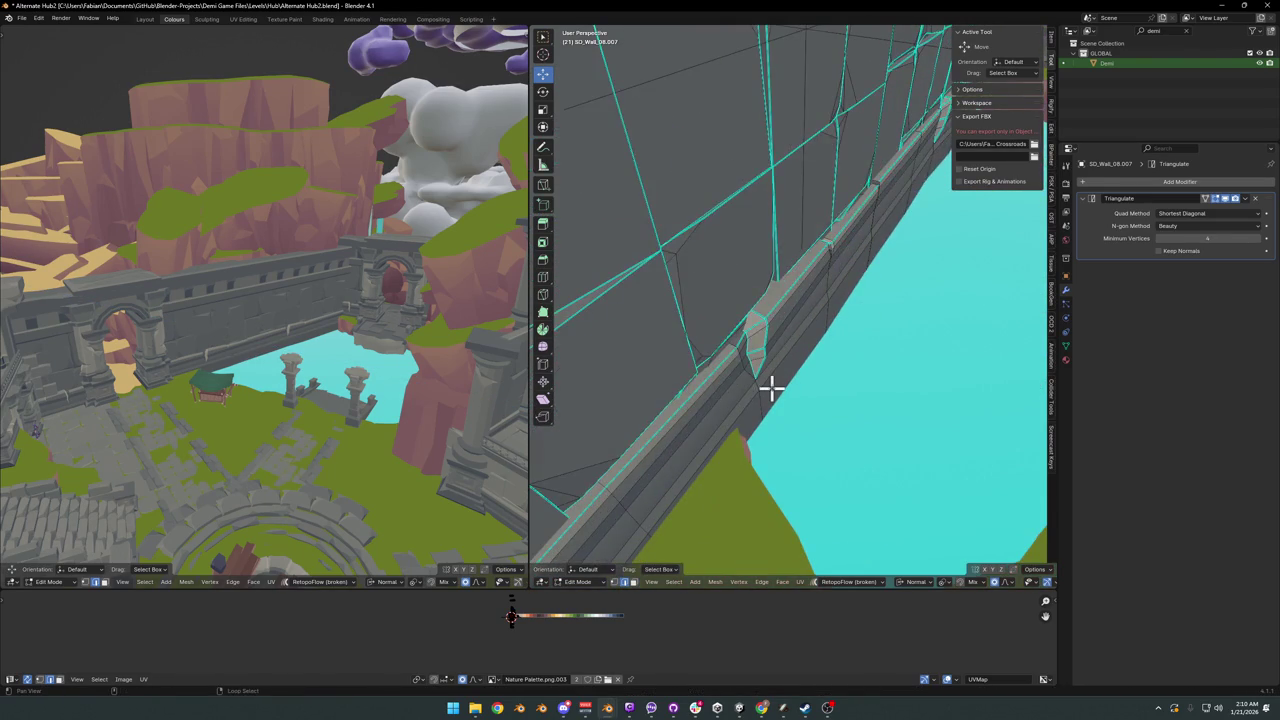
pyautogui.press('g')
pyautogui.click(822, 405)
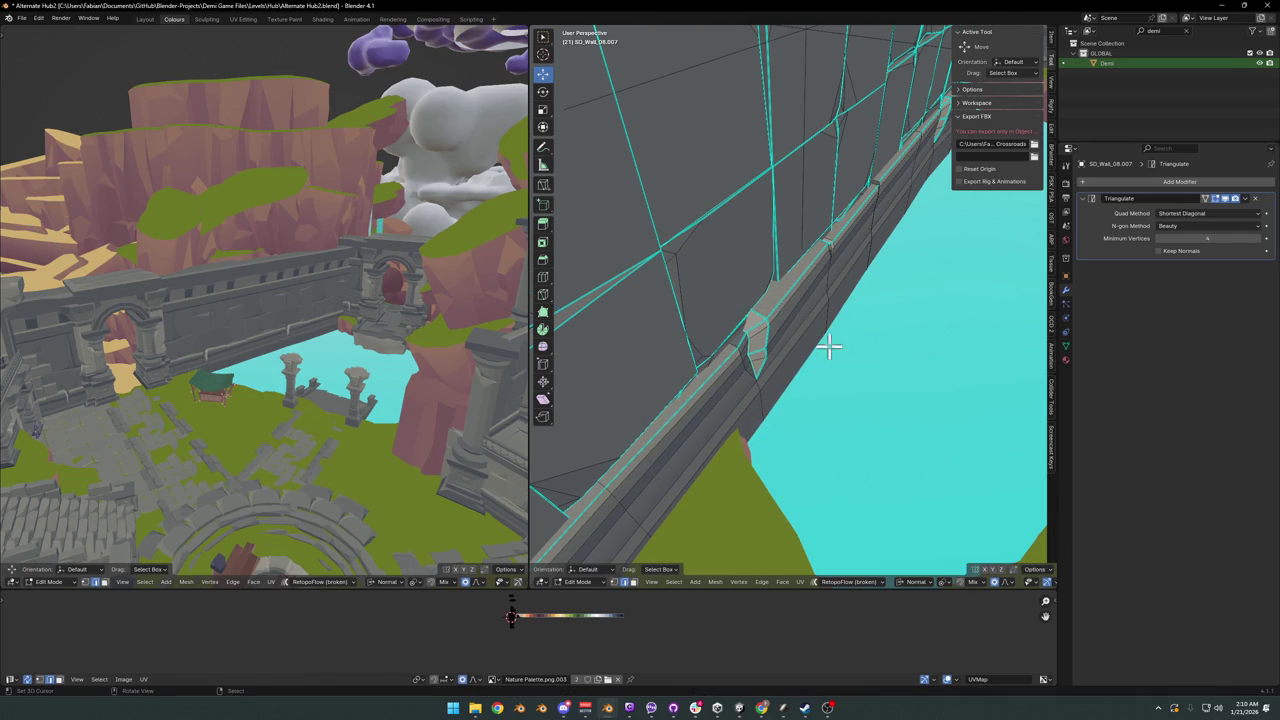
# - Recentre the view on the ledge and push it once more along normal Z
pyautogui.keyDown('alt'); pyautogui.middleClick(246, 339); pyautogui.keyUp('alt')
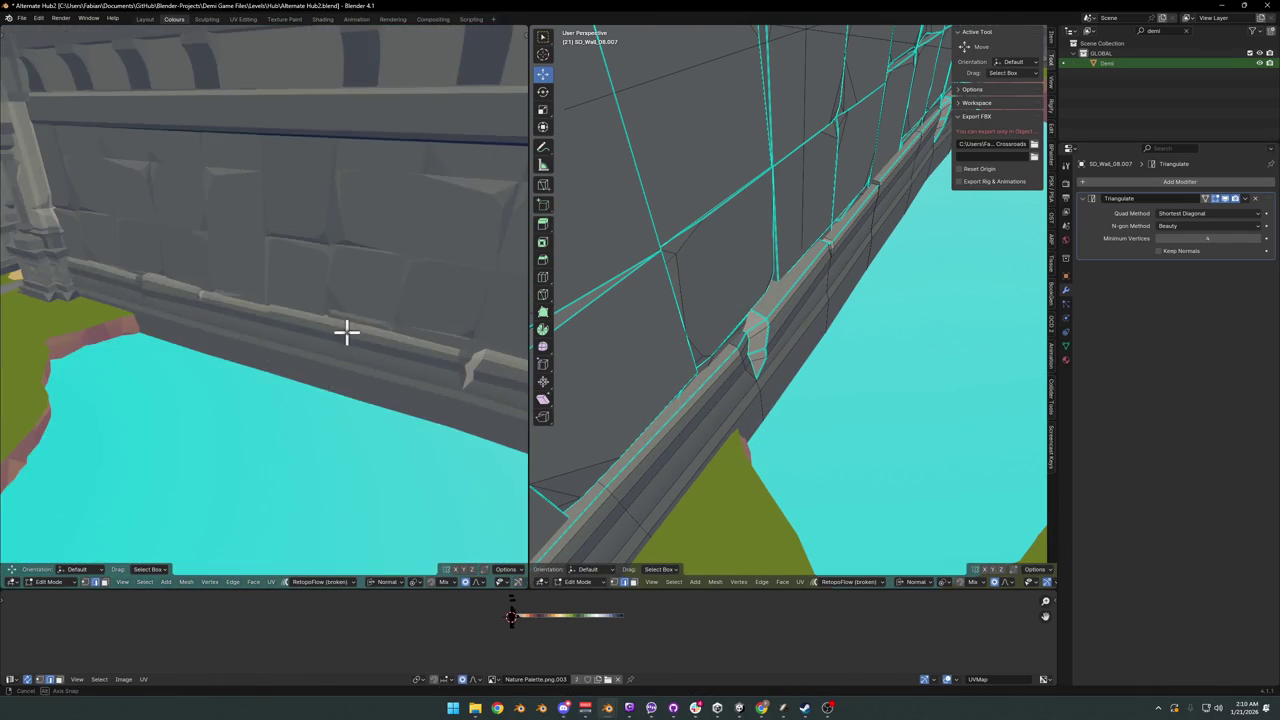
pyautogui.moveTo(857, 215)
pyautogui.mouseDown(button='middle')
pyautogui.moveTo(814, 263)
pyautogui.moveTo(857, 246)
pyautogui.moveTo(880, 200)
pyautogui.moveTo(821, 259)
pyautogui.mouseUp(button='middle')
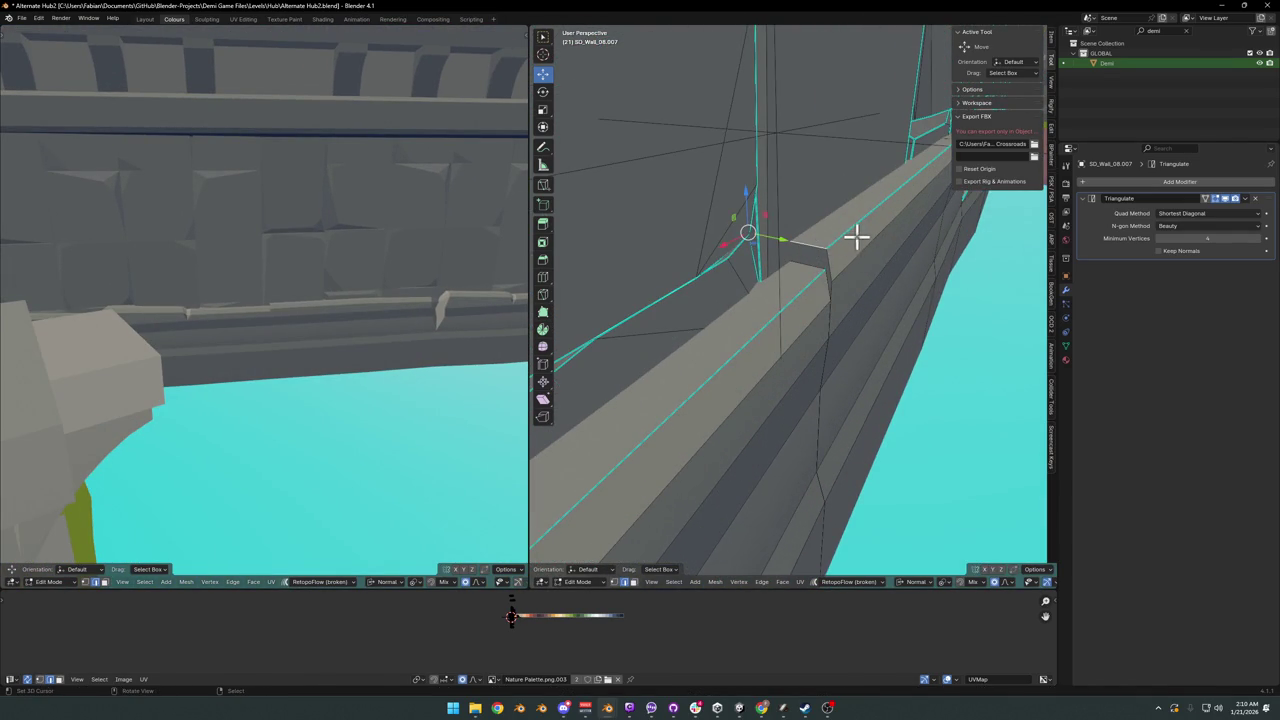
pyautogui.press('g')
pyautogui.press('z')
pyautogui.click(862, 253)
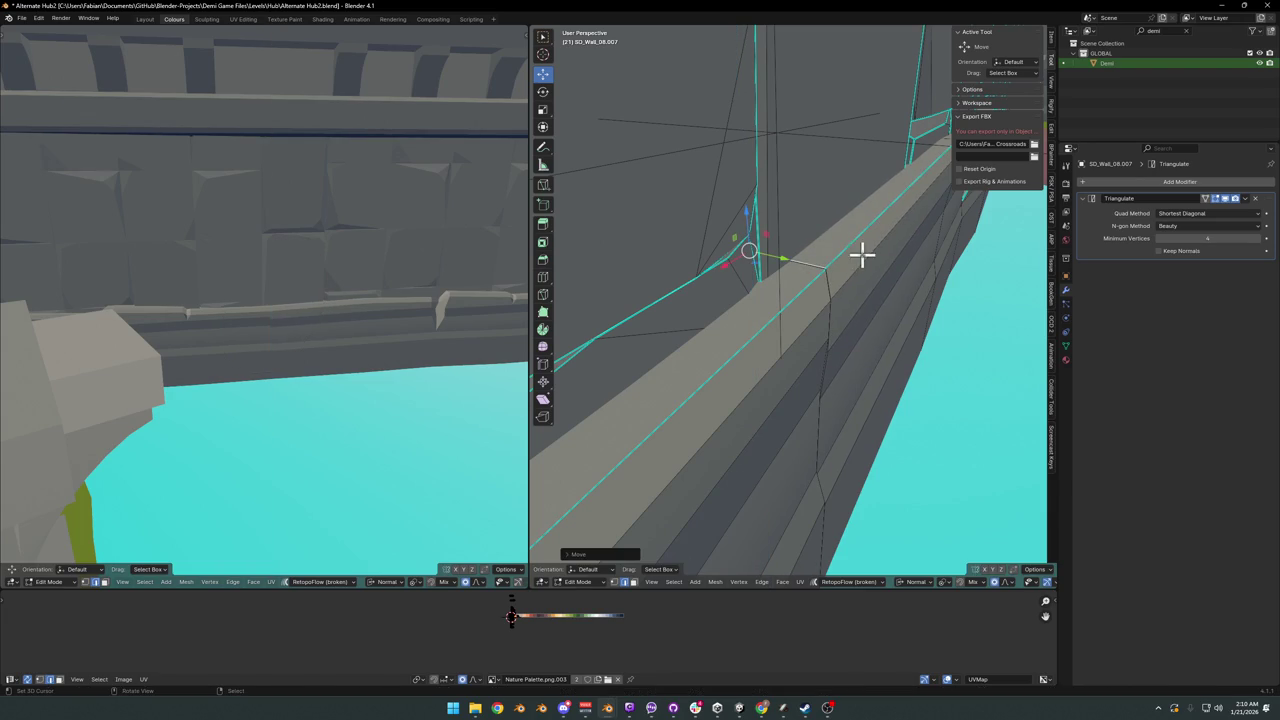
pyautogui.scroll(2, 309, 308)
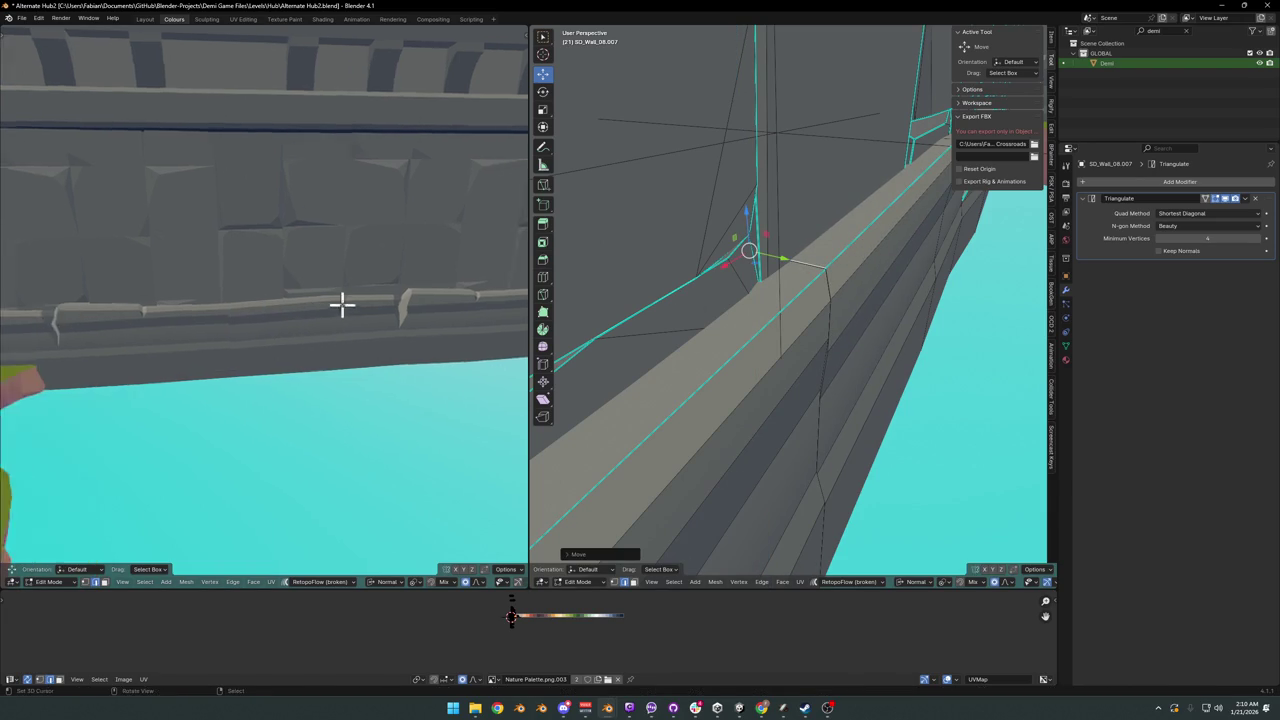
pyautogui.scroll(2, 340, 303)
pyautogui.scroll(2, 783, 337)
pyautogui.moveTo(783, 337)
pyautogui.mouseDown(button='middle')
pyautogui.moveTo(873, 425)
pyautogui.moveTo(818, 385)
pyautogui.mouseUp(button='middle')
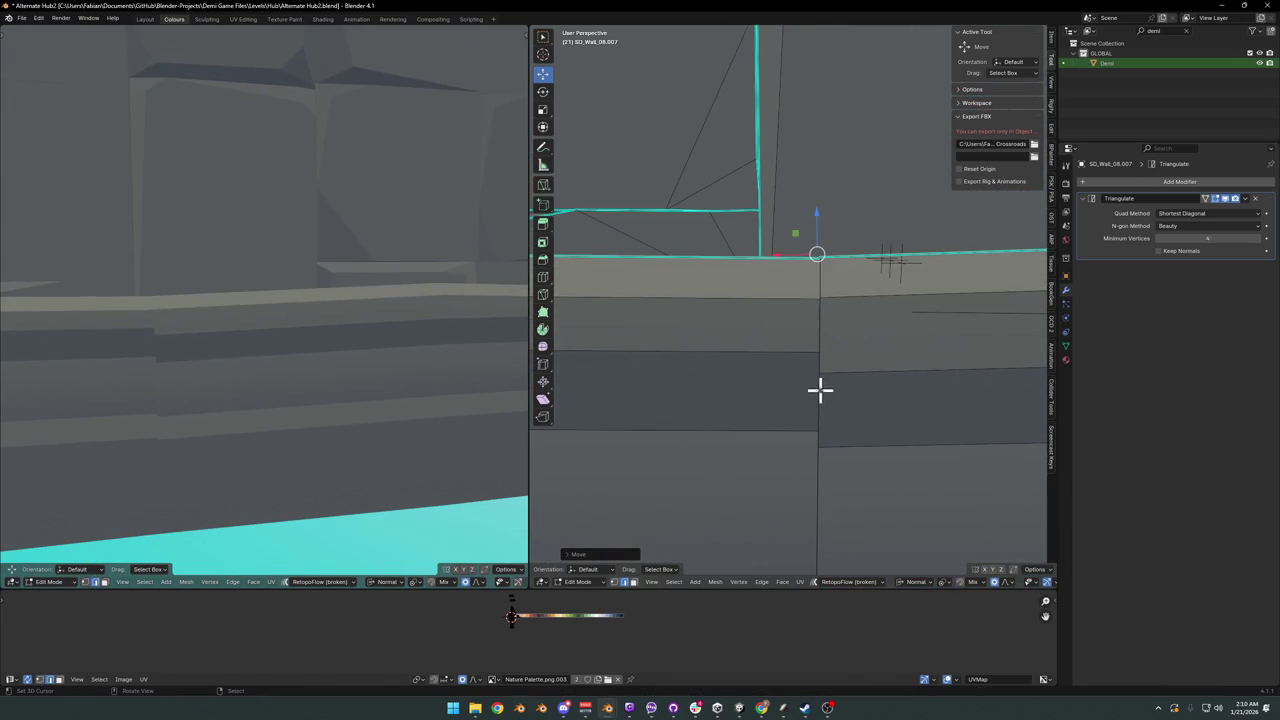
# - Select a stray vertex on the lower ledge and lower it in several moves
pyautogui.click(820, 373)
pyautogui.press('g')
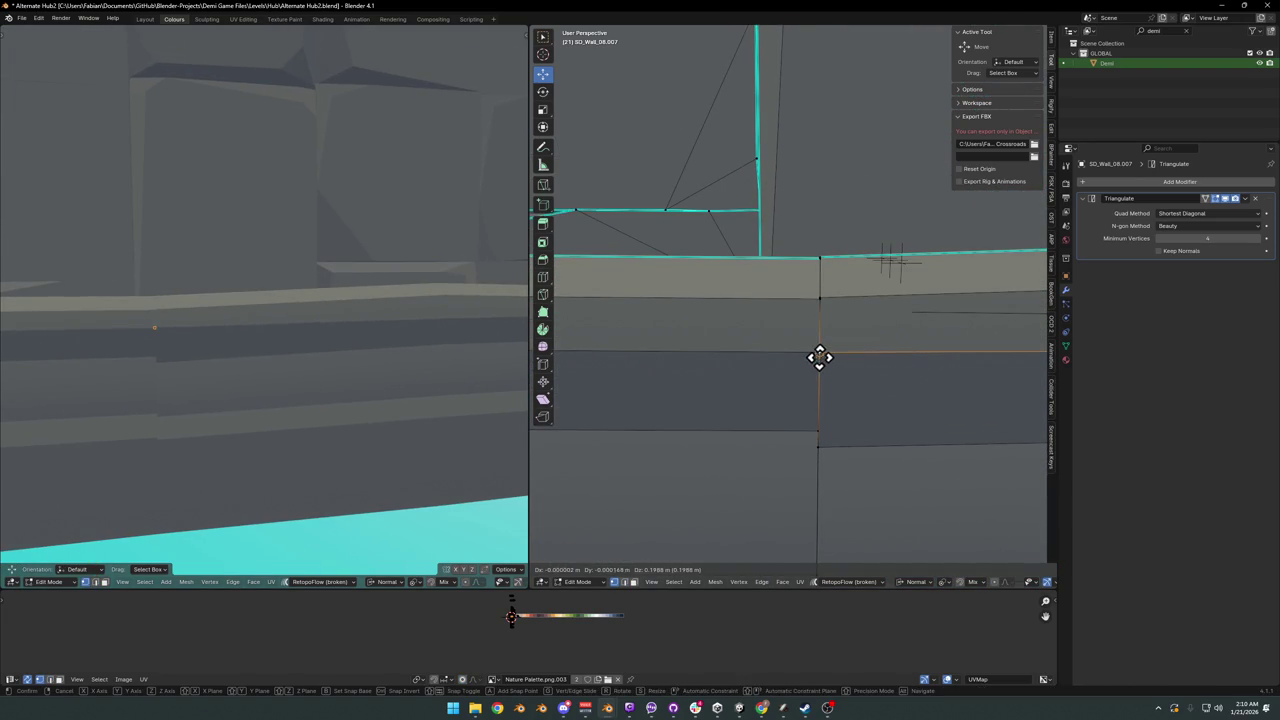
pyautogui.click(820, 357)
pyautogui.press('g')
pyautogui.click(818, 430)
pyautogui.moveTo(818, 430)
pyautogui.mouseDown(button='middle')
pyautogui.moveTo(829, 409)
pyautogui.moveTo(803, 423)
pyautogui.moveTo(846, 369)
pyautogui.moveTo(803, 331)
pyautogui.mouseUp(button='middle')
pyautogui.press('g')
pyautogui.click(810, 401)
# - Lower the vertex twice more for a chipped edge, then return to Object Mode
pyautogui.press('g')
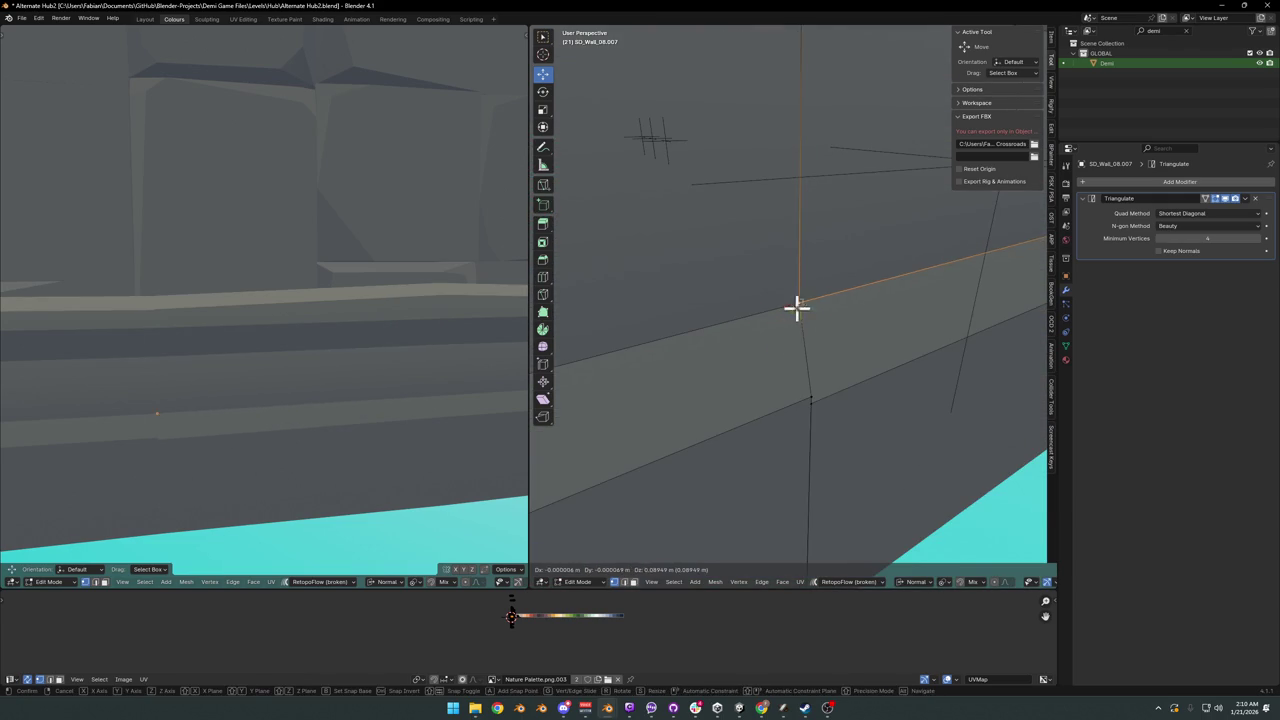
pyautogui.click(814, 412)
pyautogui.press('g')
pyautogui.click(814, 394)
pyautogui.moveTo(814, 394)
pyautogui.mouseDown(button='middle')
pyautogui.moveTo(820, 431)
pyautogui.moveTo(794, 323)
pyautogui.moveTo(794, 380)
pyautogui.moveTo(791, 346)
pyautogui.moveTo(775, 362)
pyautogui.moveTo(851, 343)
pyautogui.moveTo(838, 365)
pyautogui.mouseUp(button='middle')
pyautogui.press('Tab')
# - Enter Edit Mode on SD_Wall_08.007 and slide one edge along the wall
pyautogui.scroll(-3, 835, 364)
pyautogui.scroll(-2, 366, 294)
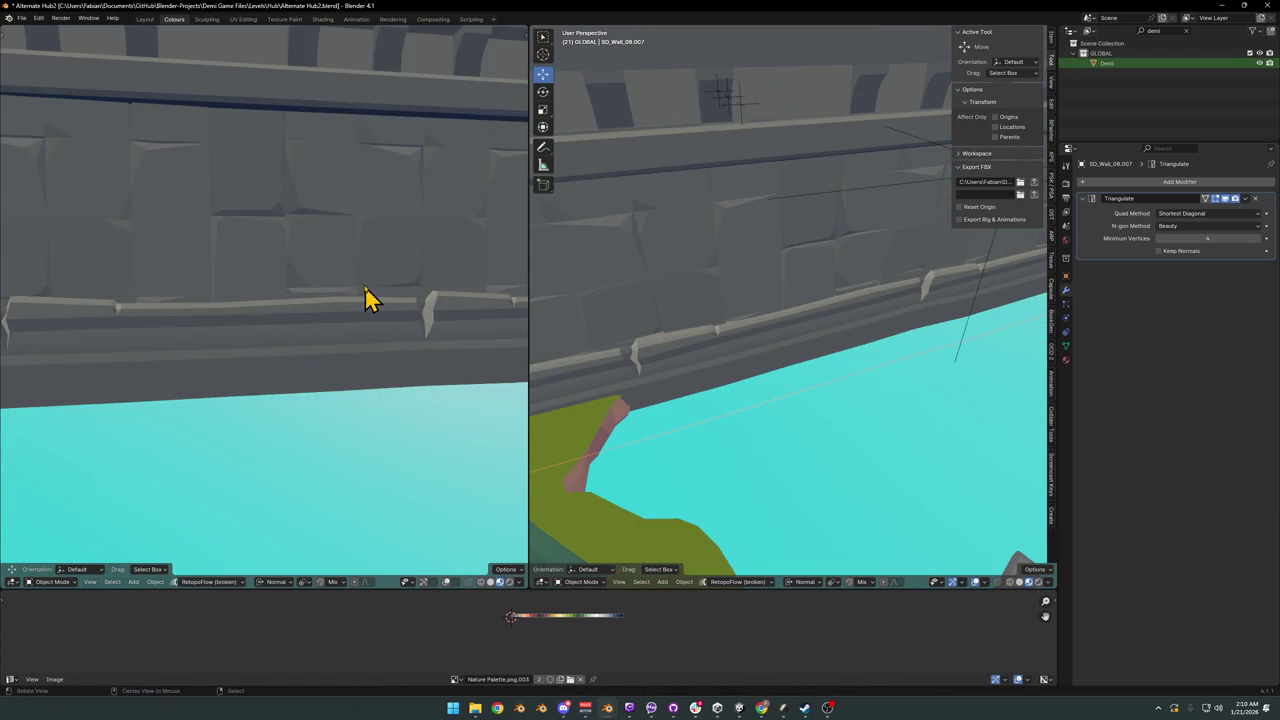
pyautogui.scroll(-3, 366, 294)
pyautogui.scroll(2, 376, 308)
pyautogui.scroll(3, 343, 314)
pyautogui.press('Tab')
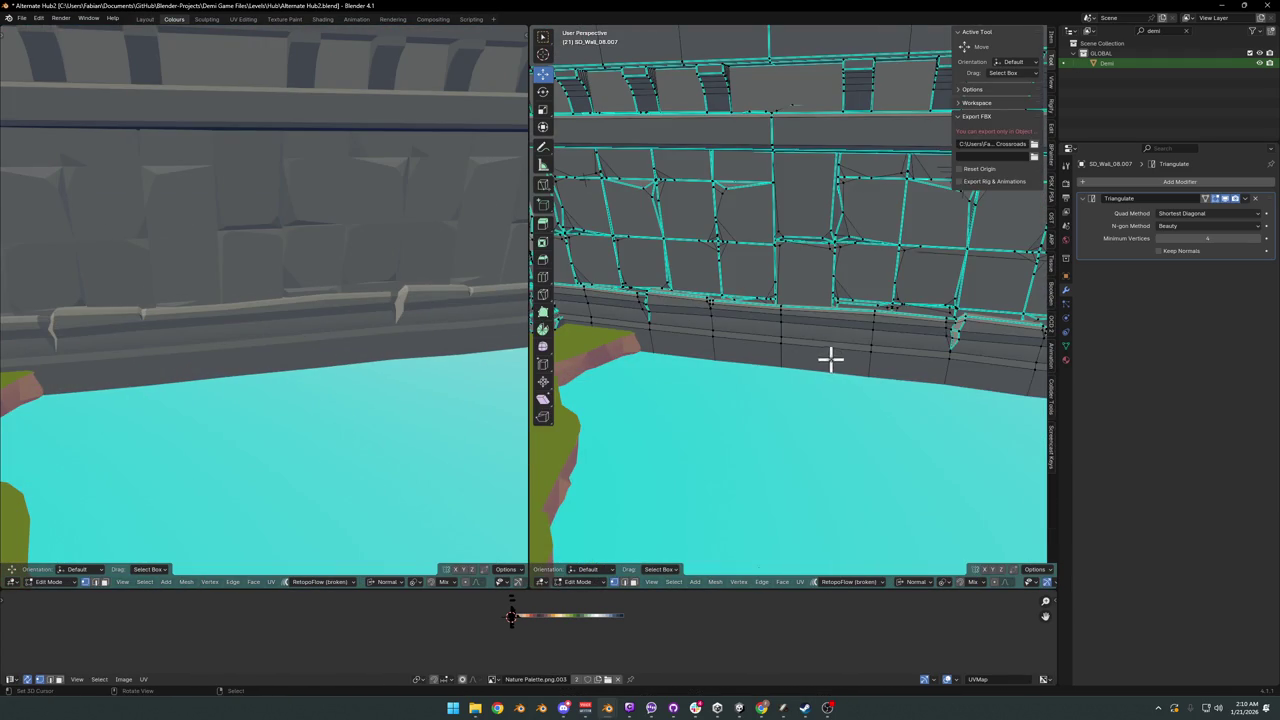
pyautogui.press('g')
pyautogui.press('g')
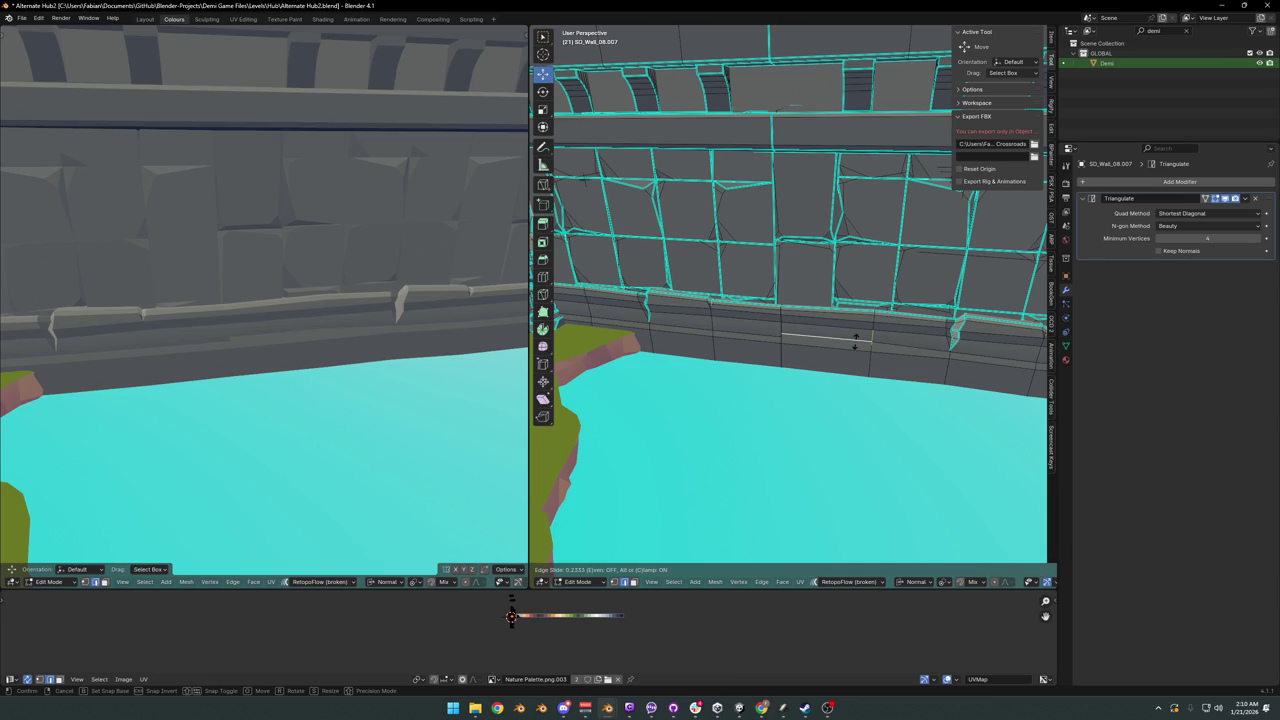
pyautogui.click(855, 340)
# - Select the lower wall section and merge its duplicate vertices, removing 5
pyautogui.scroll(3, 840, 360)
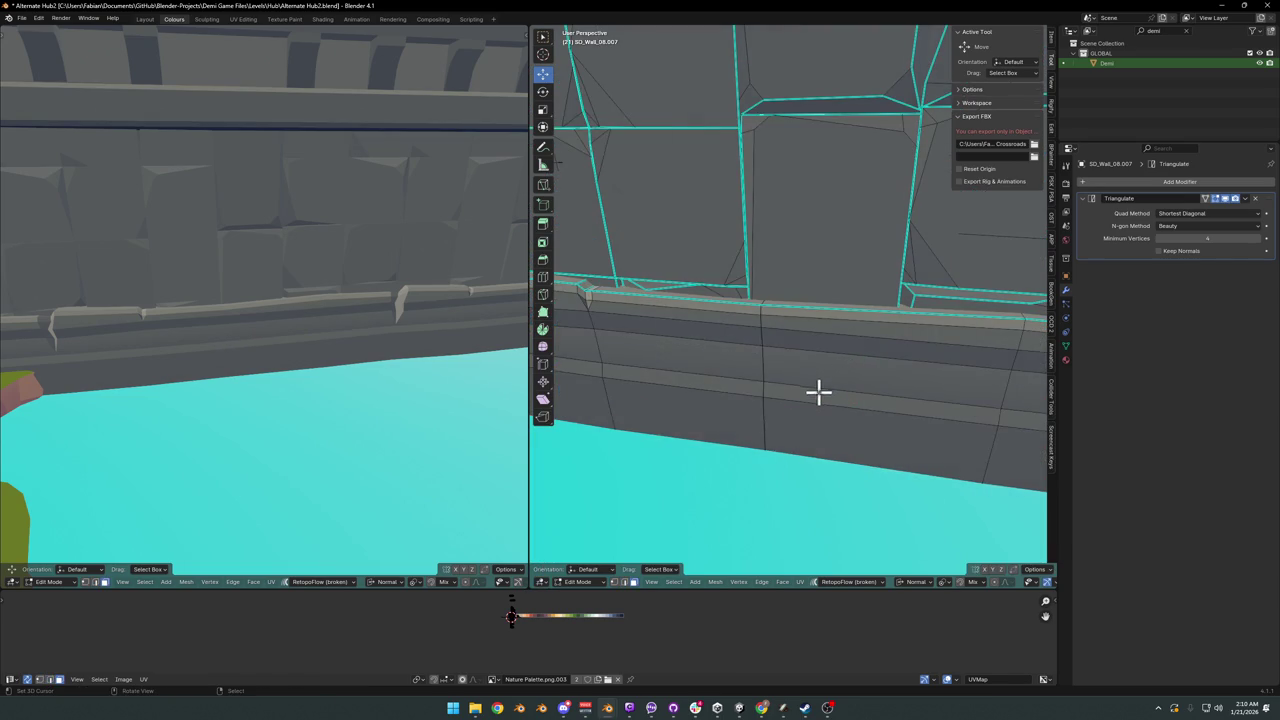
pyautogui.press('l')
pyautogui.press('l')
pyautogui.rightClick(755, 398)
pyautogui.click(729, 432)
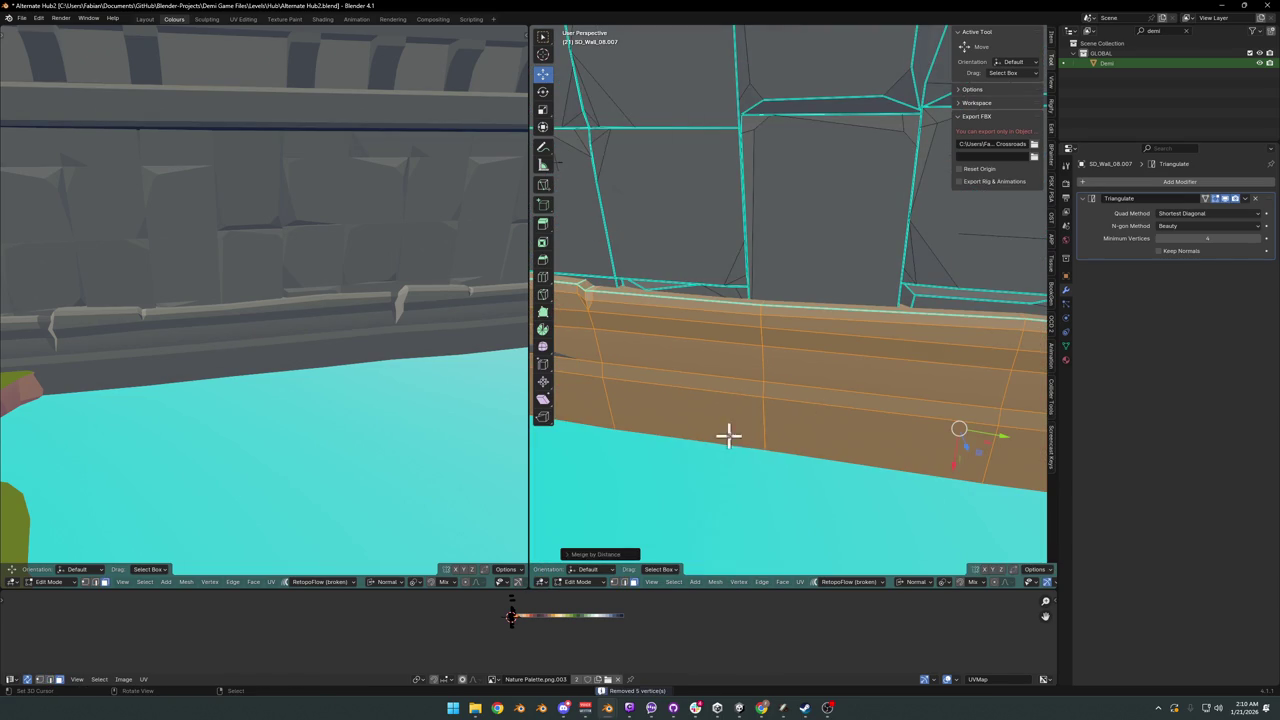
pyautogui.click(777, 441)
# - Add two vertical edge loops across the lower band and slide one toward the floor
pyautogui.click(838, 391)
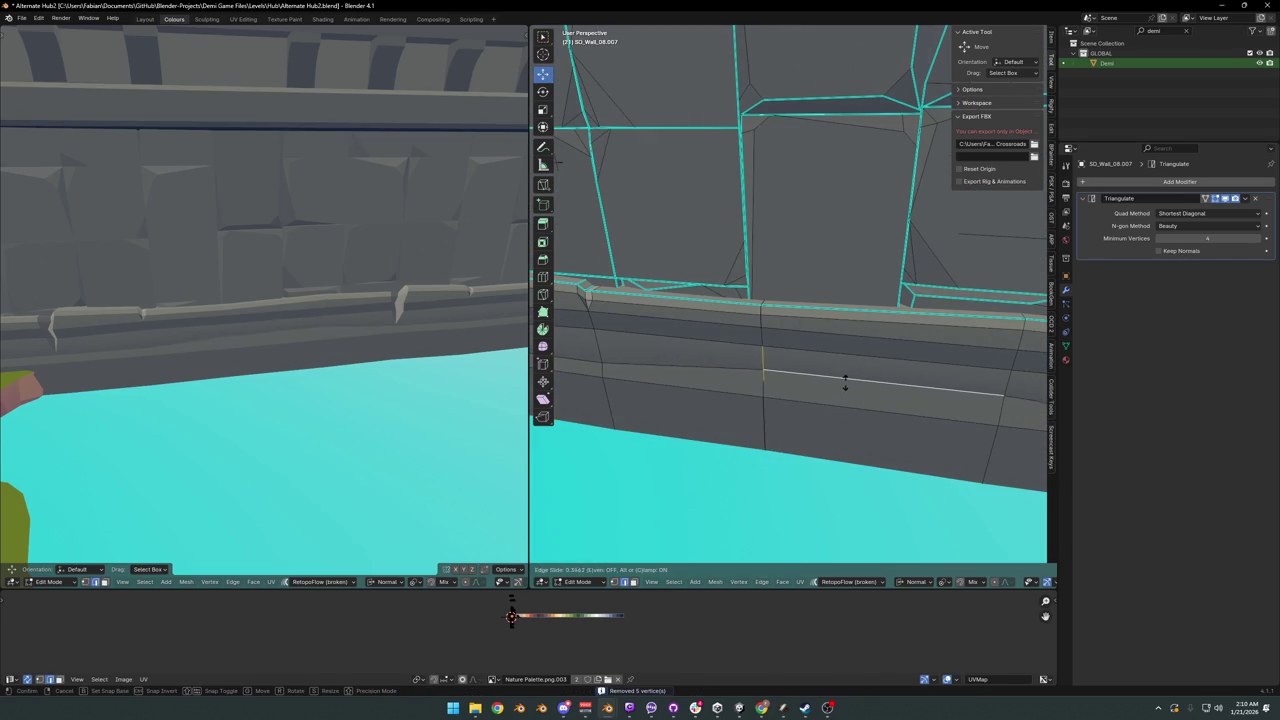
pyautogui.hotkey('ctrl', 'r')
pyautogui.scroll(1, 870, 414)
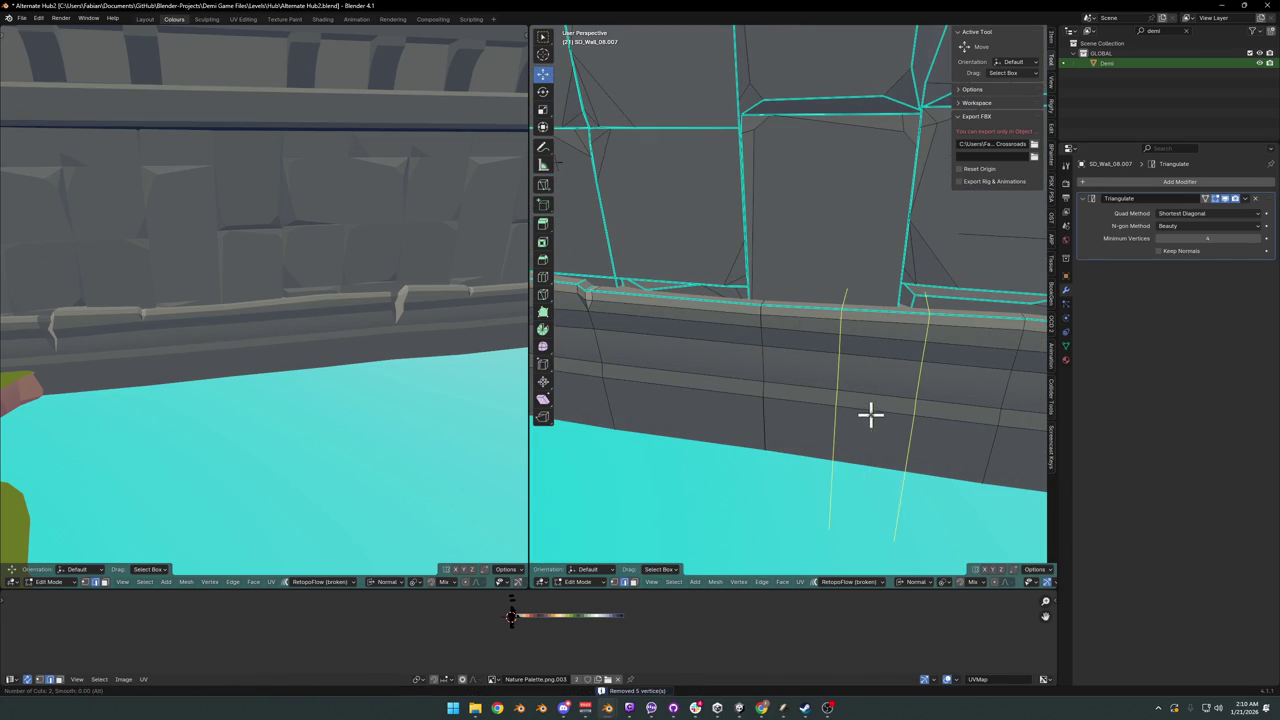
pyautogui.click(863, 420)
pyautogui.rightClick(863, 420)
pyautogui.press('g')
pyautogui.press('g')
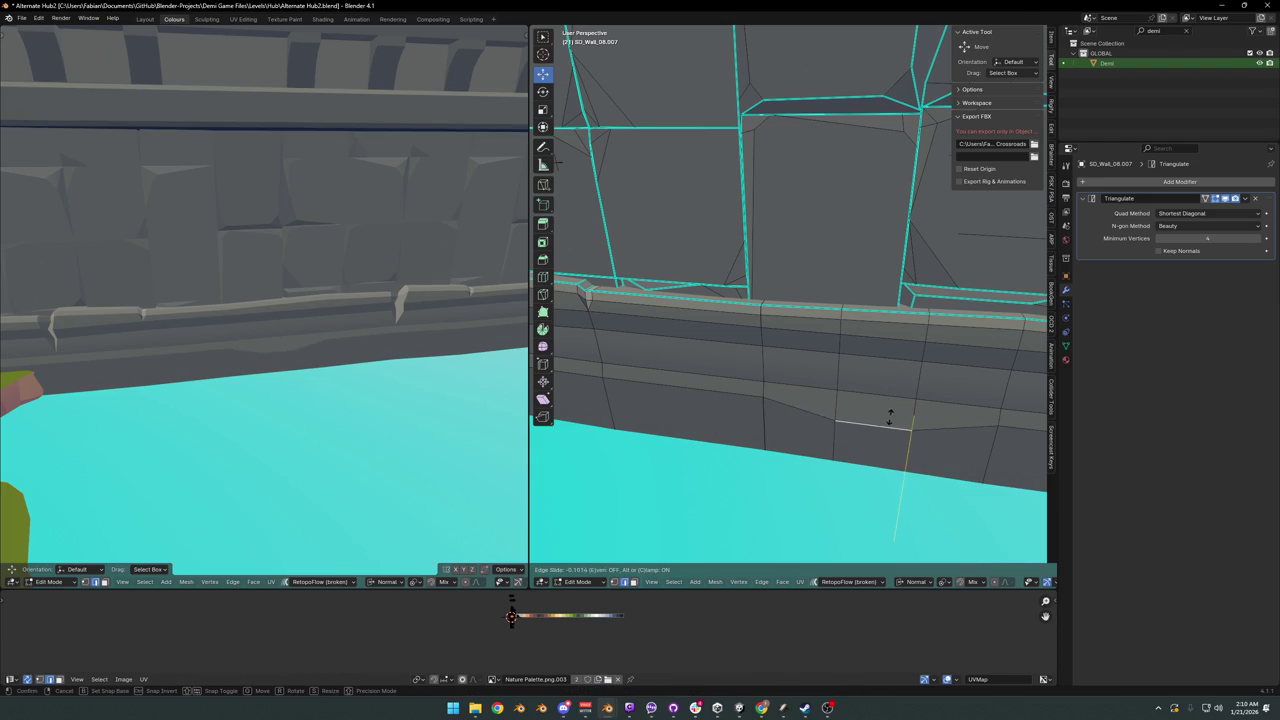
pyautogui.click(889, 418)
# - Add another centred vertical edge loop and slide it along the wall
pyautogui.hotkey('ctrl', 'r')
pyautogui.click(652, 390)
pyautogui.rightClick(652, 390)
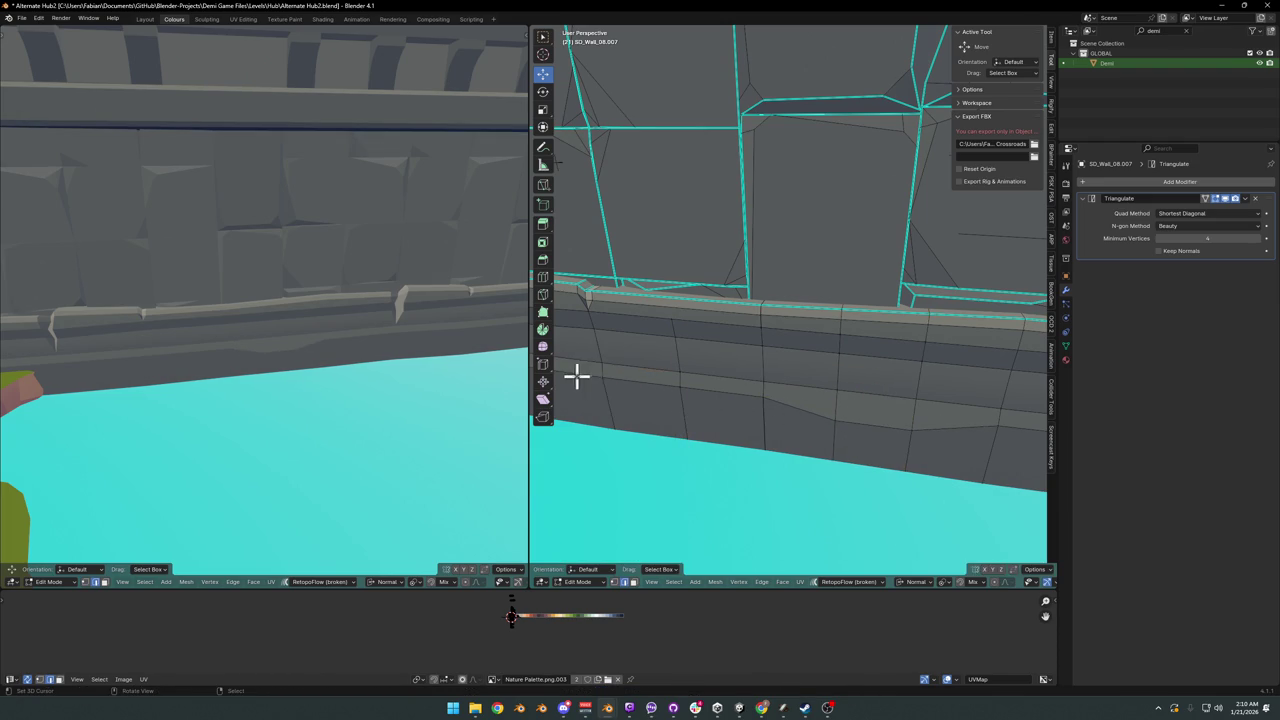
pyautogui.press('g')
pyautogui.press('g')
pyautogui.click(614, 383)
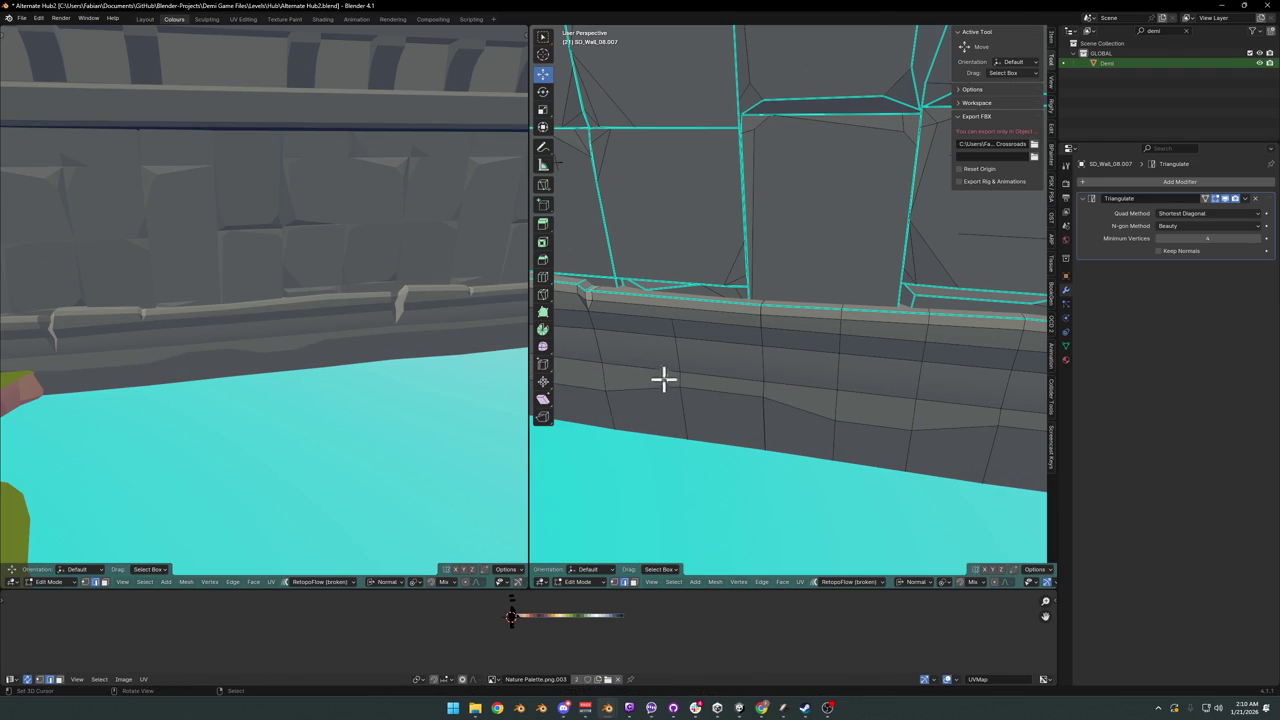
pyautogui.moveTo(713, 377); pyautogui.dragTo(718, 375, button='middle')
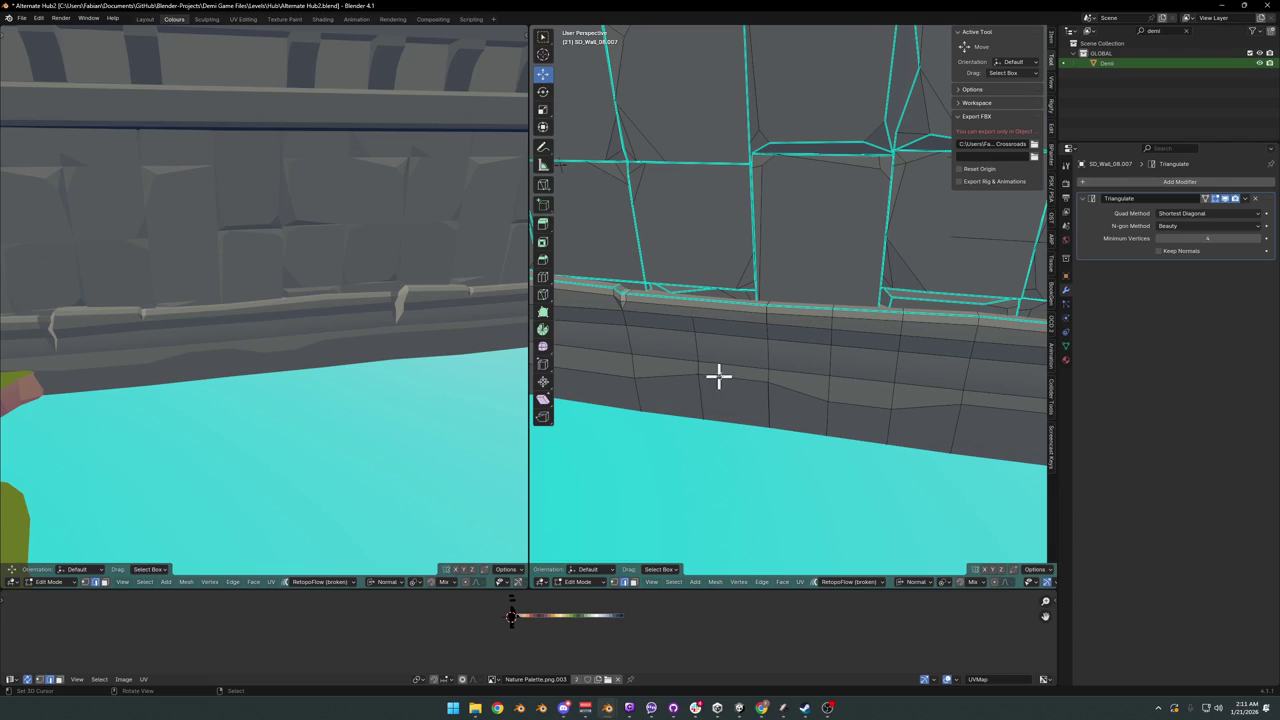
# - Slide two more lower-band edges along the wall to stagger the joints
pyautogui.press('g')
pyautogui.press('g')
pyautogui.click(891, 378)
pyautogui.hotkey('alt', 'a')
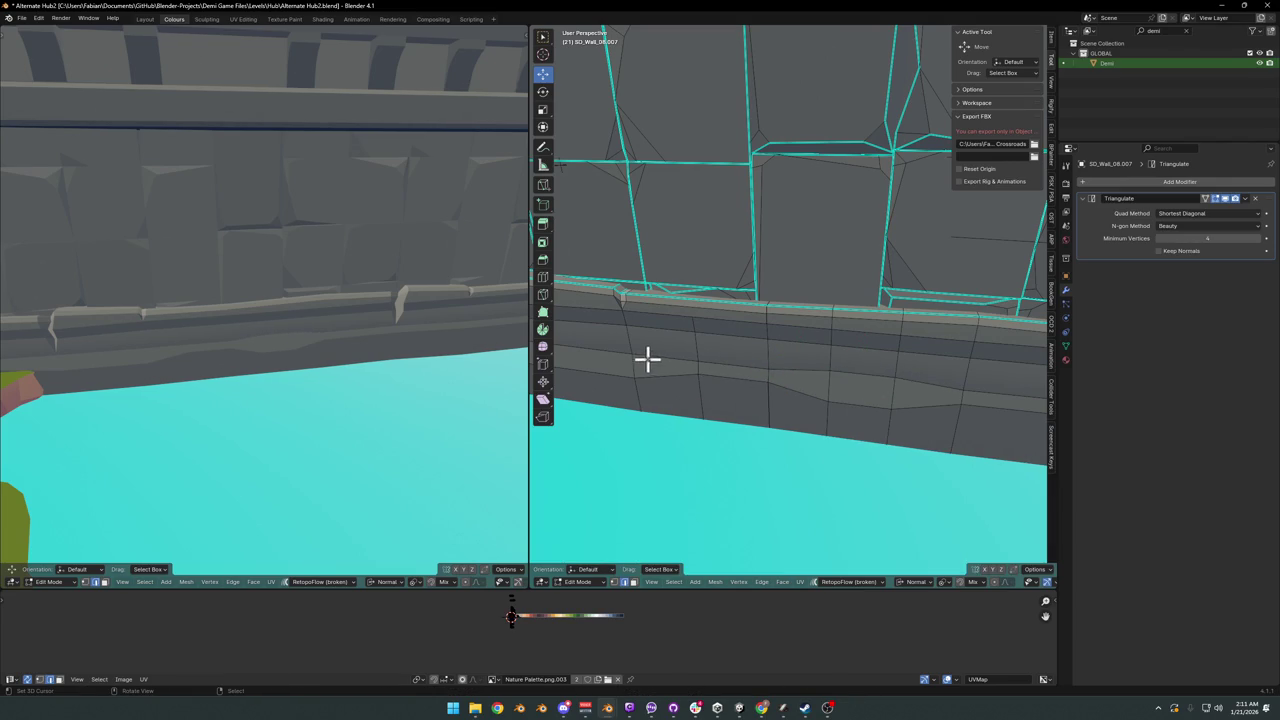
pyautogui.press('g')
pyautogui.press('g')
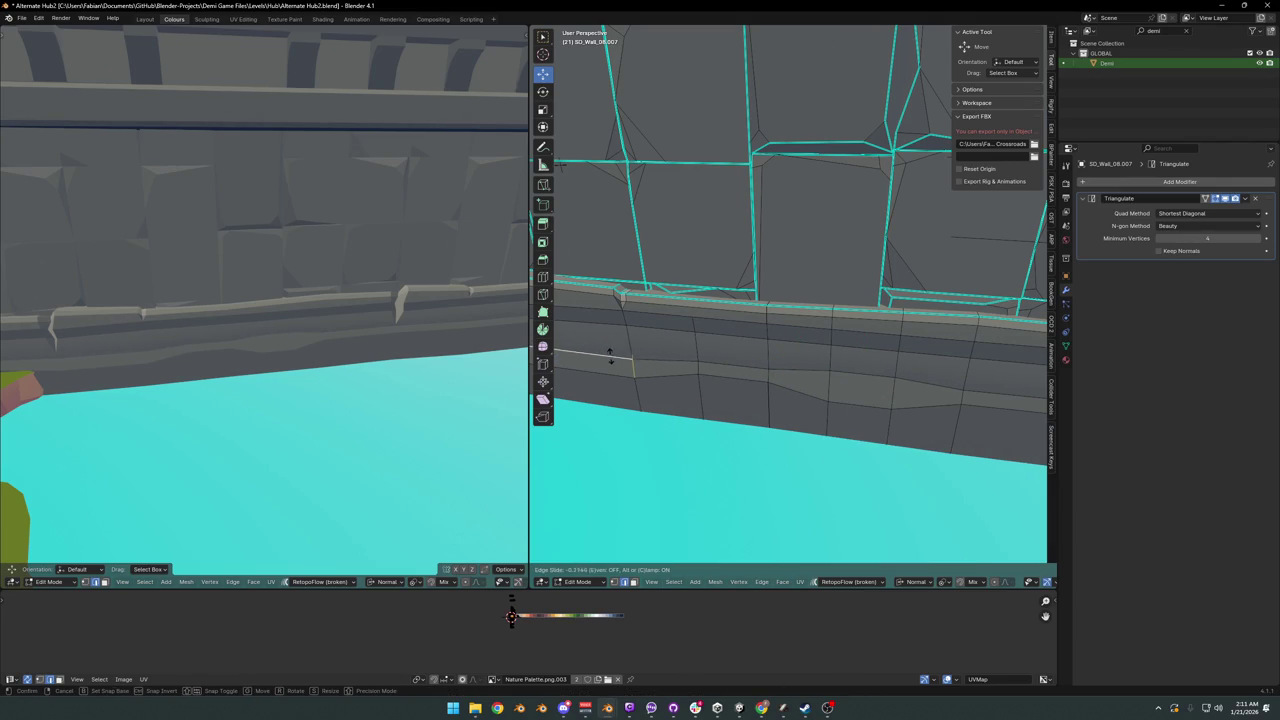
pyautogui.click(824, 348)
pyautogui.hotkey('alt', 'a')
# - Select another lower-band edge and slide it to a new position
pyautogui.moveTo(892, 360); pyautogui.dragTo(757, 371, button='middle')
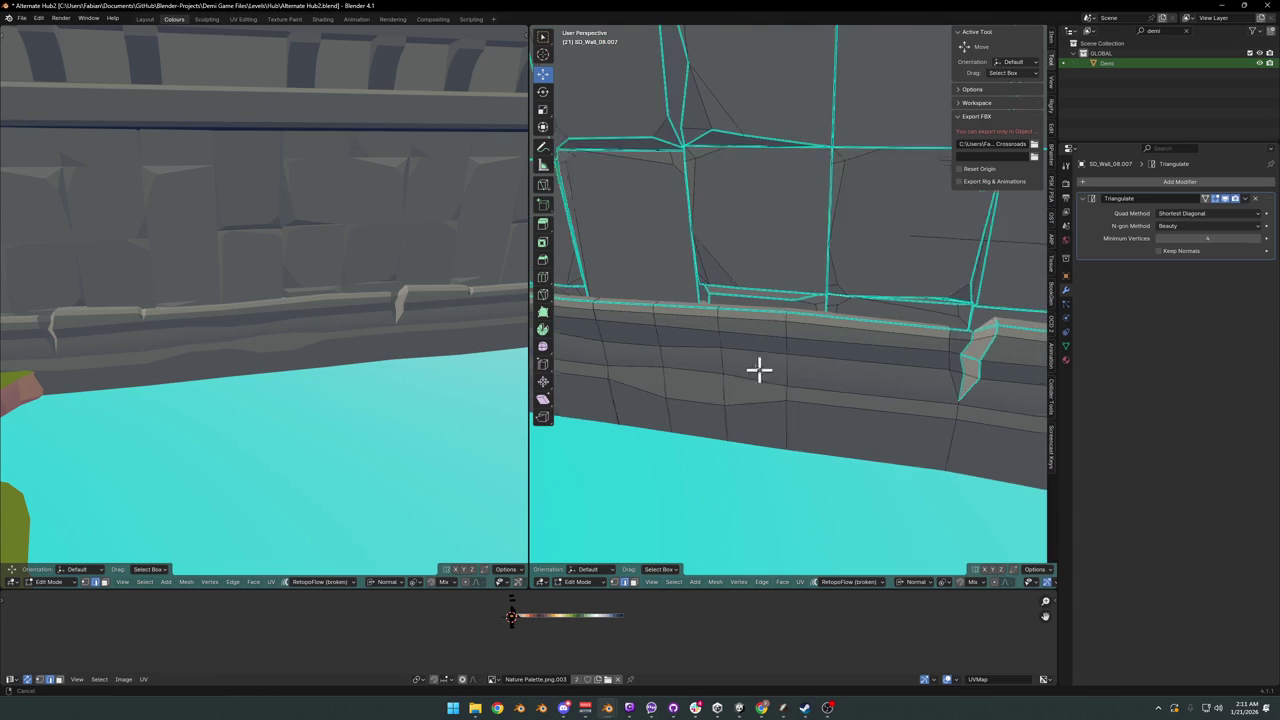
pyautogui.click(877, 366)
pyautogui.press('g')
pyautogui.press('g')
pyautogui.click(921, 384)
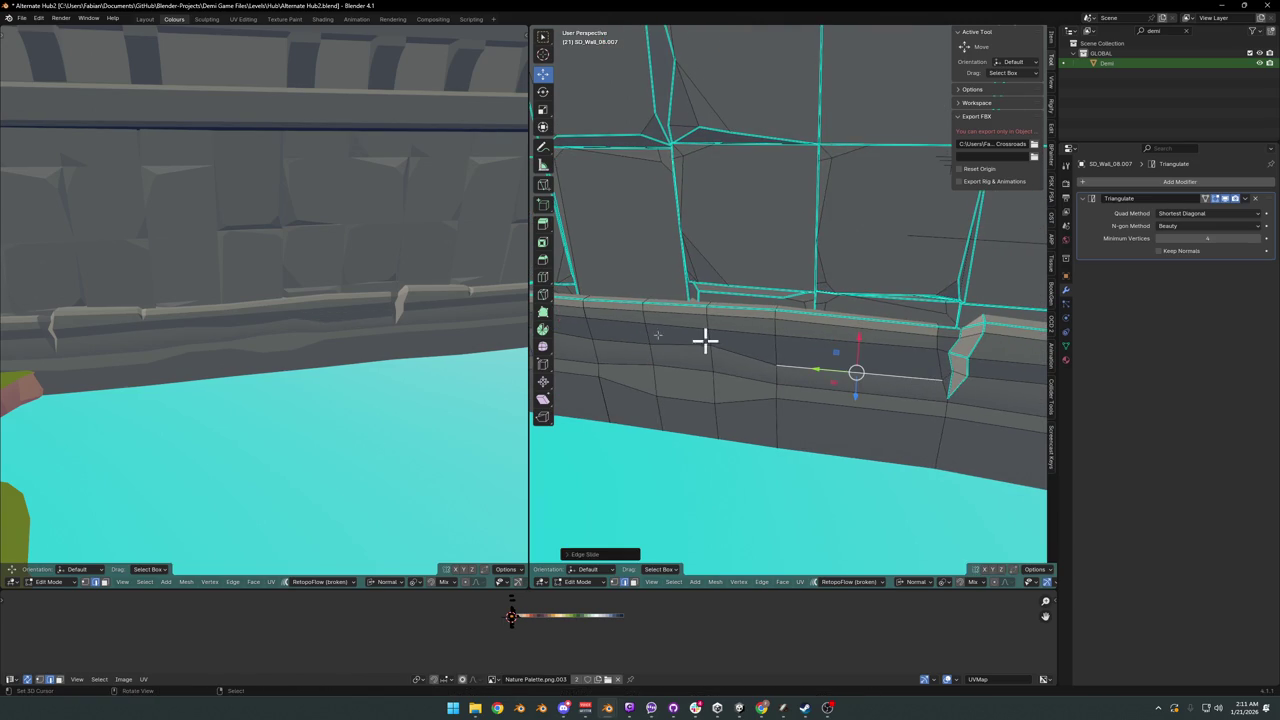
pyautogui.scroll(-5, 394, 297)
pyautogui.moveTo(394, 297); pyautogui.dragTo(387, 302, button='middle')
pyautogui.scroll(3, 393, 290)
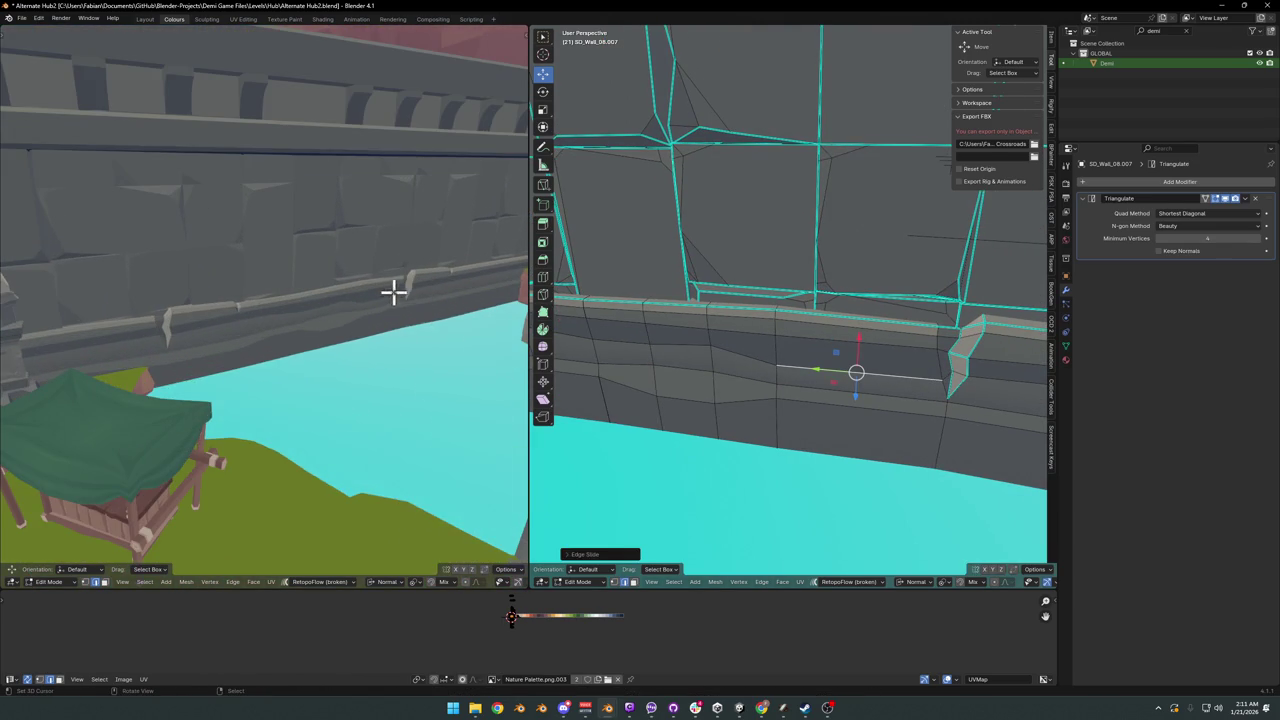
pyautogui.moveTo(871, 357)
pyautogui.mouseDown(button='middle')
pyautogui.moveTo(729, 371)
pyautogui.moveTo(883, 381)
pyautogui.mouseUp(button='middle')
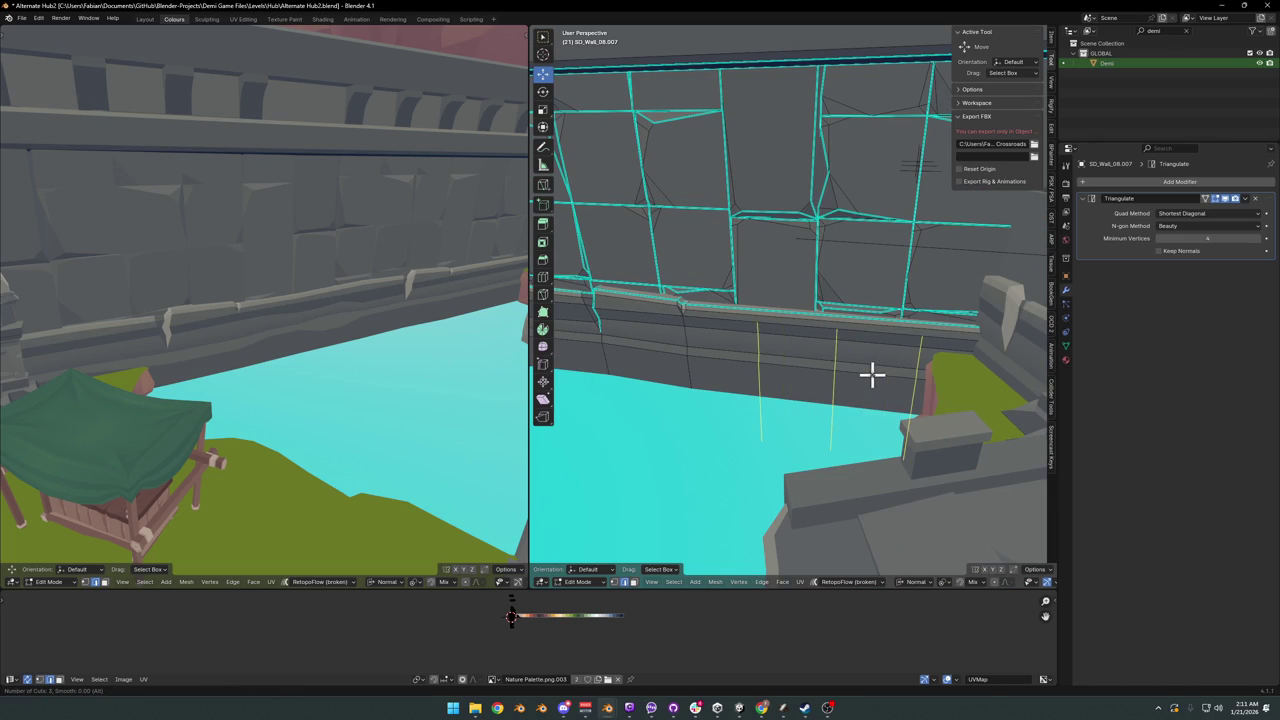
# - Add a single loop cut across the band, slide another edge, and deselect everything
pyautogui.scroll(-2, 876, 385)
pyautogui.click(885, 388)
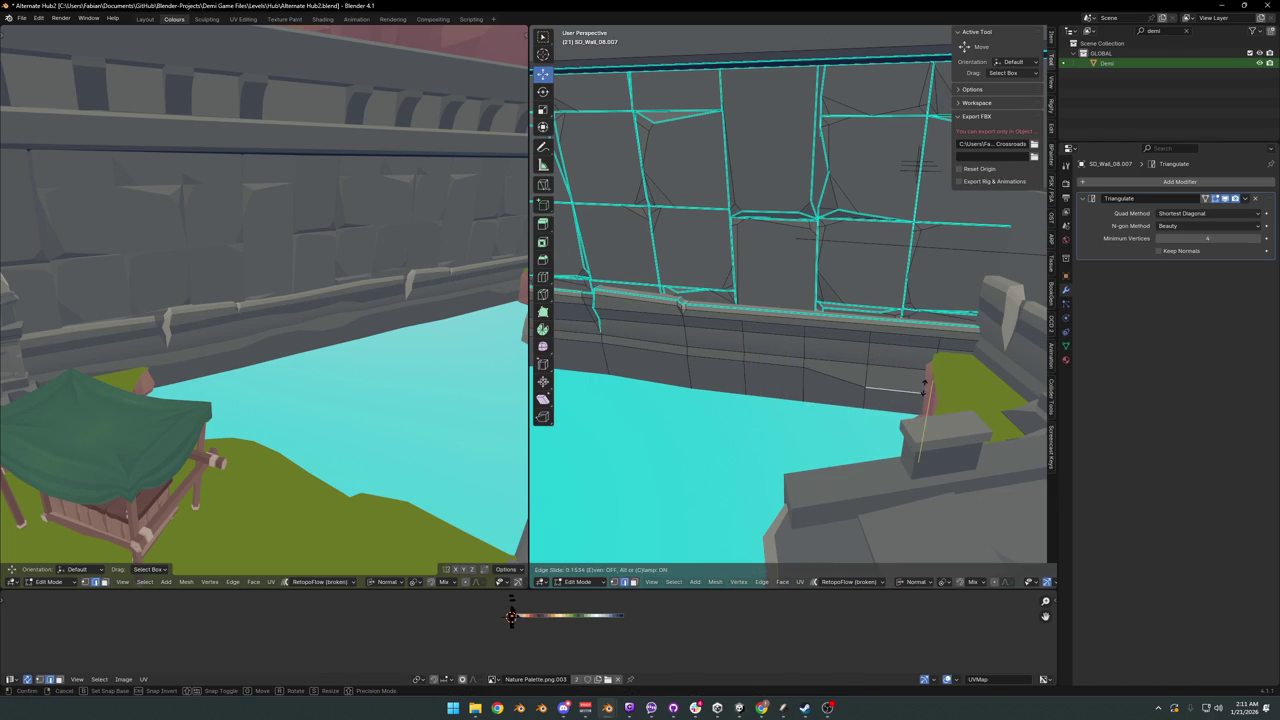
pyautogui.click(923, 388)
pyautogui.press('g')
pyautogui.press('g')
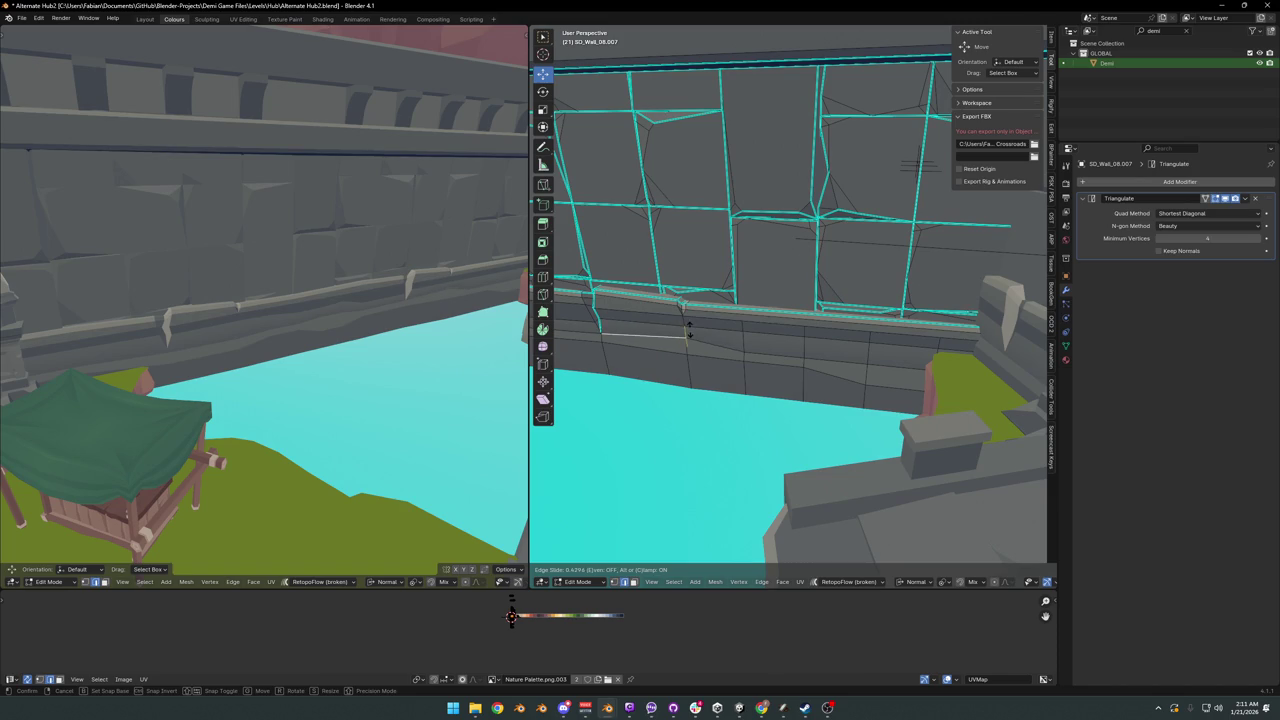
pyautogui.click(688, 332)
pyautogui.hotkey('alt', 'a')
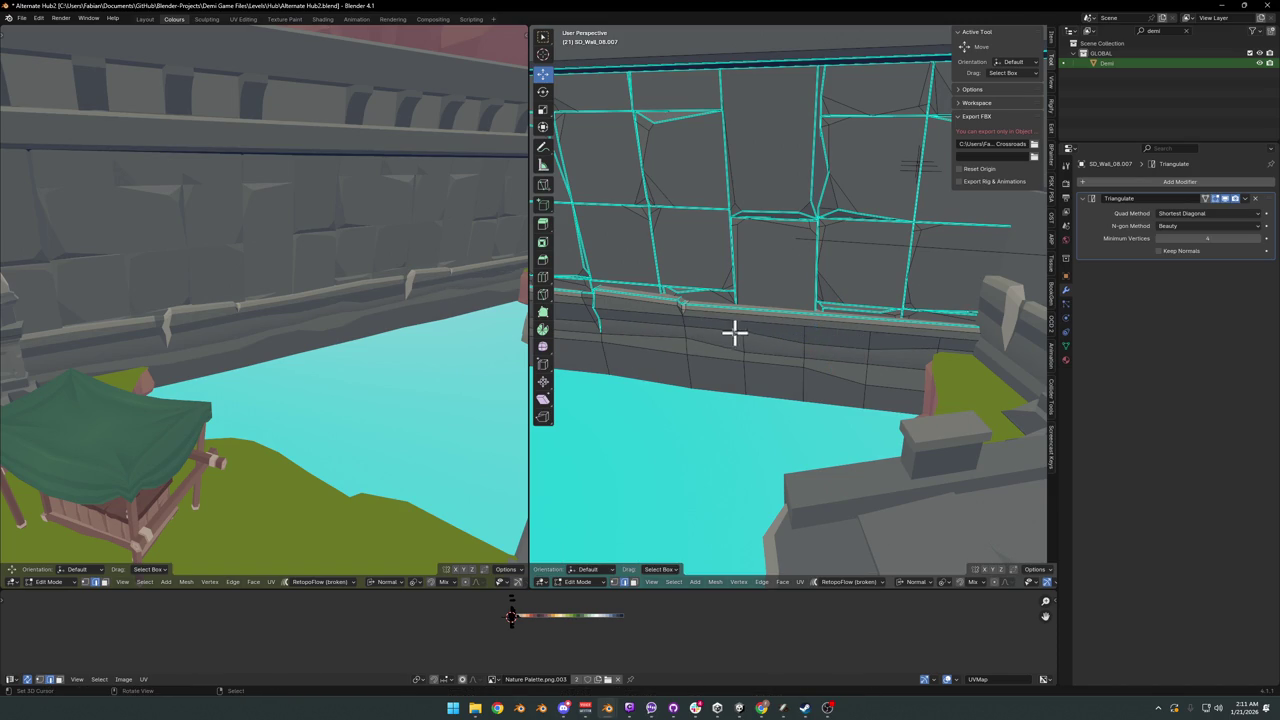
pyautogui.moveTo(658, 335)
pyautogui.keyDown('shift'); pyautogui.mouseDown(button='middle')
pyautogui.moveTo(737, 324)
pyautogui.moveTo(828, 351)
pyautogui.moveTo(800, 328)
pyautogui.mouseUp(button='middle'); pyautogui.keyUp('shift')
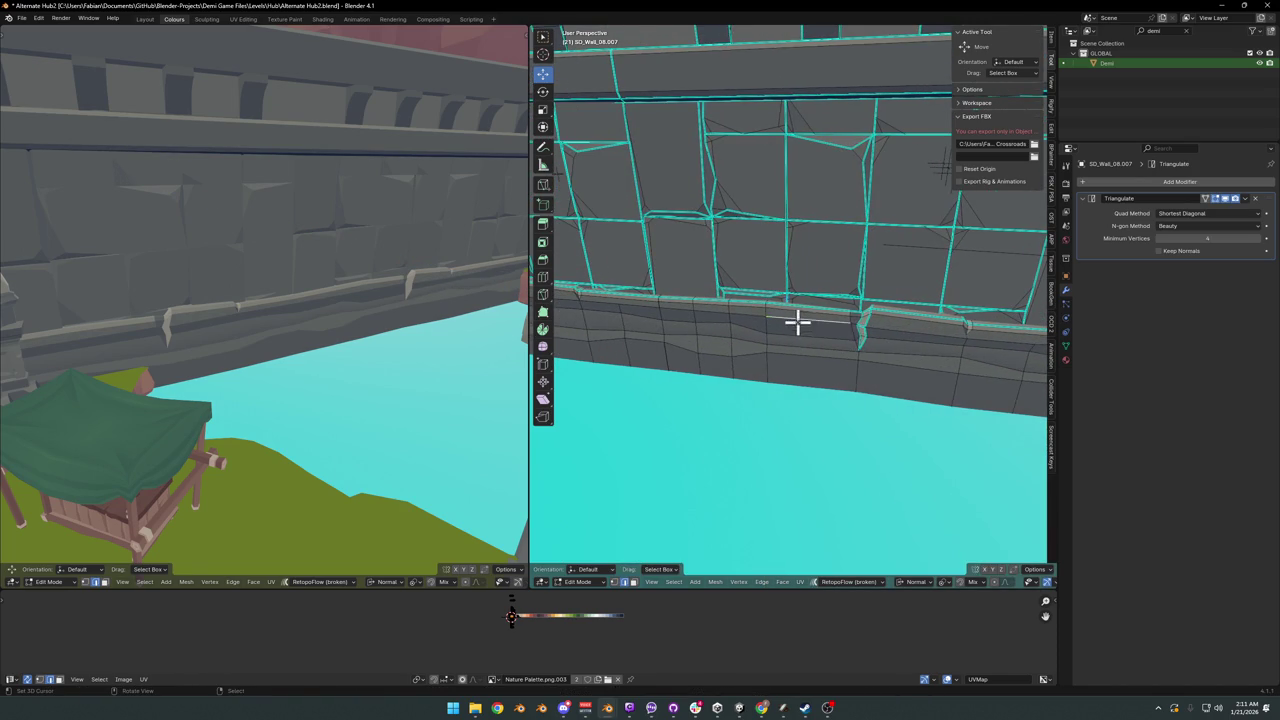
# - Switch the transform orientation to Global and lower a band edge along world Z
pyautogui.click(800, 328)
pyautogui.press('g')
pyautogui.press('z')
pyautogui.press('z')
pyautogui.rightClick(798, 328)
pyautogui.press(',')
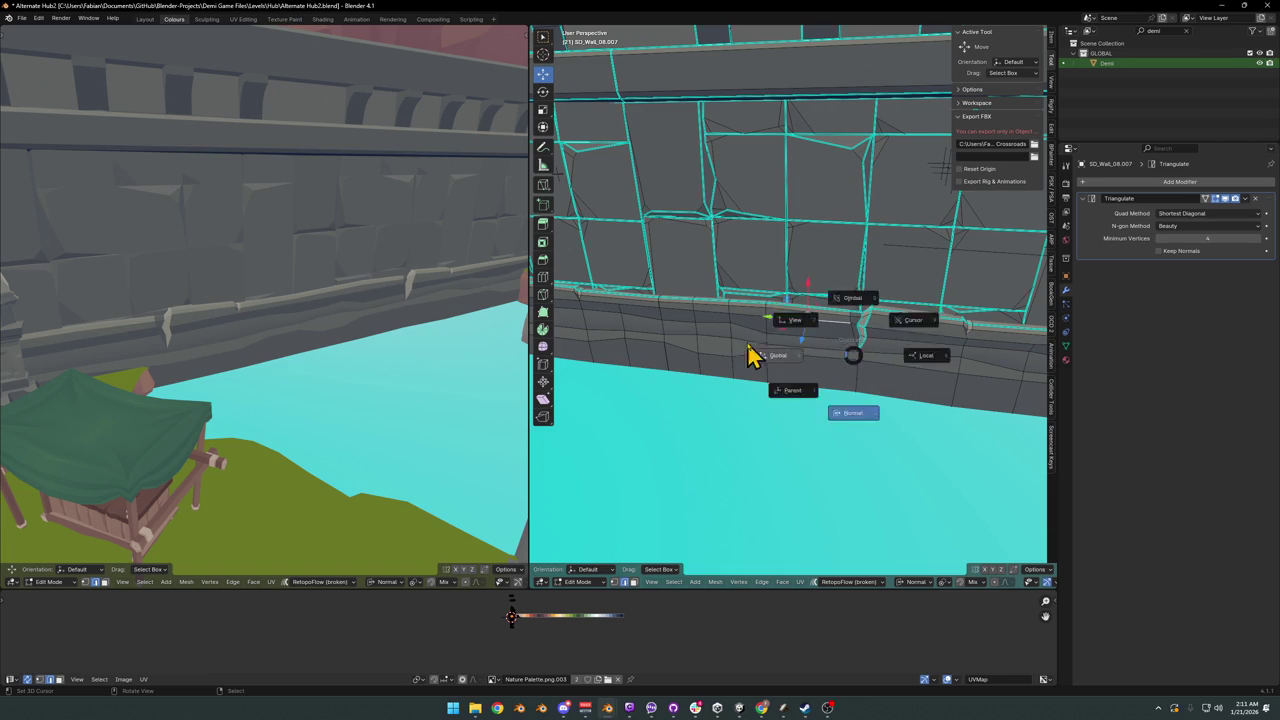
pyautogui.click(751, 354)
pyautogui.press('g')
pyautogui.press('z')
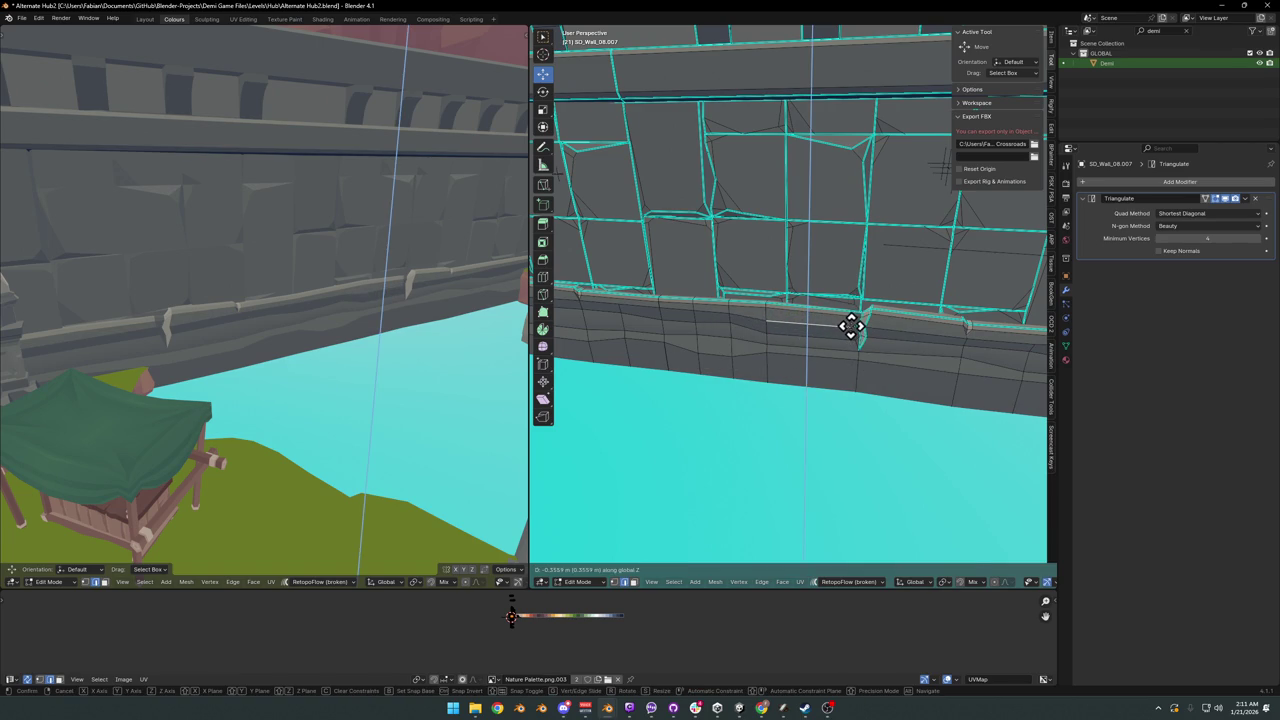
pyautogui.click(851, 325)
# - Nudge two more lower-band edges up or down along world Z
pyautogui.moveTo(851, 325); pyautogui.dragTo(782, 317, button='middle')
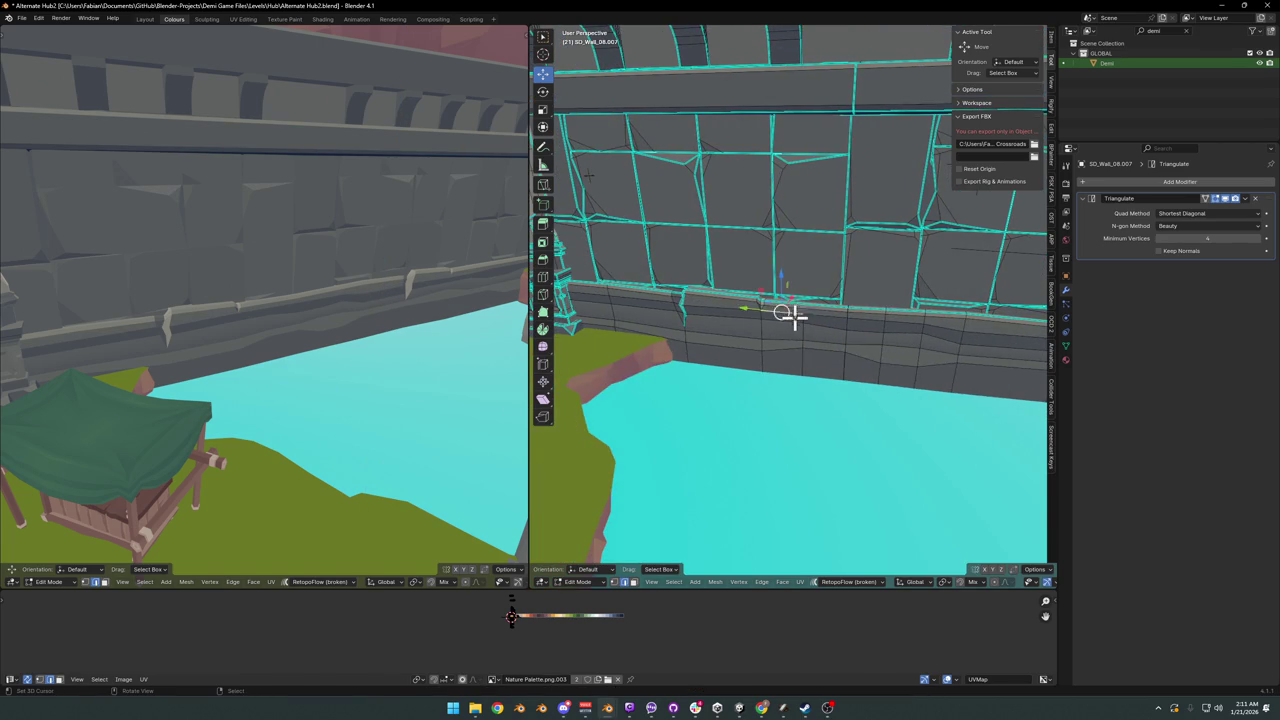
pyautogui.press('g')
pyautogui.press('z')
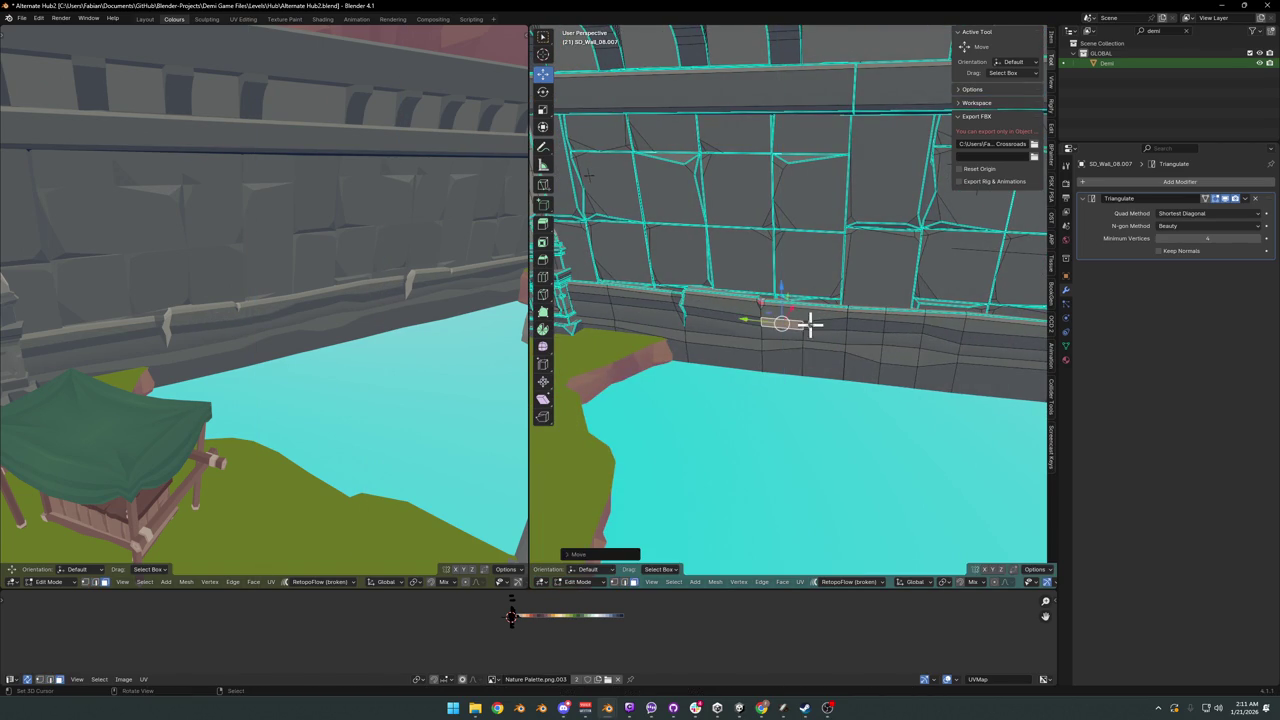
pyautogui.click(810, 323)
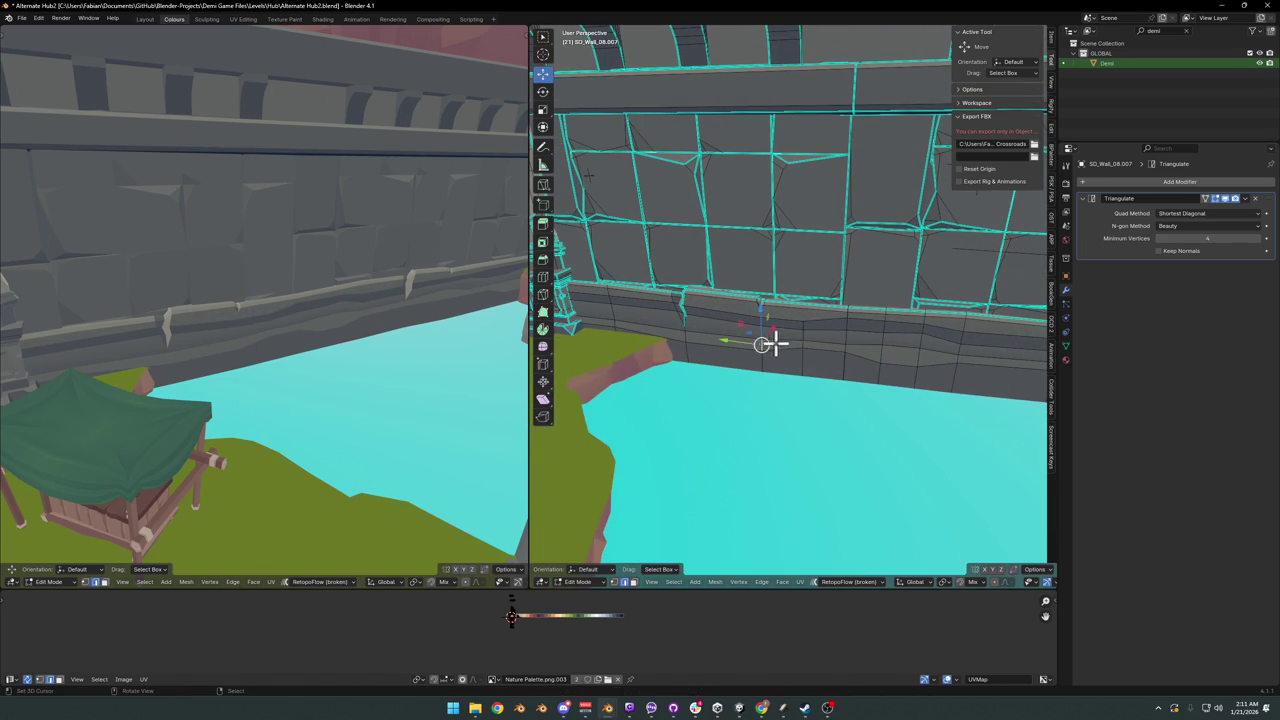
pyautogui.click(770, 344)
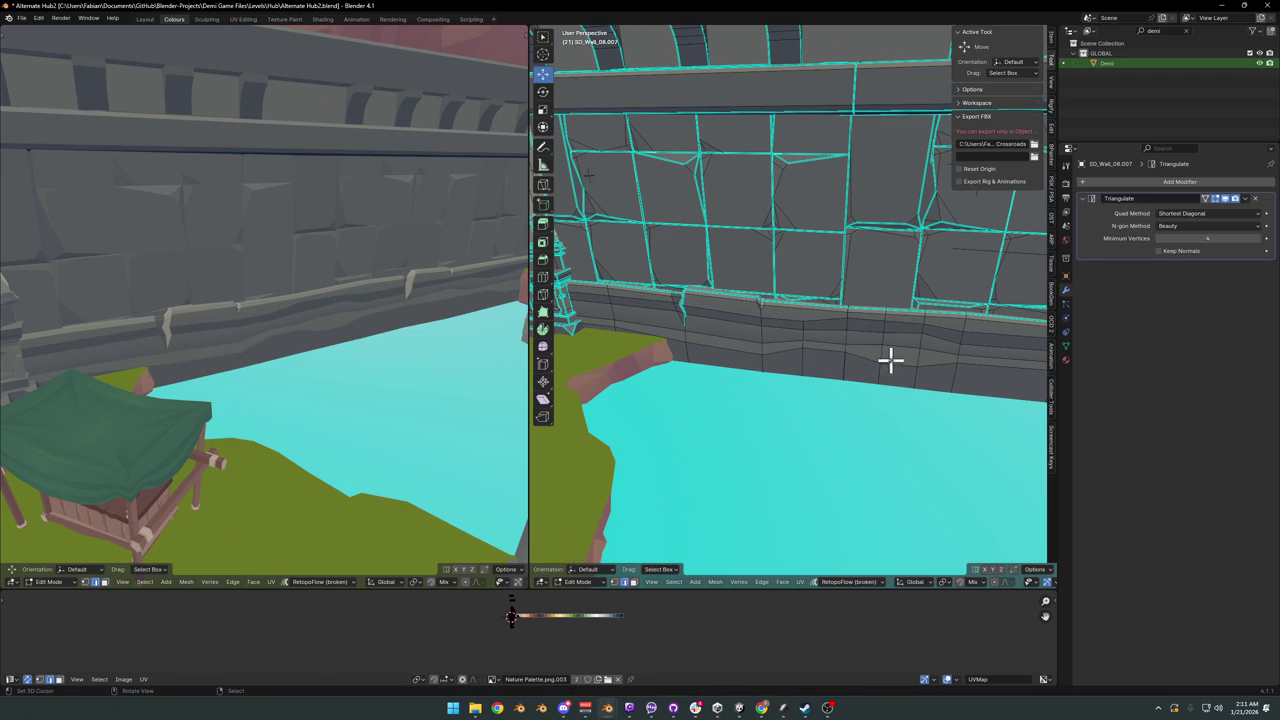
pyautogui.press('g')
pyautogui.press('z')
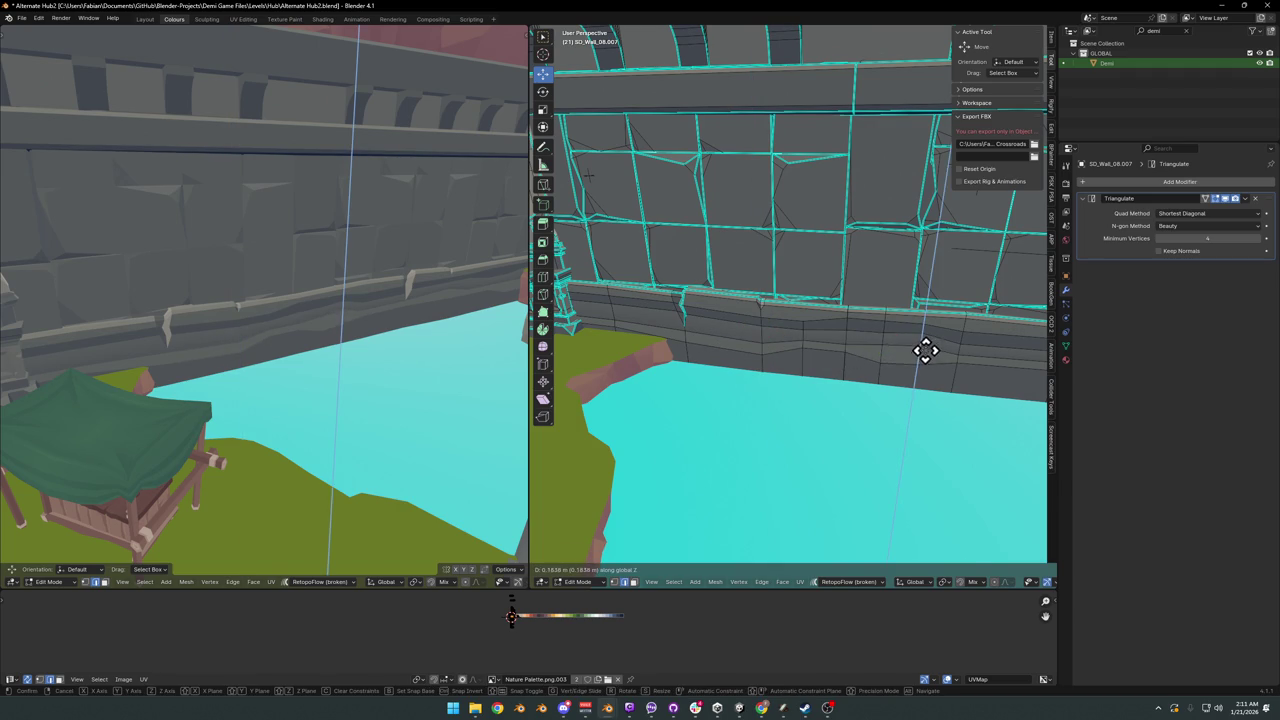
pyautogui.click(925, 350)
pyautogui.moveTo(391, 294)
pyautogui.mouseDown(button='middle')
pyautogui.moveTo(450, 295)
pyautogui.moveTo(394, 311)
pyautogui.mouseUp(button='middle')
# - Return to Object Mode and save the blend file
pyautogui.press('Tab')
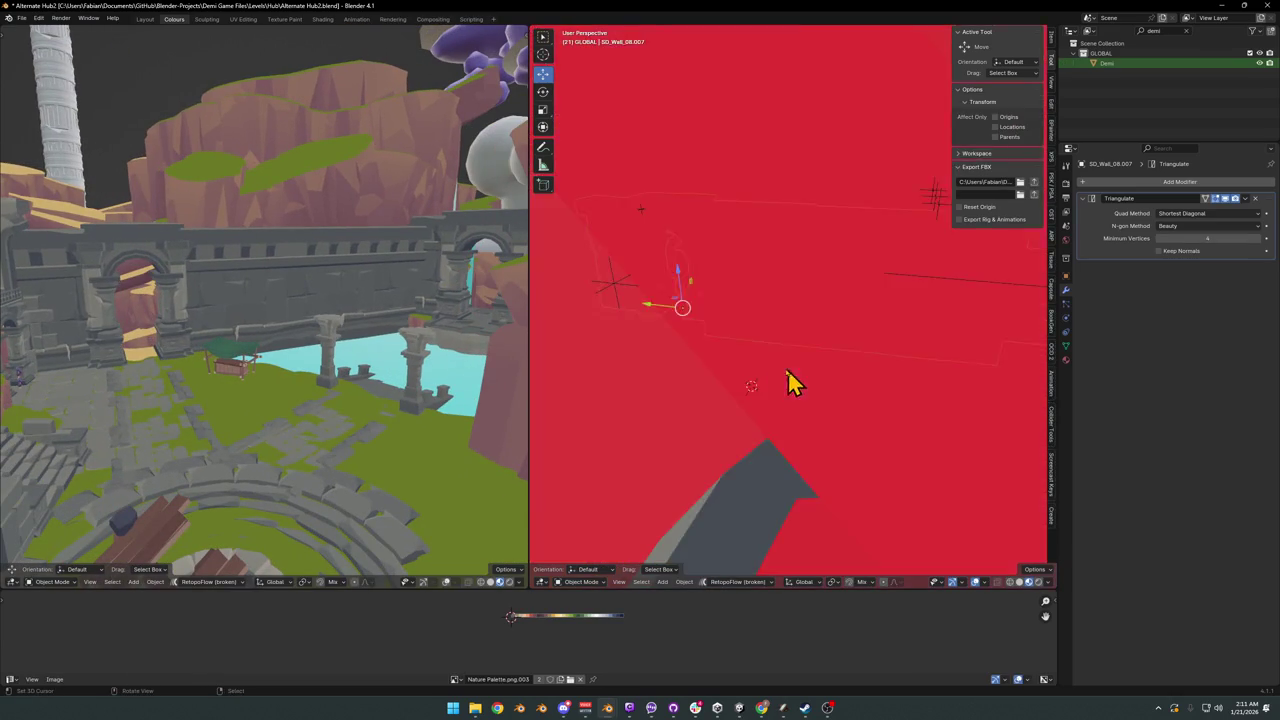
pyautogui.scroll(-5, 788, 380)
pyautogui.hotkey('ctrl', 's')
pyautogui.click(785, 368)
pyautogui.scroll(2, 788, 380)
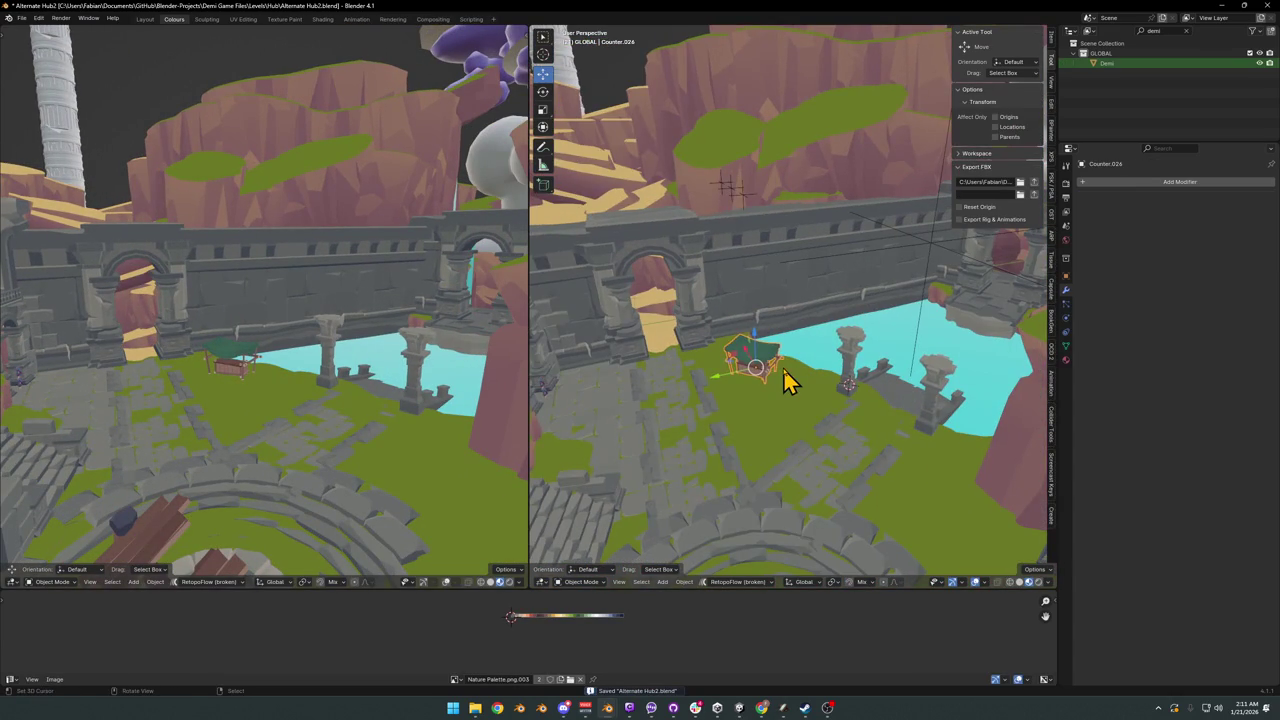
# - Select the pillar by the water, hide it, then unhide it
pyautogui.click(848, 352)
pyautogui.moveTo(394, 366)
pyautogui.mouseDown(button='middle')
pyautogui.moveTo(377, 357)
pyautogui.moveTo(338, 376)
pyautogui.mouseUp(button='middle')
pyautogui.press('h')
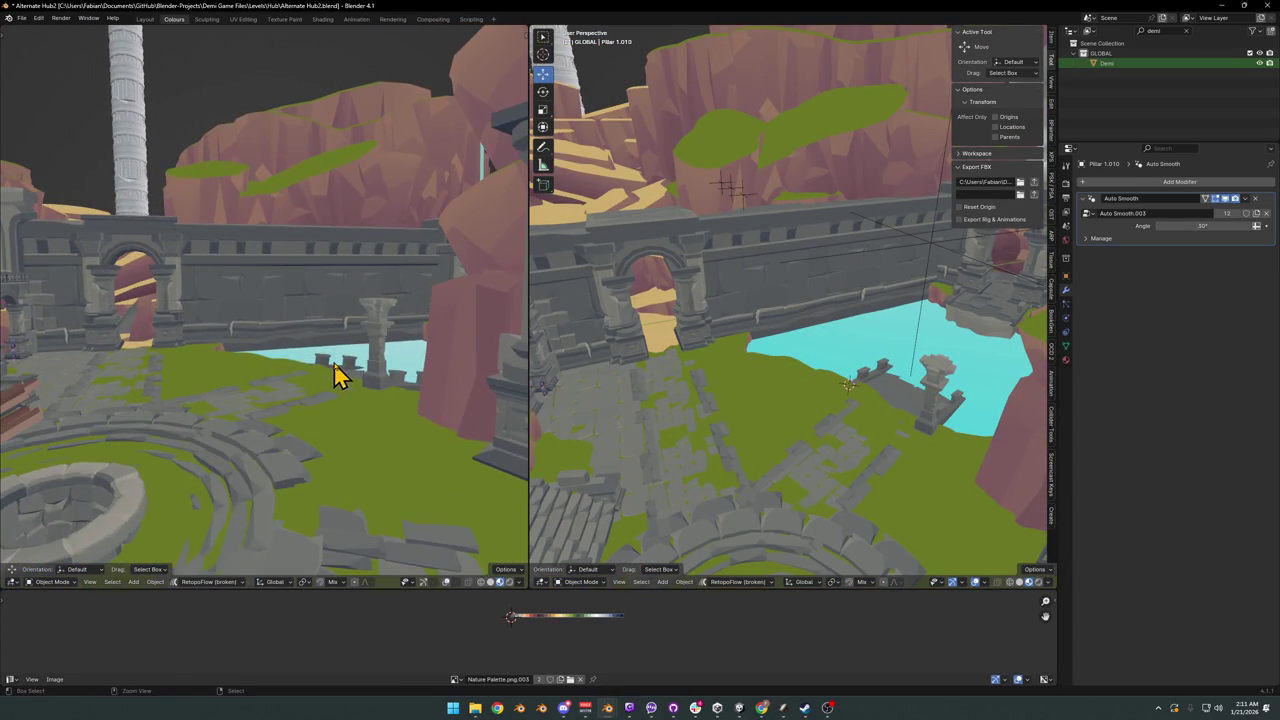
pyautogui.hotkey('alt', 'h')
pyautogui.moveTo(411, 391)
pyautogui.mouseDown(button='middle')
pyautogui.moveTo(366, 366)
pyautogui.moveTo(417, 363)
pyautogui.moveTo(429, 349)
pyautogui.mouseUp(button='middle')
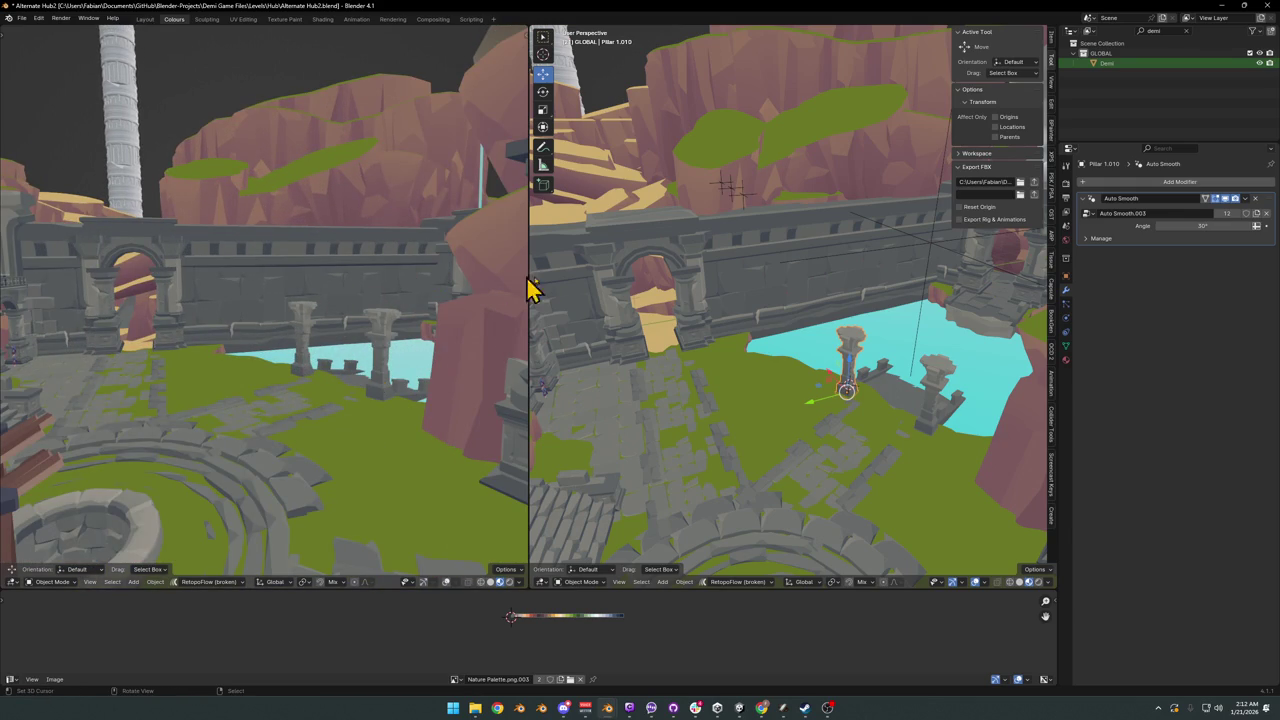
# - Select a ruined column piece, move it at constant height, and rotate it
pyautogui.moveTo(878, 330)
pyautogui.mouseDown(button='middle')
pyautogui.moveTo(760, 380)
pyautogui.moveTo(633, 405)
pyautogui.mouseUp(button='middle')
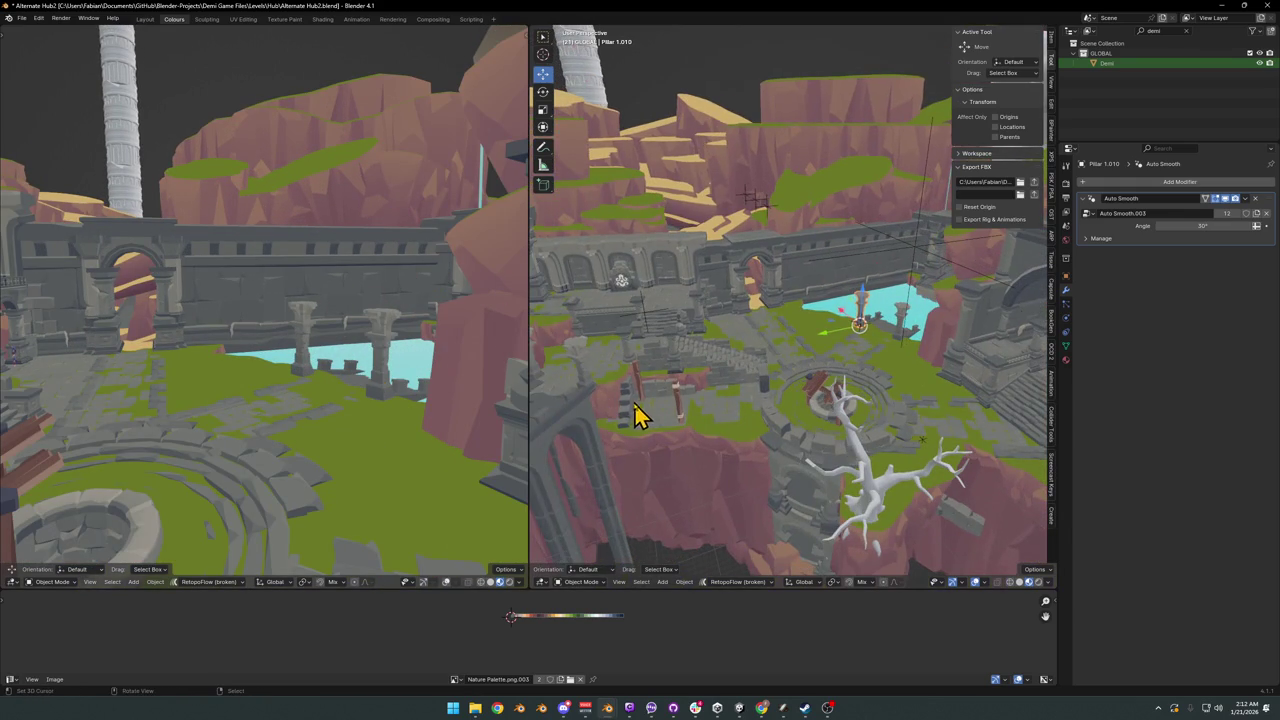
pyautogui.click(637, 415)
pyautogui.press('g')
pyautogui.hotkey('shift', 'z')
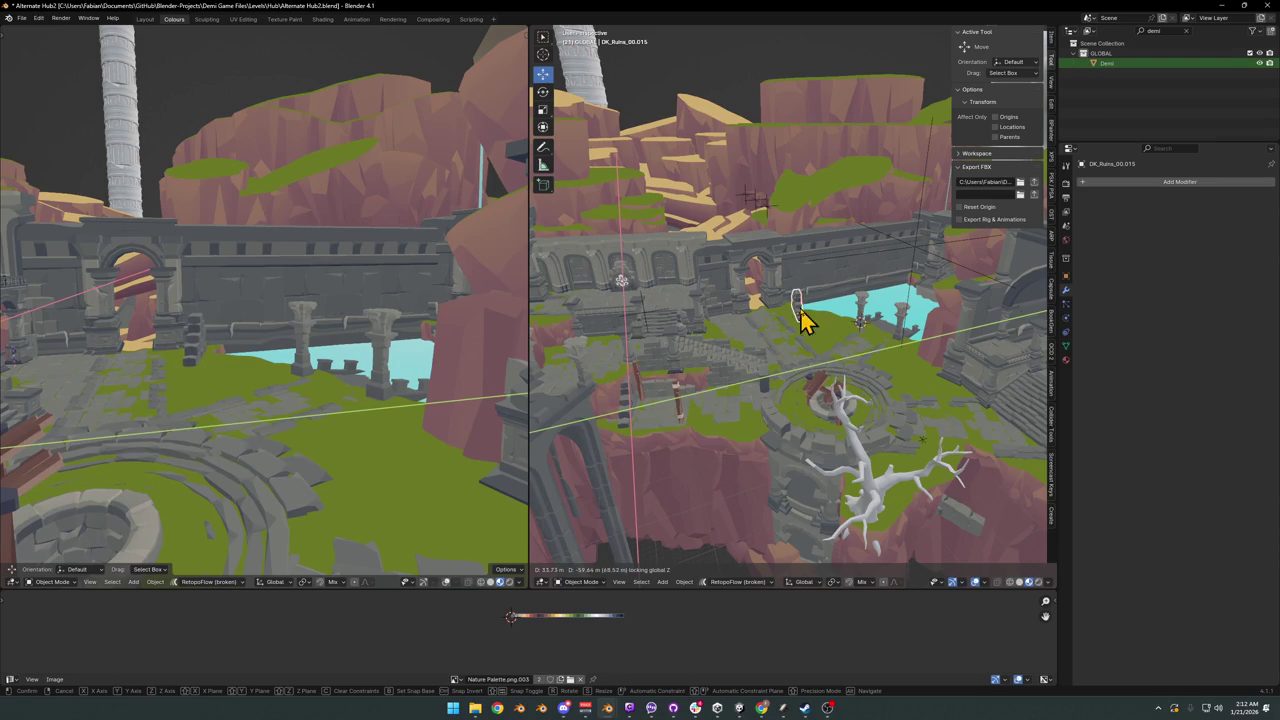
pyautogui.click(805, 320)
pyautogui.scroll(6, 805, 320)
pyautogui.press('r')
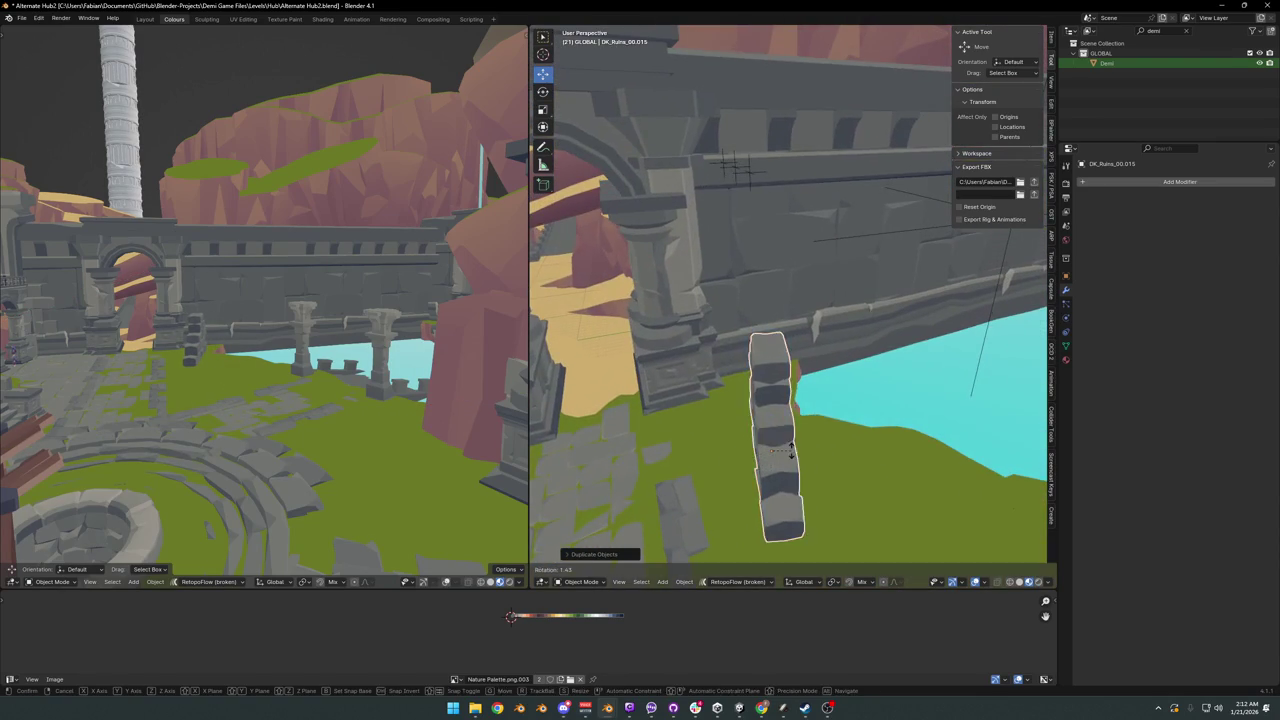
pyautogui.click(790, 452)
pyautogui.scroll(-3, 823, 428)
# - Place the ruin piece beside the pillar and turn it roughly half around on Z
pyautogui.moveTo(823, 428); pyautogui.dragTo(757, 414, button='middle')
pyautogui.press('g')
pyautogui.hotkey('shift', 'z')
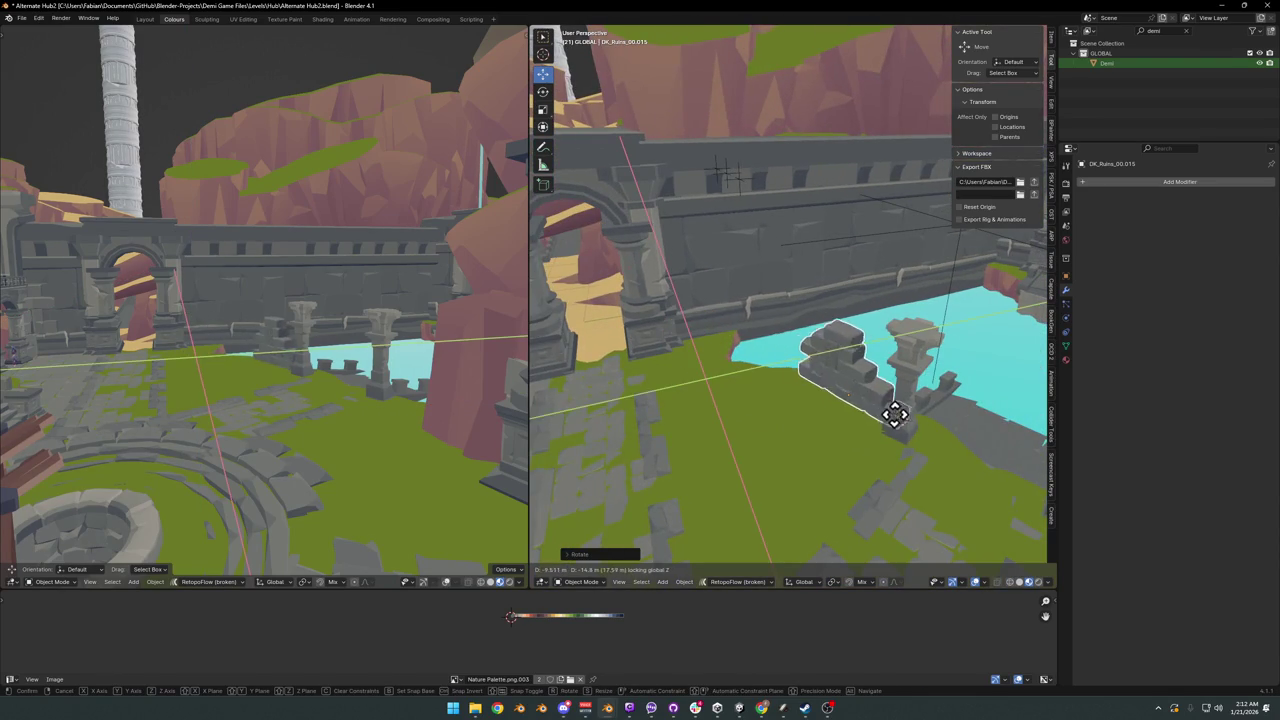
pyautogui.click(894, 420)
pyautogui.press('r')
pyautogui.press('z')
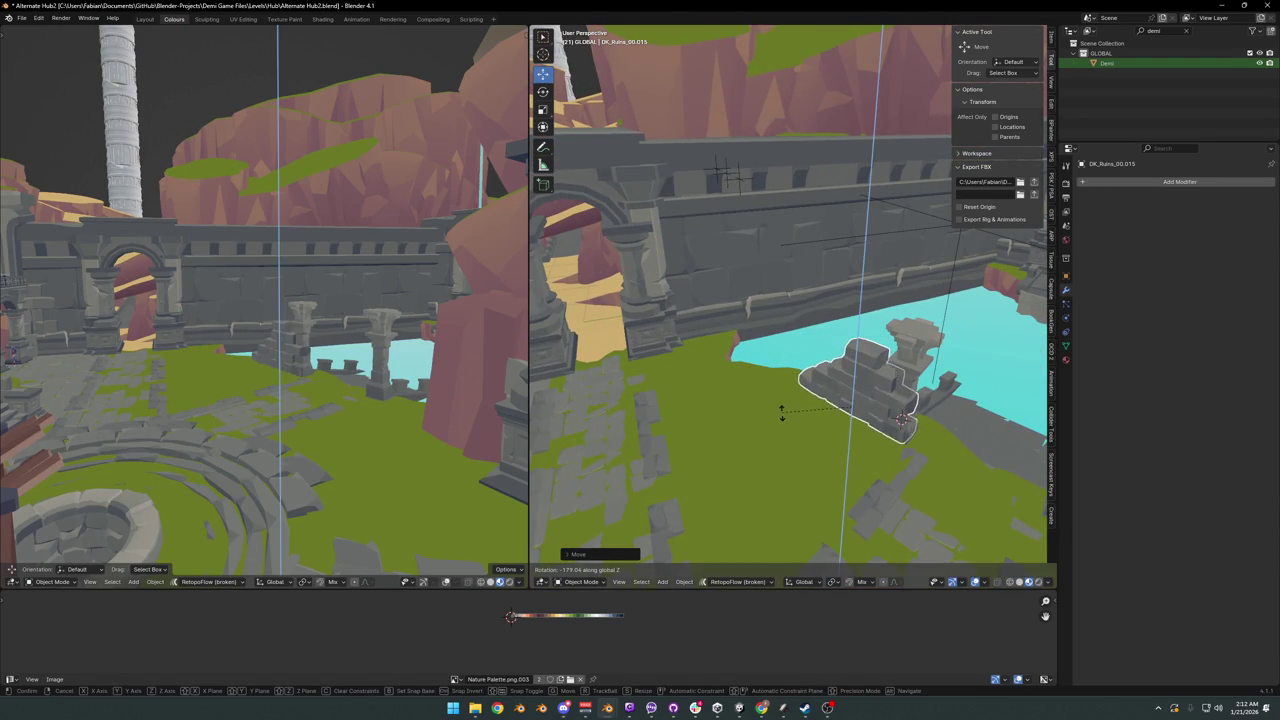
pyautogui.click(782, 412)
# - Fine-tune the ruin piece's horizontal position next to the pillar
pyautogui.scroll(3, 905, 400)
pyautogui.moveTo(880, 369); pyautogui.dragTo(789, 366, button='middle')
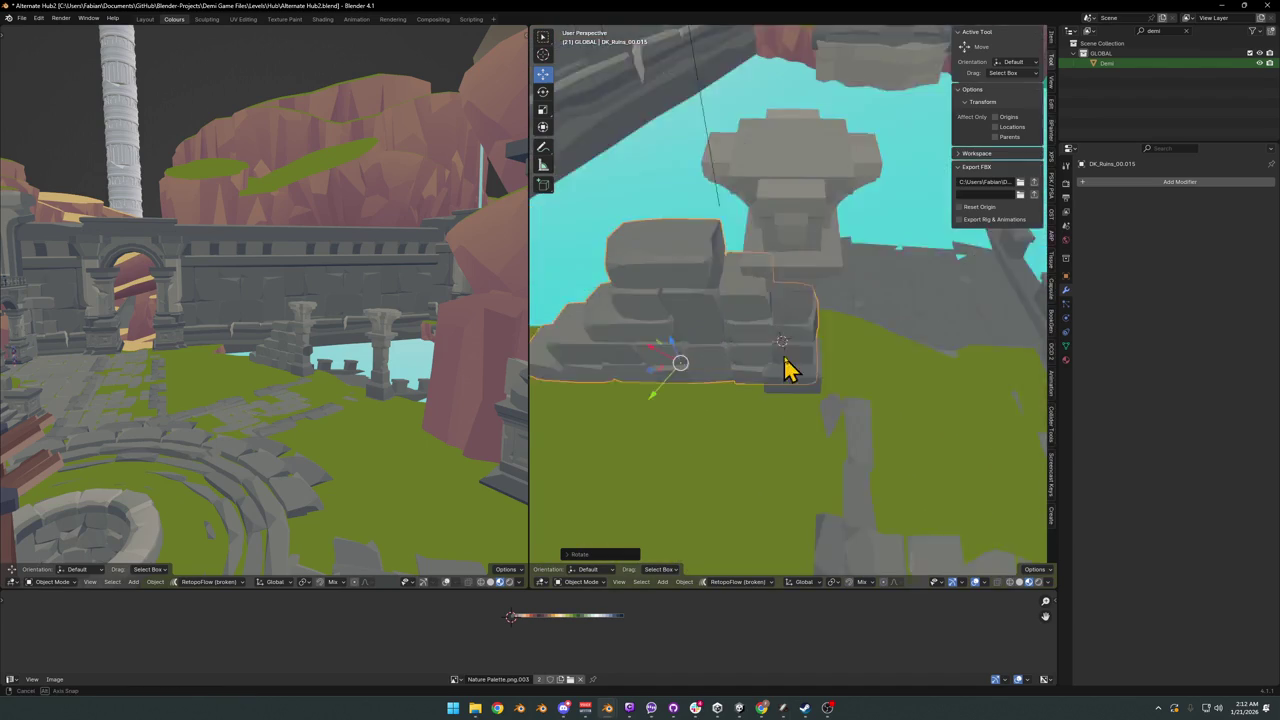
pyautogui.press('g')
pyautogui.hotkey('shift', 'z')
pyautogui.click(770, 378)
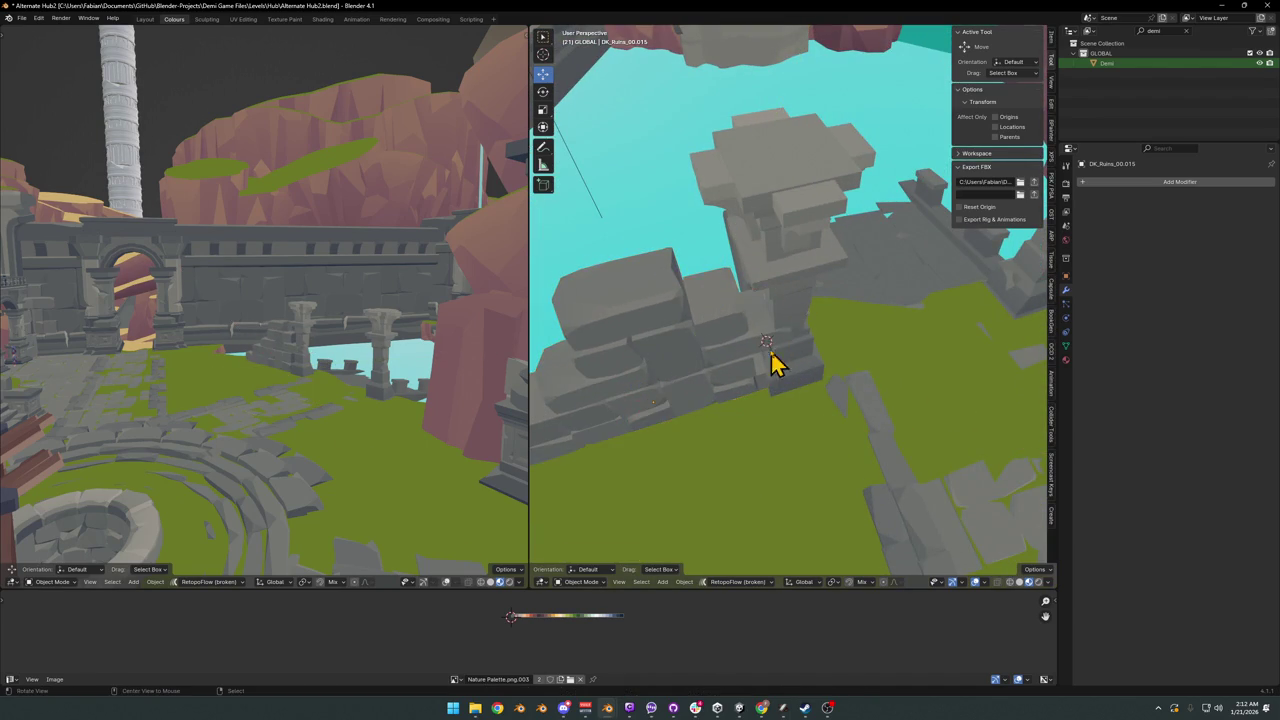
pyautogui.scroll(3, 771, 366)
pyautogui.moveTo(757, 343)
pyautogui.mouseDown(button='middle')
pyautogui.moveTo(790, 328)
pyautogui.moveTo(791, 366)
pyautogui.moveTo(830, 398)
pyautogui.mouseUp(button='middle')
pyautogui.press('g')
pyautogui.hotkey('shift', 'z')
pyautogui.click(806, 349)
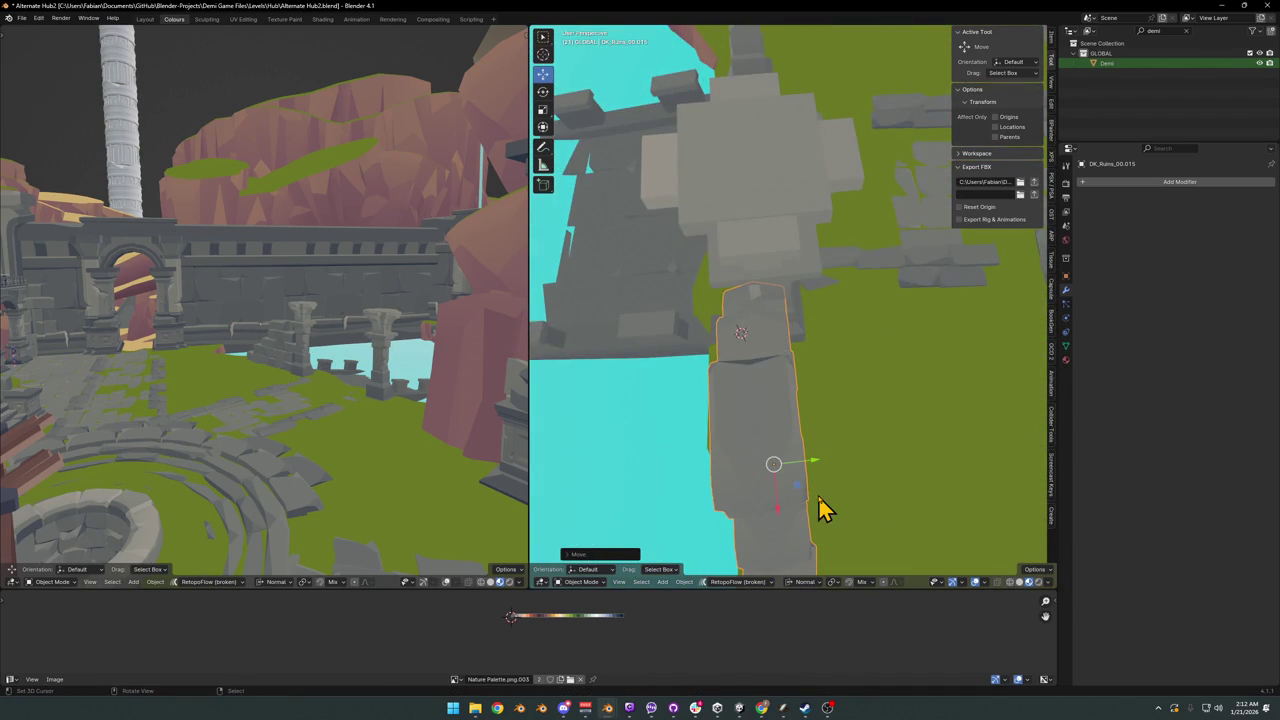
# - Narrow the ruin piece along X, then enlarge it slightly overall
pyautogui.press('s')
pyautogui.press('x')
pyautogui.click(803, 420)
pyautogui.press('g')
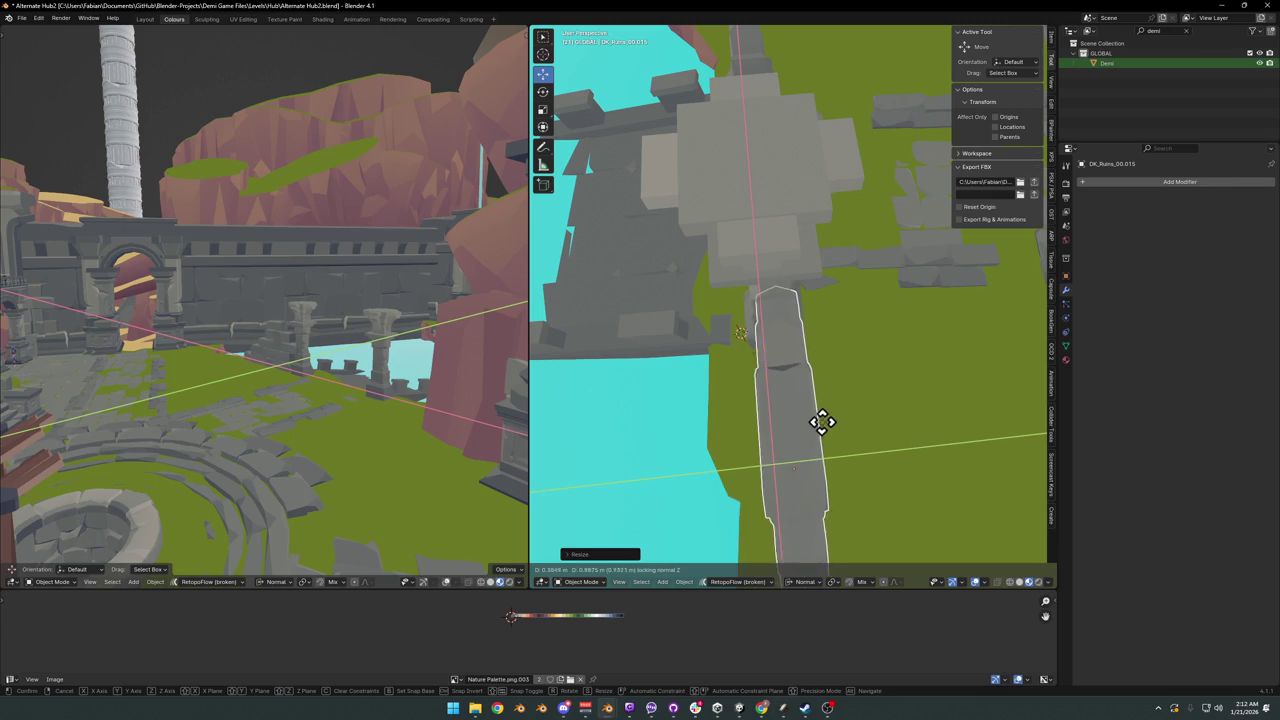
pyautogui.click(817, 417)
pyautogui.moveTo(817, 417)
pyautogui.mouseDown(button='middle')
pyautogui.moveTo(771, 409)
pyautogui.moveTo(733, 372)
pyautogui.moveTo(829, 383)
pyautogui.mouseUp(button='middle')
pyautogui.press('s')
pyautogui.click(793, 298)
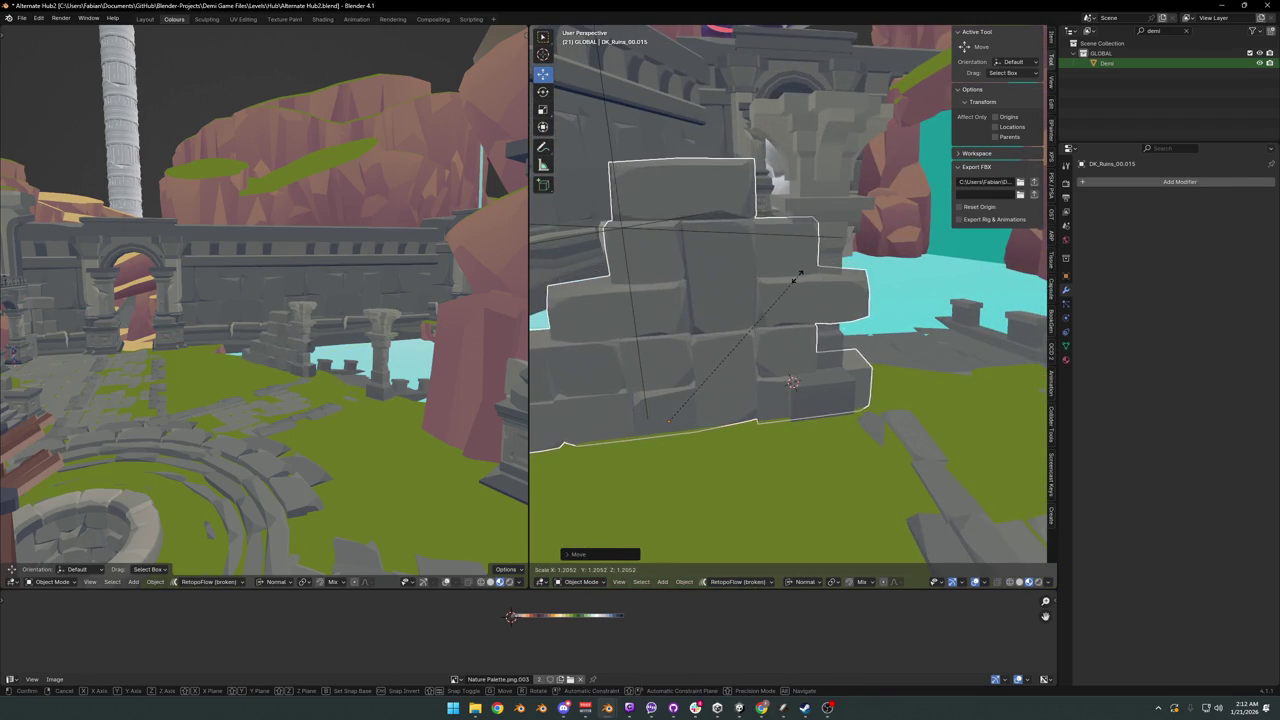
# - Sink the ruin piece into the ground by moving it along its normal
pyautogui.press('g')
pyautogui.moveTo(793, 298)
pyautogui.mouseDown(button='middle')
pyautogui.moveTo(800, 320)
pyautogui.moveTo(829, 323)
pyautogui.moveTo(785, 326)
pyautogui.mouseUp(button='middle')
pyautogui.hotkey('shift', 'z')
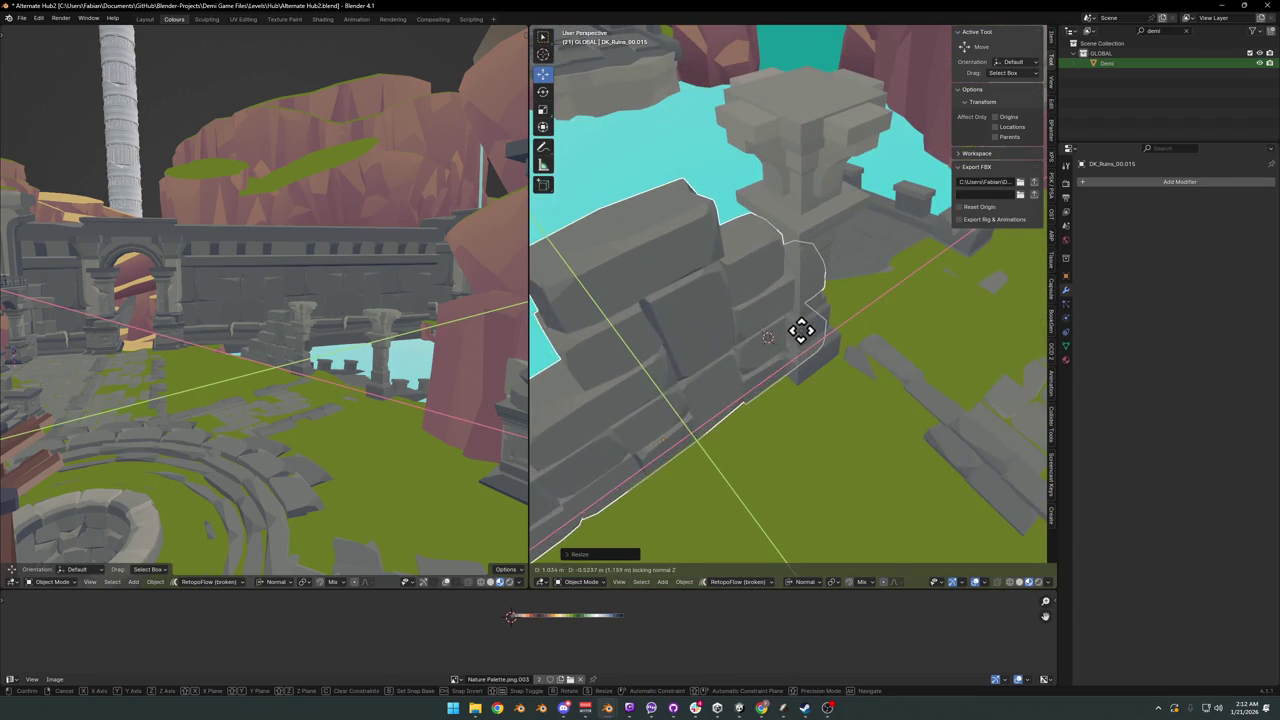
pyautogui.click(800, 346)
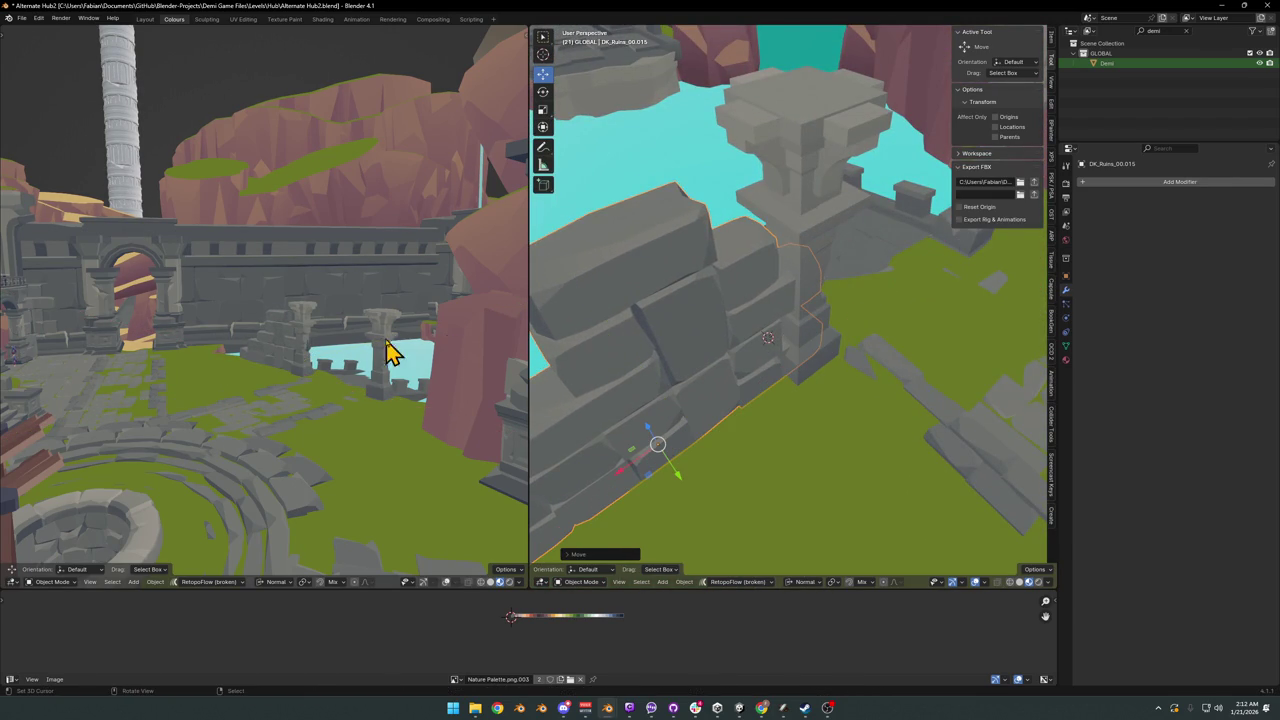
pyautogui.scroll(-5, 390, 352)
pyautogui.moveTo(357, 328)
pyautogui.mouseDown(button='middle')
pyautogui.moveTo(334, 354)
pyautogui.moveTo(337, 329)
pyautogui.moveTo(486, 363)
pyautogui.mouseUp(button='middle')
pyautogui.scroll(6, 334, 354)
pyautogui.moveTo(600, 367)
pyautogui.mouseDown(button='middle')
pyautogui.moveTo(740, 371)
pyautogui.moveTo(710, 378)
pyautogui.mouseUp(button='middle')
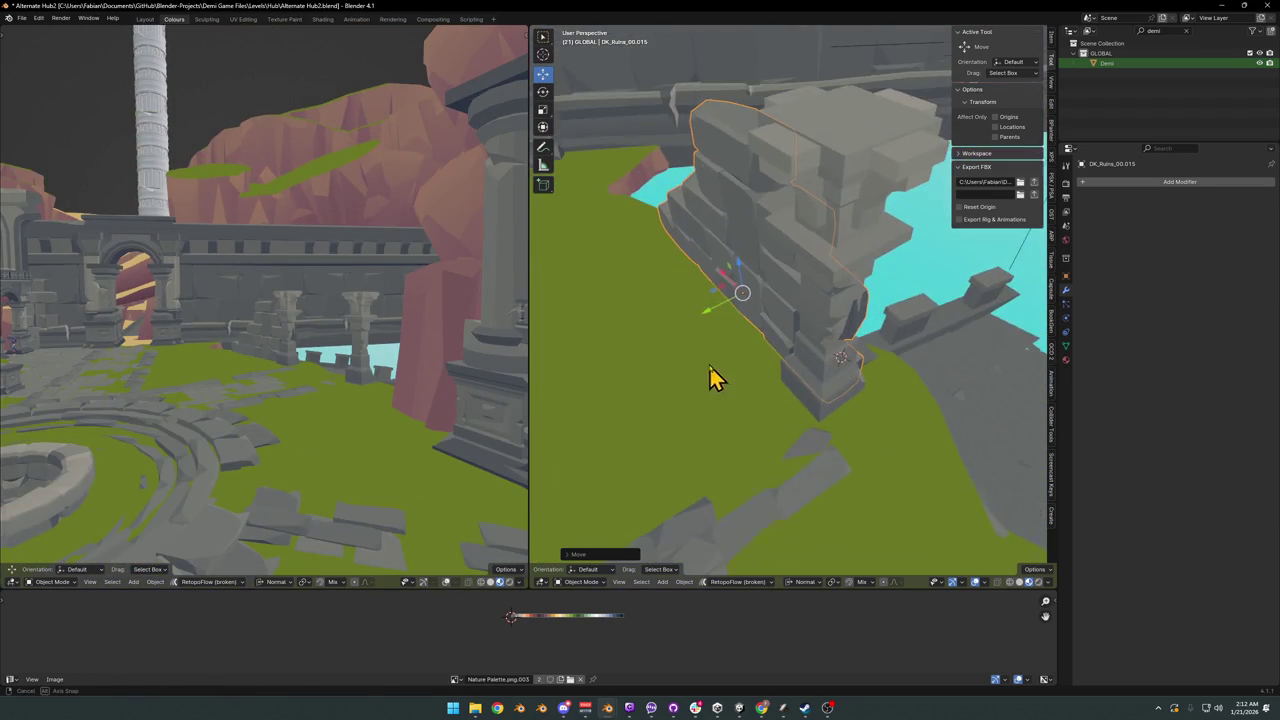
# - Walk through the scene to check the wall and arch, then save Alternate Hub2.blend
pyautogui.hotkey('shift', '`')
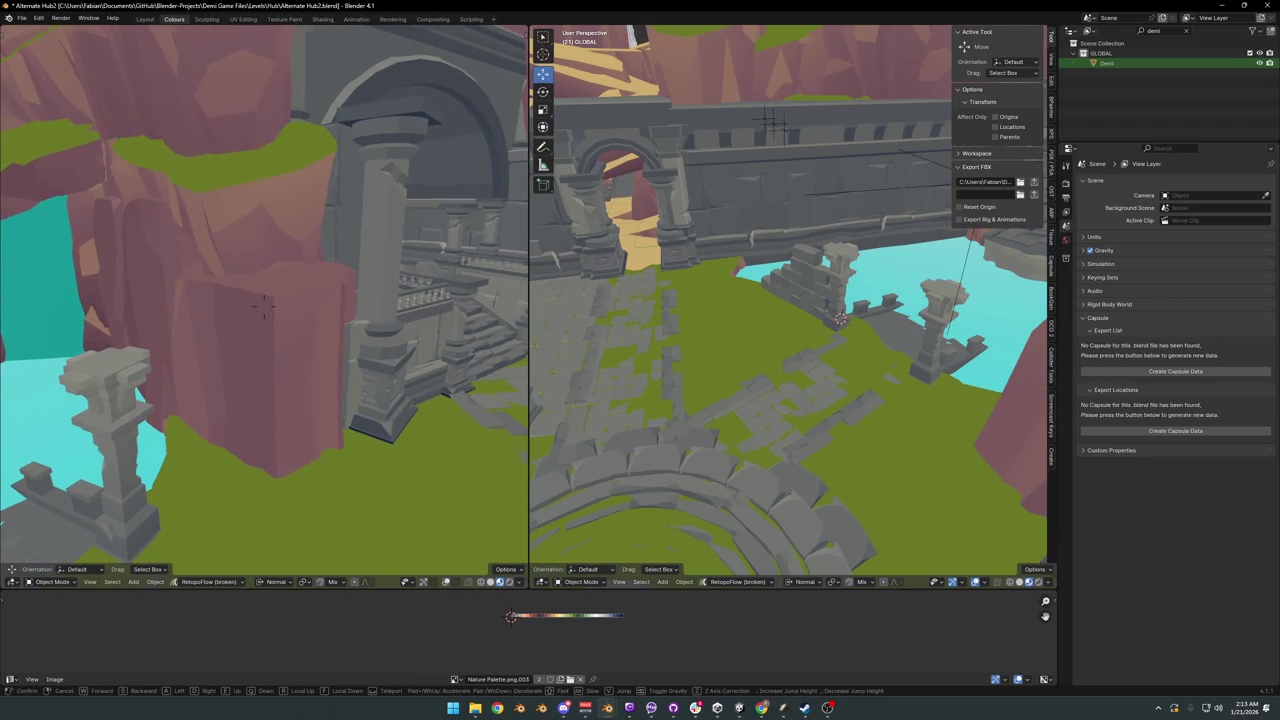
pyautogui.press('s')
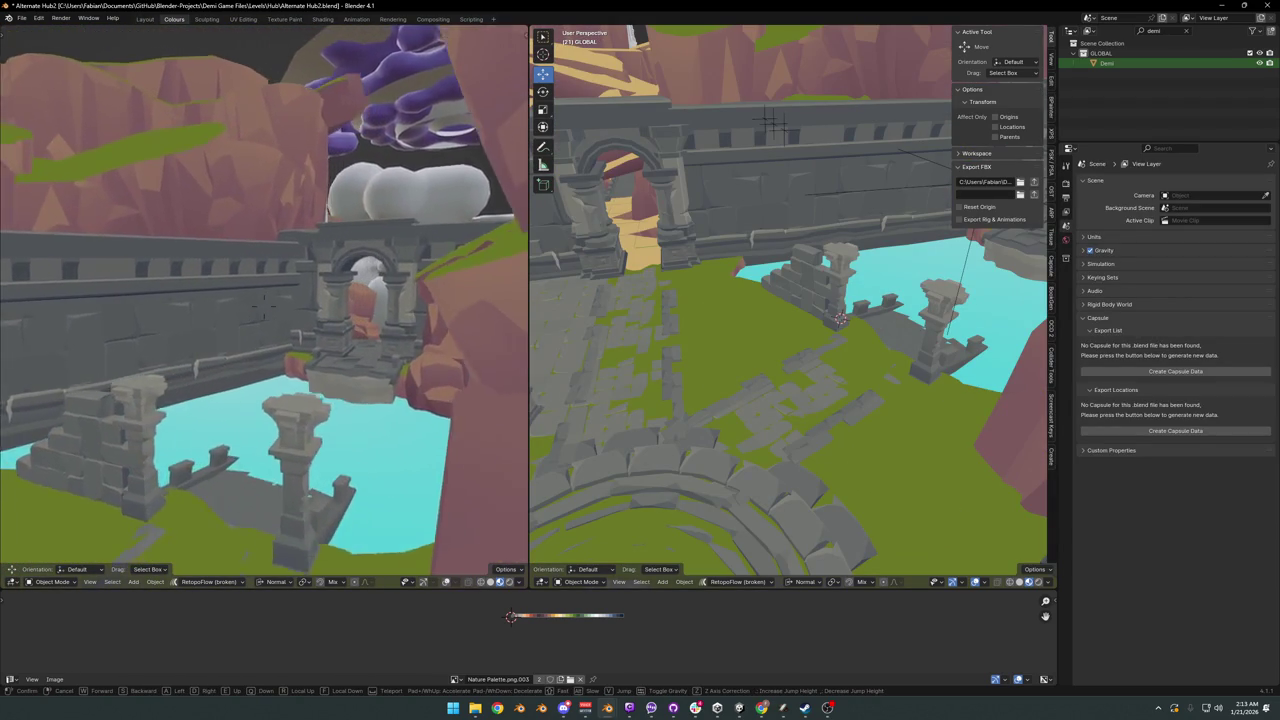
pyautogui.press('w')
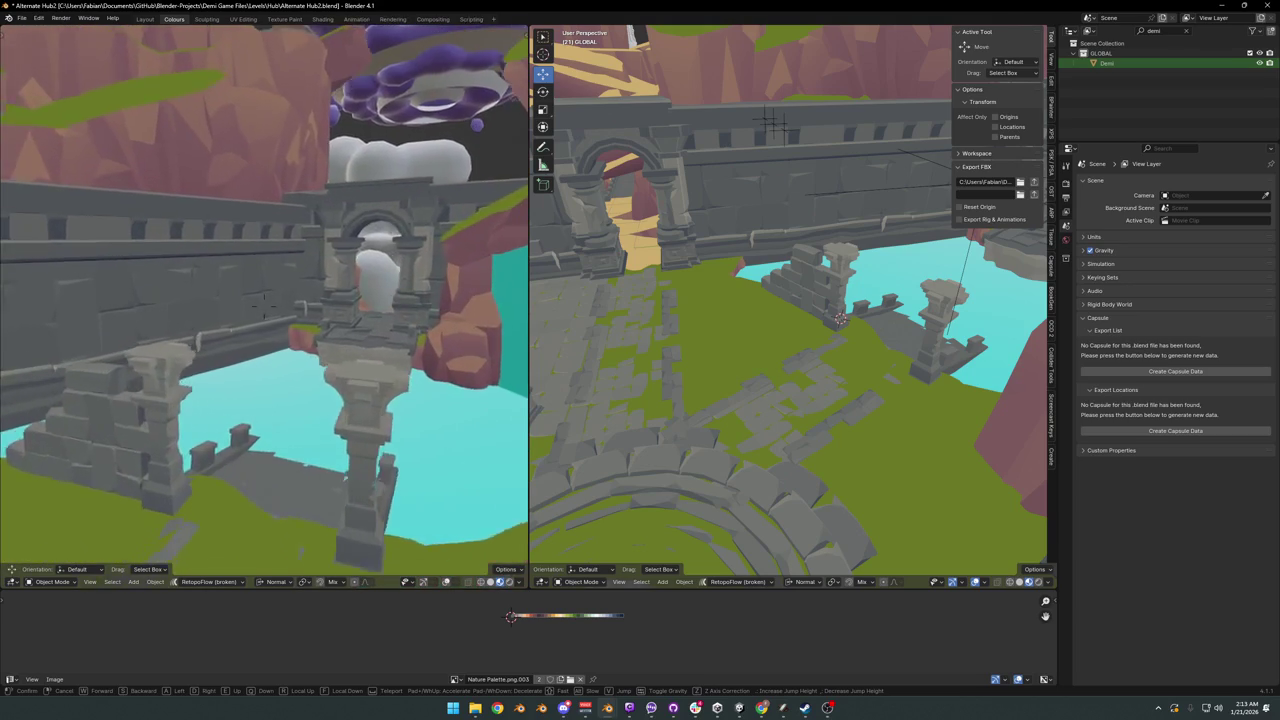
pyautogui.press('Return')
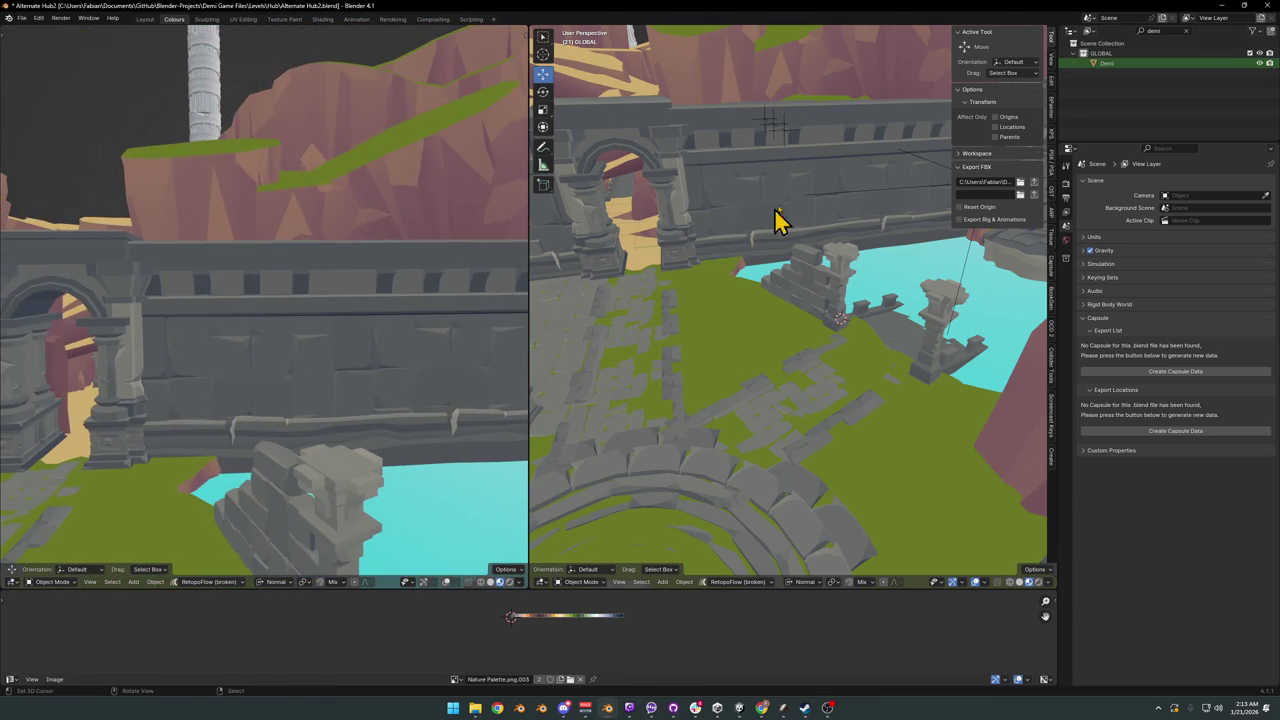
pyautogui.hotkey('ctrl', 's')
# - Select the SD_Wall_08.007 castle wall and enter Edit Mode
pyautogui.scroll(5, 822, 163)
pyautogui.click(851, 291)
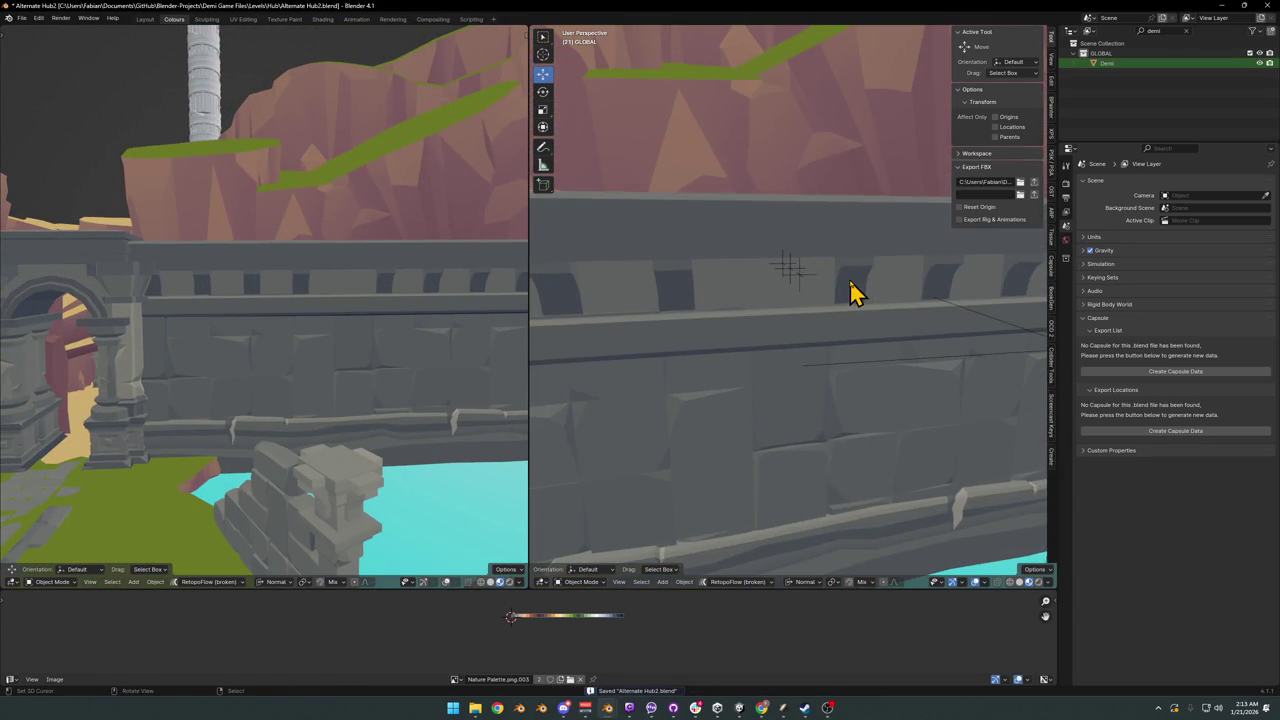
pyautogui.press('Tab')
# - Select one whole linked block in the wall openings, hide it, and clear the selection
pyautogui.press('l')
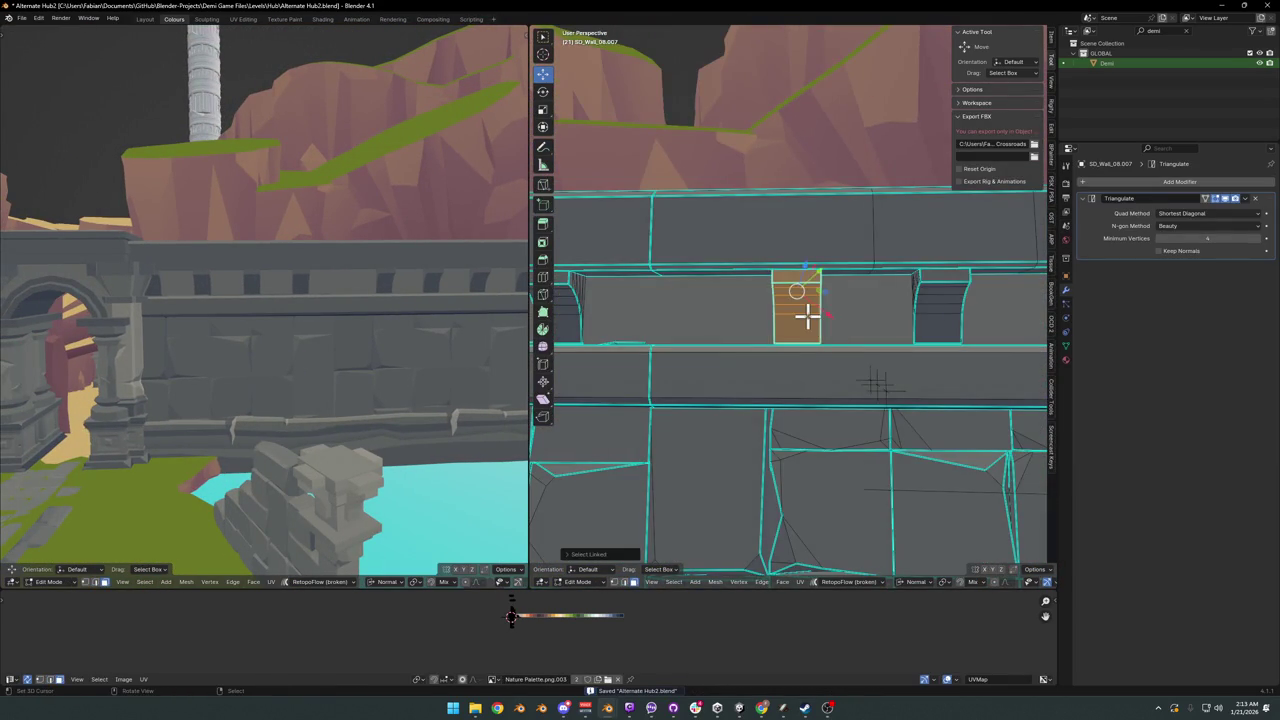
pyautogui.scroll(-1, 840, 320)
pyautogui.press('Delete')
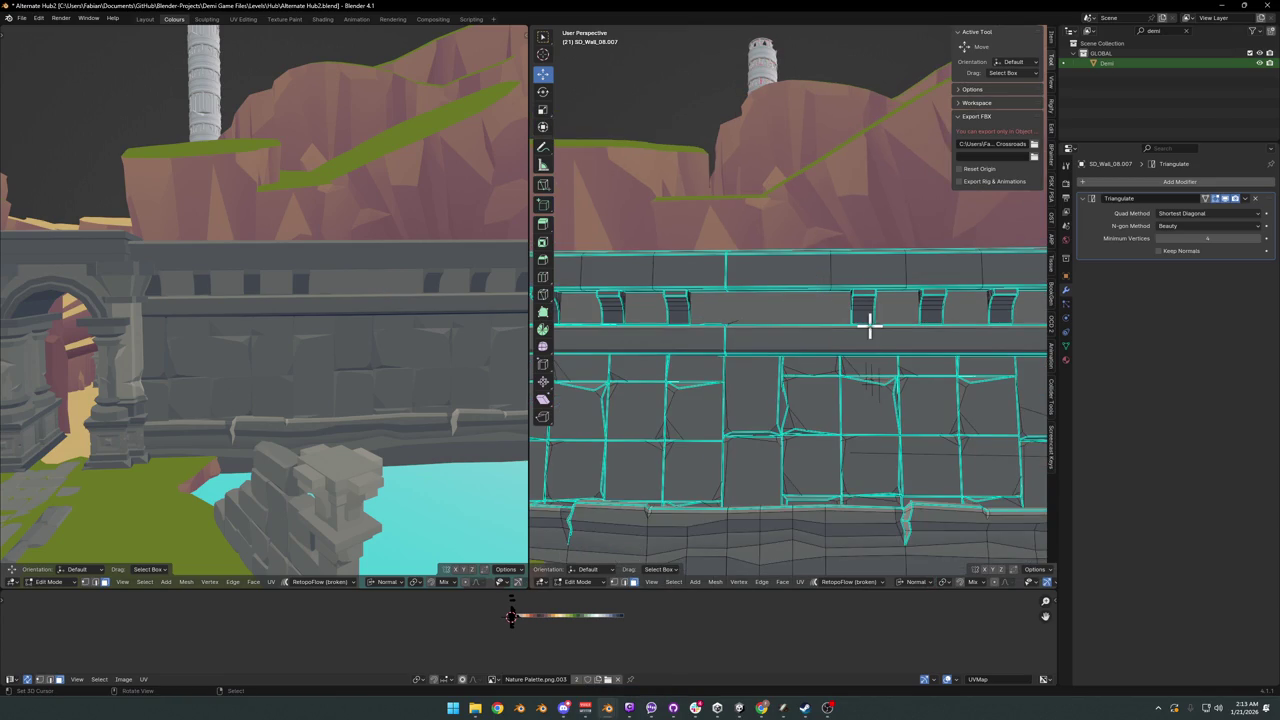
pyautogui.moveTo(690, 314)
pyautogui.mouseDown(button='middle')
pyautogui.moveTo(789, 333)
pyautogui.moveTo(720, 363)
pyautogui.moveTo(833, 363)
pyautogui.mouseUp(button='middle')
pyautogui.click(793, 330)
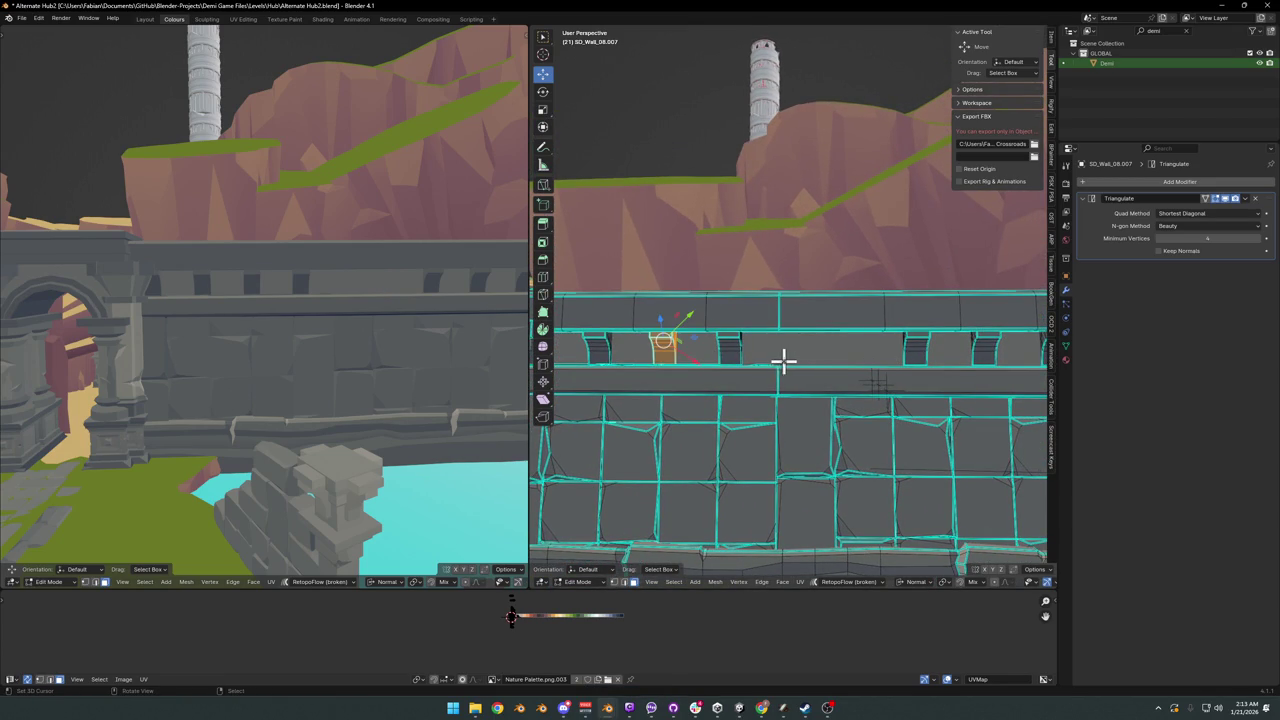
pyautogui.moveTo(833, 350)
pyautogui.mouseDown(button='middle')
pyautogui.moveTo(794, 371)
pyautogui.moveTo(856, 360)
pyautogui.moveTo(820, 374)
pyautogui.mouseUp(button='middle')
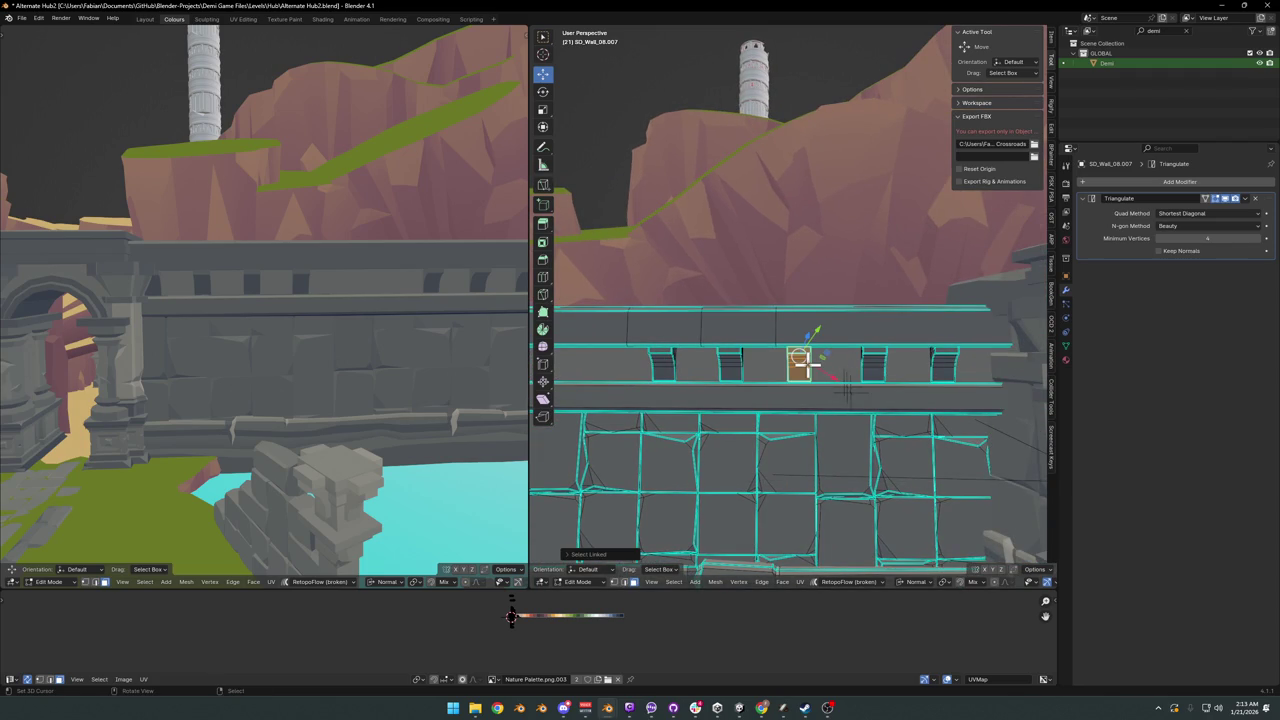
# - Walk the left view to a new angle, deselect all, and return the wall to Object Mode
pyautogui.hotkey('shift', '`')
pyautogui.press('s')
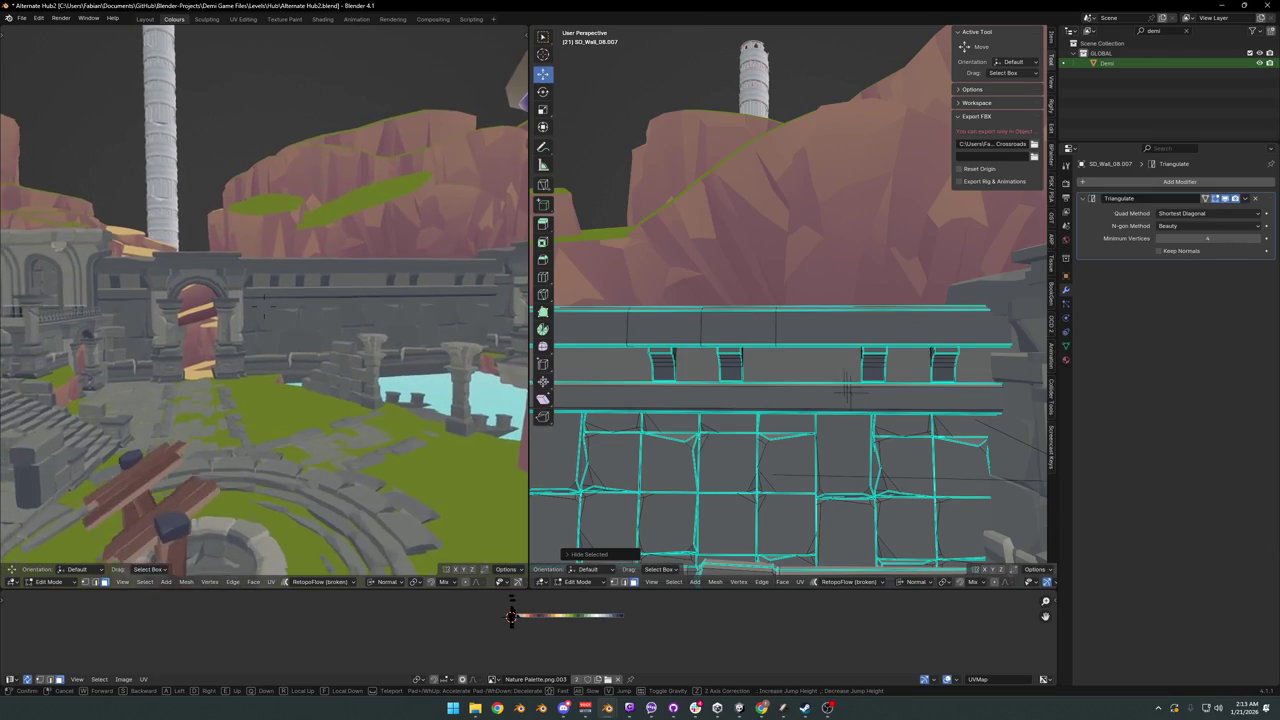
pyautogui.click(390, 322)
pyautogui.hotkey('alt', 'a')
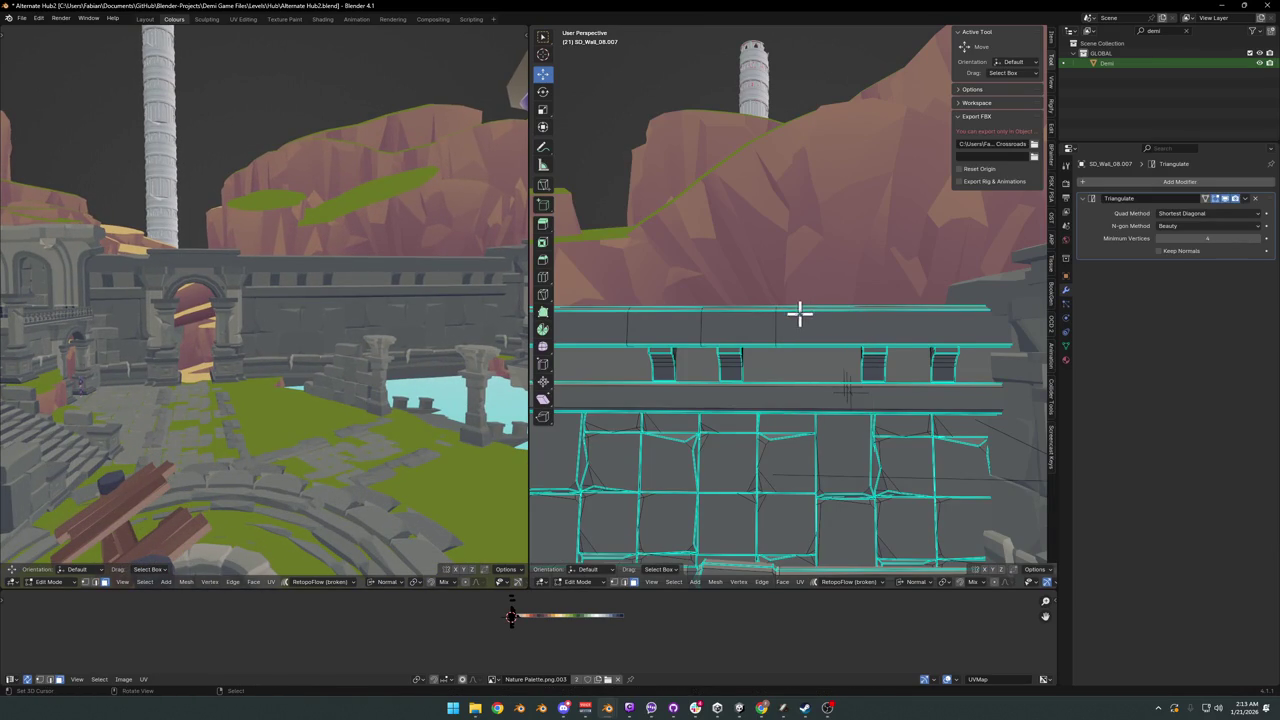
pyautogui.press('Tab')
pyautogui.press('KP_Decimal')
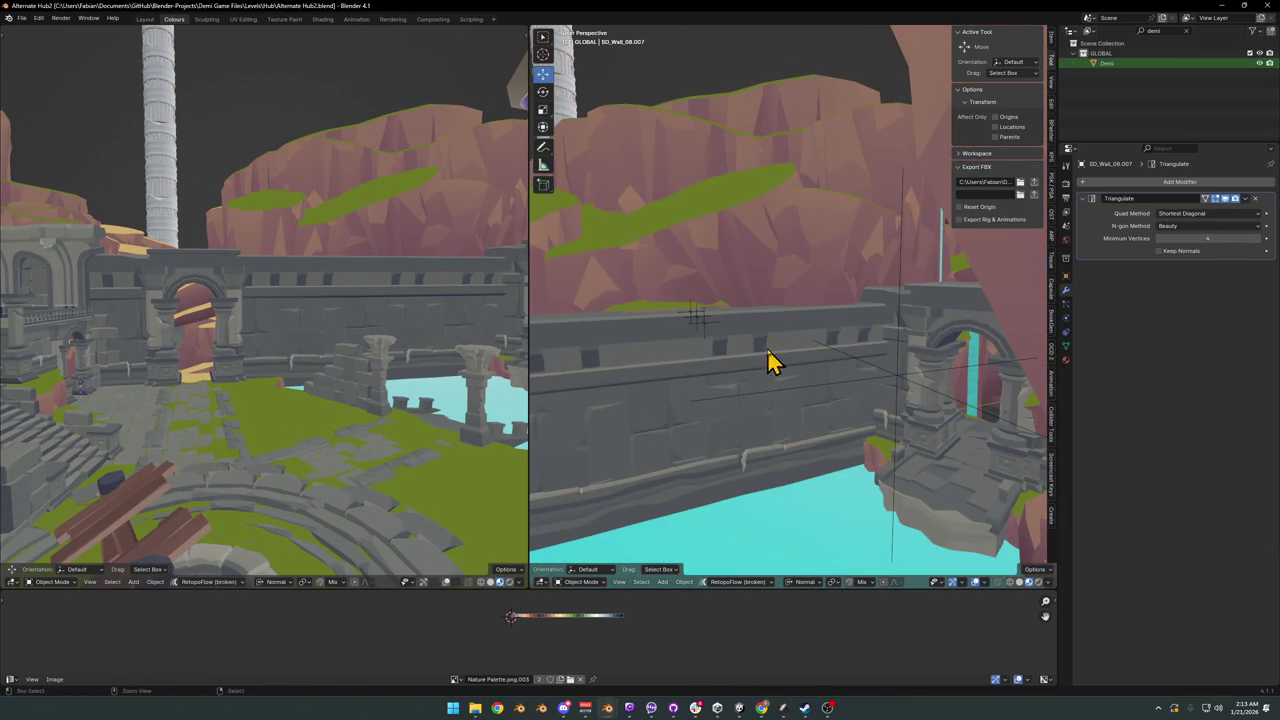
# - Save the level and walk through the courtyard up to the arch gate
pyautogui.hotkey('ctrl', 's')
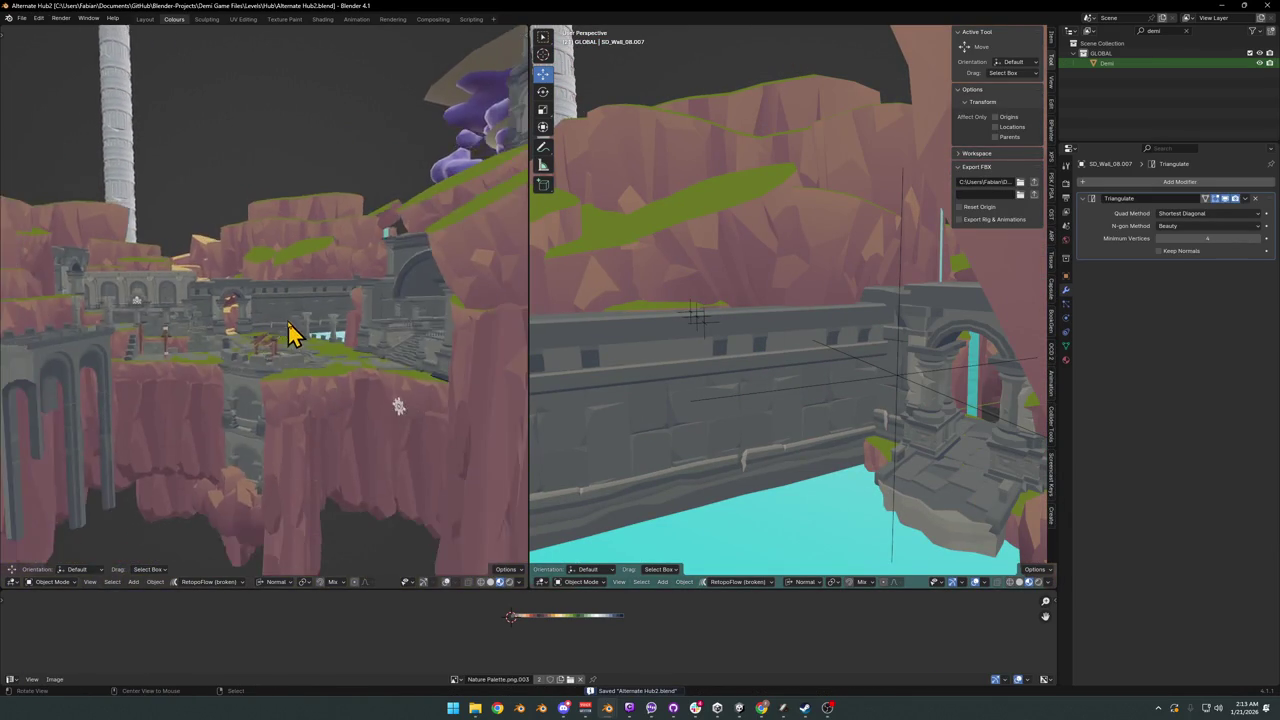
pyautogui.press('w')
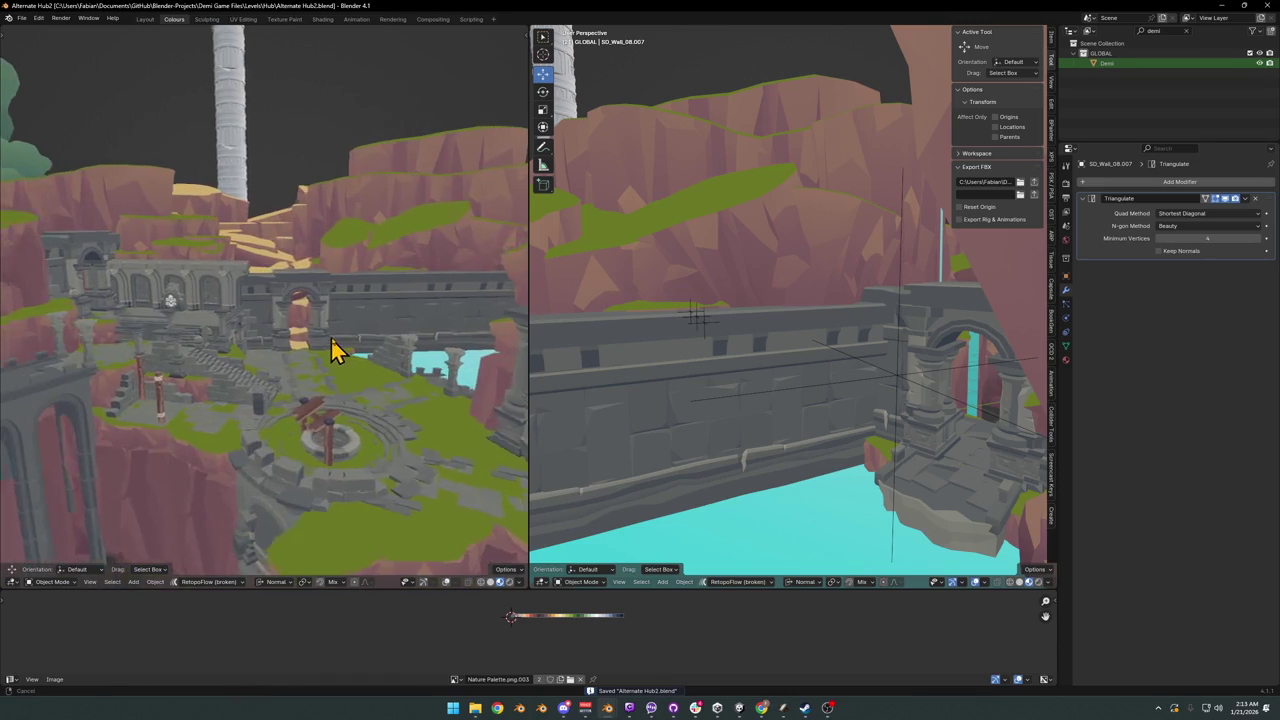
pyautogui.hotkey('shift', '`')
pyautogui.press('w')
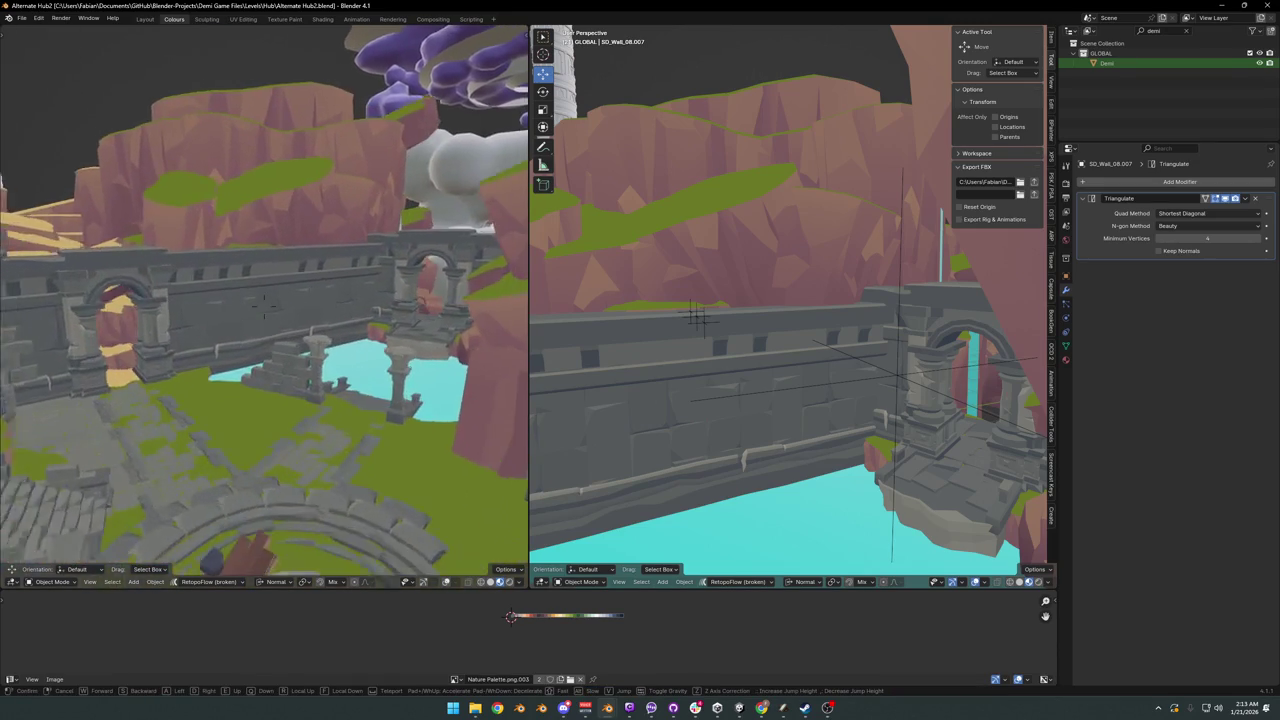
pyautogui.press('w')
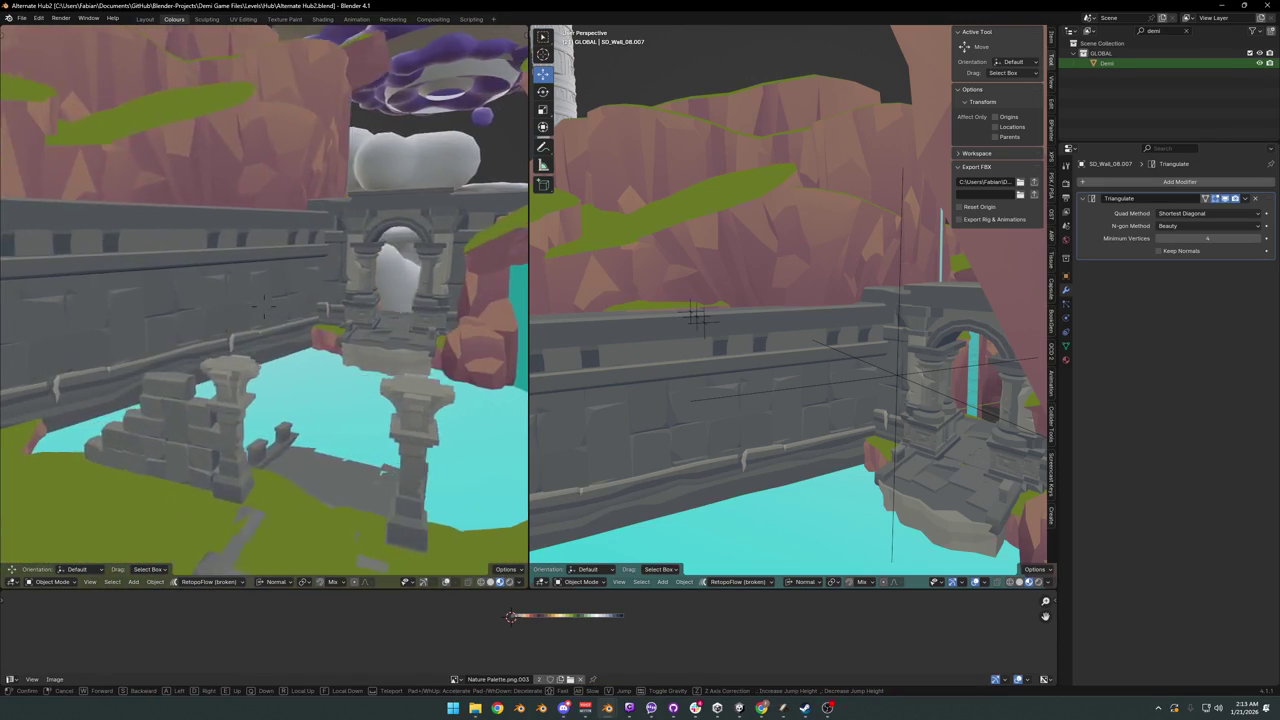
pyautogui.press('s')
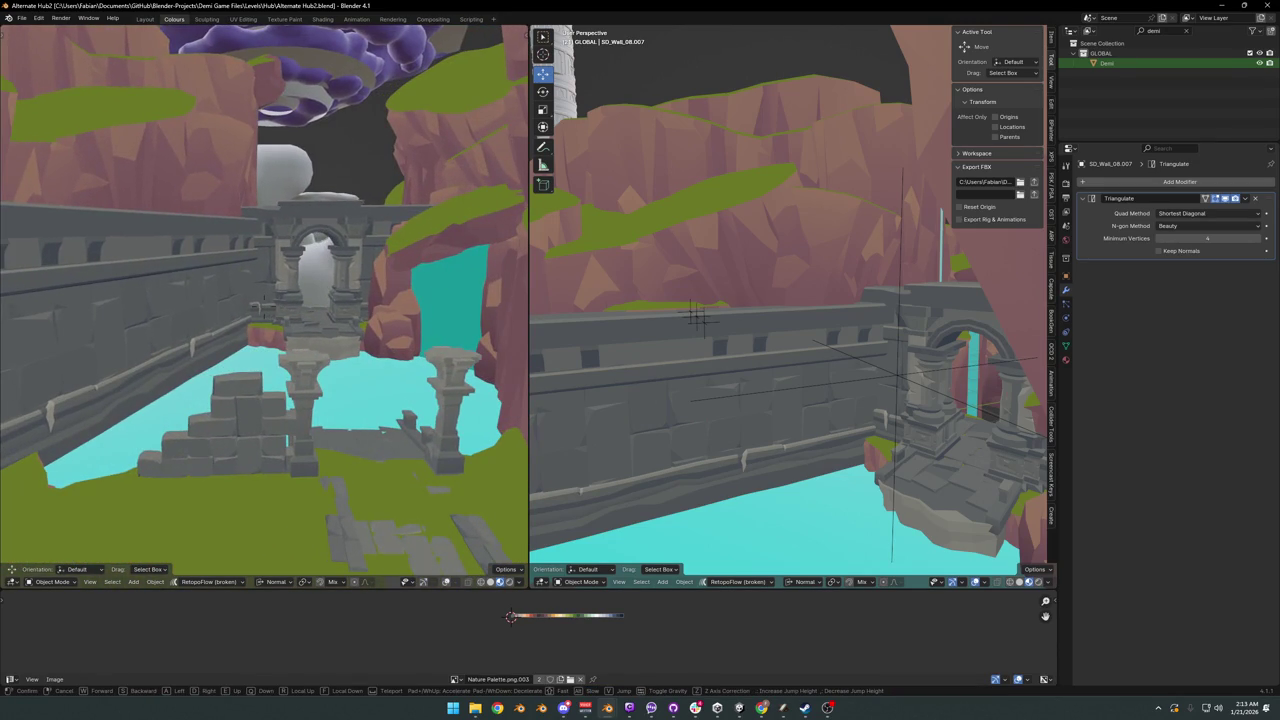
pyautogui.press('w')
pyautogui.click(395, 340)
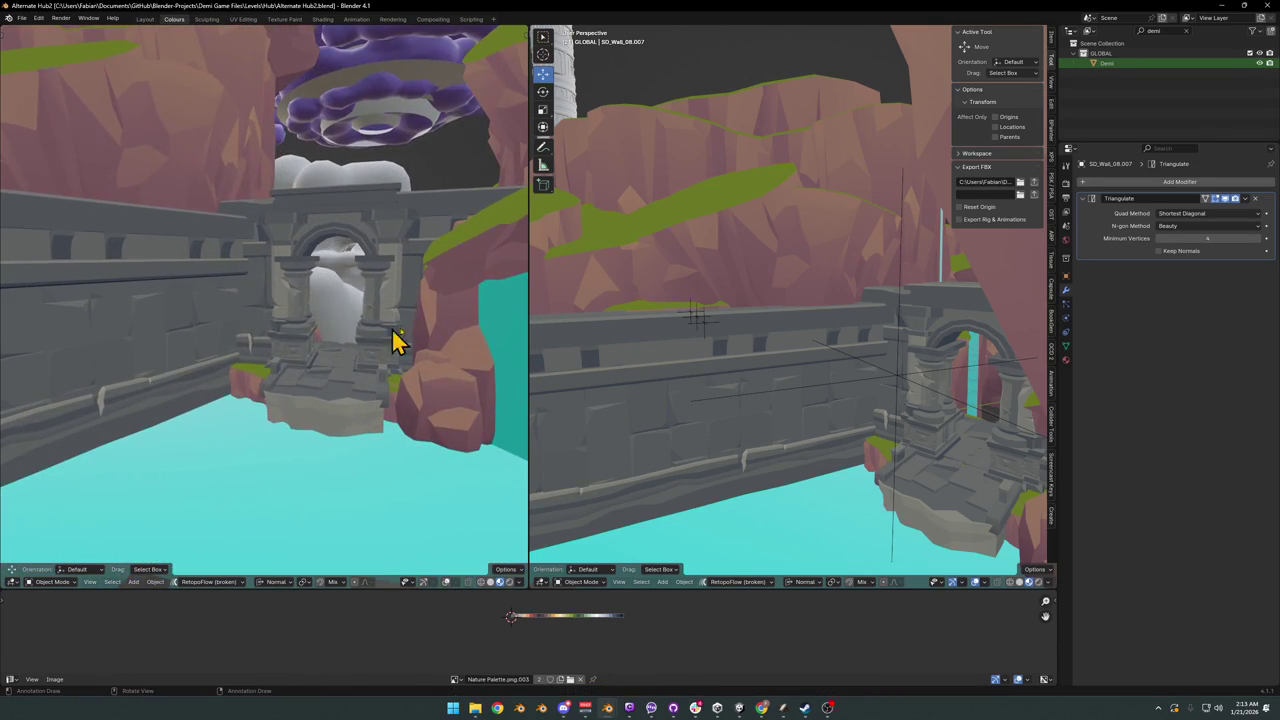
# - Swing the right view to a courtyard overview and pull the left view back to the wider wall
pyautogui.keyDown('alt'); pyautogui.middleClick(918, 360); pyautogui.keyUp('alt')
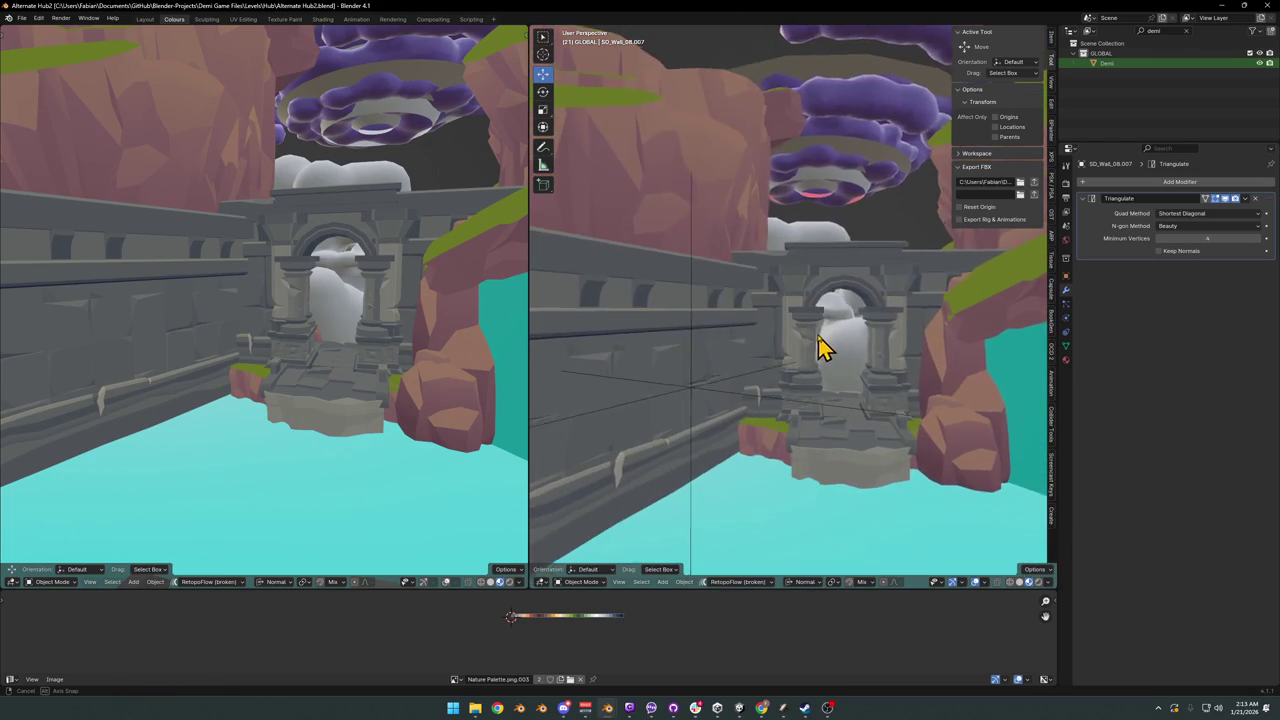
pyautogui.keyDown('alt'); pyautogui.middleClick(760, 333); pyautogui.keyUp('alt')
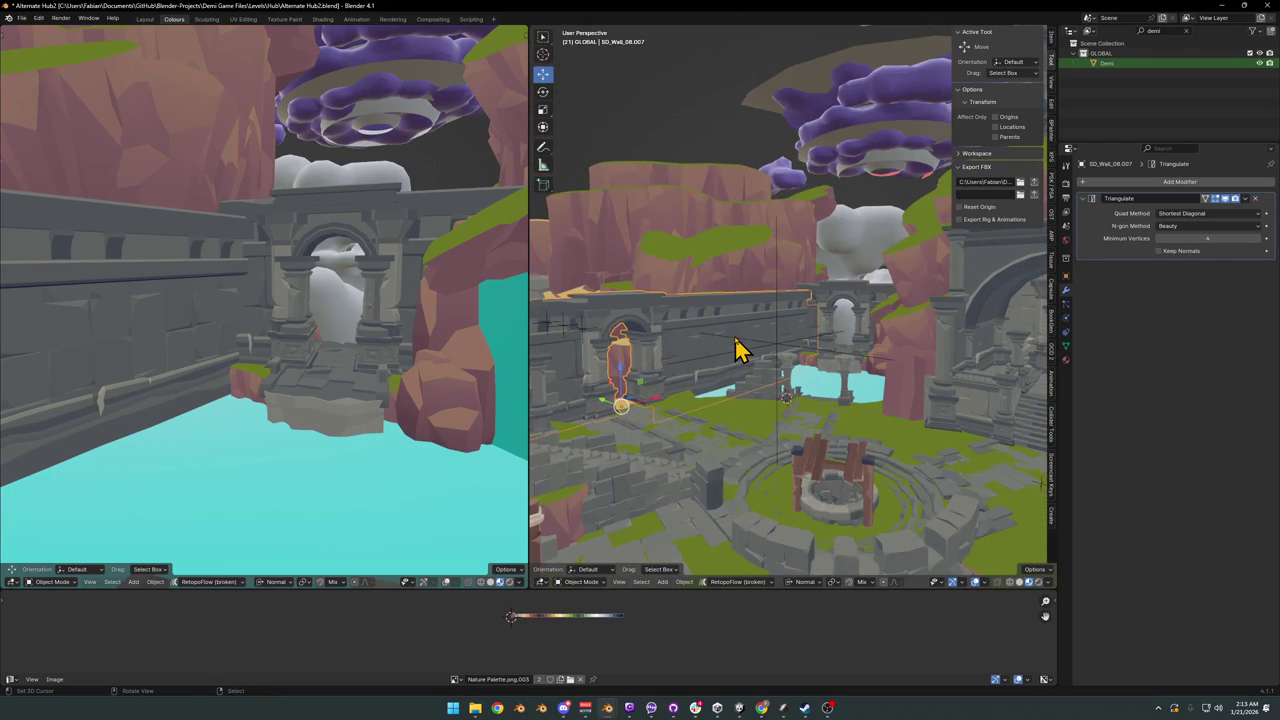
pyautogui.press('w')
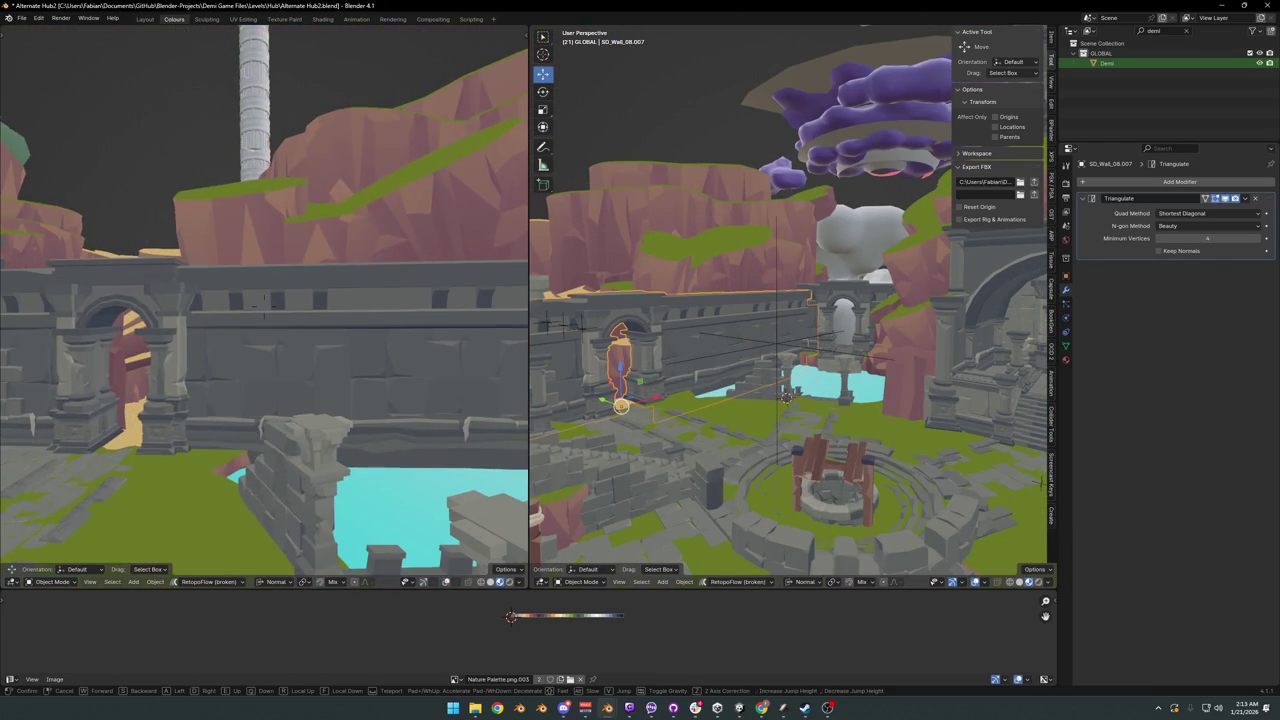
pyautogui.click(506, 354)
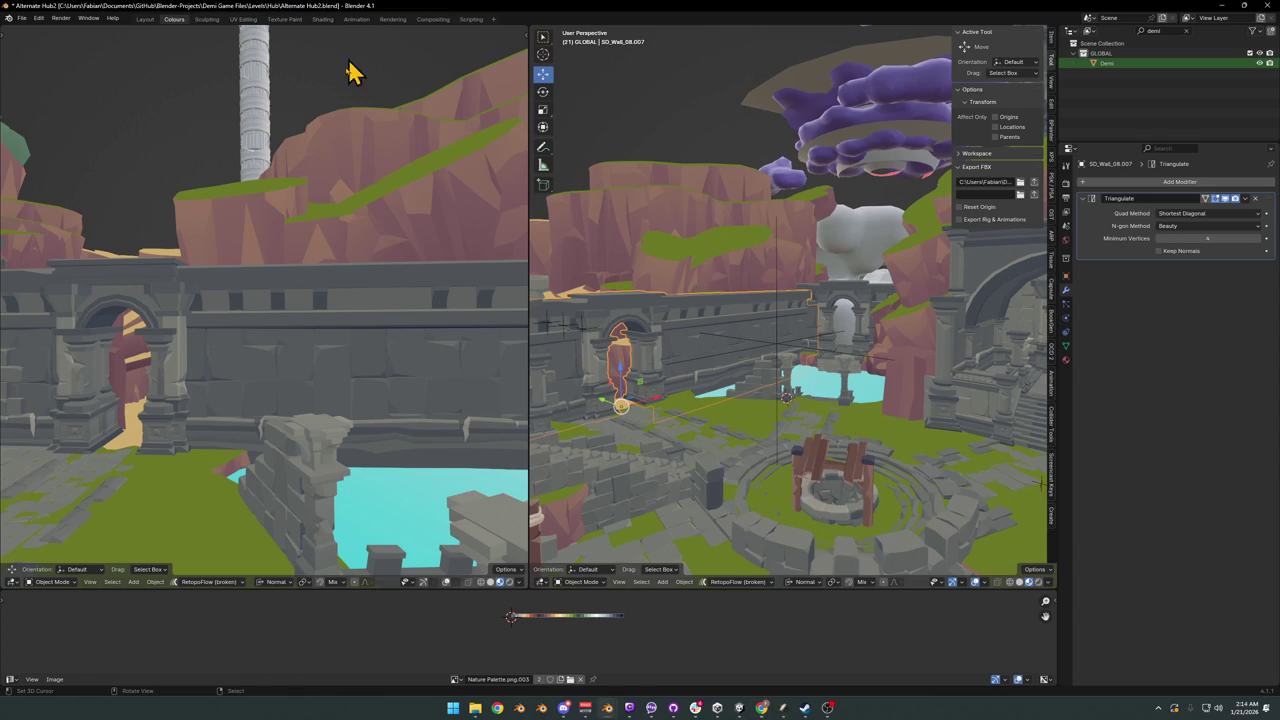
# - Orbit both views close to the arch and enter Edit Mode on the arch gate mesh
pyautogui.moveTo(351, 71); pyautogui.dragTo(480, 240, button='middle')
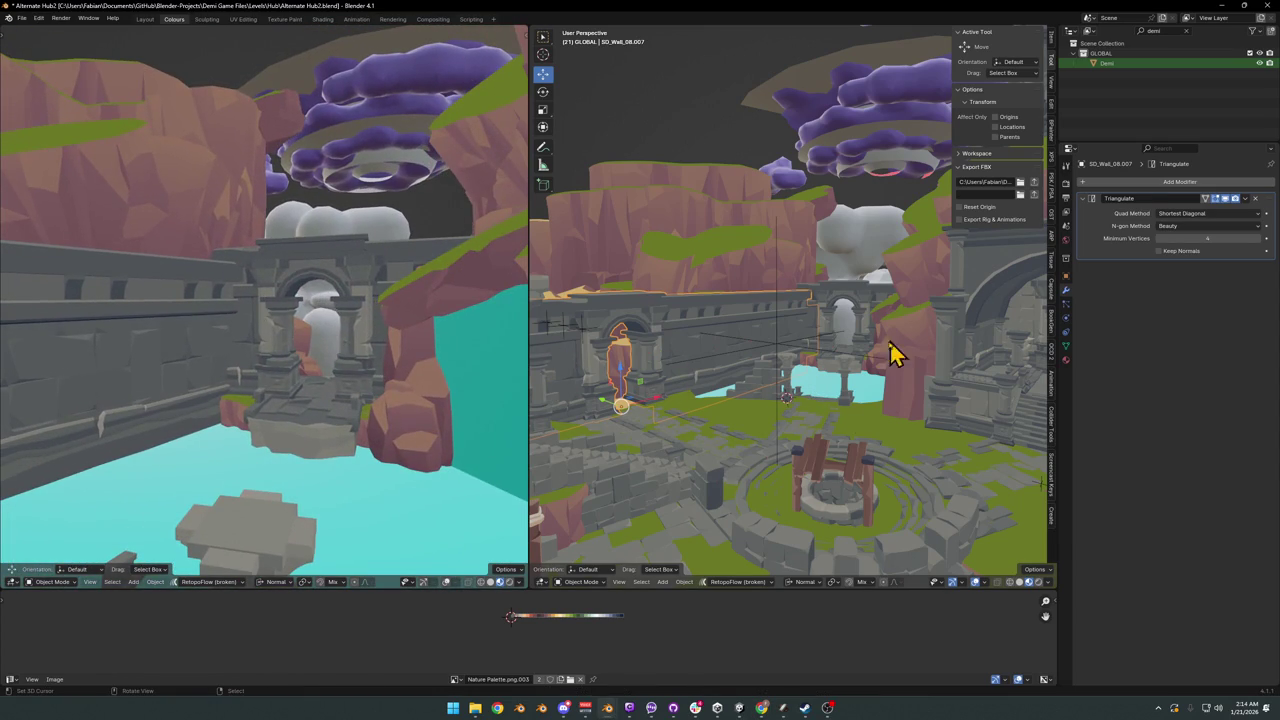
pyautogui.scroll(5, 837, 330)
pyautogui.moveTo(837, 320)
pyautogui.mouseDown(button='middle')
pyautogui.moveTo(790, 365)
pyautogui.moveTo(752, 350)
pyautogui.mouseUp(button='middle')
pyautogui.scroll(3, 748, 312)
pyautogui.press('Tab')
# - Select the linked wall blocks beside, below and above the arch
pyautogui.press('a')
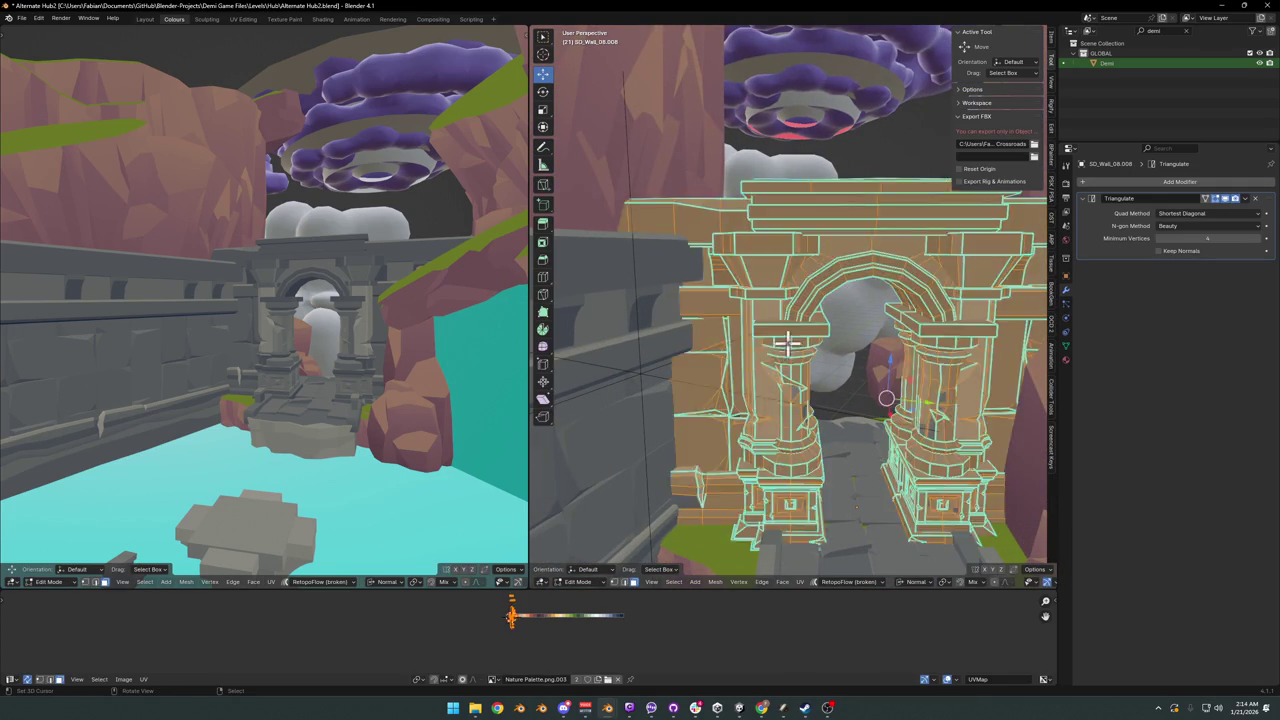
pyautogui.hotkey('alt', 'a')
pyautogui.press('l')
pyautogui.press('l')
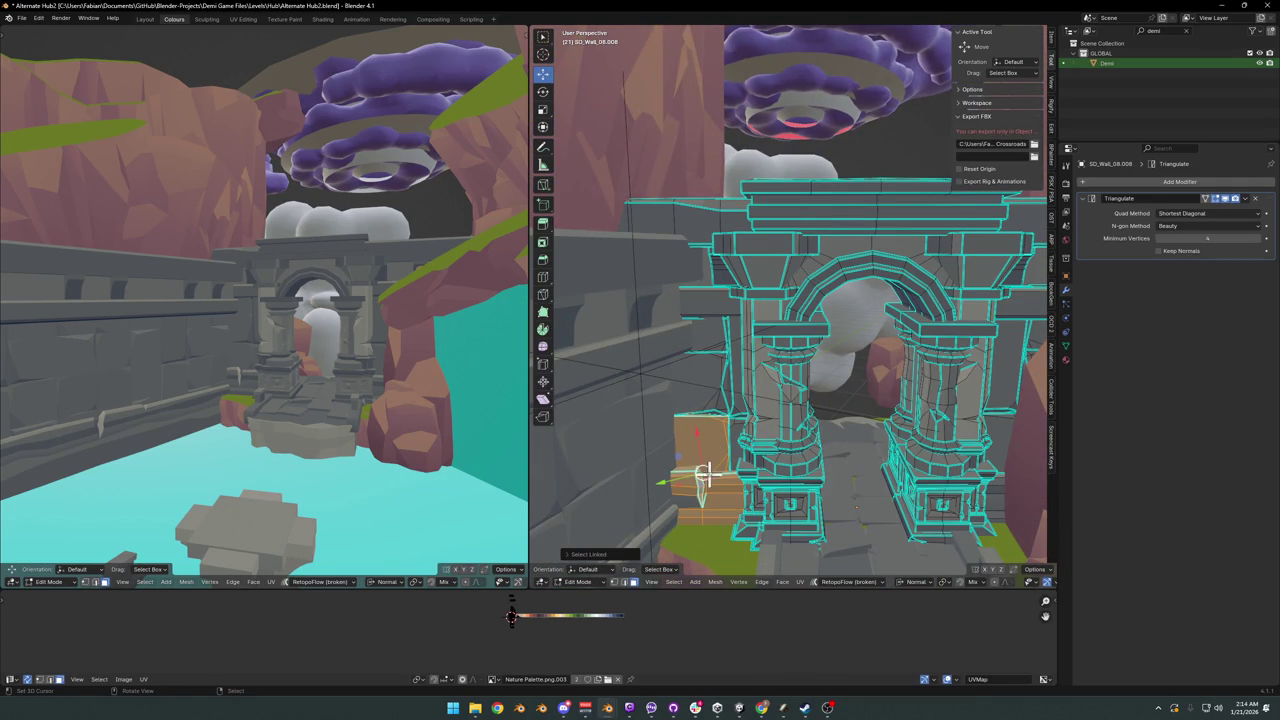
pyautogui.press('l')
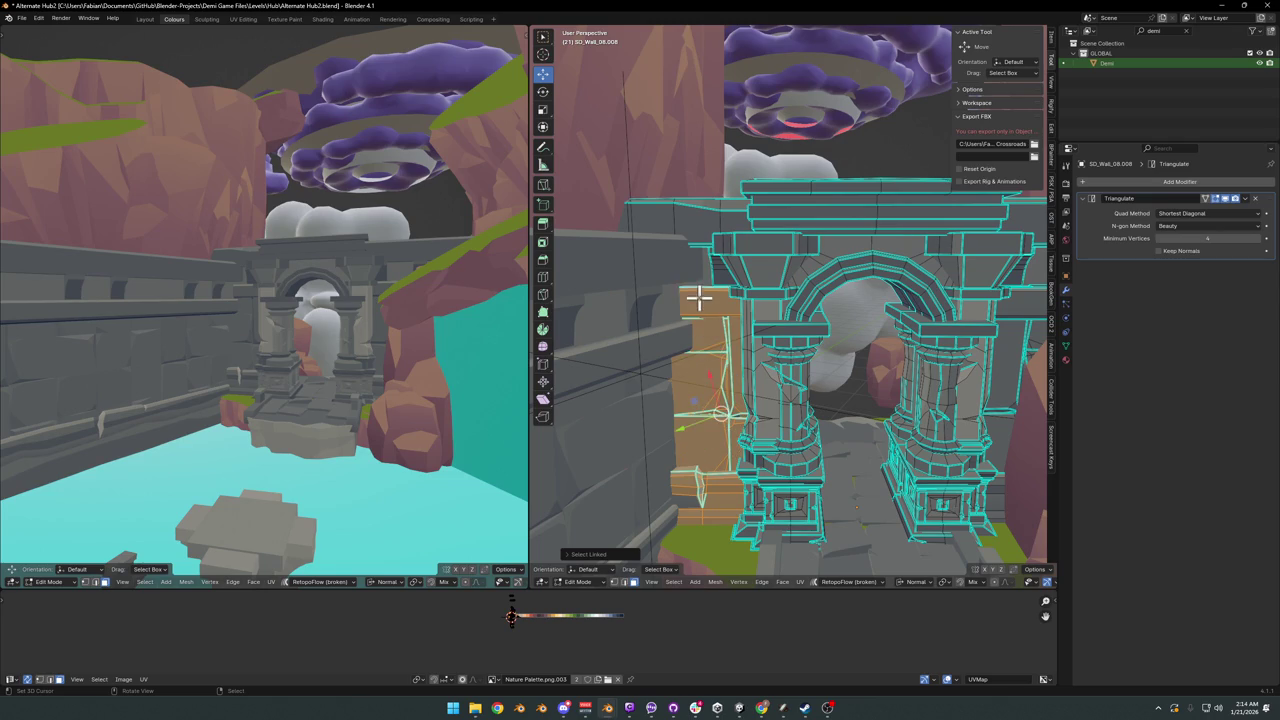
pyautogui.press('l')
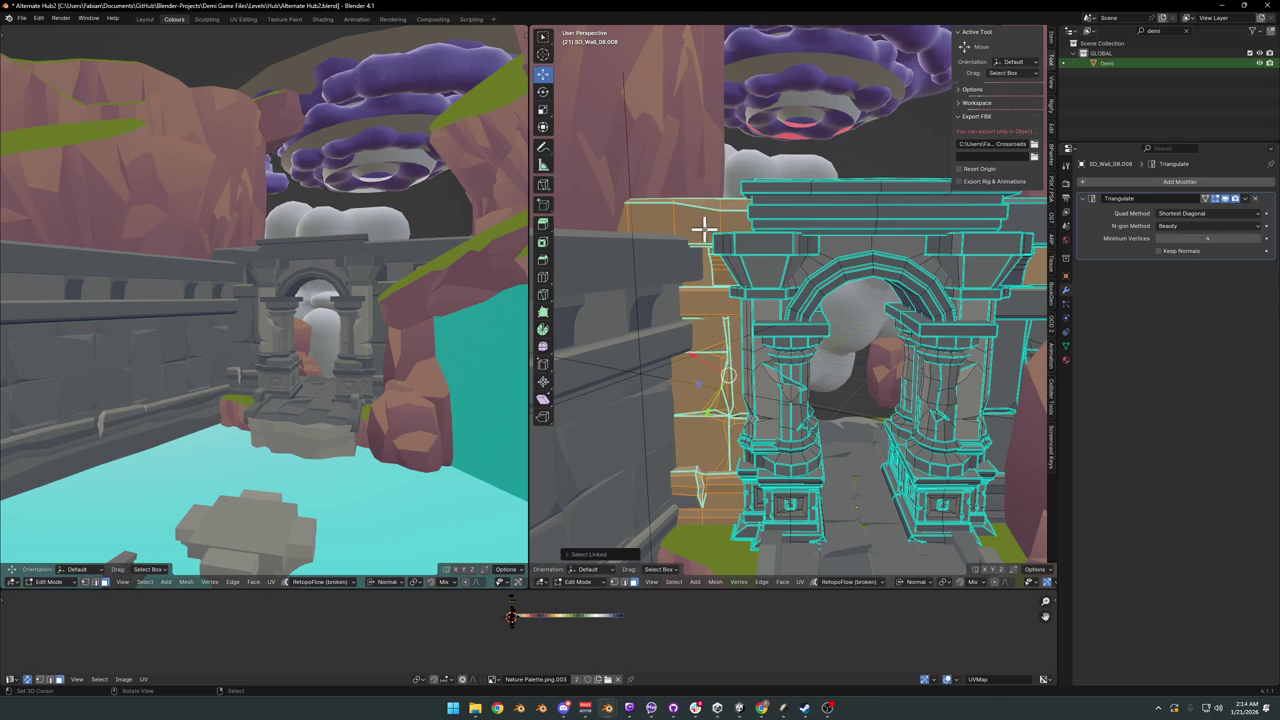
pyautogui.keyDown('shift'); pyautogui.moveTo(1012, 395); pyautogui.dragTo(952, 405, button='middle'); pyautogui.keyUp('shift')
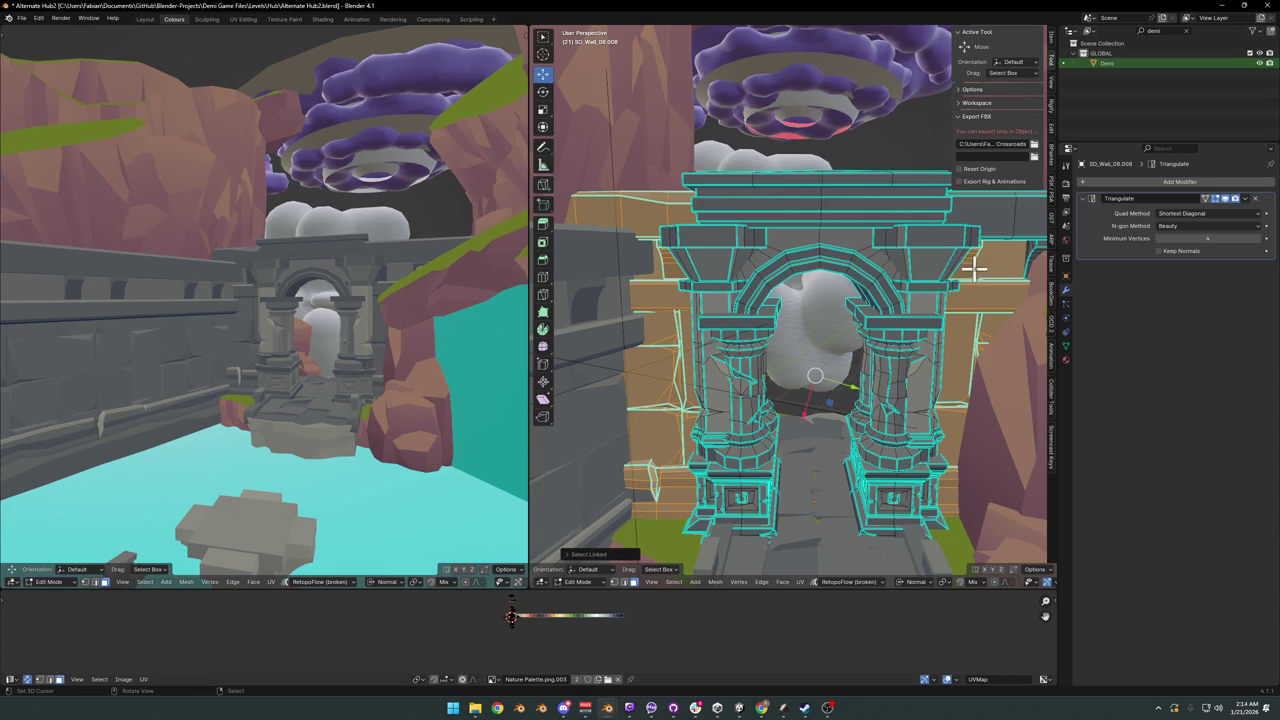
pyautogui.press('l')
pyautogui.scroll(-1, 928, 300)
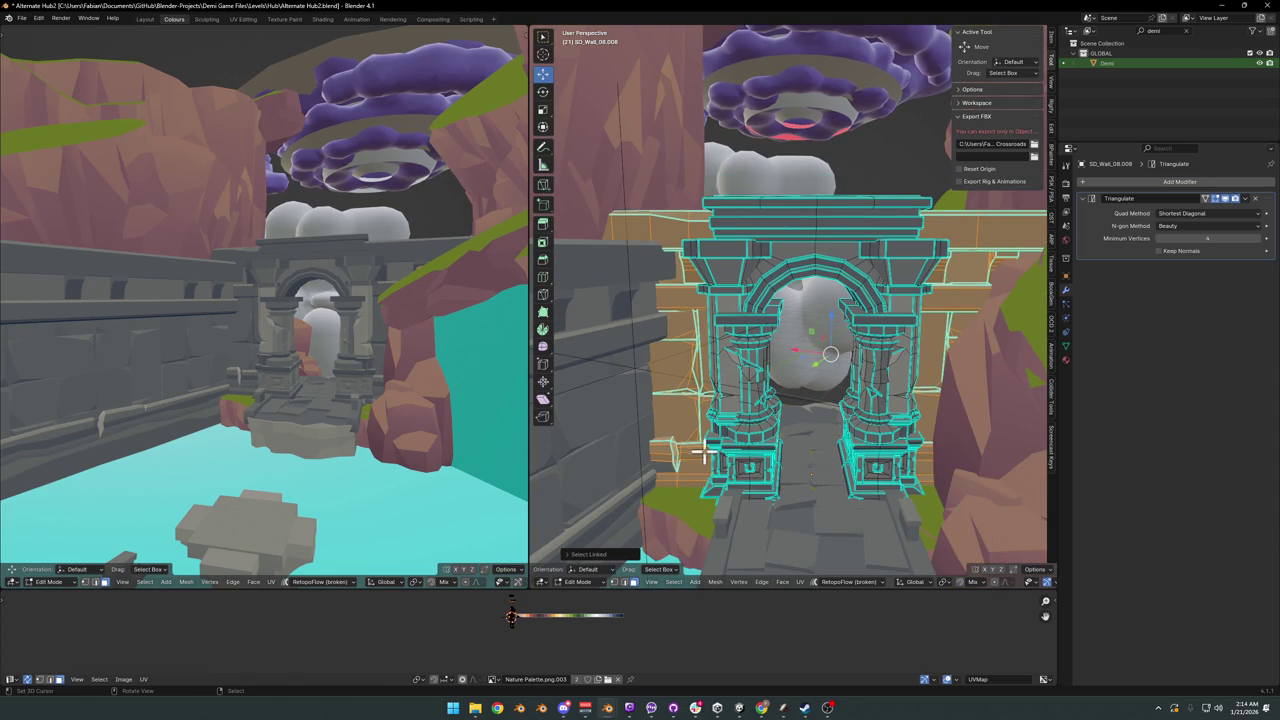
# - Test-move the selected wall blocks along Z and confirm the move
pyautogui.press('g')
pyautogui.press('z')
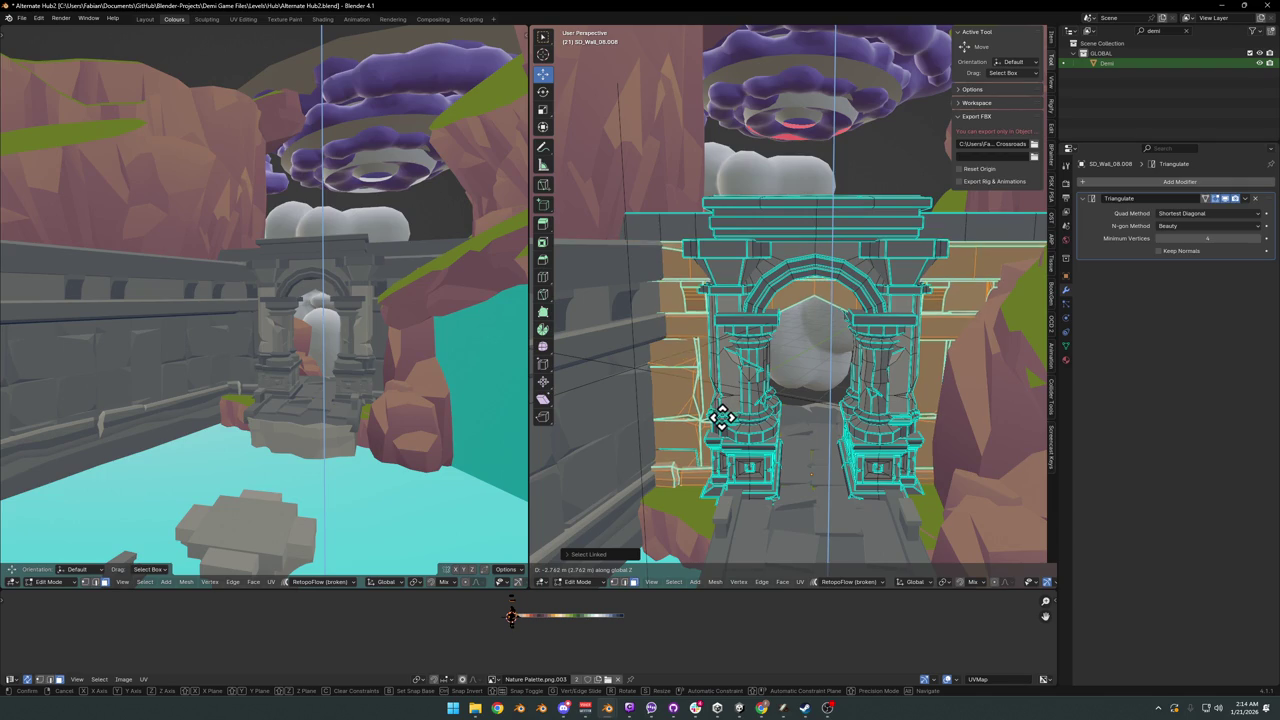
pyautogui.click(721, 418)
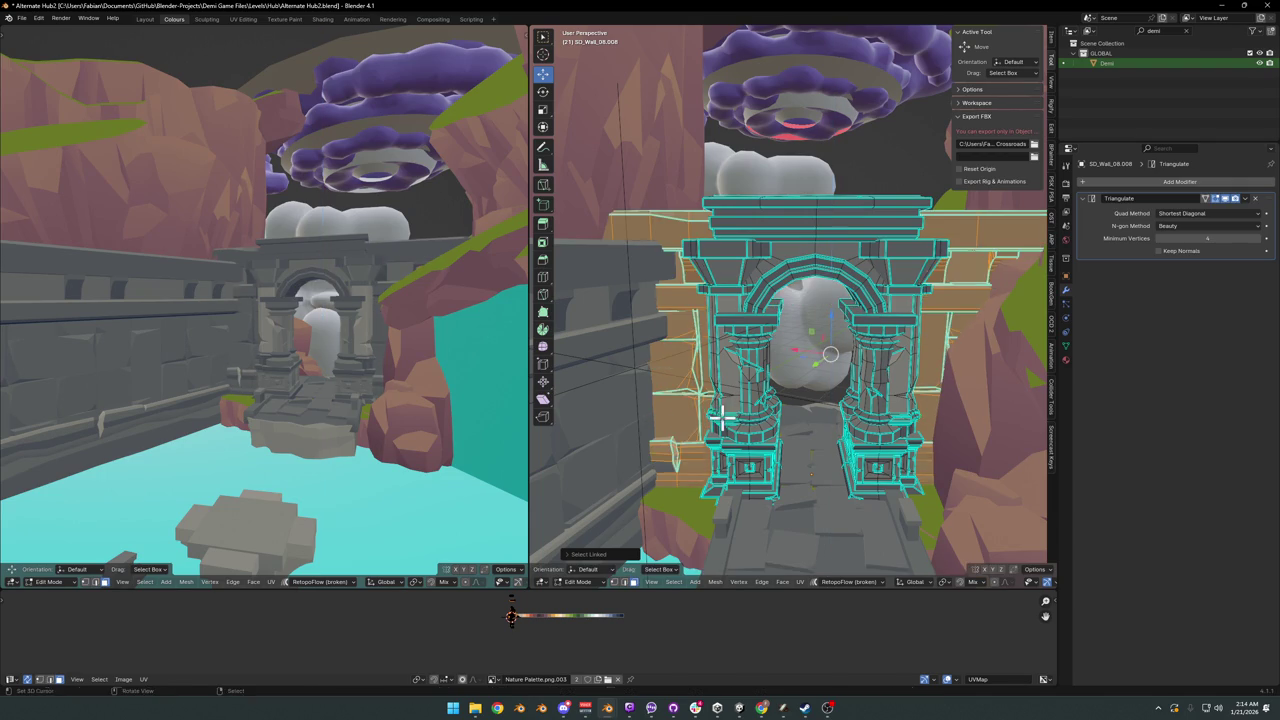
pyautogui.moveTo(741, 327); pyautogui.dragTo(740, 300, button='middle')
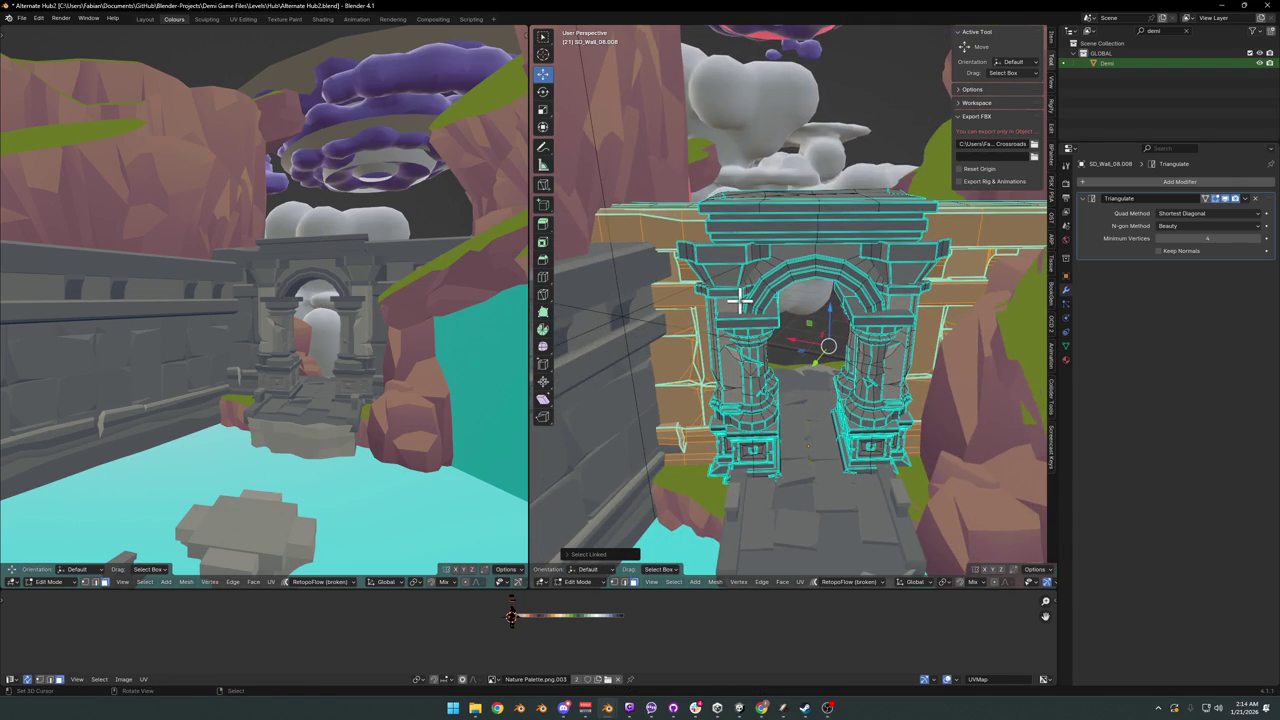
# - Hide the outer wall, isolate the arch in Local View, and hide the adjacent wall blocks
pyautogui.press('h')
pyautogui.press('KP_Divide')
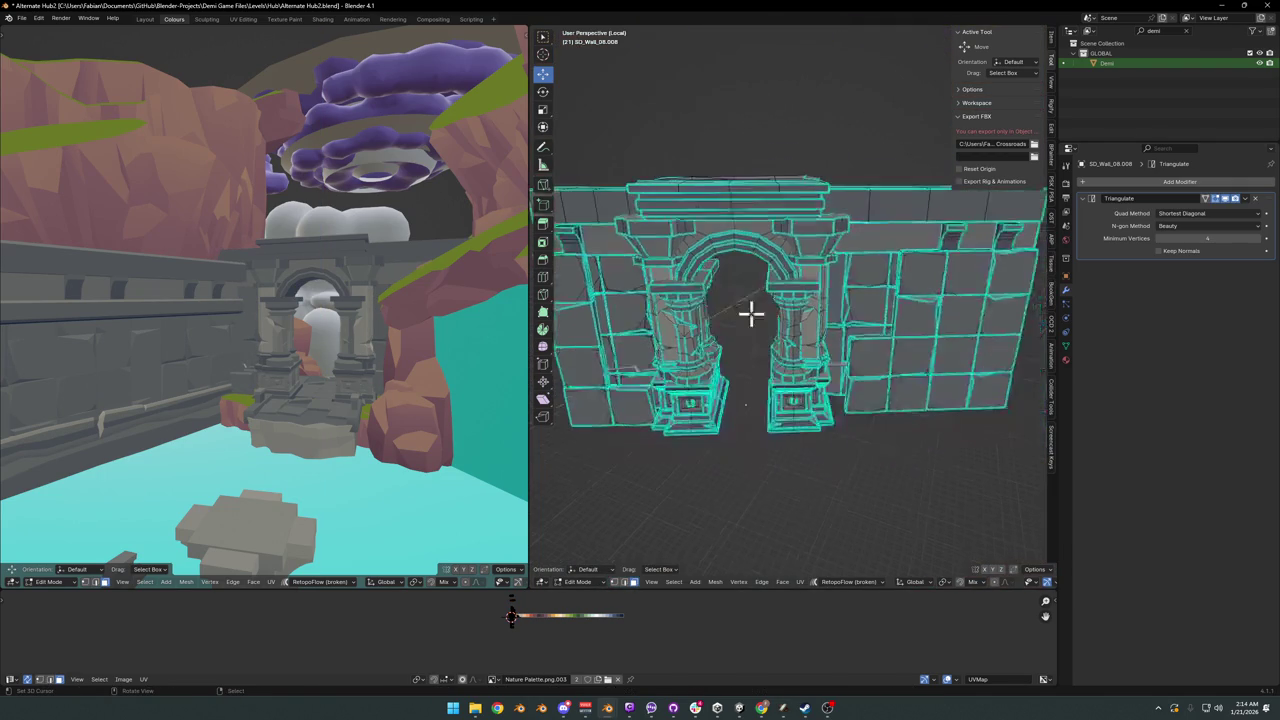
pyautogui.moveTo(751, 345); pyautogui.dragTo(687, 341, button='middle')
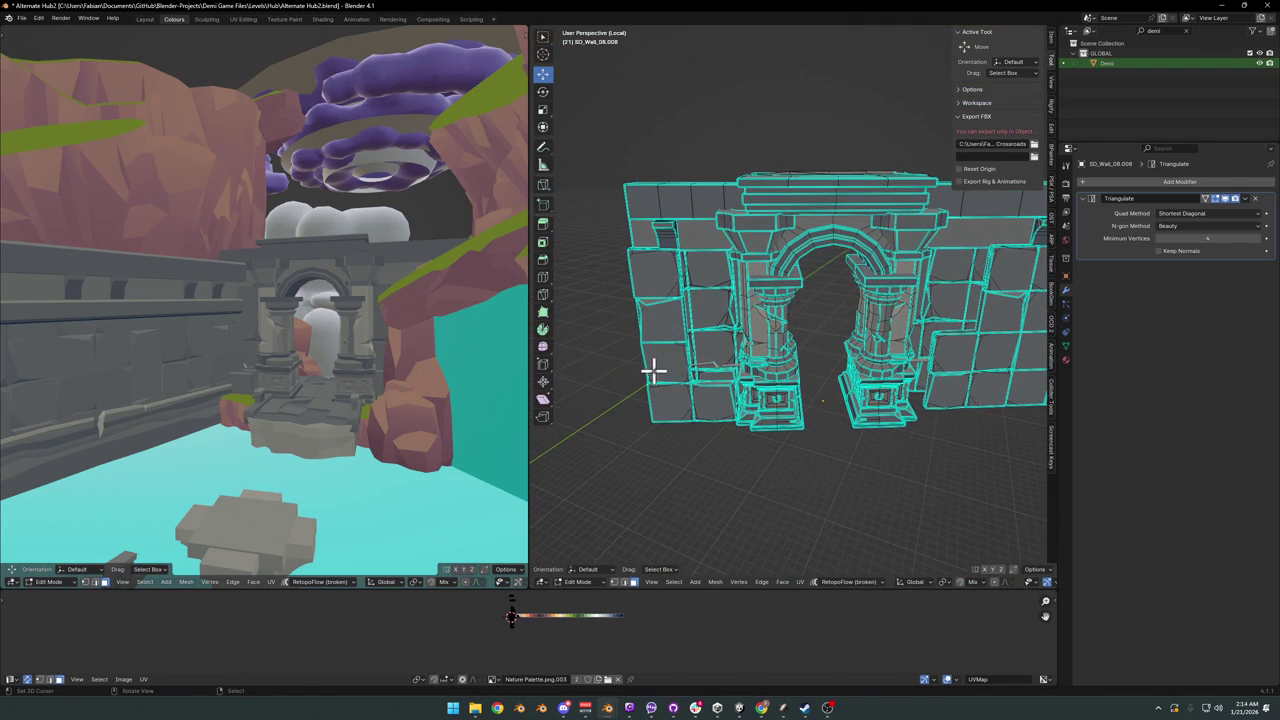
pyautogui.press('l')
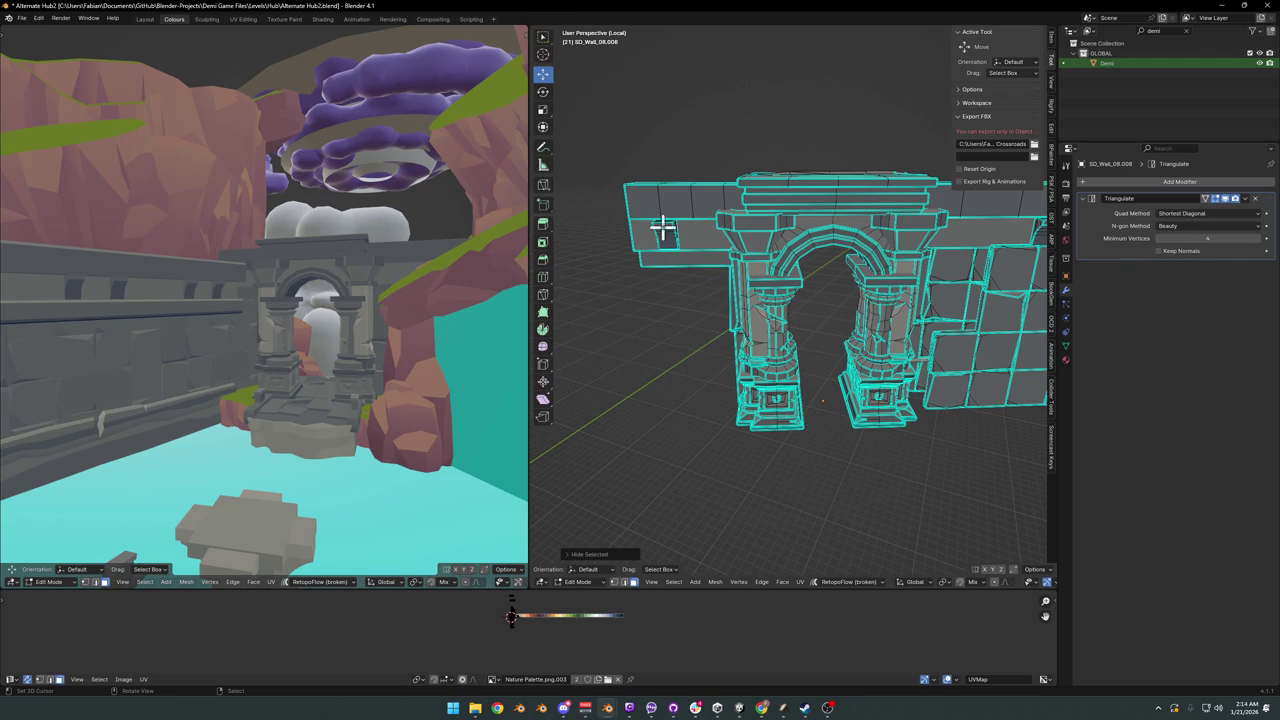
pyautogui.press('l')
pyautogui.press('h')
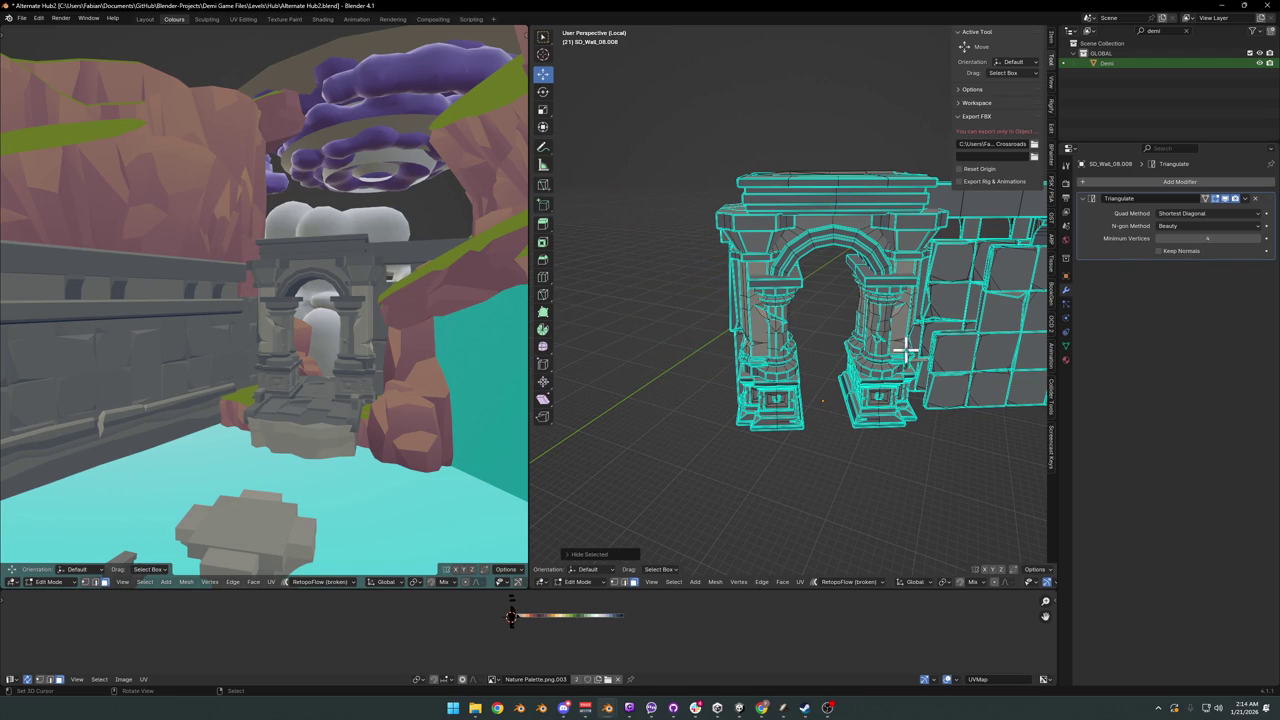
# - Hide the upper-right, lower-left and first upper-row wall blocks around the arch
pyautogui.moveTo(905, 350)
pyautogui.mouseDown(button='middle')
pyautogui.moveTo(977, 349)
pyautogui.moveTo(695, 343)
pyautogui.mouseUp(button='middle')
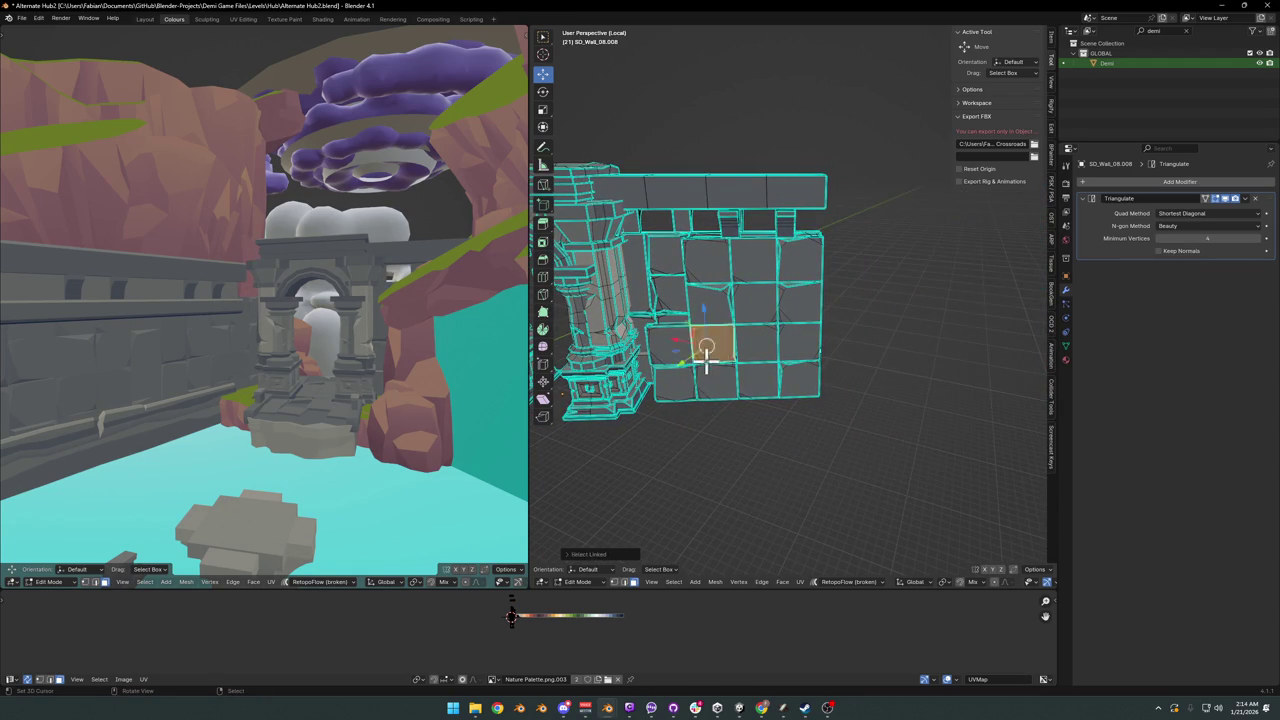
pyautogui.press('l')
pyautogui.press('h')
pyautogui.press('l')
pyautogui.press('h')
pyautogui.press('l')
pyautogui.press('h')
pyautogui.press('l')
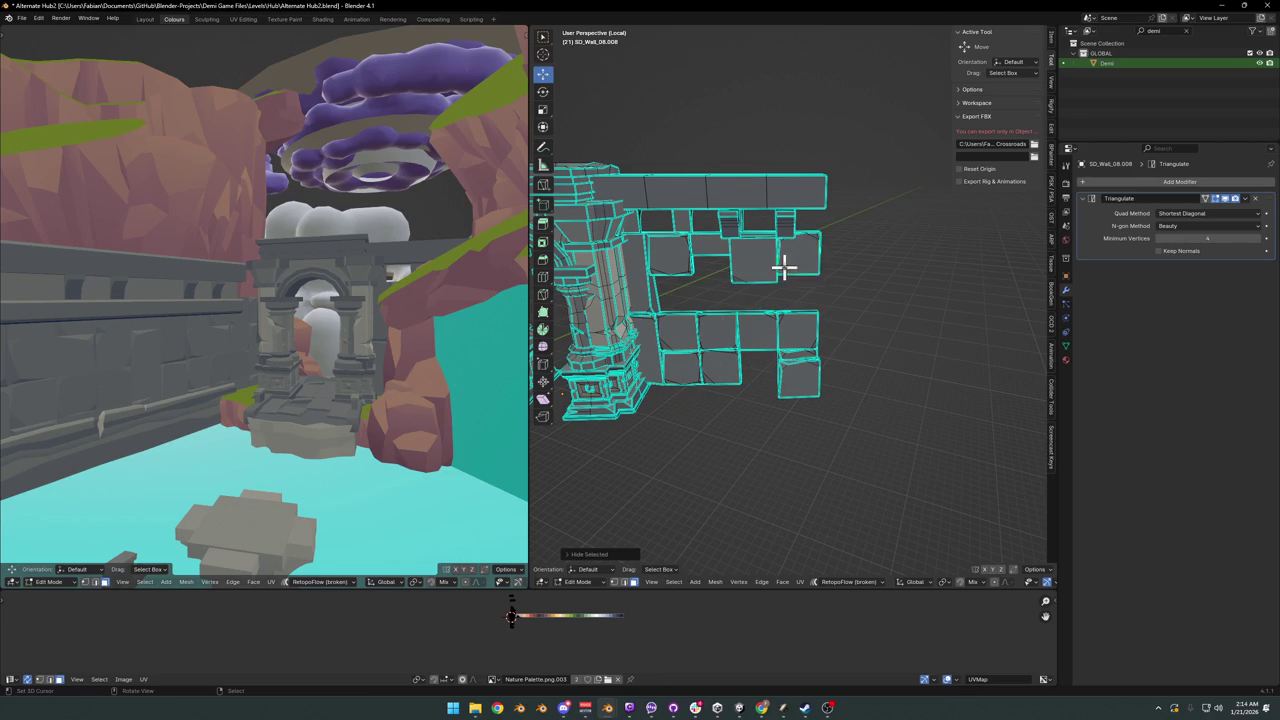
pyautogui.press('l')
pyautogui.press('h')
# - Hide the remaining upper-row blocks, the top beam, the small block and the side slab
pyautogui.press('l')
pyautogui.press('h')
pyautogui.press('l')
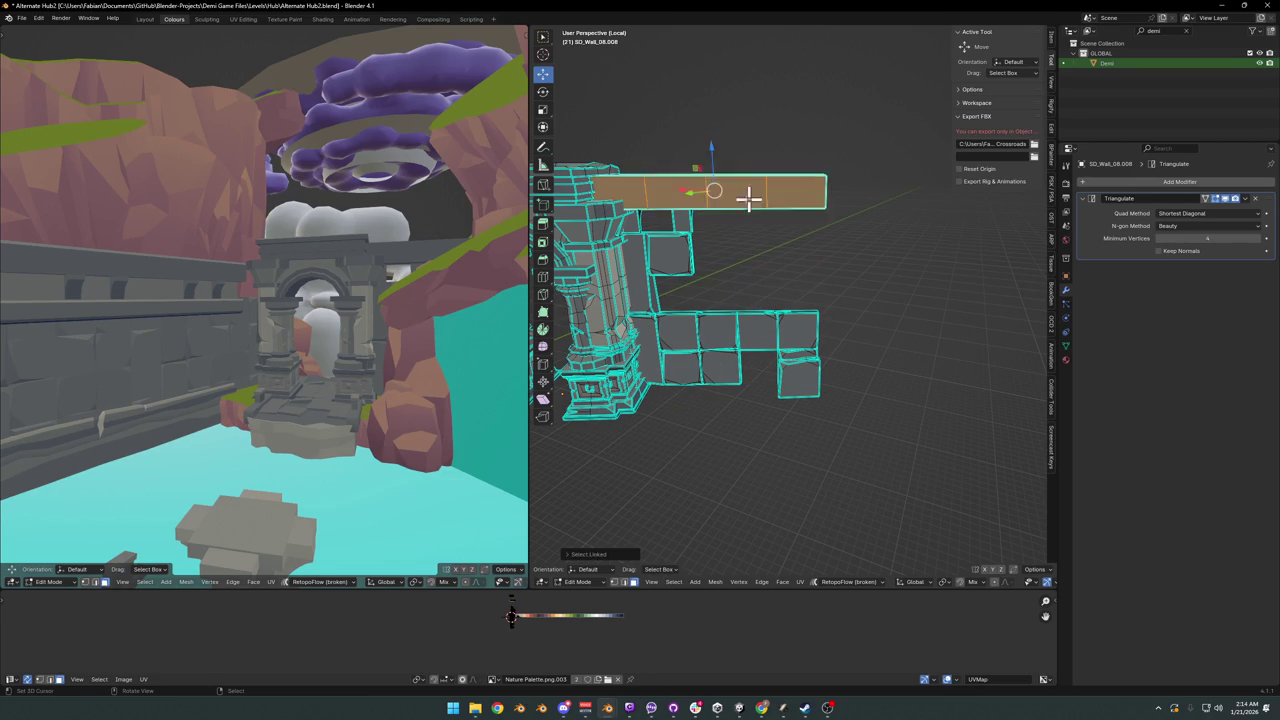
pyautogui.press('h')
pyautogui.press('l')
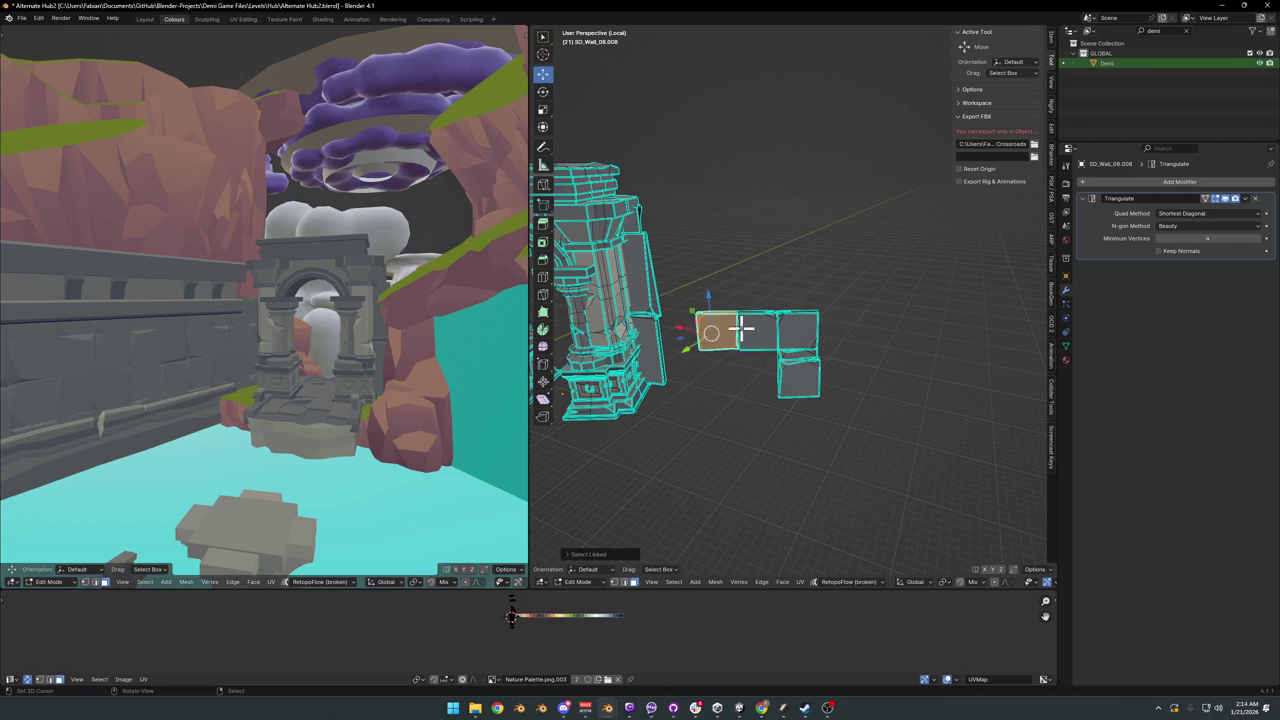
pyautogui.press('l')
pyautogui.press('h')
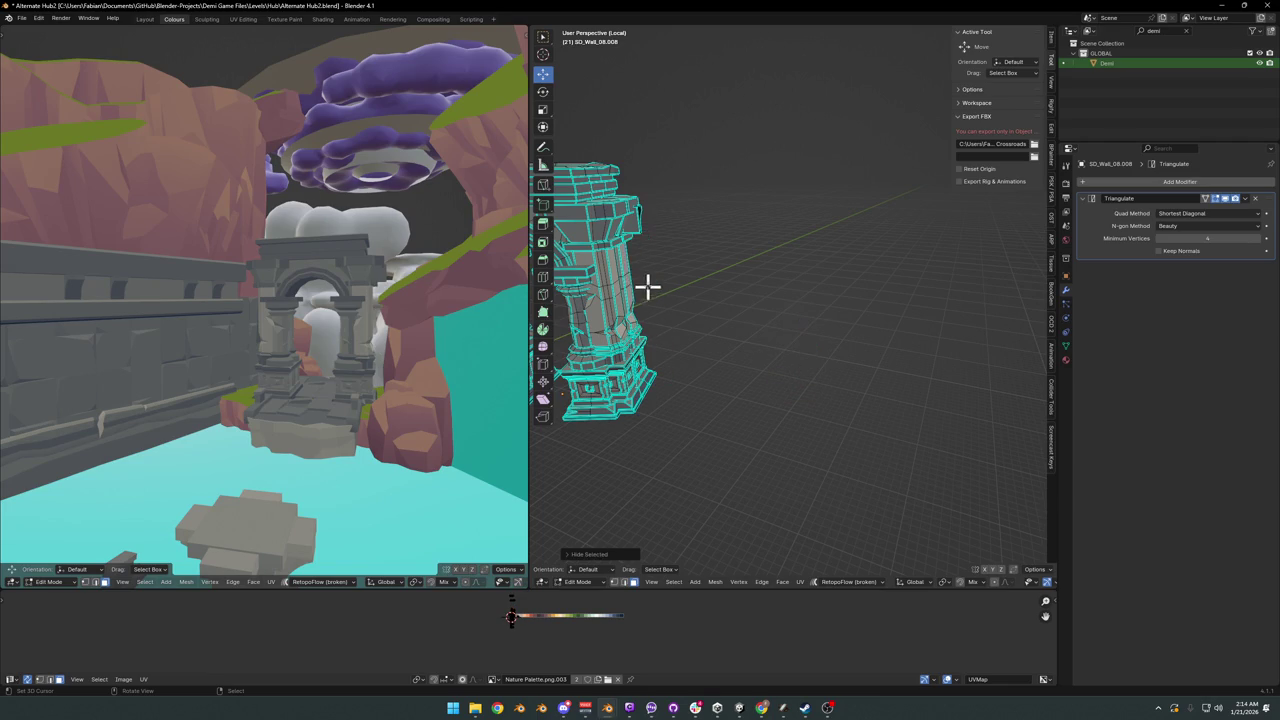
# - Reveal the hidden wall blocks again and reframe the arch in both views
pyautogui.hotkey('alt', 'h')
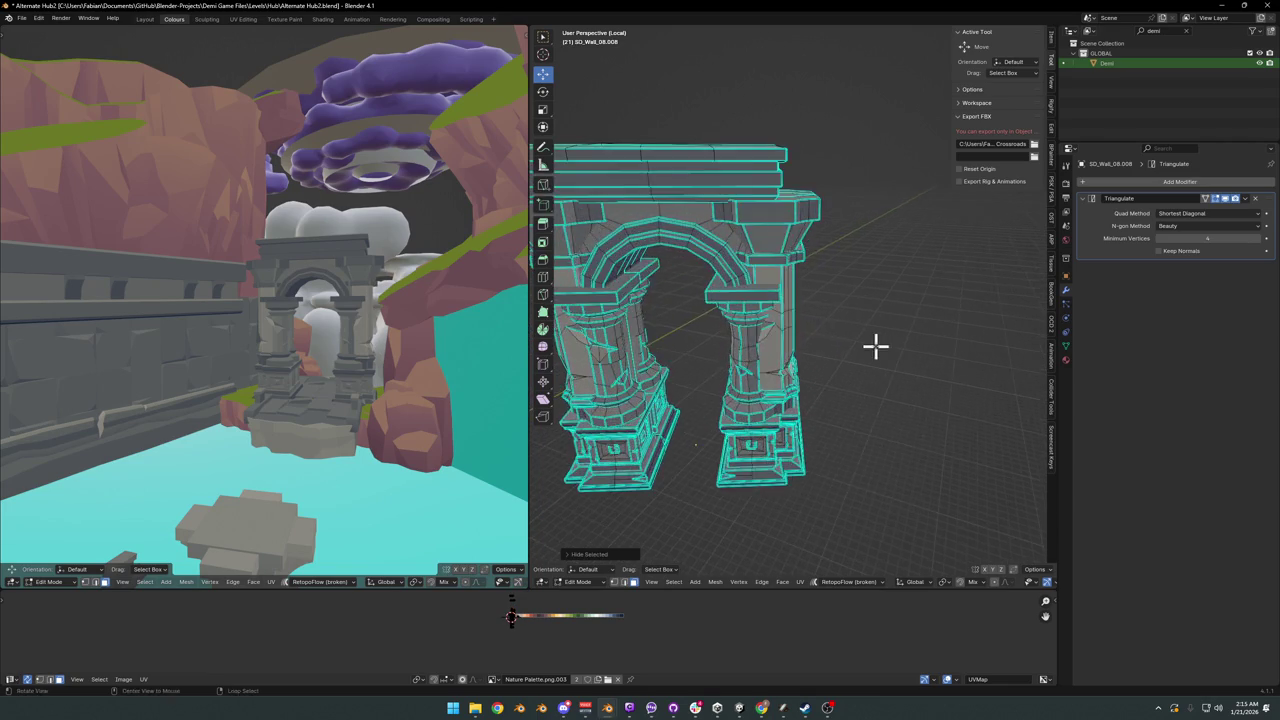
pyautogui.moveTo(874, 346)
pyautogui.mouseDown(button='middle')
pyautogui.moveTo(735, 373)
pyautogui.moveTo(828, 377)
pyautogui.moveTo(766, 371)
pyautogui.moveTo(737, 418)
pyautogui.moveTo(698, 413)
pyautogui.moveTo(700, 389)
pyautogui.moveTo(746, 381)
pyautogui.moveTo(912, 418)
pyautogui.mouseUp(button='middle')
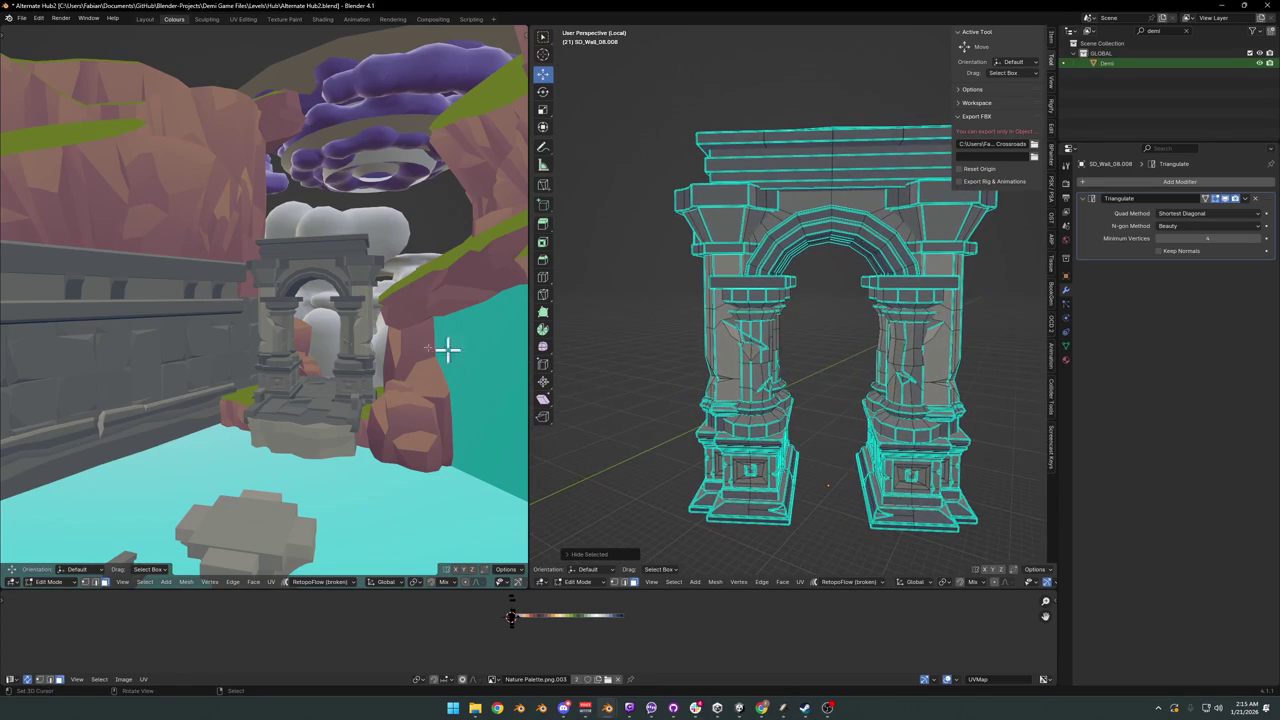
pyautogui.moveTo(340, 355)
pyautogui.mouseDown(button='middle')
pyautogui.moveTo(366, 354)
pyautogui.moveTo(354, 354)
pyautogui.moveTo(359, 330)
pyautogui.moveTo(274, 360)
pyautogui.moveTo(300, 369)
pyautogui.moveTo(283, 366)
pyautogui.moveTo(285, 352)
pyautogui.mouseUp(button='middle')
pyautogui.scroll(-3, 285, 352)
pyautogui.scroll(-2, 286, 334)
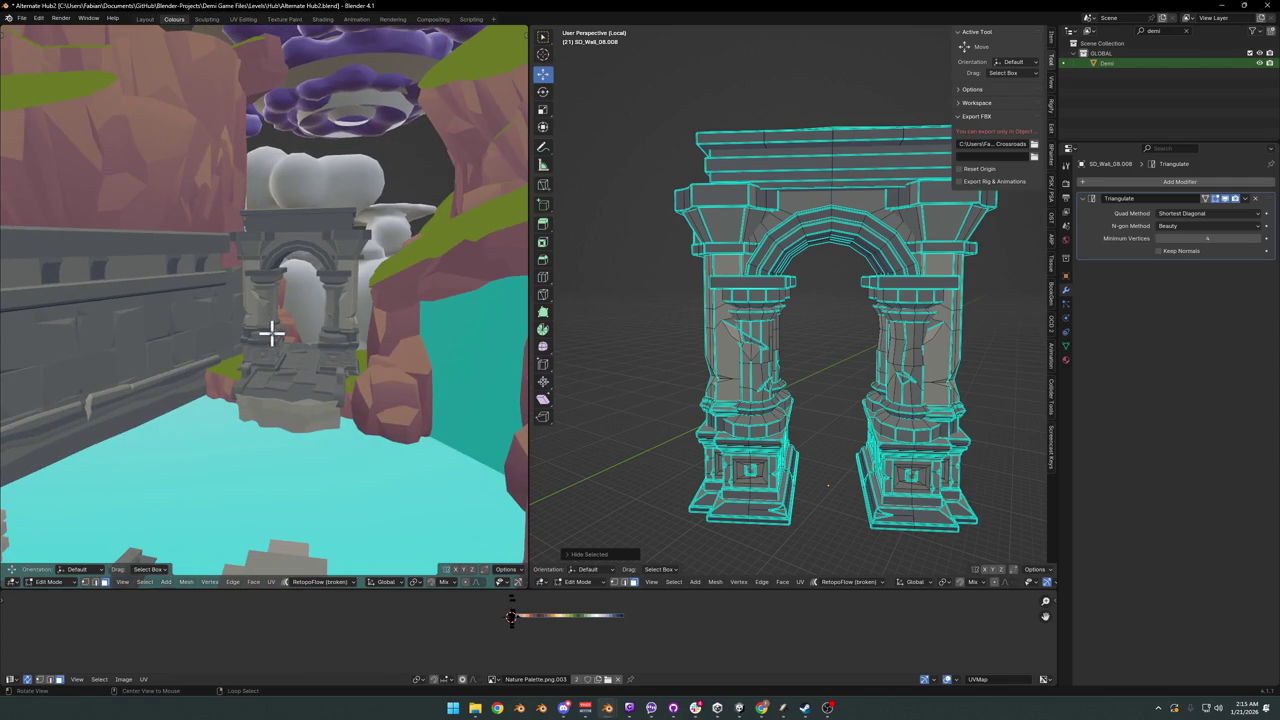
pyautogui.scroll(1, 334, 331)
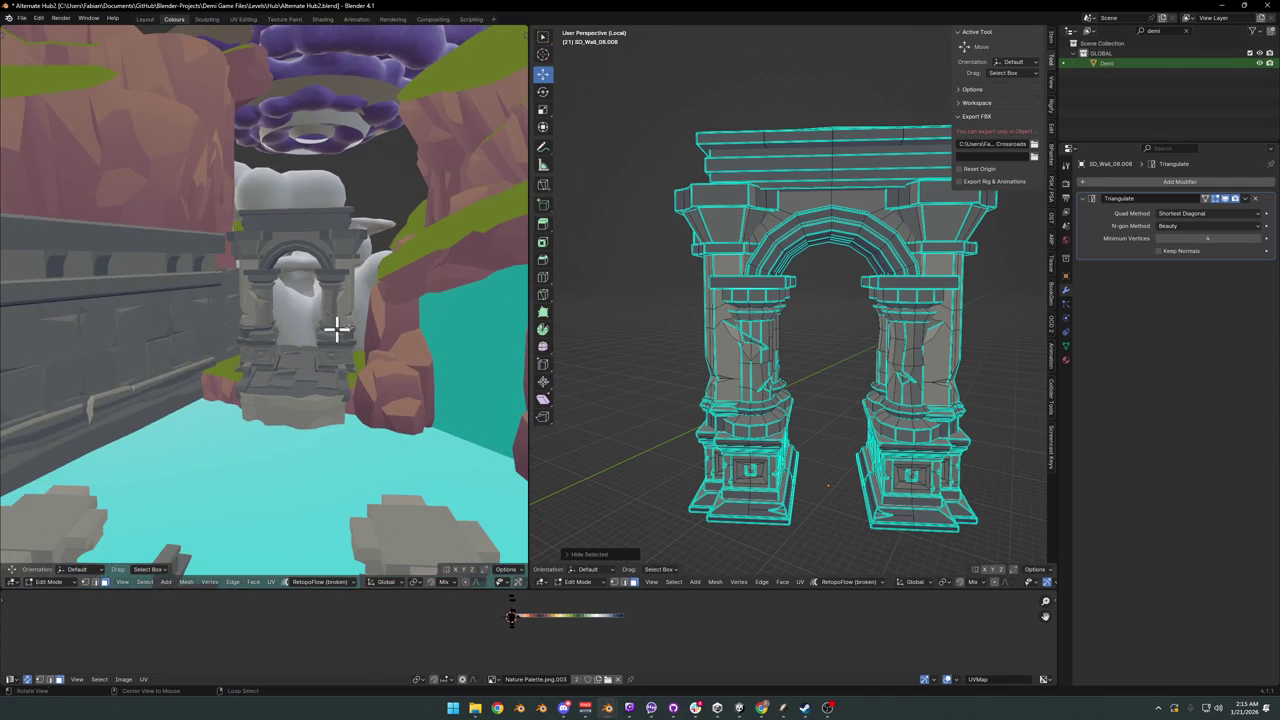
pyautogui.hotkey('alt', 'h')
pyautogui.scroll(-2, 885, 333)
# - Lower the revealed wall mesh about 2.4 m along Z
pyautogui.press('g')
pyautogui.press('z')
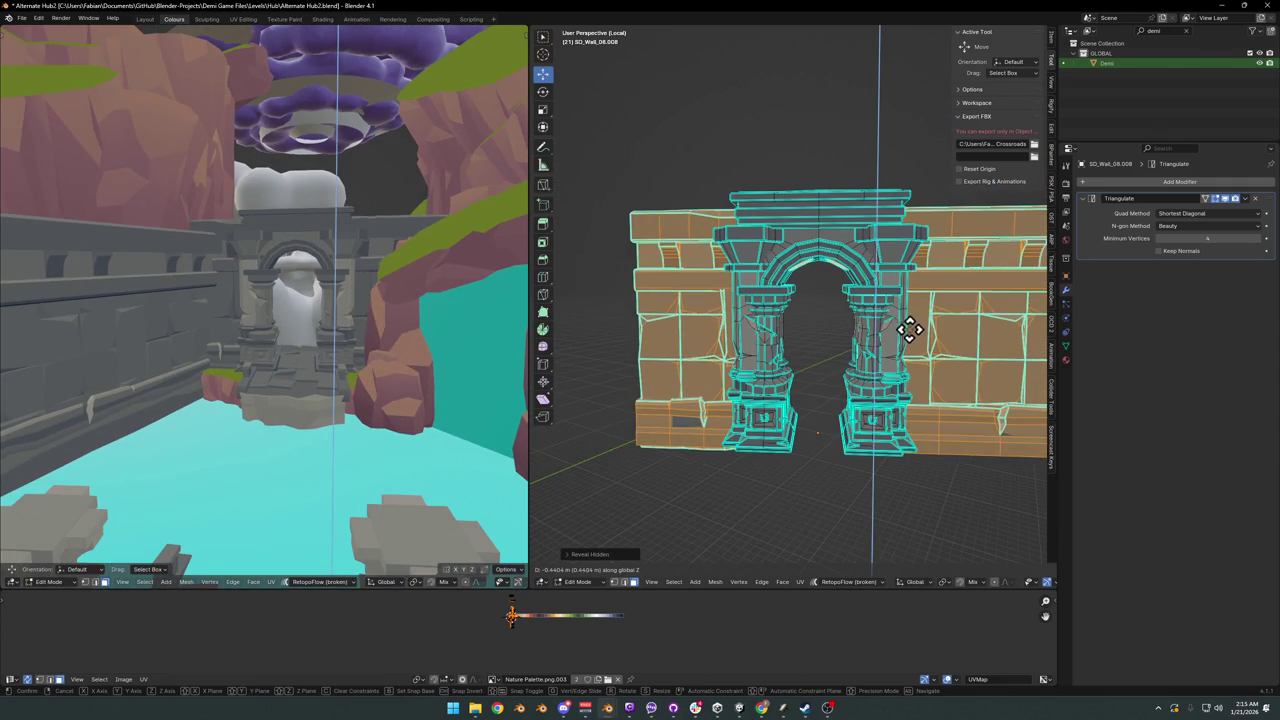
pyautogui.click(886, 514)
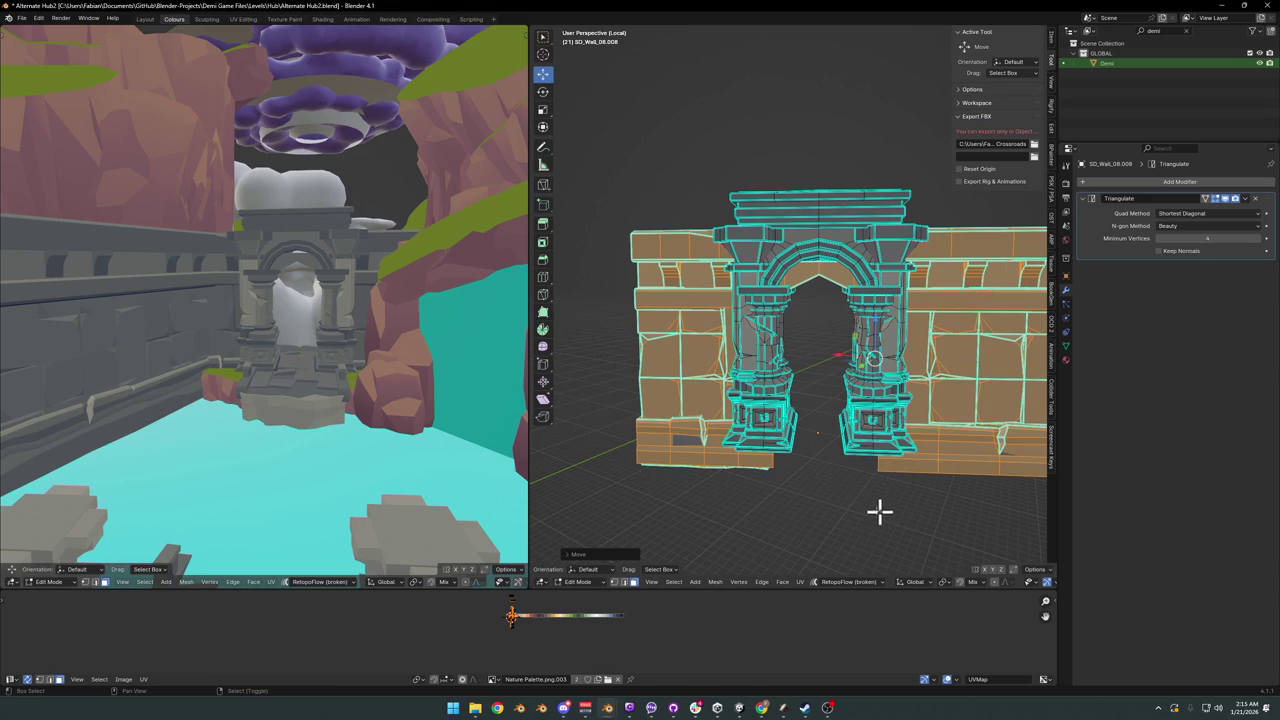
pyautogui.scroll(-5, 328, 277)
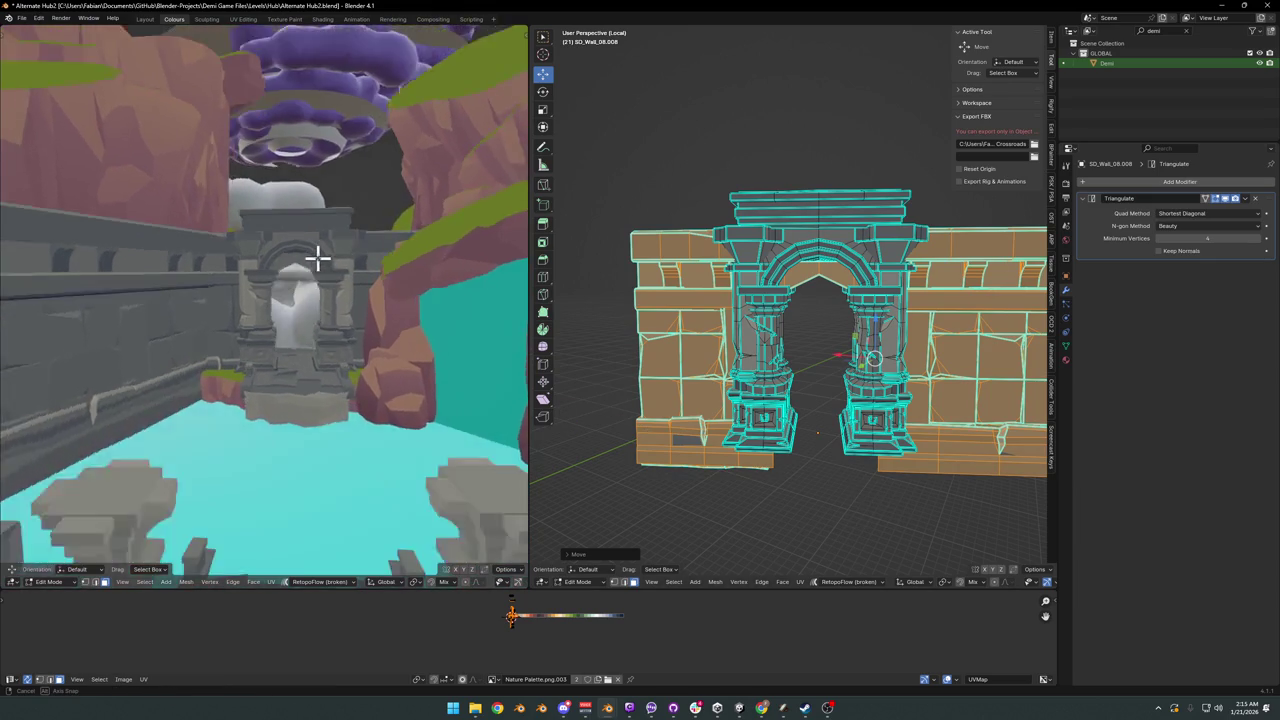
pyautogui.scroll(3, 330, 270)
pyautogui.scroll(3, 343, 312)
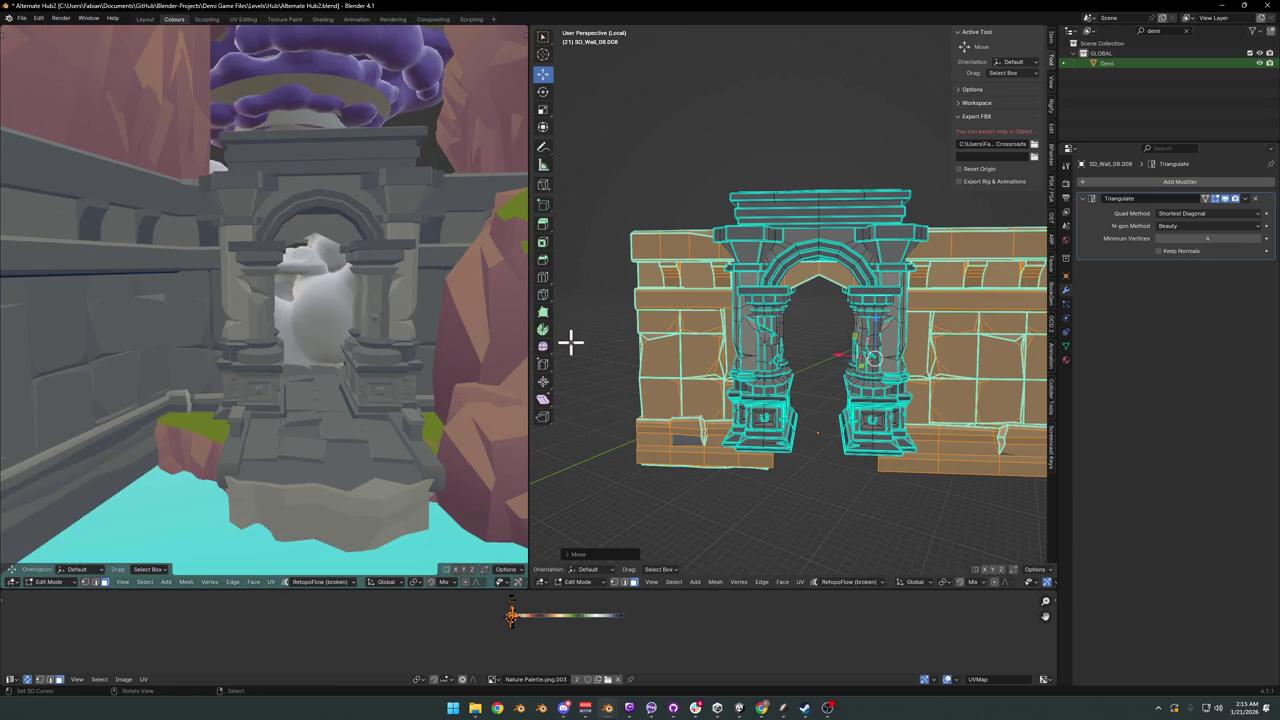
# - Nudge the wall slightly further down along Z and reframe both views
pyautogui.press('g')
pyautogui.press('z')
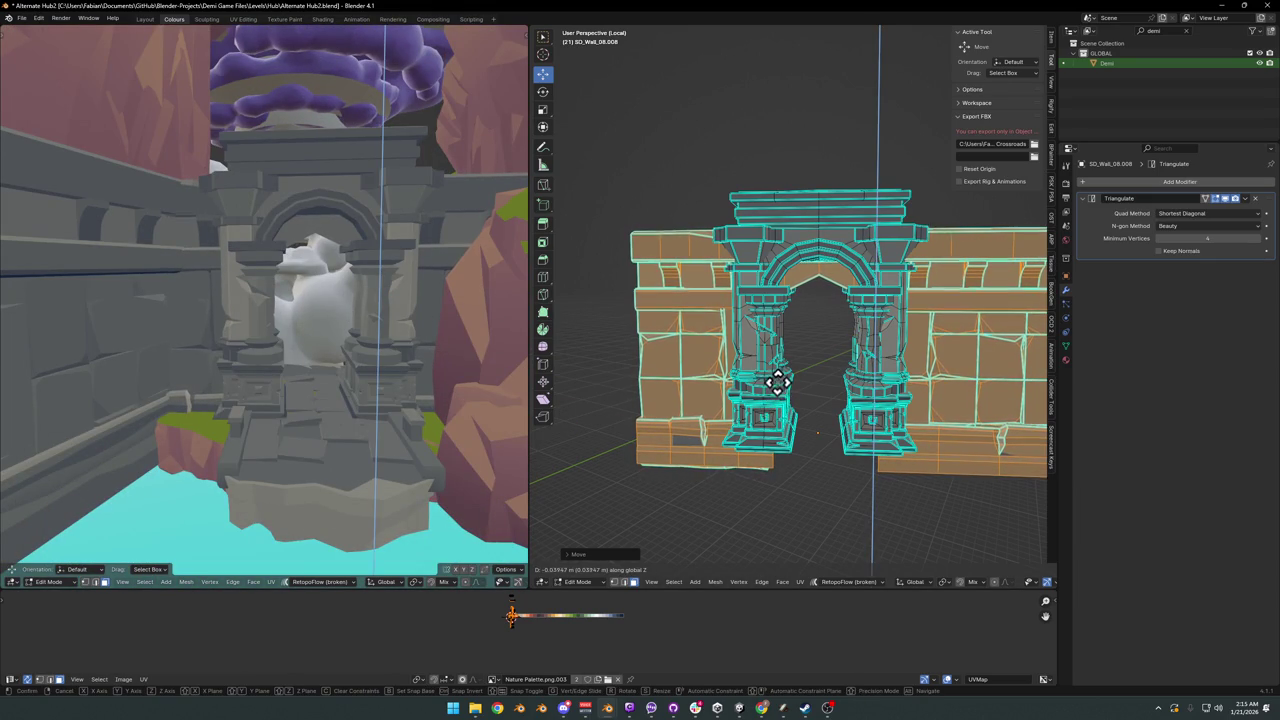
pyautogui.click(775, 396)
pyautogui.moveTo(280, 340)
pyautogui.mouseDown(button='middle')
pyautogui.moveTo(390, 345)
pyautogui.moveTo(229, 340)
pyautogui.moveTo(252, 320)
pyautogui.moveTo(429, 351)
pyautogui.moveTo(371, 346)
pyautogui.moveTo(414, 374)
pyautogui.moveTo(334, 353)
pyautogui.moveTo(360, 374)
pyautogui.moveTo(263, 354)
pyautogui.mouseUp(button='middle')
pyautogui.scroll(3, 266, 349)
pyautogui.scroll(2, 229, 340)
pyautogui.scroll(-3, 252, 320)
pyautogui.scroll(-3, 354, 346)
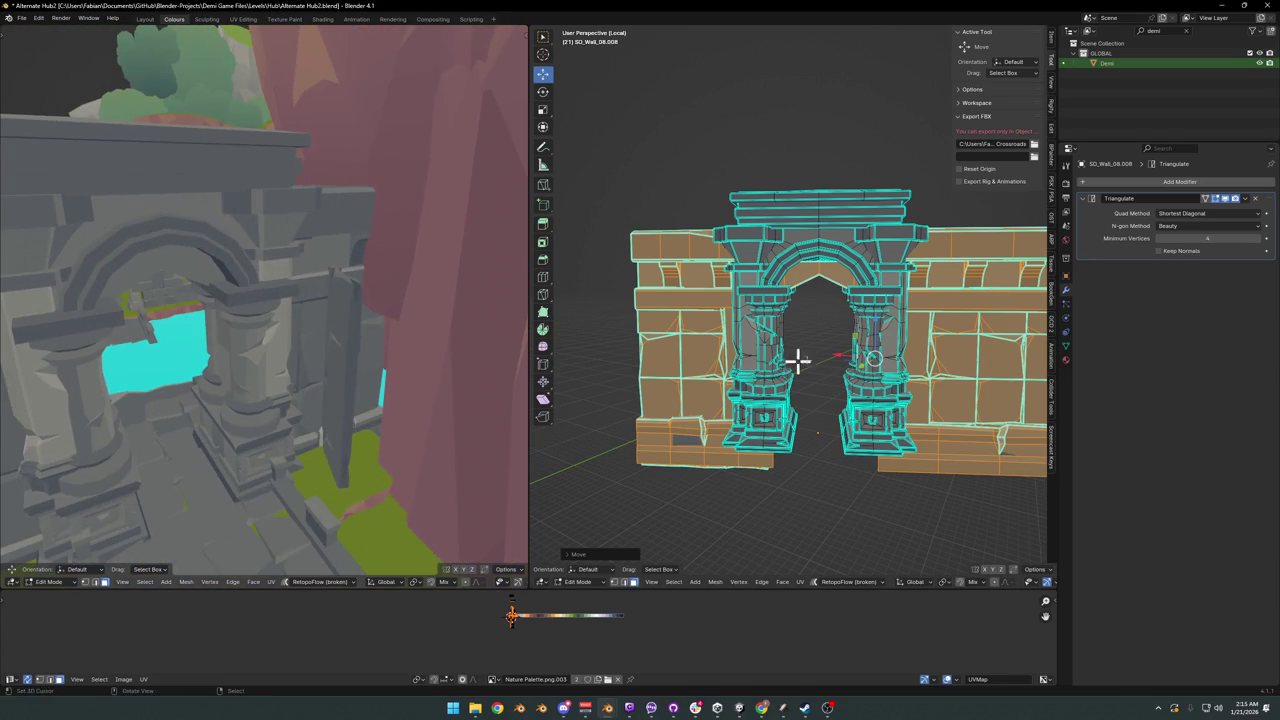
pyautogui.moveTo(800, 360)
pyautogui.mouseDown(button='middle')
pyautogui.moveTo(820, 363)
pyautogui.moveTo(808, 366)
pyautogui.mouseUp(button='middle')
# - Save the file and select the underside faces at the arch's peak
pyautogui.hotkey('ctrl', 's')
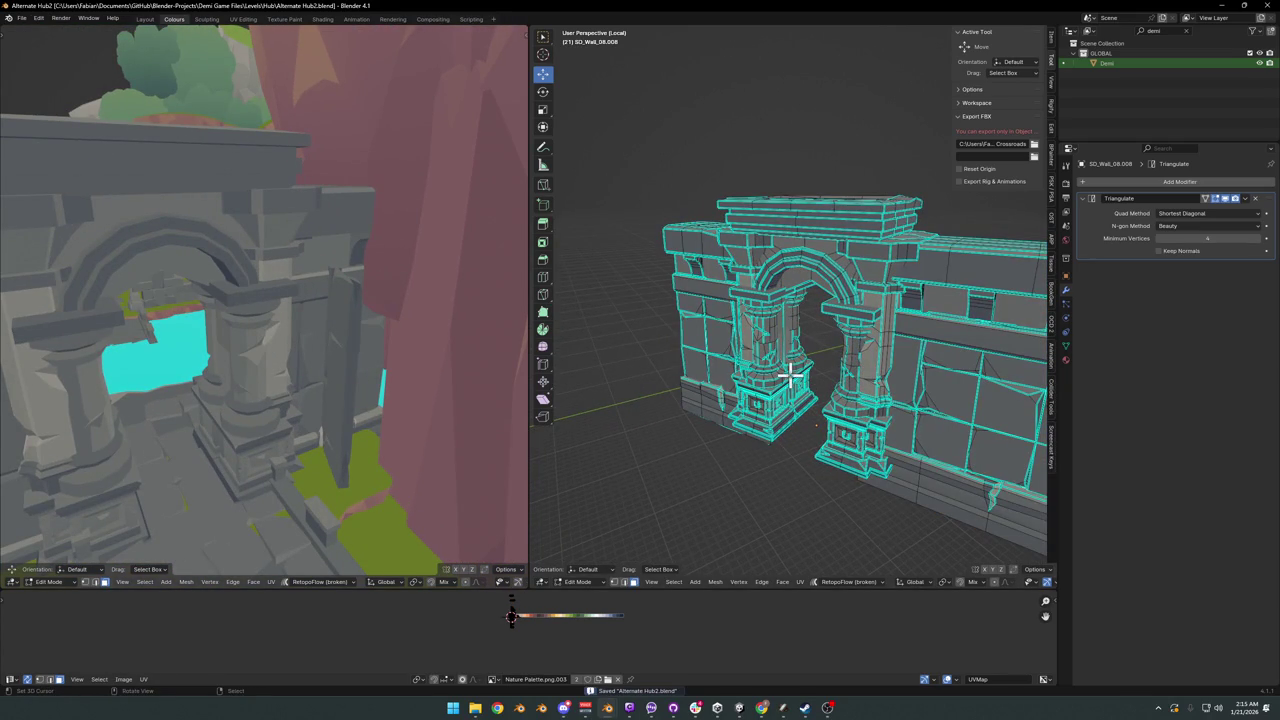
pyautogui.moveTo(820, 298); pyautogui.dragTo(817, 277, button='middle')
pyautogui.scroll(3, 771, 354)
pyautogui.scroll(2, 810, 336)
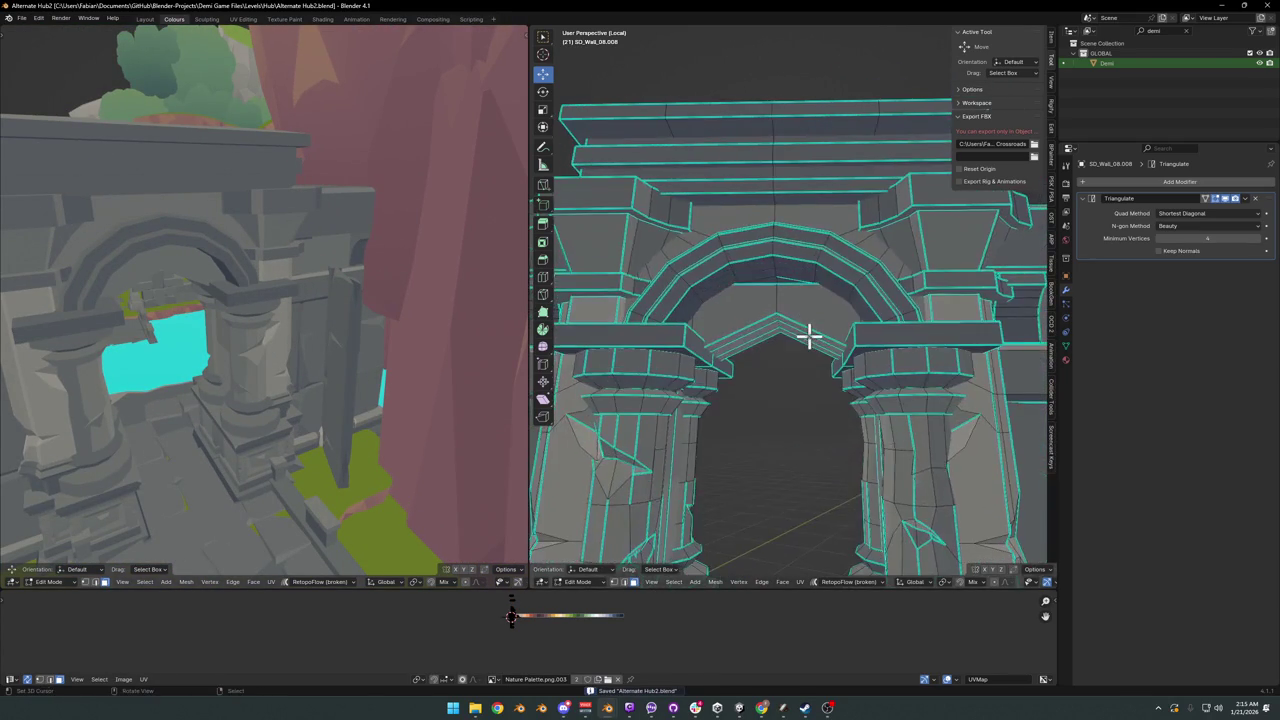
pyautogui.scroll(2, 810, 336)
pyautogui.moveTo(814, 363); pyautogui.dragTo(834, 386, button='middle')
pyautogui.click(834, 378)
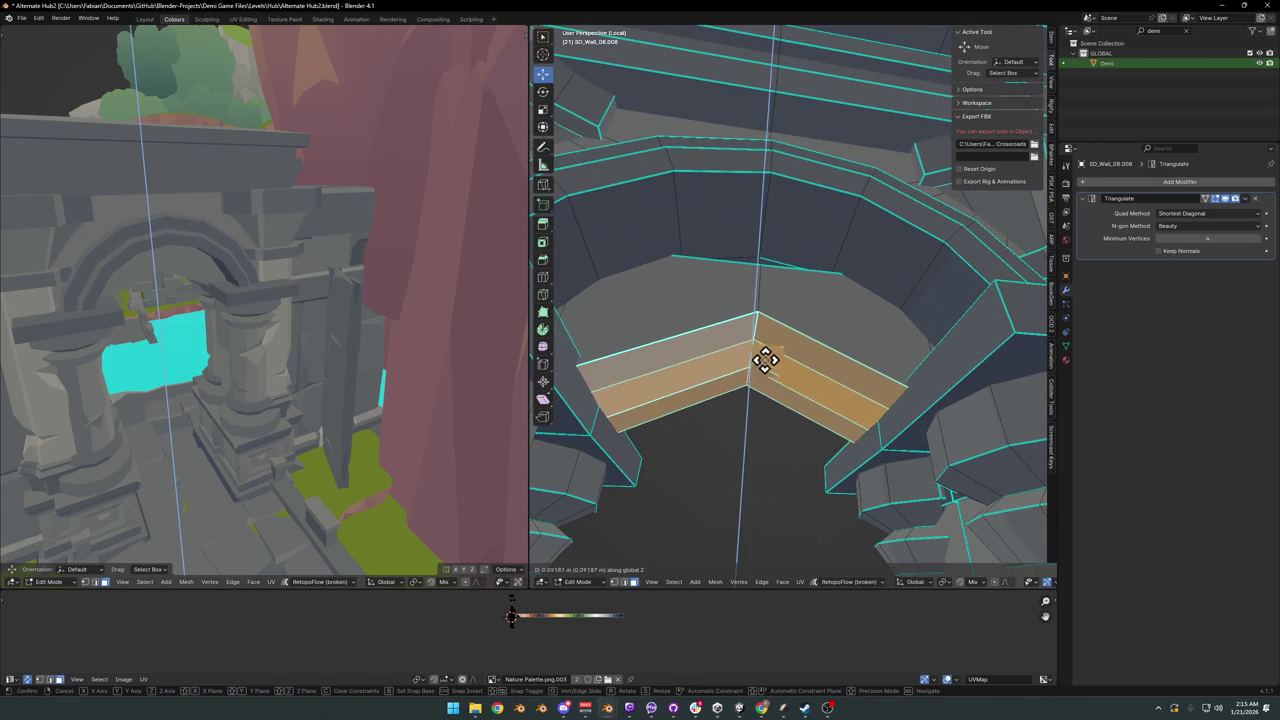
pyautogui.keyDown('shift'); pyautogui.click(766, 297); pyautogui.keyUp('shift')
# - Test-move the selected arch peak faces vertically along Z
pyautogui.moveTo(713, 302); pyautogui.dragTo(797, 349, button='middle')
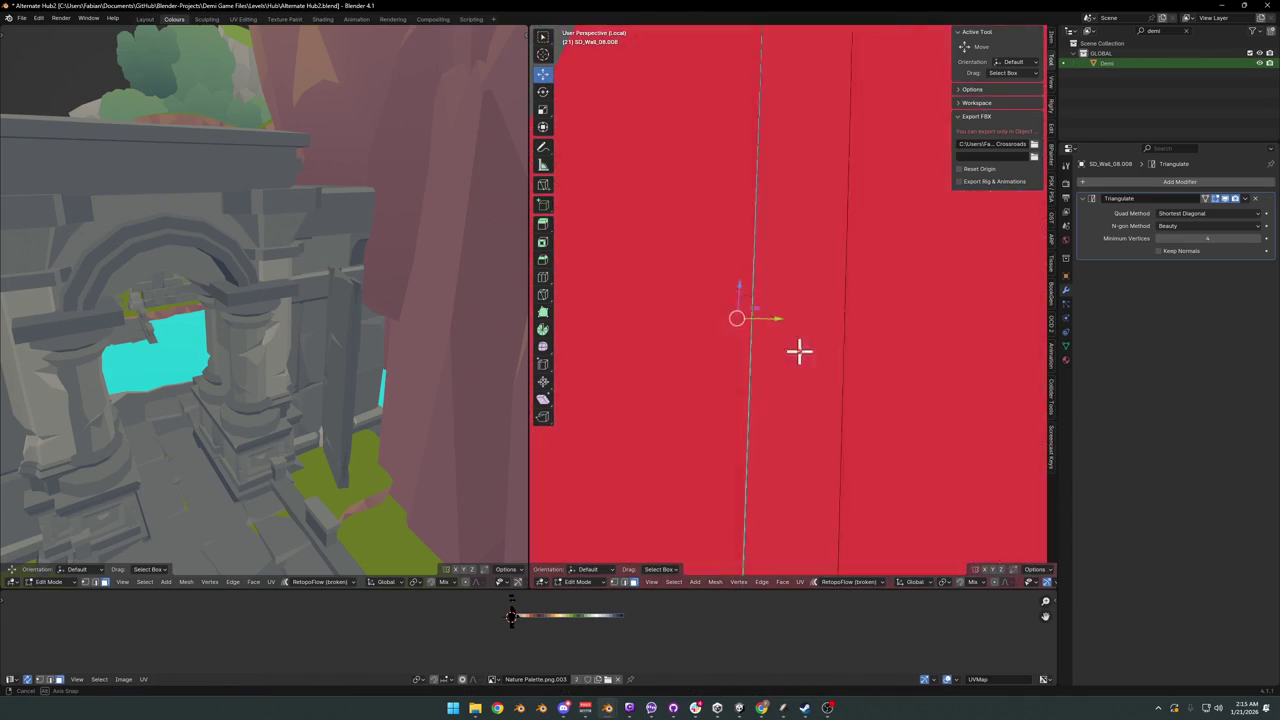
pyautogui.scroll(-3, 791, 283)
pyautogui.moveTo(791, 283); pyautogui.dragTo(826, 306, button='middle')
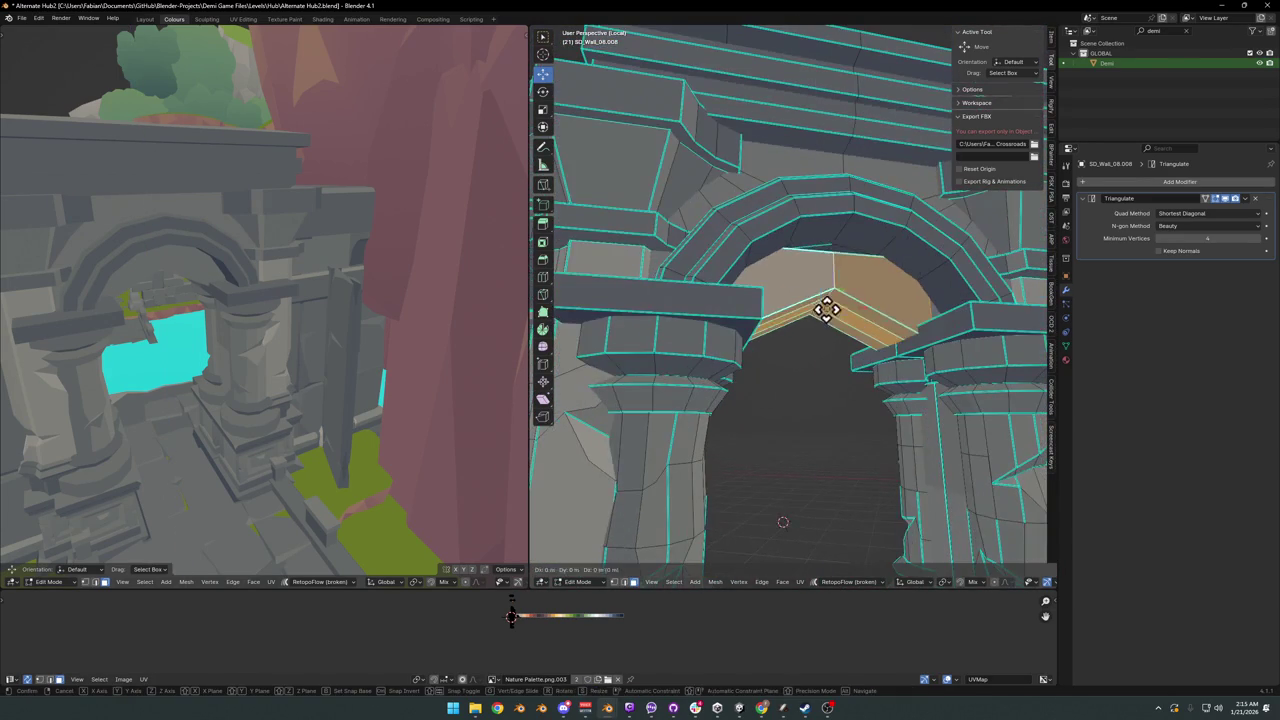
pyautogui.press('g')
pyautogui.press('z')
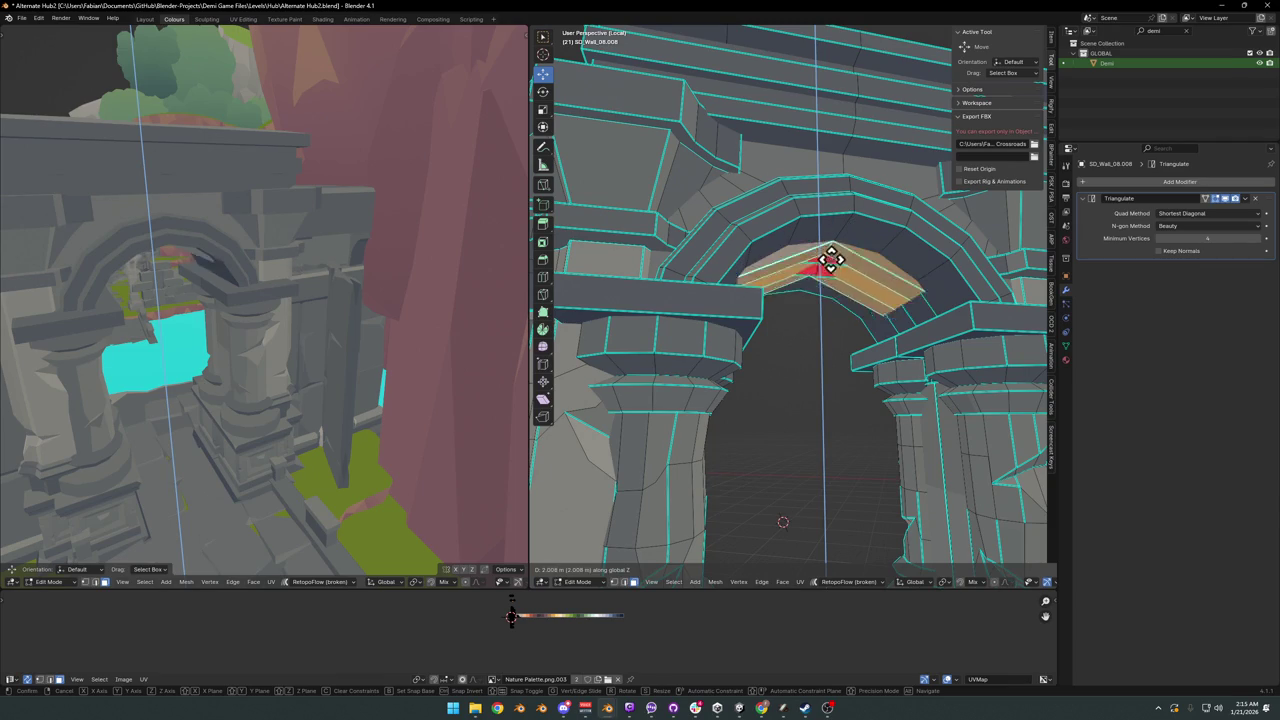
pyautogui.click(839, 230)
pyautogui.moveTo(839, 230)
pyautogui.mouseDown(button='middle')
pyautogui.moveTo(840, 274)
pyautogui.moveTo(838, 238)
pyautogui.moveTo(857, 234)
pyautogui.mouseUp(button='middle')
pyautogui.press('g')
pyautogui.press('z')
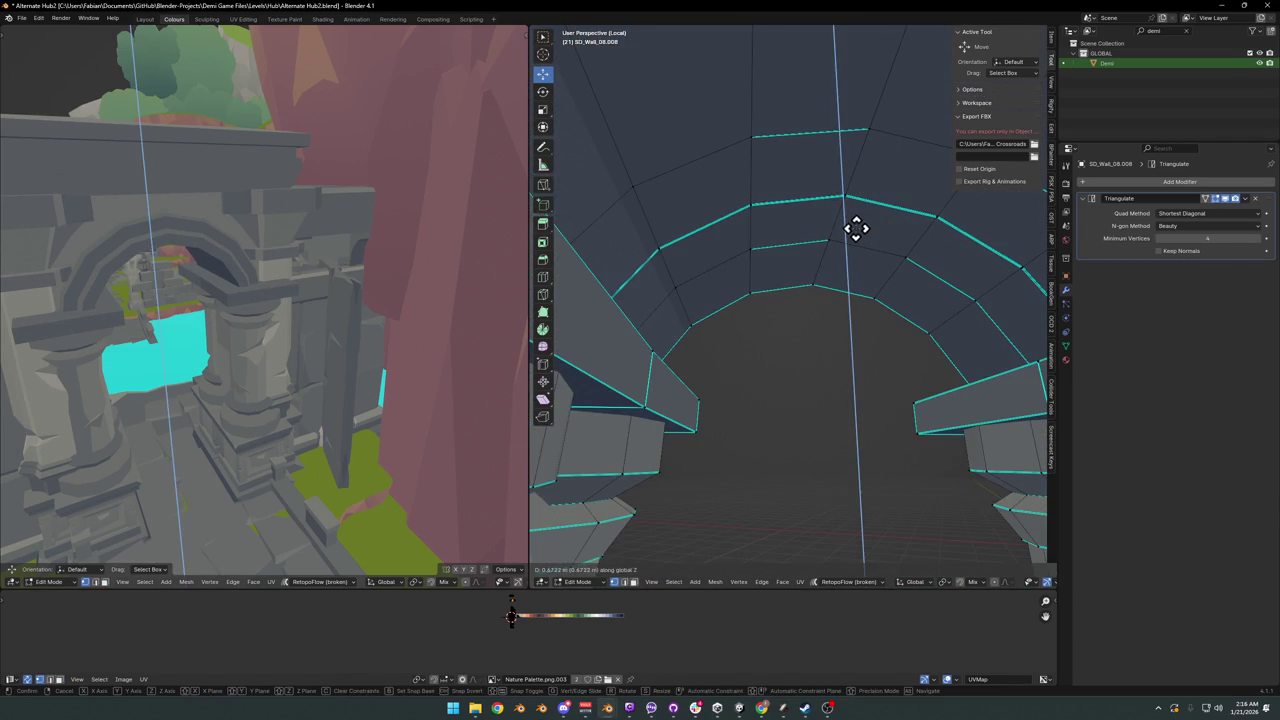
pyautogui.click(856, 228)
# - Undo back to the flat ceiling version of the arch mesh and begin a loop cut
pyautogui.moveTo(190, 300)
pyautogui.mouseDown(button='middle')
pyautogui.moveTo(330, 319)
pyautogui.moveTo(420, 285)
pyautogui.mouseUp(button='middle')
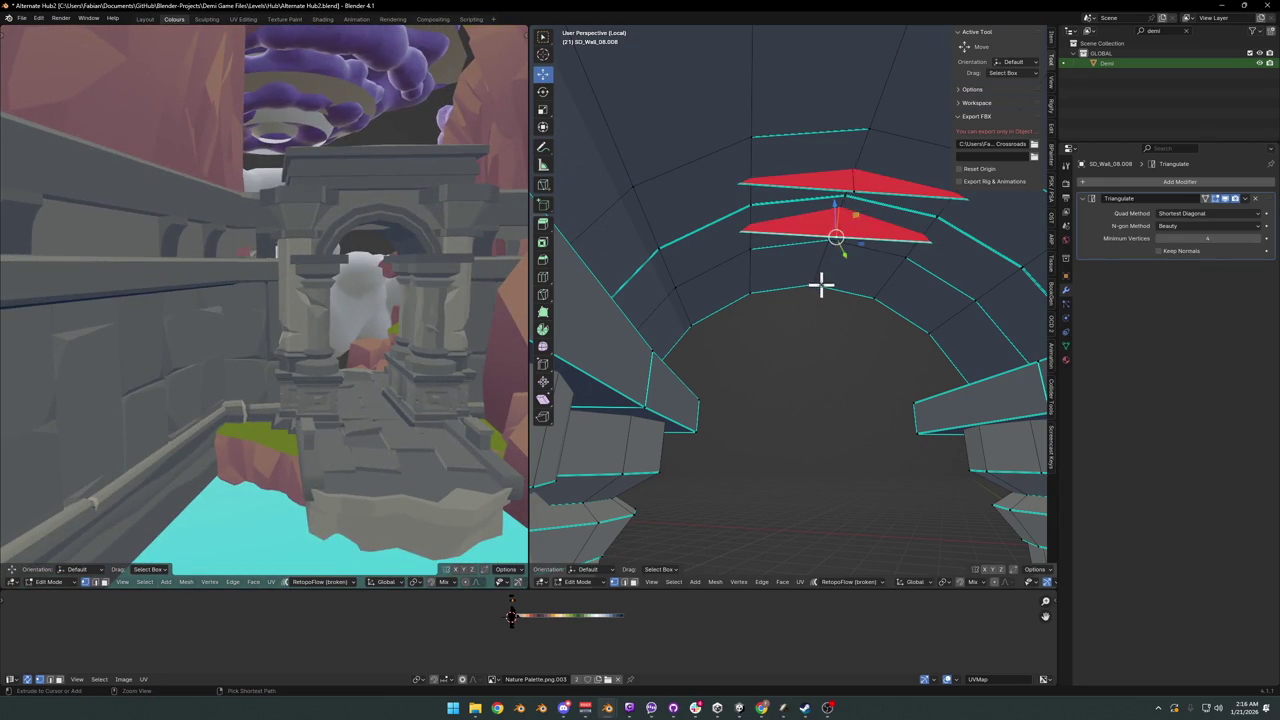
pyautogui.hotkey('ctrl', 'z')
pyautogui.hotkey('ctrl', 'z')
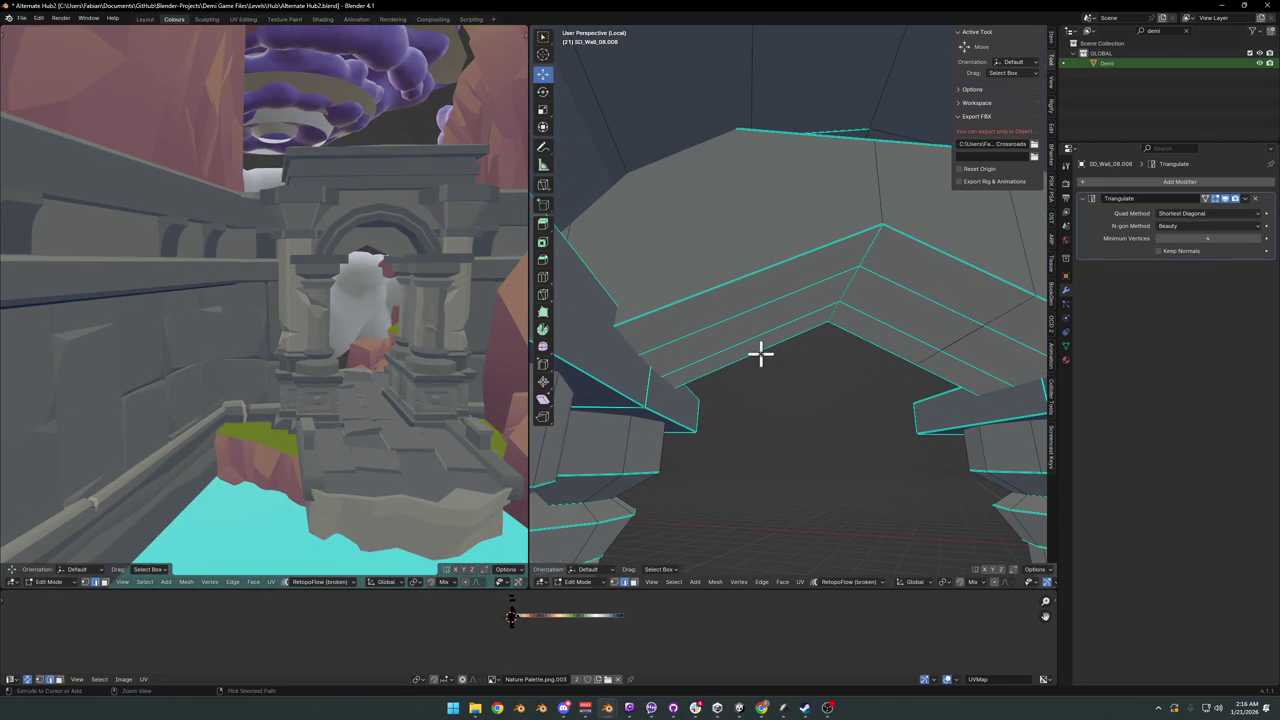
pyautogui.hotkey('ctrl', 'r')
# - Place a vertical edge loop across the wall and select faces above the arch
pyautogui.click(775, 280)
pyautogui.rightClick(793, 295)
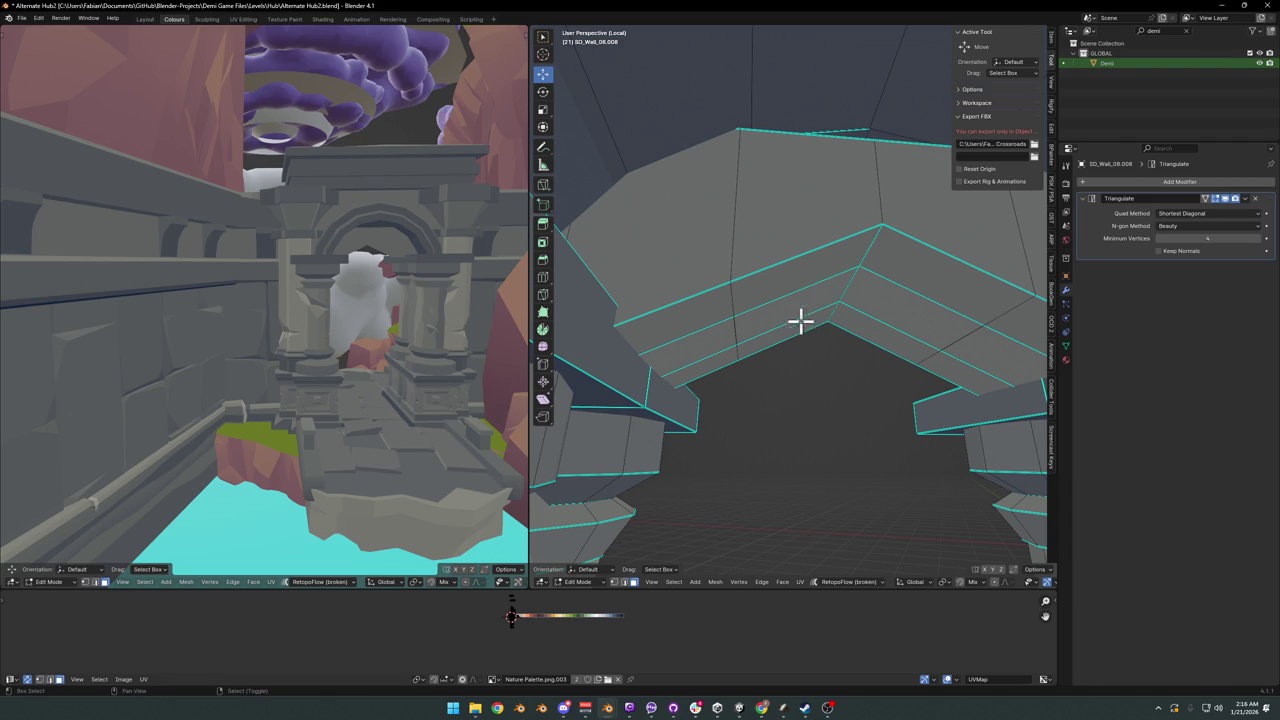
pyautogui.click(803, 300)
pyautogui.keyDown('shift'); pyautogui.click(850, 320); pyautogui.keyUp('shift')
pyautogui.keyDown('shift'); pyautogui.click(871, 326); pyautogui.keyUp('shift')
pyautogui.keyDown('shift'); pyautogui.click(908, 274); pyautogui.keyUp('shift')
# - Lower the crown faces above the arch along Z
pyautogui.press('g')
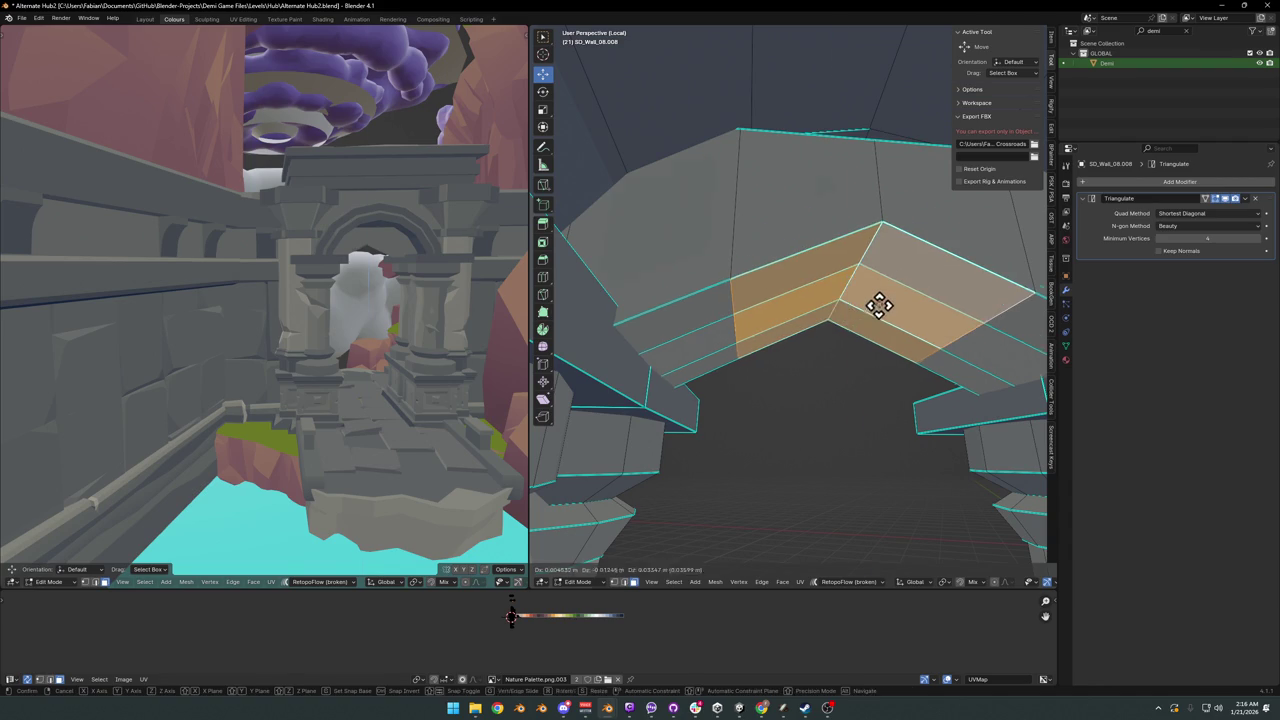
pyautogui.click(871, 280)
pyautogui.keyDown('shift'); pyautogui.click(891, 208); pyautogui.keyUp('shift')
pyautogui.moveTo(891, 208); pyautogui.dragTo(837, 289, button='middle')
pyautogui.click(748, 292)
pyautogui.keyDown('shift'); pyautogui.click(723, 297); pyautogui.keyUp('shift')
pyautogui.press('g')
pyautogui.press('z')
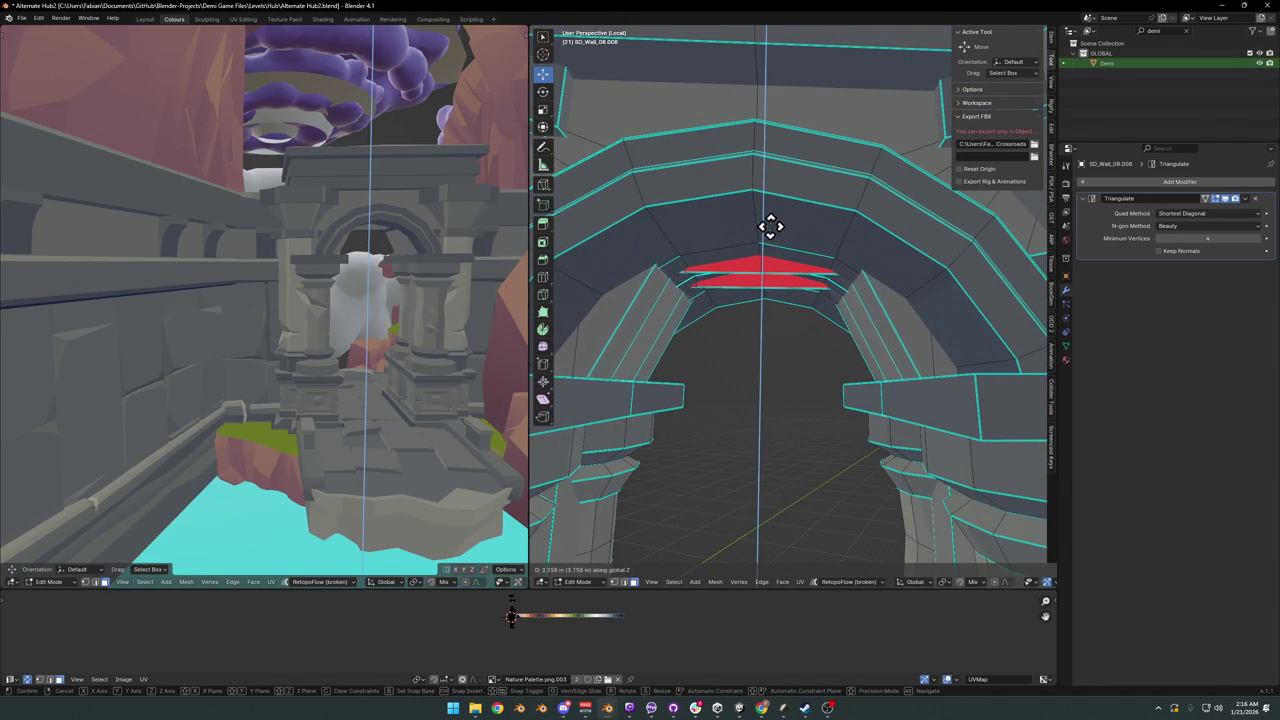
pyautogui.click(751, 278)
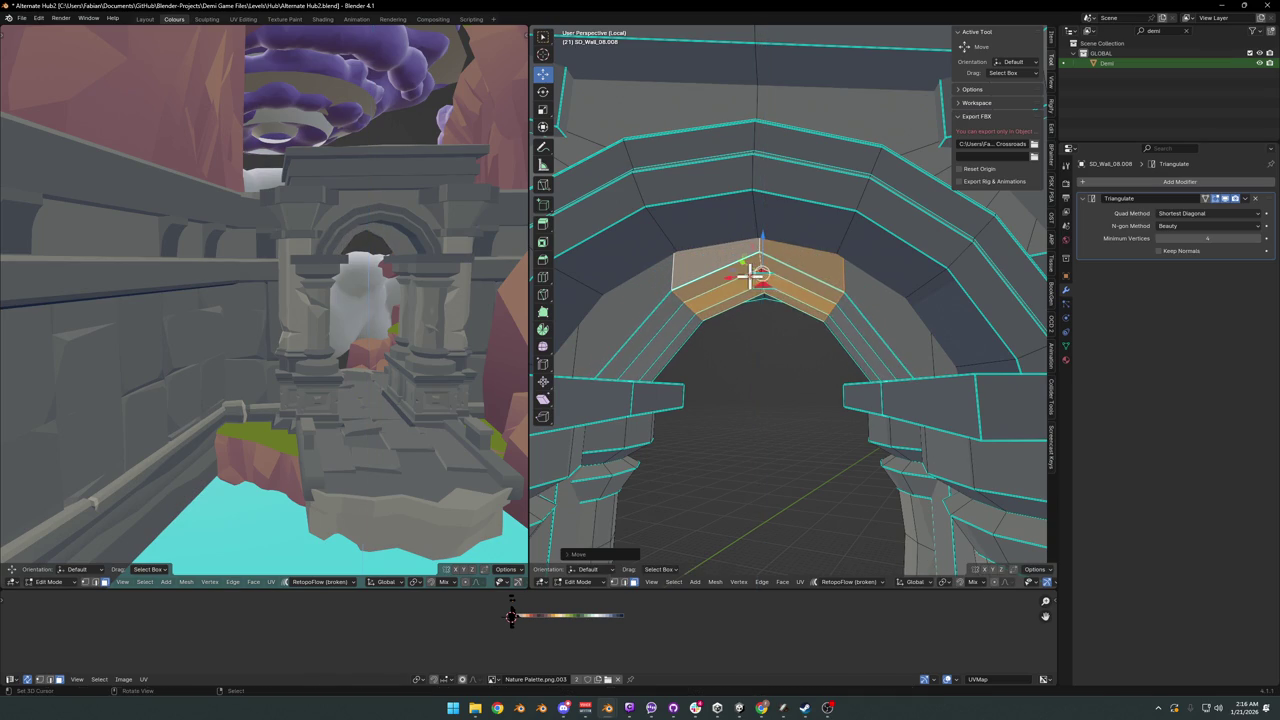
# - Widen the crown faces by scaling along normal Y
pyautogui.moveTo(790, 303); pyautogui.dragTo(779, 250, button='middle')
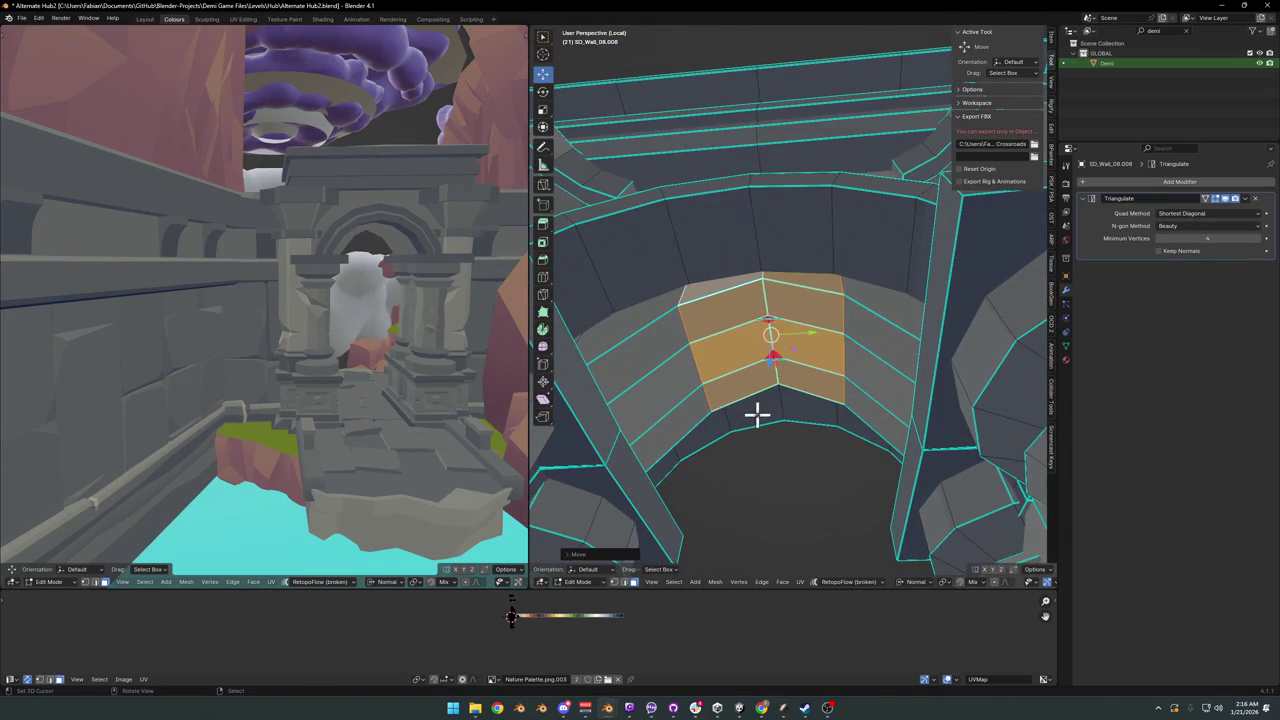
pyautogui.moveTo(757, 414); pyautogui.dragTo(880, 330, button='middle')
pyautogui.press('s')
pyautogui.press('y')
pyautogui.press('y')
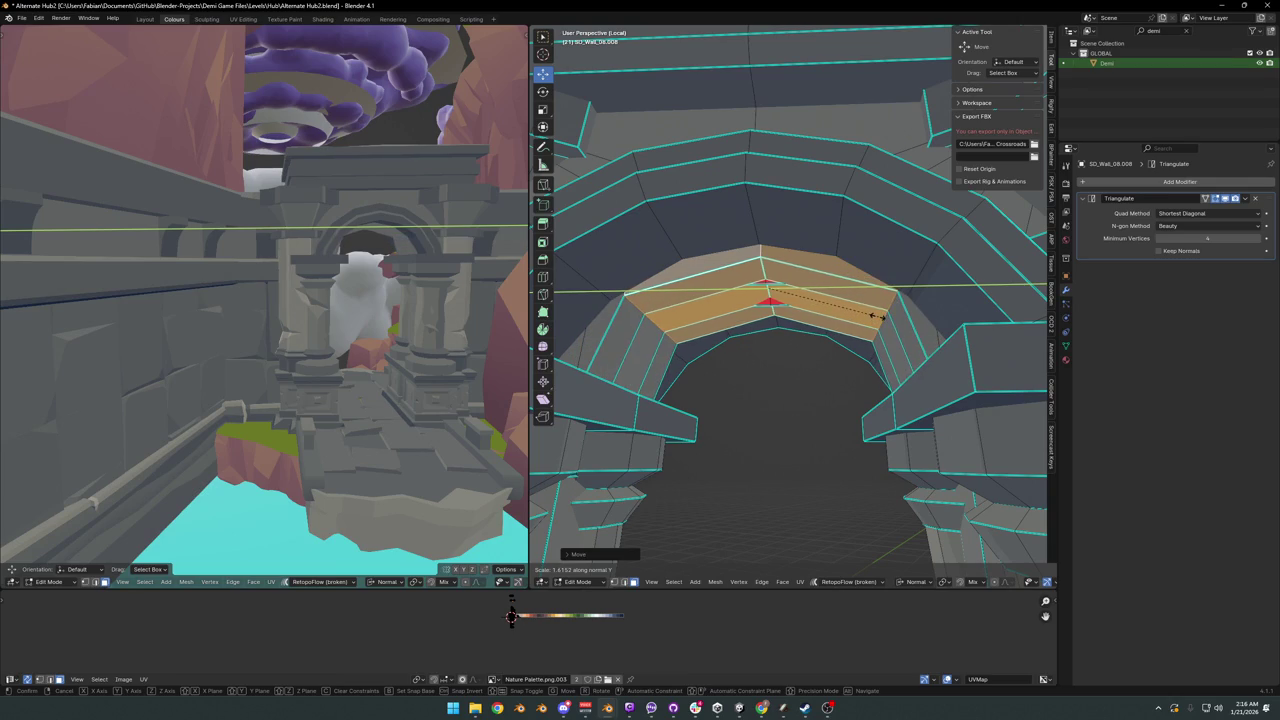
pyautogui.click(901, 344)
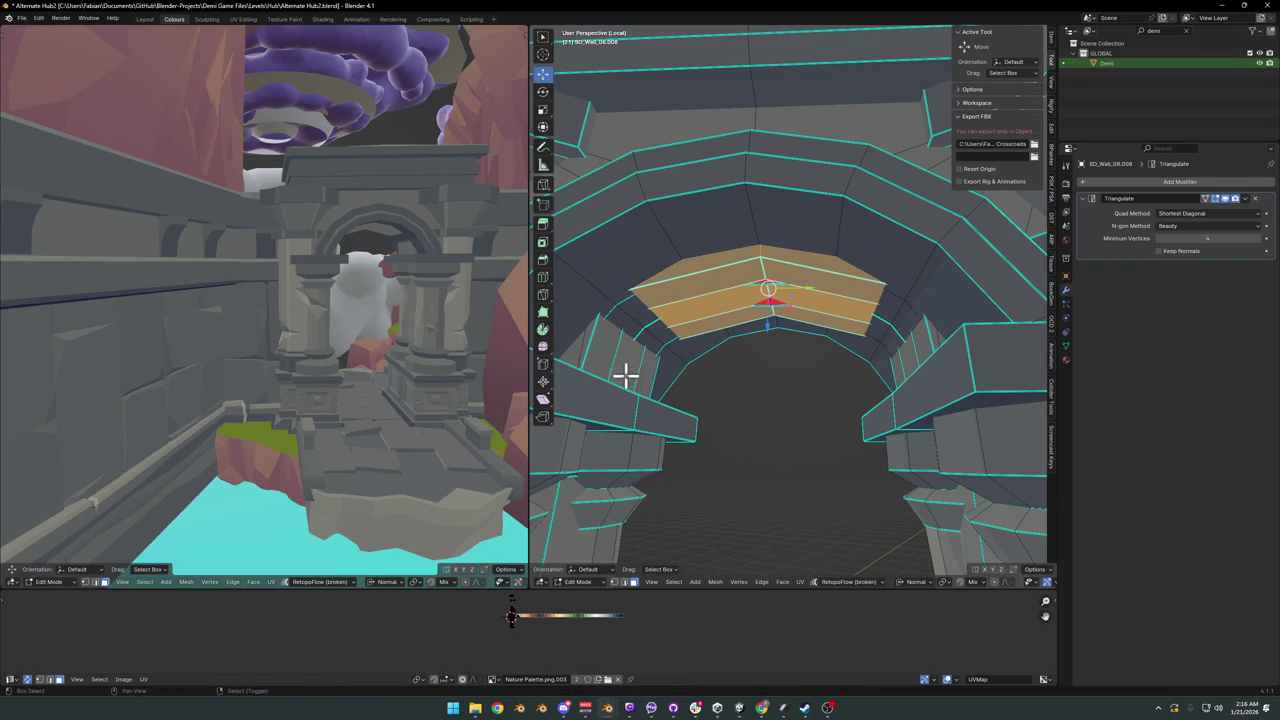
# - Add the left wall faces and widen the selection further along normal Y
pyautogui.keyDown('shift'); pyautogui.click(592, 357); pyautogui.keyUp('shift')
pyautogui.moveTo(871, 337); pyautogui.dragTo(909, 357, button='middle')
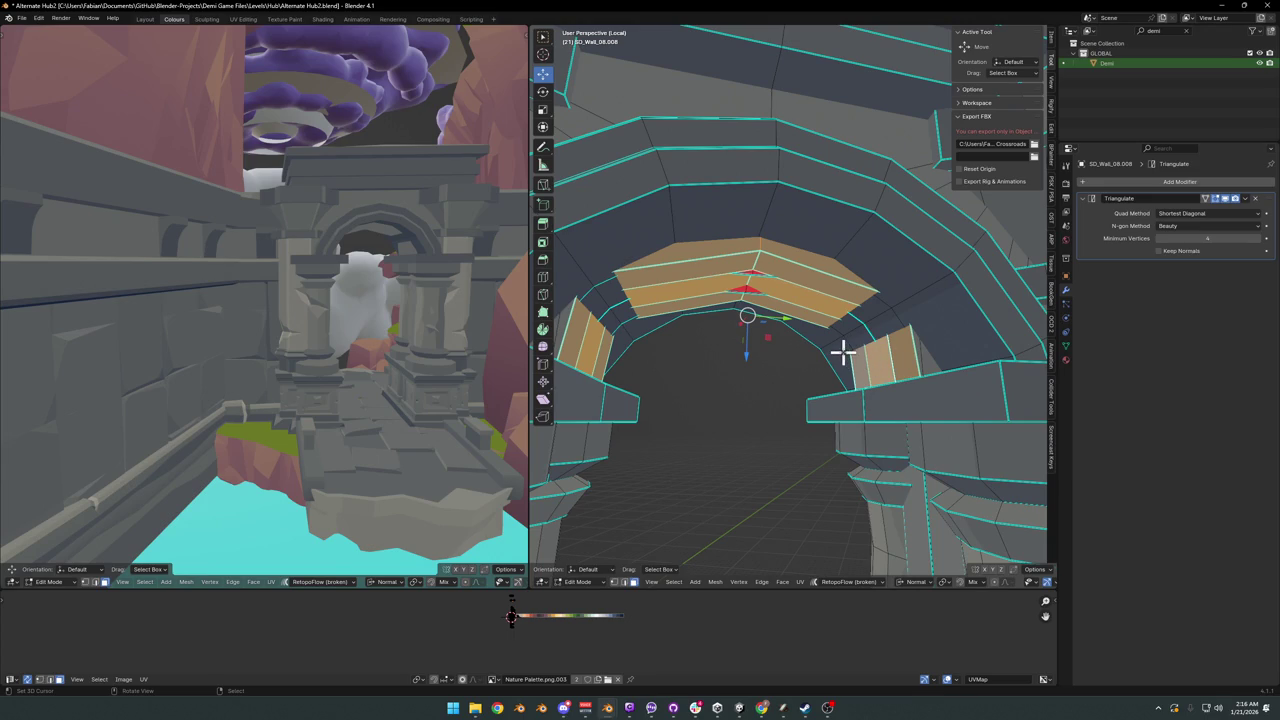
pyautogui.press('s')
pyautogui.press('y')
pyautogui.press('y')
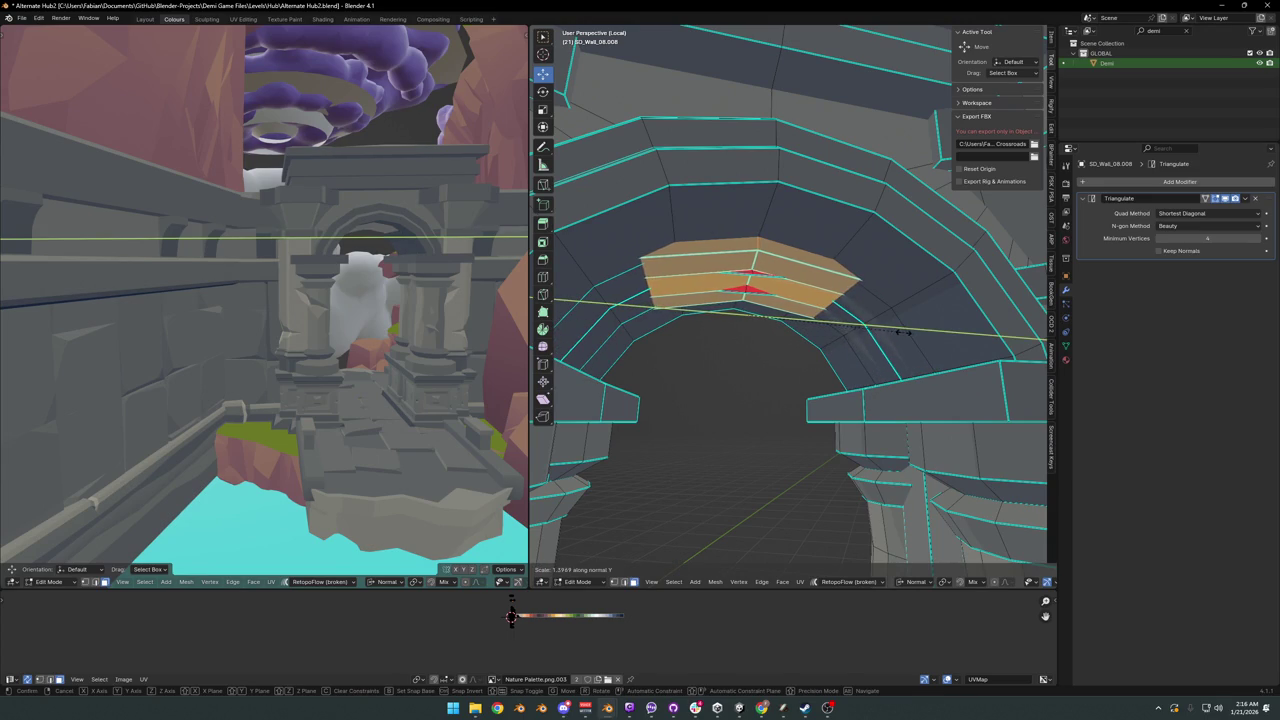
pyautogui.click(903, 332)
# - Lower just the upper-left and upper-right arch faces along Z
pyautogui.hotkey('alt', 'a')
pyautogui.click(800, 275)
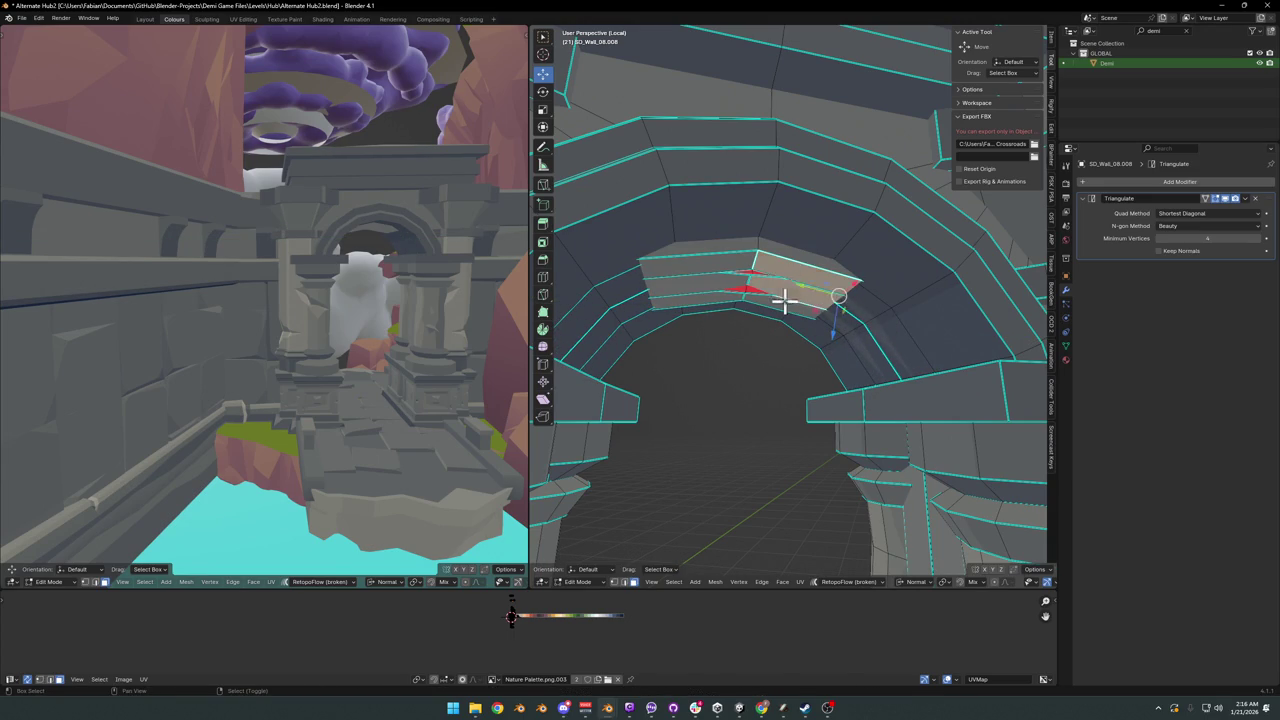
pyautogui.keyDown('shift'); pyautogui.click(706, 286); pyautogui.keyUp('shift')
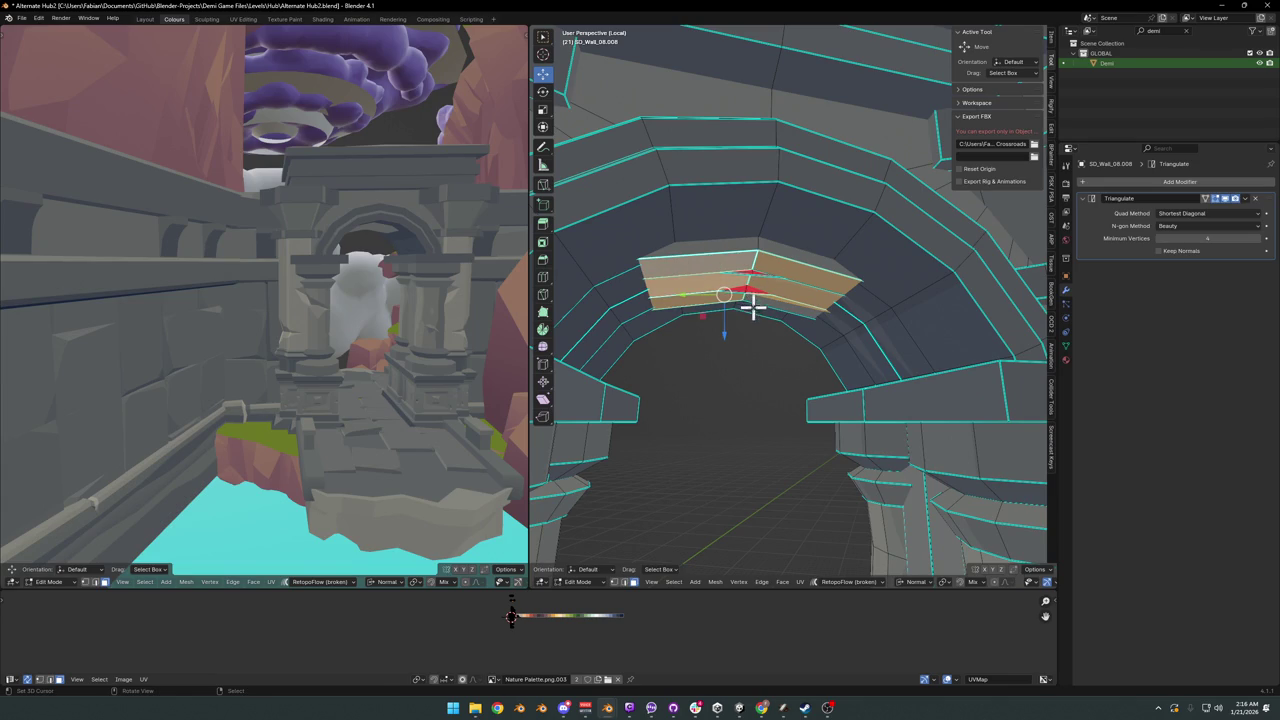
pyautogui.press('g')
pyautogui.press('z')
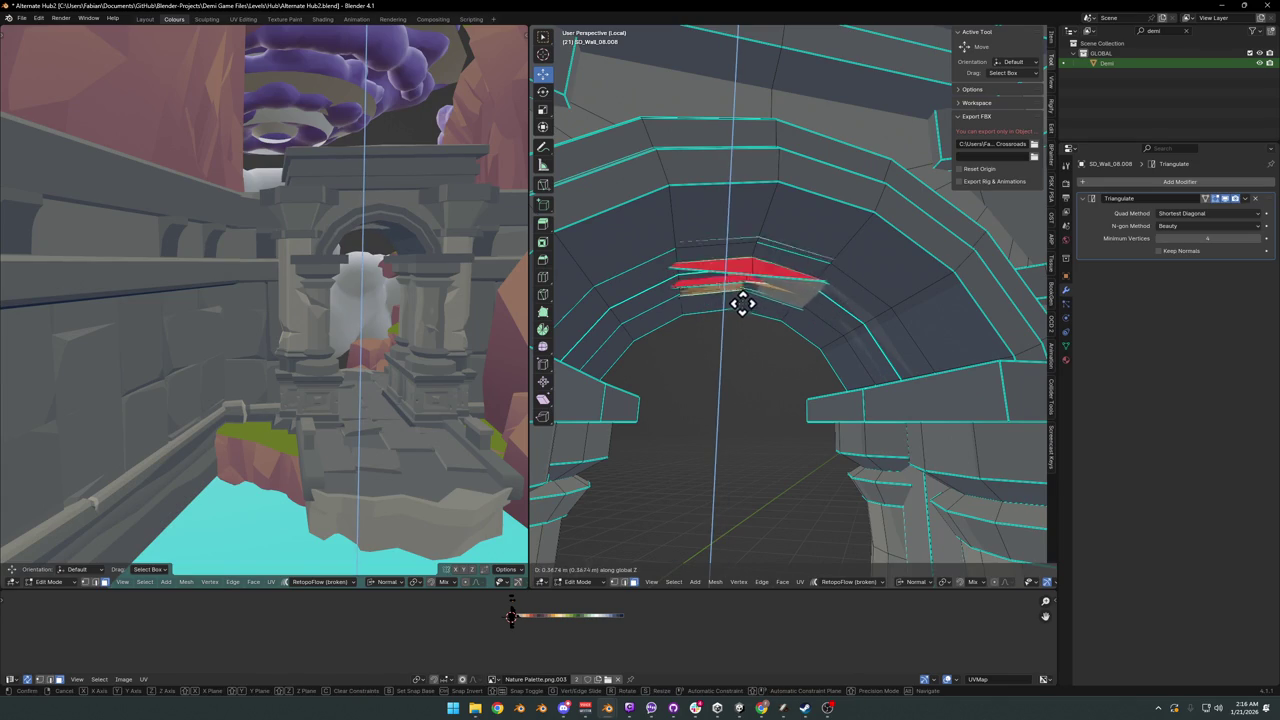
pyautogui.click(745, 292)
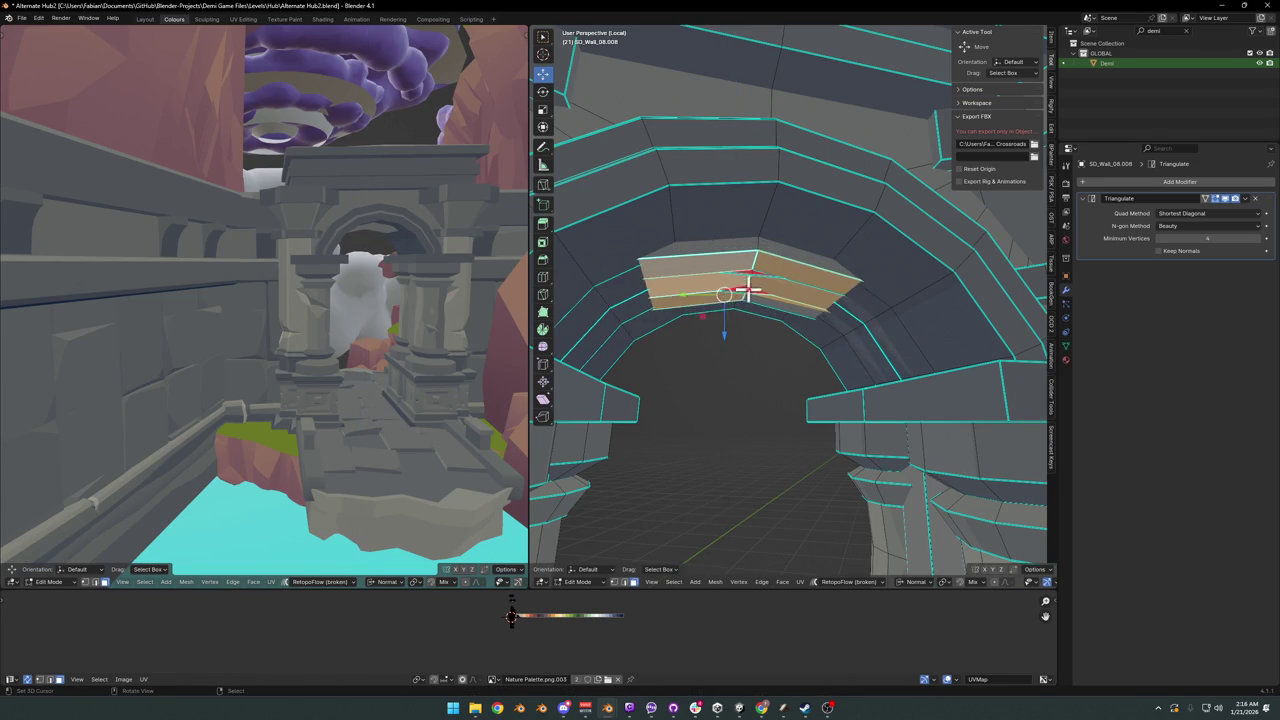
# - Try another vertical move on the two top faces, then cancel it
pyautogui.scroll(3, 745, 292)
pyautogui.moveTo(729, 300)
pyautogui.mouseDown(button='middle')
pyautogui.moveTo(743, 286)
pyautogui.moveTo(757, 352)
pyautogui.mouseUp(button='middle')
pyautogui.press('g')
pyautogui.press('z')
pyautogui.press('z')
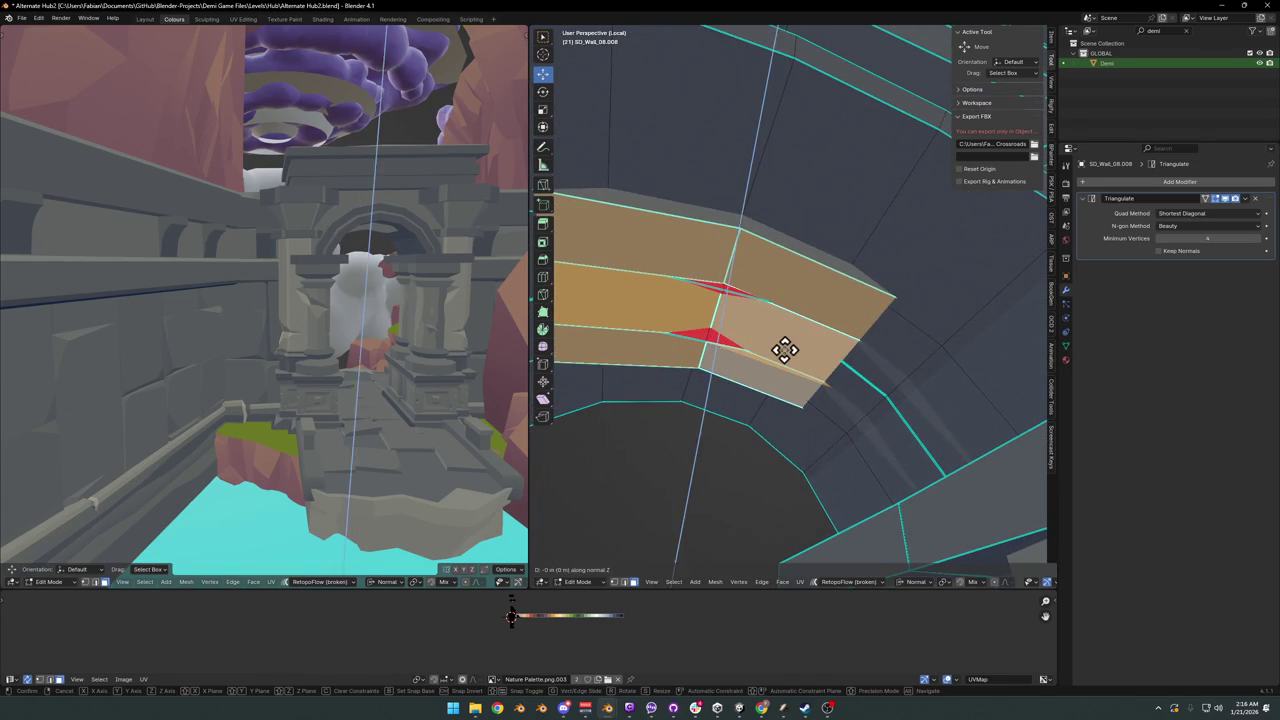
pyautogui.rightClick(760, 325)
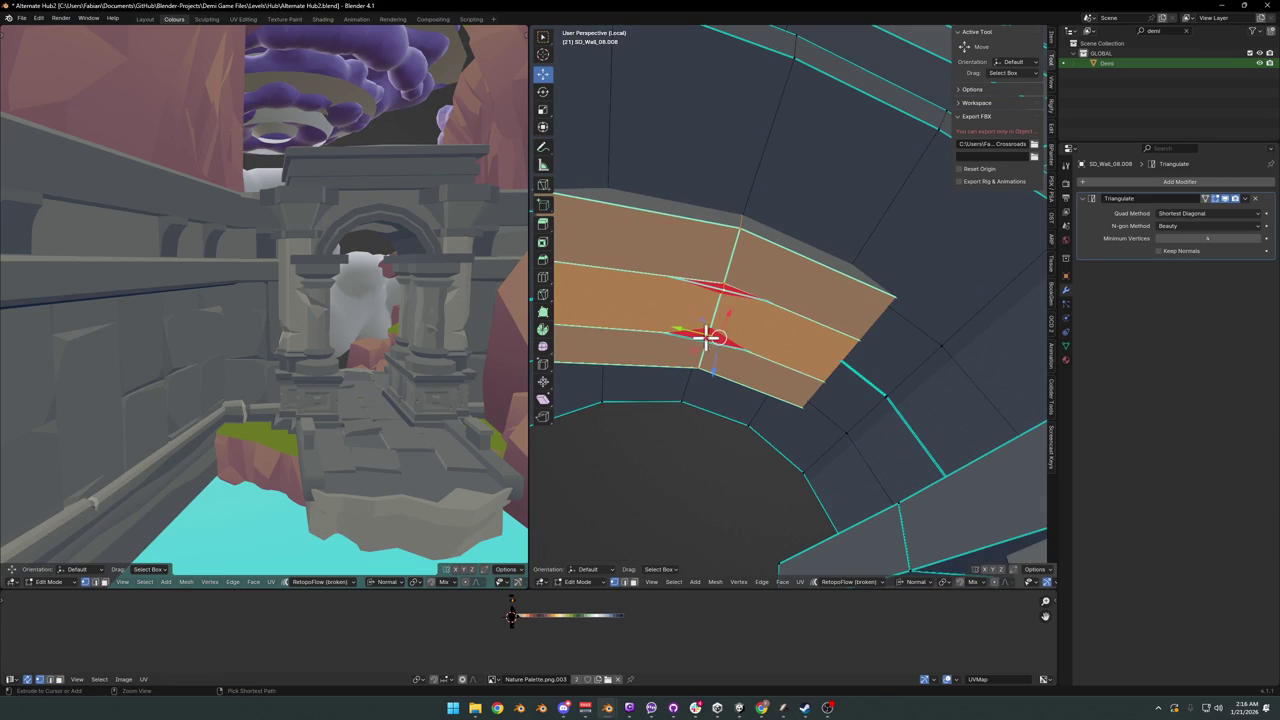
# - Raise the selected crown faces vertically along Z to even out the arch curve
pyautogui.press('g')
pyautogui.press('z')
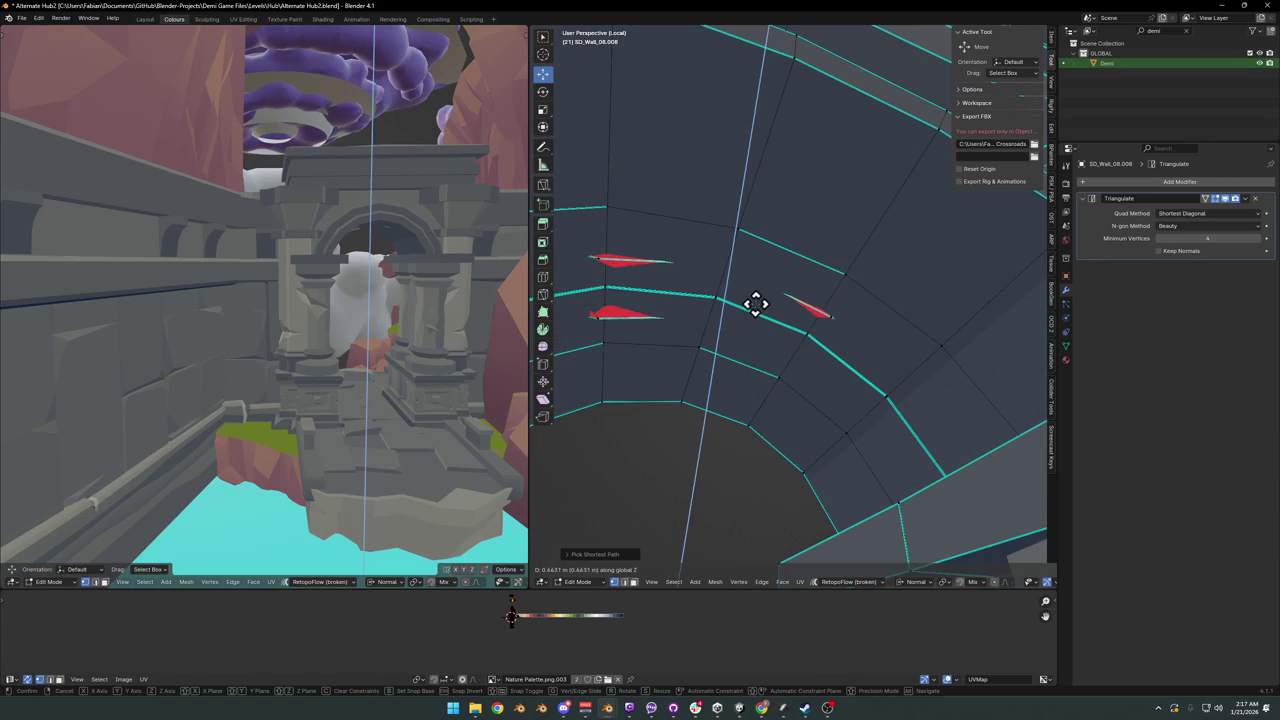
pyautogui.click(750, 312)
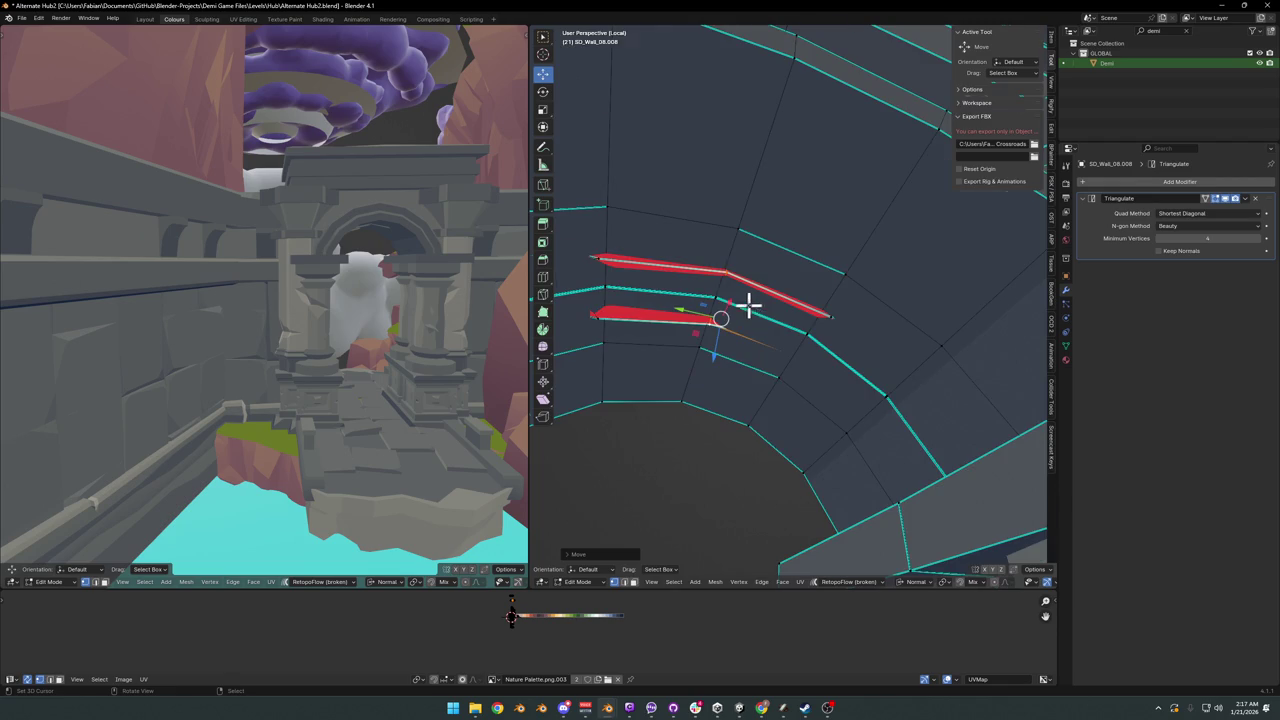
pyautogui.scroll(-4, 740, 315)
pyautogui.scroll(-3, 735, 330)
pyautogui.scroll(-2, 733, 340)
pyautogui.moveTo(733, 340)
pyautogui.mouseDown(button='middle')
pyautogui.moveTo(720, 363)
pyautogui.moveTo(714, 309)
pyautogui.moveTo(752, 270)
pyautogui.mouseUp(button='middle')
pyautogui.scroll(4, 752, 270)
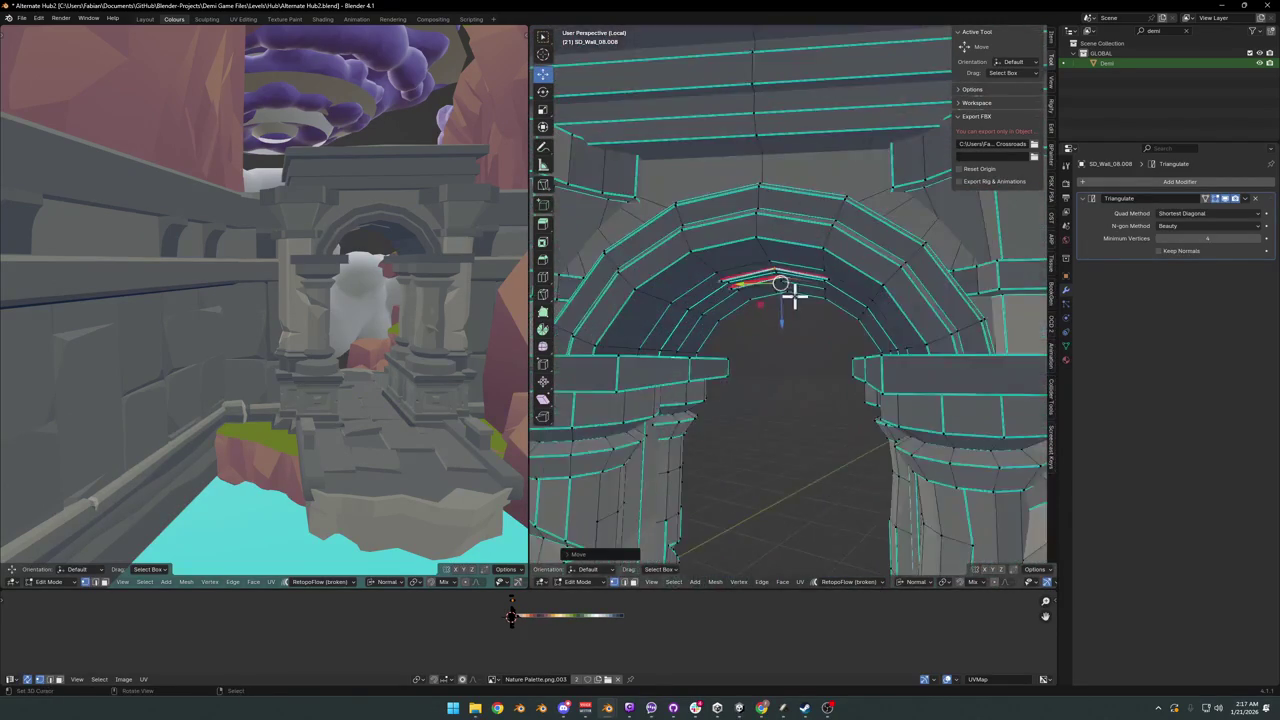
pyautogui.scroll(3, 788, 289)
pyautogui.scroll(2, 786, 303)
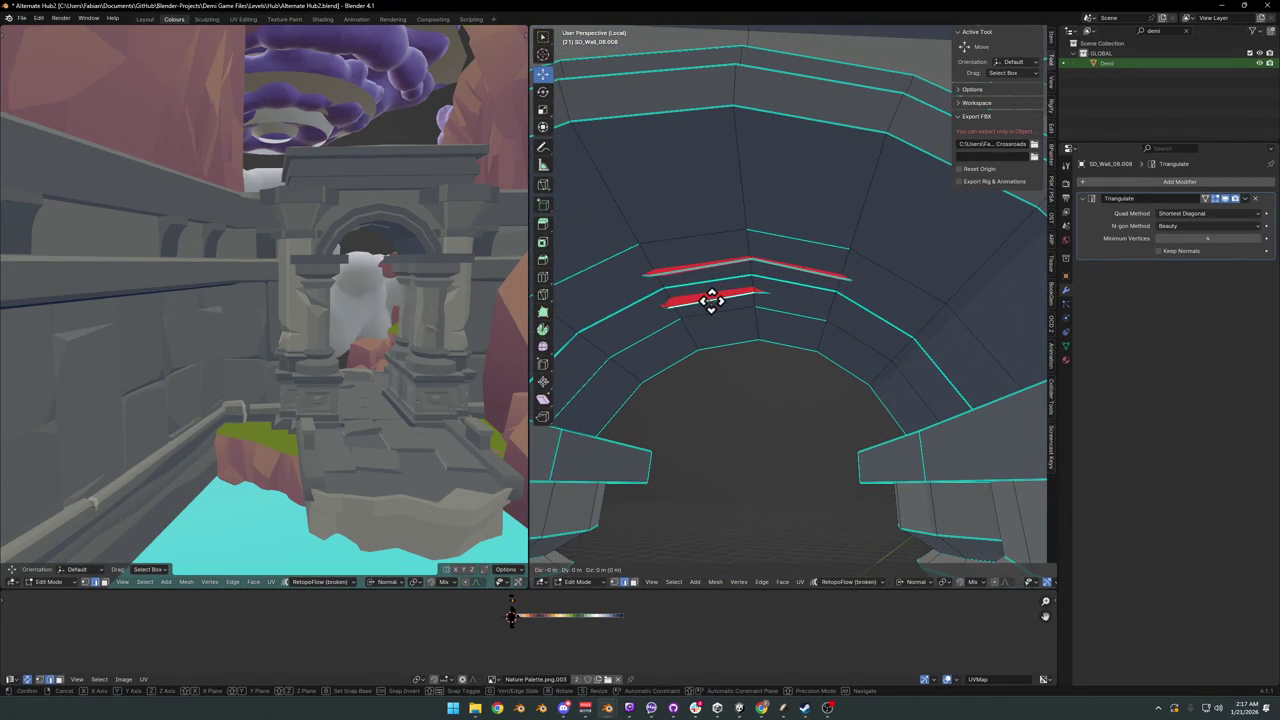
# - Raise the lower crown faces along Z, then deselect all faces
pyautogui.press('g')
pyautogui.press('z')
pyautogui.click(739, 277)
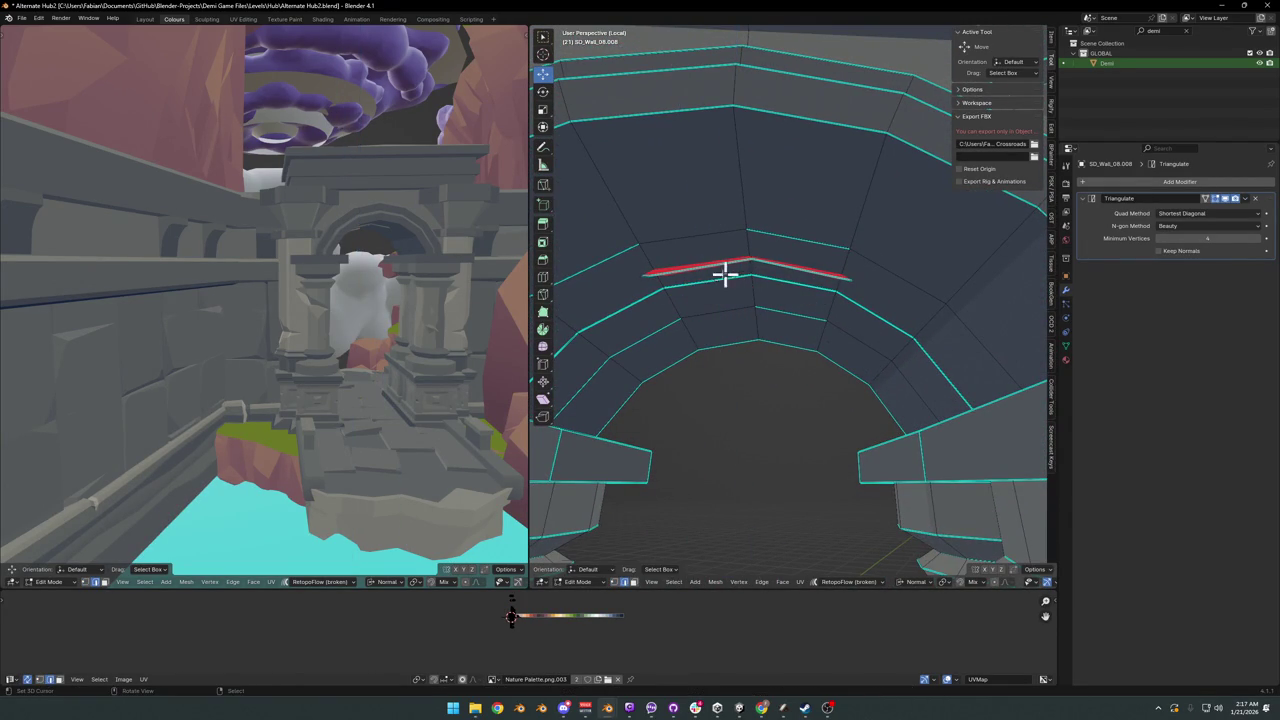
pyautogui.press('g')
pyautogui.press('z')
pyautogui.click(771, 268)
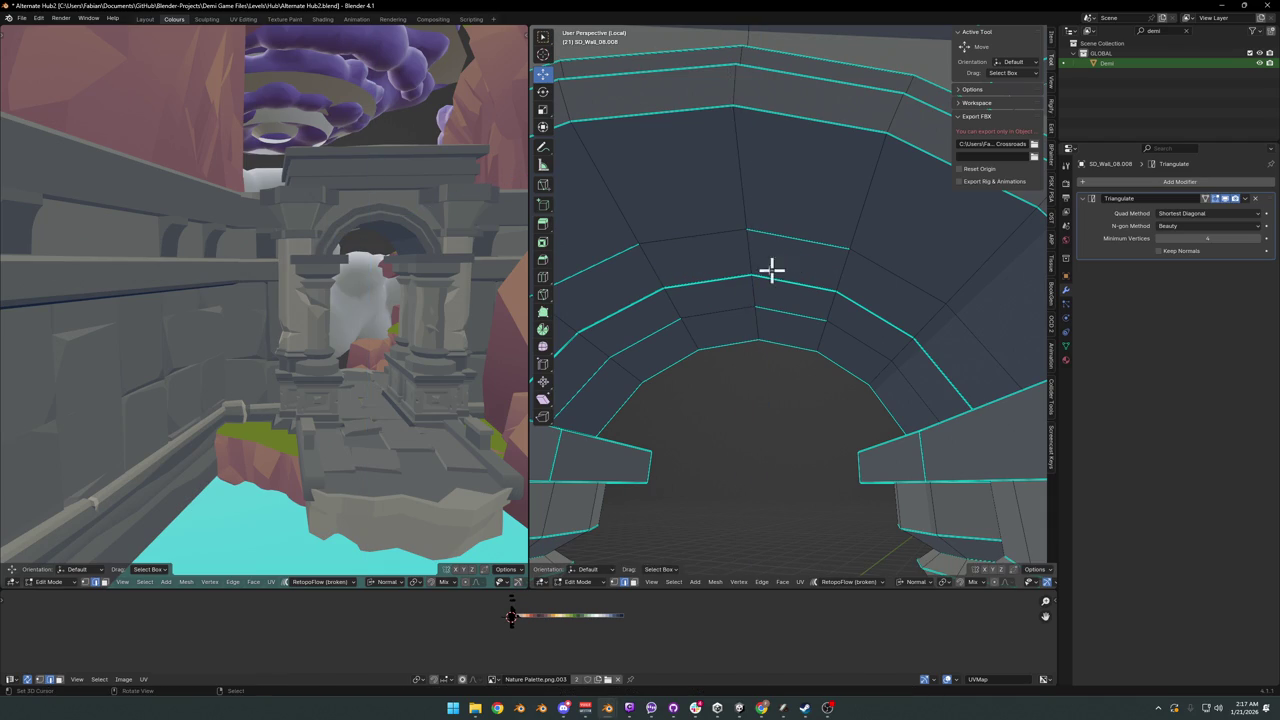
pyautogui.scroll(5, 363, 243)
pyautogui.moveTo(411, 251)
pyautogui.mouseDown(button='middle')
pyautogui.moveTo(376, 287)
pyautogui.moveTo(346, 294)
pyautogui.moveTo(354, 306)
pyautogui.moveTo(243, 309)
pyautogui.moveTo(446, 314)
pyautogui.moveTo(340, 309)
pyautogui.moveTo(364, 297)
pyautogui.moveTo(340, 323)
pyautogui.moveTo(297, 303)
pyautogui.moveTo(371, 303)
pyautogui.moveTo(329, 323)
pyautogui.moveTo(437, 320)
pyautogui.mouseUp(button='middle')
# - Exit local view to show the full scene and get close to the arch pillar
pyautogui.press('KP_Divide')
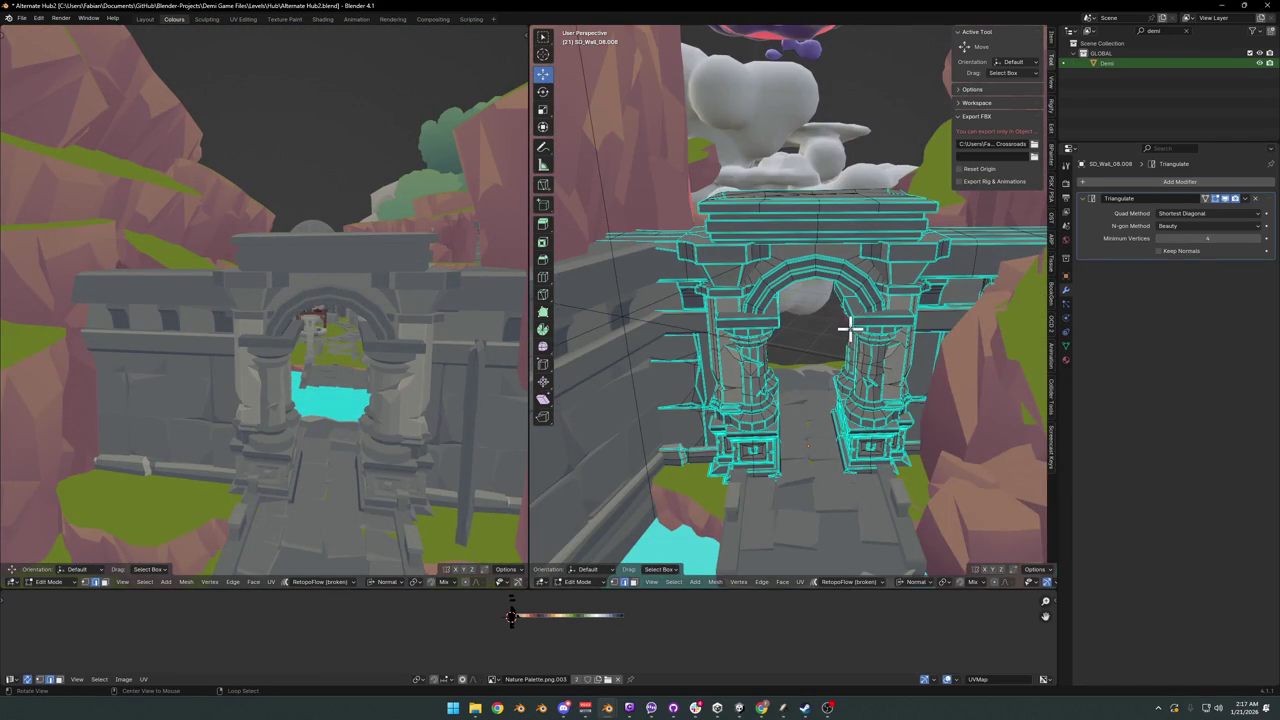
pyautogui.scroll(3, 824, 335)
pyautogui.moveTo(831, 331)
pyautogui.mouseDown(button='middle')
pyautogui.moveTo(726, 343)
pyautogui.moveTo(650, 320)
pyautogui.mouseUp(button='middle')
pyautogui.scroll(3, 949, 367)
pyautogui.moveTo(823, 351); pyautogui.dragTo(877, 374, button='middle')
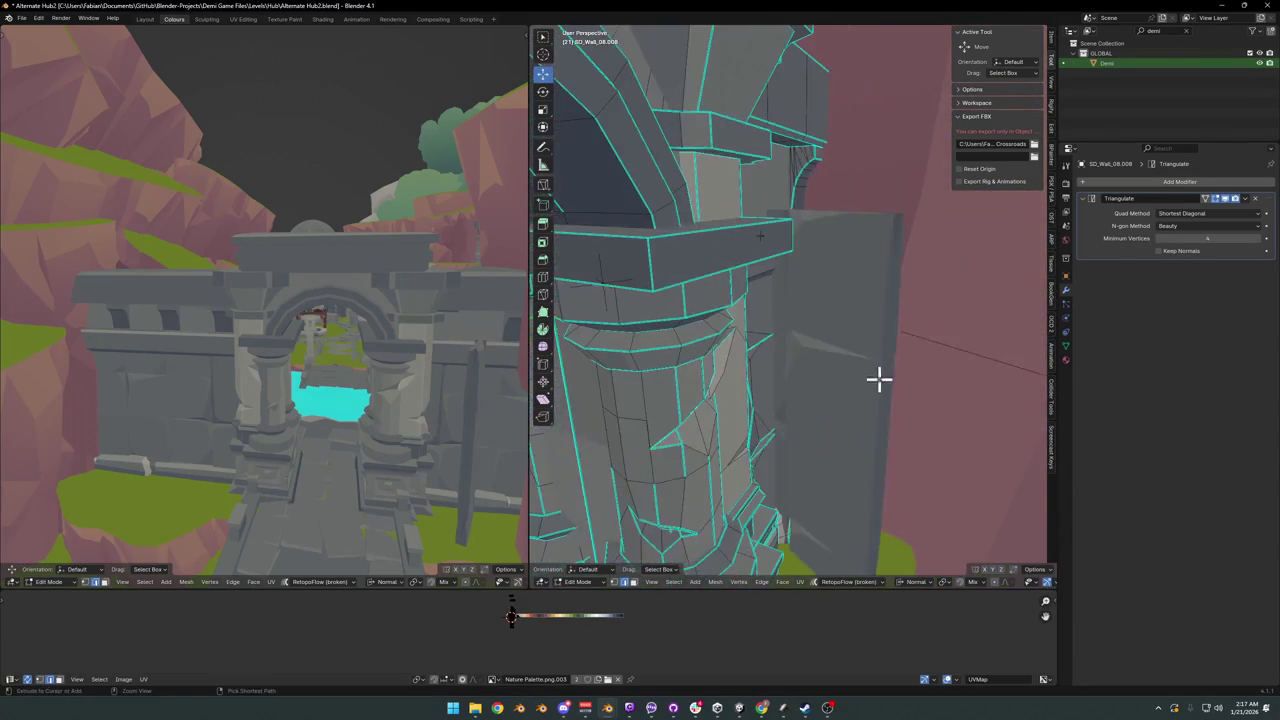
pyautogui.scroll(-2, 877, 374)
pyautogui.press('Tab')
# - Delete the unwanted face on the slab beside the gate pillar and return to Object Mode
pyautogui.click(826, 370)
pyautogui.press('Tab')
pyautogui.press('KP_Decimal')
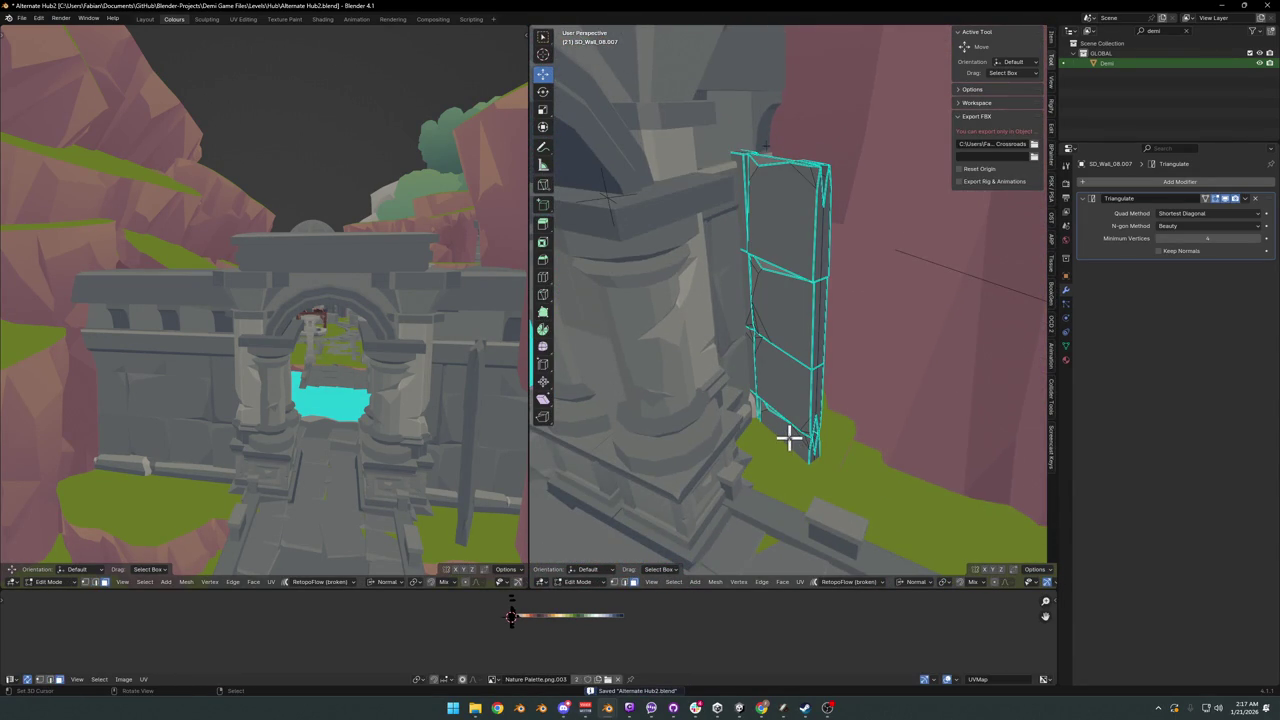
pyautogui.press('s')
pyautogui.click(760, 320)
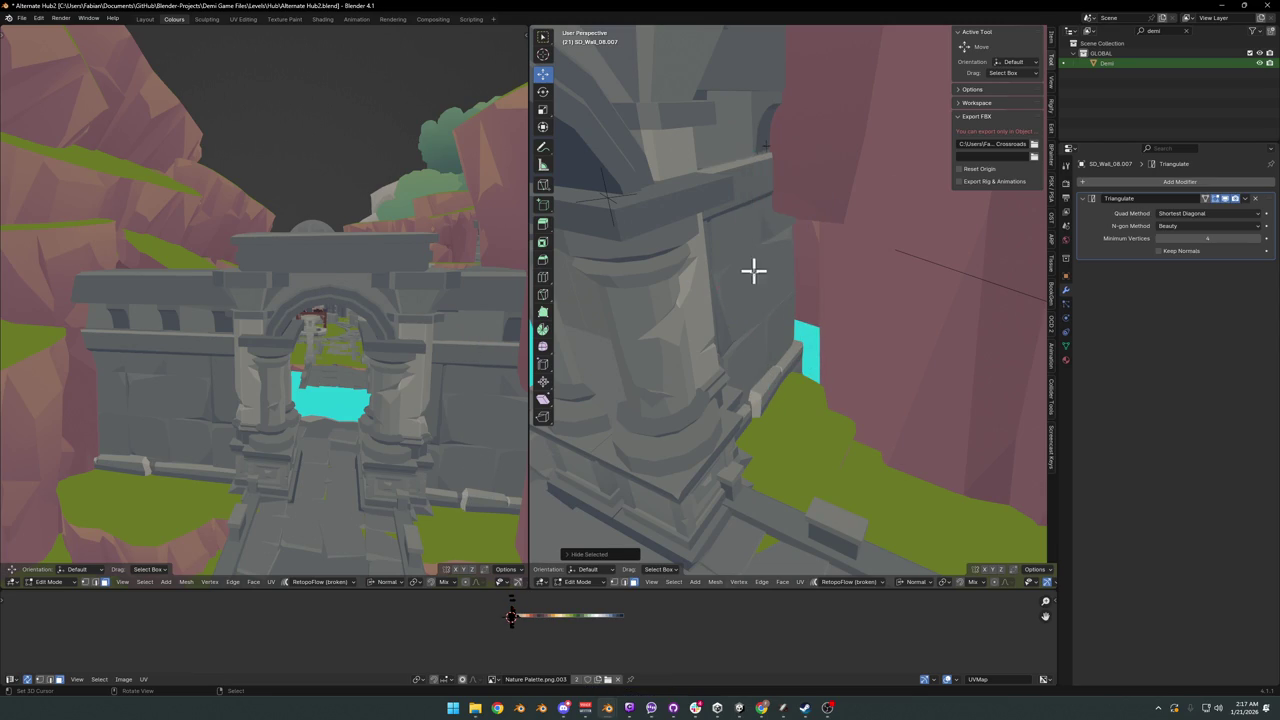
pyautogui.moveTo(757, 275)
pyautogui.mouseDown(button='middle')
pyautogui.moveTo(822, 310)
pyautogui.moveTo(822, 355)
pyautogui.mouseUp(button='middle')
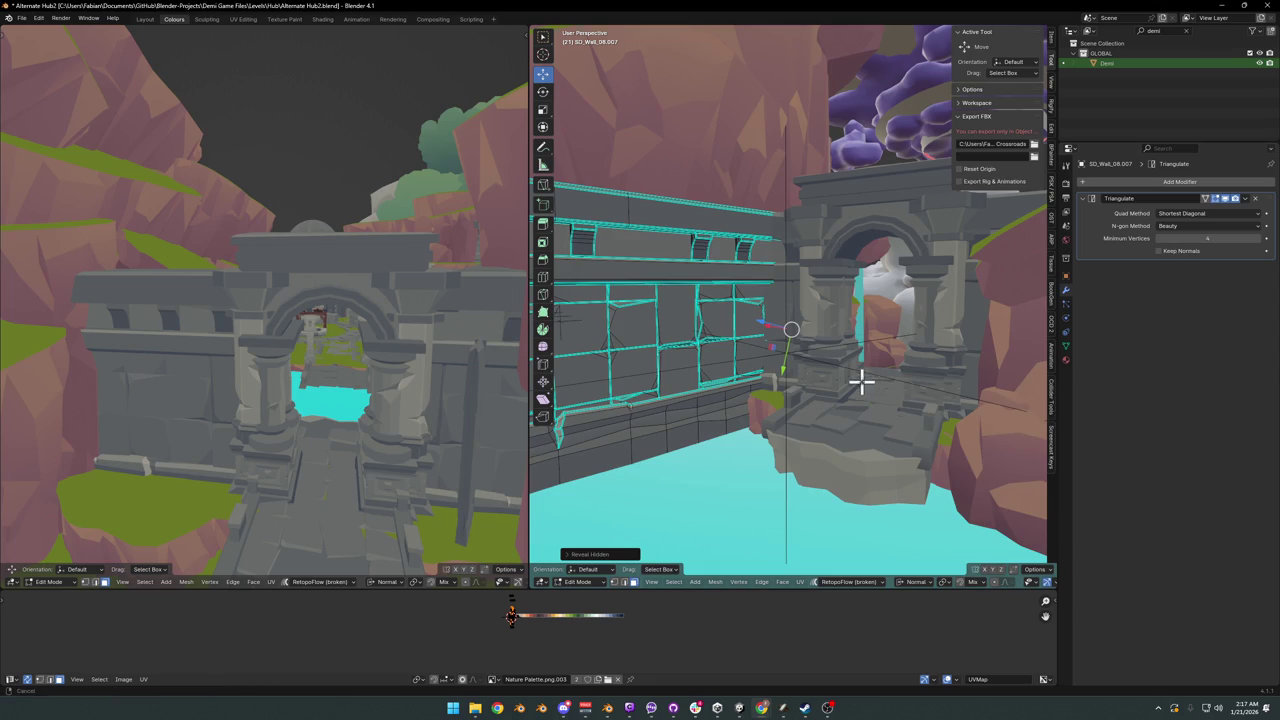
pyautogui.moveTo(857, 377)
pyautogui.mouseDown(button='middle')
pyautogui.moveTo(900, 380)
pyautogui.moveTo(780, 380)
pyautogui.moveTo(815, 395)
pyautogui.moveTo(831, 351)
pyautogui.moveTo(879, 348)
pyautogui.mouseUp(button='middle')
pyautogui.rightClick(814, 398)
pyautogui.click(812, 402)
pyautogui.press('Tab')
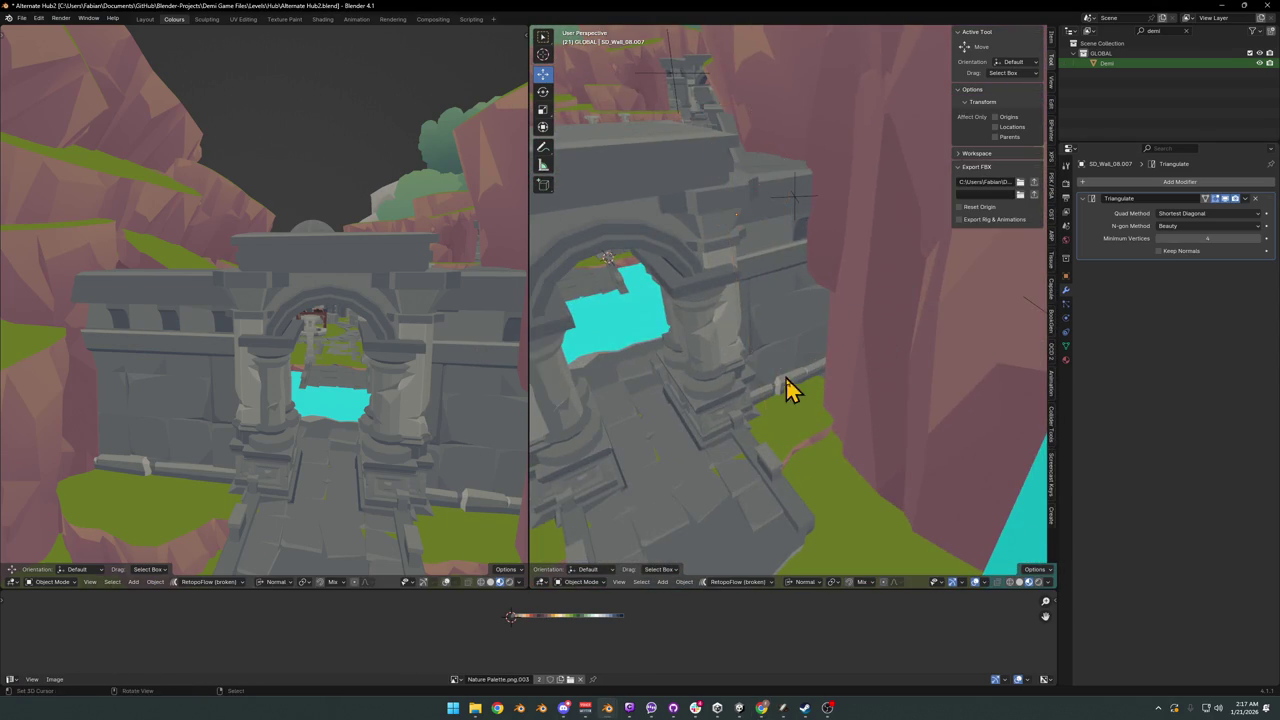
pyautogui.moveTo(791, 391)
pyautogui.mouseDown(button='middle')
pyautogui.moveTo(846, 423)
pyautogui.moveTo(951, 389)
pyautogui.moveTo(862, 410)
pyautogui.moveTo(880, 374)
pyautogui.moveTo(829, 409)
pyautogui.moveTo(837, 400)
pyautogui.mouseUp(button='middle')
# - Save the level and duplicate stone panel Plane.005 as Plane.006 near the arch
pyautogui.hotkey('ctrl', 's')
pyautogui.hotkey('shift', '`')
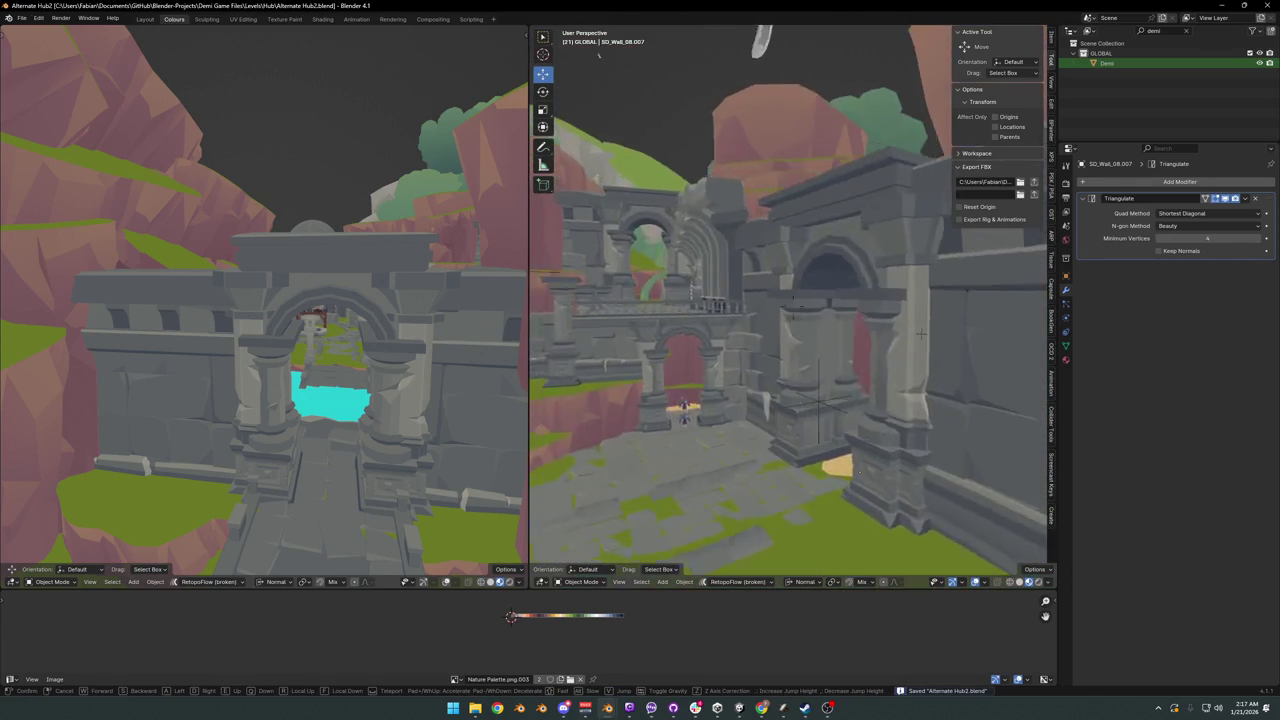
pyautogui.click(683, 355)
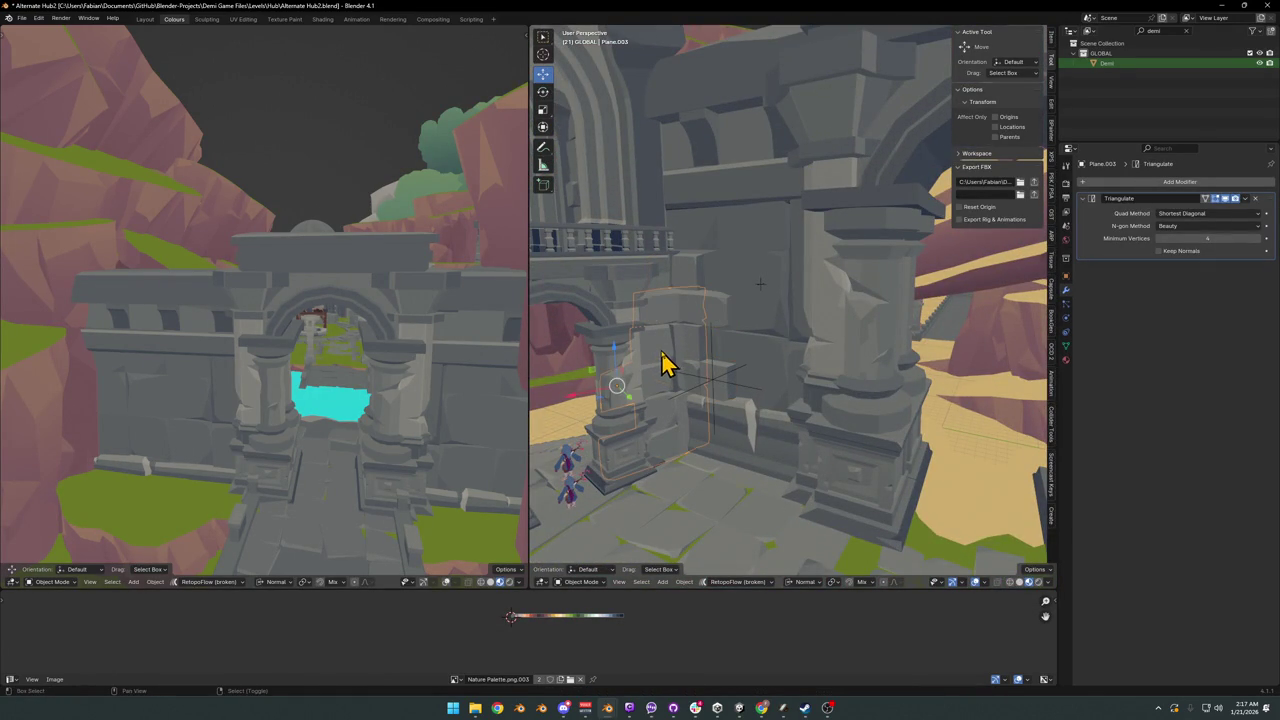
pyautogui.hotkey('shift', 'd')
pyautogui.press('Escape')
pyautogui.hotkey('shift', '`')
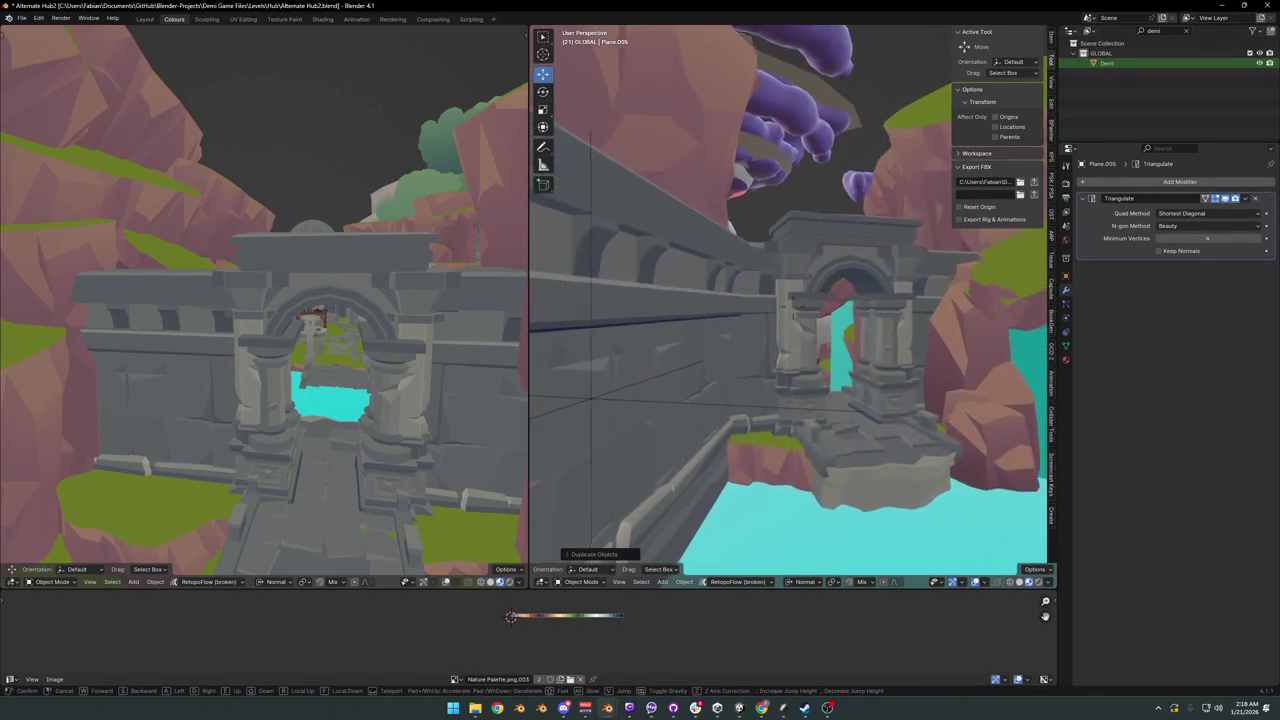
pyautogui.click(697, 405)
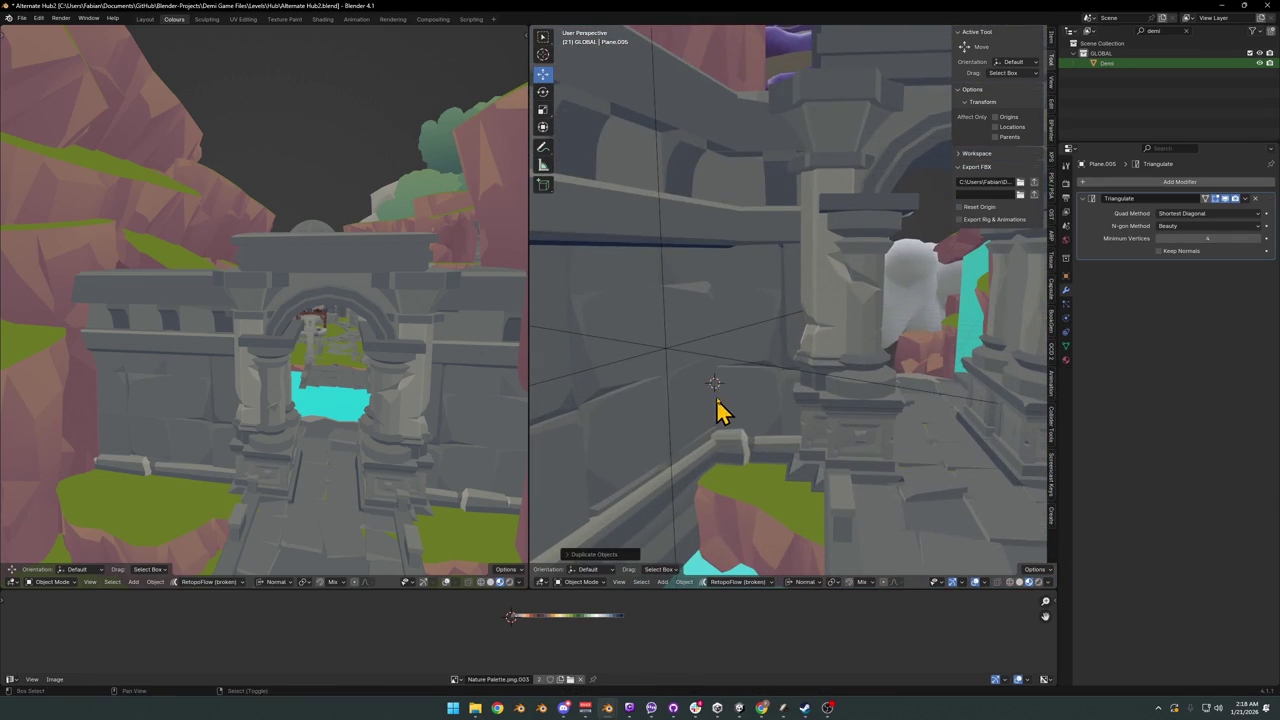
# - Rotate, resize and slide the copied panel horizontally toward the castle wall
pyautogui.press('g')
pyautogui.hotkey('shift', 'z')
pyautogui.press('Escape')
pyautogui.press('r')
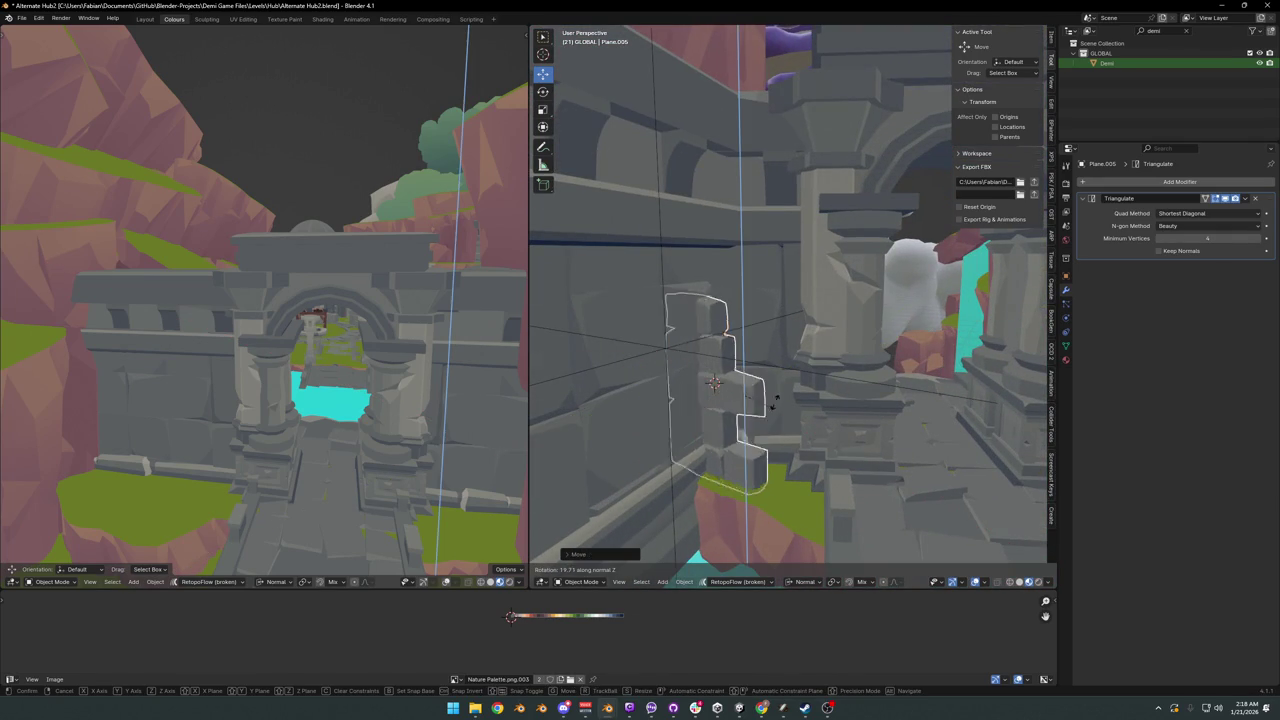
pyautogui.click(771, 409)
pyautogui.press('g')
pyautogui.hotkey('shift', 'z')
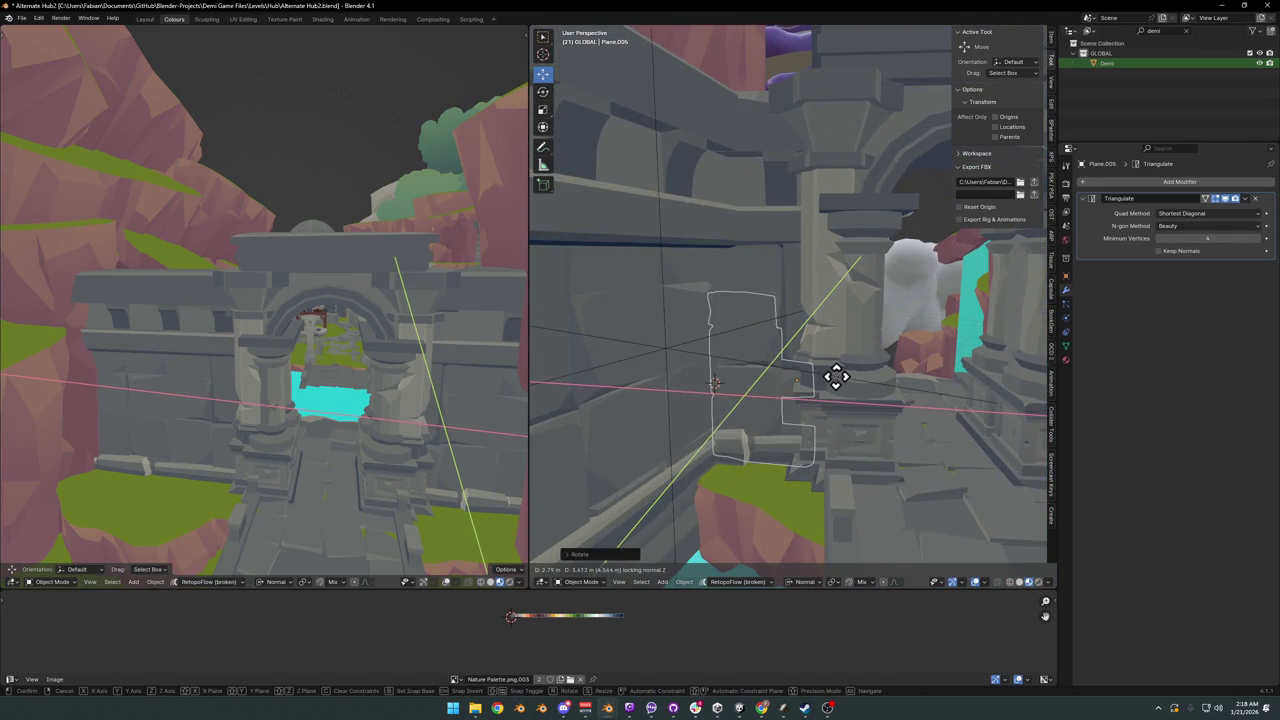
pyautogui.press('Escape')
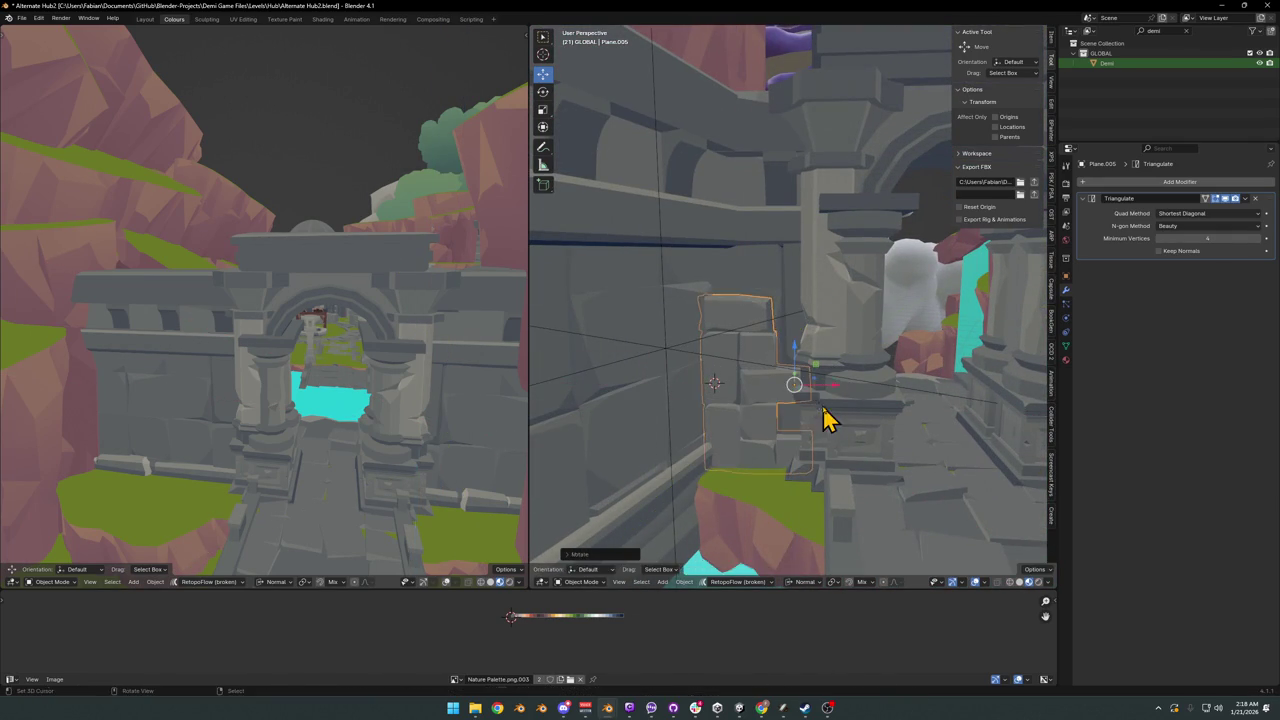
pyautogui.press('s')
pyautogui.click(800, 378)
pyautogui.press('g')
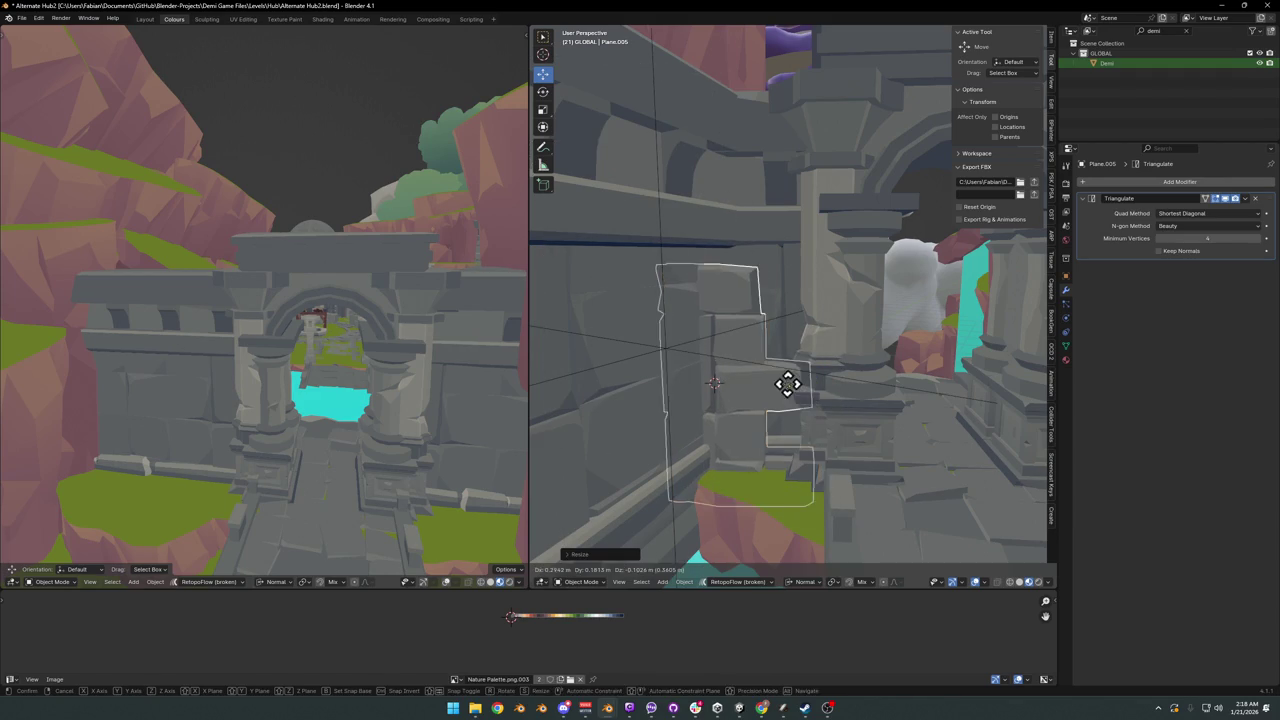
pyautogui.hotkey('shift', 'z')
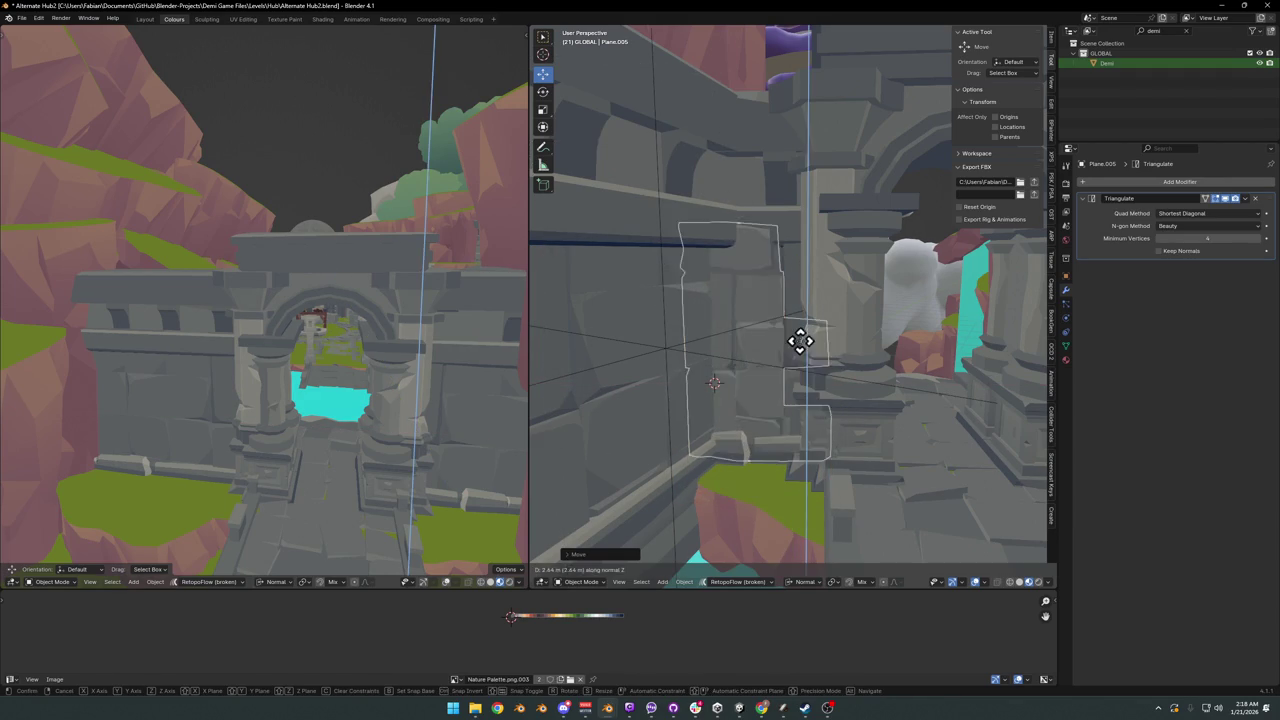
pyautogui.click(795, 371)
# - Reposition the copy, rotate it about Z, and shrink it to about 0.62 scale
pyautogui.moveTo(791, 371)
pyautogui.mouseDown(button='middle')
pyautogui.moveTo(718, 398)
pyautogui.moveTo(843, 362)
pyautogui.mouseUp(button='middle')
pyautogui.press('g')
pyautogui.hotkey('shift', 'z')
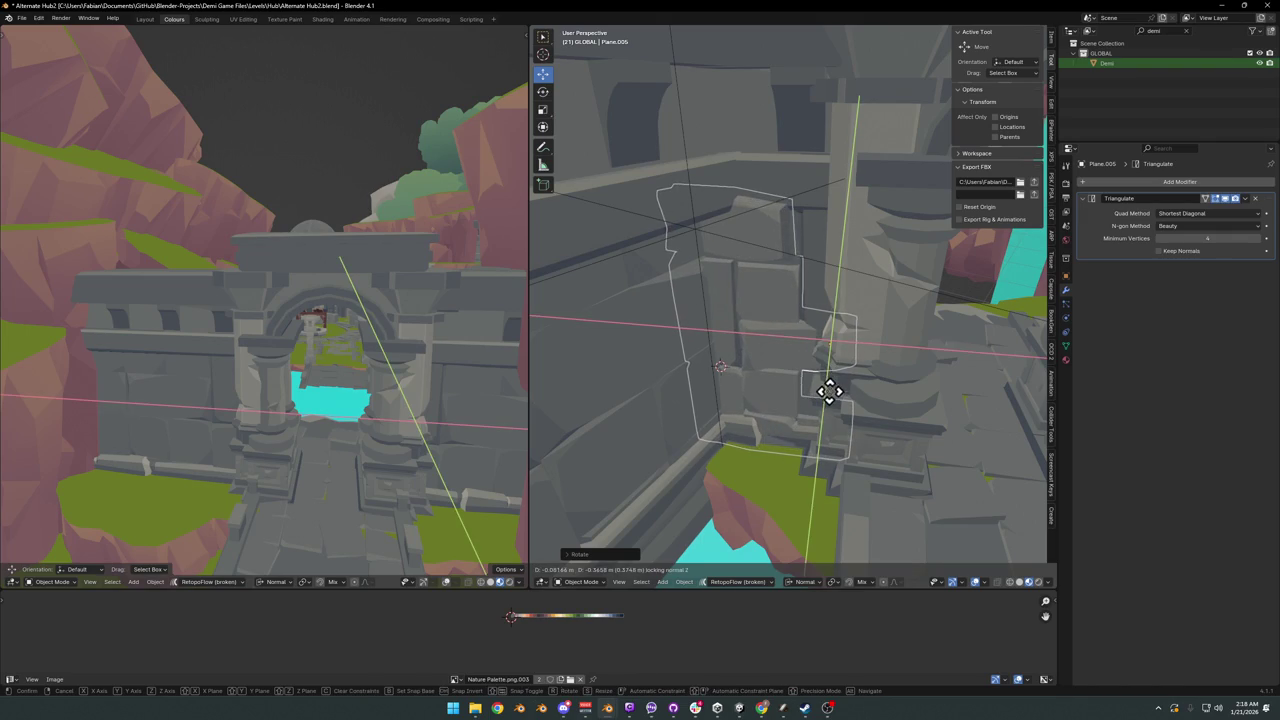
pyautogui.click(830, 383)
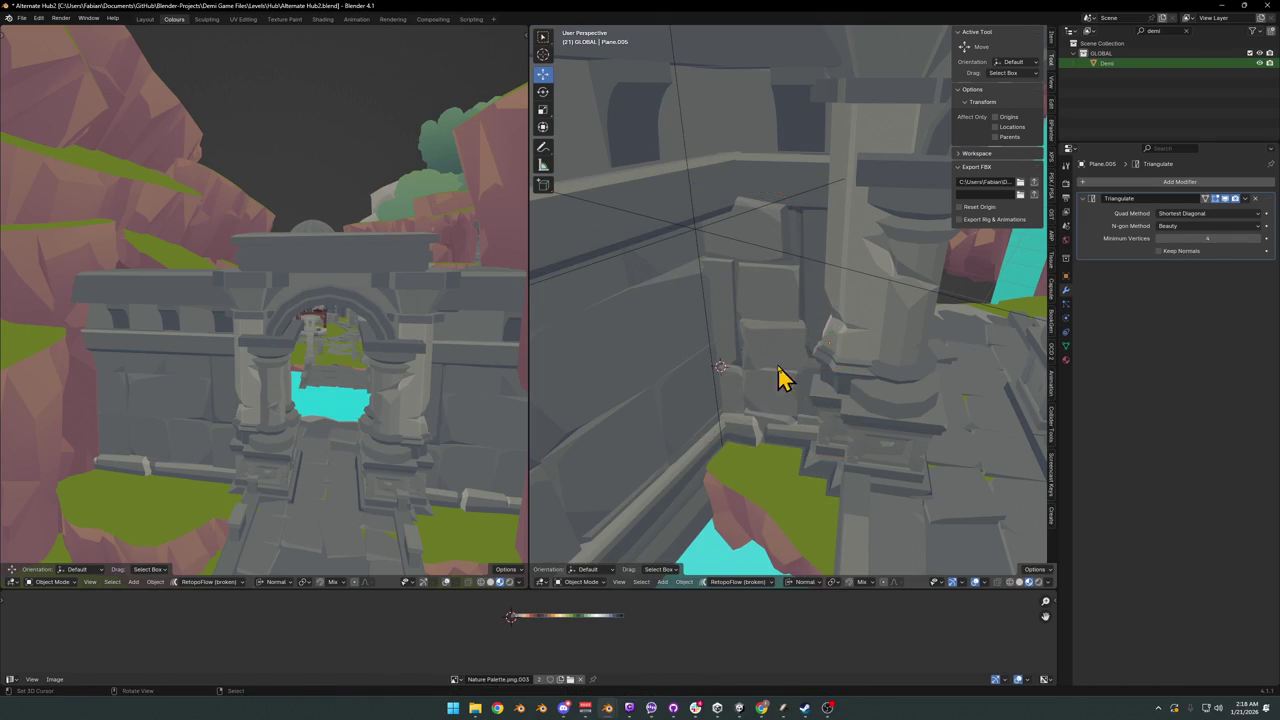
pyautogui.moveTo(783, 380); pyautogui.dragTo(780, 374, button='middle')
pyautogui.press('g')
pyautogui.click(843, 345)
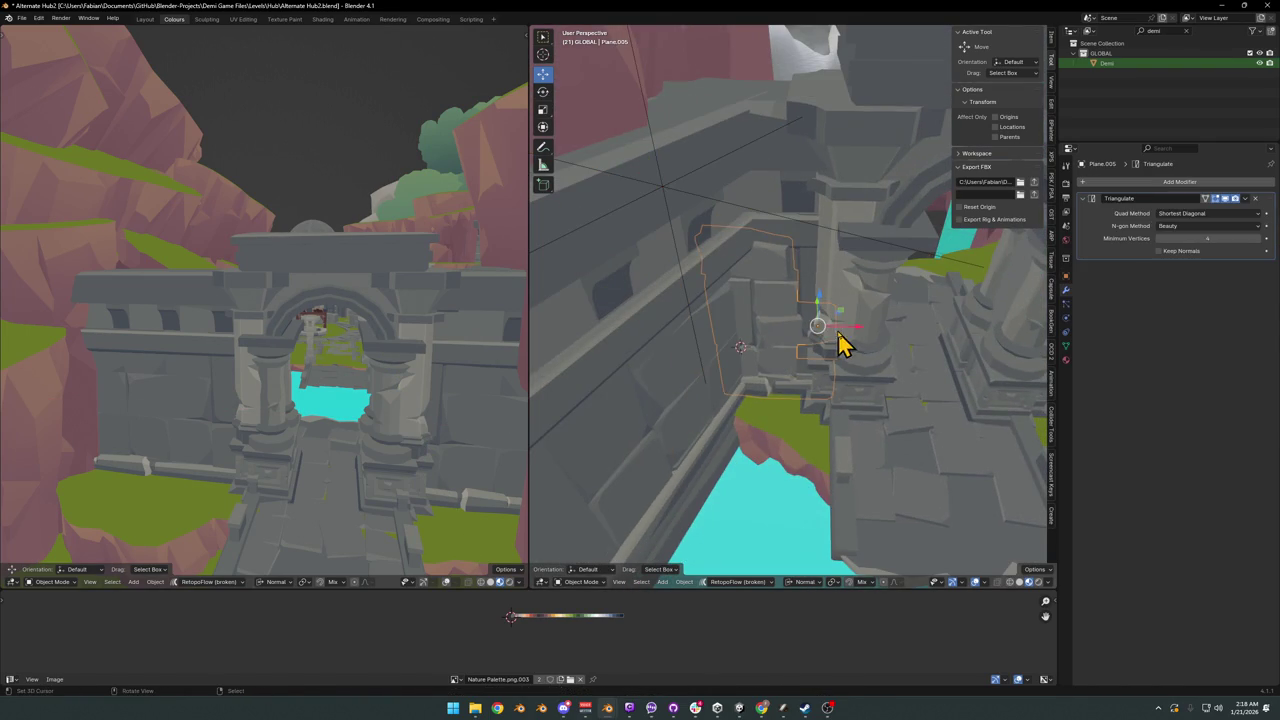
pyautogui.press('r')
pyautogui.press('z')
pyautogui.press('z')
pyautogui.click(843, 335)
pyautogui.press('g')
pyautogui.hotkey('shift', 'z')
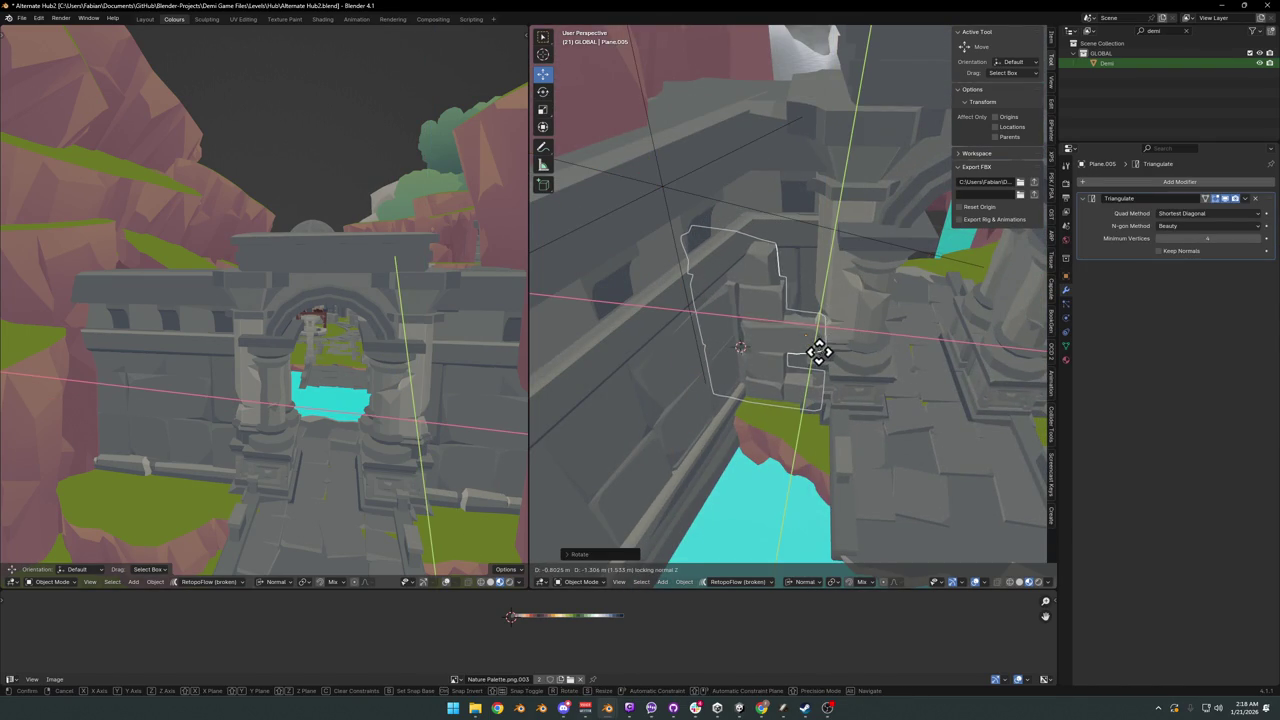
pyautogui.click(843, 338)
pyautogui.press('s')
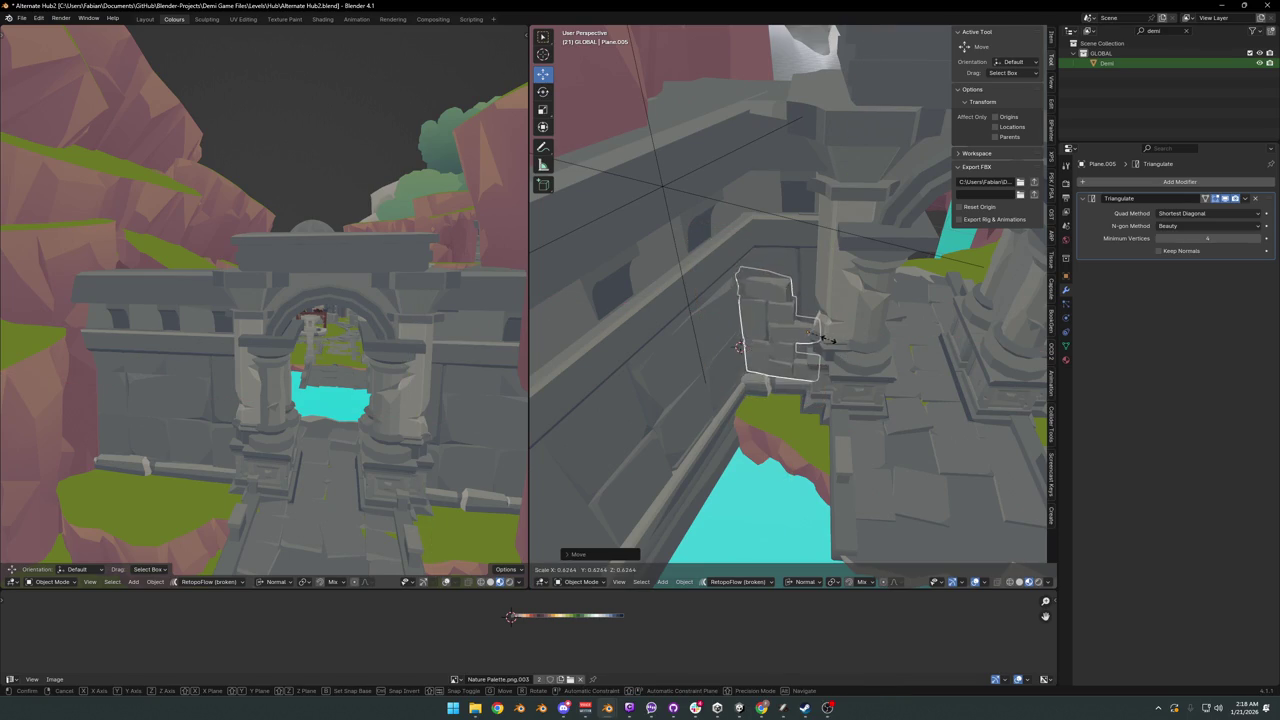
pyautogui.click(836, 332)
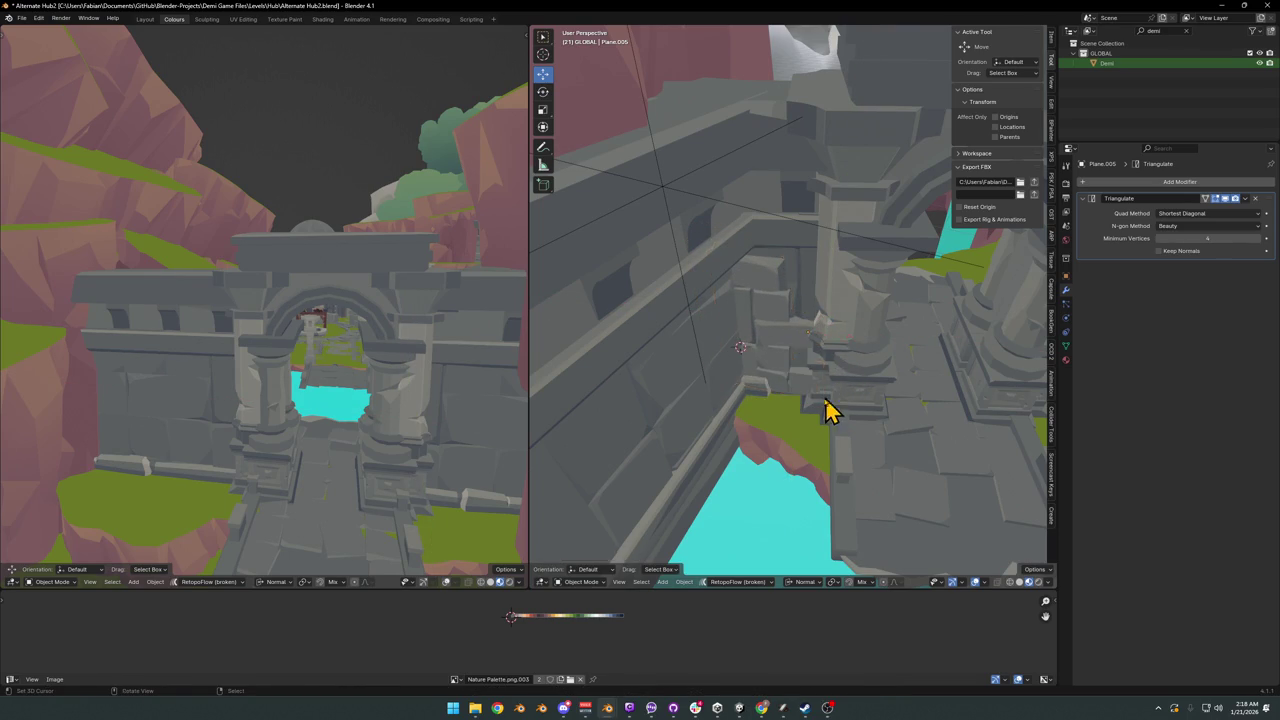
# - Rotate the panel about Z and settle it flush against the castle wall
pyautogui.moveTo(828, 410)
pyautogui.mouseDown(button='middle')
pyautogui.moveTo(820, 371)
pyautogui.moveTo(794, 411)
pyautogui.mouseUp(button='middle')
pyautogui.press('g')
pyautogui.hotkey('shift', 'z')
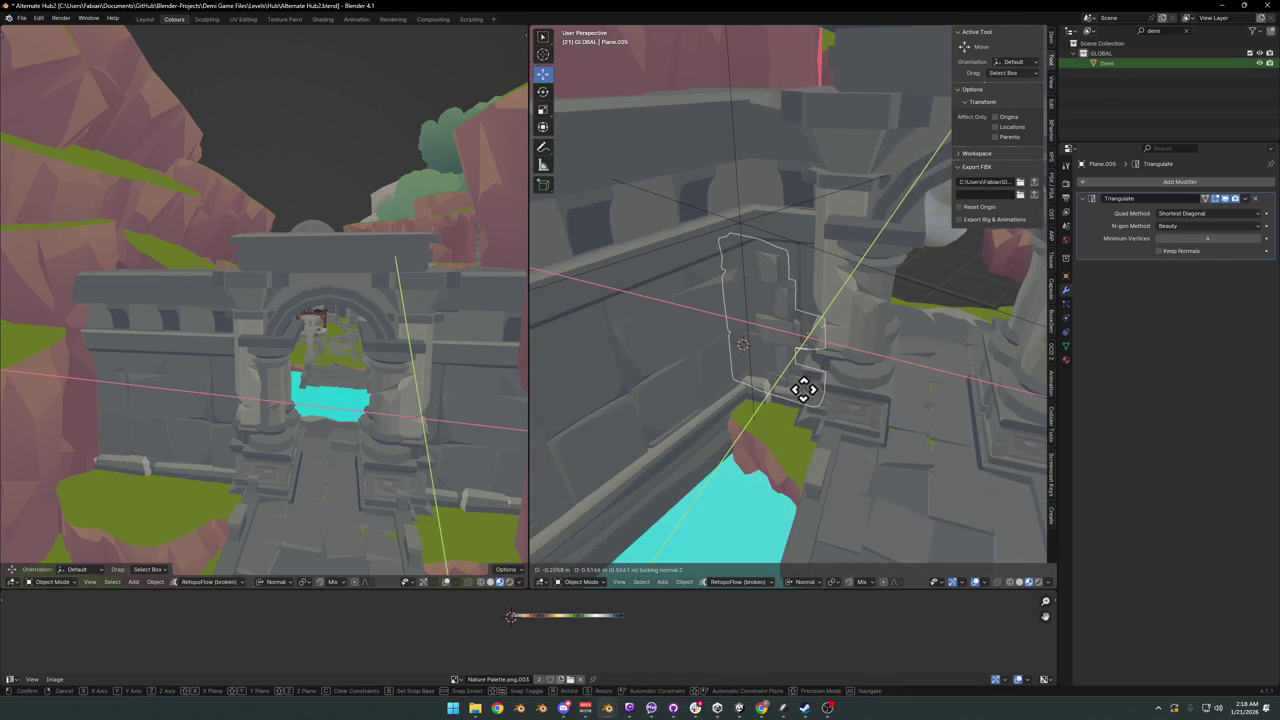
pyautogui.click(803, 389)
pyautogui.press('r')
pyautogui.press('z')
pyautogui.click(859, 390)
pyautogui.press('g')
pyautogui.hotkey('shift', 'z')
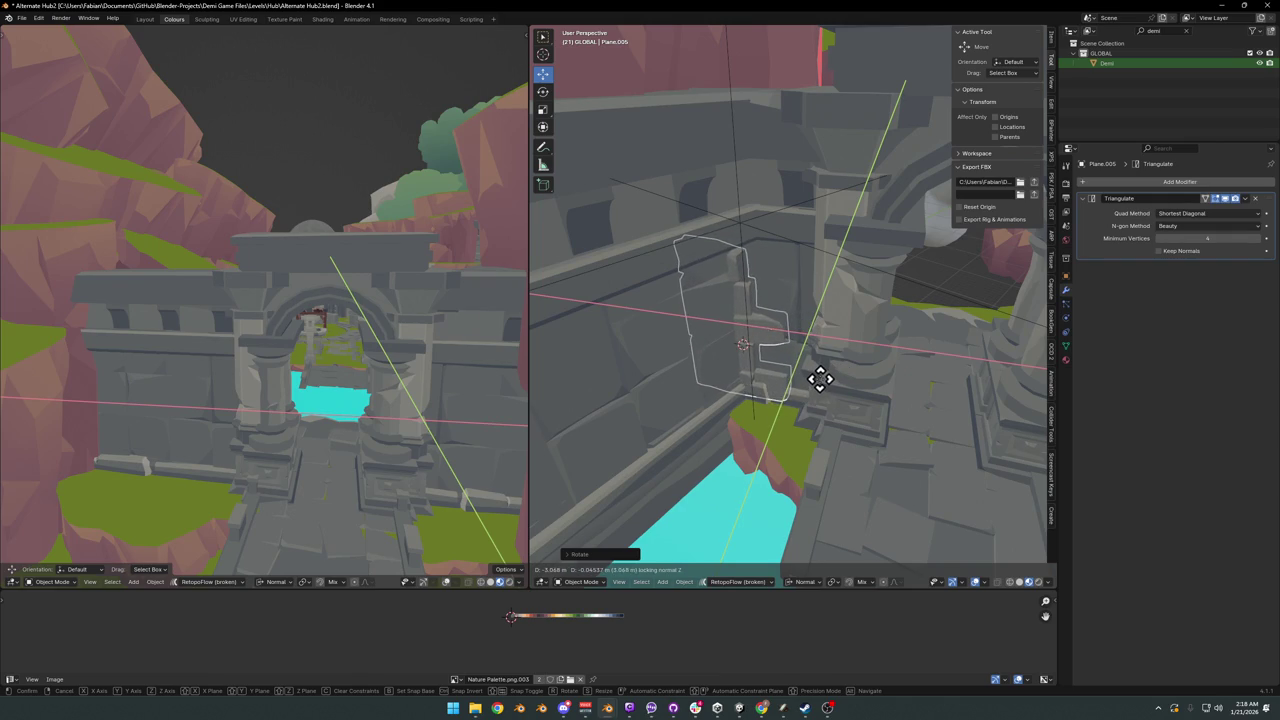
pyautogui.click(820, 378)
pyautogui.moveTo(814, 400)
pyautogui.mouseDown(button='middle')
pyautogui.moveTo(787, 373)
pyautogui.moveTo(795, 393)
pyautogui.moveTo(814, 391)
pyautogui.mouseUp(button='middle')
pyautogui.press('g')
pyautogui.hotkey('shift', 'z')
pyautogui.click(818, 378)
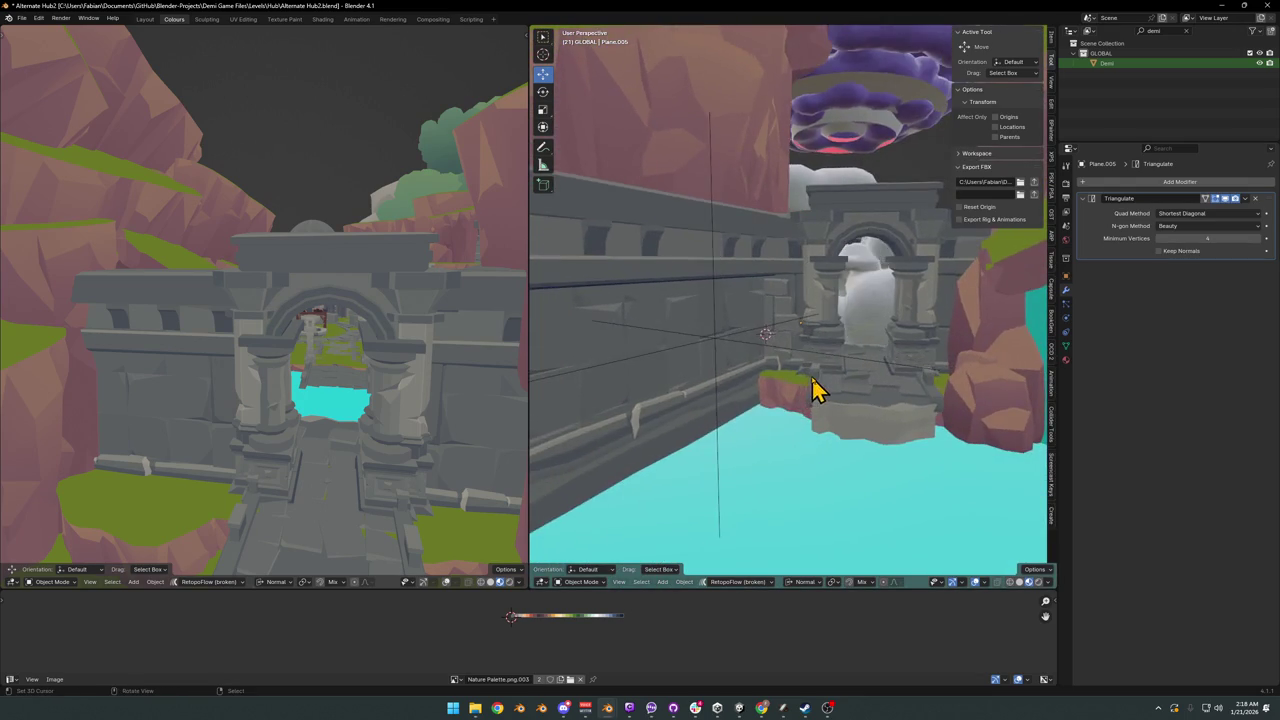
pyautogui.scroll(3, 780, 362)
# - Duplicate the stone panel again, rotate it about Z and move it beside the first copy
pyautogui.moveTo(760, 325); pyautogui.dragTo(786, 351, button='middle')
pyautogui.hotkey('shift', 'd')
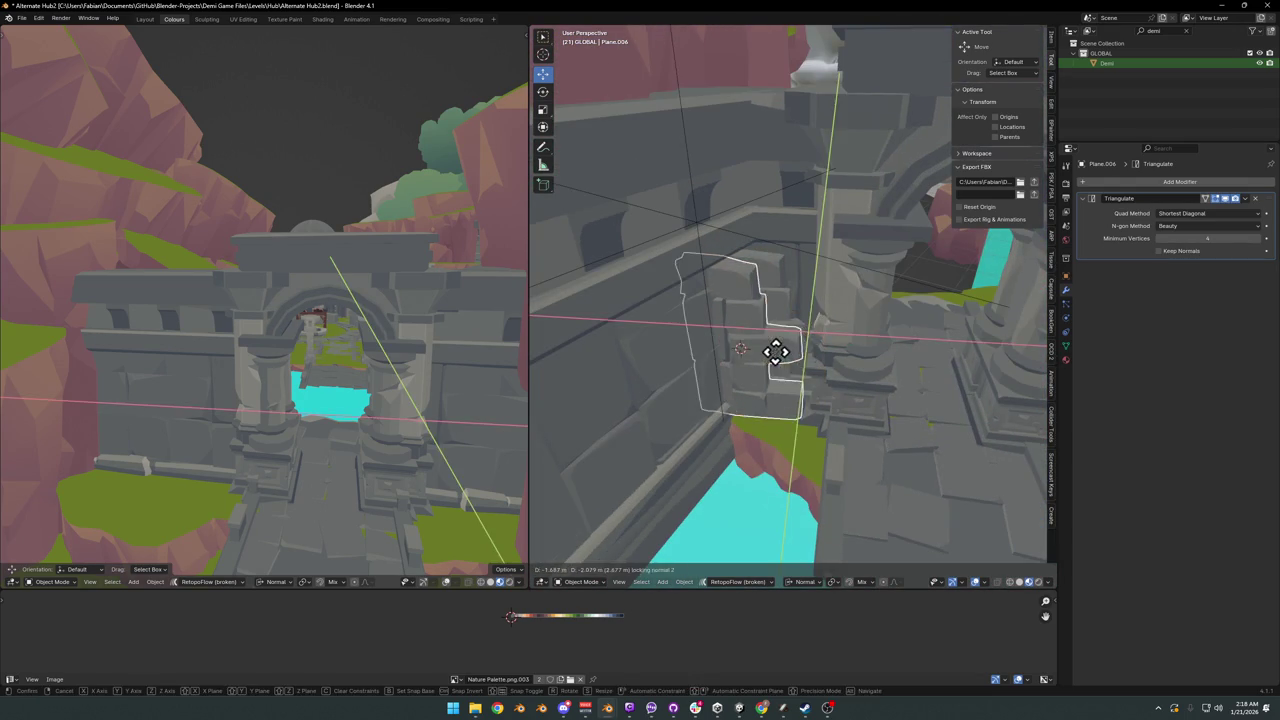
pyautogui.press('r')
pyautogui.press('z')
pyautogui.click(822, 395)
pyautogui.press('g')
pyautogui.press('z')
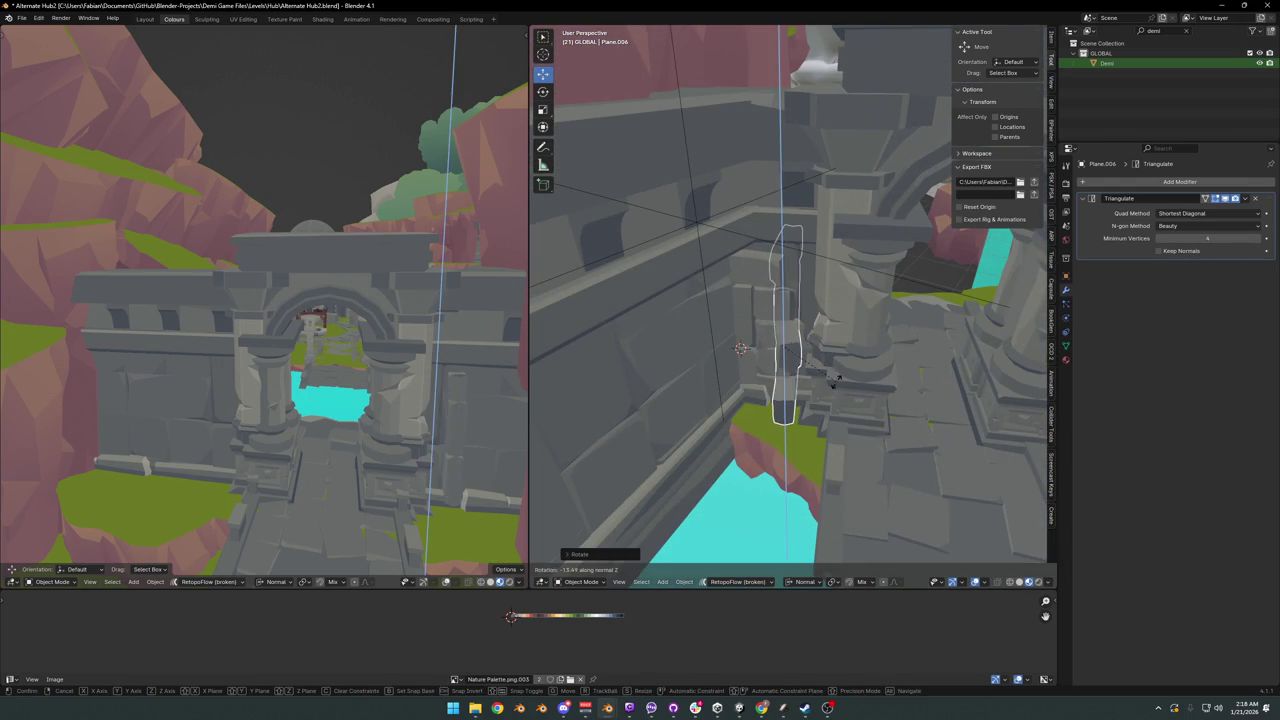
pyautogui.press('z')
pyautogui.moveTo(746, 405); pyautogui.dragTo(707, 391, button='middle')
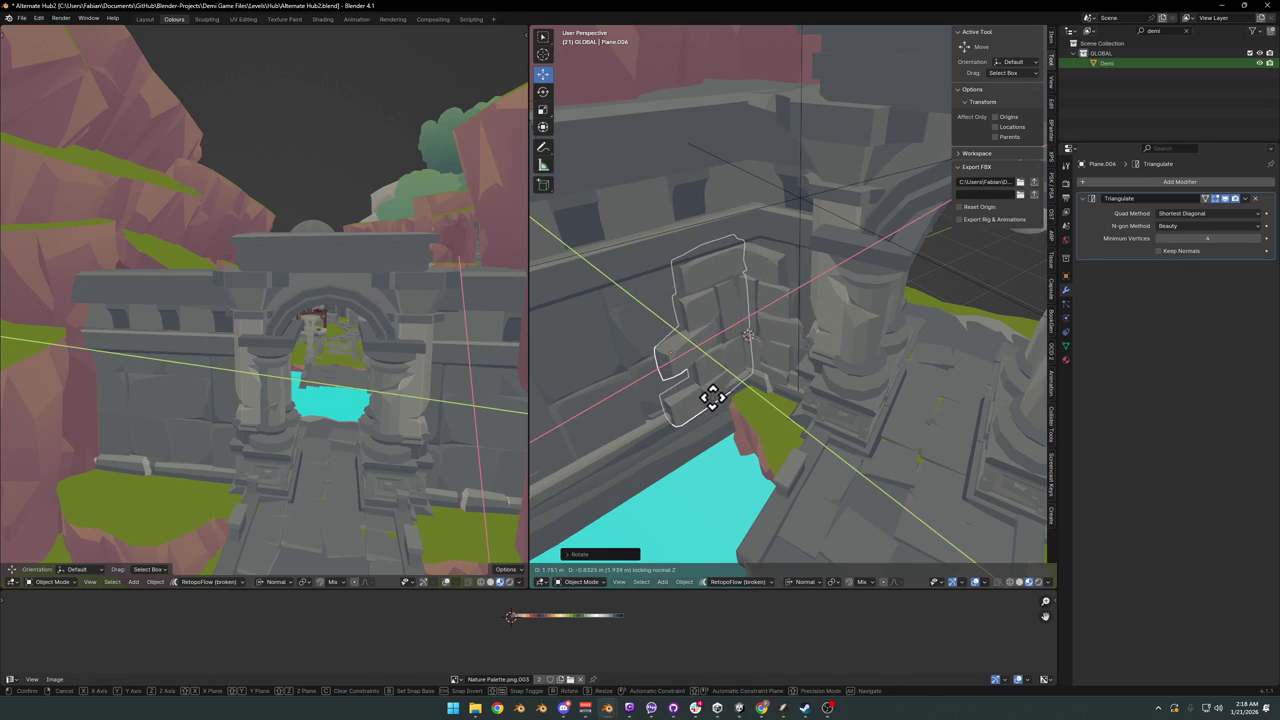
pyautogui.moveTo(712, 398)
pyautogui.mouseDown(button='middle')
pyautogui.moveTo(779, 391)
pyautogui.moveTo(705, 395)
pyautogui.mouseUp(button='middle')
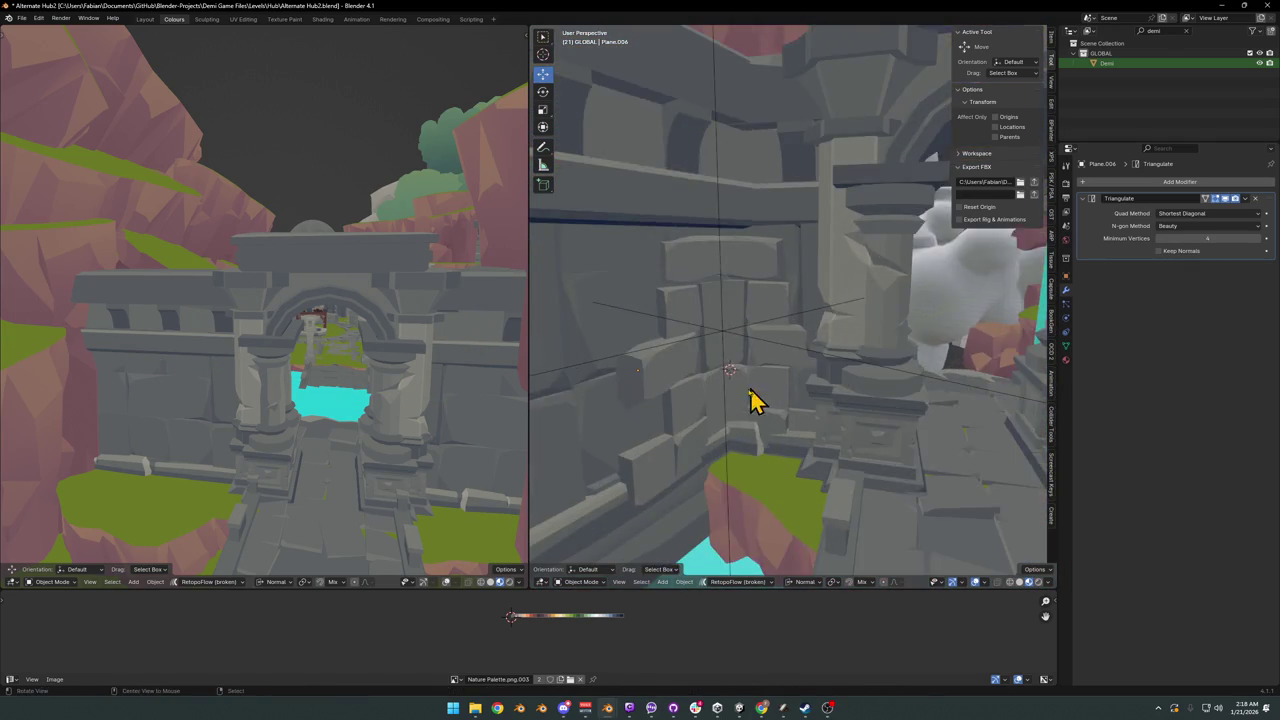
# - Delete the selected stone wall piece, then select the Plane.003 panel
pyautogui.click(705, 395)
pyautogui.moveTo(709, 363)
pyautogui.mouseDown(button='middle')
pyautogui.moveTo(770, 375)
pyautogui.moveTo(755, 368)
pyautogui.mouseUp(button='middle')
pyautogui.press('Delete')
pyautogui.keyDown('shift'); pyautogui.click(700, 370); pyautogui.keyUp('shift')
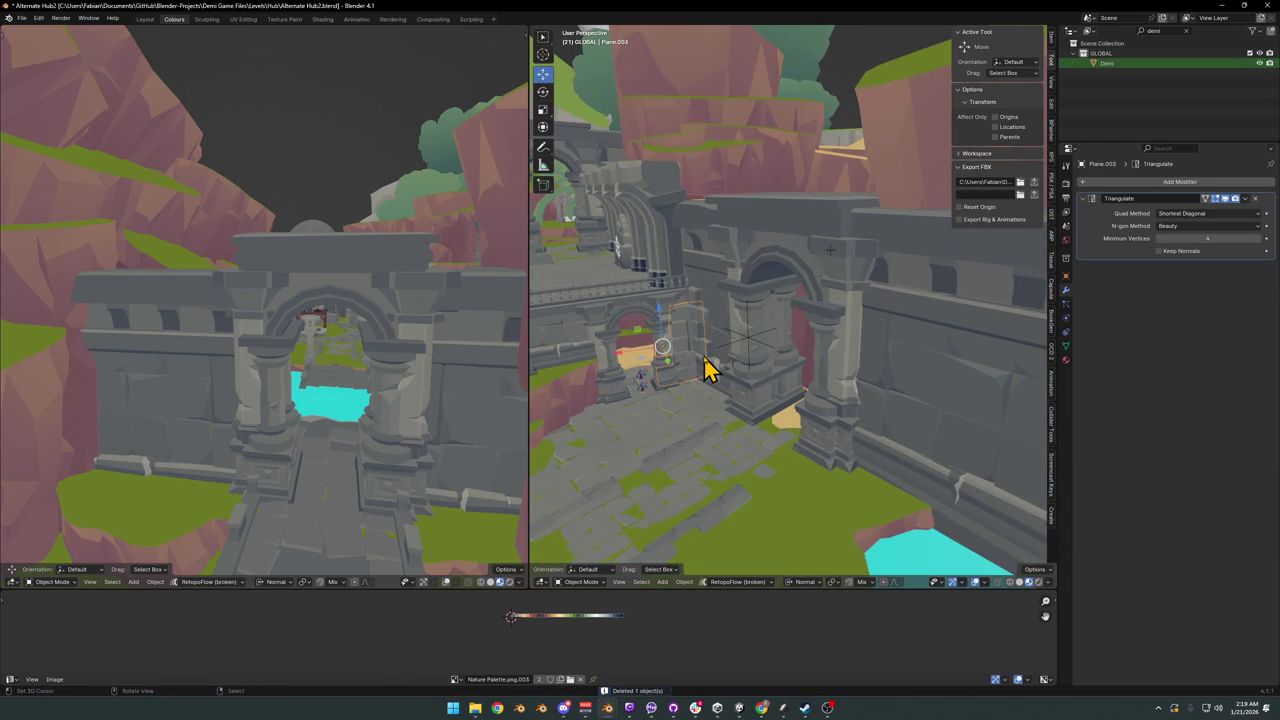
# - Duplicate the stone panel, then move and rotate the copy about Z near the wall
pyautogui.hotkey('shift', 'd')
pyautogui.click(704, 362)
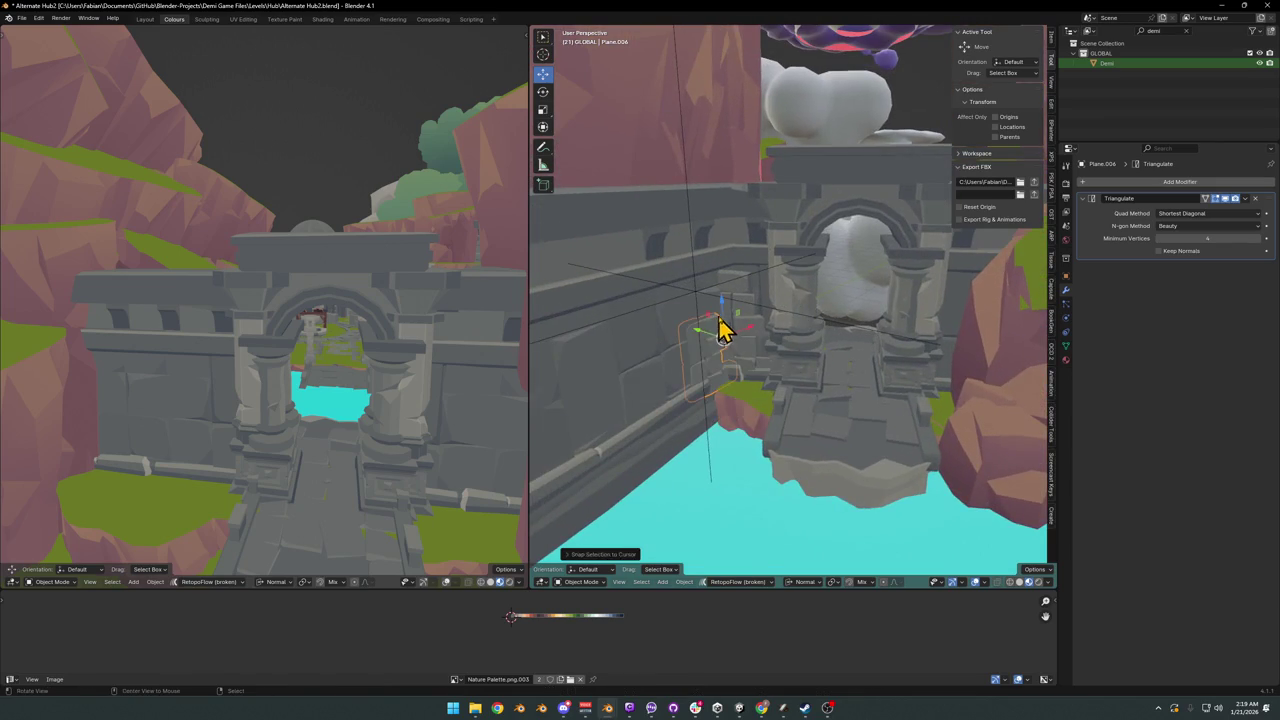
pyautogui.moveTo(722, 330); pyautogui.dragTo(855, 343, button='middle')
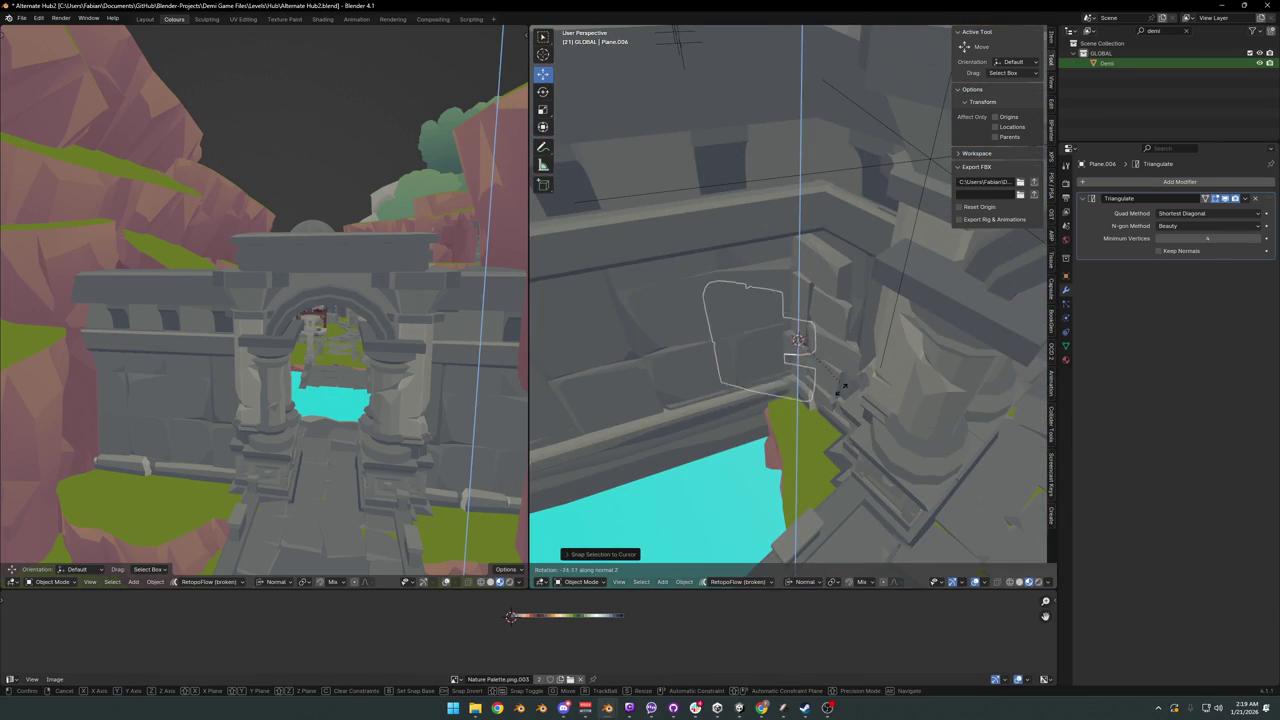
pyautogui.click(683, 367)
pyautogui.press('g')
pyautogui.hotkey('shift', 'z')
pyautogui.hotkey('shift', 'z')
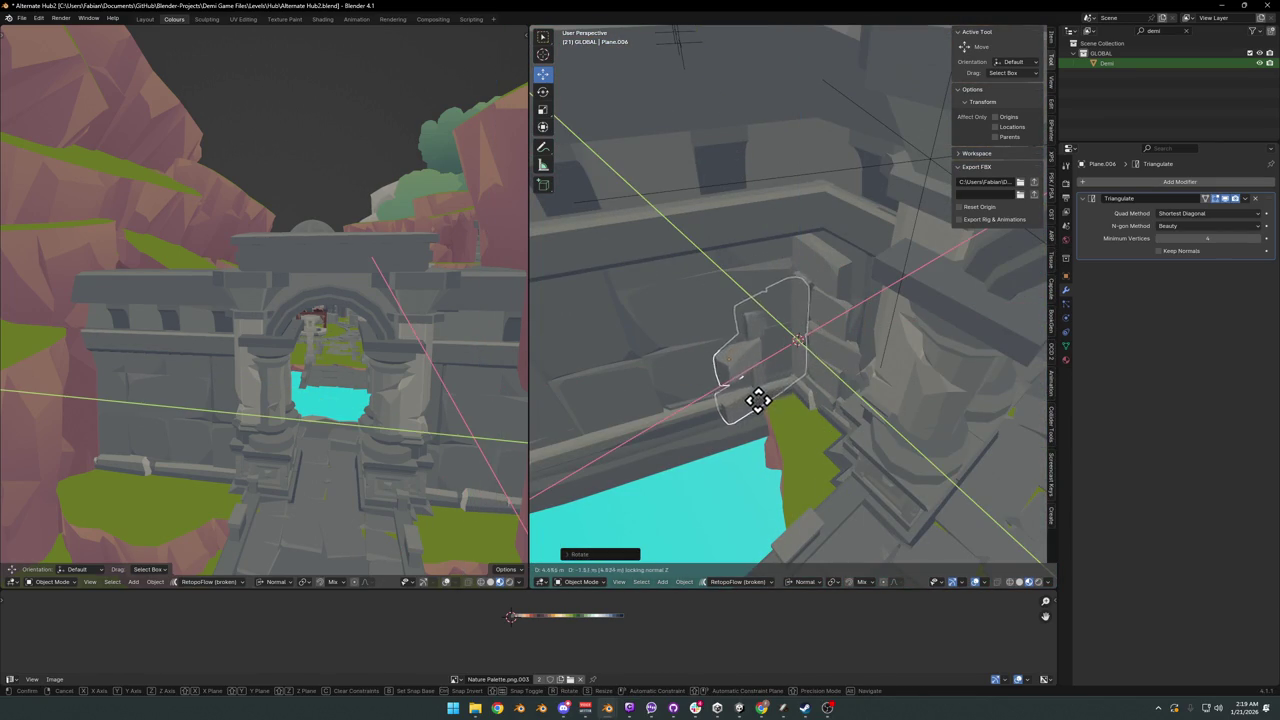
pyautogui.hotkey('shift', 'z')
pyautogui.press('z')
pyautogui.hotkey('shift', 'z')
pyautogui.hotkey('shift', 'z')
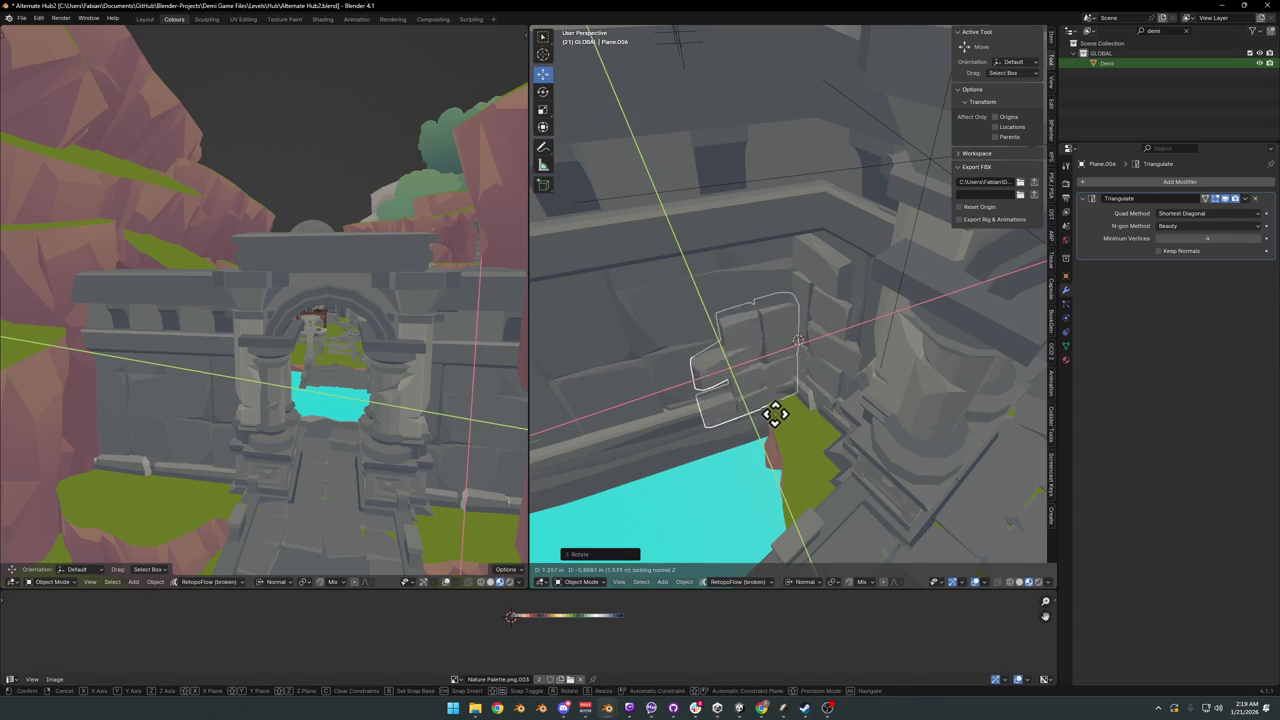
pyautogui.click(775, 415)
pyautogui.moveTo(775, 415)
pyautogui.mouseDown(button='middle')
pyautogui.moveTo(786, 414)
pyautogui.moveTo(786, 346)
pyautogui.moveTo(846, 371)
pyautogui.moveTo(834, 380)
pyautogui.moveTo(871, 354)
pyautogui.moveTo(831, 389)
pyautogui.moveTo(872, 335)
pyautogui.moveTo(863, 394)
pyautogui.moveTo(763, 420)
pyautogui.moveTo(777, 391)
pyautogui.moveTo(820, 366)
pyautogui.mouseUp(button='middle')
pyautogui.press('g')
pyautogui.hotkey('shift', 'z')
pyautogui.hotkey('shift', 'z')
pyautogui.press('r')
pyautogui.click(849, 371)
# - Save the level, then add another panel copy scaled along Z against the wall
pyautogui.hotkey('ctrl', 's')
pyautogui.scroll(4, 822, 360)
pyautogui.scroll(1, 727, 342)
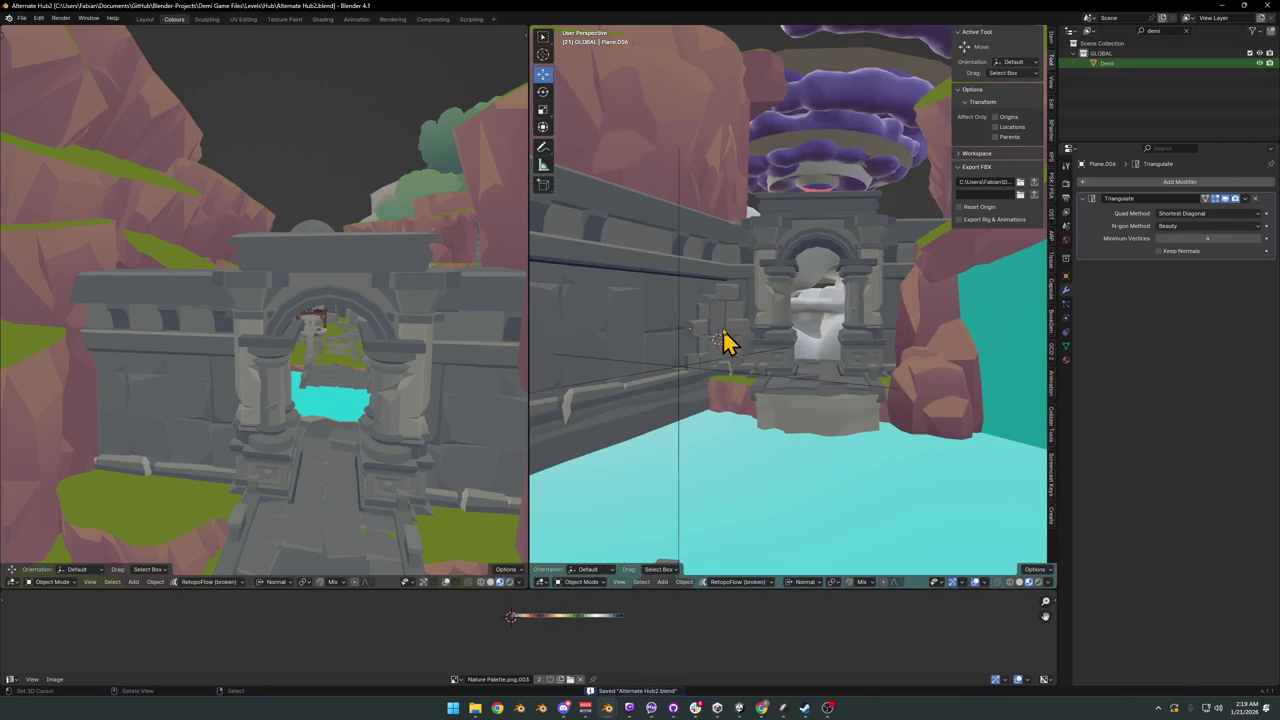
pyautogui.hotkey('shift', 'd')
pyautogui.press('s')
pyautogui.press('z')
pyautogui.click(731, 297)
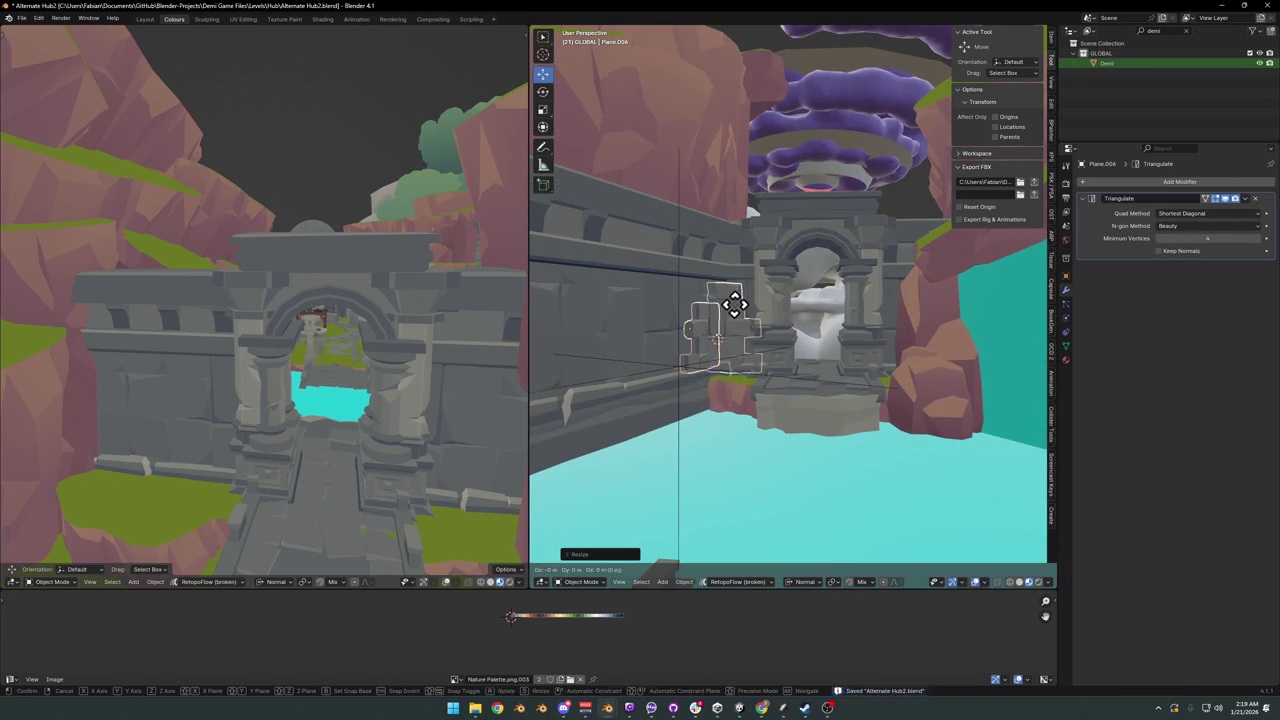
pyautogui.press('g')
pyautogui.press('z')
pyautogui.press('z')
pyautogui.click(737, 300)
pyautogui.moveTo(737, 300)
pyautogui.mouseDown(button='middle')
pyautogui.moveTo(766, 337)
pyautogui.moveTo(717, 337)
pyautogui.moveTo(746, 309)
pyautogui.mouseUp(button='middle')
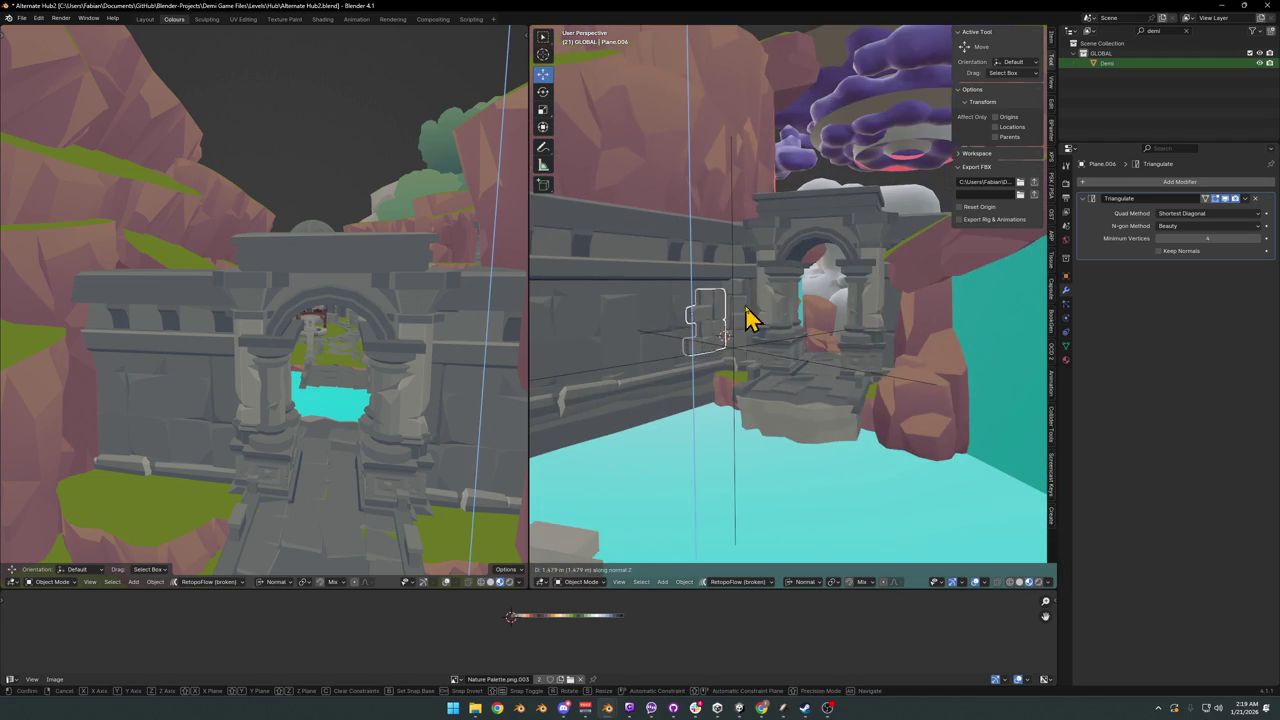
# - Delete the broken column piece standing beside the arch gate
pyautogui.scroll(2, 760, 333)
pyautogui.scroll(2, 775, 345)
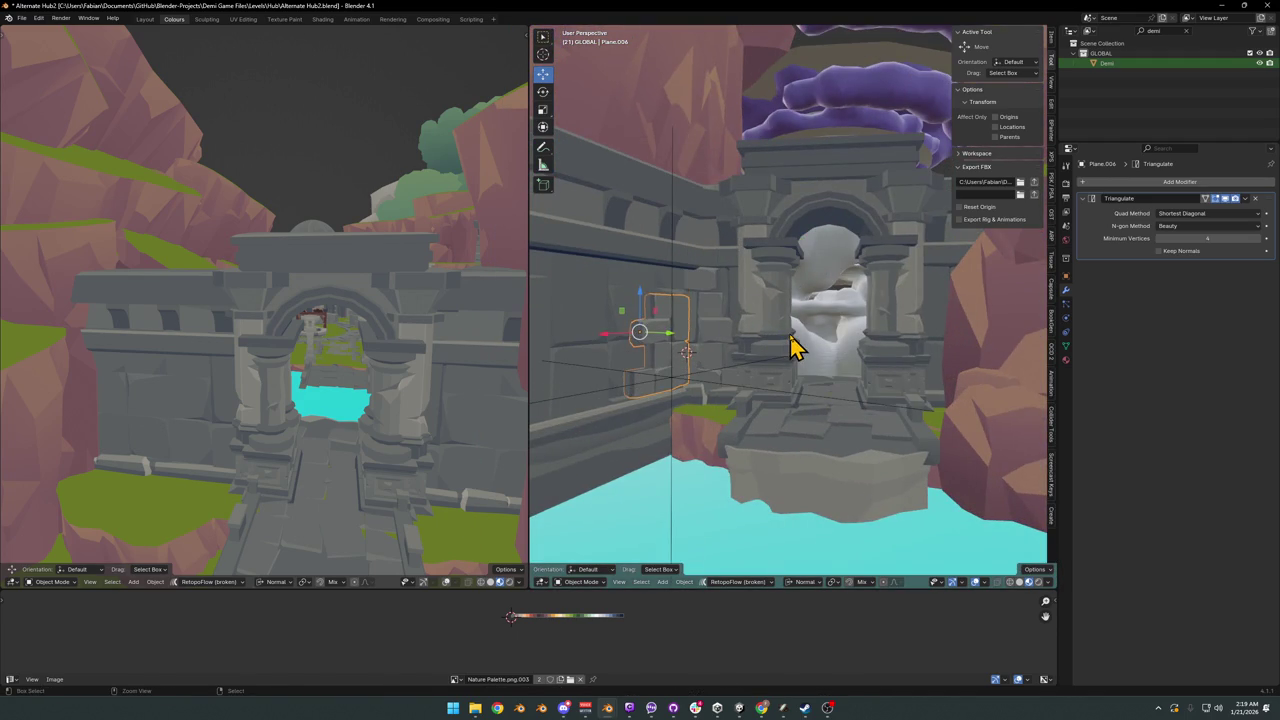
pyautogui.moveTo(781, 340)
pyautogui.mouseDown(button='middle')
pyautogui.moveTo(763, 354)
pyautogui.moveTo(794, 380)
pyautogui.moveTo(791, 369)
pyautogui.moveTo(755, 389)
pyautogui.mouseUp(button='middle')
pyautogui.press('Delete')
pyautogui.moveTo(677, 428)
pyautogui.mouseDown(button='middle')
pyautogui.moveTo(808, 390)
pyautogui.moveTo(778, 390)
pyautogui.mouseUp(button='middle')
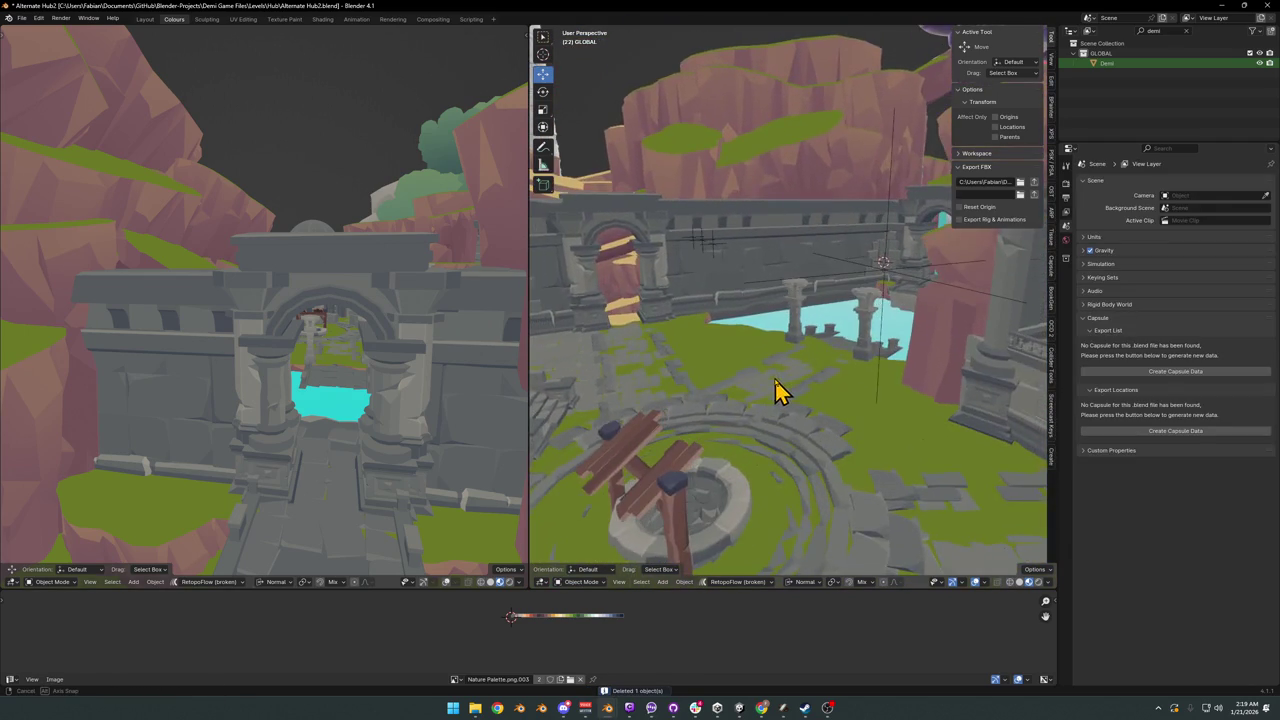
# - Bring the plaza and turquoise pool into view and select the Ground mesh
pyautogui.scroll(-3, 781, 388)
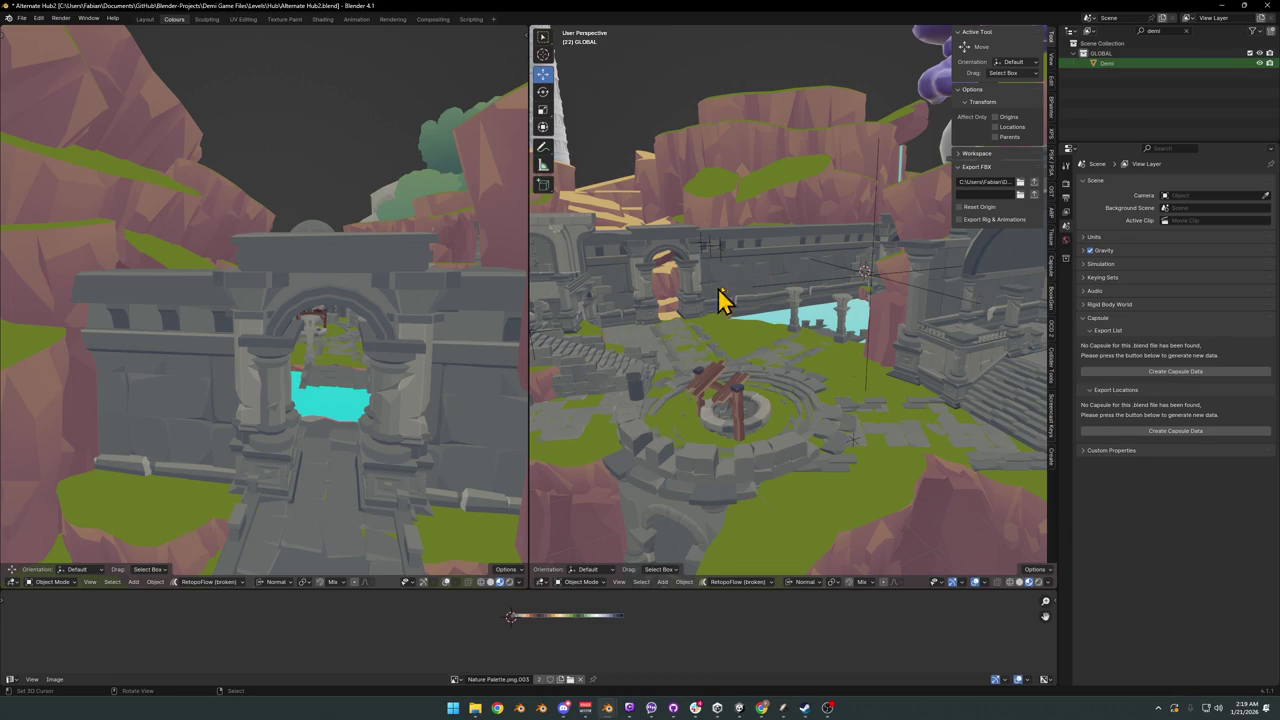
pyautogui.moveTo(800, 350)
pyautogui.mouseDown(button='middle')
pyautogui.moveTo(660, 390)
pyautogui.moveTo(810, 360)
pyautogui.moveTo(797, 345)
pyautogui.moveTo(793, 368)
pyautogui.moveTo(805, 364)
pyautogui.mouseUp(button='middle')
pyautogui.scroll(1, 783, 366)
pyautogui.scroll(3, 766, 357)
pyautogui.click(820, 292)
pyautogui.moveTo(820, 292); pyautogui.dragTo(806, 345, button='middle')
# - In the Ground mesh, select the linked grass patch by the water and hide it
pyautogui.press('Tab')
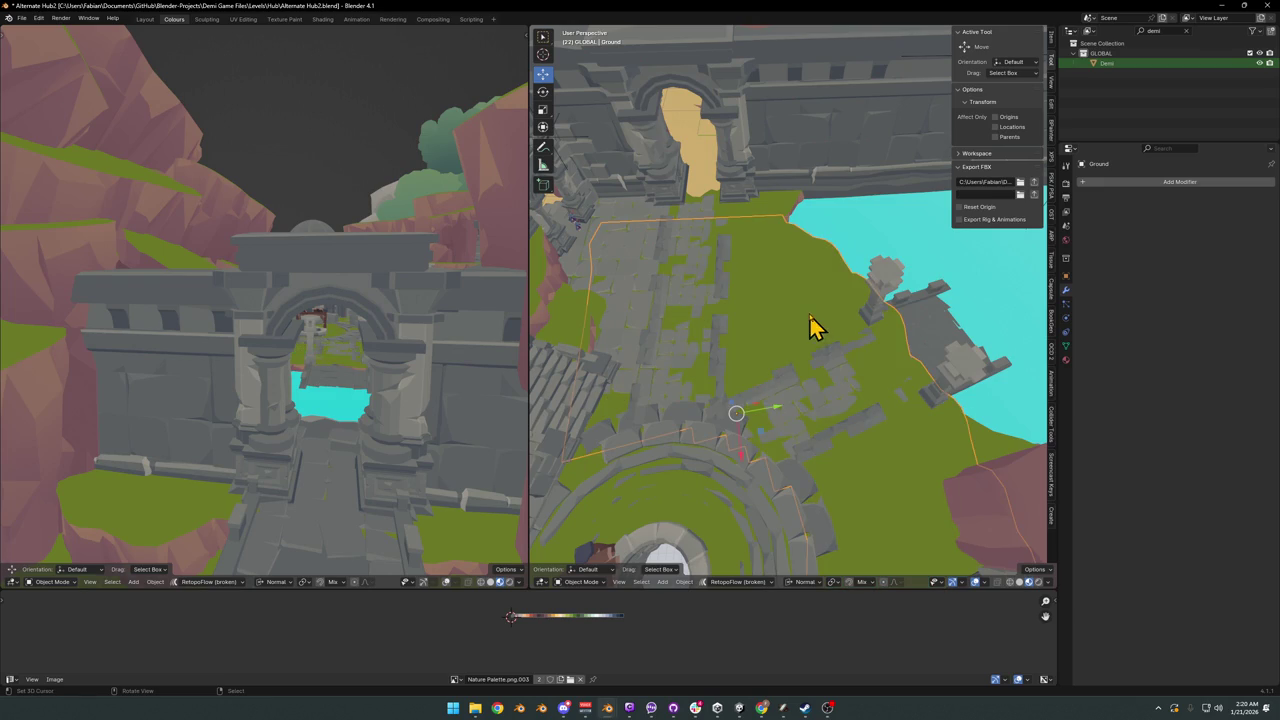
pyautogui.keyDown('alt'); pyautogui.click(818, 283); pyautogui.keyUp('alt')
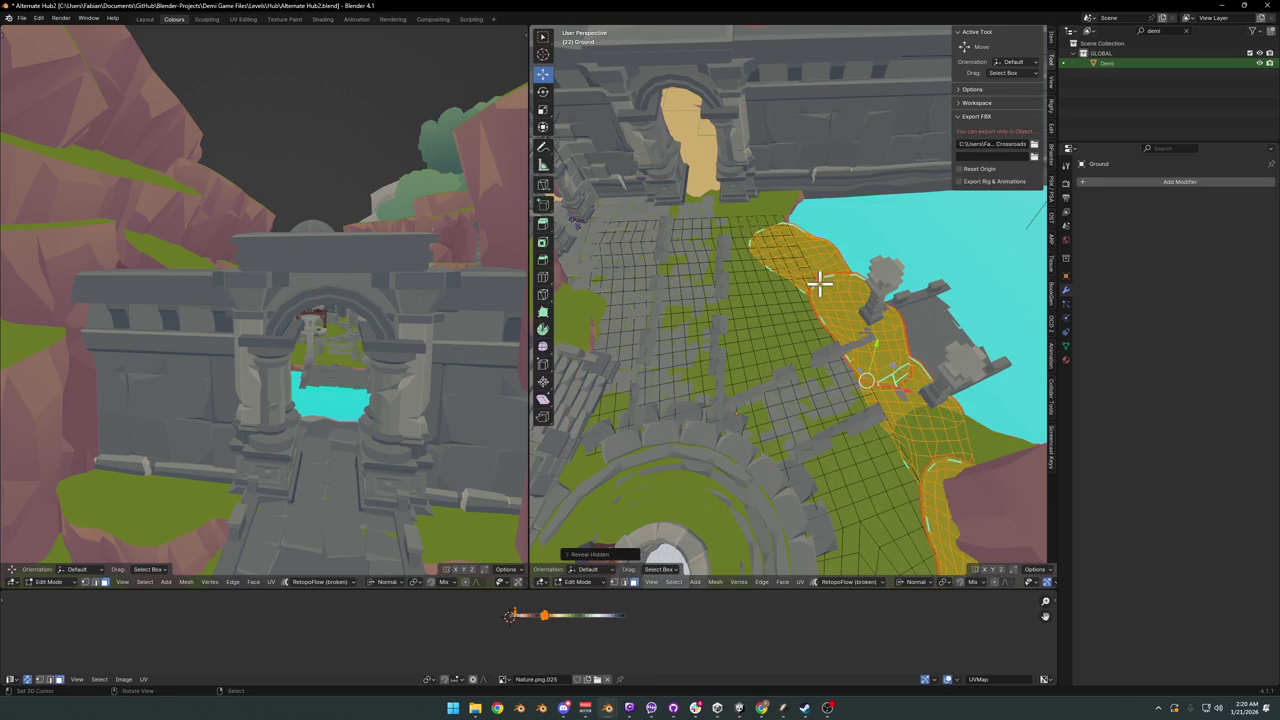
pyautogui.hotkey('ctrl', 'l')
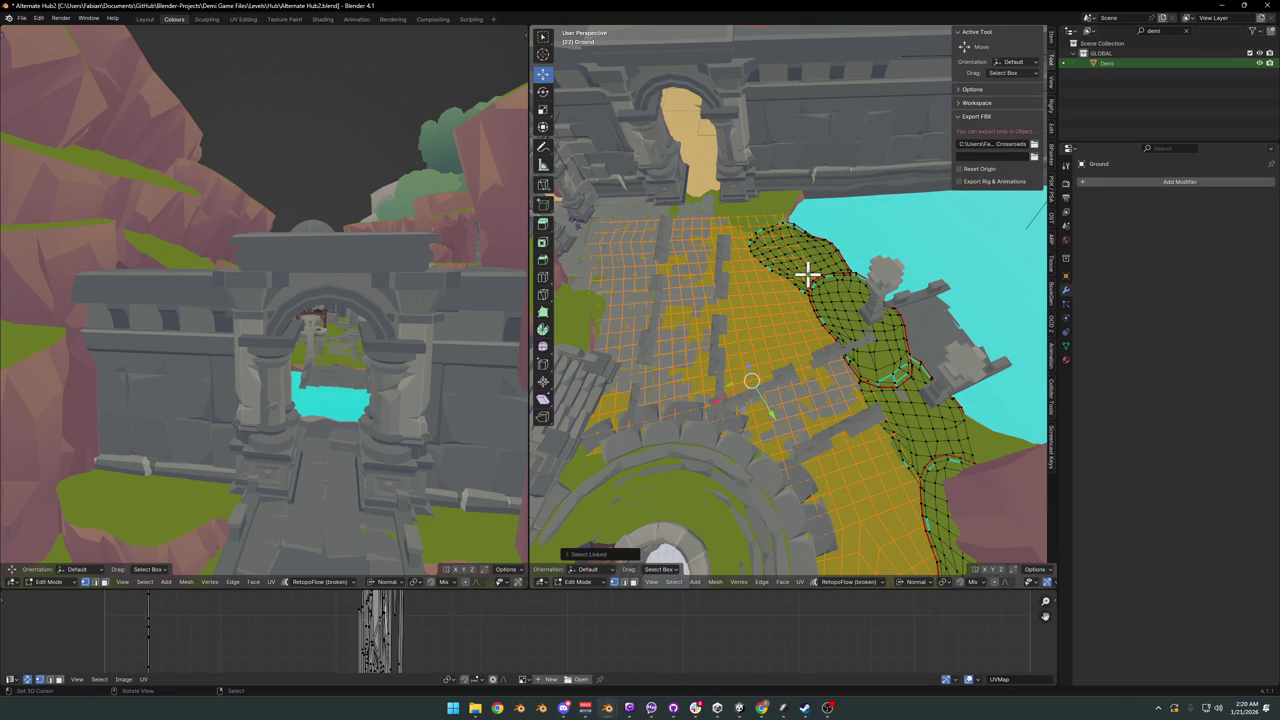
pyautogui.press('h')
pyautogui.hotkey('alt', 'h')
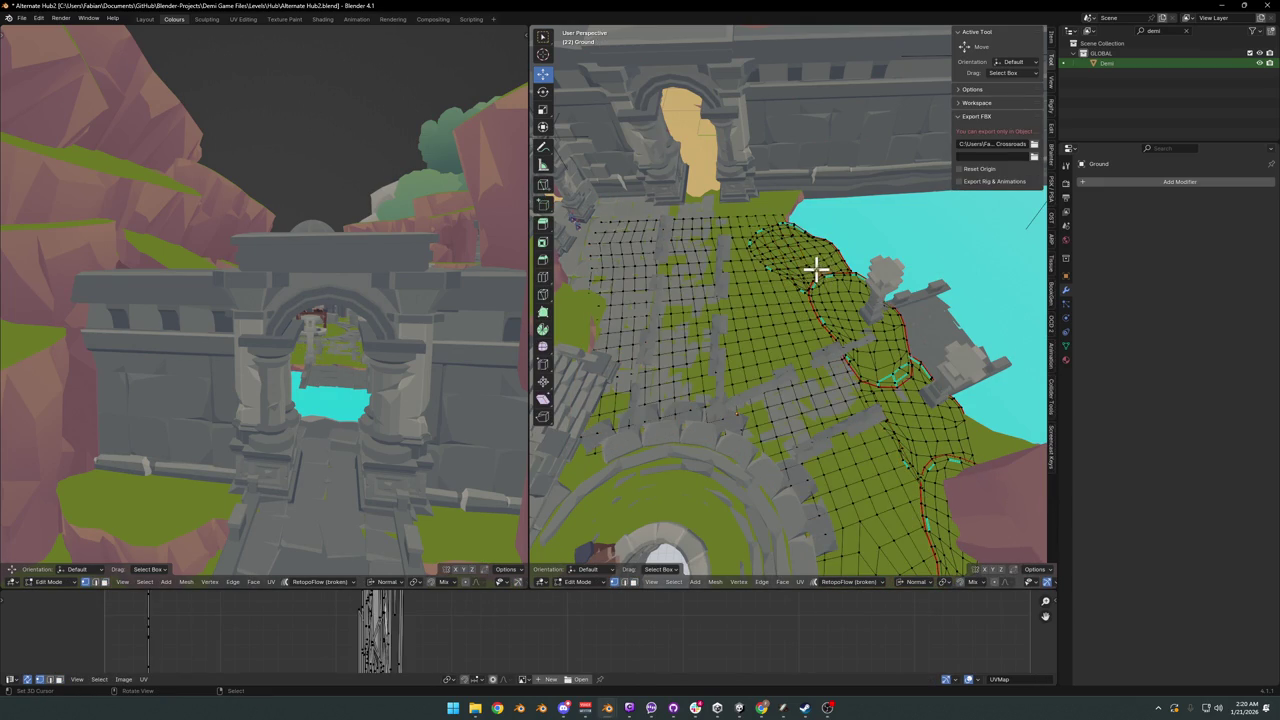
pyautogui.press('l')
pyautogui.press('h')
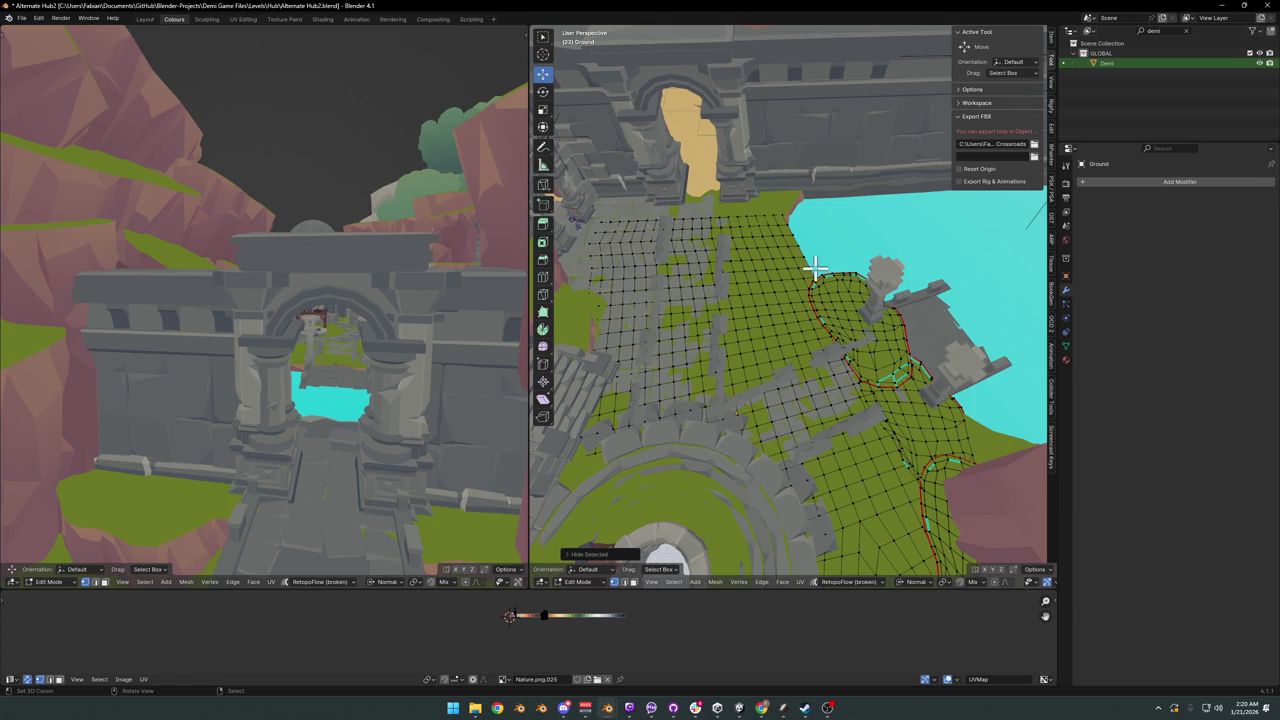
# - Delete a block of faces from the middle of the ground grid, leaving a hole
pyautogui.moveTo(805, 272)
pyautogui.mouseDown(button='middle')
pyautogui.moveTo(808, 320)
pyautogui.moveTo(828, 323)
pyautogui.moveTo(814, 320)
pyautogui.mouseUp(button='middle')
pyautogui.scroll(2, 774, 318)
pyautogui.scroll(3, 790, 325)
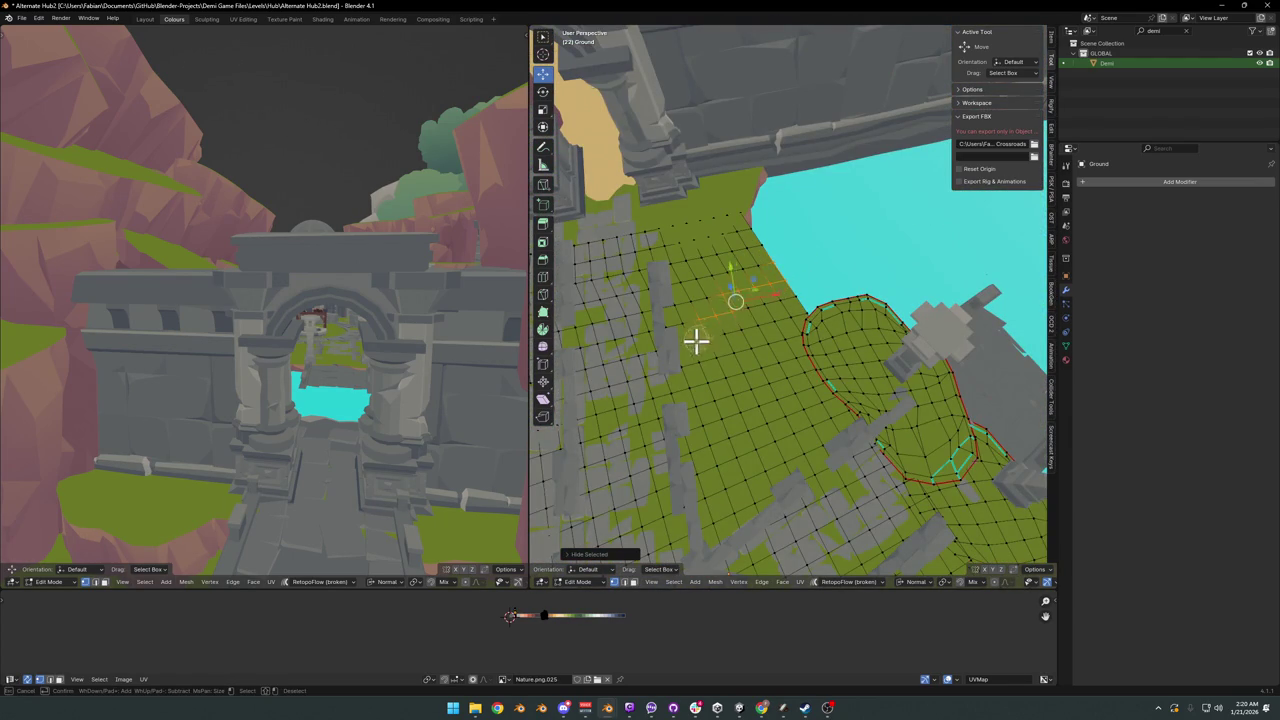
pyautogui.moveTo(696, 341); pyautogui.dragTo(745, 318)
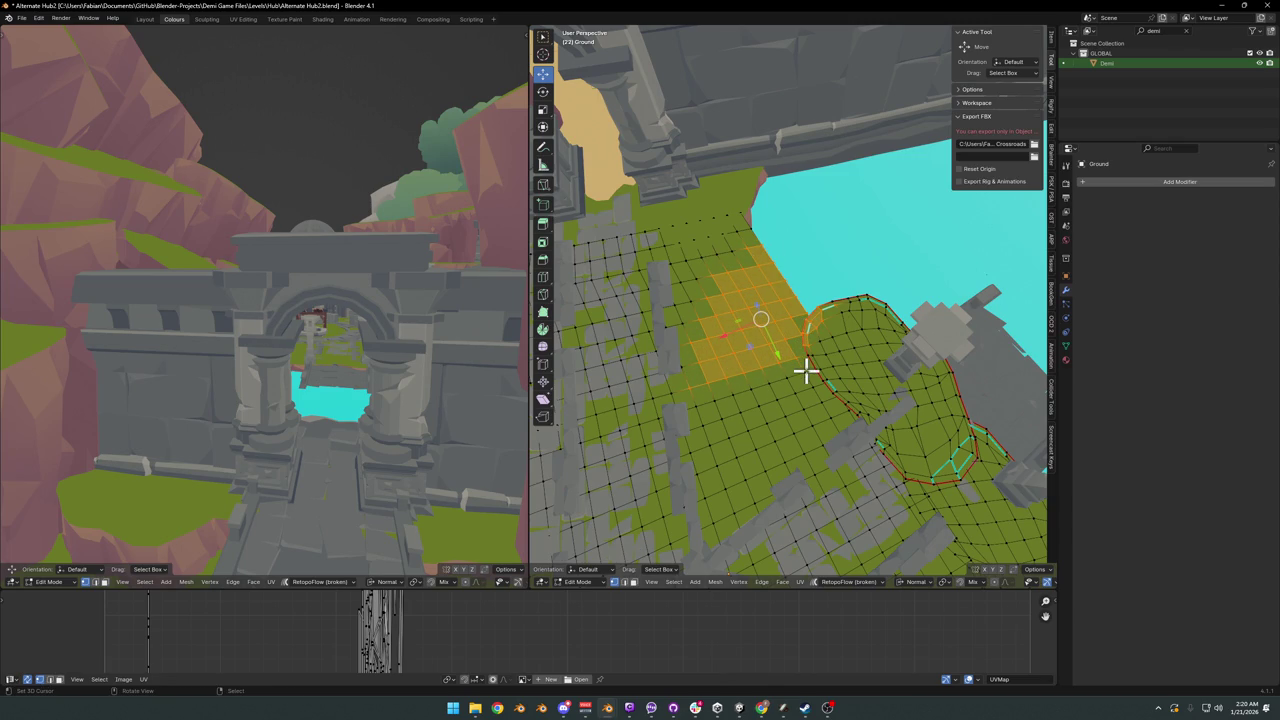
pyautogui.press('a')
pyautogui.hotkey('alt', 'a')
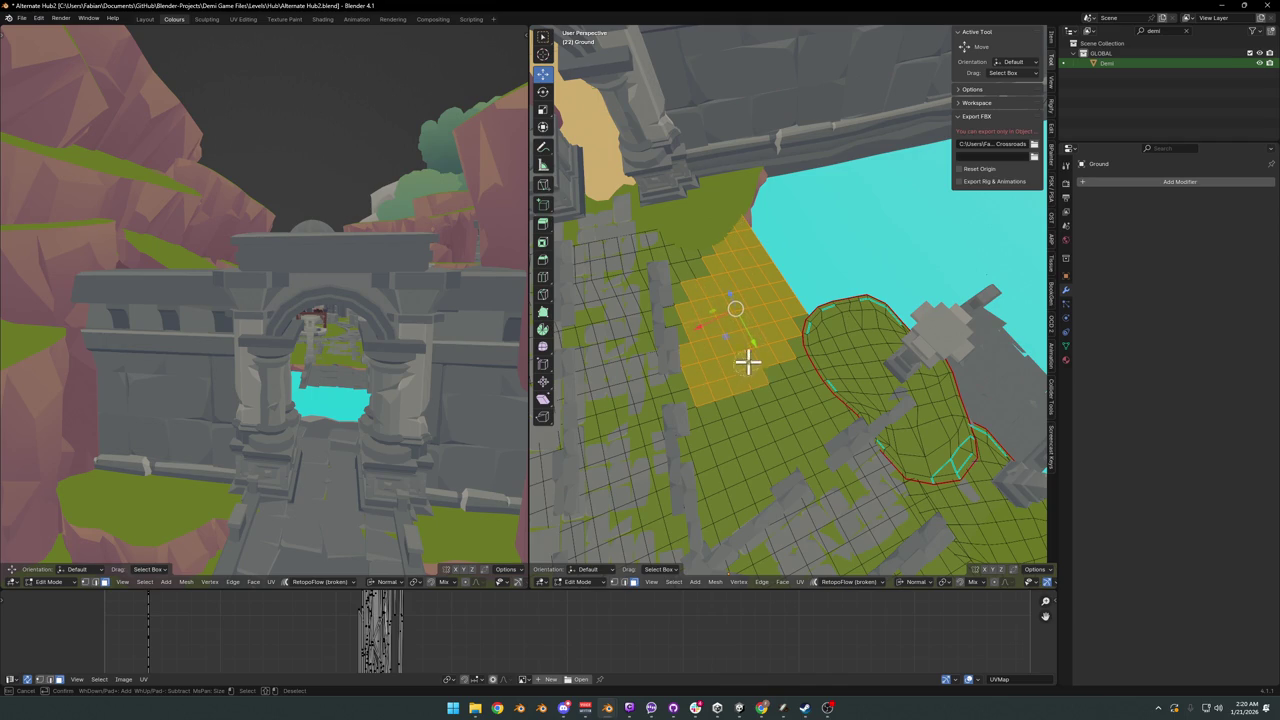
pyautogui.press('x')
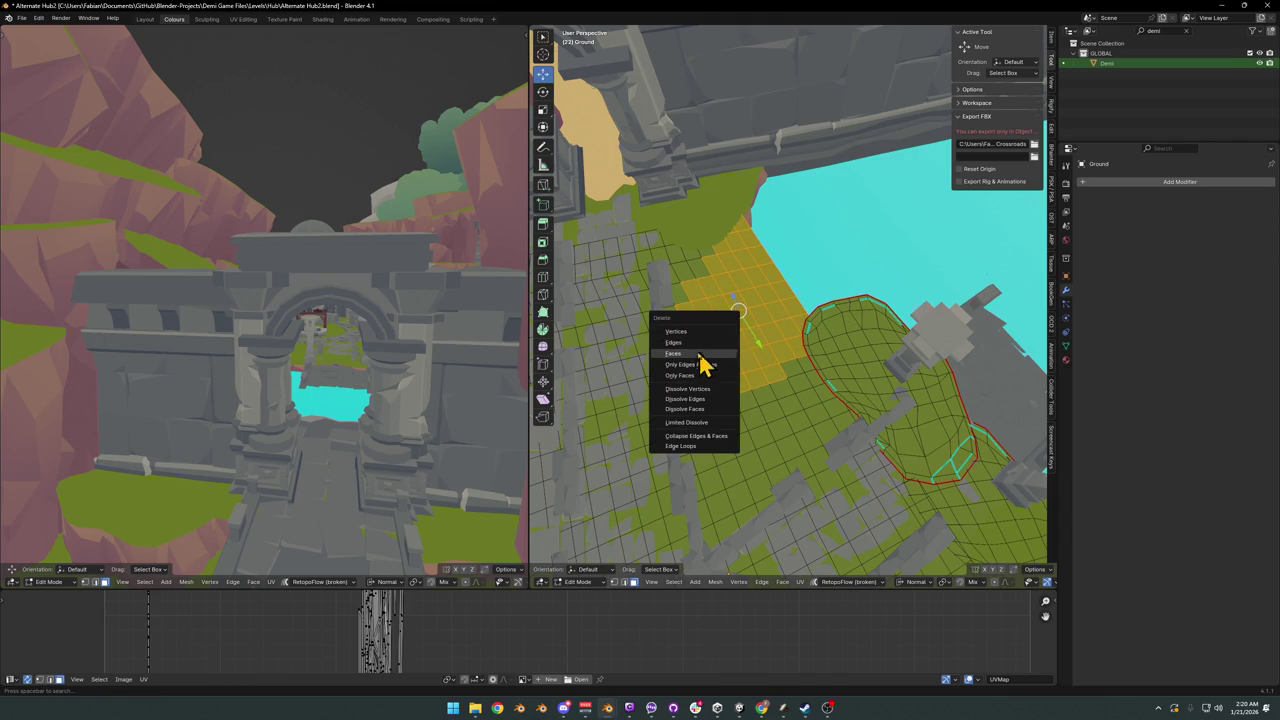
pyautogui.click(700, 353)
pyautogui.moveTo(763, 357); pyautogui.dragTo(794, 334, button='middle')
pyautogui.press('Tab')
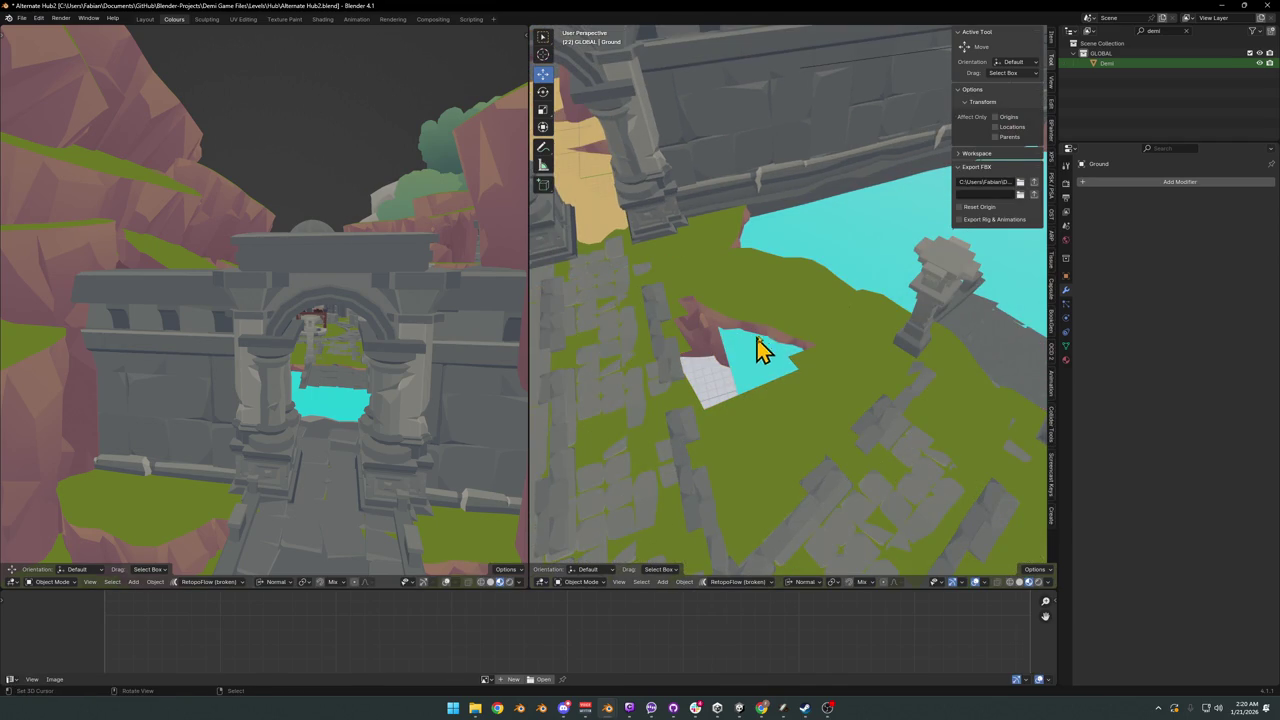
# - Reveal the hidden hump patch, select it and try moving it over the hole
pyautogui.press('Tab')
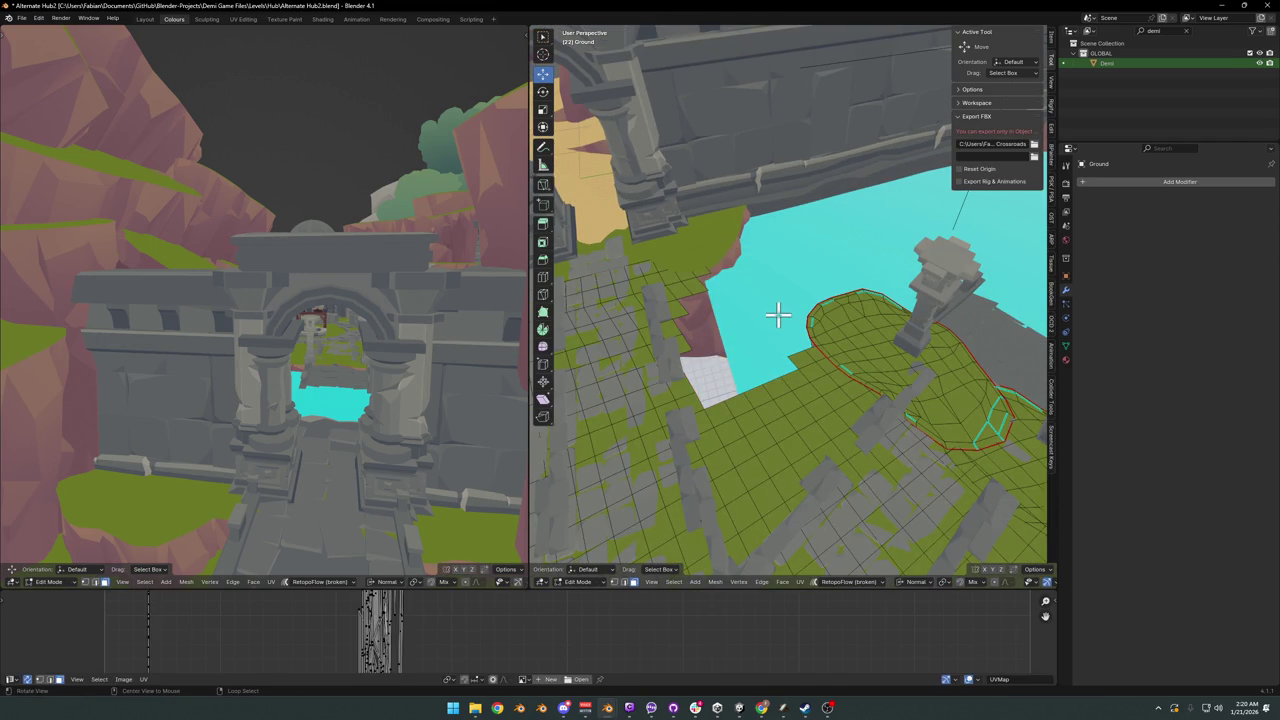
pyautogui.hotkey('ctrl', 'z')
pyautogui.press('l')
pyautogui.press('g')
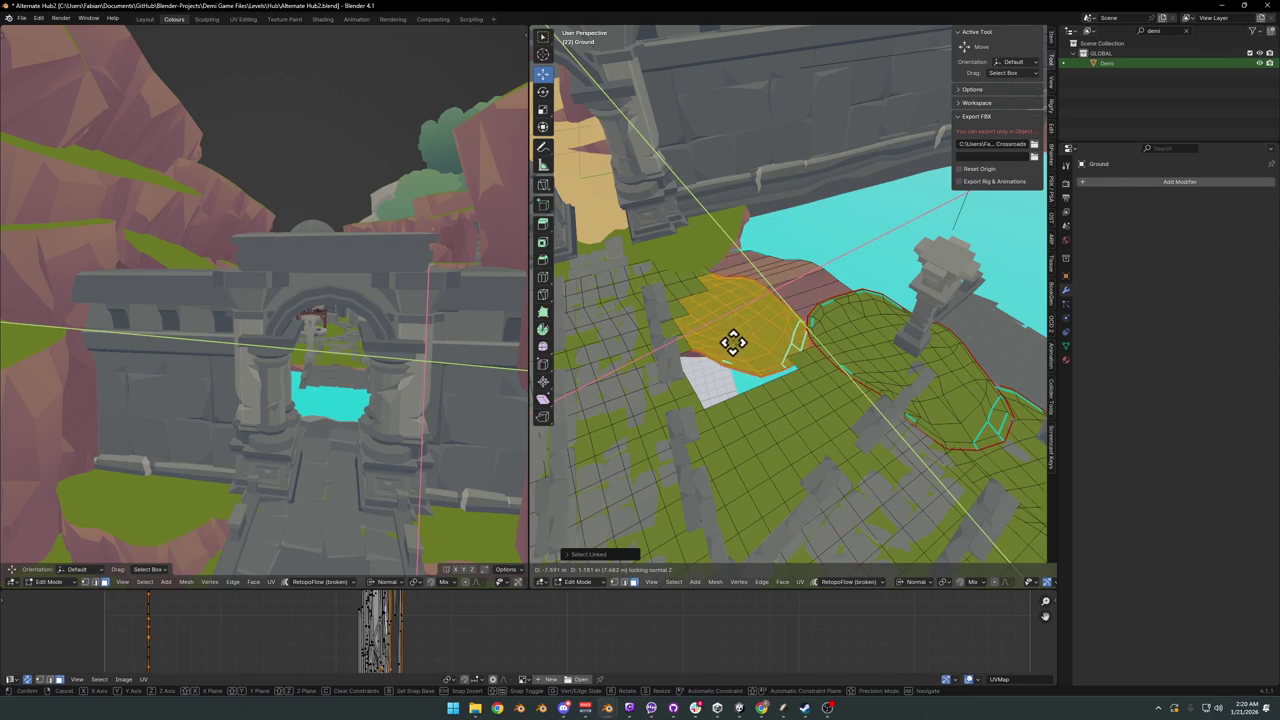
pyautogui.click(776, 338)
pyautogui.press('l')
pyautogui.hotkey('alt', 'a')
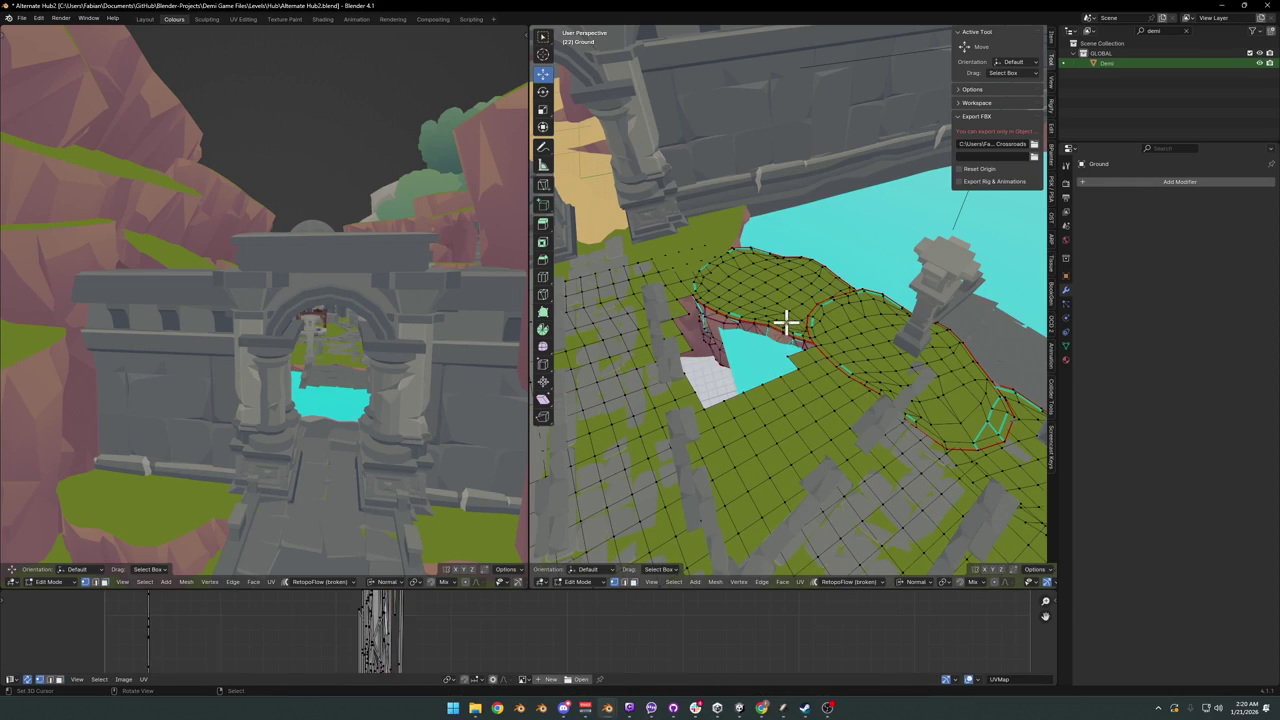
pyautogui.press('l')
pyautogui.press('g')
pyautogui.hotkey('shift', 'z')
pyautogui.click(761, 338)
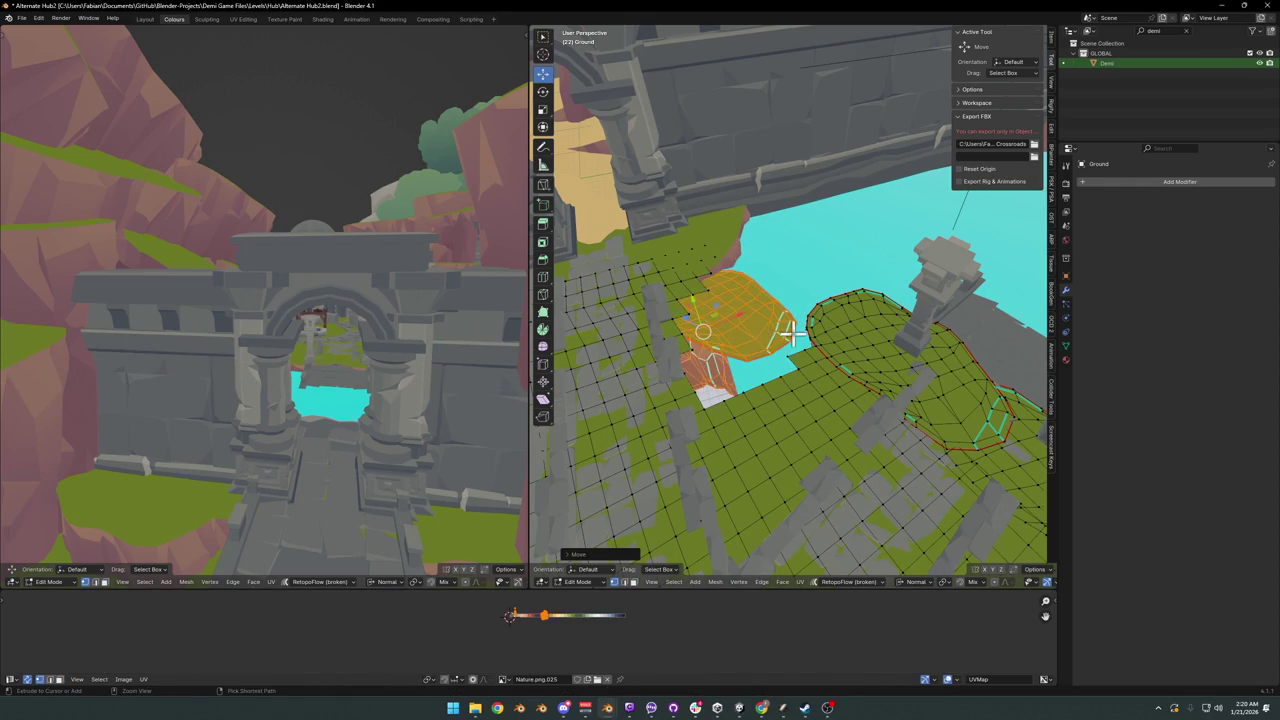
pyautogui.hotkey('ctrl', 'z')
# - Move the hump patch level over the hole and rotate it around Z
pyautogui.press('g')
pyautogui.hotkey('shift', 'z')
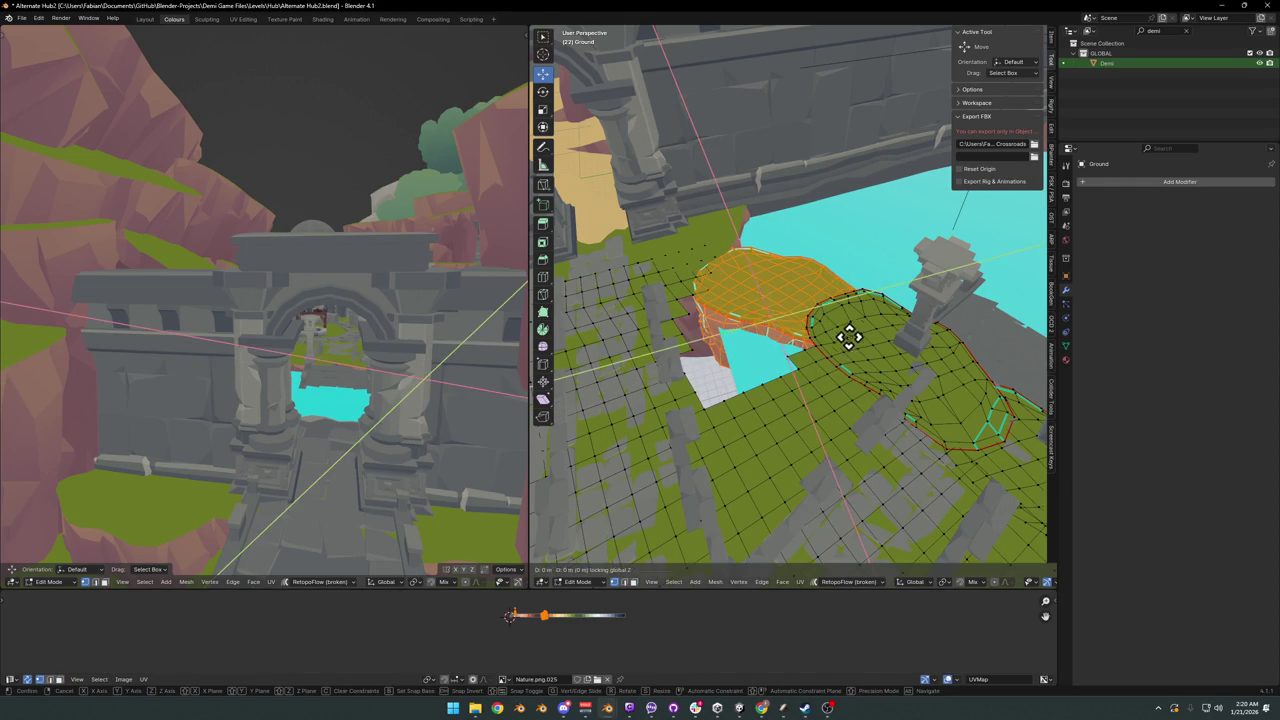
pyautogui.click(760, 345)
pyautogui.press('r')
pyautogui.press('z')
pyautogui.click(703, 389)
# - Adjust the hump patch's height, tilt it flatter and settle it over the gap
pyautogui.press('g')
pyautogui.hotkey('shift', 'z')
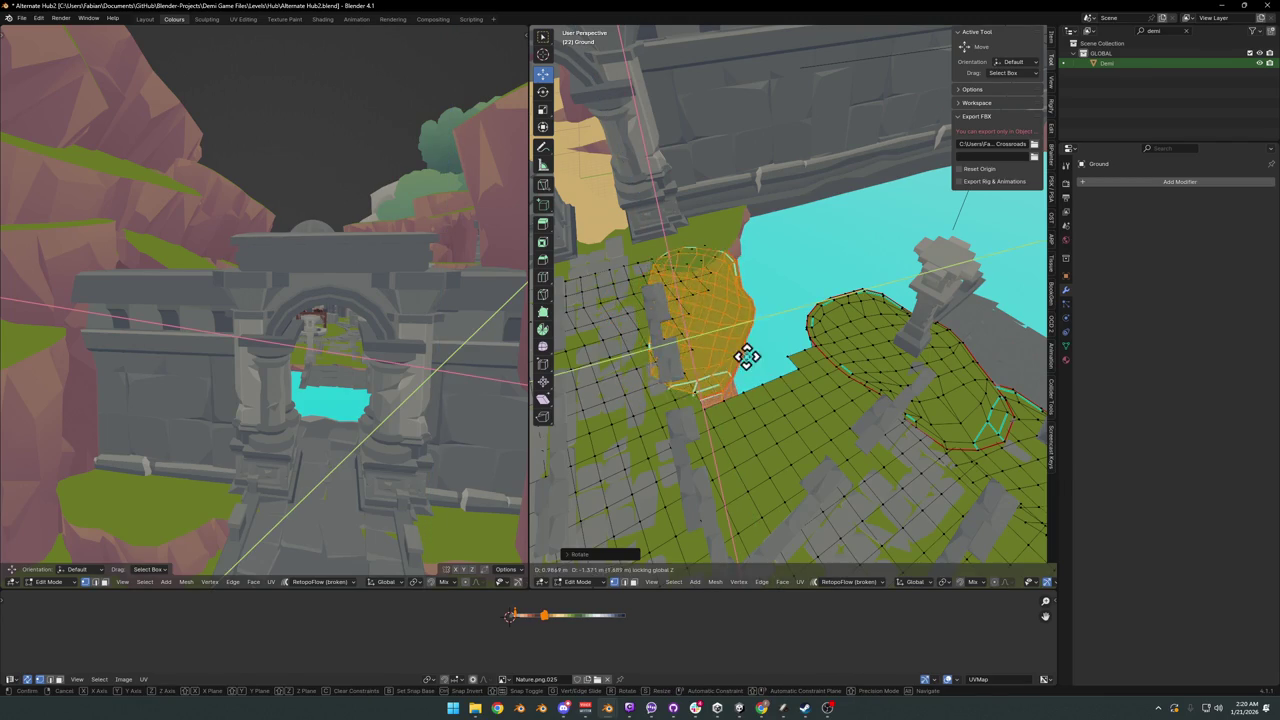
pyautogui.click(750, 358)
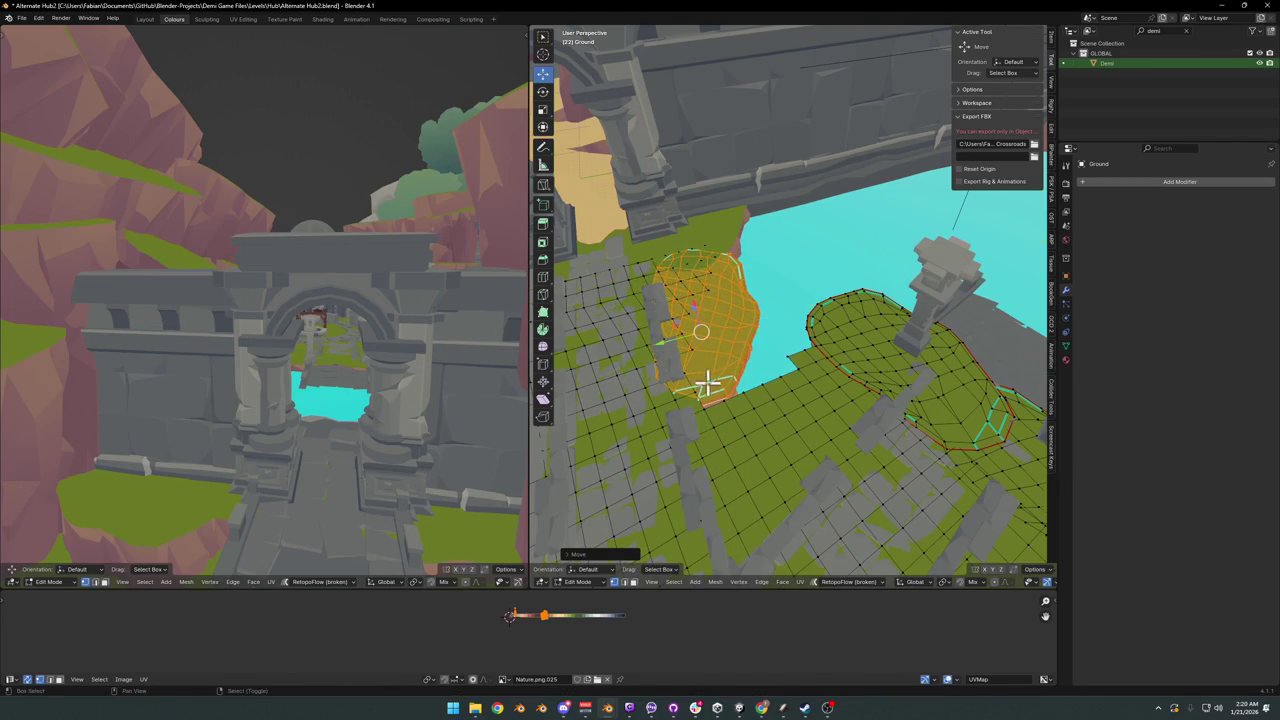
pyautogui.press('r')
pyautogui.click(743, 435)
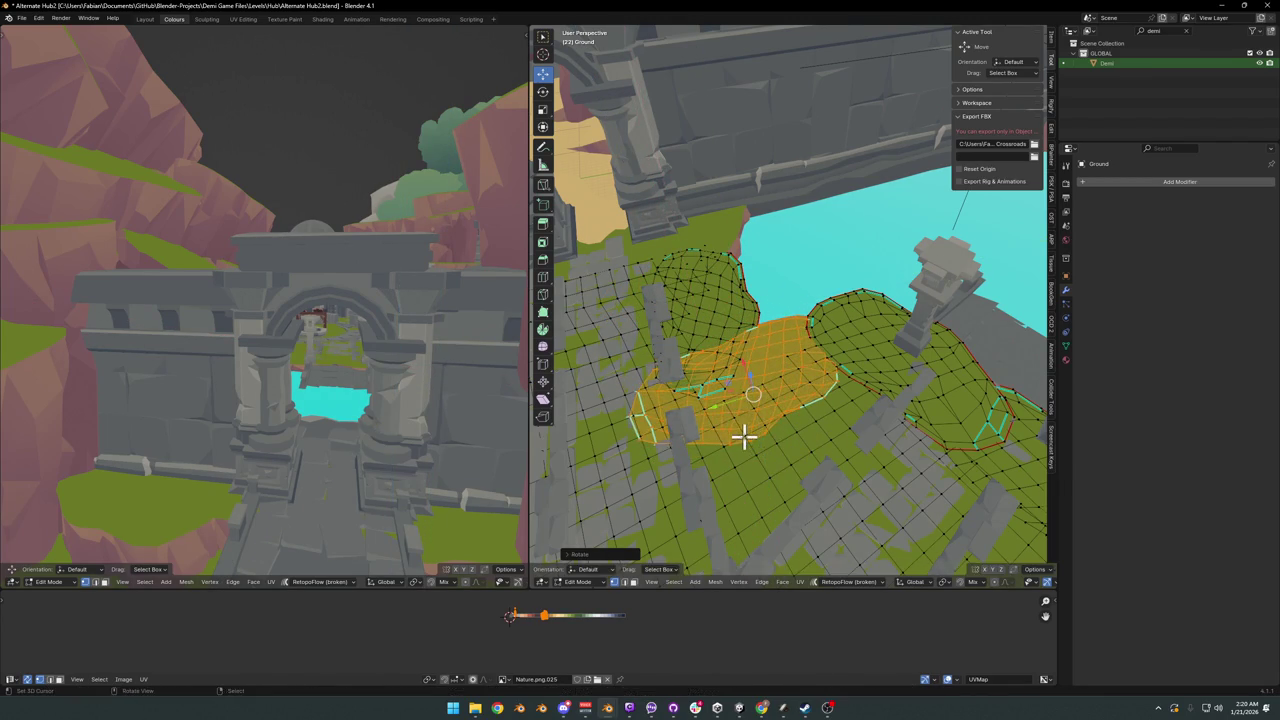
pyautogui.press('g')
pyautogui.hotkey('shift', 'z')
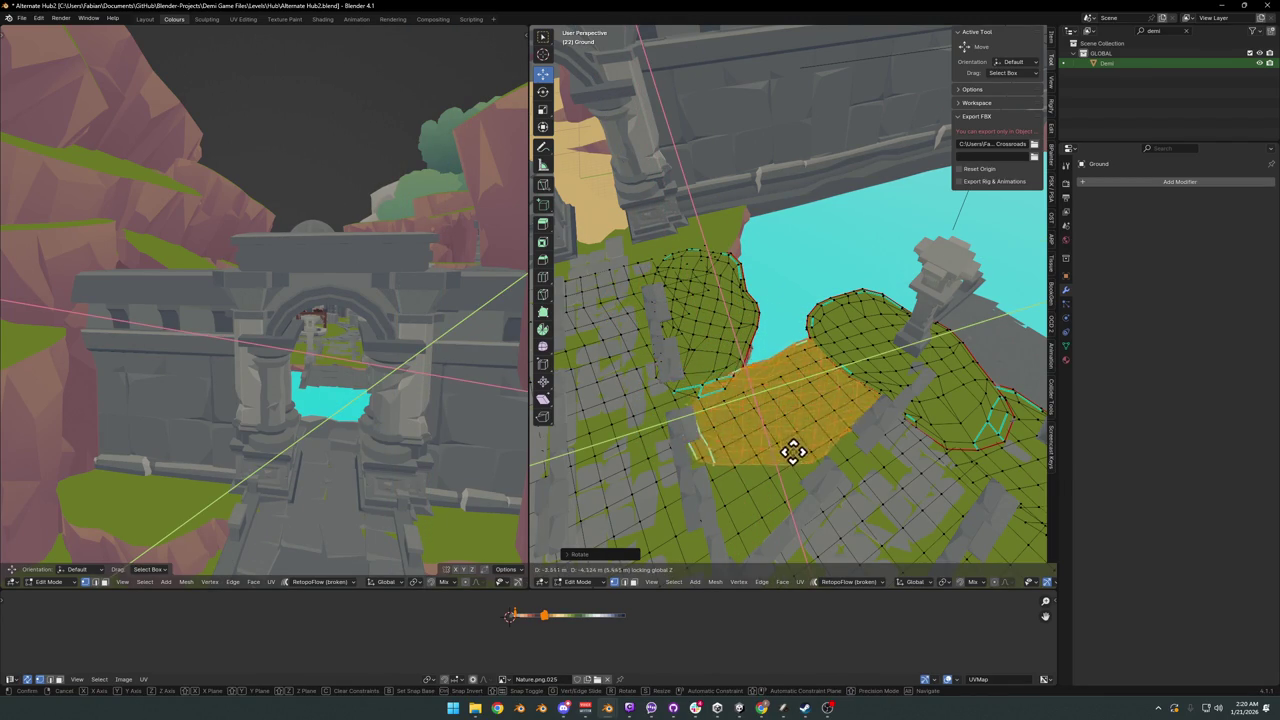
pyautogui.click(792, 452)
pyautogui.press('Tab')
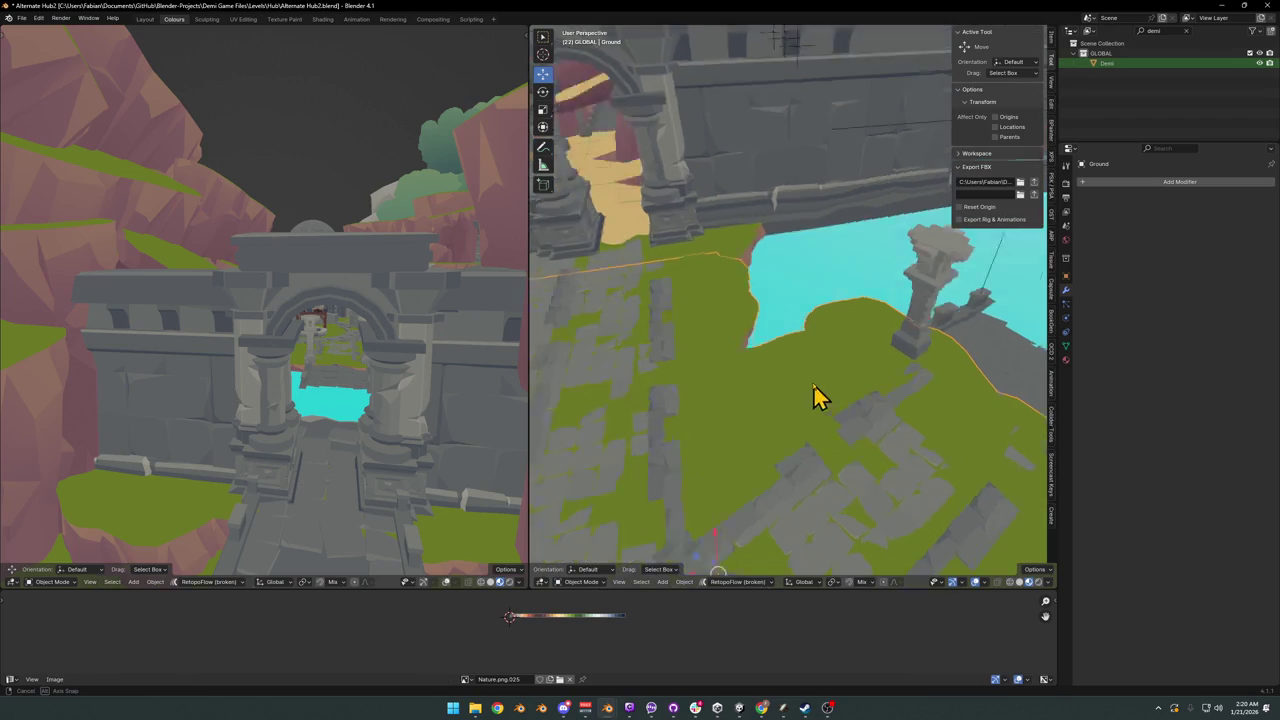
# - Move the pillar by the water to a new spot in the courtyard
pyautogui.scroll(-3, 813, 383)
pyautogui.scroll(-3, 823, 371)
pyautogui.scroll(-2, 794, 389)
pyautogui.scroll(-2, 809, 371)
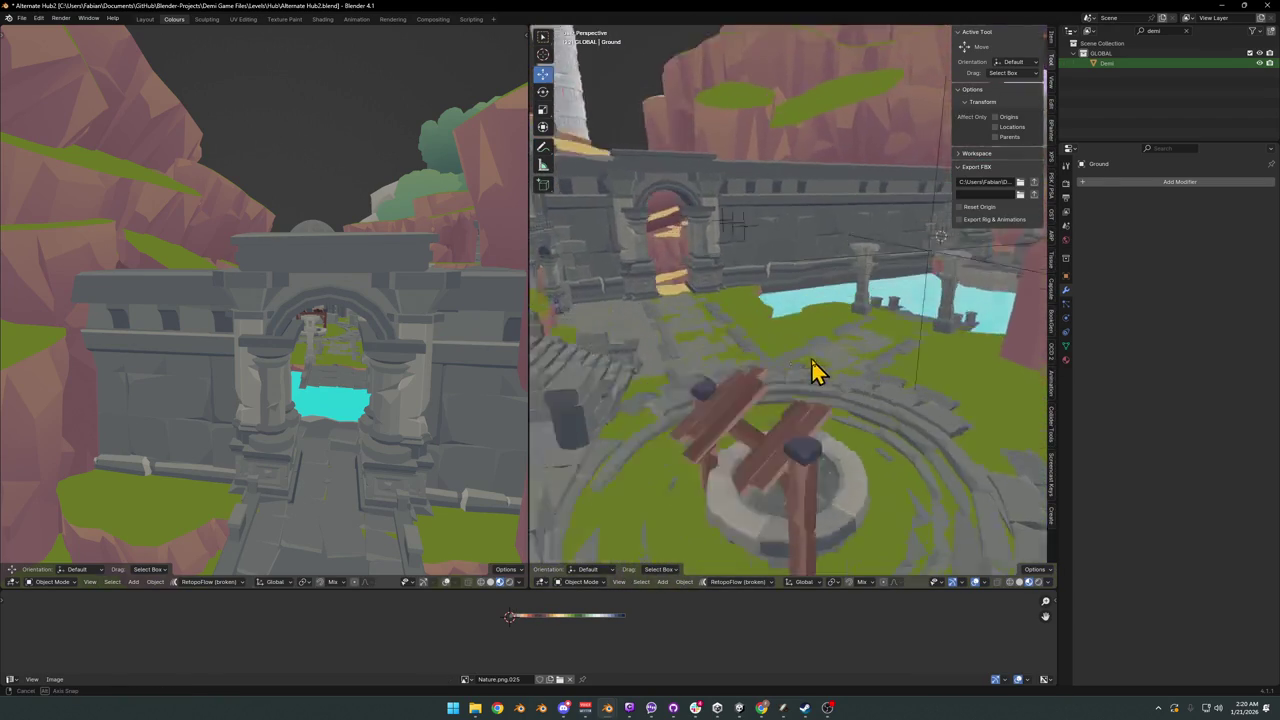
pyautogui.moveTo(812, 372)
pyautogui.mouseDown(button='middle')
pyautogui.moveTo(849, 371)
pyautogui.moveTo(777, 374)
pyautogui.moveTo(752, 357)
pyautogui.moveTo(717, 380)
pyautogui.moveTo(817, 417)
pyautogui.moveTo(812, 397)
pyautogui.moveTo(880, 414)
pyautogui.moveTo(810, 423)
pyautogui.moveTo(811, 411)
pyautogui.moveTo(877, 417)
pyautogui.moveTo(776, 412)
pyautogui.moveTo(743, 371)
pyautogui.moveTo(771, 403)
pyautogui.moveTo(826, 400)
pyautogui.mouseUp(button='middle')
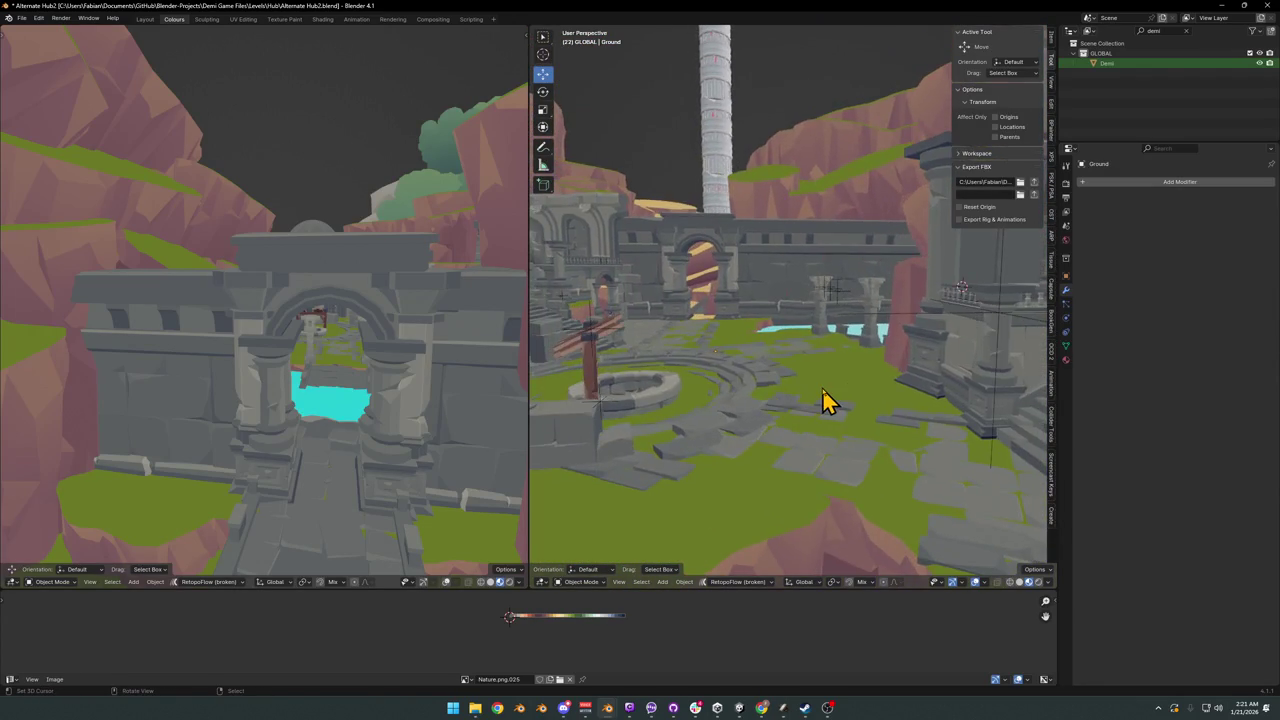
pyautogui.scroll(3, 824, 398)
pyautogui.scroll(3, 840, 395)
pyautogui.click(831, 349)
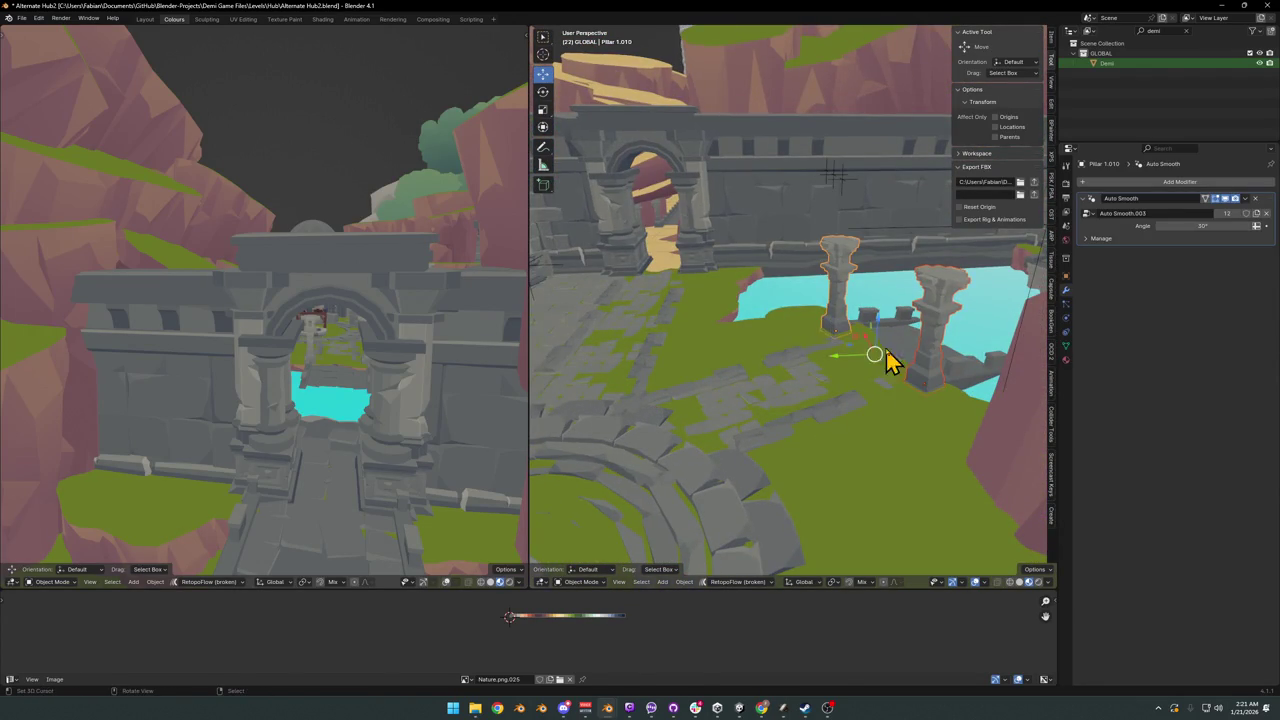
pyautogui.press('g')
pyautogui.click(808, 380)
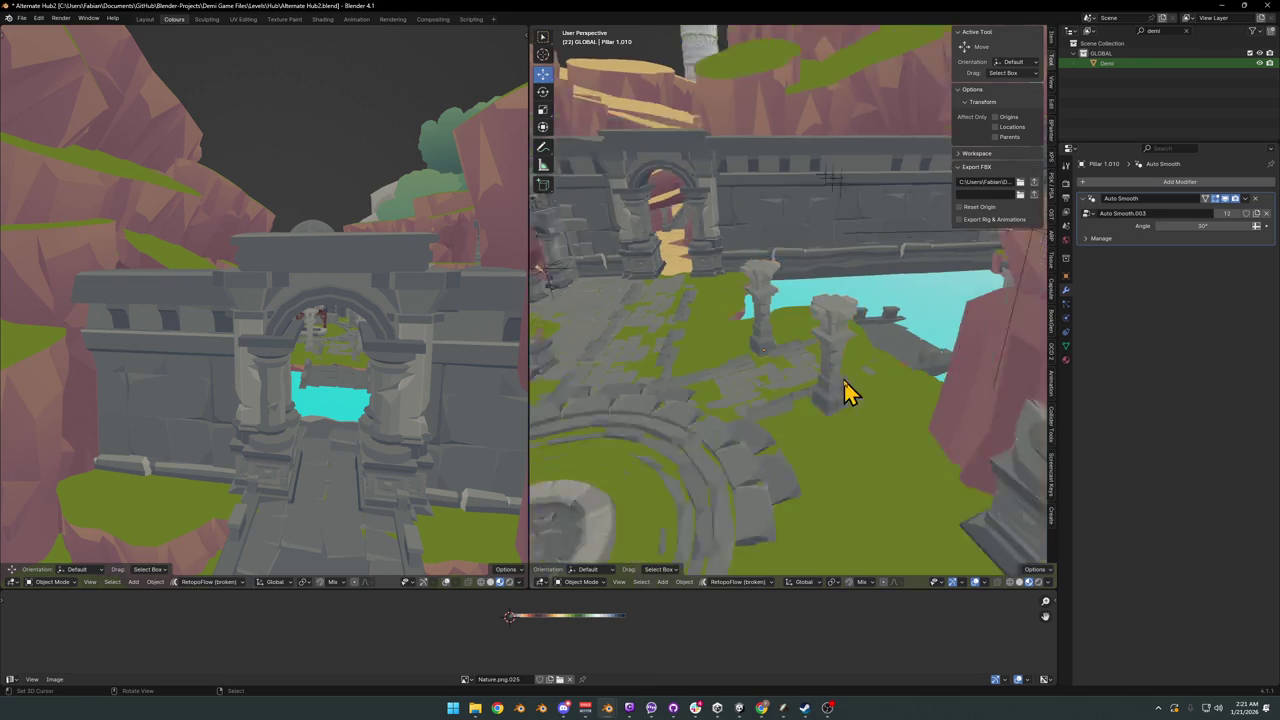
# - In the Ground mesh, select the linked grass patches along the water's edge
pyautogui.scroll(-3, 820, 386)
pyautogui.moveTo(820, 386)
pyautogui.mouseDown(button='middle')
pyautogui.moveTo(829, 374)
pyautogui.moveTo(908, 422)
pyautogui.mouseUp(button='middle')
pyautogui.scroll(2, 843, 397)
pyautogui.scroll(2, 888, 417)
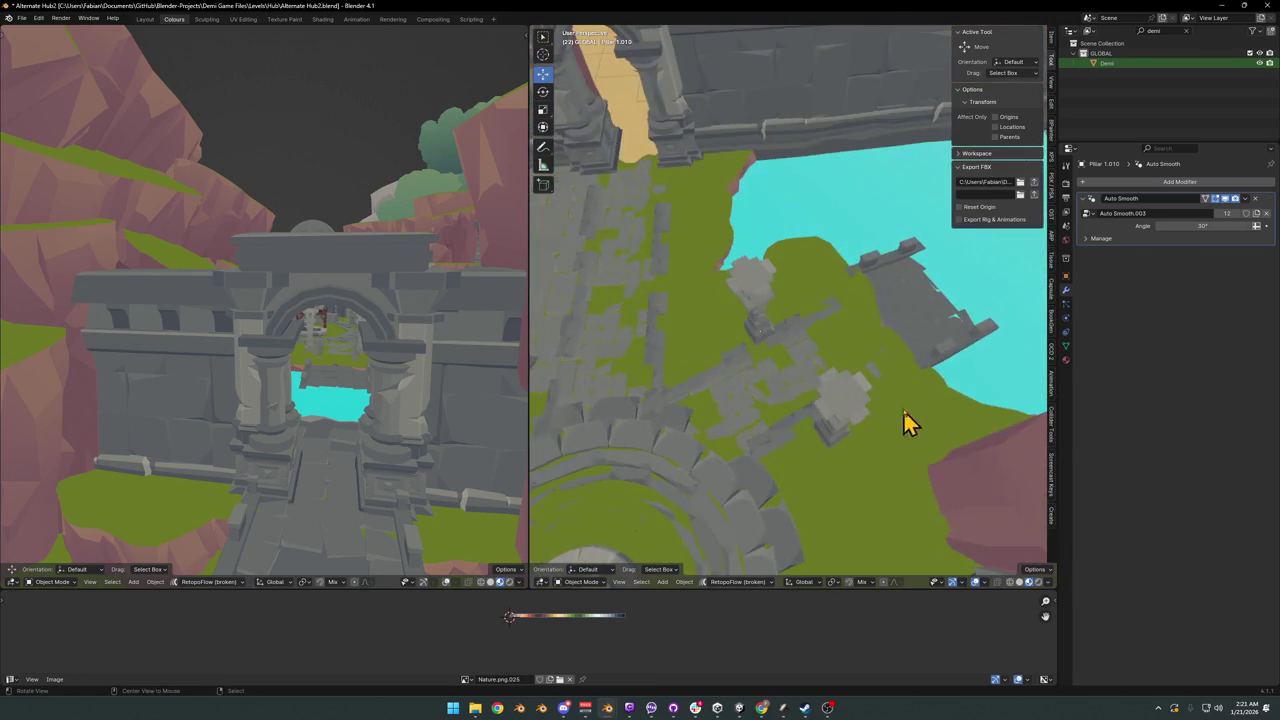
pyautogui.click(861, 304)
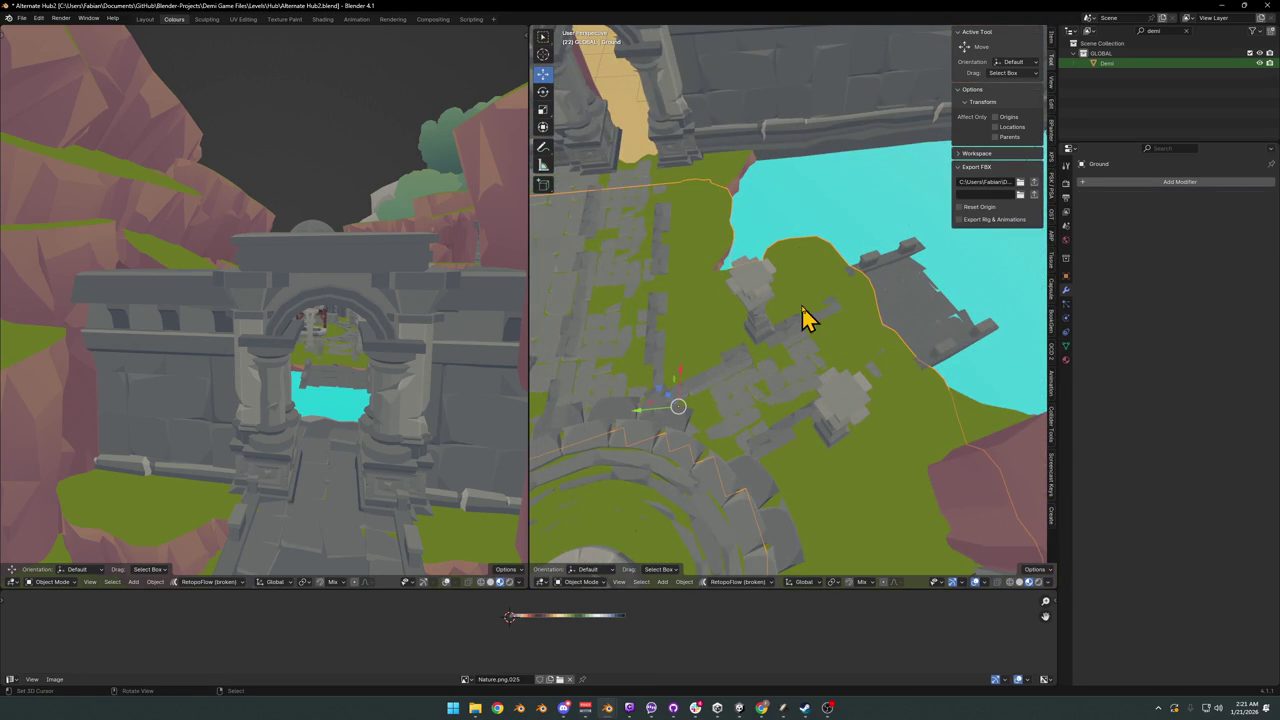
pyautogui.press('Tab')
pyautogui.press('l')
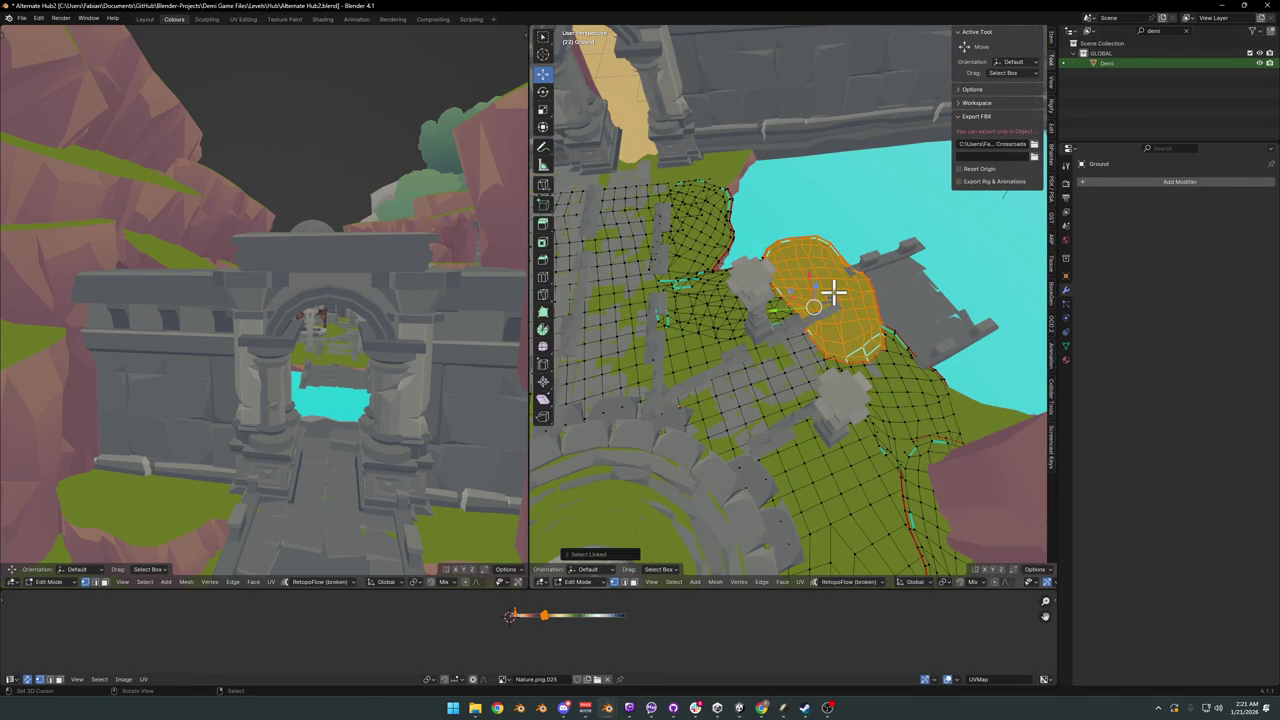
pyautogui.press('l')
pyautogui.press('l')
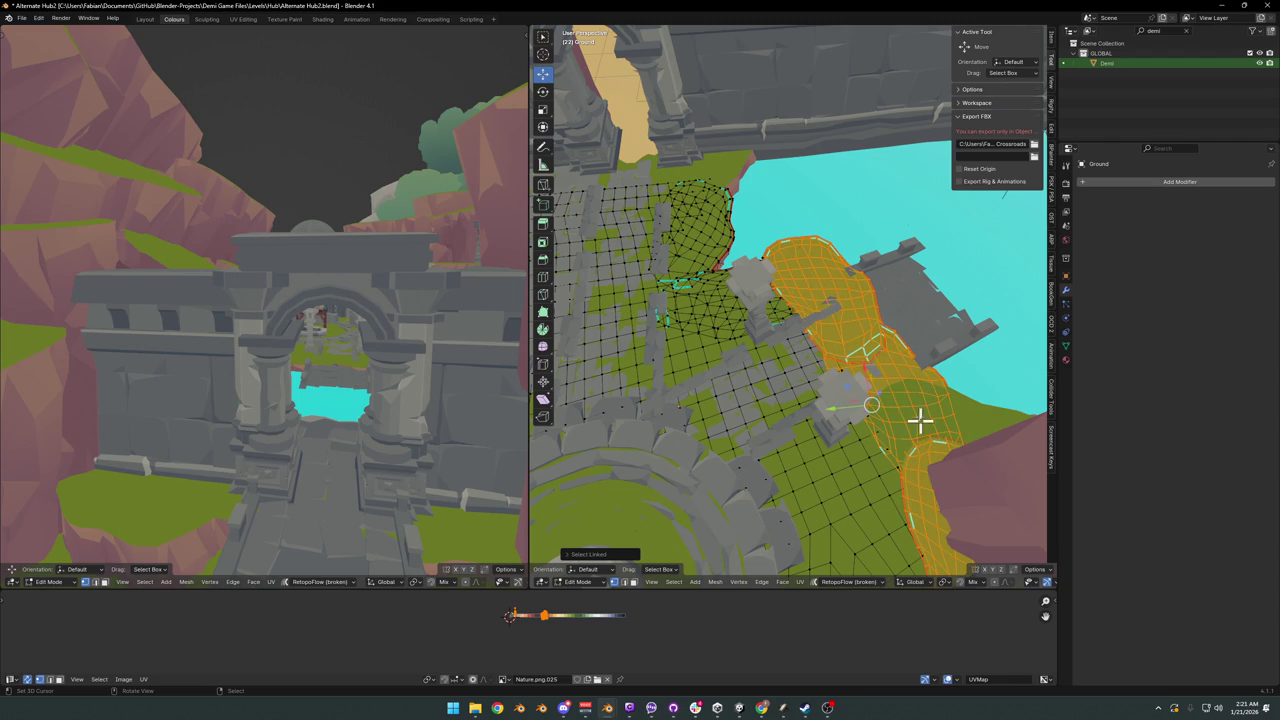
# - Delete the selected ground faces by the water and leave Edit Mode
pyautogui.press('x')
pyautogui.click(888, 345)
pyautogui.hotkey('ctrl', 'z')
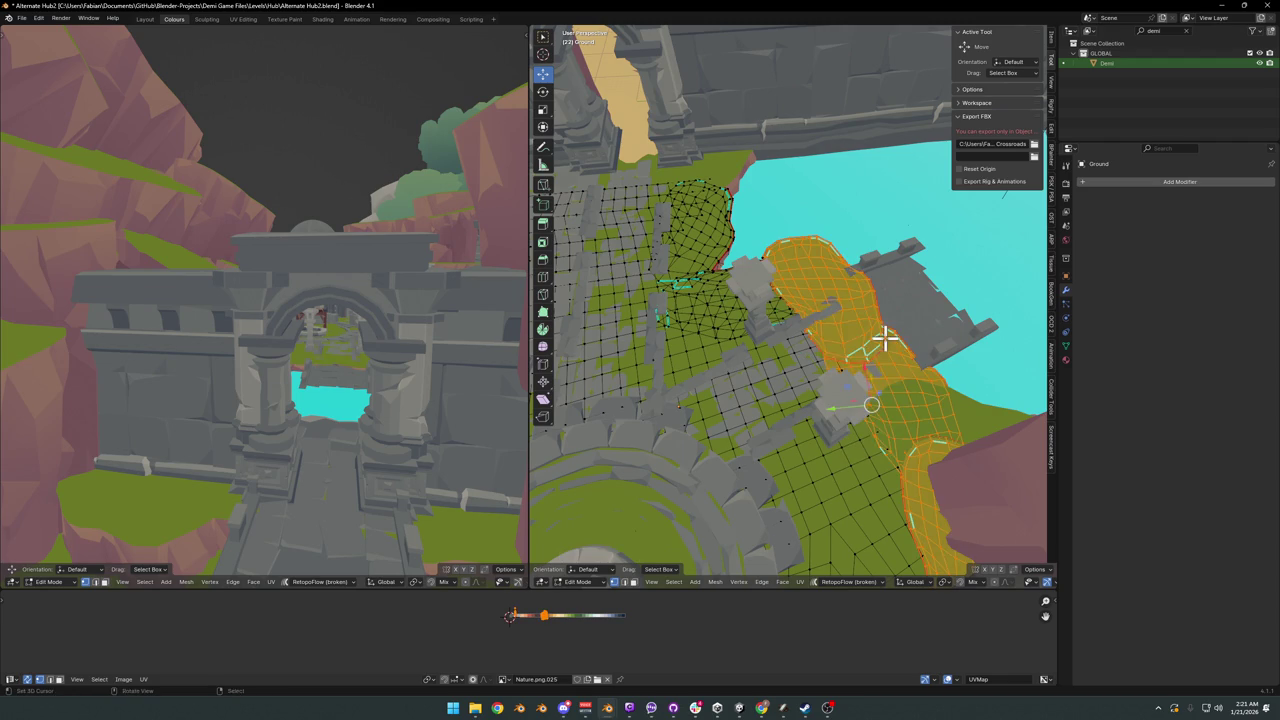
pyautogui.press('x')
pyautogui.click(855, 347)
pyautogui.press('Tab')
# - Slide the two stone floor planes near the water horizontally to new positions
pyautogui.click(934, 360)
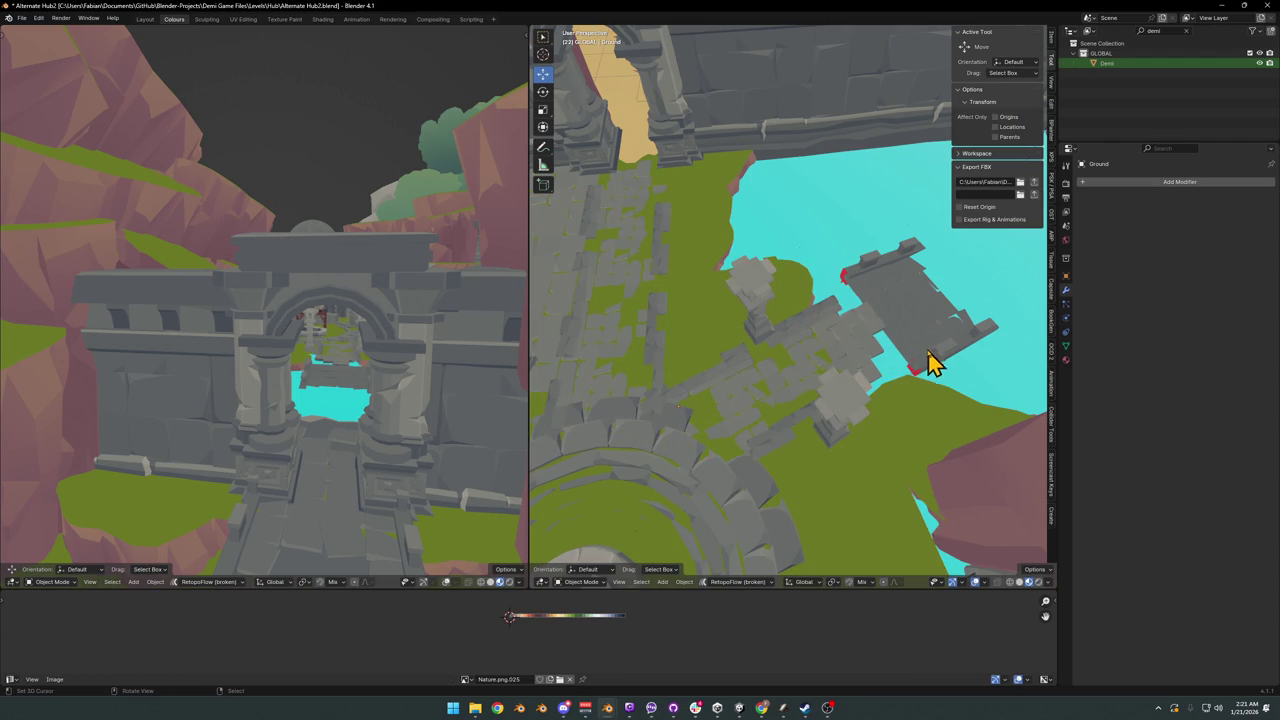
pyautogui.click(934, 360)
pyautogui.press('g')
pyautogui.hotkey('shift', 'z')
pyautogui.click(880, 366)
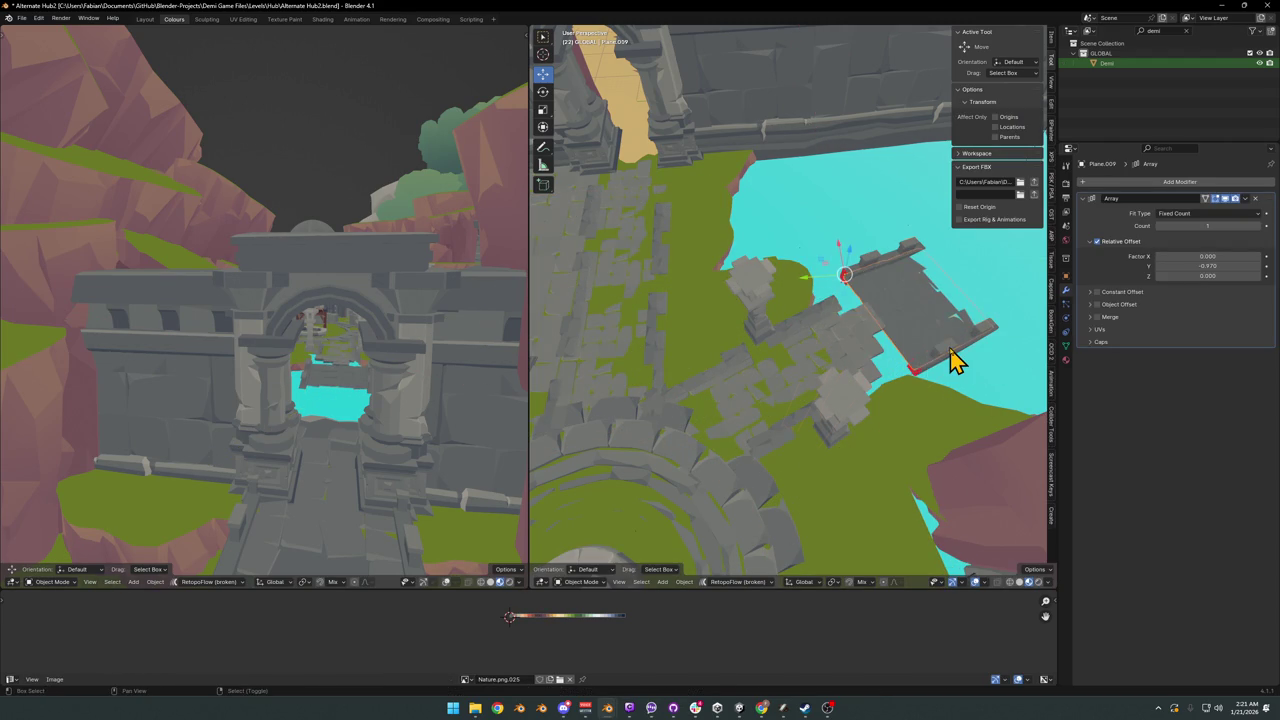
pyautogui.click(951, 360)
pyautogui.press('g')
pyautogui.hotkey('shift', 'z')
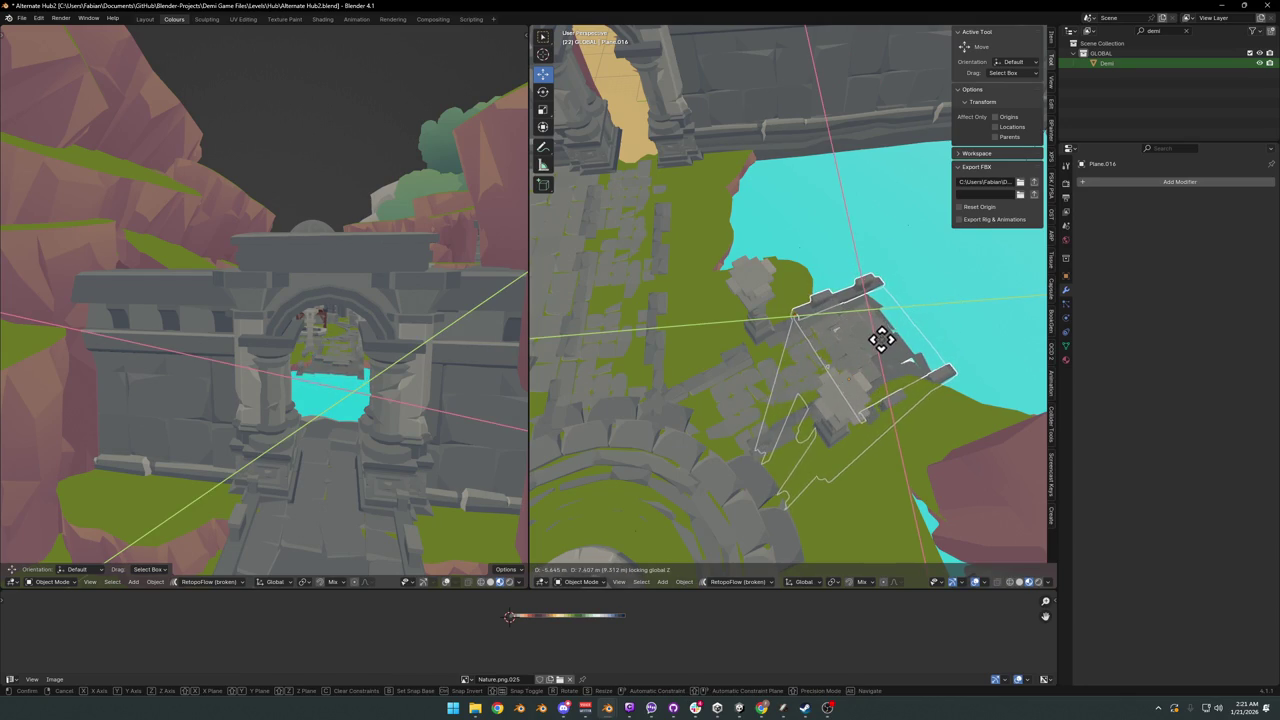
pyautogui.click(858, 347)
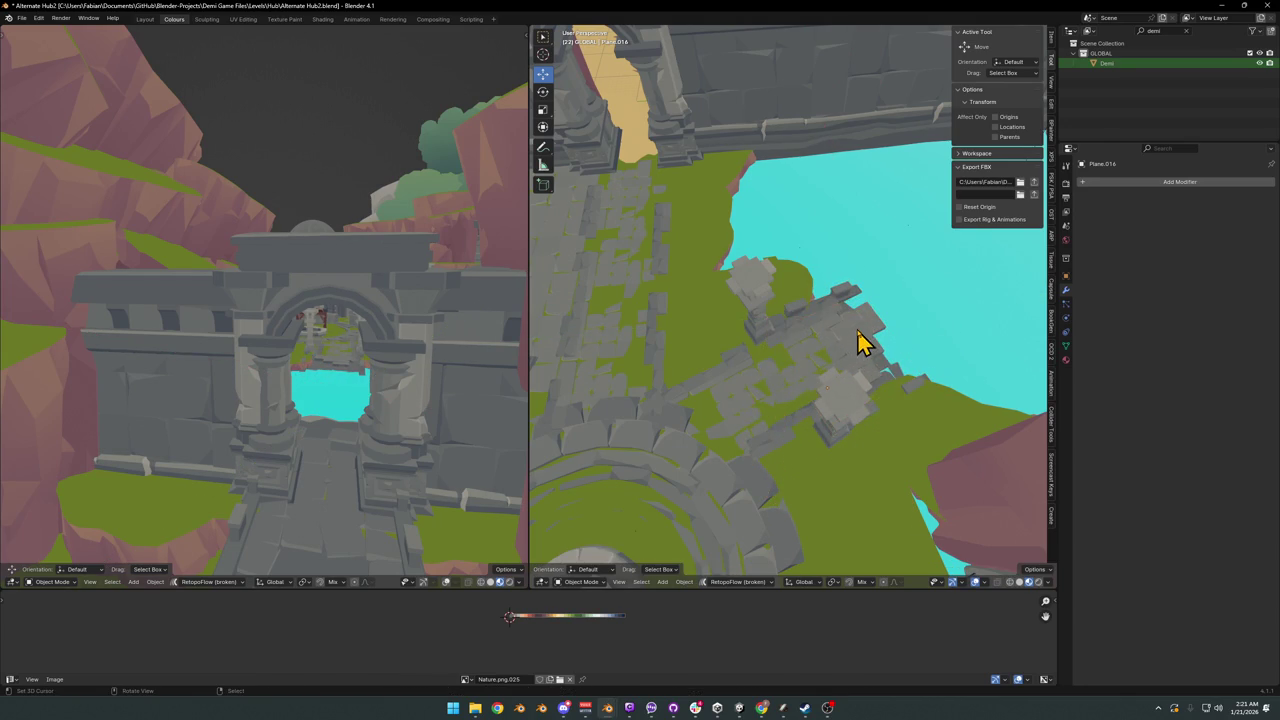
# - Move both pillars horizontally, keeping them at their current height
pyautogui.click(853, 340)
pyautogui.press('KP_Decimal')
pyautogui.moveTo(845, 383)
pyautogui.mouseDown(button='middle')
pyautogui.moveTo(810, 335)
pyautogui.moveTo(826, 348)
pyautogui.moveTo(788, 368)
pyautogui.moveTo(900, 362)
pyautogui.moveTo(664, 382)
pyautogui.moveTo(829, 357)
pyautogui.moveTo(777, 371)
pyautogui.moveTo(787, 393)
pyautogui.mouseUp(button='middle')
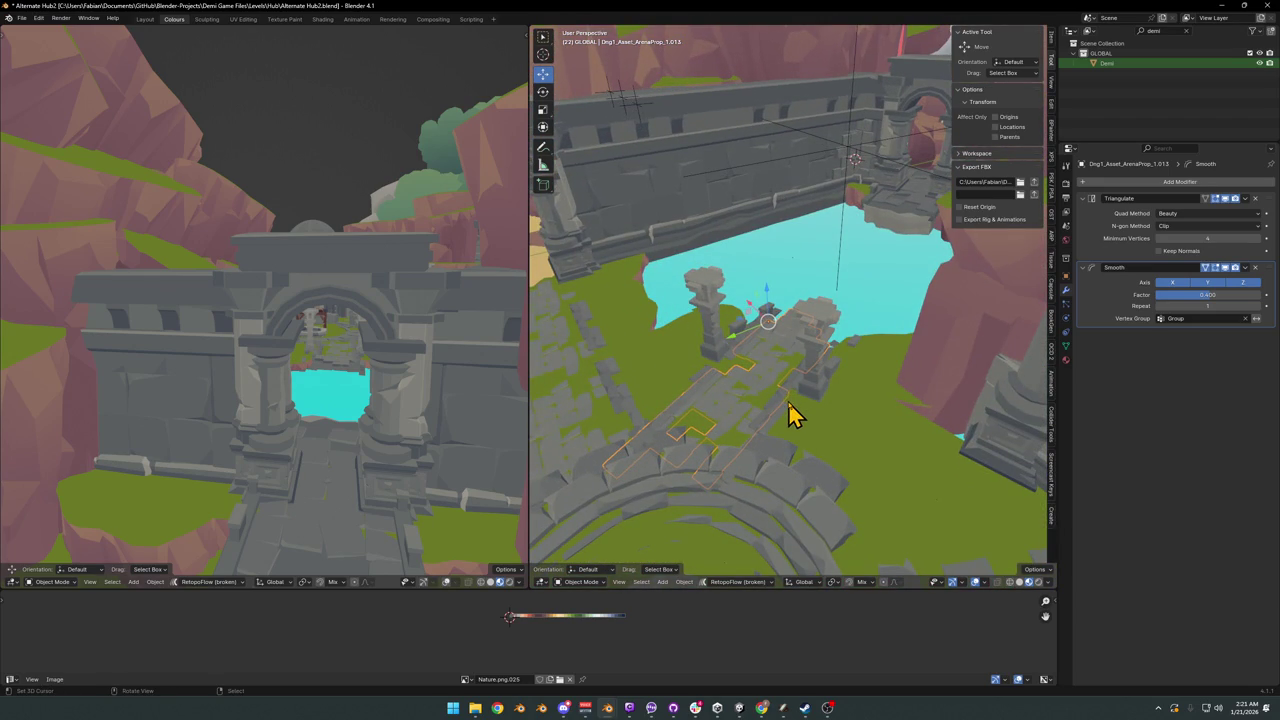
pyautogui.click(815, 383)
pyautogui.keyDown('shift'); pyautogui.click(714, 357); pyautogui.keyUp('shift')
pyautogui.press('g')
pyautogui.hotkey('shift', 'z')
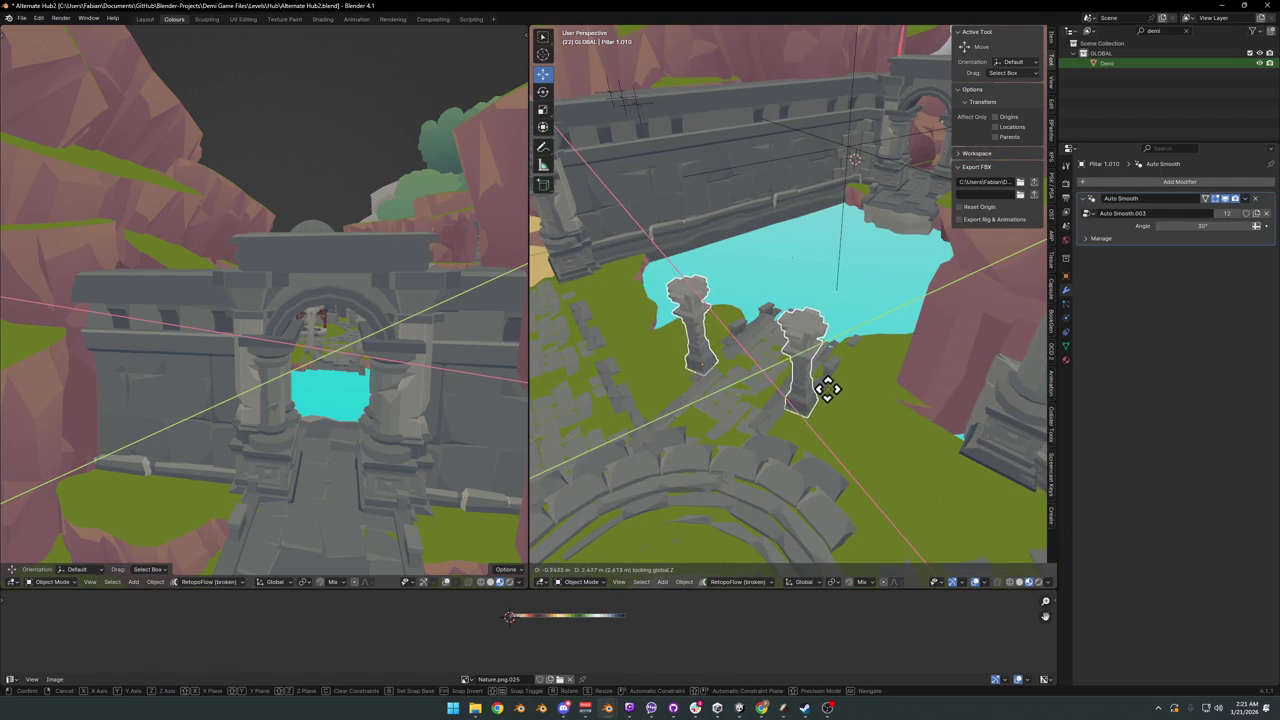
pyautogui.click(831, 390)
# - Delete the stone path piece and slide the grass terrain patch to a level position
pyautogui.moveTo(837, 394)
pyautogui.mouseDown(button='middle')
pyautogui.moveTo(849, 409)
pyautogui.moveTo(806, 343)
pyautogui.moveTo(880, 338)
pyautogui.mouseUp(button='middle')
pyautogui.click(810, 344)
pyautogui.press('Delete')
pyautogui.click(826, 400)
pyautogui.click(884, 334)
pyautogui.moveTo(928, 372)
pyautogui.mouseDown(button='middle')
pyautogui.moveTo(848, 366)
pyautogui.moveTo(866, 356)
pyautogui.mouseUp(button='middle')
pyautogui.press('g')
pyautogui.hotkey('shift', 'z')
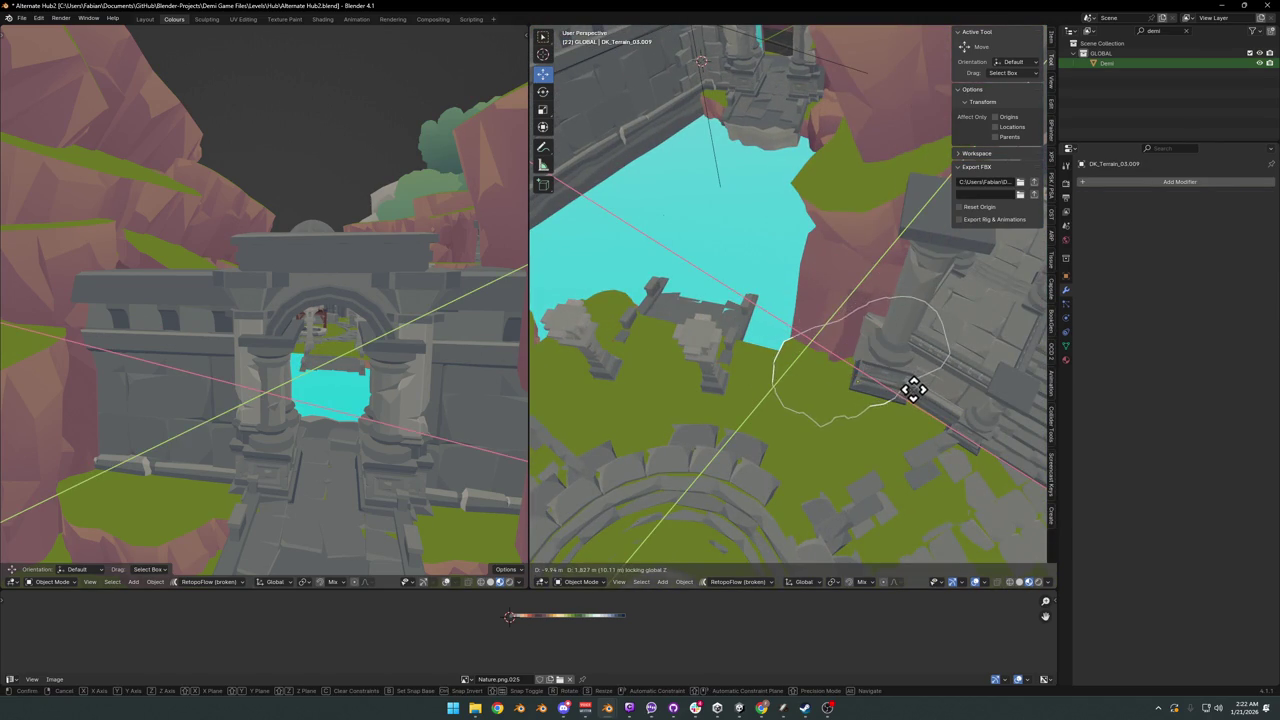
pyautogui.click(906, 386)
pyautogui.moveTo(770, 380); pyautogui.dragTo(771, 371, button='middle')
pyautogui.press('Tab')
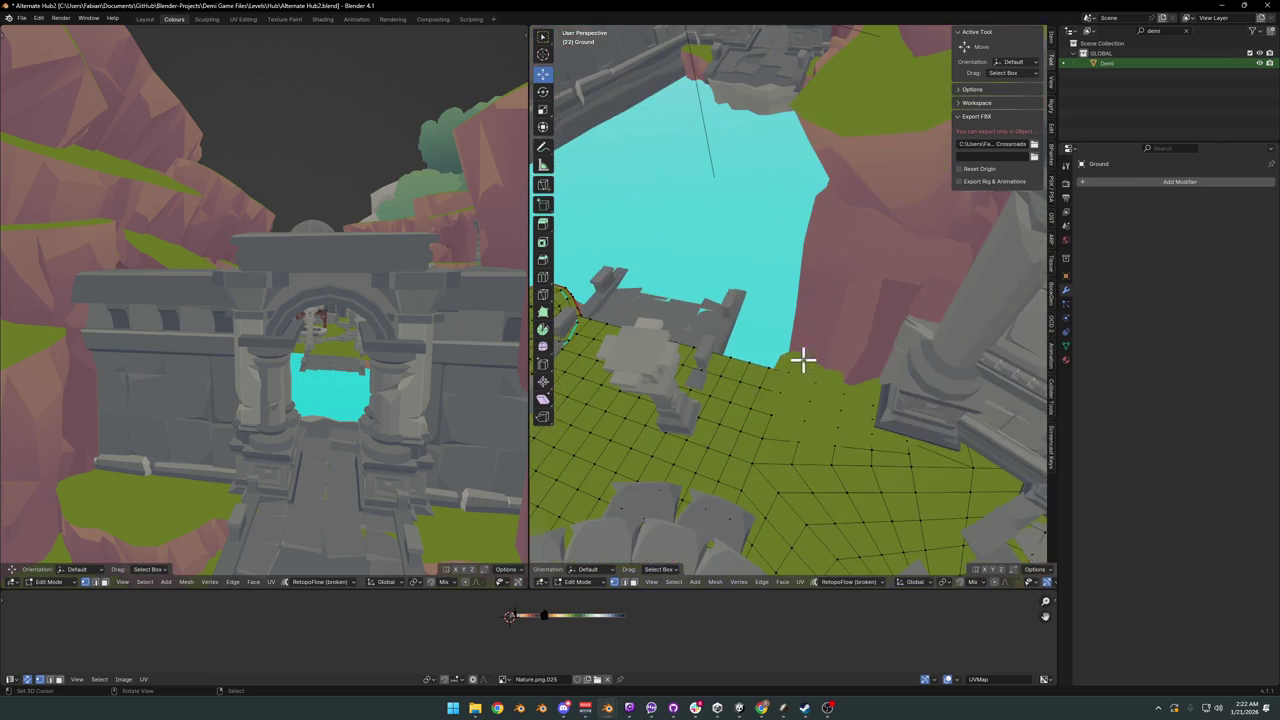
pyautogui.scroll(-4, 778, 406)
pyautogui.moveTo(751, 421)
pyautogui.mouseDown(button='middle')
pyautogui.moveTo(778, 406)
pyautogui.moveTo(817, 411)
pyautogui.moveTo(791, 403)
pyautogui.moveTo(786, 380)
pyautogui.moveTo(812, 400)
pyautogui.mouseUp(button='middle')
pyautogui.scroll(3, 778, 404)
pyautogui.scroll(-3, 820, 405)
pyautogui.scroll(2, 818, 398)
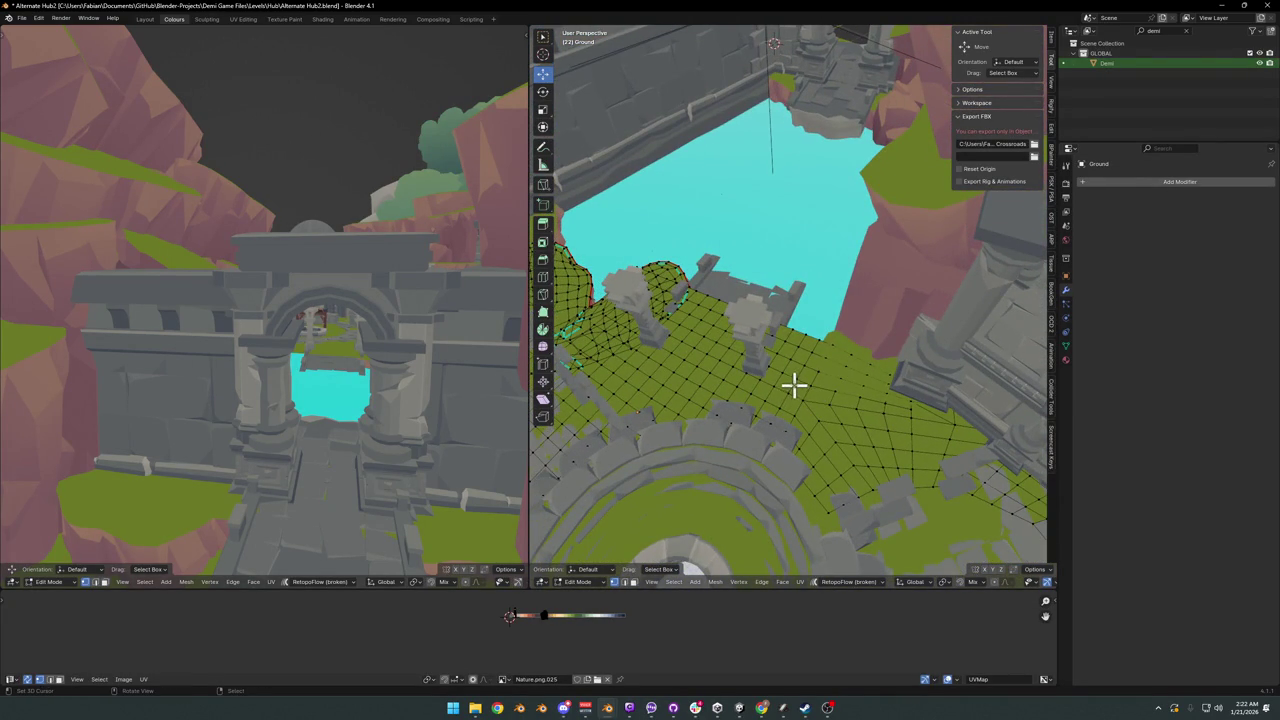
pyautogui.press('Tab')
pyautogui.scroll(-3, 794, 400)
pyautogui.scroll(3, 796, 398)
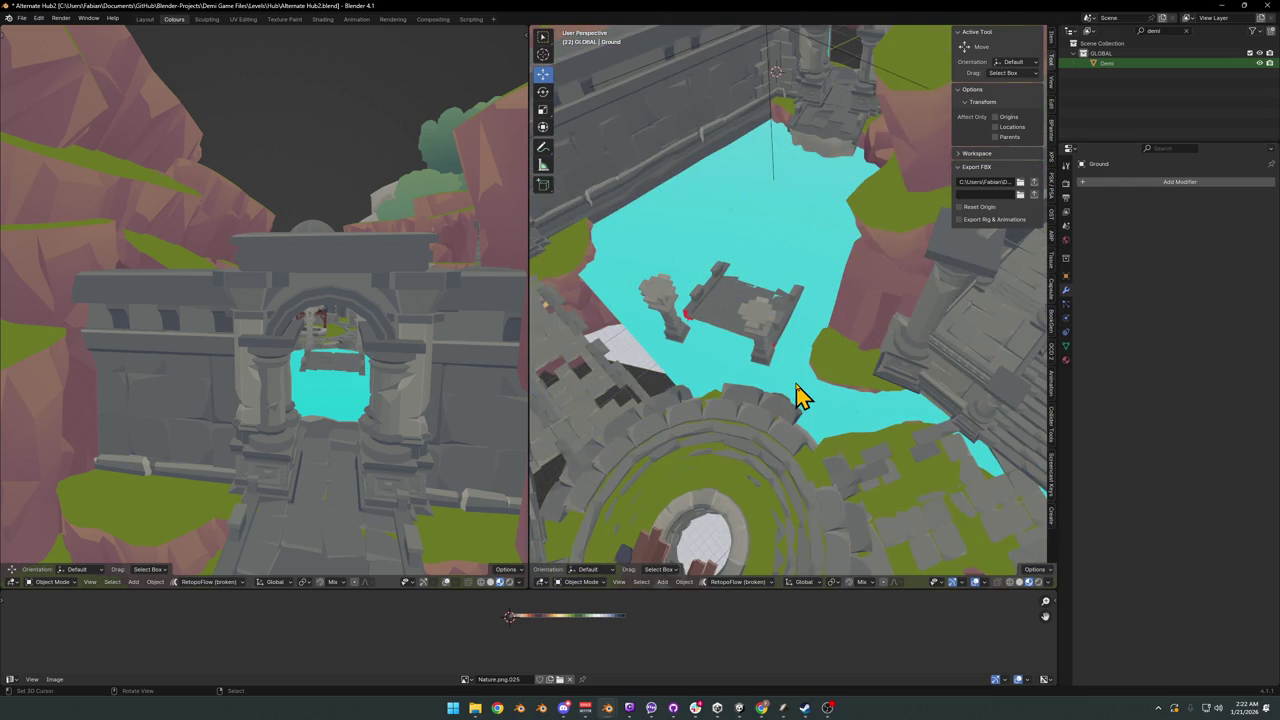
pyautogui.hotkey('alt', 'h')
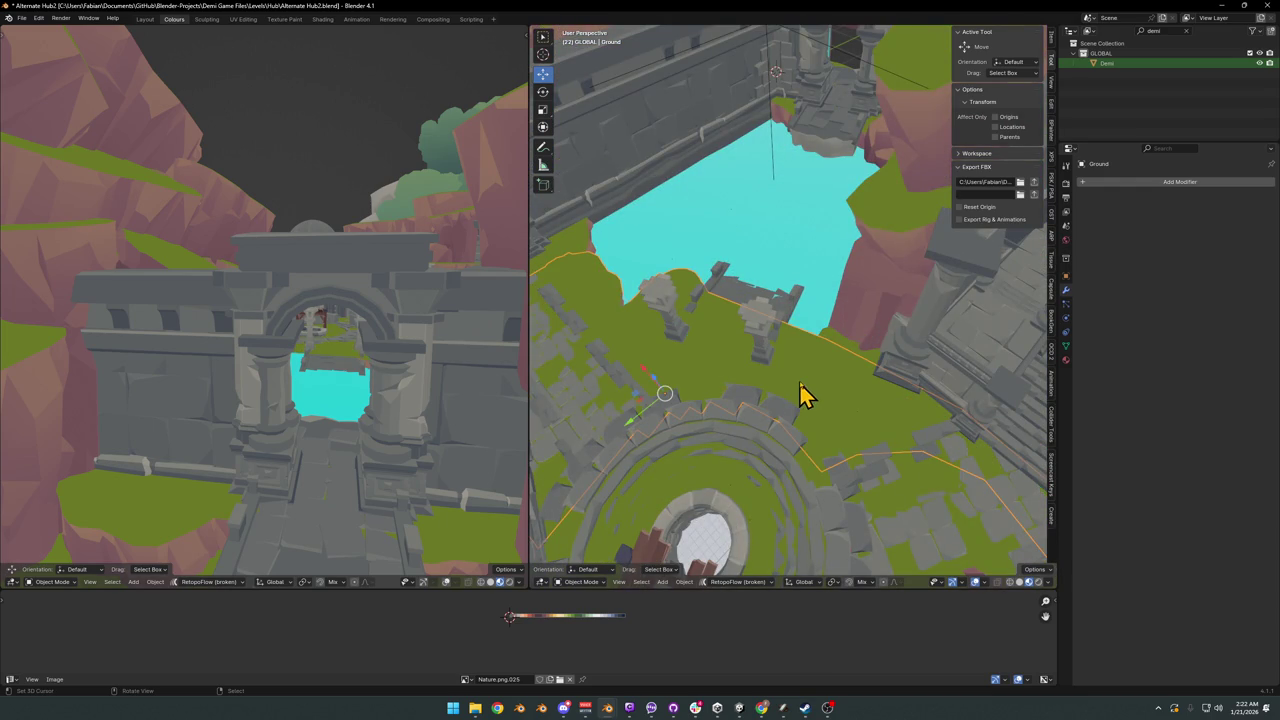
pyautogui.scroll(3, 800, 375)
pyautogui.press('Tab')
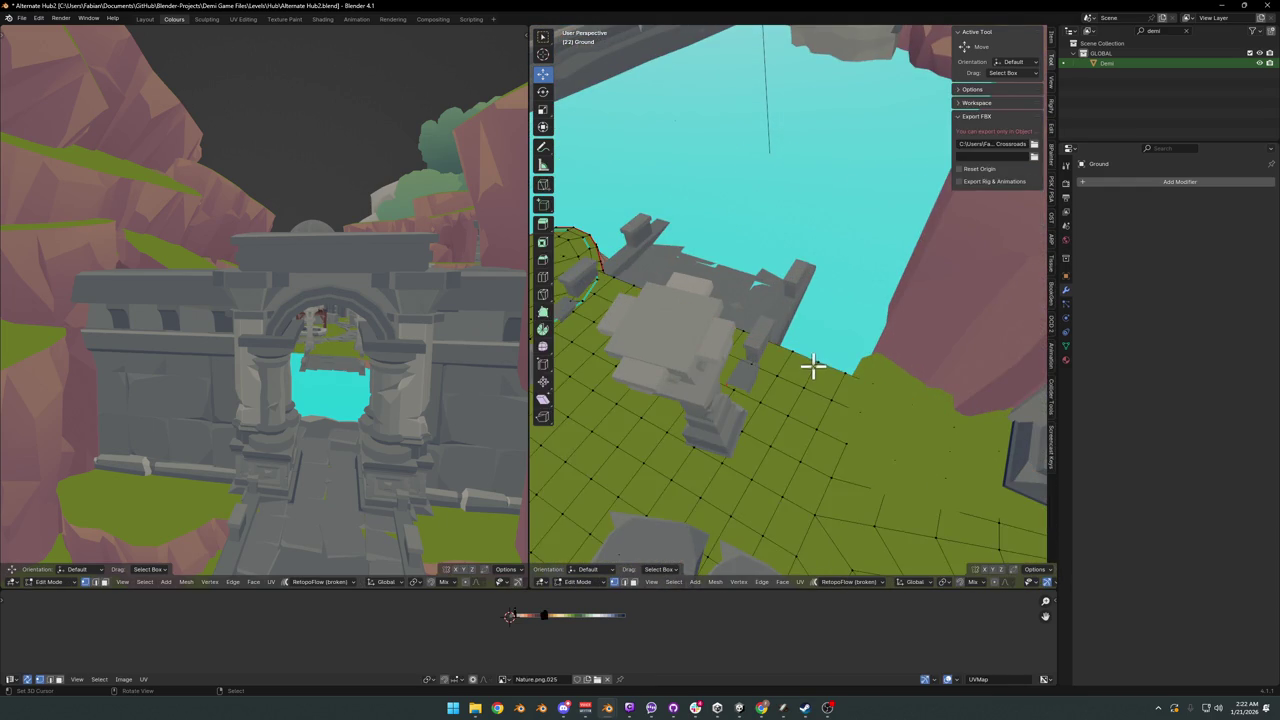
pyautogui.press('a')
pyautogui.hotkey('alt', 'a')
pyautogui.keyDown('alt'); pyautogui.click(792, 440); pyautogui.keyUp('alt')
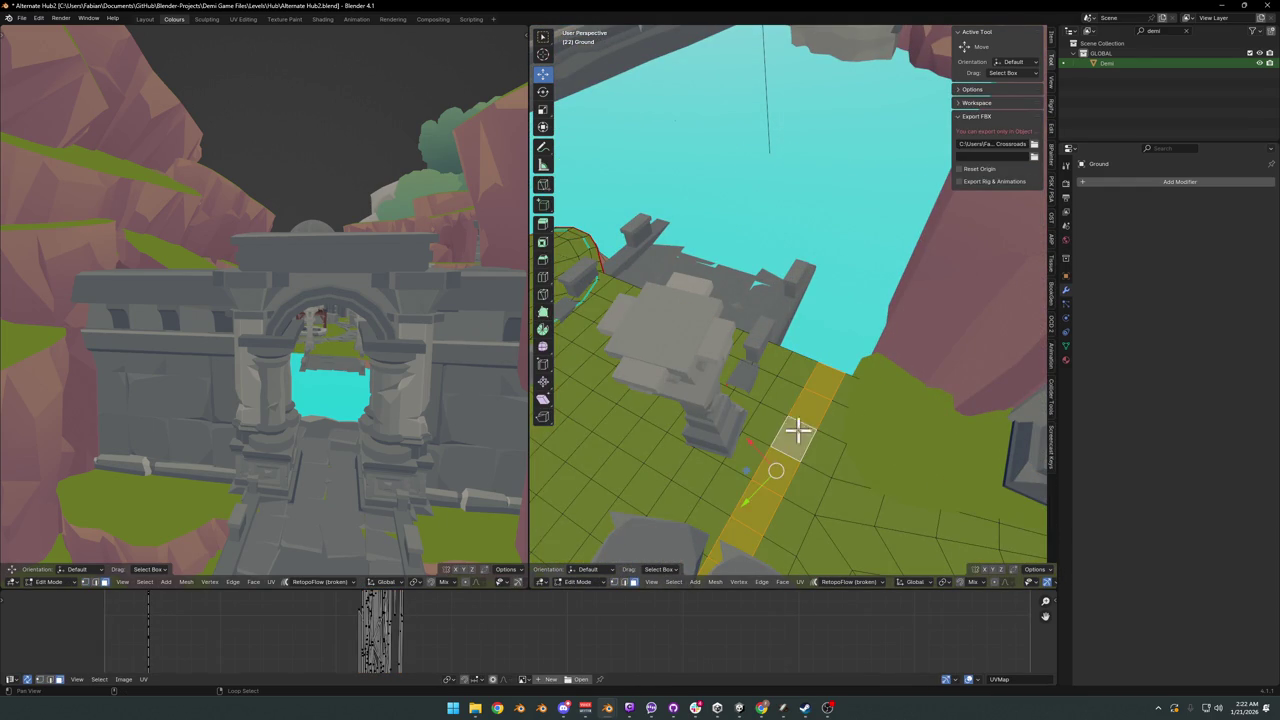
pyautogui.keyDown('alt'); pyautogui.keyDown('shift'); pyautogui.click(772, 408); pyautogui.keyUp('shift'); pyautogui.keyUp('alt')
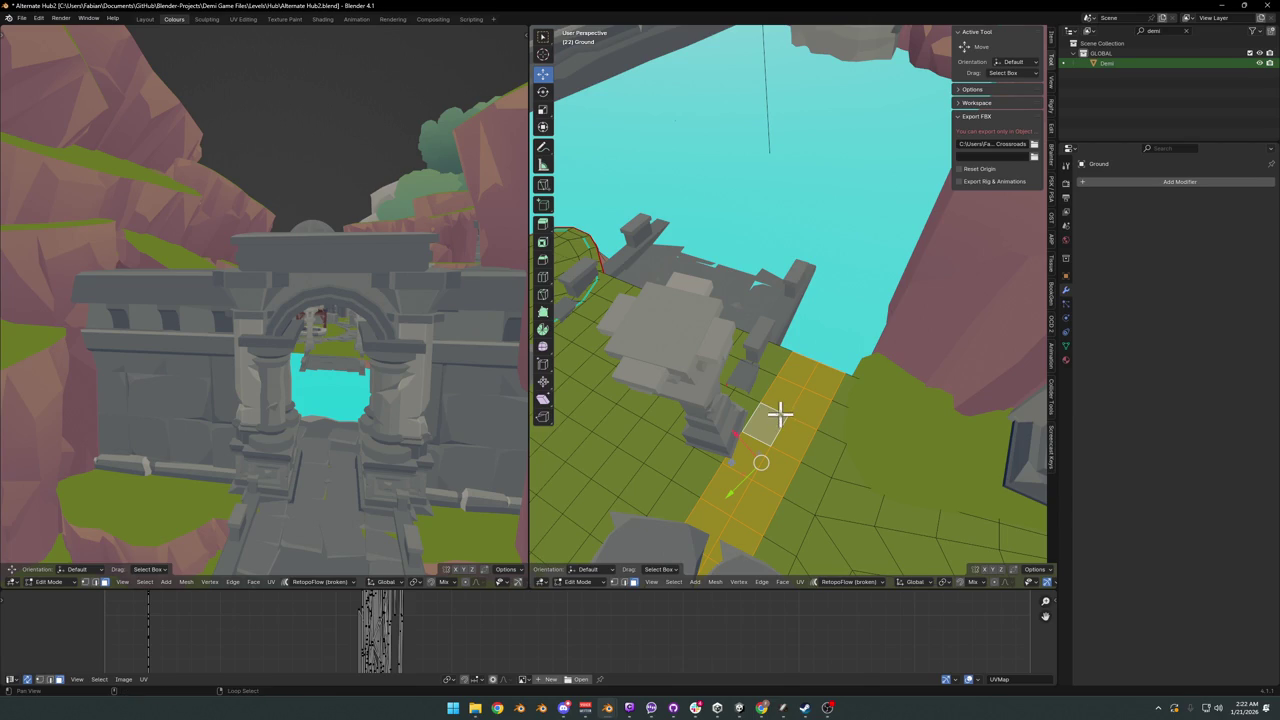
pyautogui.moveTo(779, 413)
pyautogui.mouseDown(button='middle')
pyautogui.moveTo(811, 390)
pyautogui.moveTo(810, 340)
pyautogui.moveTo(766, 403)
pyautogui.moveTo(851, 386)
pyautogui.moveTo(846, 409)
pyautogui.moveTo(870, 368)
pyautogui.mouseUp(button='middle')
pyautogui.keyDown('alt'); pyautogui.keyDown('shift'); pyautogui.click(808, 434); pyautogui.keyUp('shift'); pyautogui.keyUp('alt')
pyautogui.press('Tab')
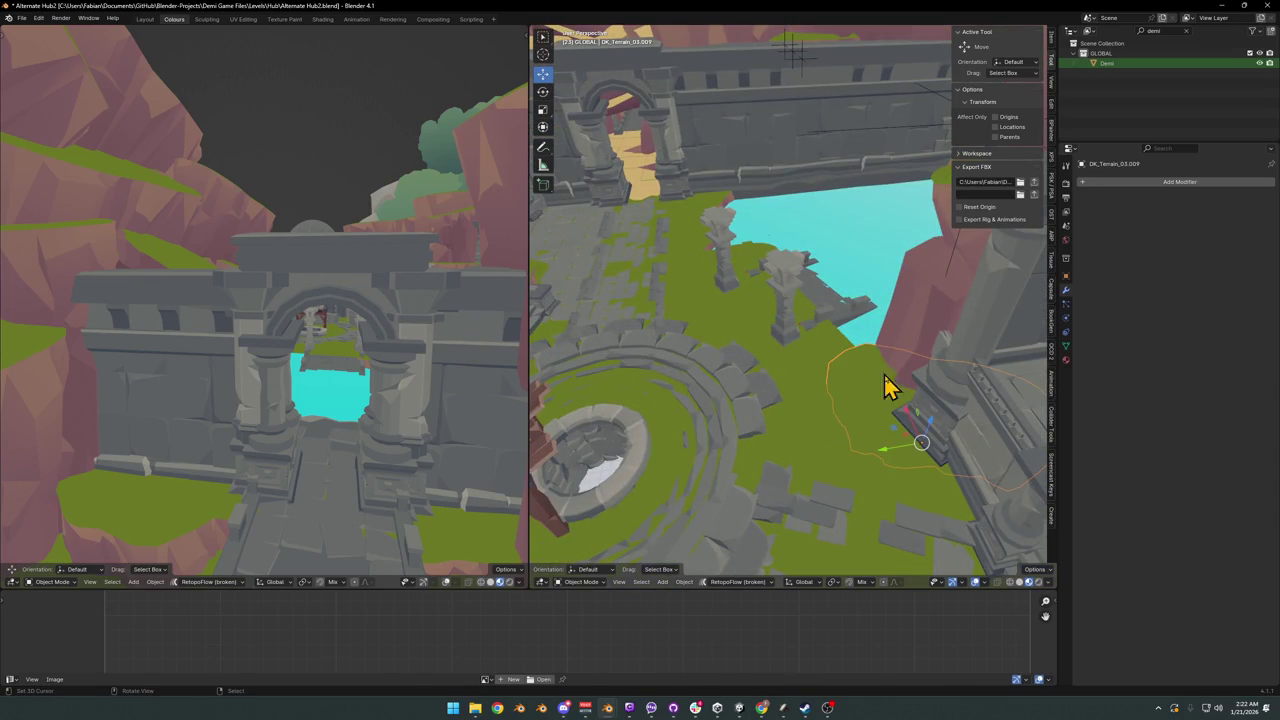
# - Move a grass terrain patch level, hide the ground mesh, and place a duplicate patch
pyautogui.press('g')
pyautogui.hotkey('shift', 'z')
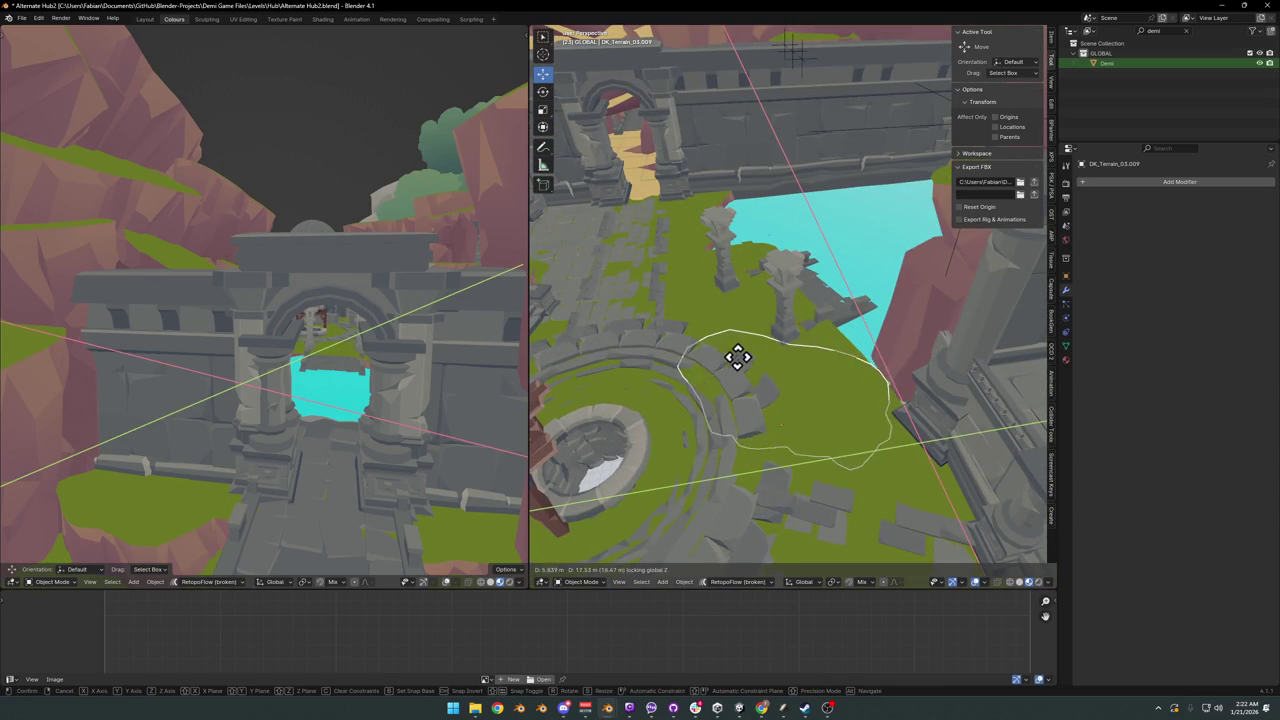
pyautogui.click(805, 363)
pyautogui.press('h')
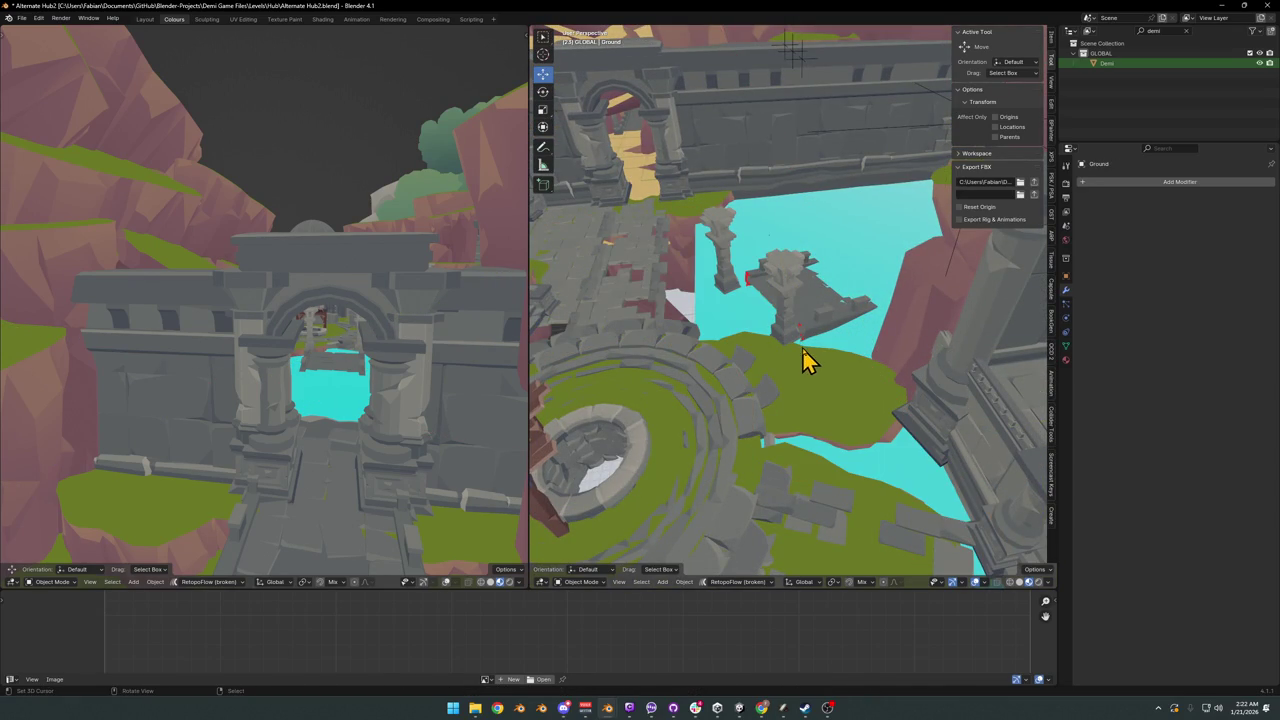
pyautogui.hotkey('shift', 'd')
pyautogui.hotkey('shift', 'z')
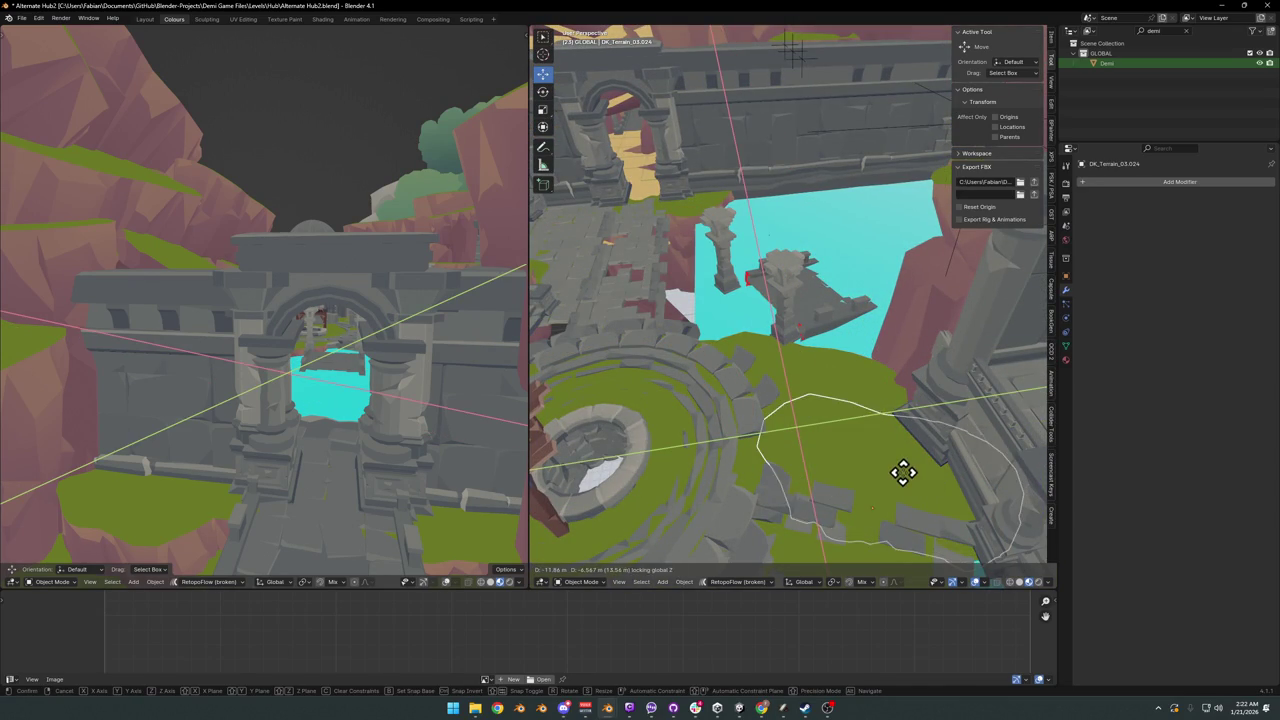
pyautogui.click(900, 476)
pyautogui.moveTo(906, 466)
pyautogui.mouseDown(button='middle')
pyautogui.moveTo(905, 445)
pyautogui.moveTo(848, 428)
pyautogui.mouseUp(button='middle')
# - Duplicate another terrain patch, move it to the lower right and rotate it around Z
pyautogui.hotkey('shift', 'd')
pyautogui.rightClick(874, 443)
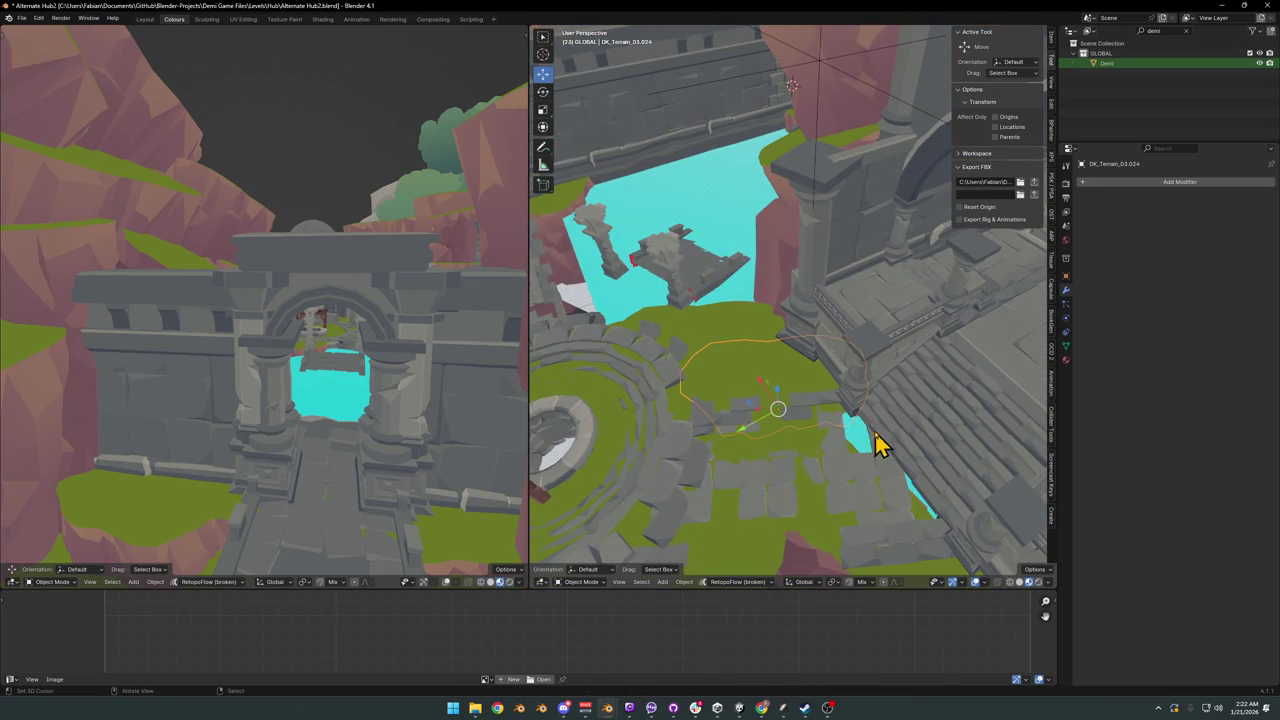
pyautogui.press('g')
pyautogui.hotkey('shift', 'z')
pyautogui.click(951, 480)
pyautogui.press('r')
pyautogui.press('z')
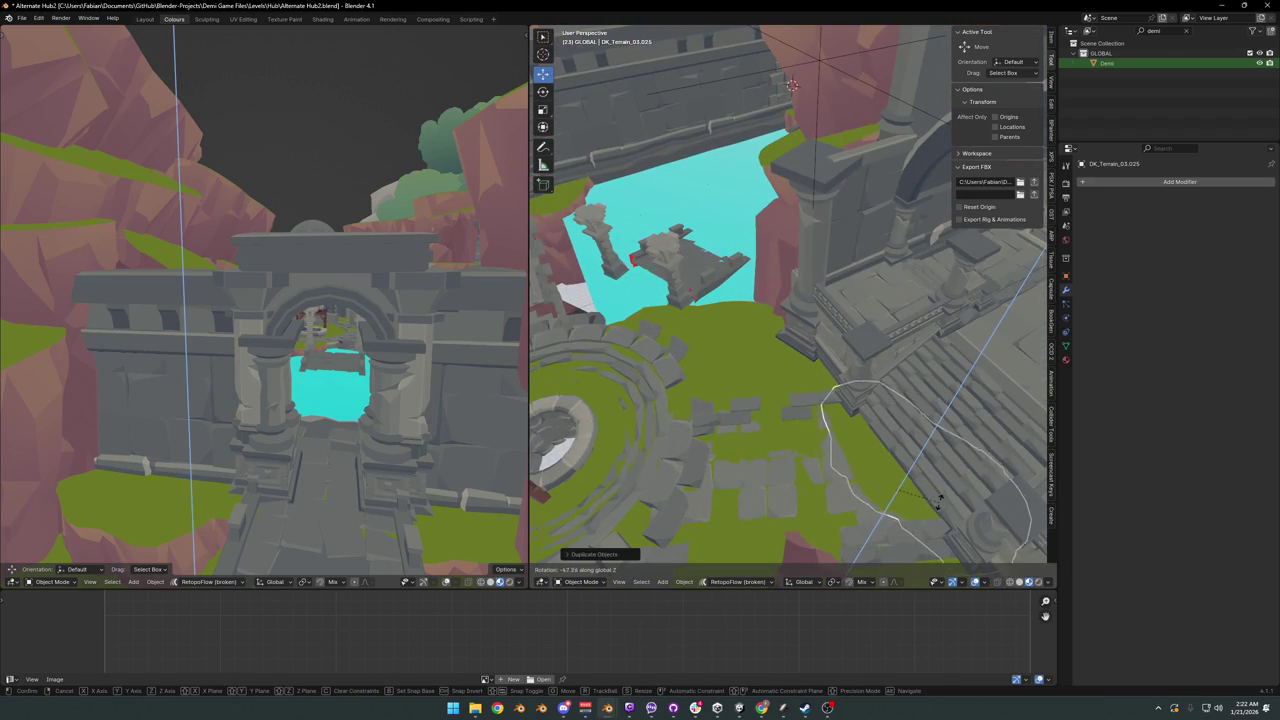
pyautogui.click(938, 500)
pyautogui.press('g')
pyautogui.hotkey('shift', 'z')
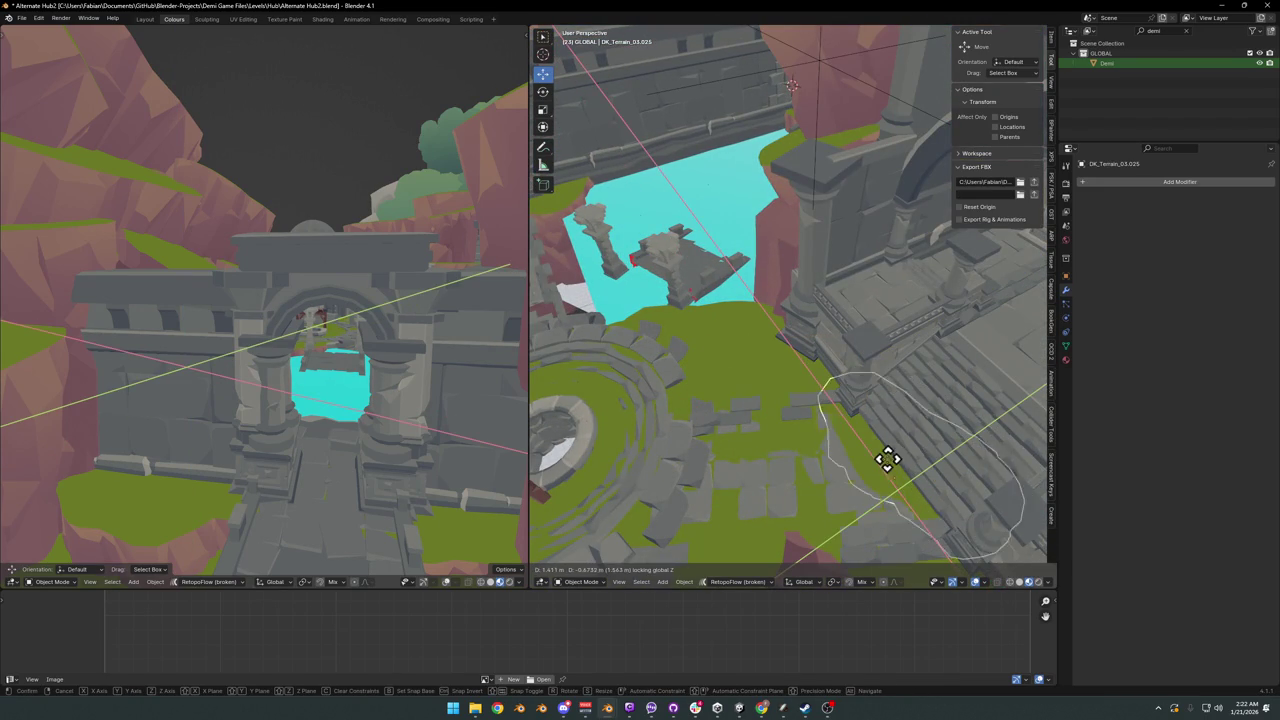
pyautogui.rightClick(894, 460)
pyautogui.moveTo(886, 463)
pyautogui.mouseDown(button='middle')
pyautogui.moveTo(903, 487)
pyautogui.moveTo(775, 385)
pyautogui.mouseUp(button='middle')
# - Add a third terrain patch copy, rotated around Z, rescaled and moved level into place
pyautogui.hotkey('shift', 'd')
pyautogui.press('r')
pyautogui.press('z')
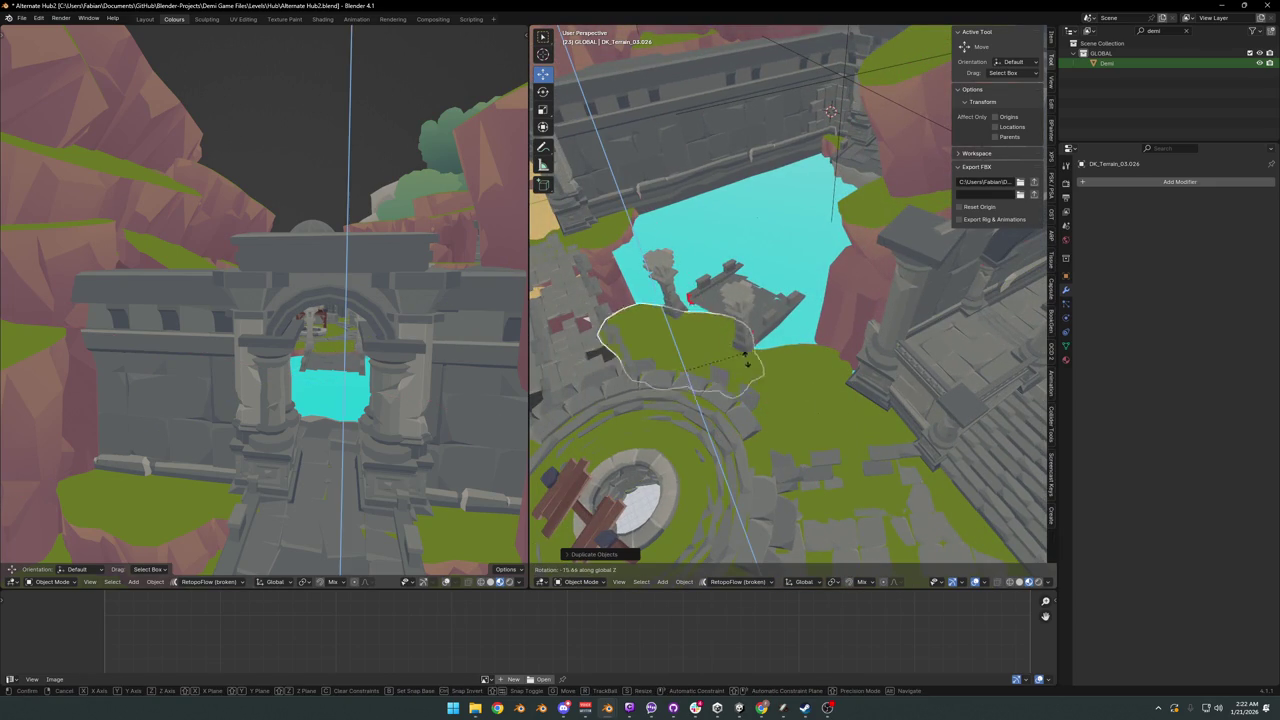
pyautogui.click(745, 370)
pyautogui.moveTo(723, 357)
pyautogui.mouseDown(button='middle')
pyautogui.moveTo(757, 354)
pyautogui.moveTo(772, 330)
pyautogui.mouseUp(button='middle')
pyautogui.press('g')
pyautogui.click(825, 330)
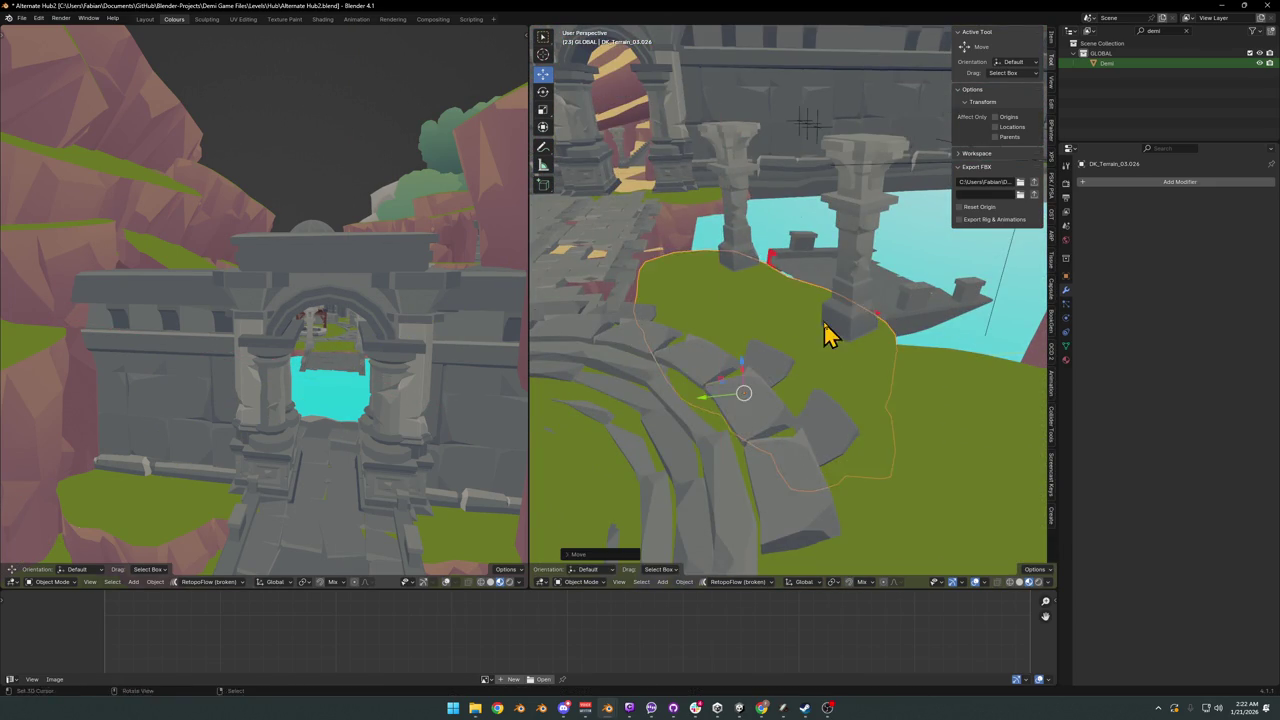
pyautogui.press('s')
pyautogui.click(832, 335)
pyautogui.press('g')
pyautogui.hotkey('shift', 'z')
pyautogui.moveTo(832, 335)
pyautogui.mouseDown(button='middle')
pyautogui.moveTo(811, 351)
pyautogui.moveTo(818, 397)
pyautogui.mouseUp(button='middle')
pyautogui.click(820, 343)
# - Duplicate another patch (DK_Terrain_03.074), rotate it and place it beside the stone path
pyautogui.hotkey('shift', 'd')
pyautogui.press('r')
pyautogui.press('z')
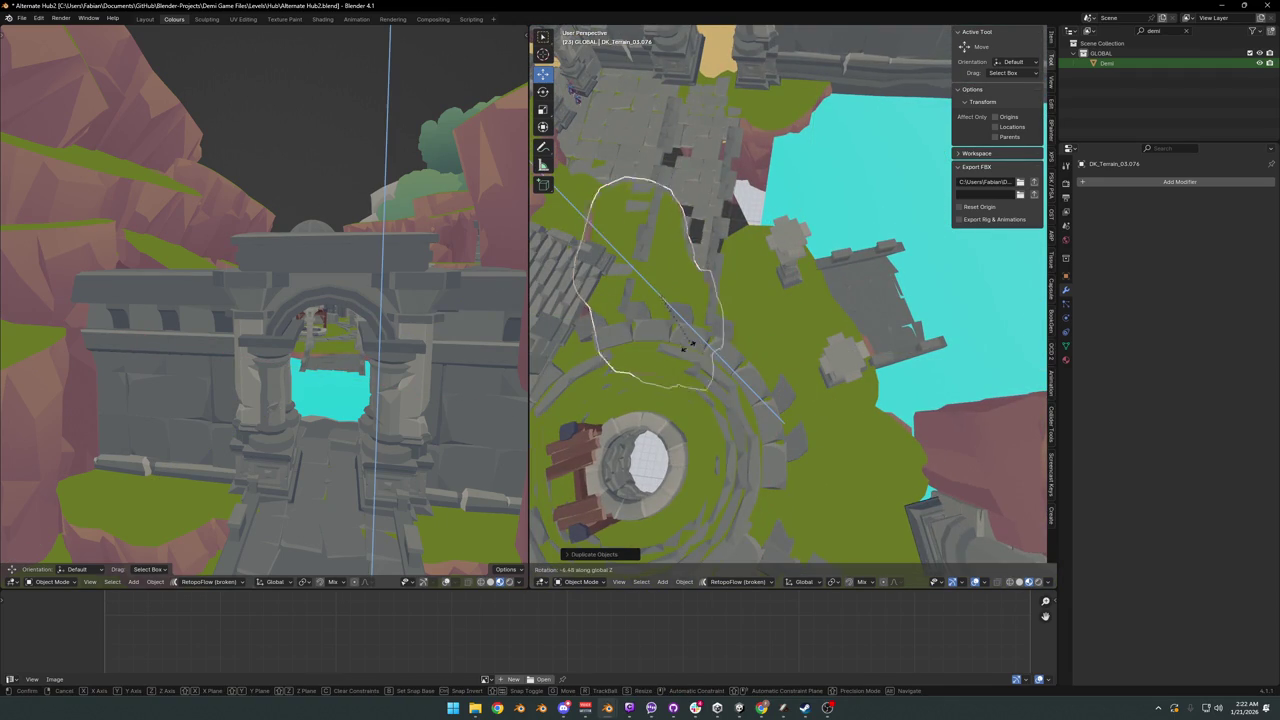
pyautogui.click(637, 350)
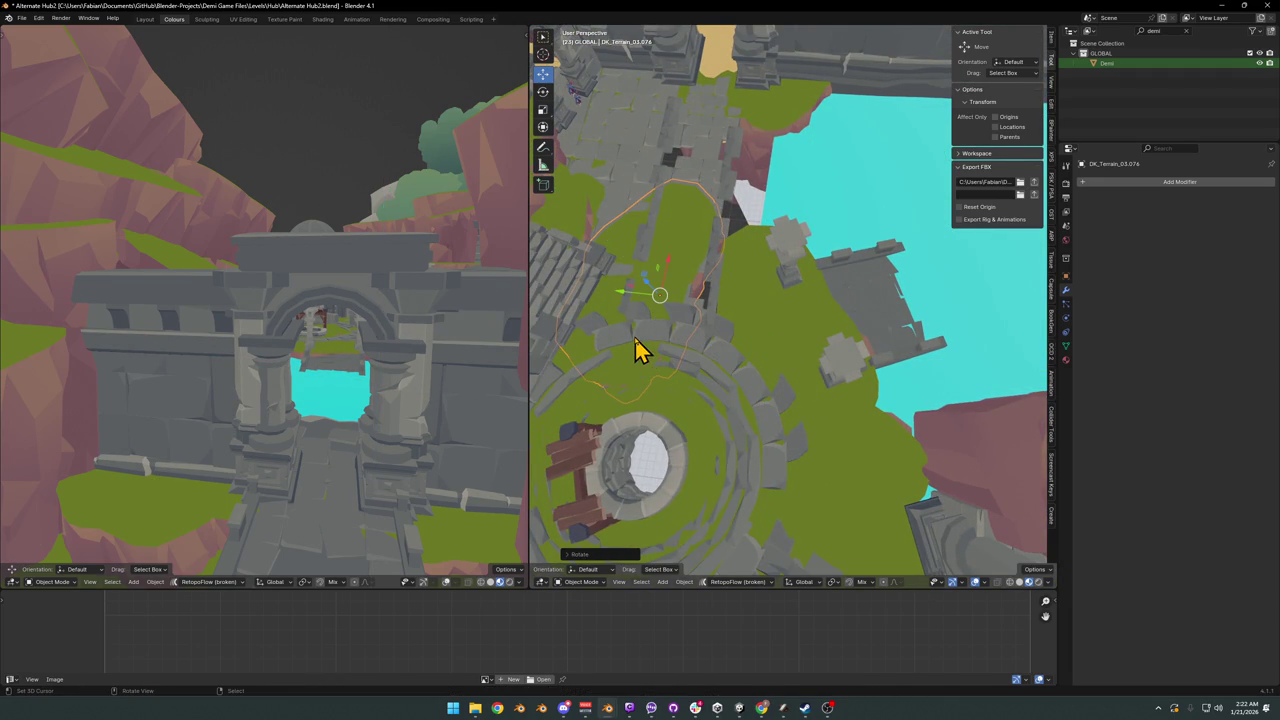
pyautogui.press('g')
pyautogui.hotkey('shift', 'z')
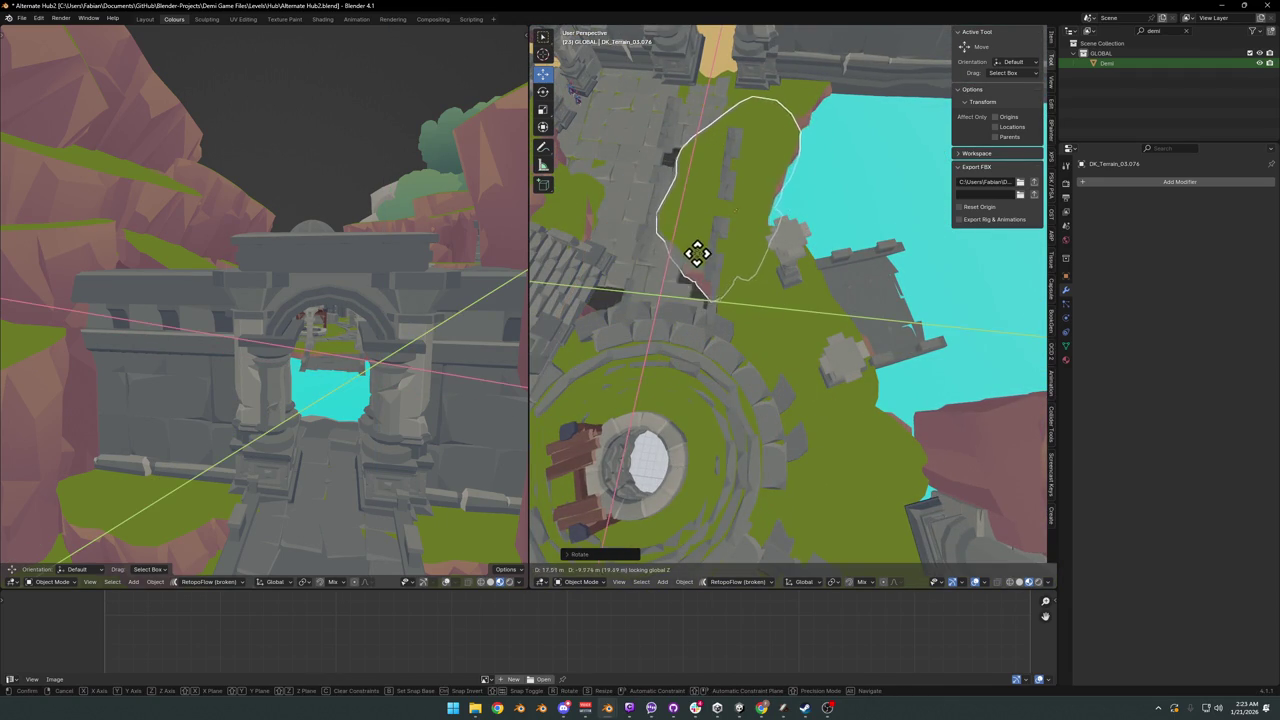
pyautogui.click(686, 255)
pyautogui.moveTo(689, 277); pyautogui.dragTo(725, 278, button='middle')
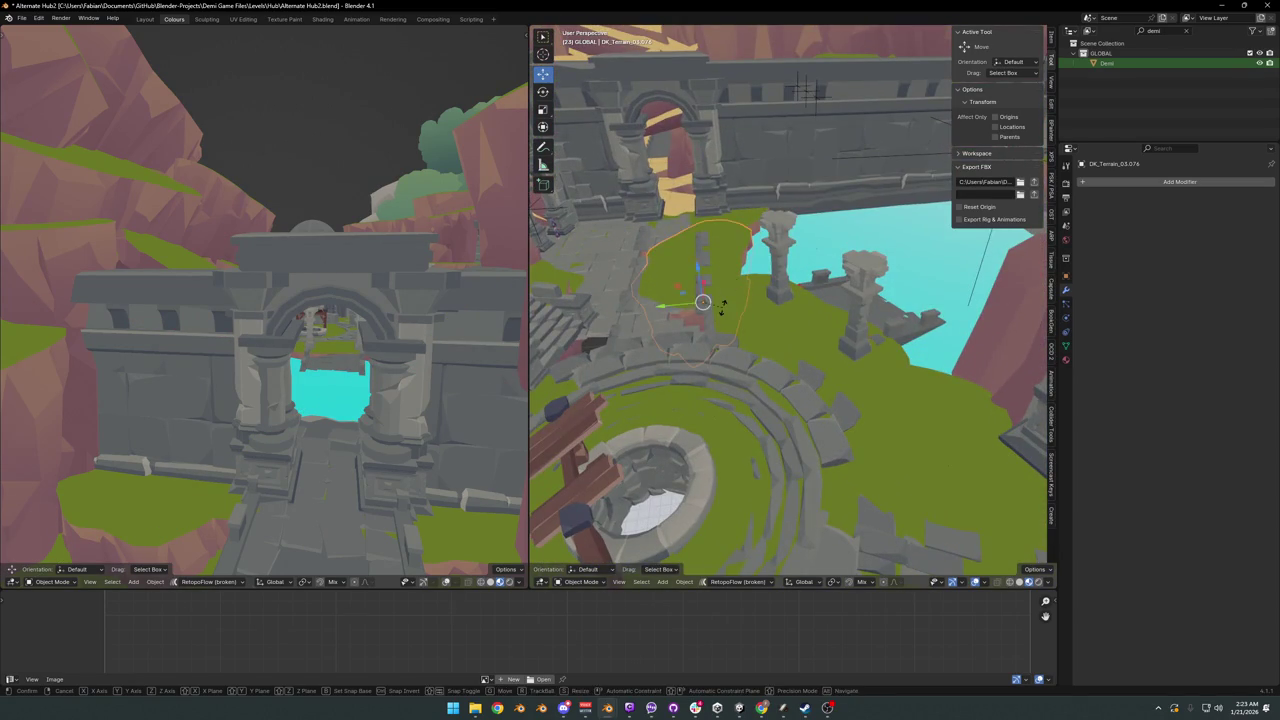
pyautogui.press('z')
pyautogui.click(727, 308)
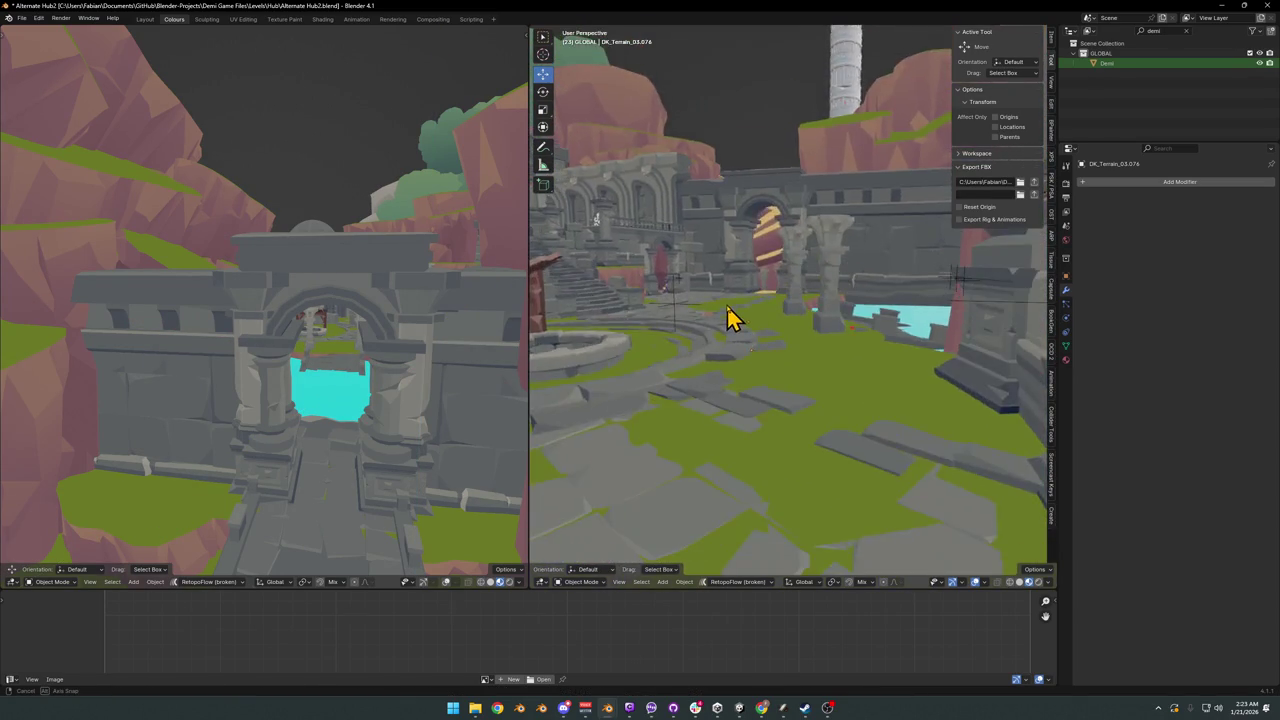